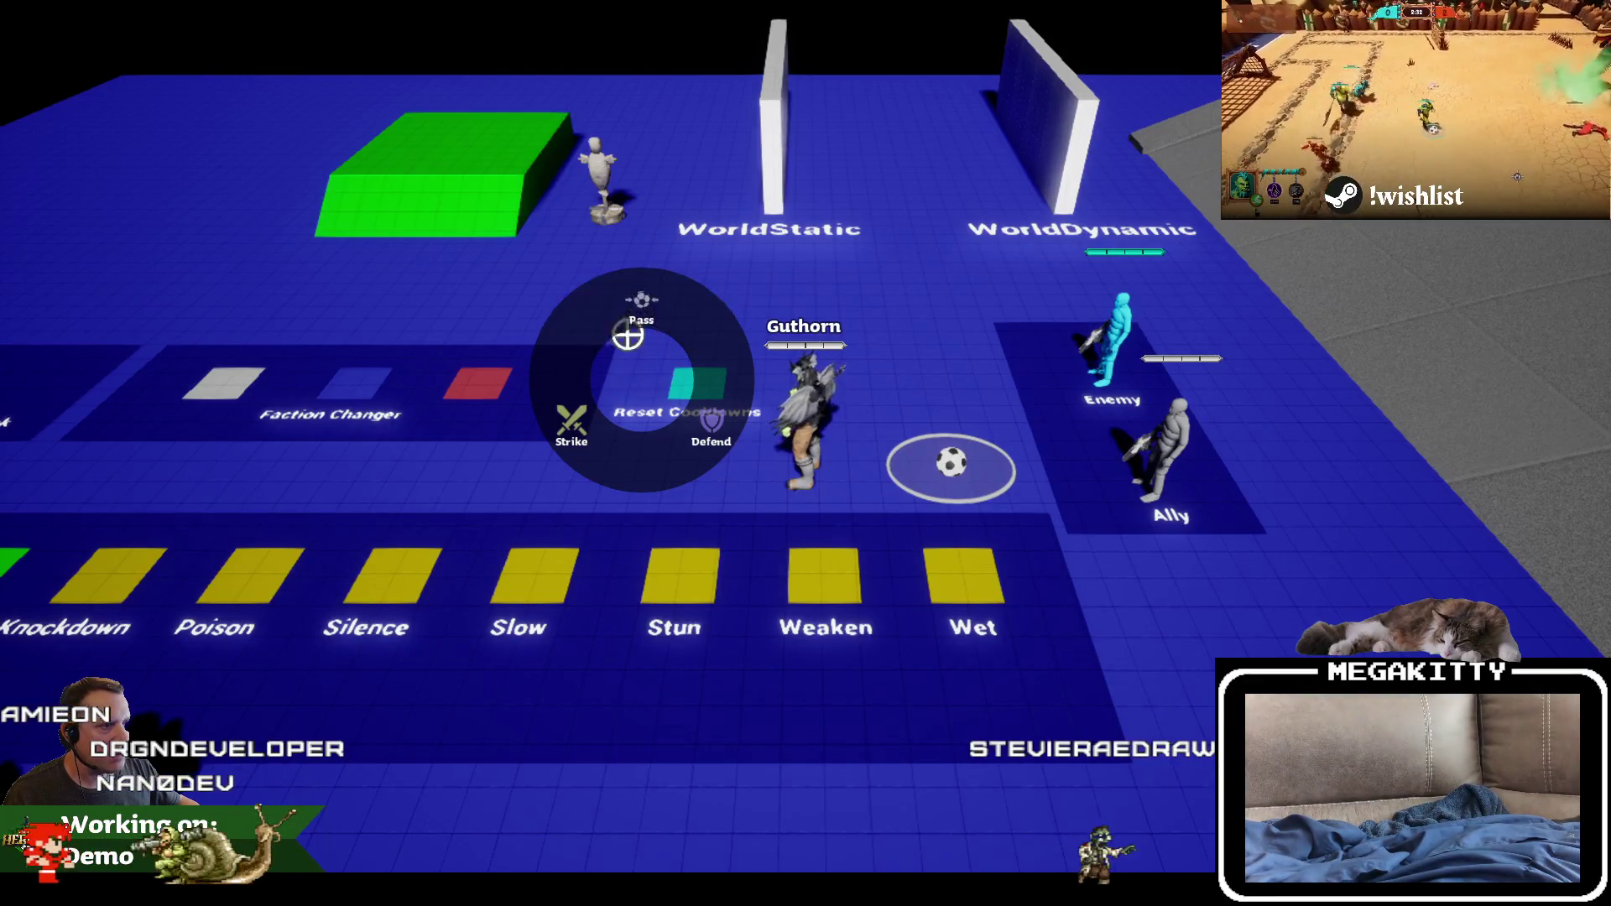
Step: Stop the game, set Image_Action Position Y to -10 in WBP_PingWheelIcon, and compile
left_click(628, 373)
key("Escape")
left_click(361, 35)
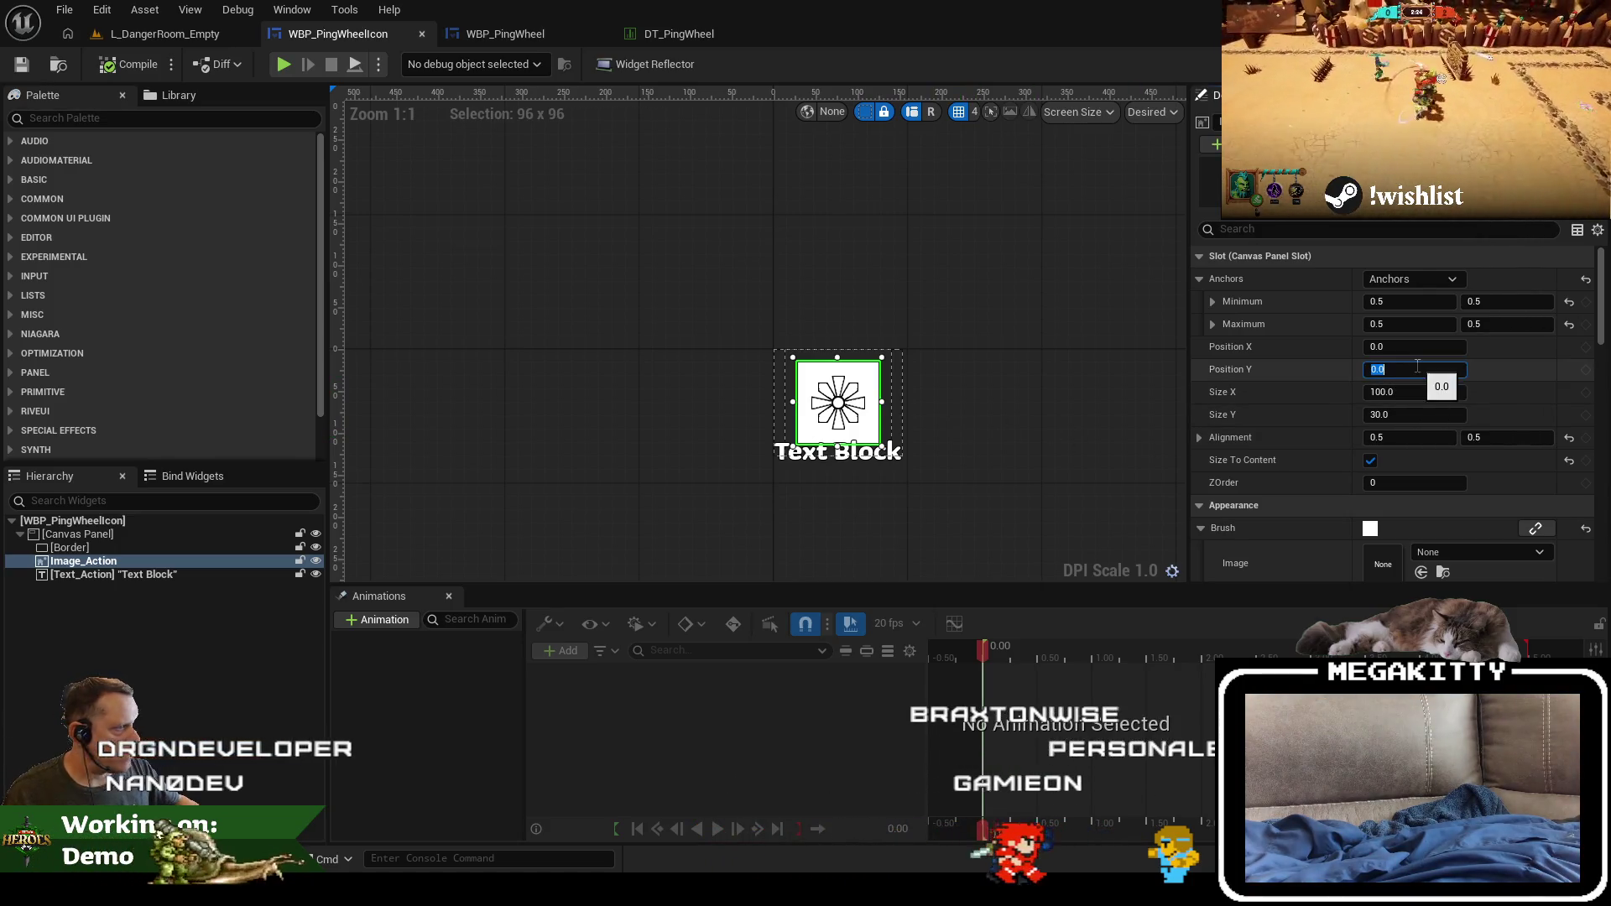
type("10")
key("Return")
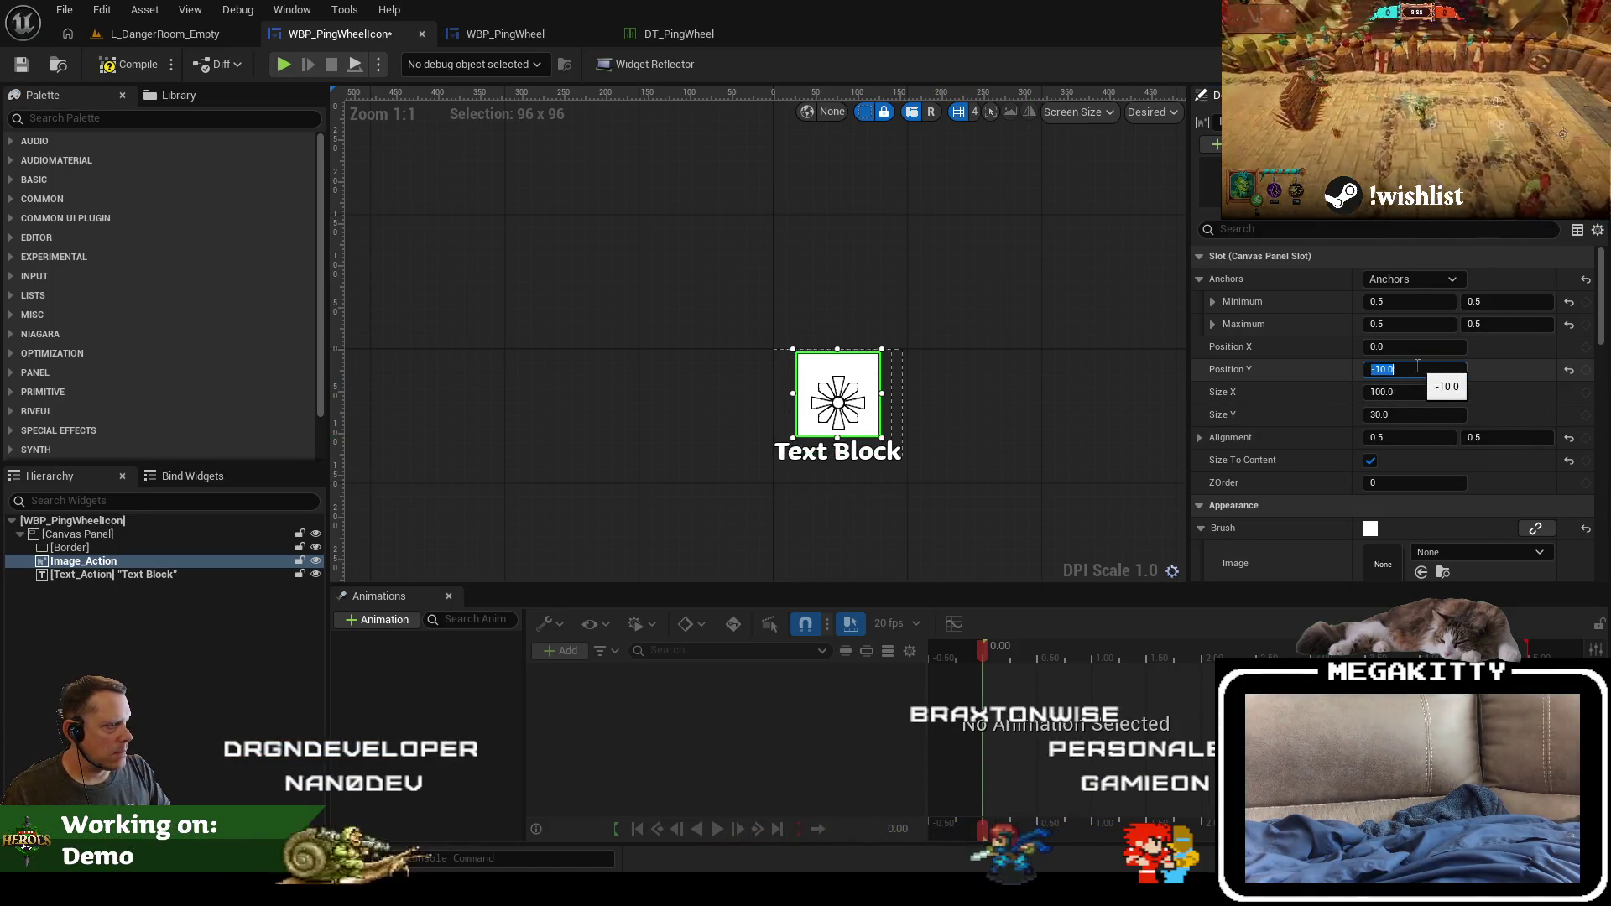
left_click(126, 64)
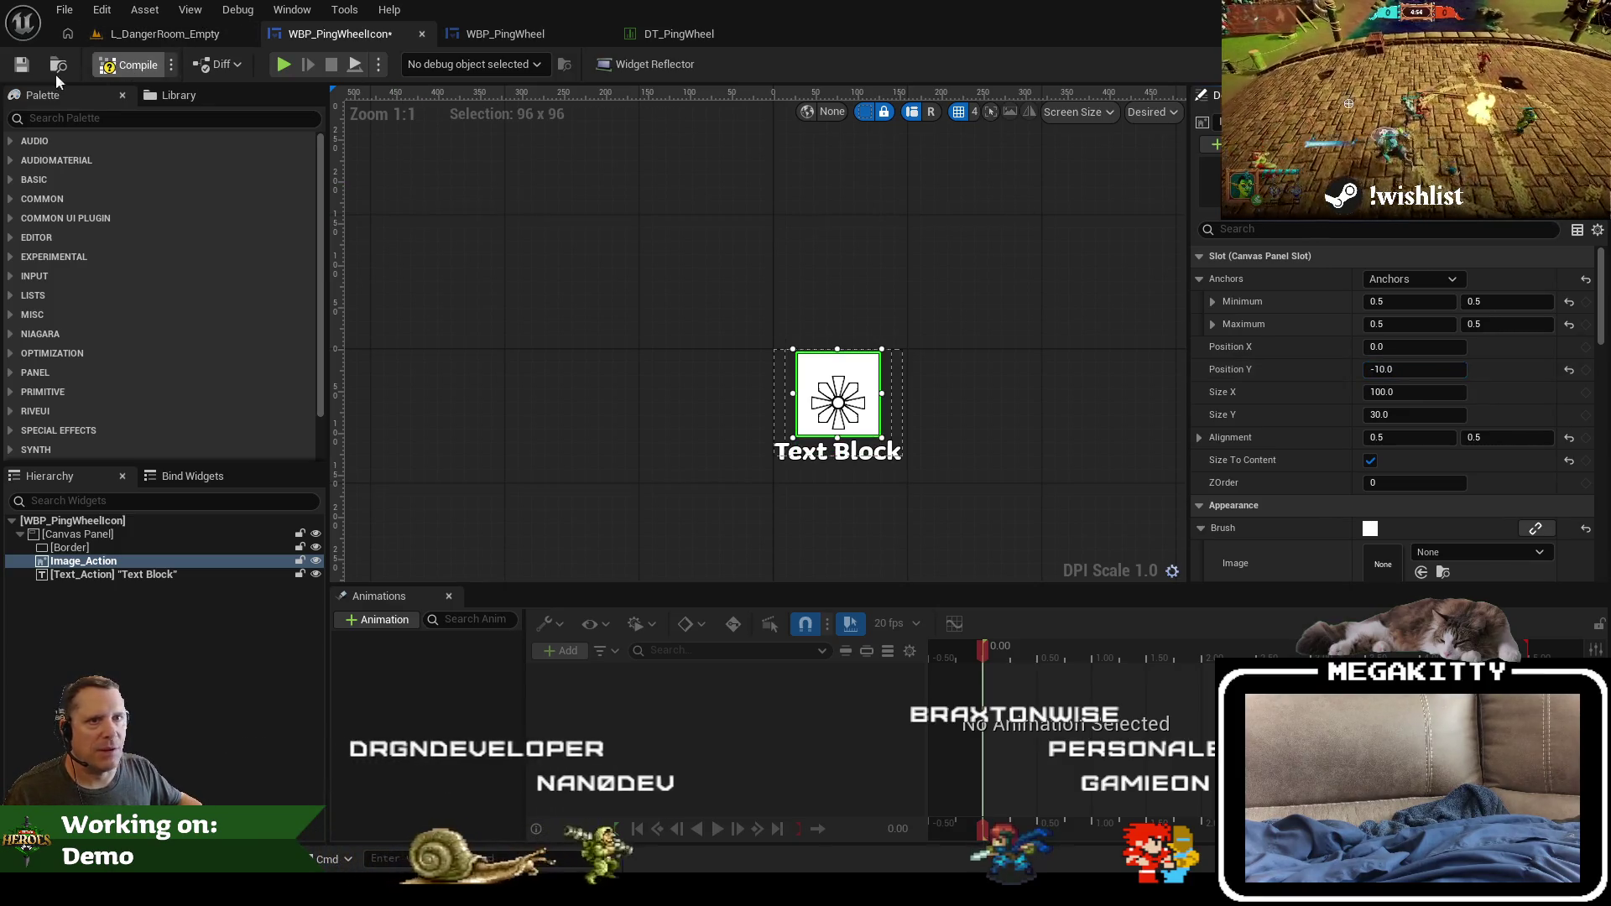
Step: Playtest the test level to check the raised ping wheel icon
left_click(163, 33)
key("alt+p")
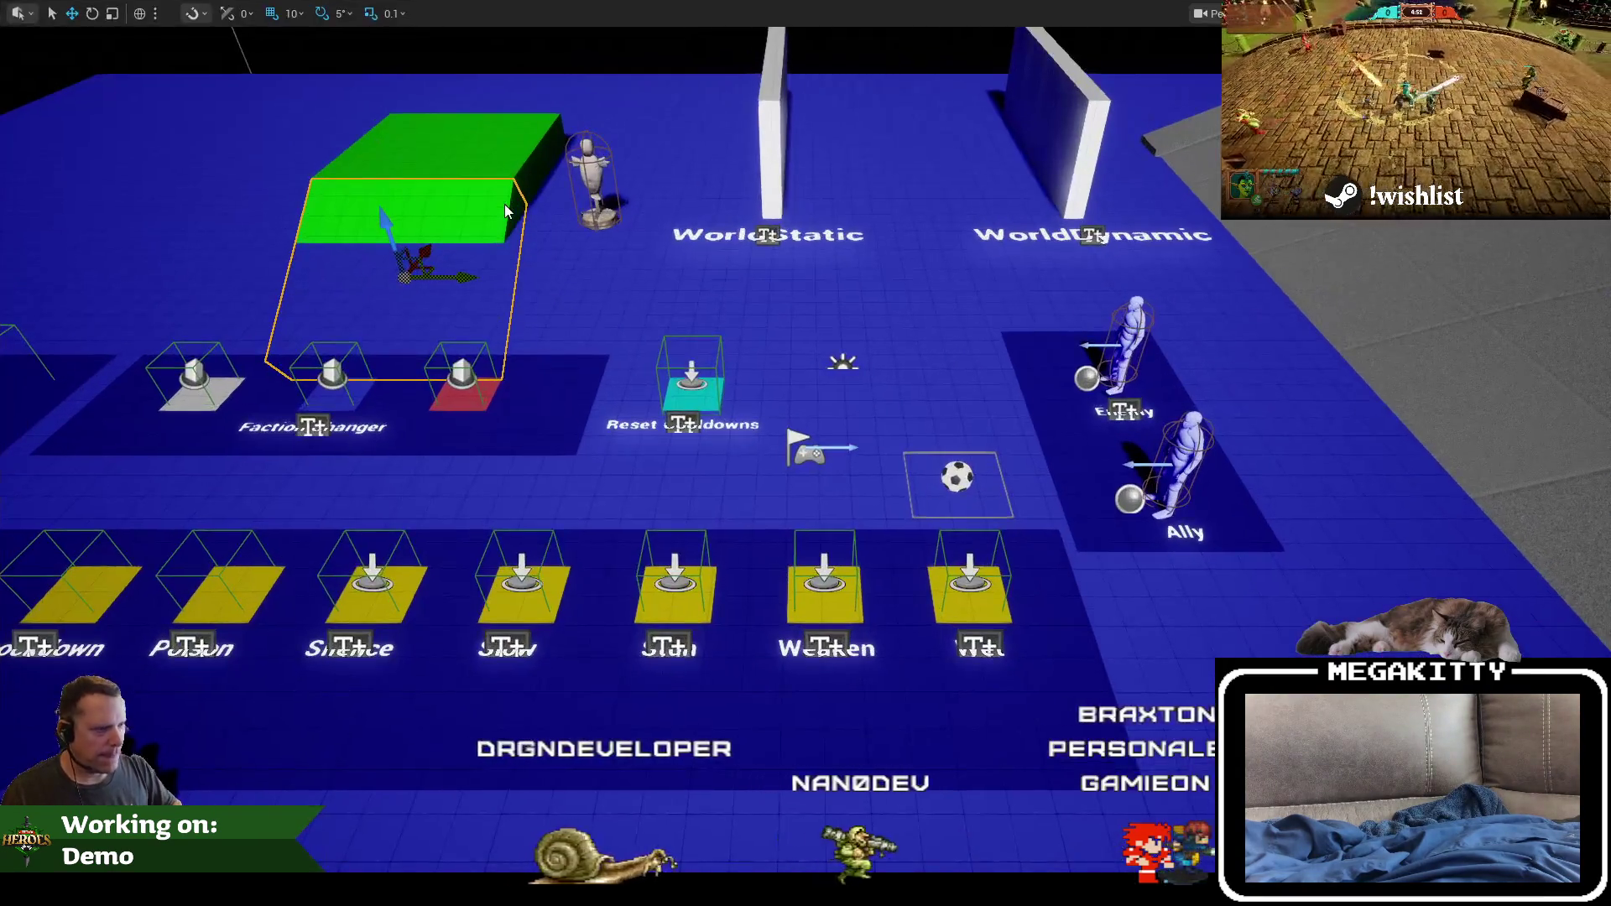
key("q")
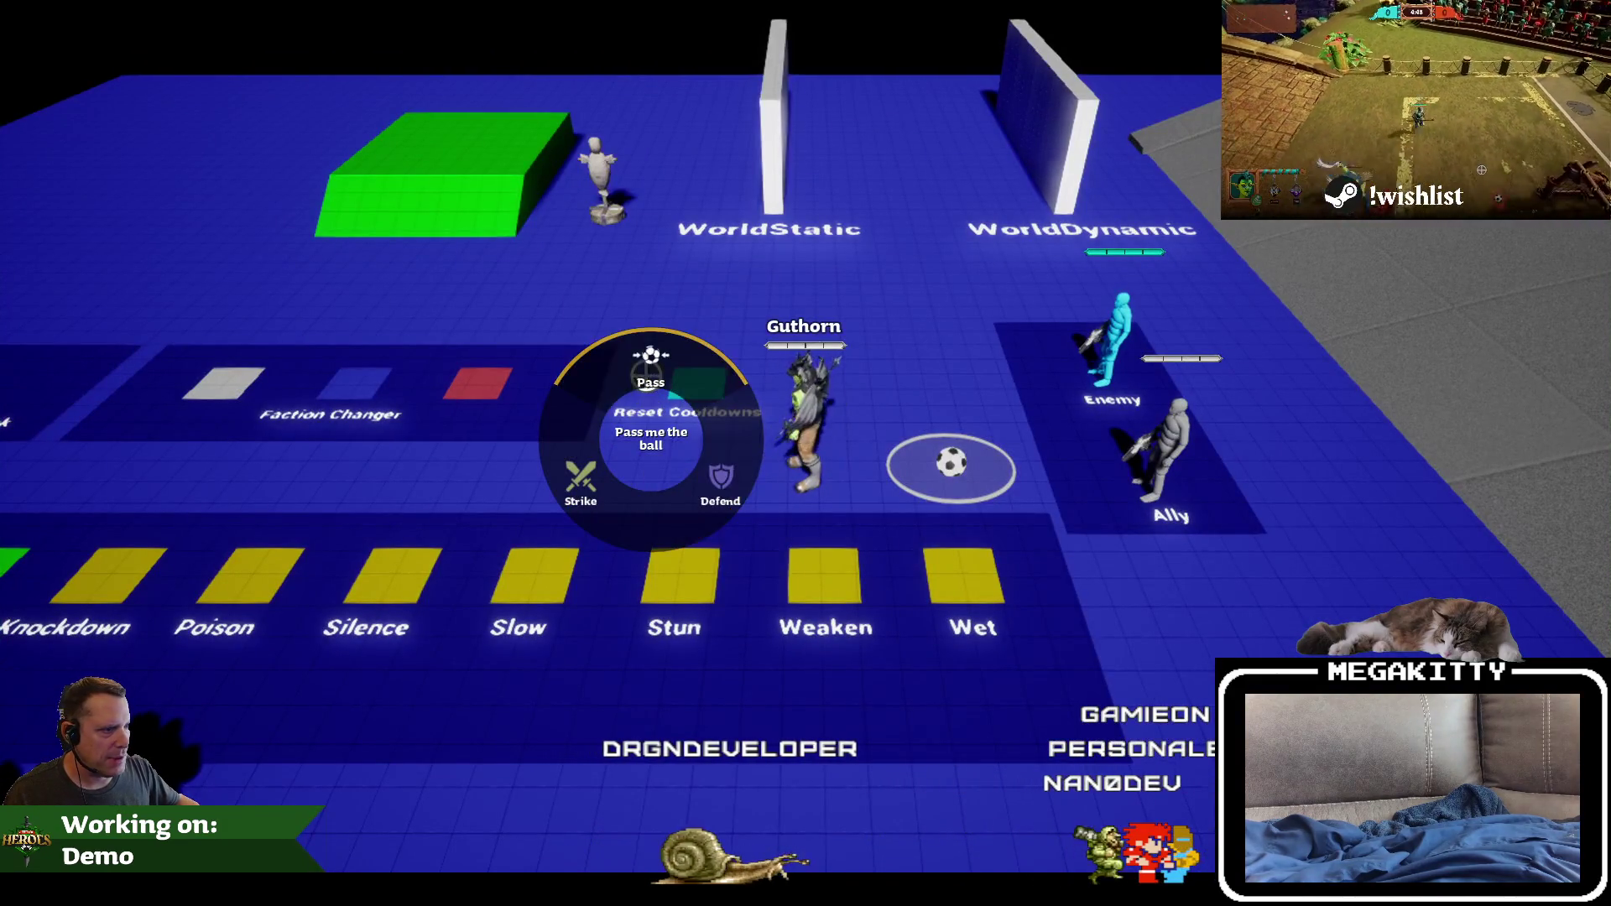
key("Escape")
Step: Set the Text_Action label's Position Y to 55 in WBP_PingWheelIcon
left_click(417, 31)
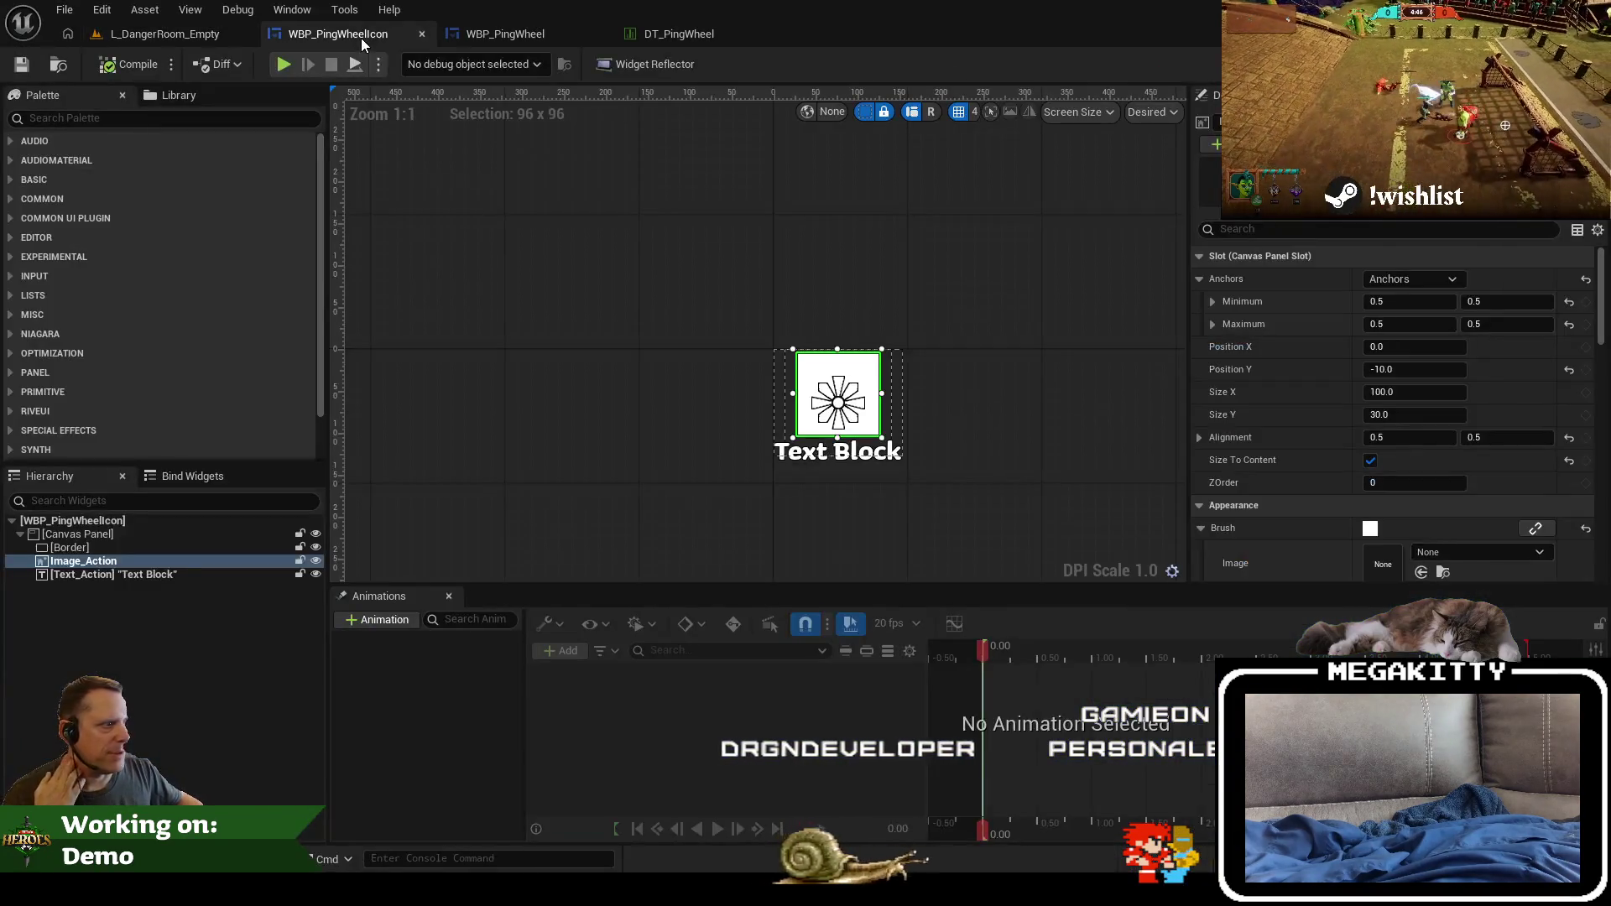
left_click(828, 455)
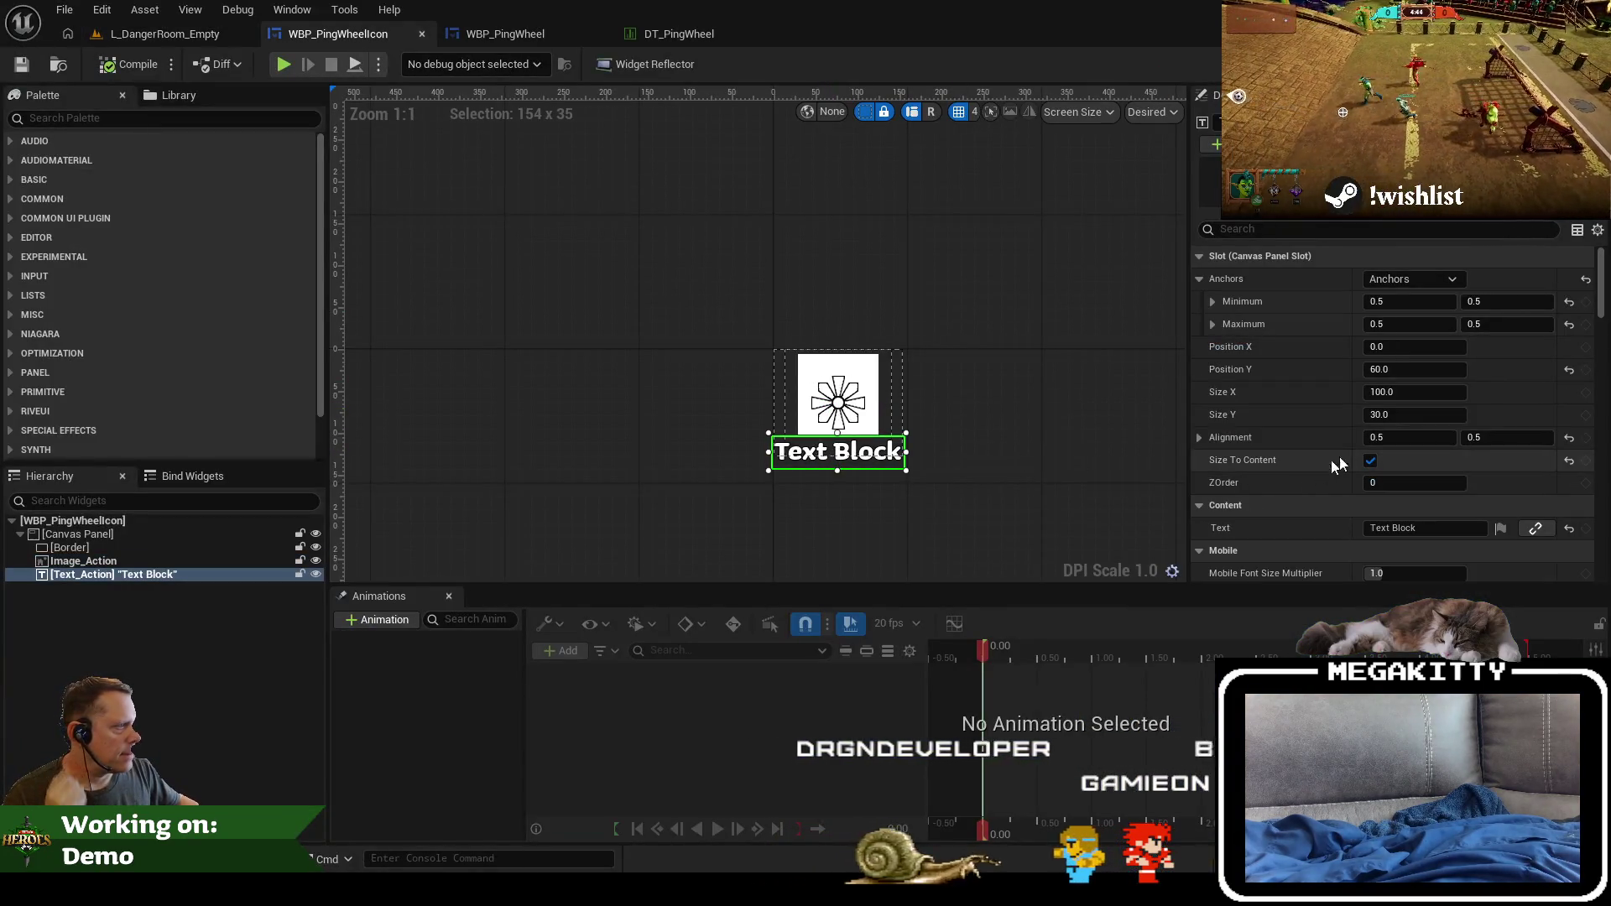
left_click(1430, 369)
type("50")
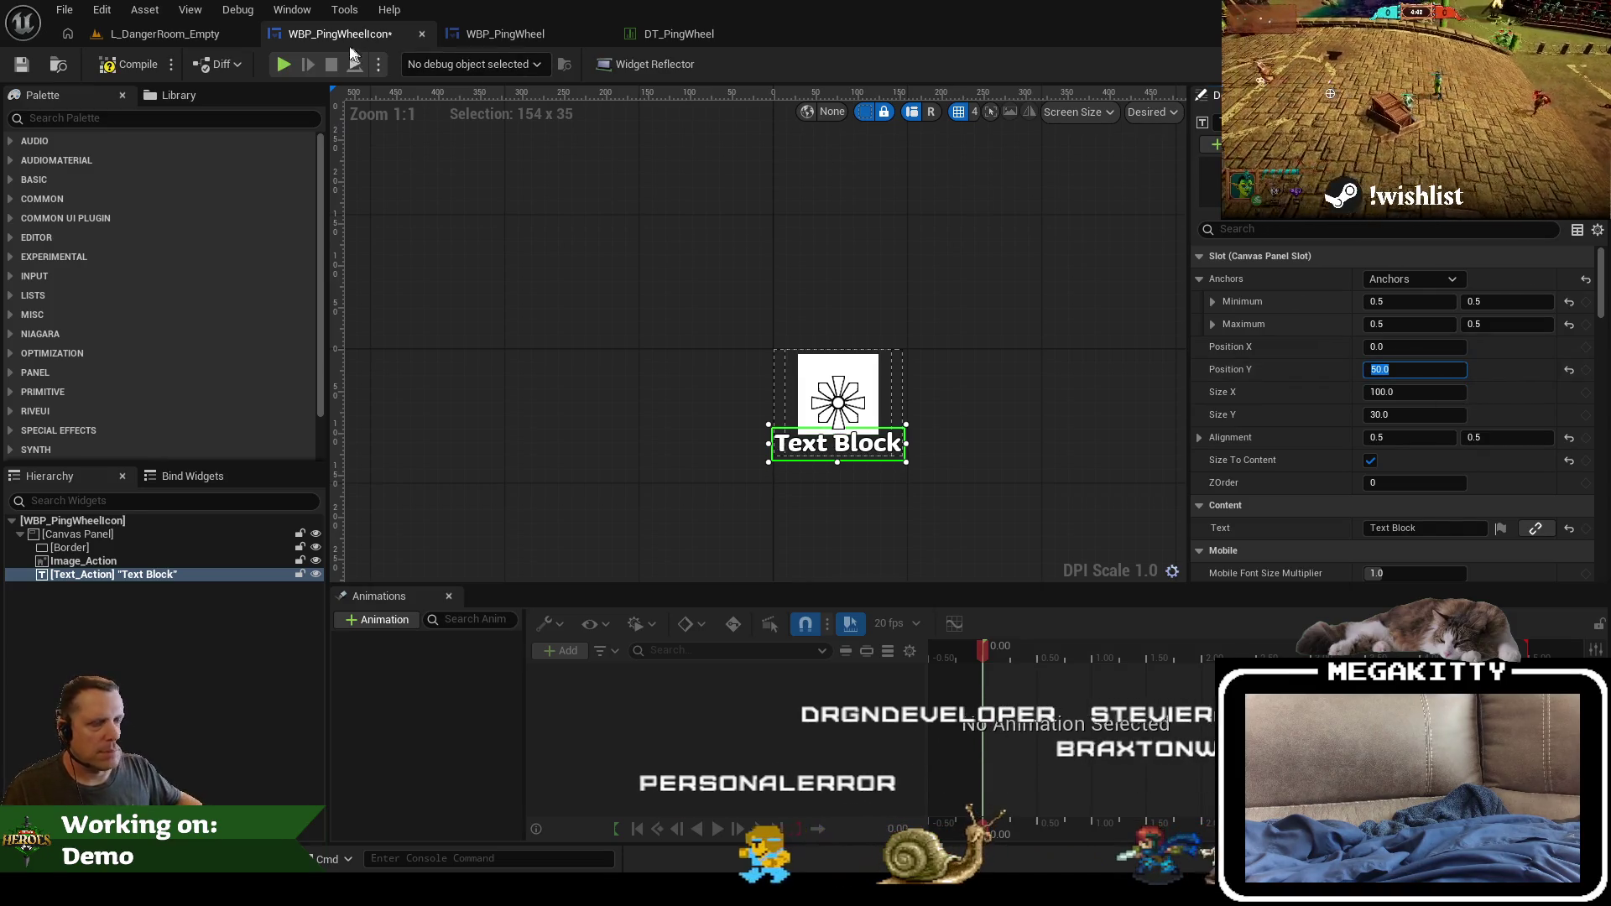
type("55")
key("Return")
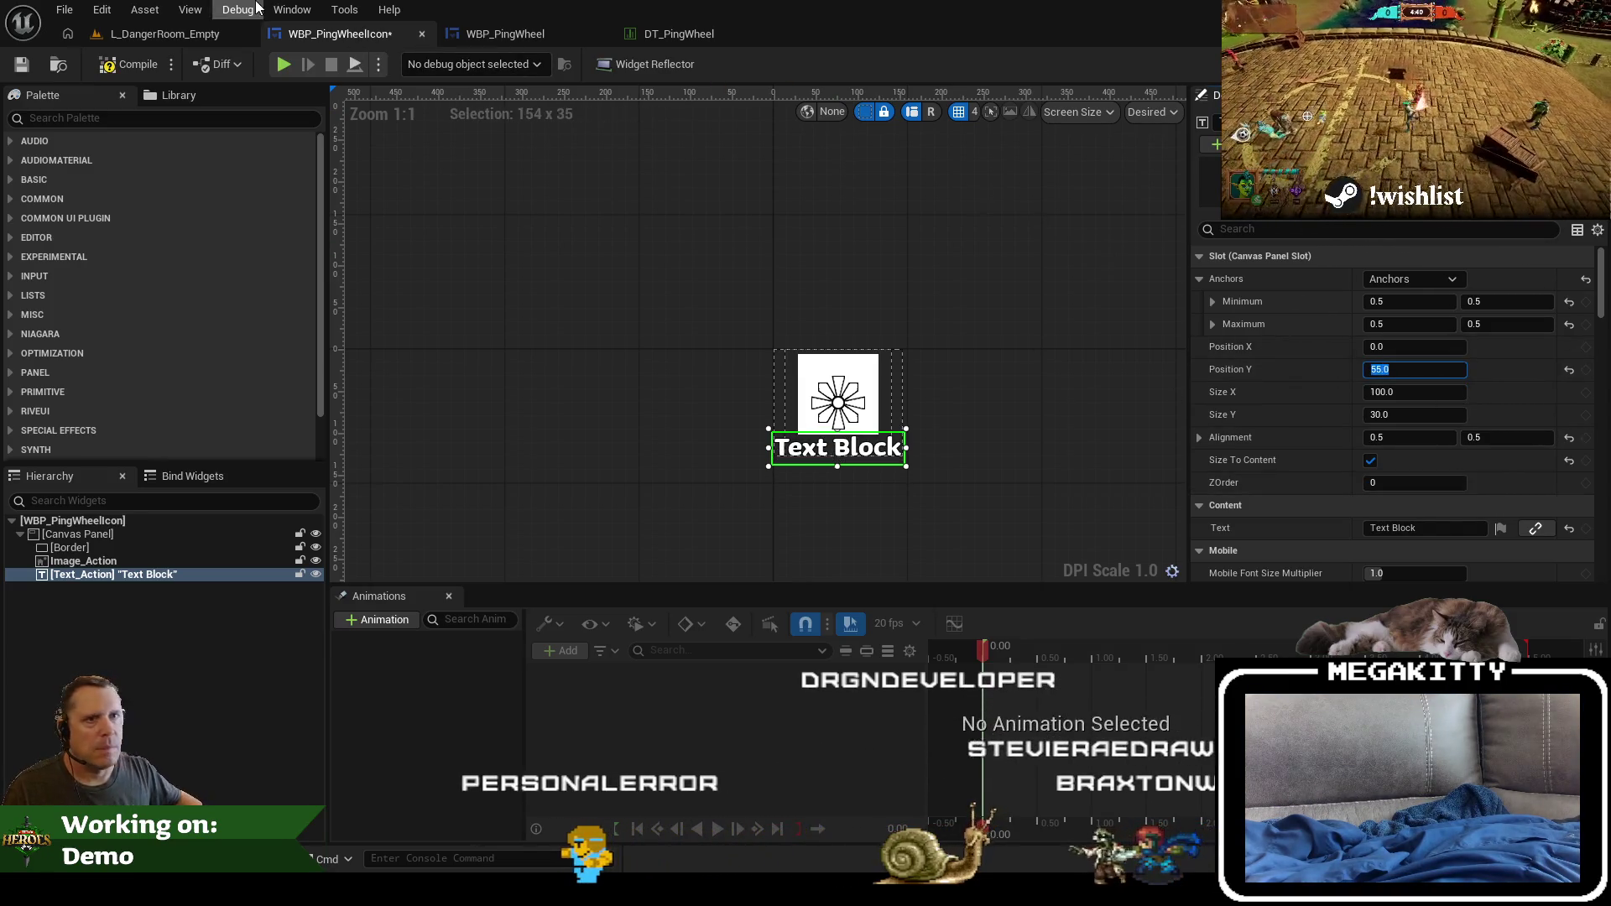
left_click(165, 33)
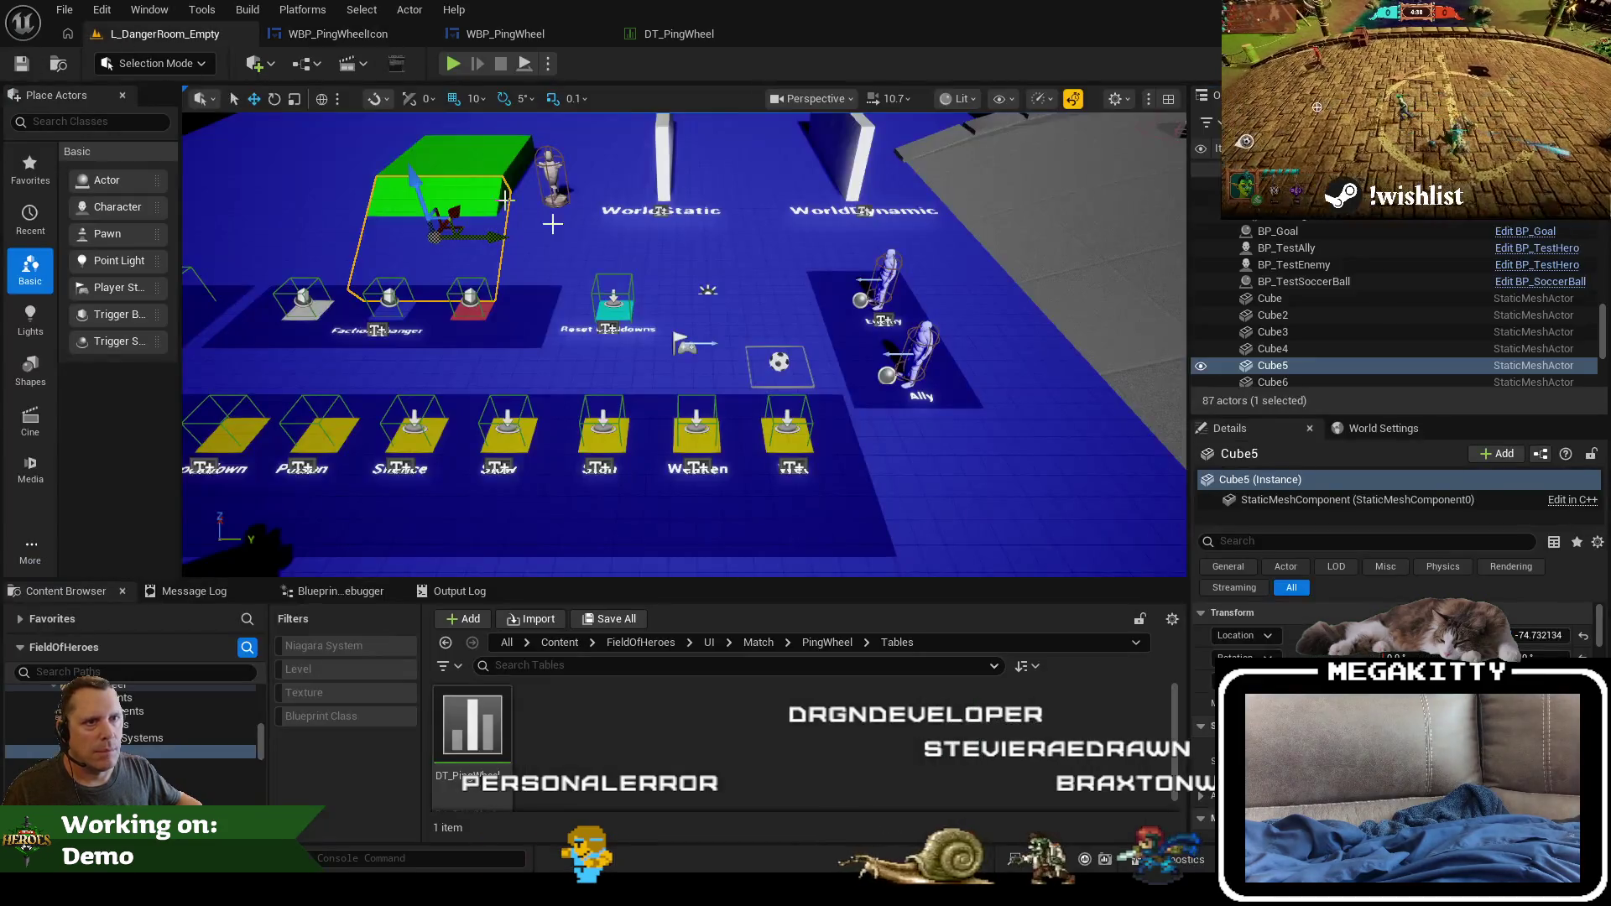
Step: Playtest the level and pick the Pass option on the ping wheel
key("alt+p")
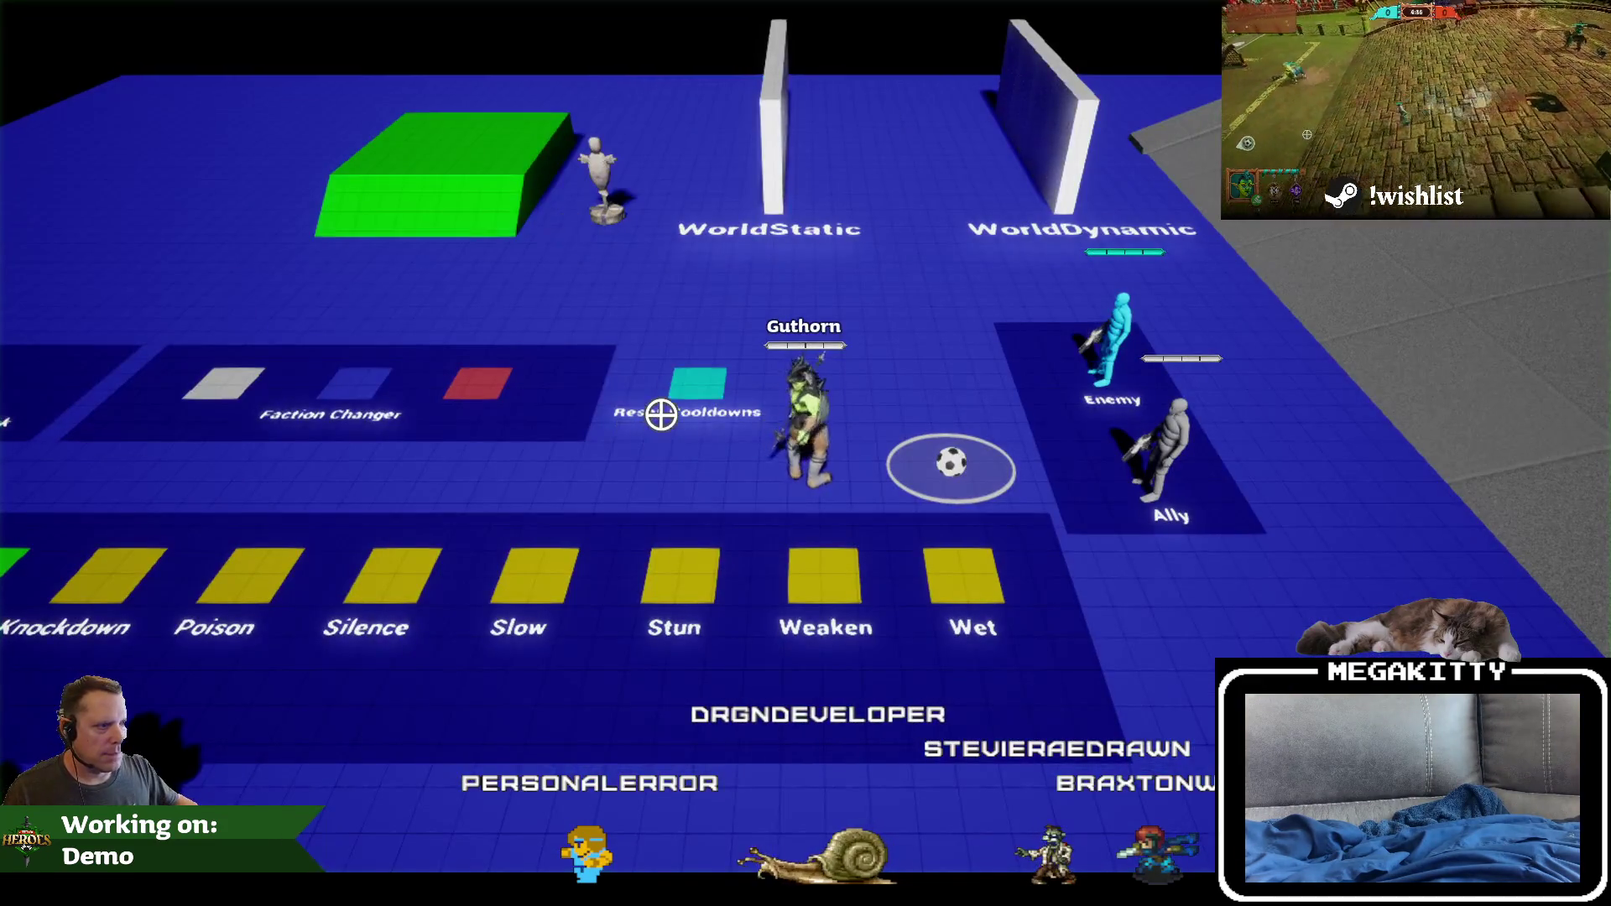
right_click(660, 412)
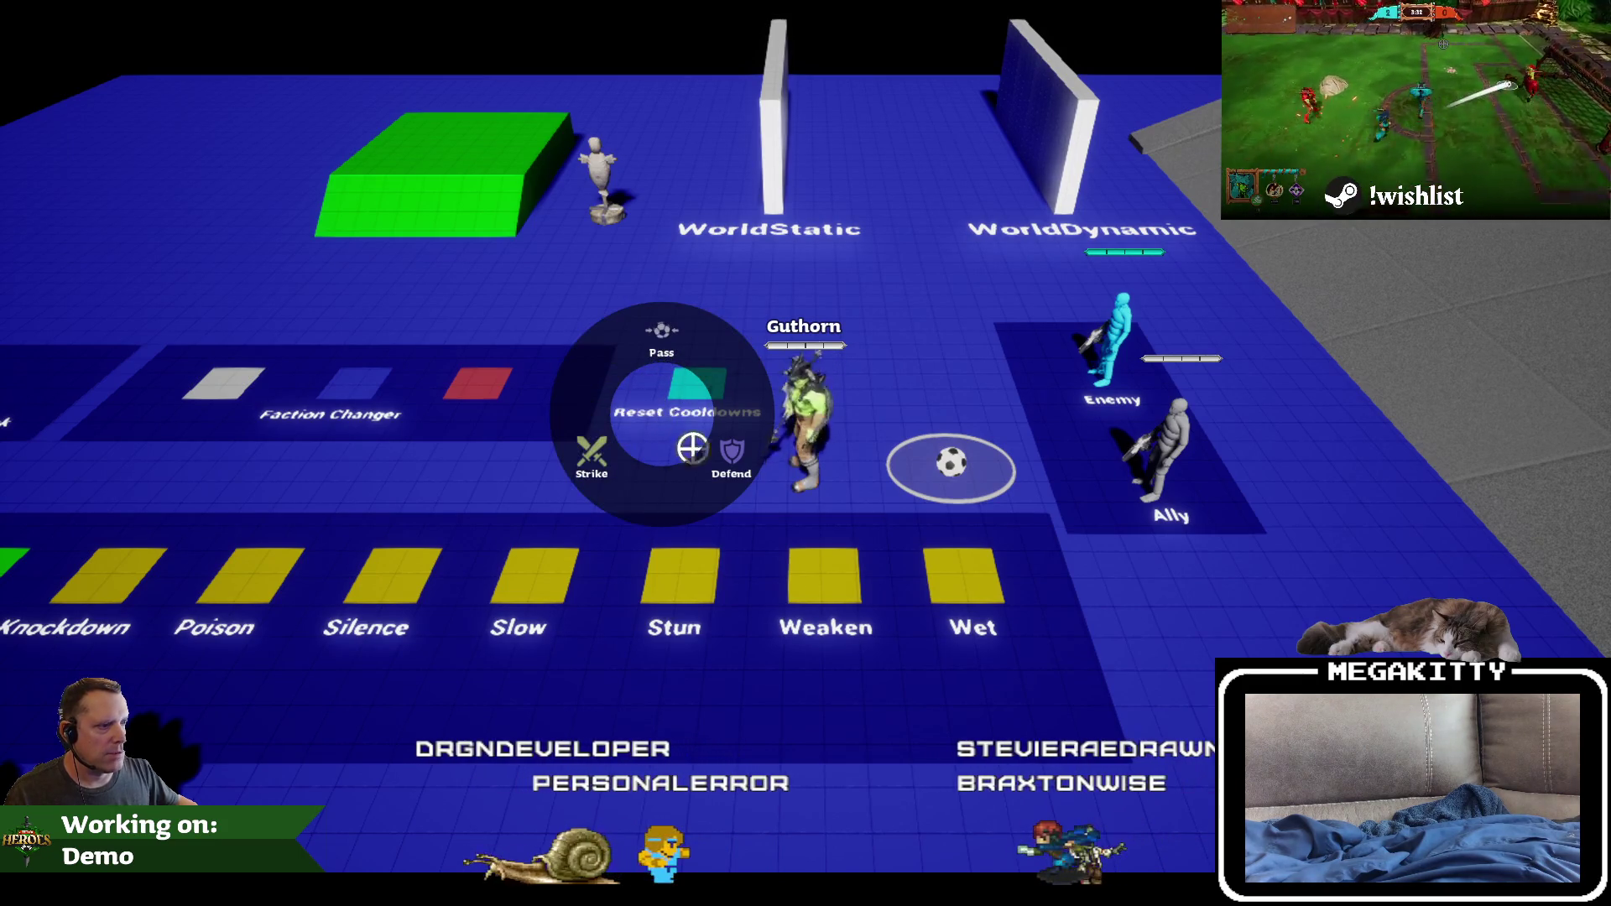
left_click(593, 445)
key("w")
middle_click(678, 406)
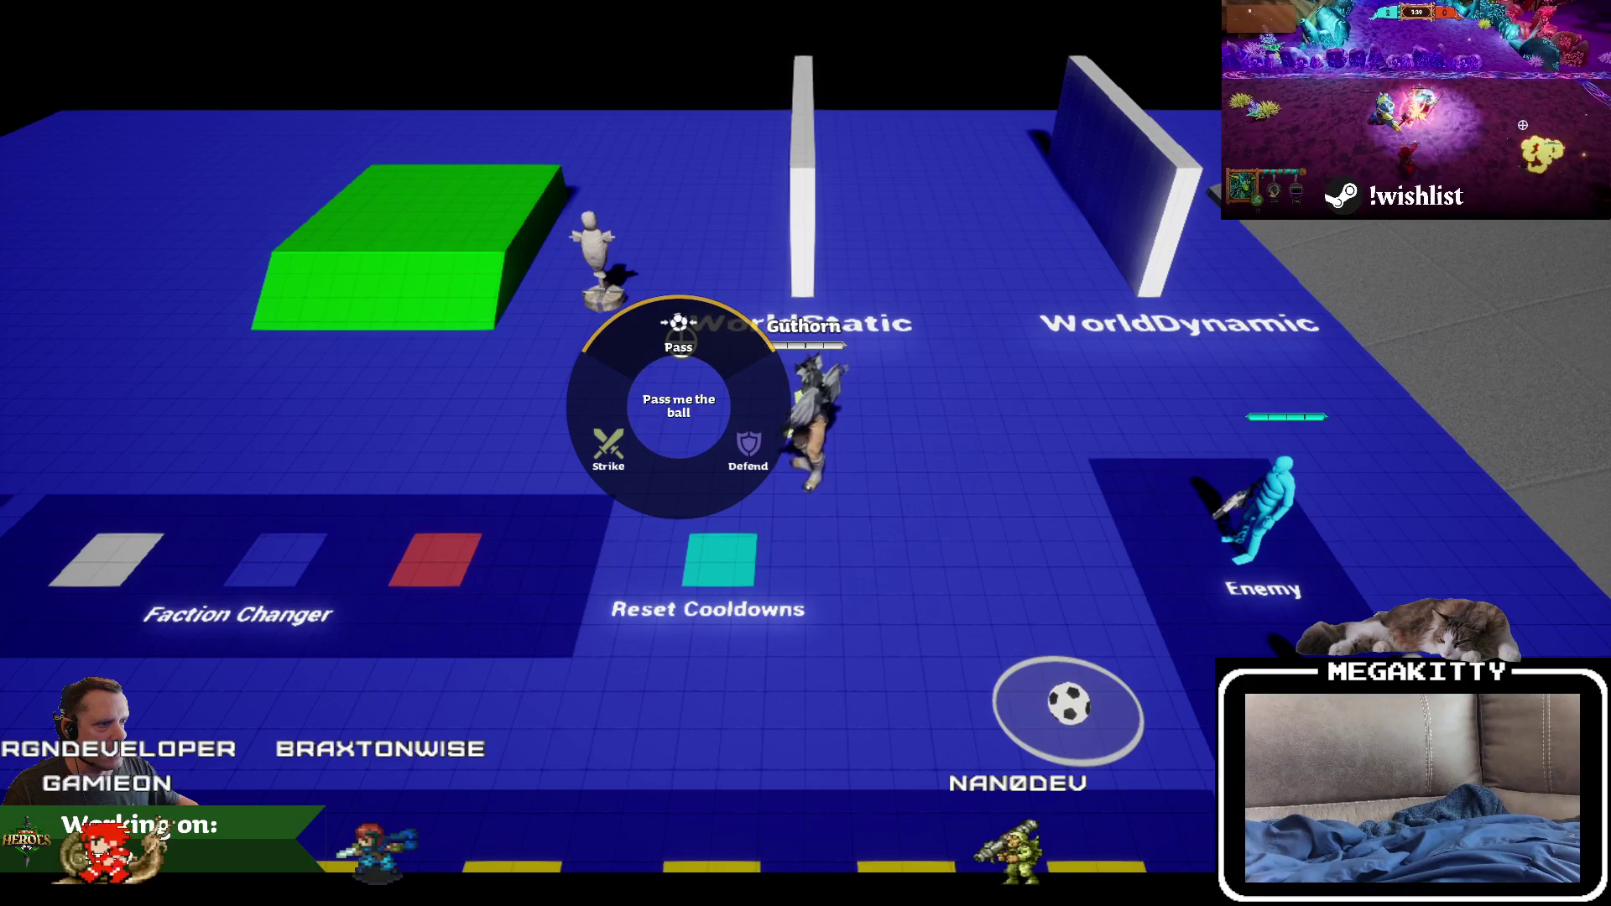
left_click(678, 346)
Step: End the play session and switch to the version control pending changes
key("w")
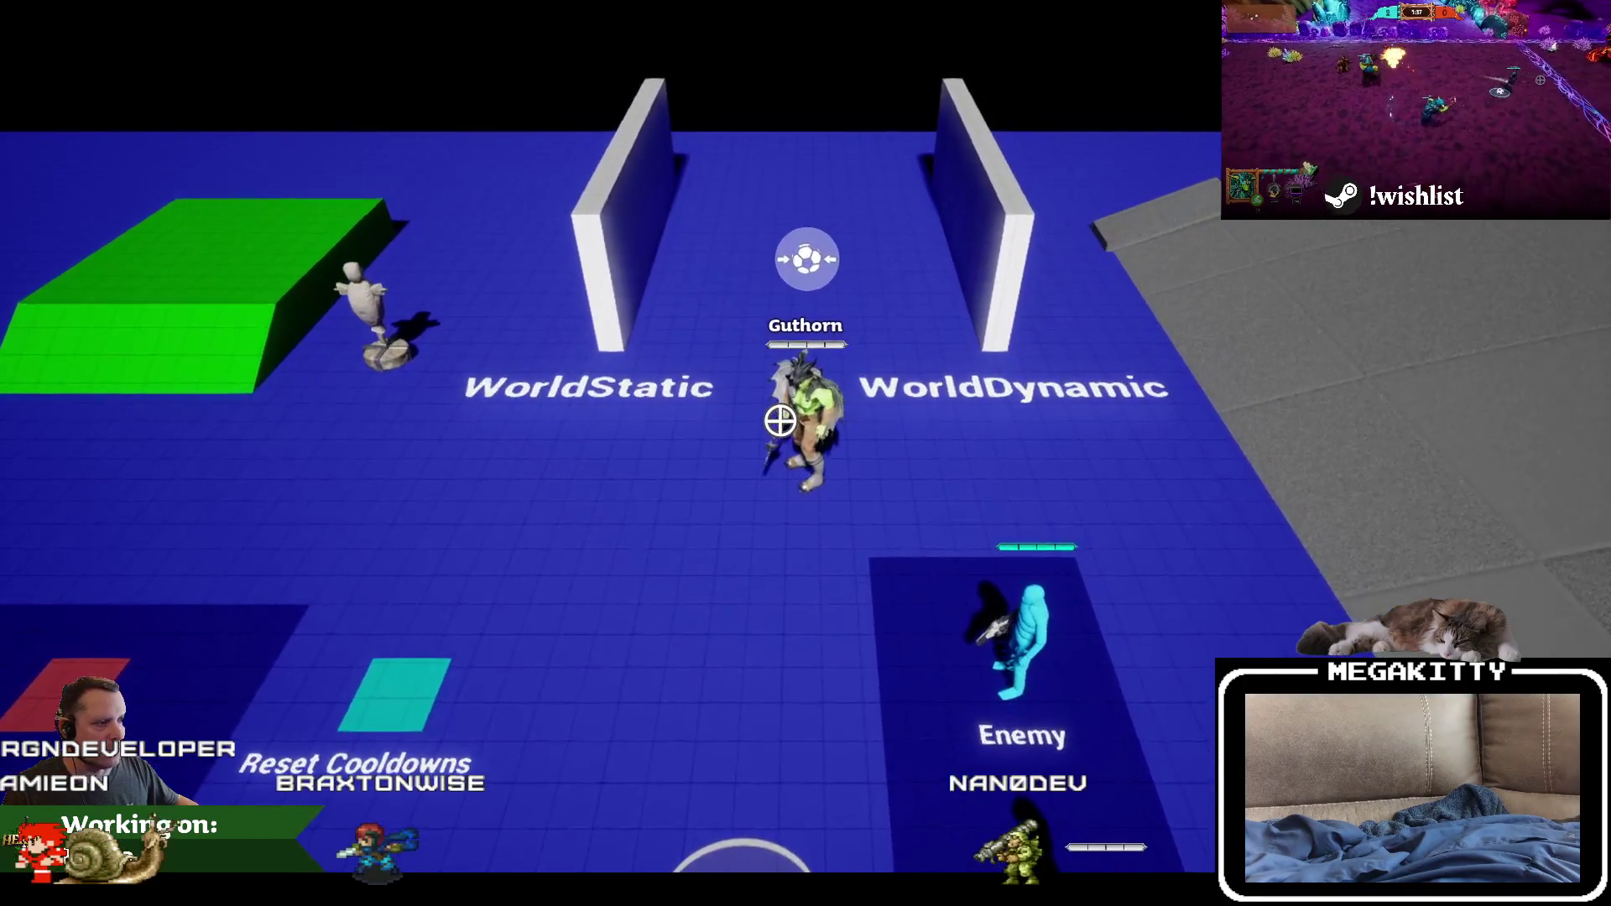
key("Escape")
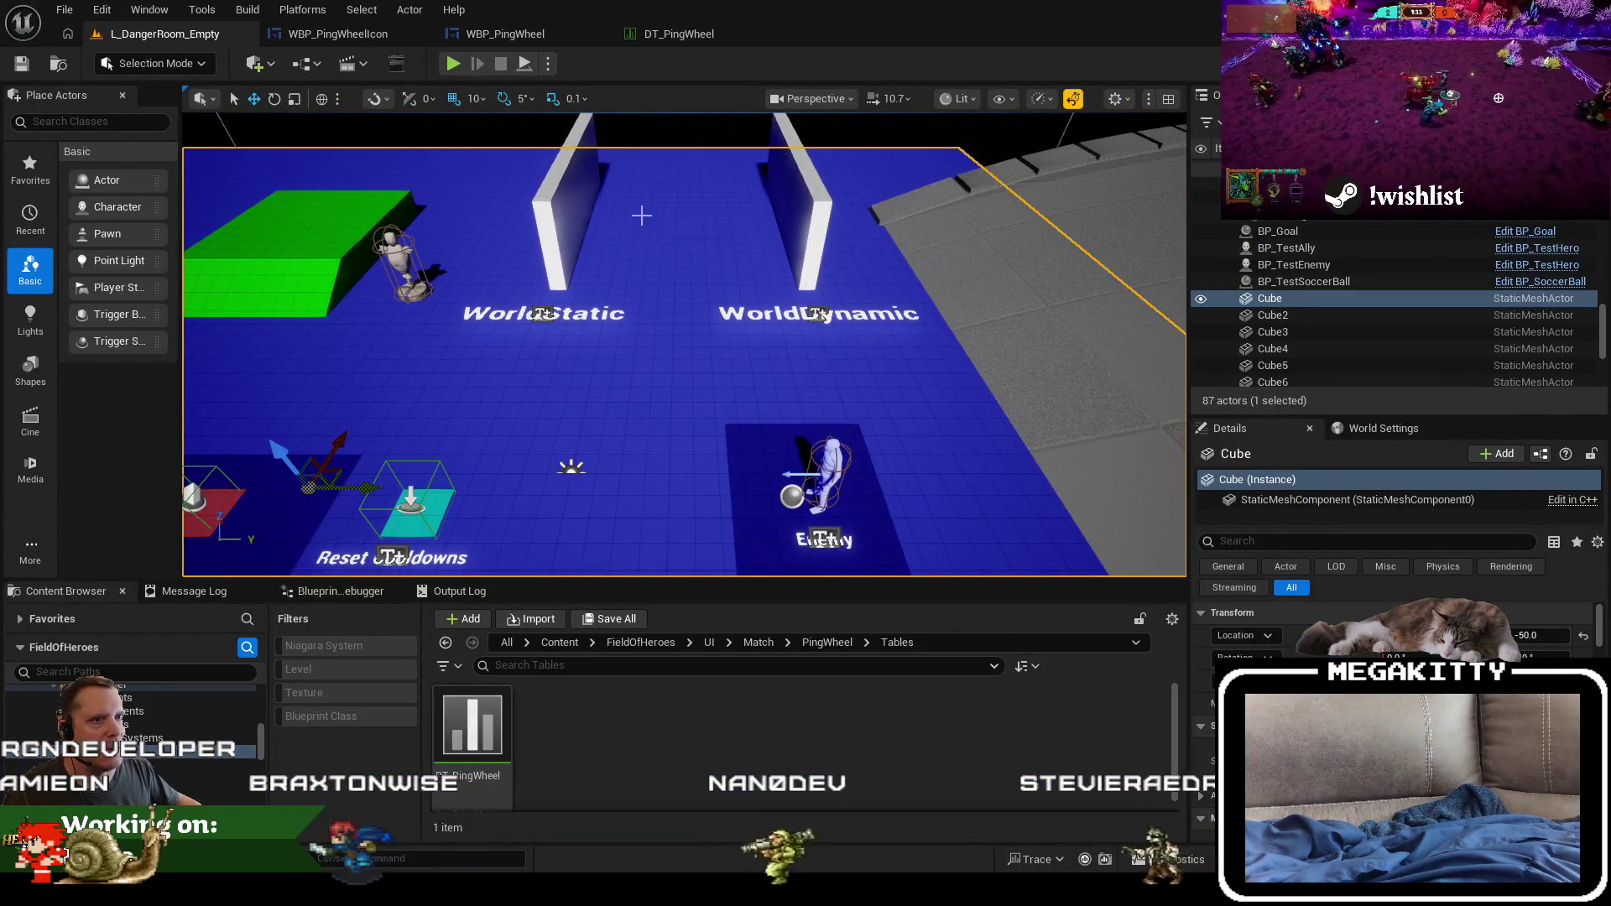
key("alt+Tab")
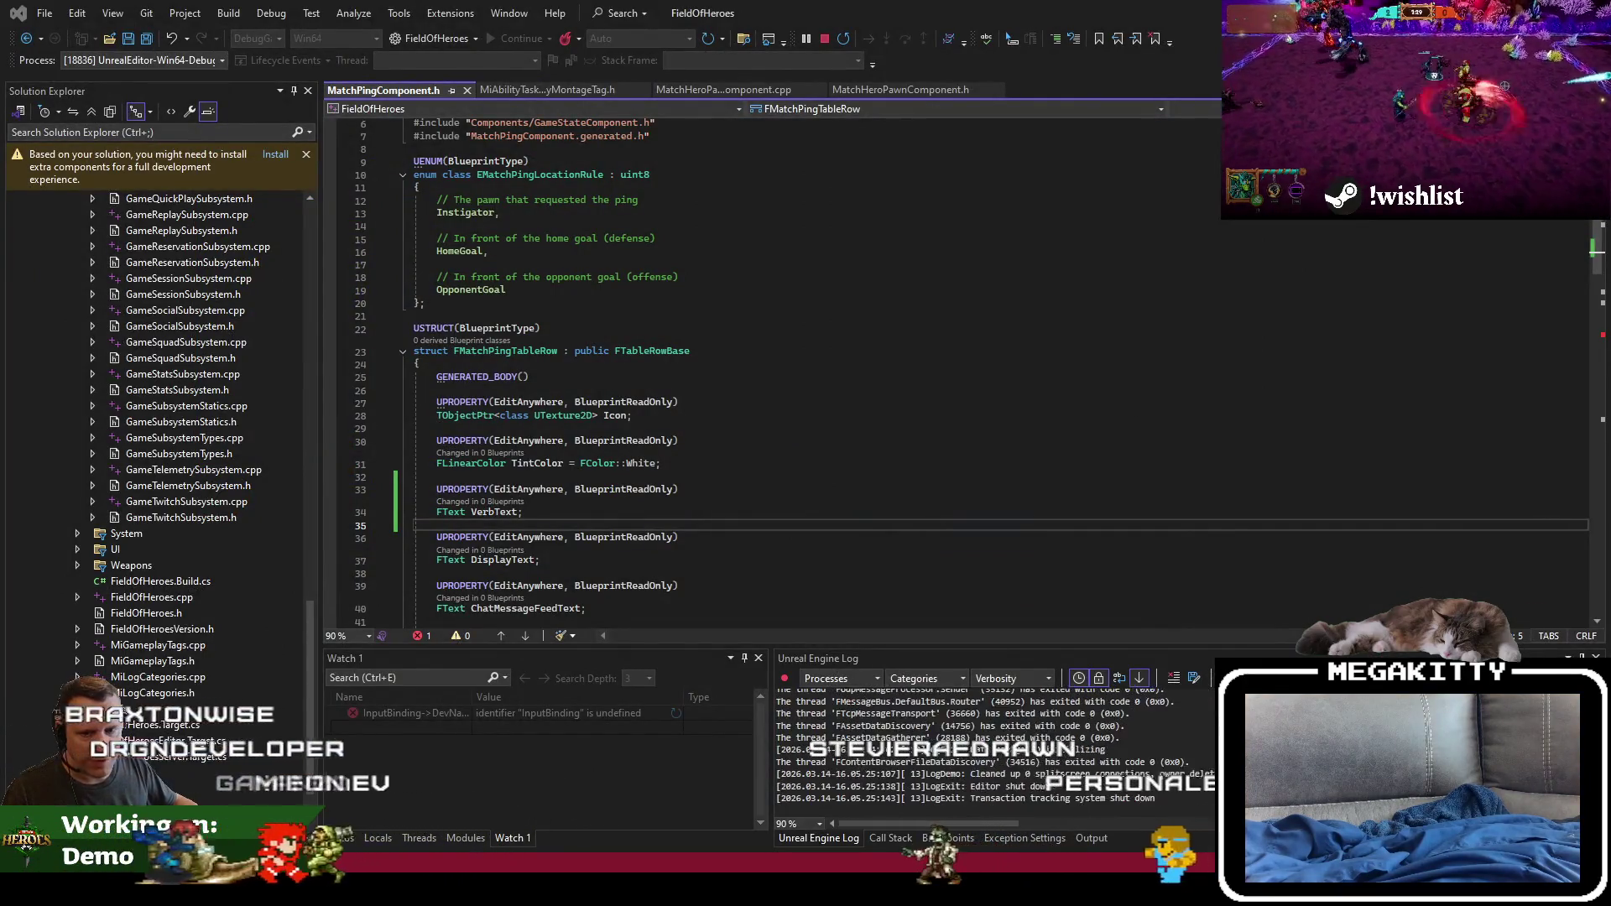
key("alt+Tab")
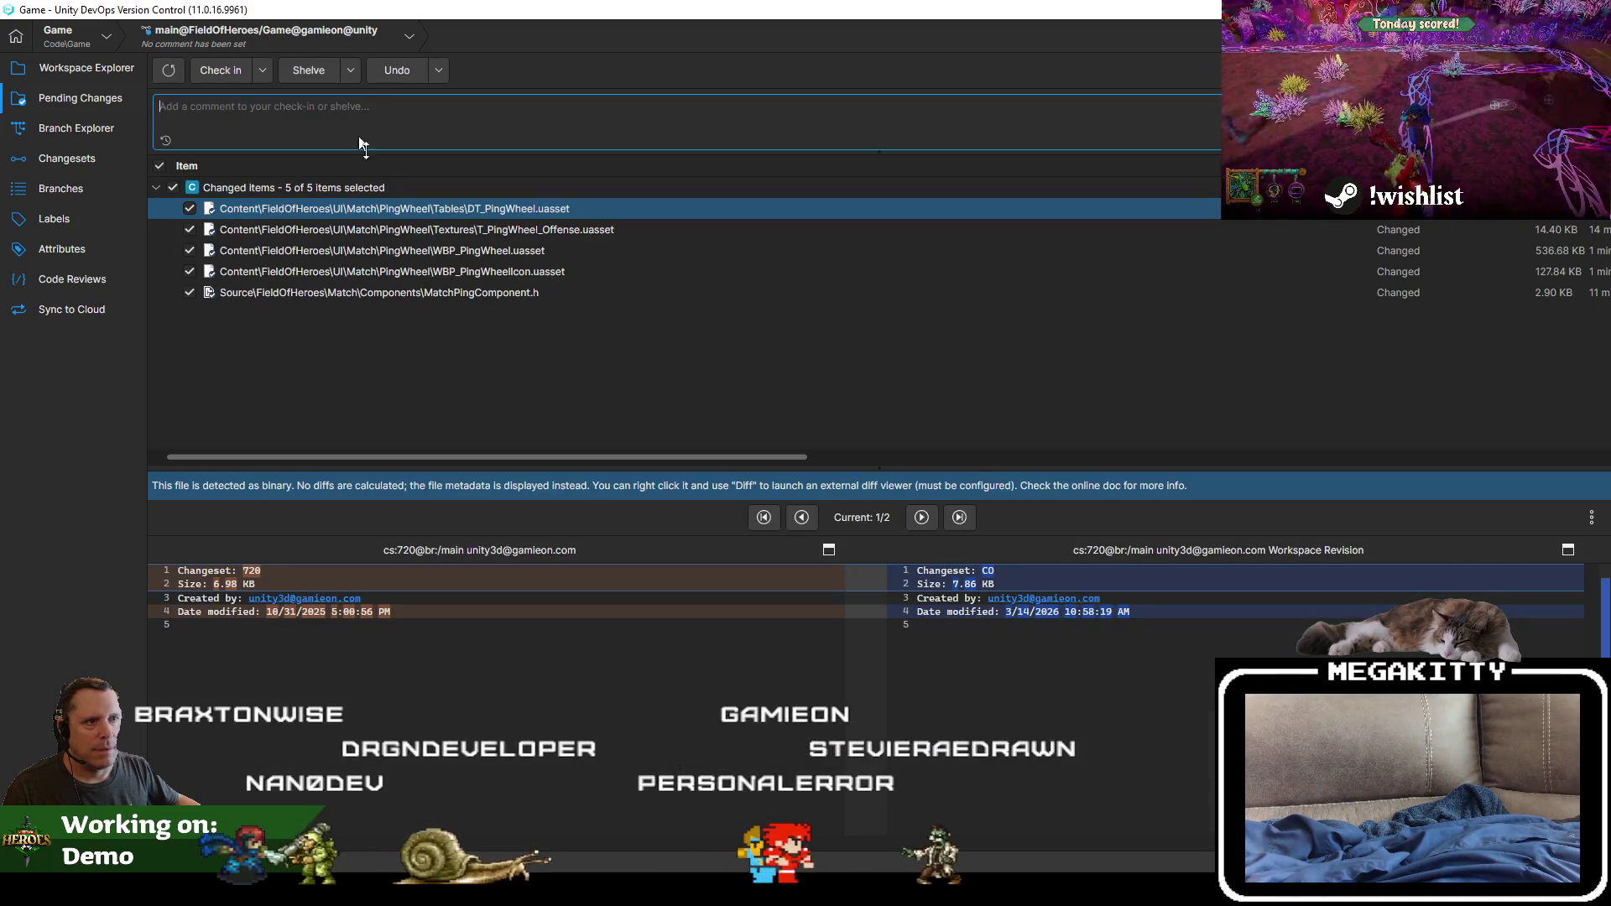
Step: Review the MatchPingComponent.h diff, begin the check-in comment, and rebuild in Visual Studio
left_click(421, 294)
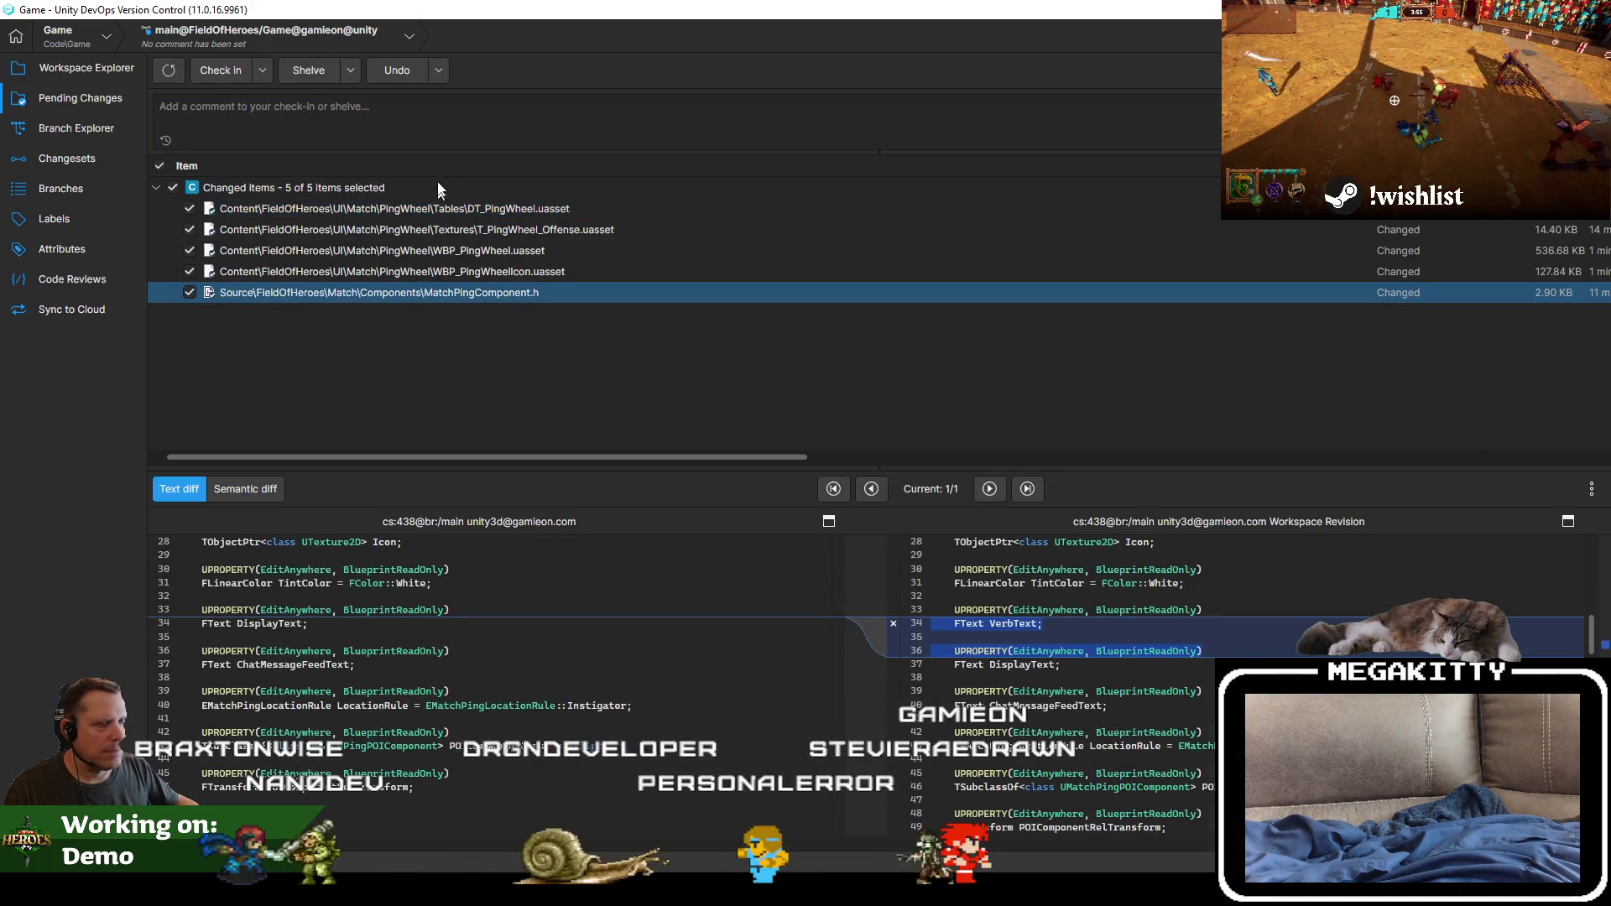
left_click(406, 121)
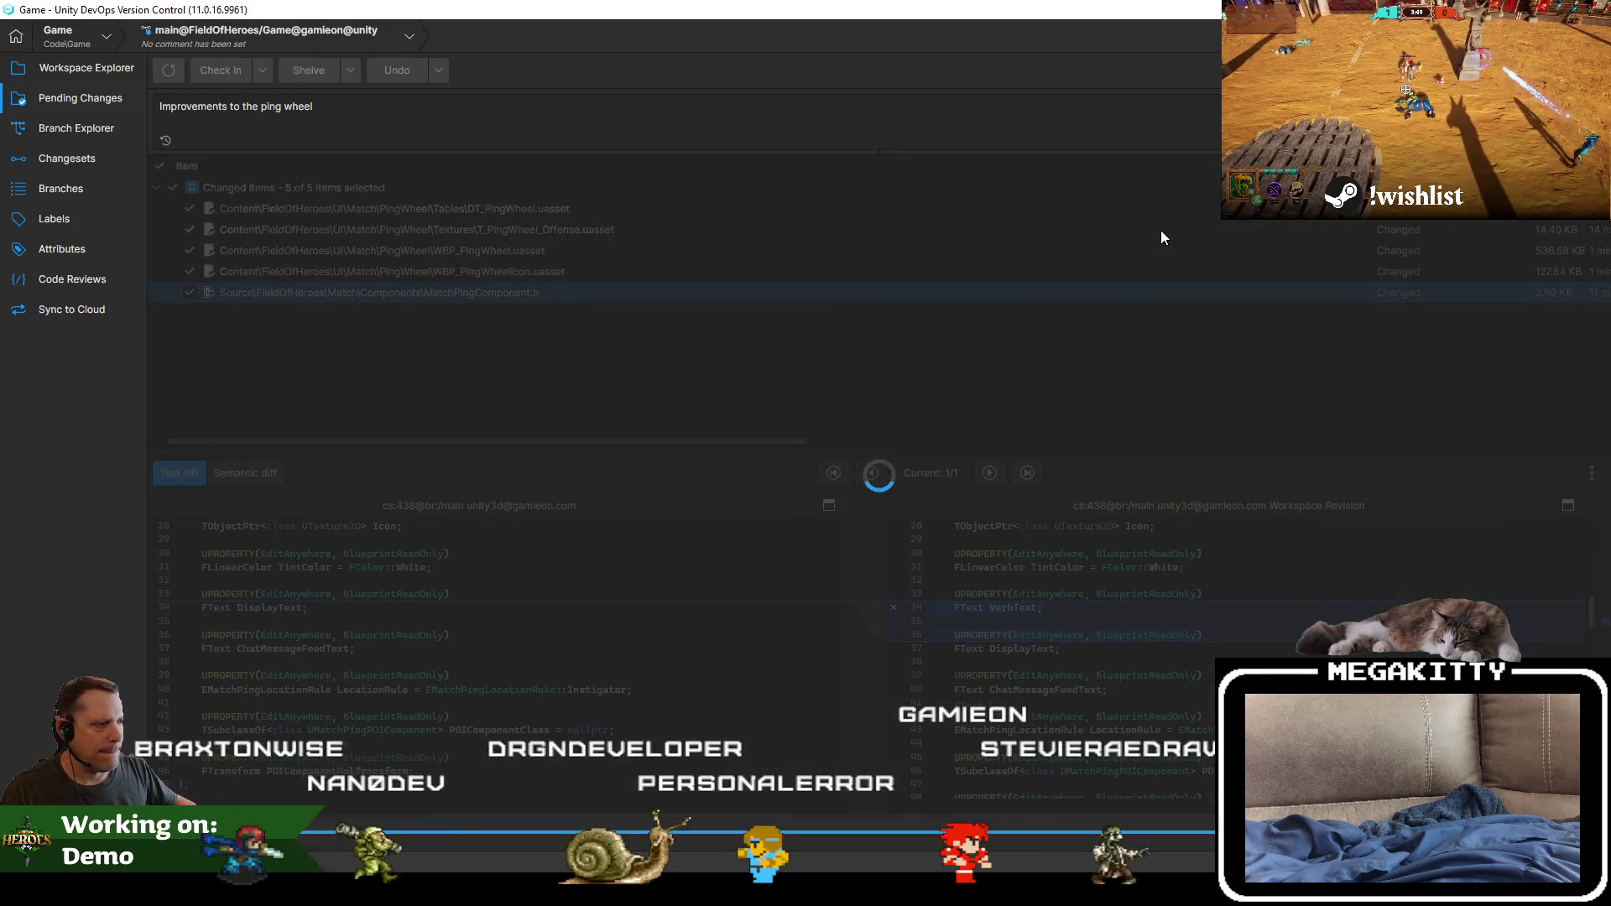
key("alt+Tab")
key("ctrl+shift+b")
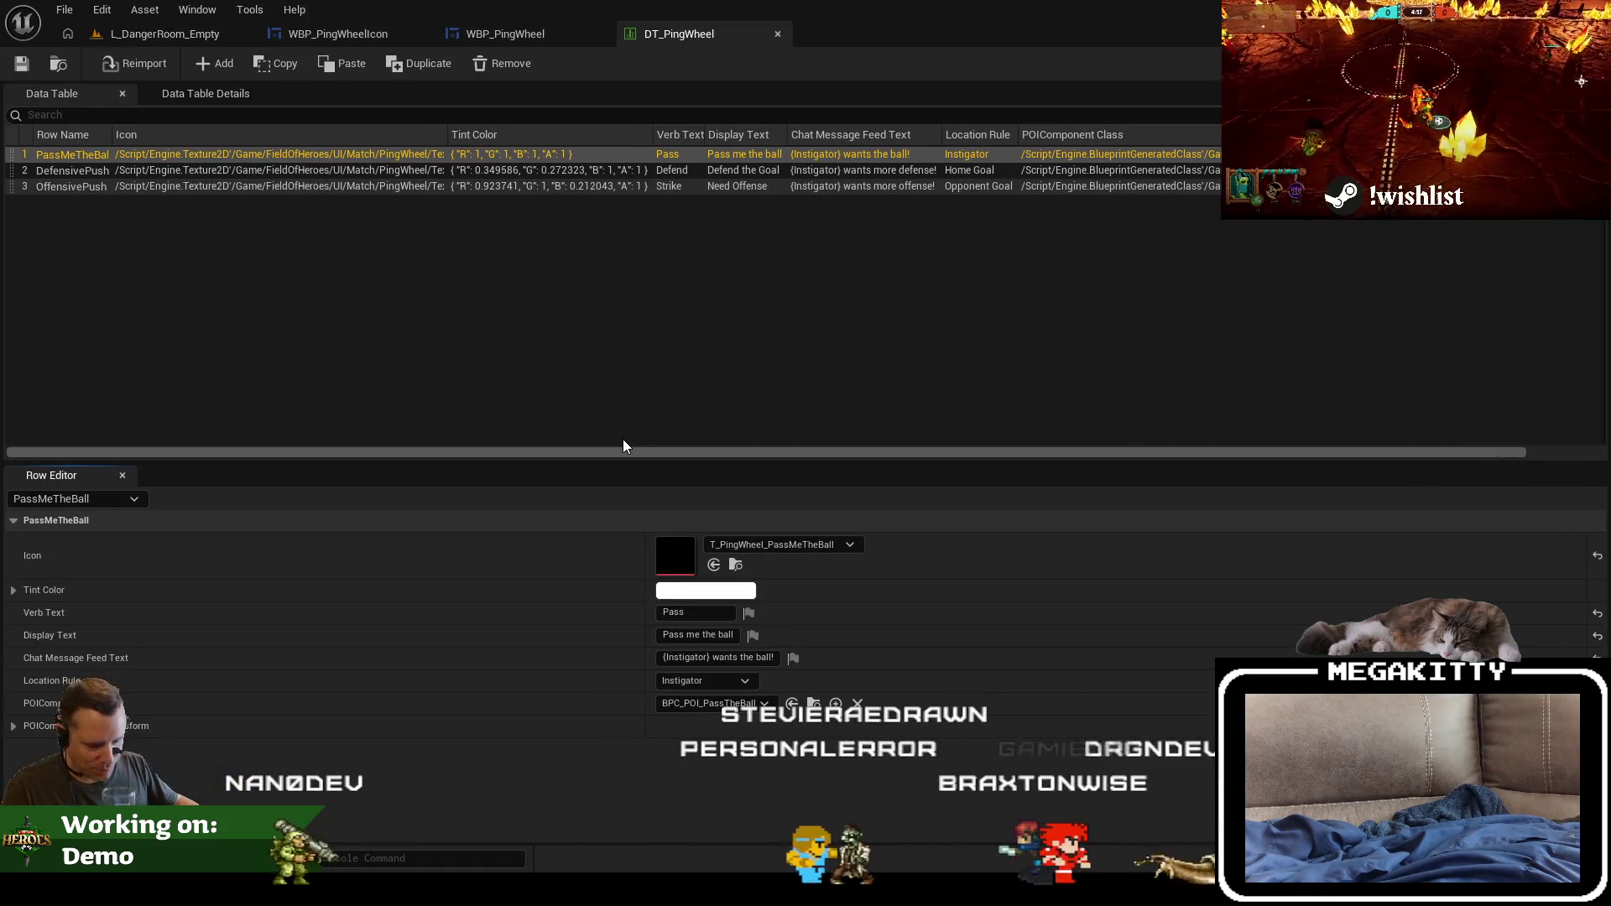
Step: Close DT_PingWheel, show the WBP_PingWheel graph, and go back to L_DangerRoom_Empty
left_click(777, 35)
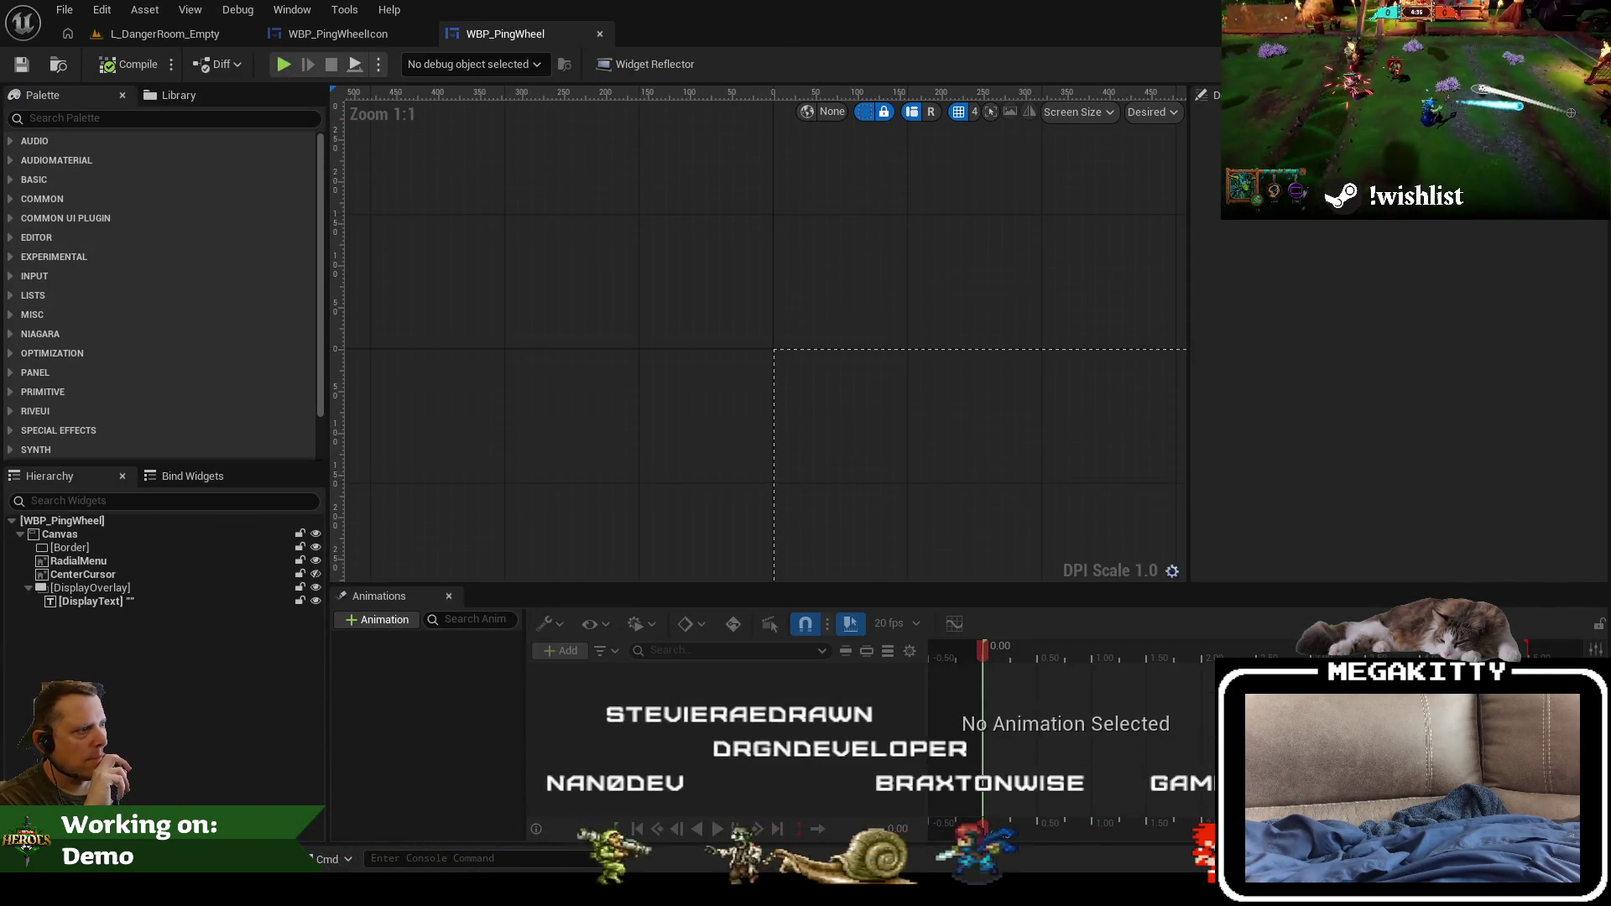
left_click(1581, 64)
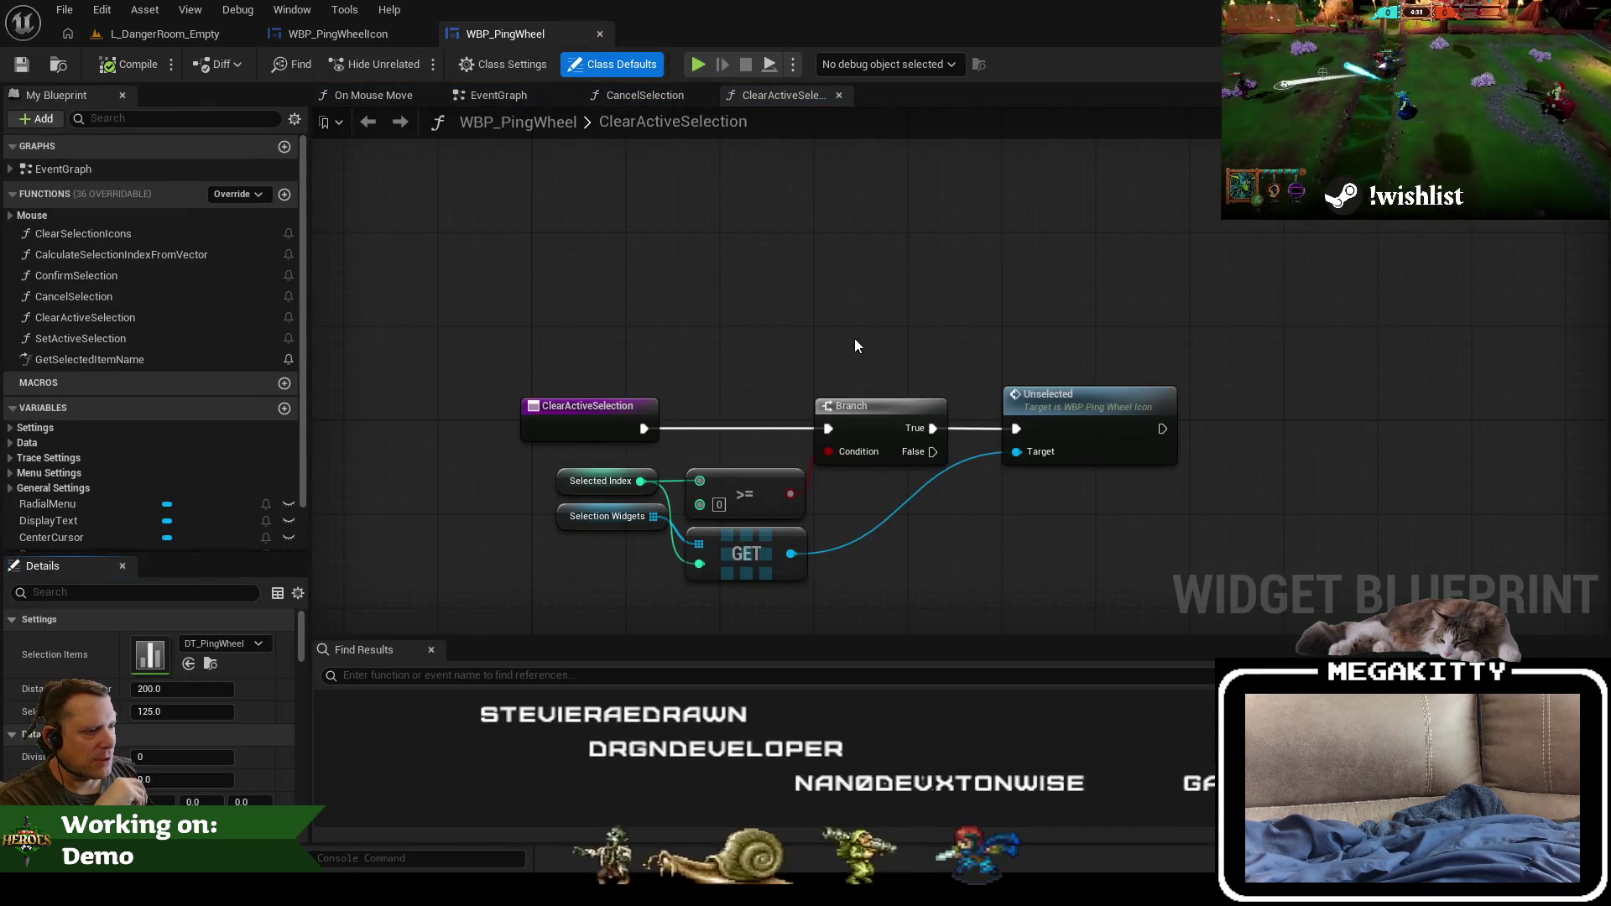
left_click(230, 35)
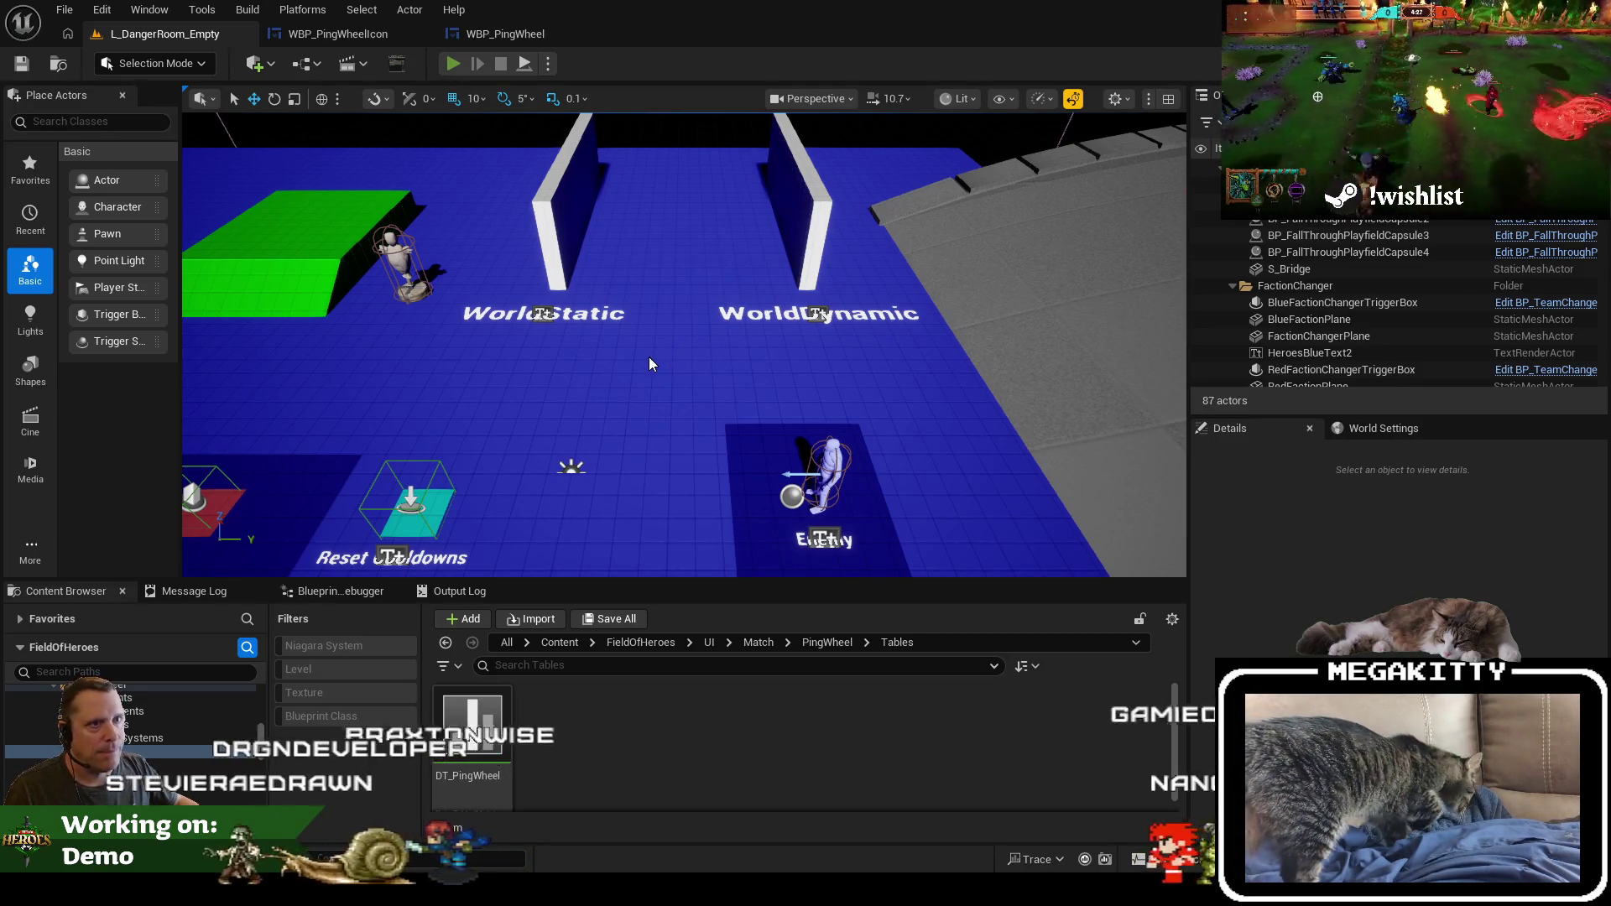
Step: Playtest fullscreen with the ping wheel, then reopen WBP_PingWheel and WBP_PingWheelIcon
key("alt+p")
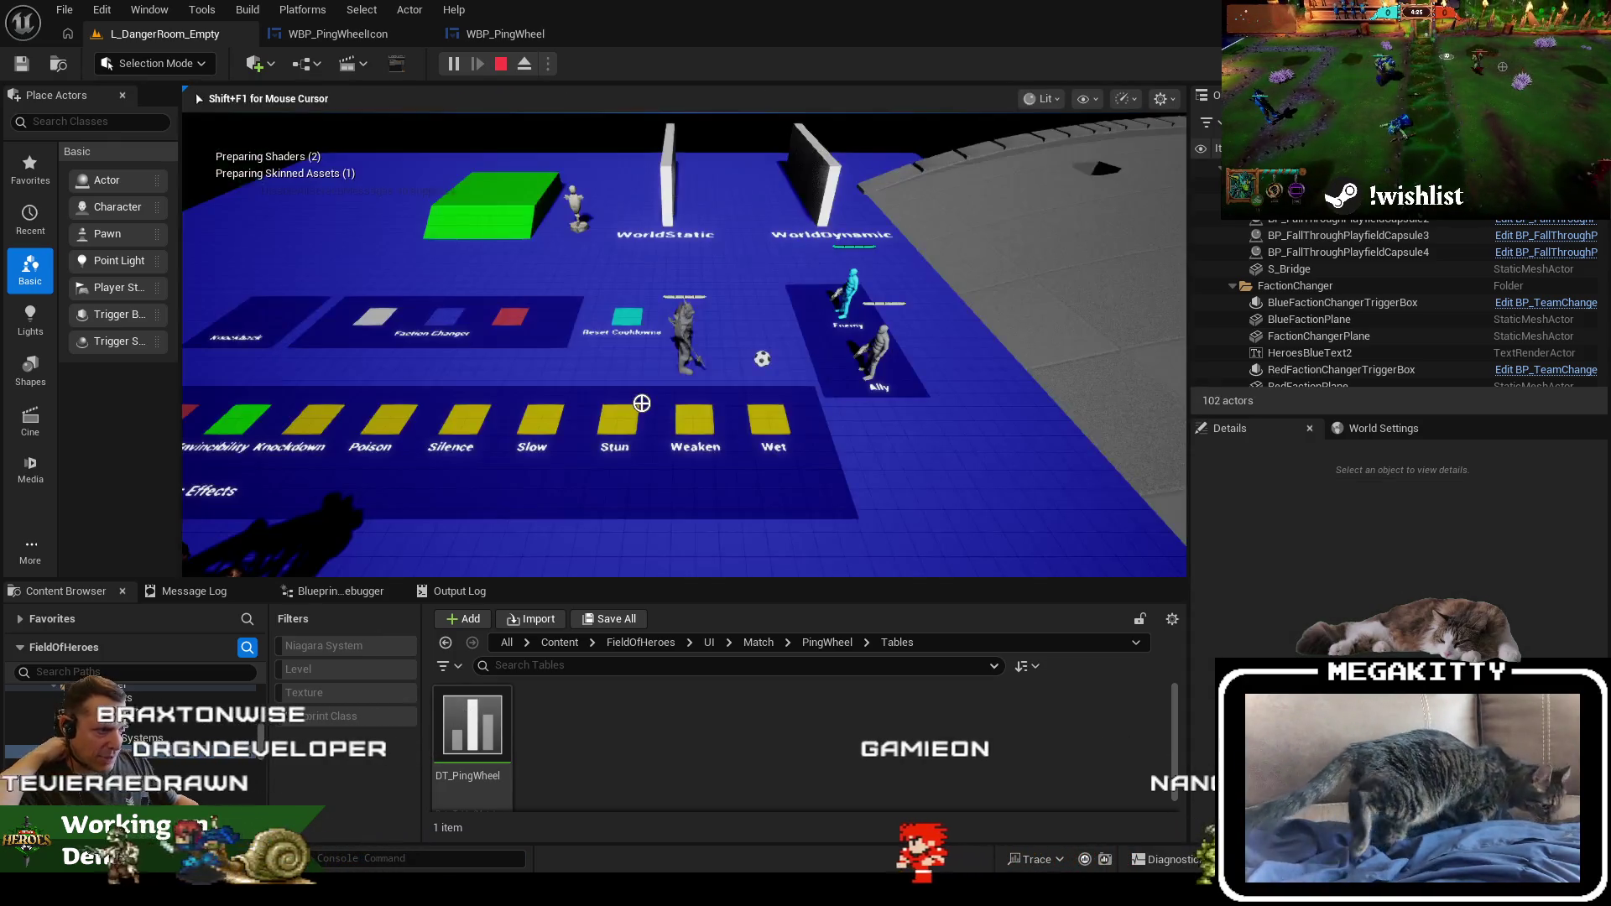
key("g")
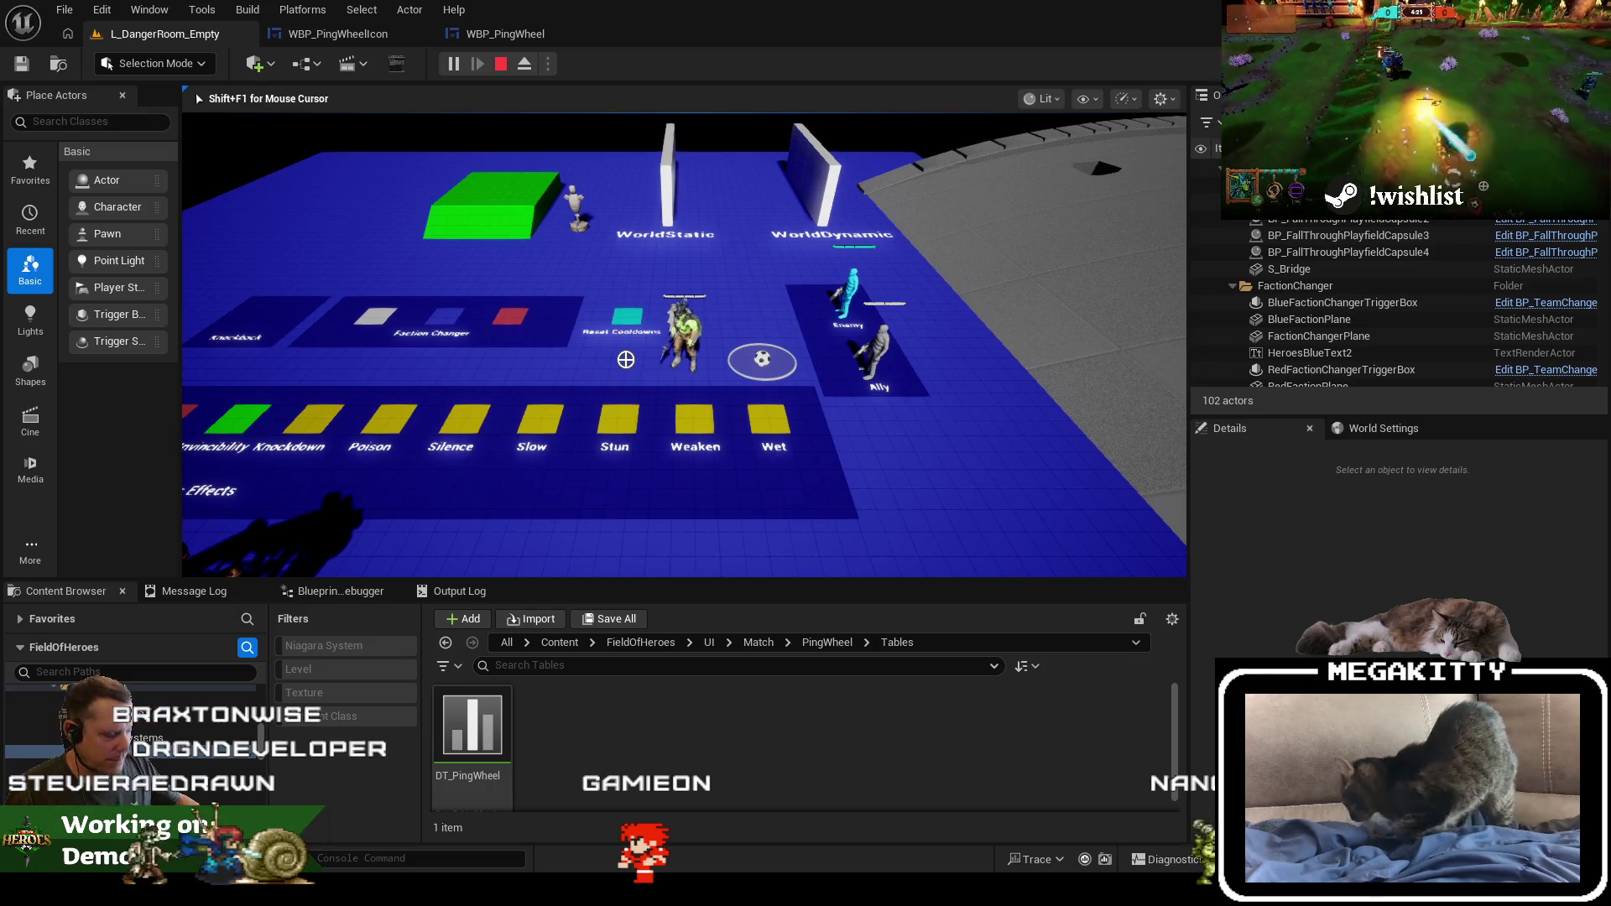
key("F11")
key("w")
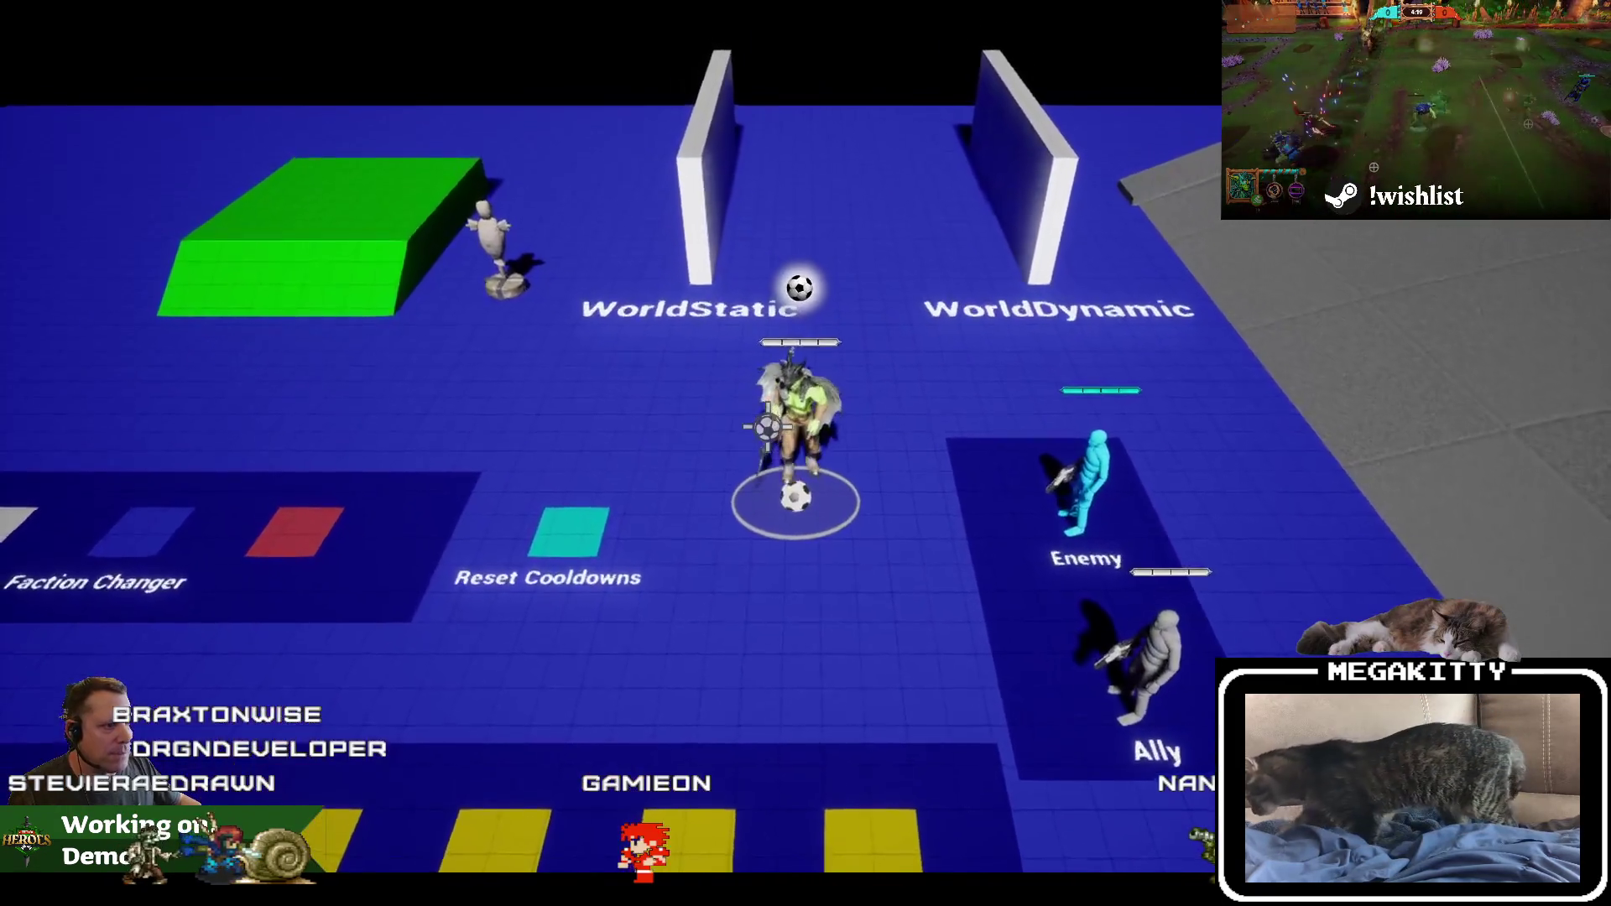
key("g")
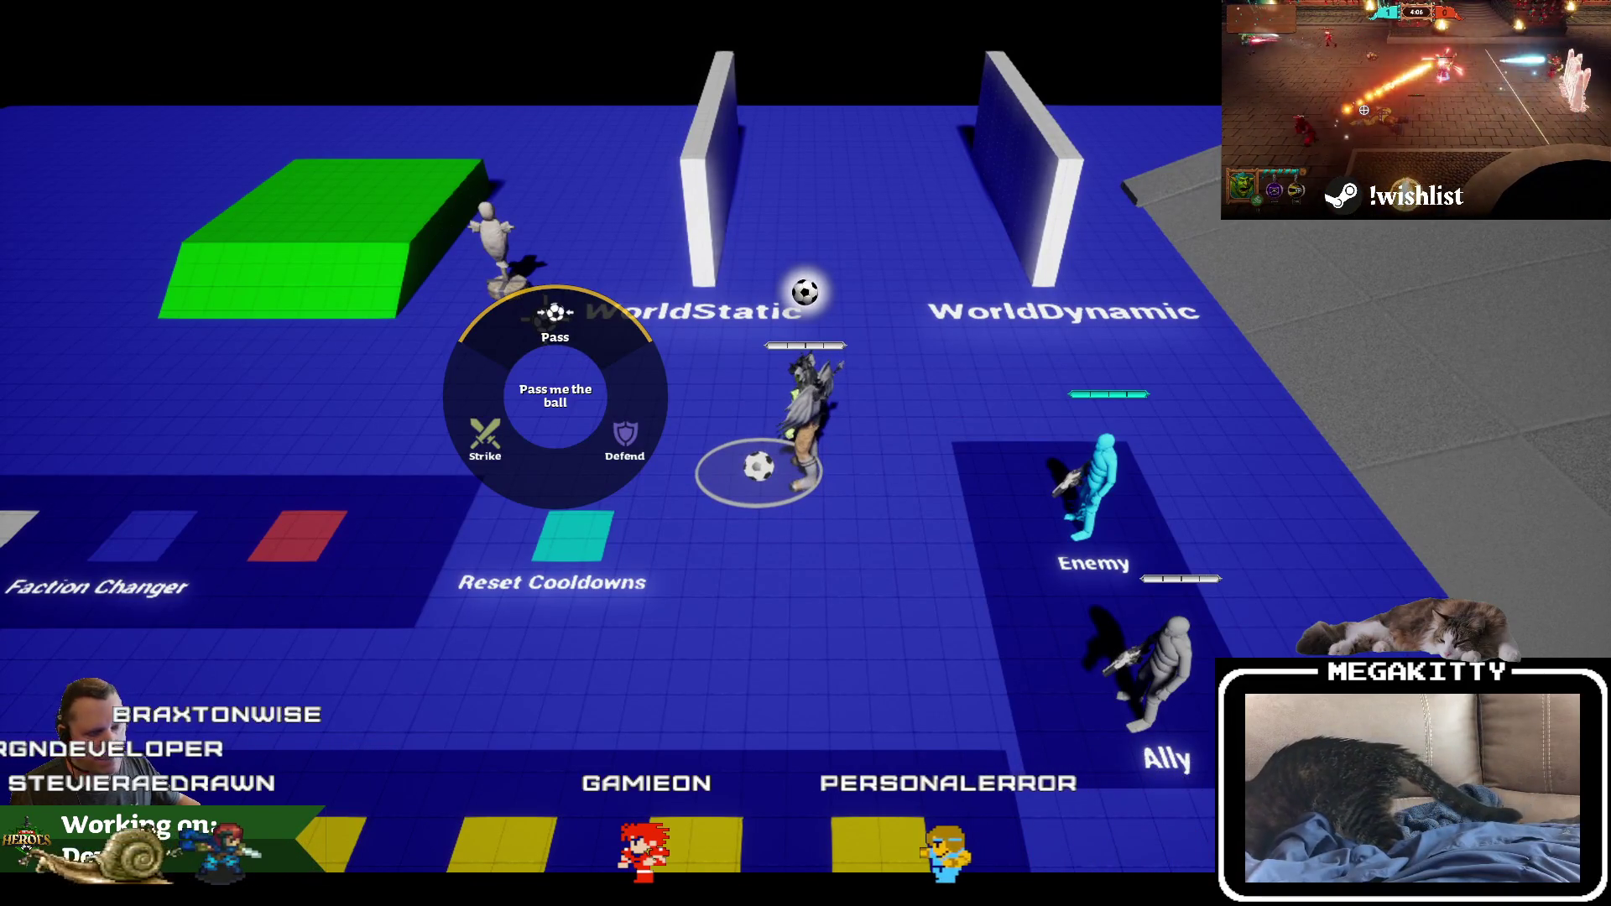
key("Escape")
key("F11")
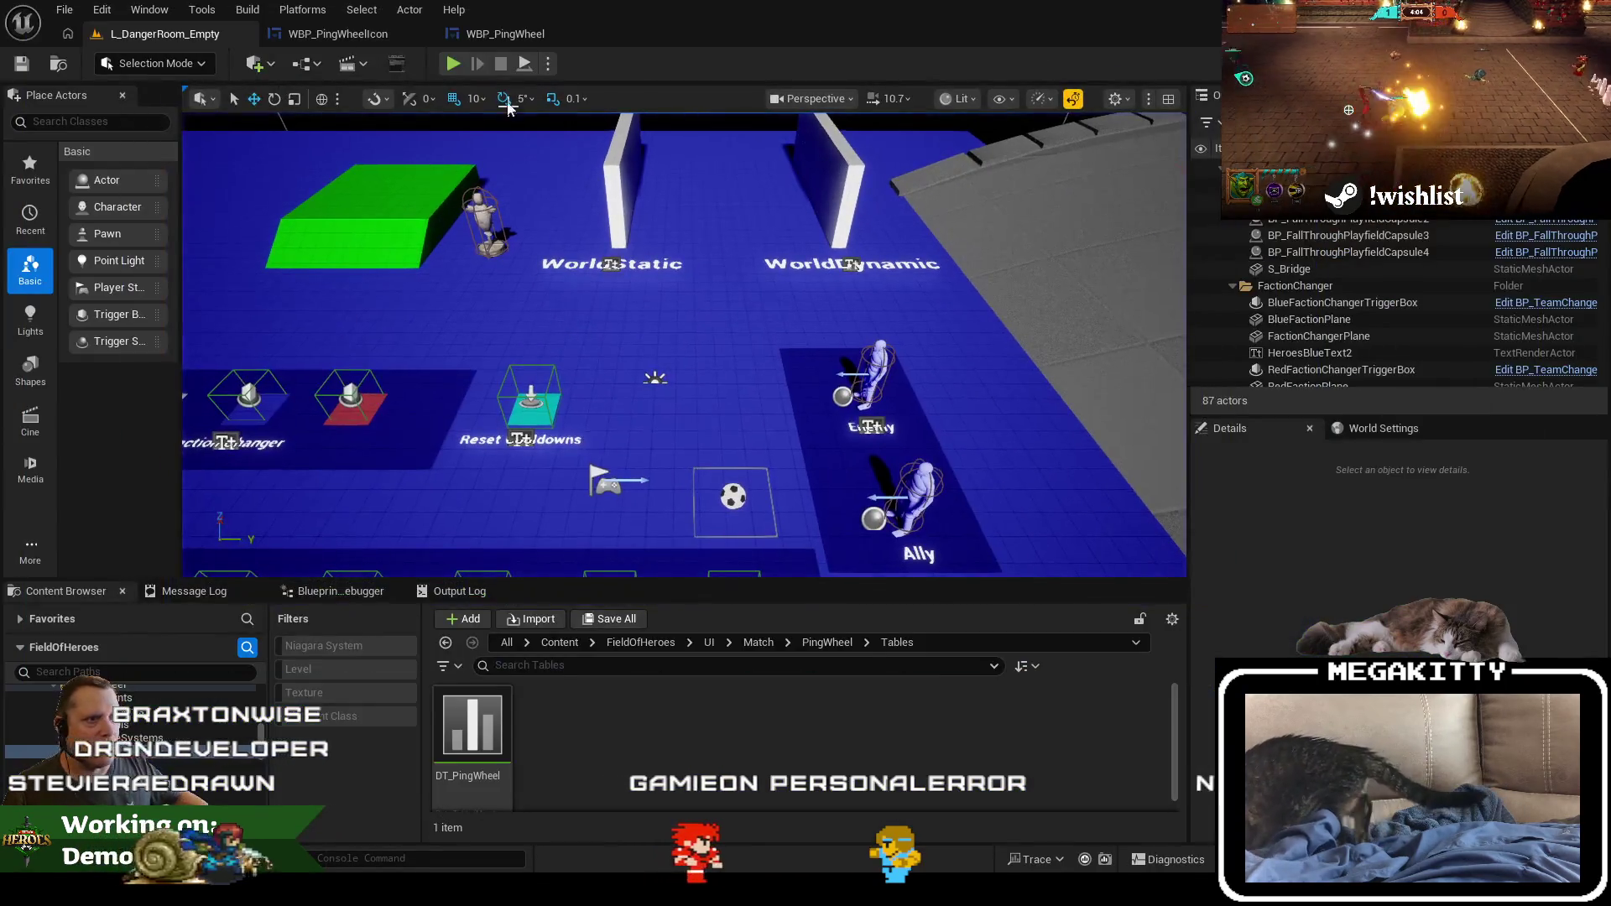
left_click(502, 30)
left_click(382, 36)
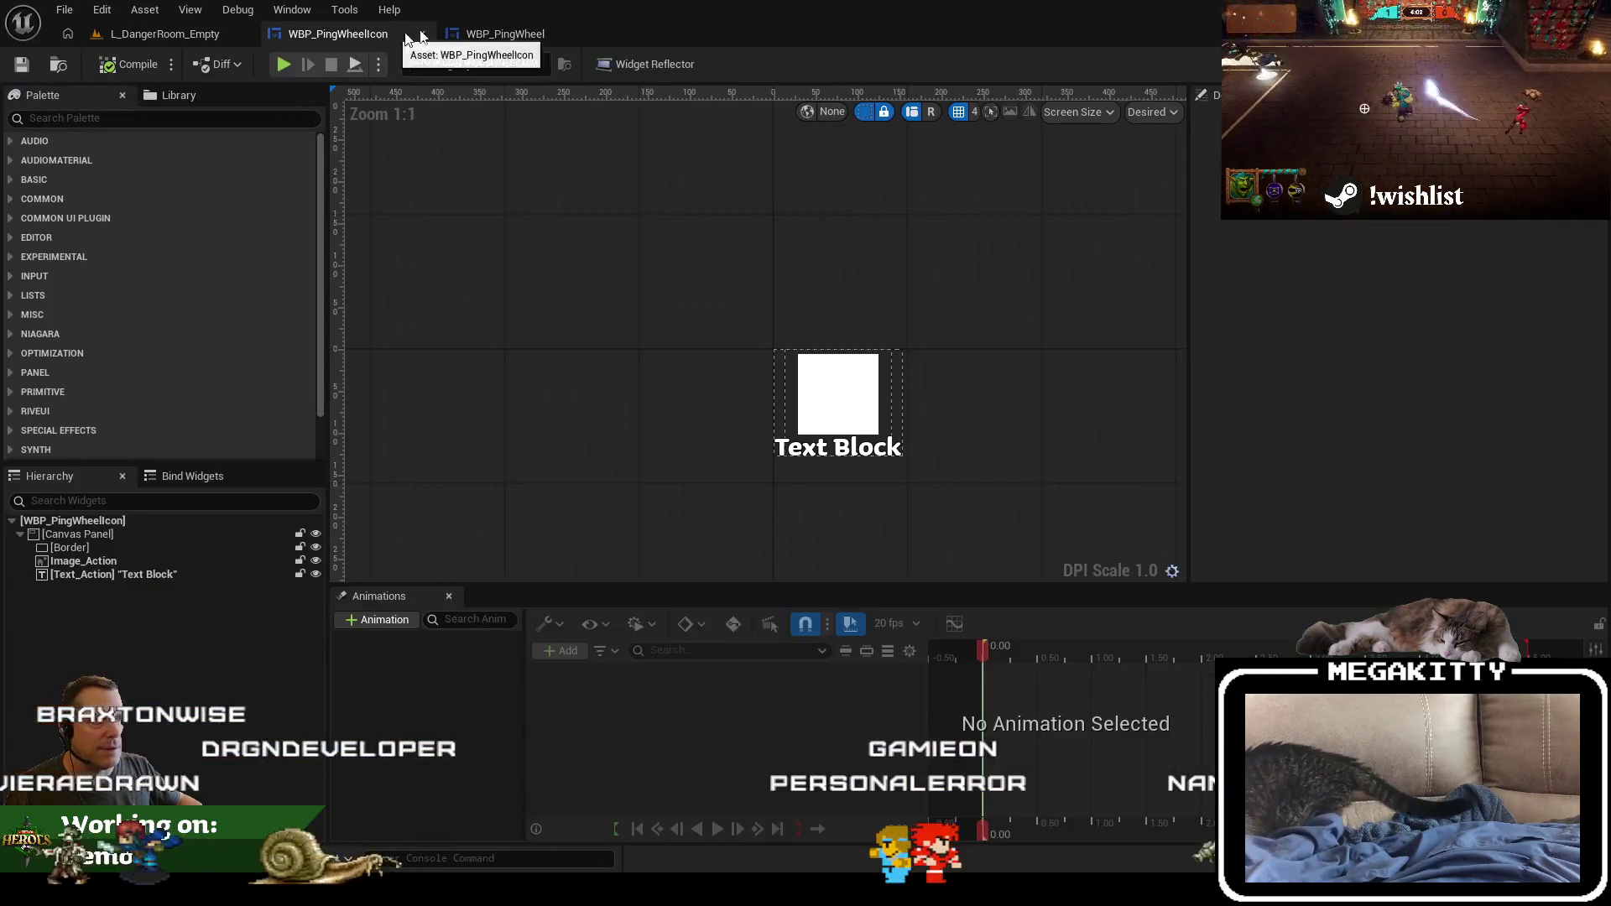
Step: Search WBP_PingWheel for 'table' and jump to the Get Data Table Row Names node
left_click(528, 28)
left_click(424, 34)
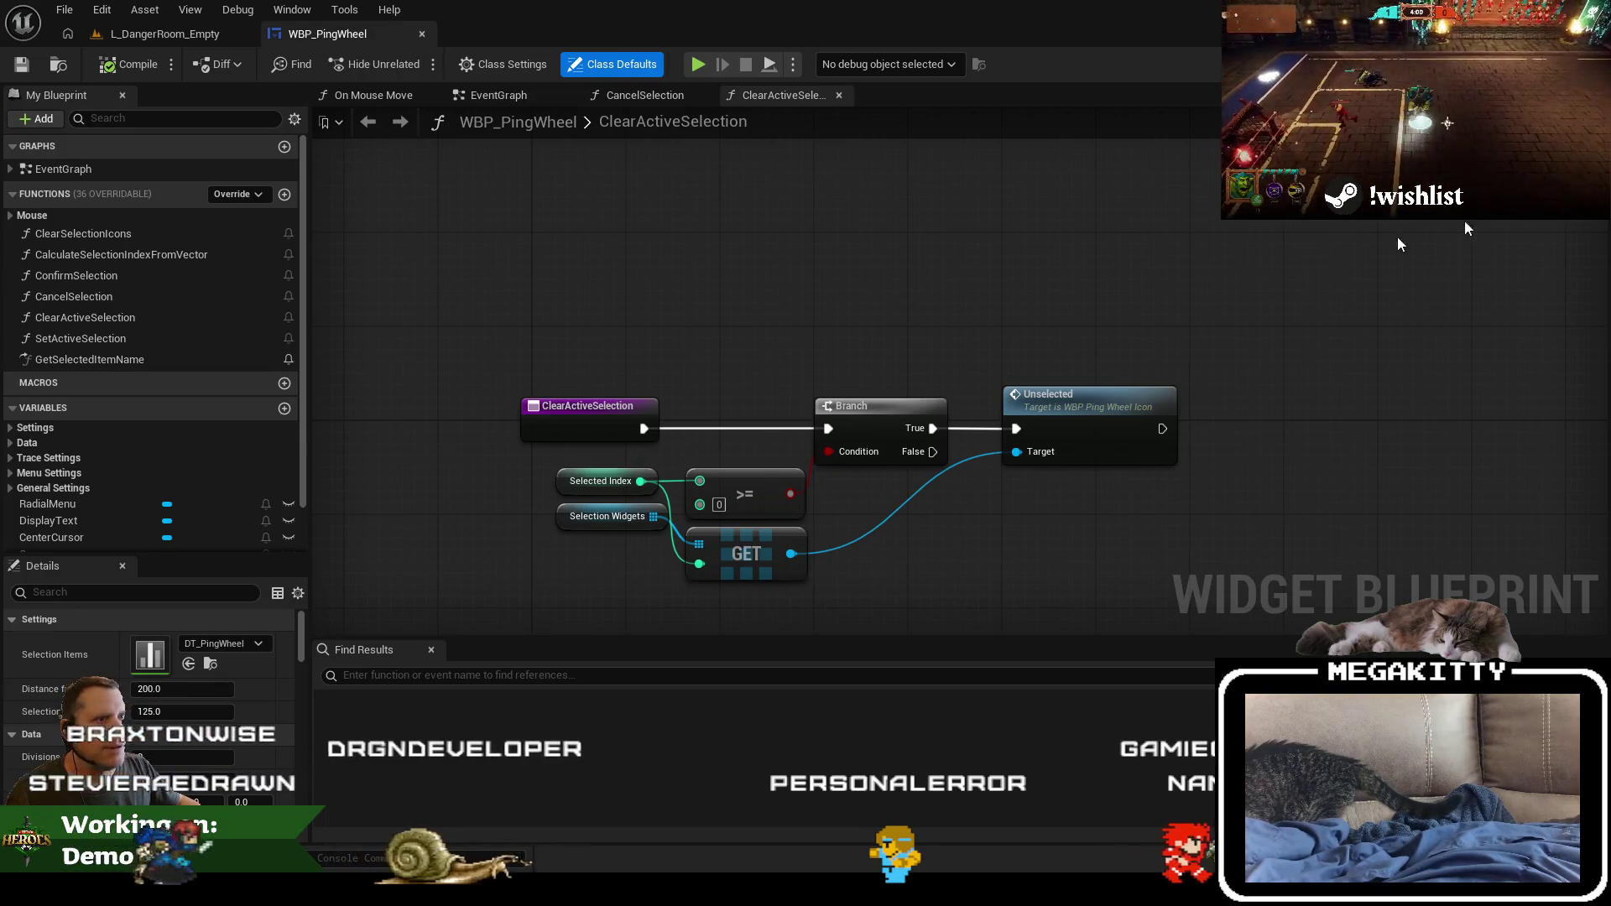
left_click(611, 677)
type("table")
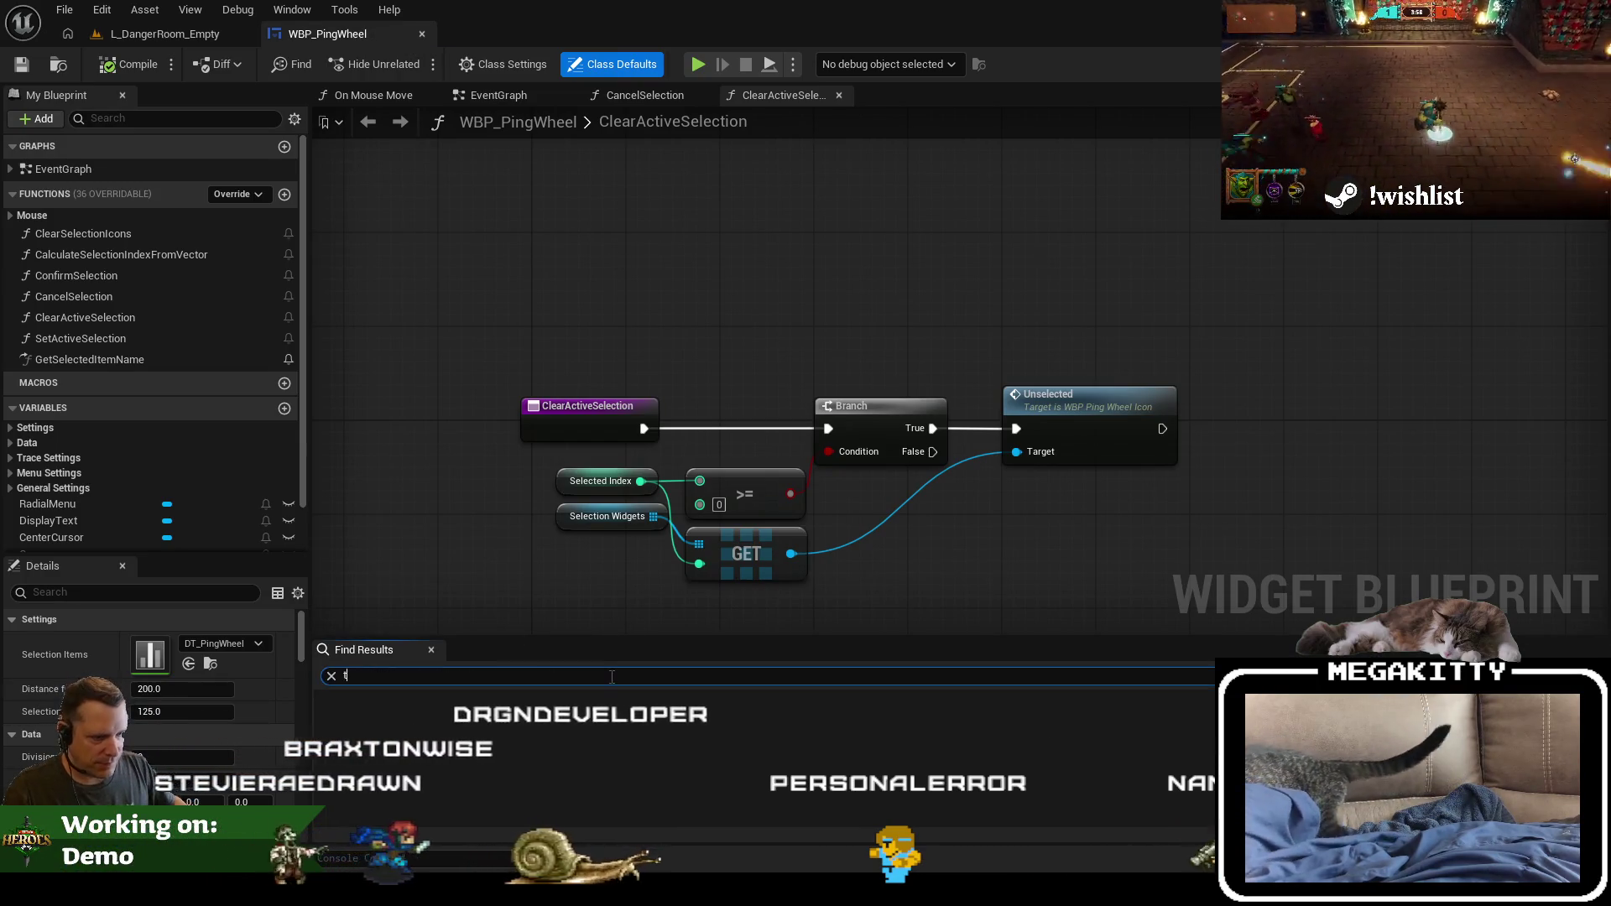
key("Return")
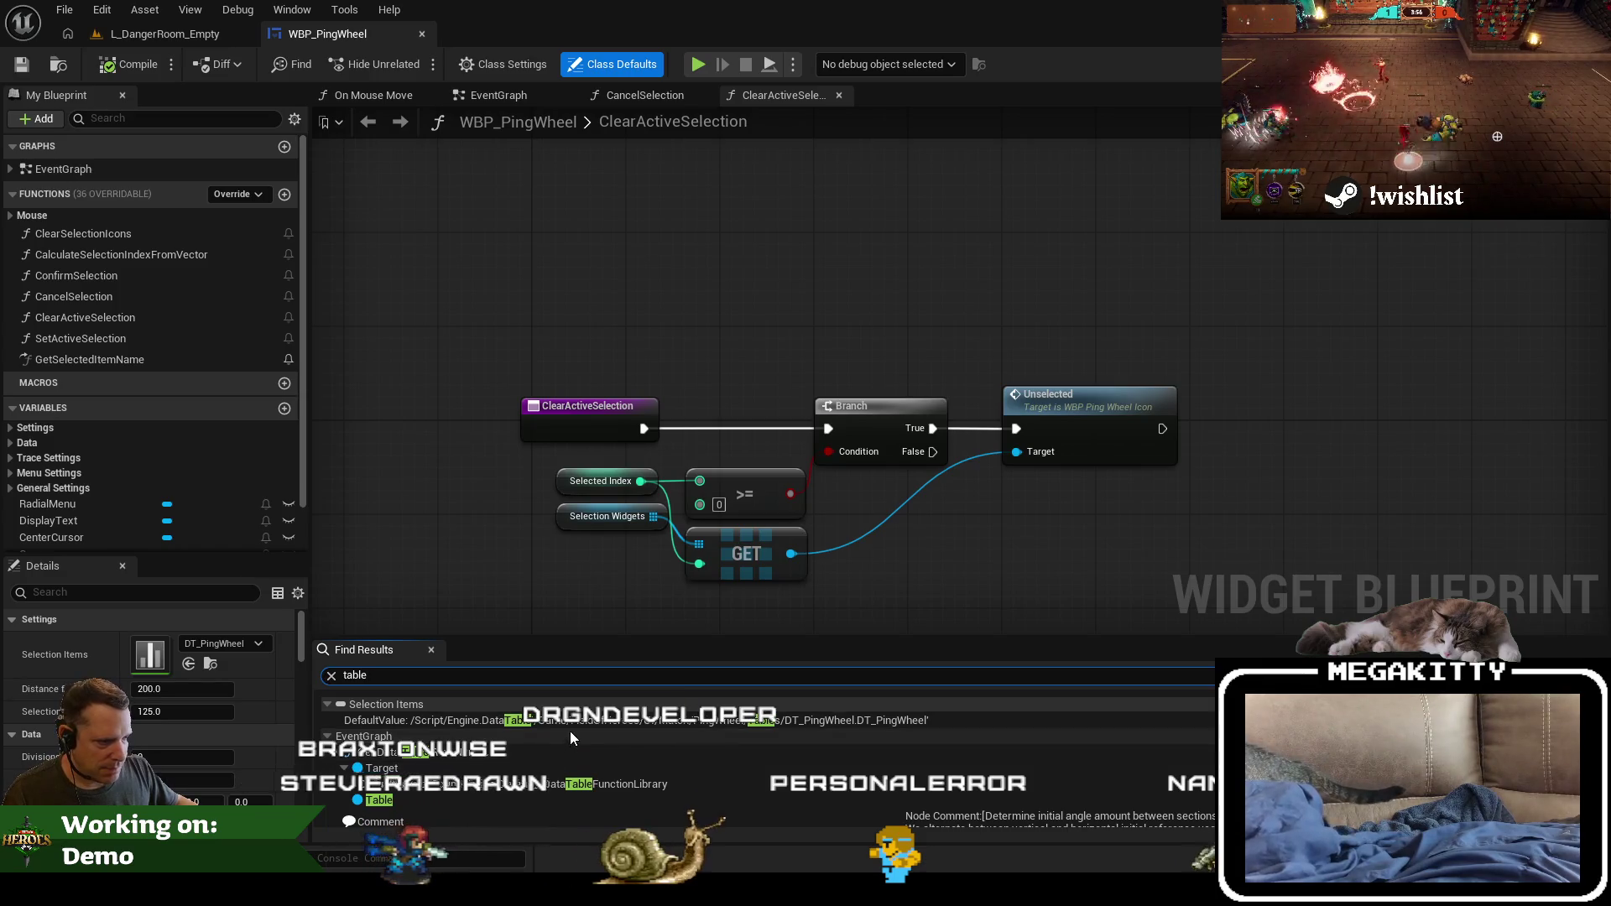
left_click(542, 753)
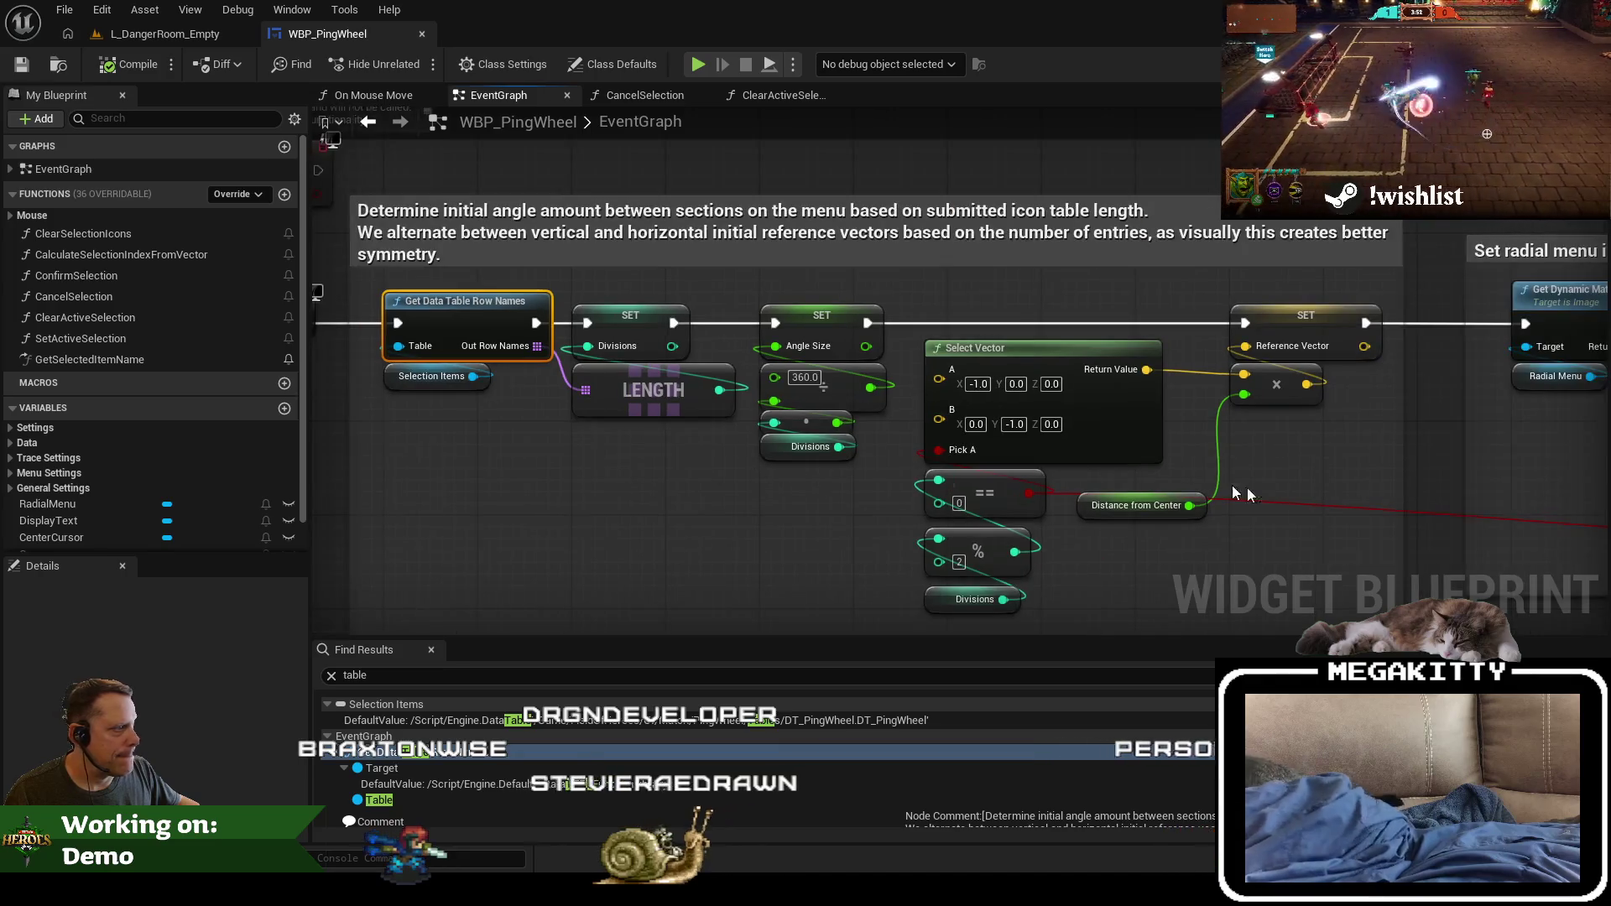
Step: Stop the play session still running in the level
scroll(1262, 487, "down", 2)
mouse_move(1263, 488)
left_mouse_down()
mouse_move(1217, 470)
mouse_move(590, 422)
mouse_move(1370, 513)
left_mouse_up()
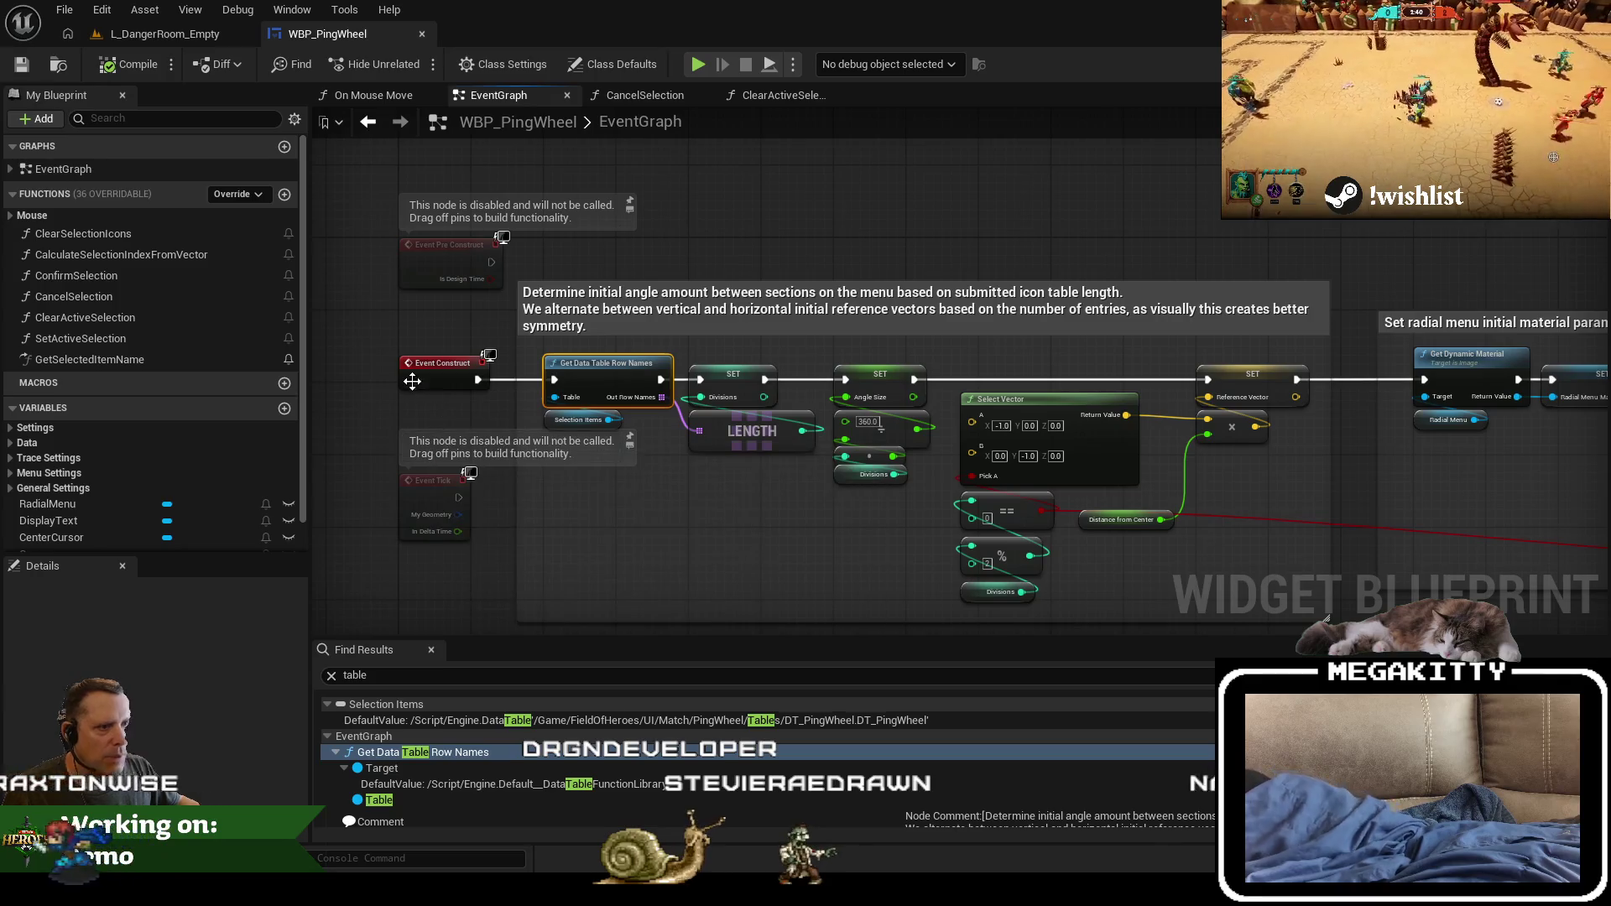
left_click(191, 33)
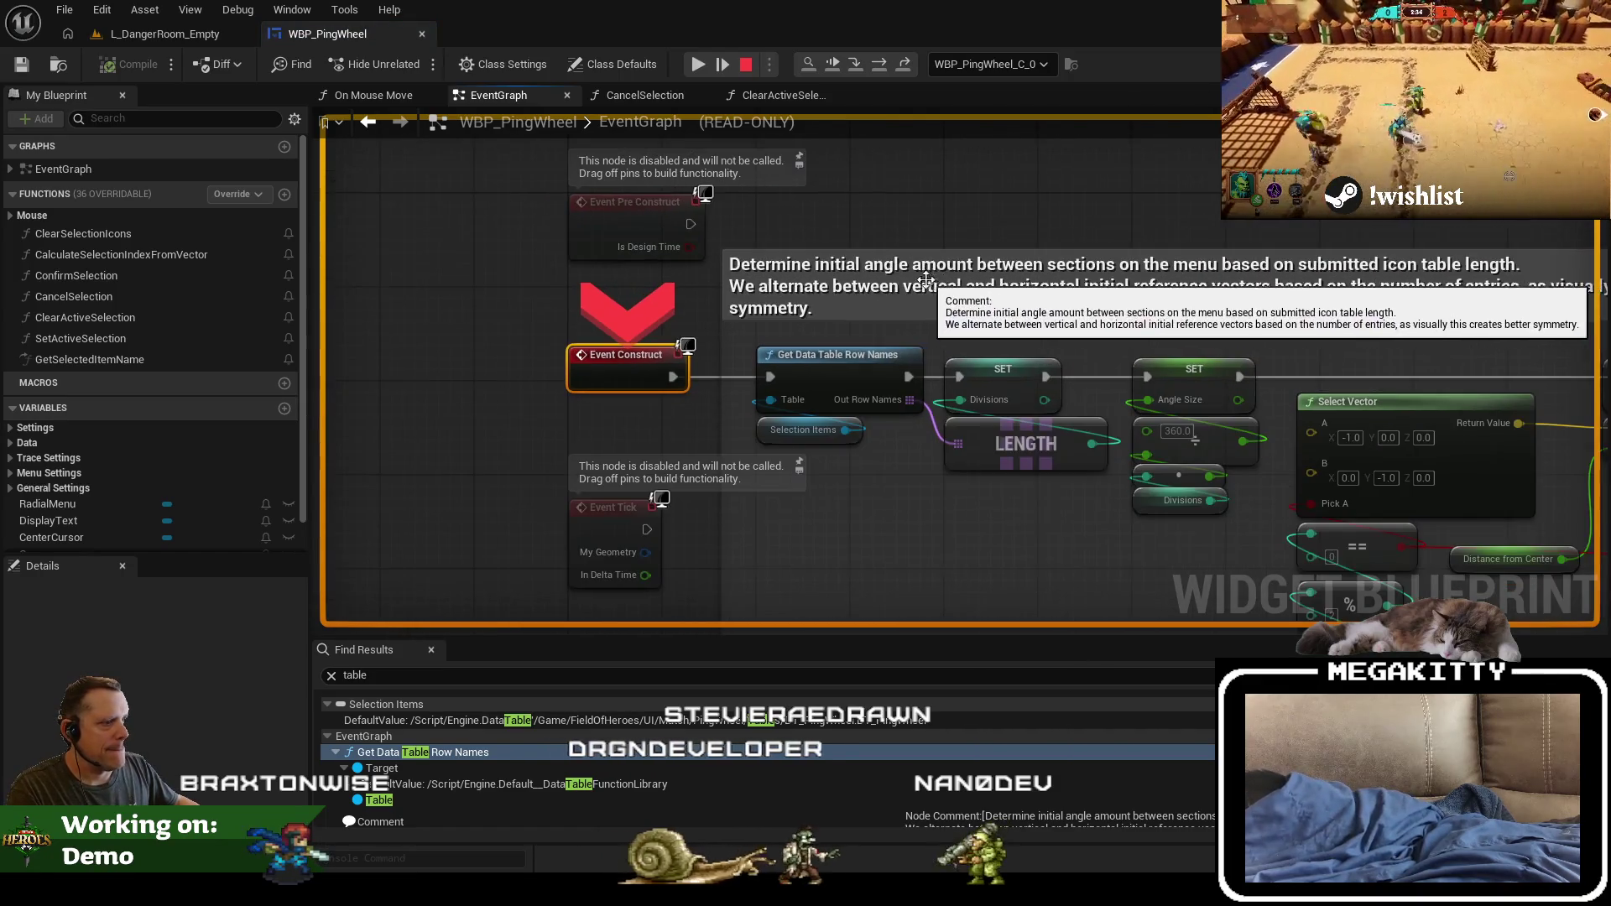
left_click(747, 65)
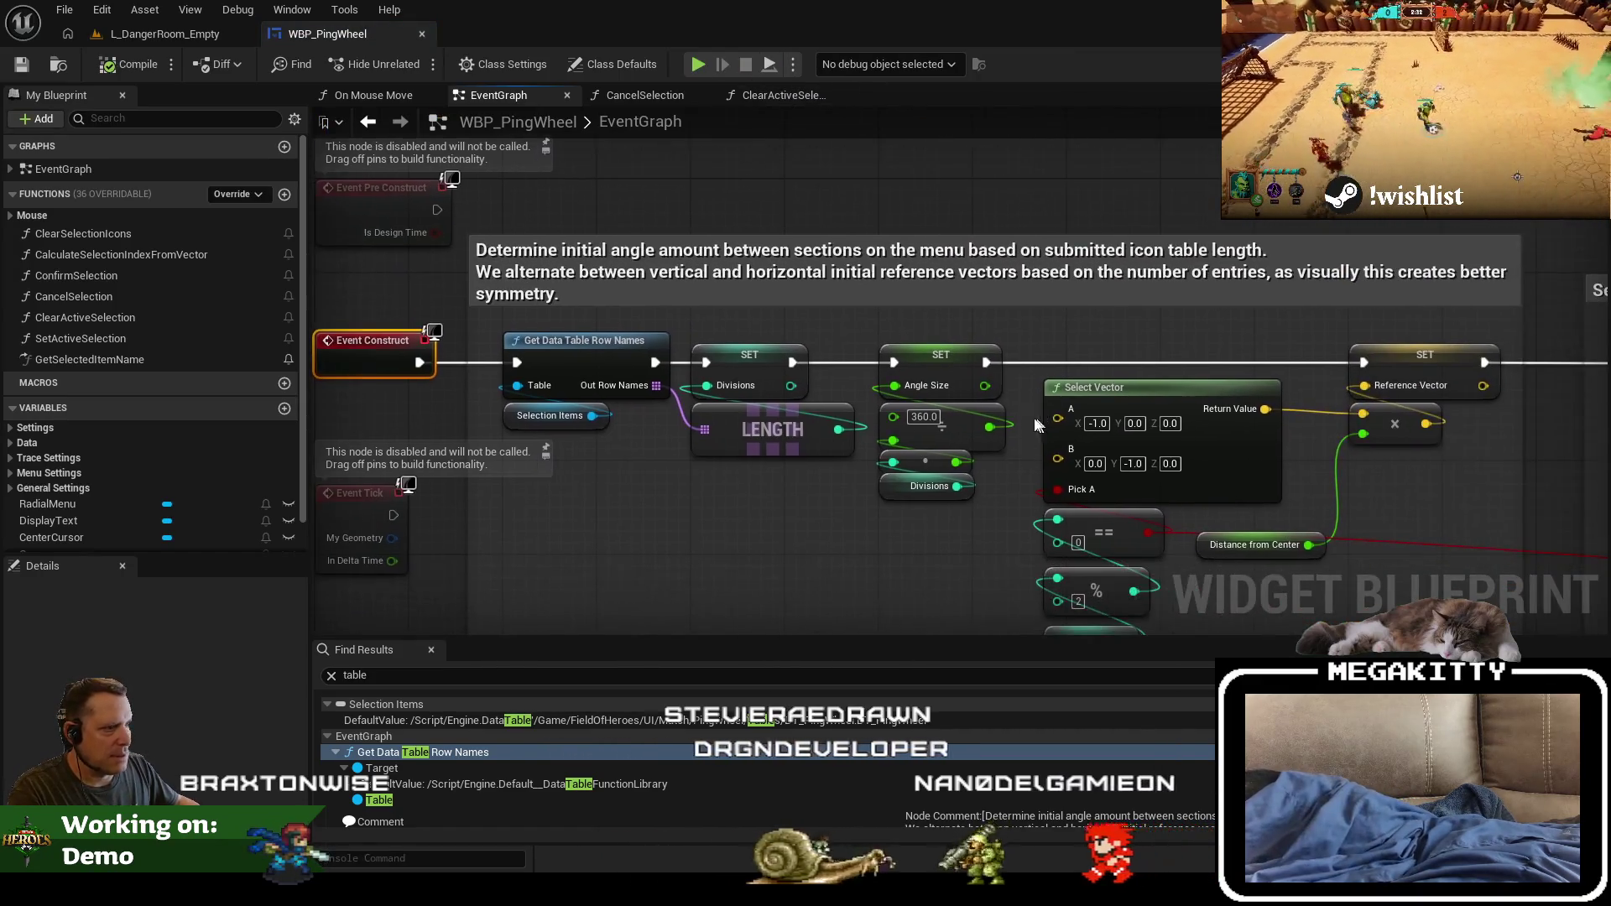
Step: Inspect the row-names and Selection Items nodes, then add a new function
left_click_drag(811, 467, 714, 445)
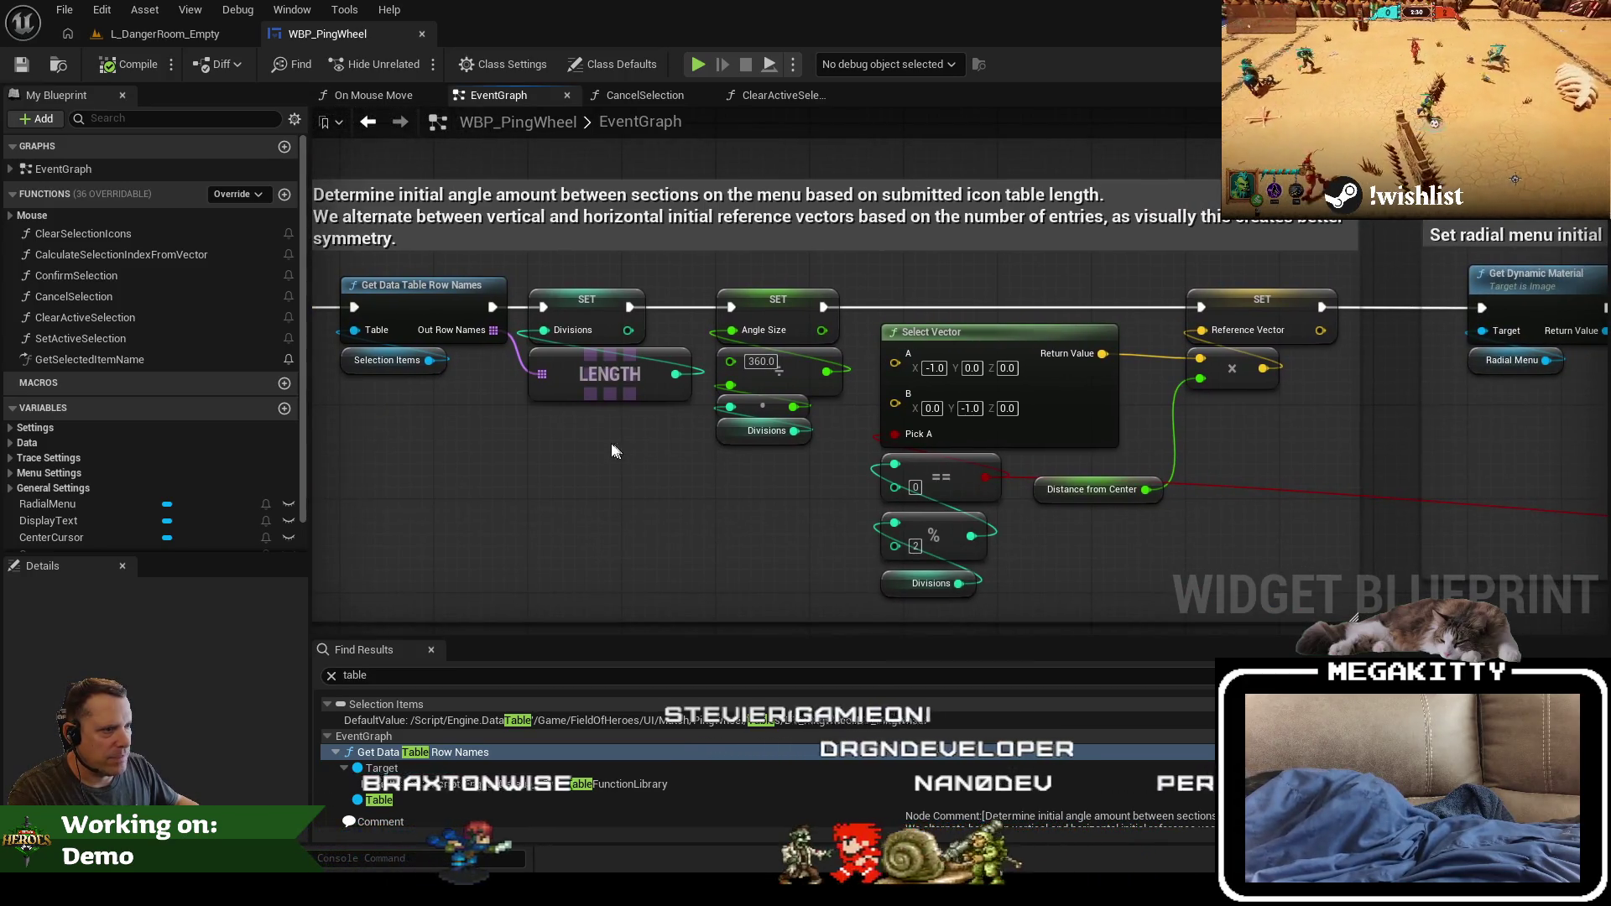
scroll(466, 386, "down", 5)
scroll(466, 385, "up", 4)
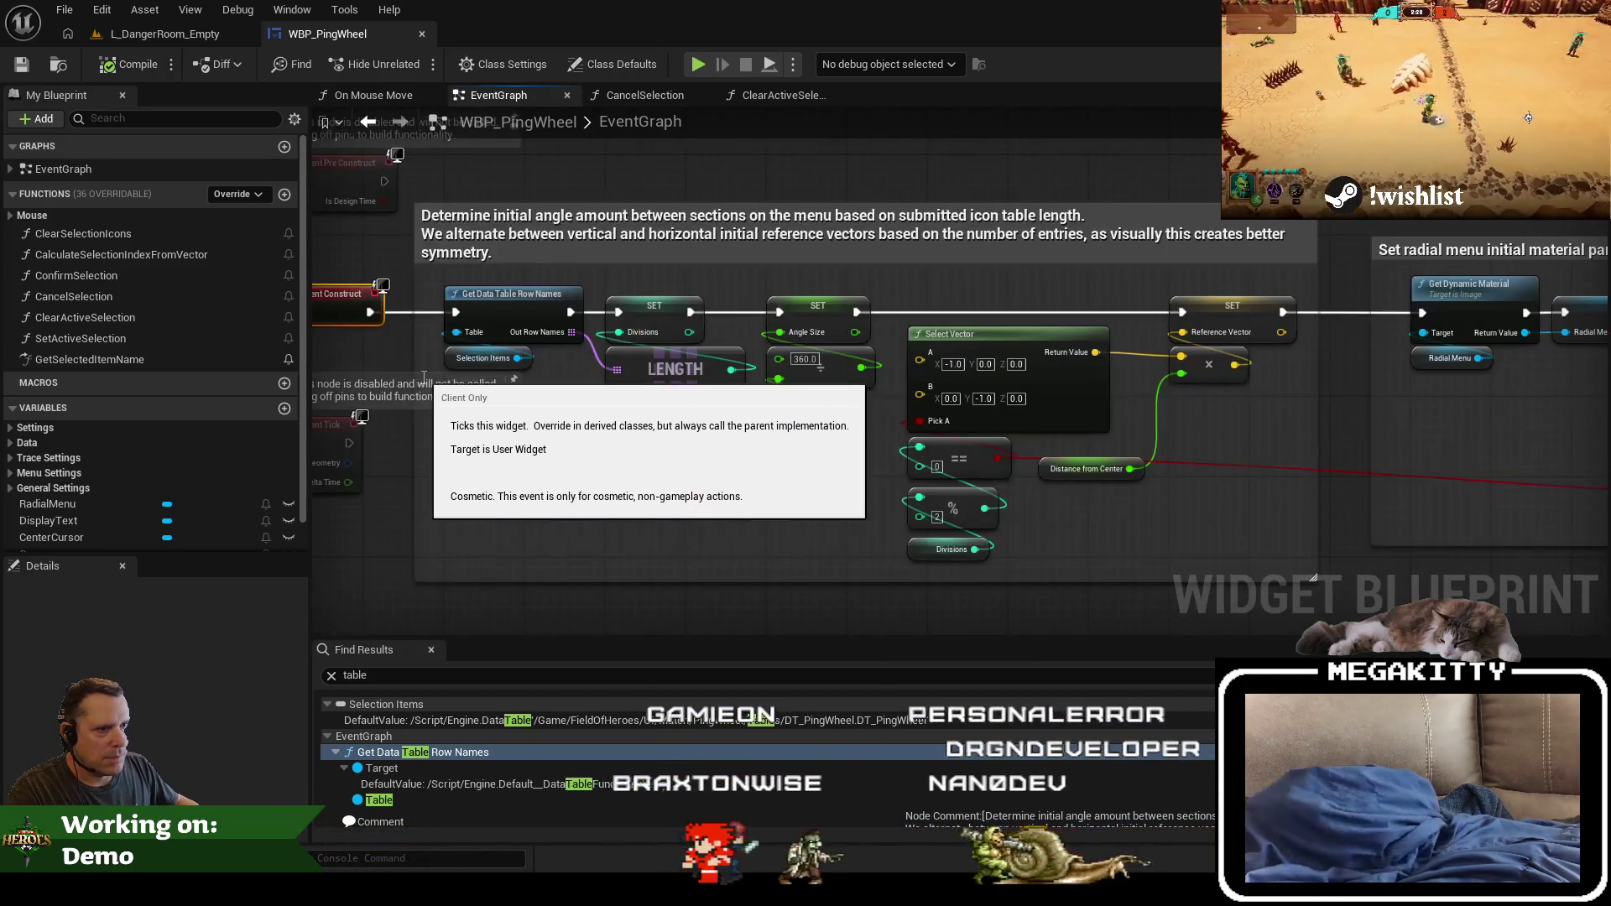
mouse_move(634, 421)
left_mouse_down()
mouse_move(614, 416)
mouse_move(560, 527)
left_mouse_up()
mouse_move(981, 472)
left_mouse_down()
mouse_move(775, 494)
mouse_move(511, 470)
mouse_move(470, 492)
left_mouse_up()
mouse_move(989, 524)
left_mouse_down()
mouse_move(341, 514)
mouse_move(906, 523)
mouse_move(1607, 570)
left_mouse_up()
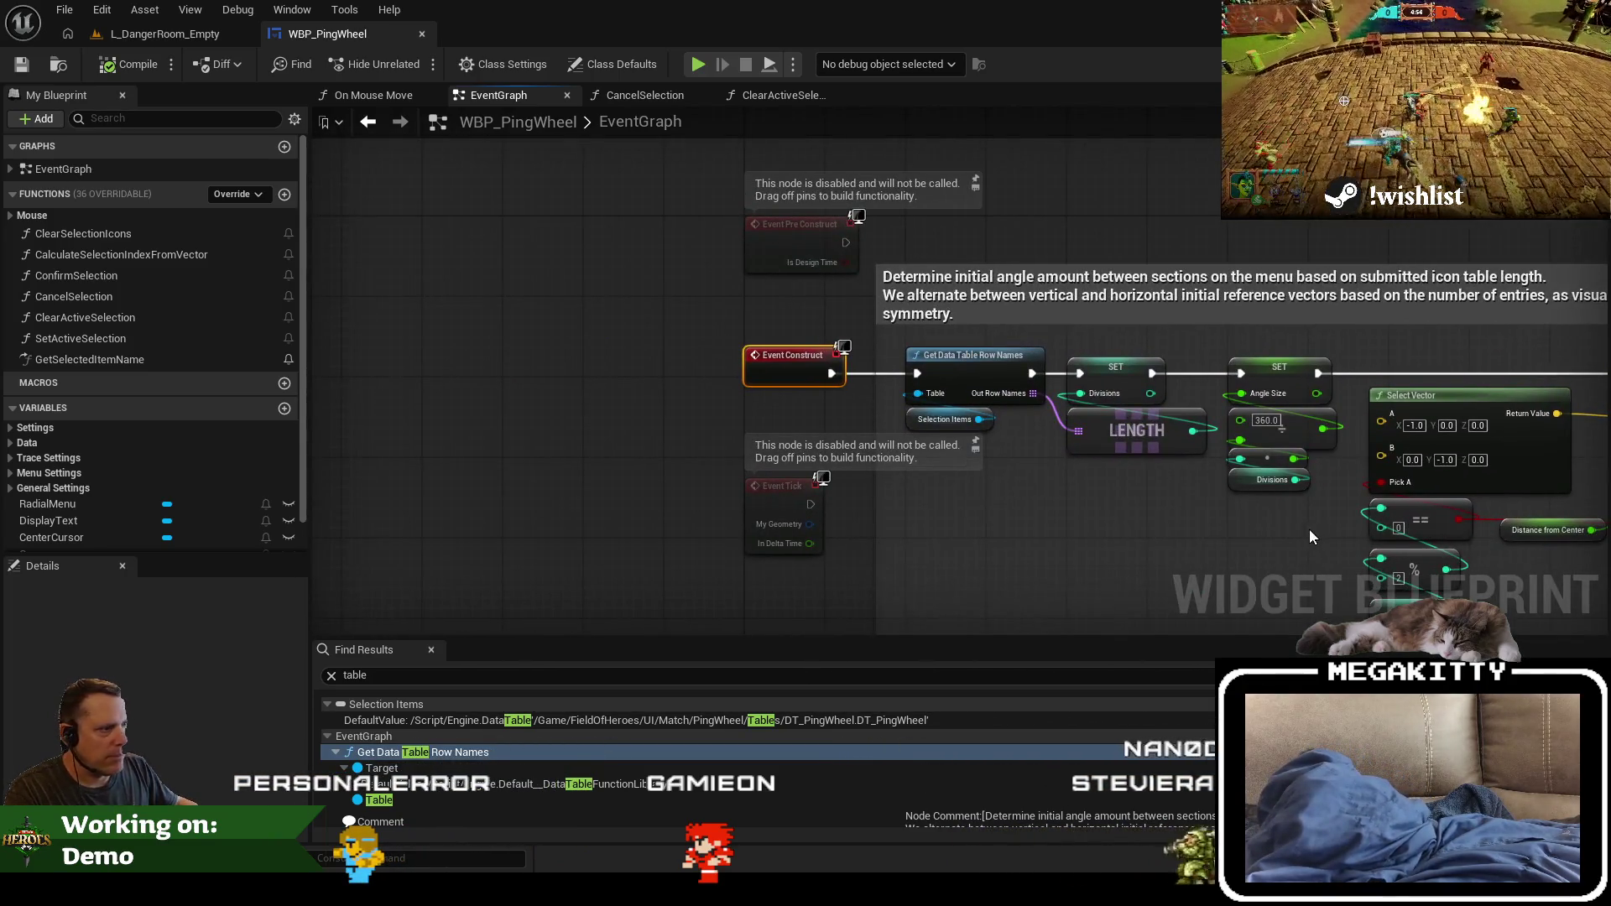
left_click_drag(1312, 537, 1080, 476)
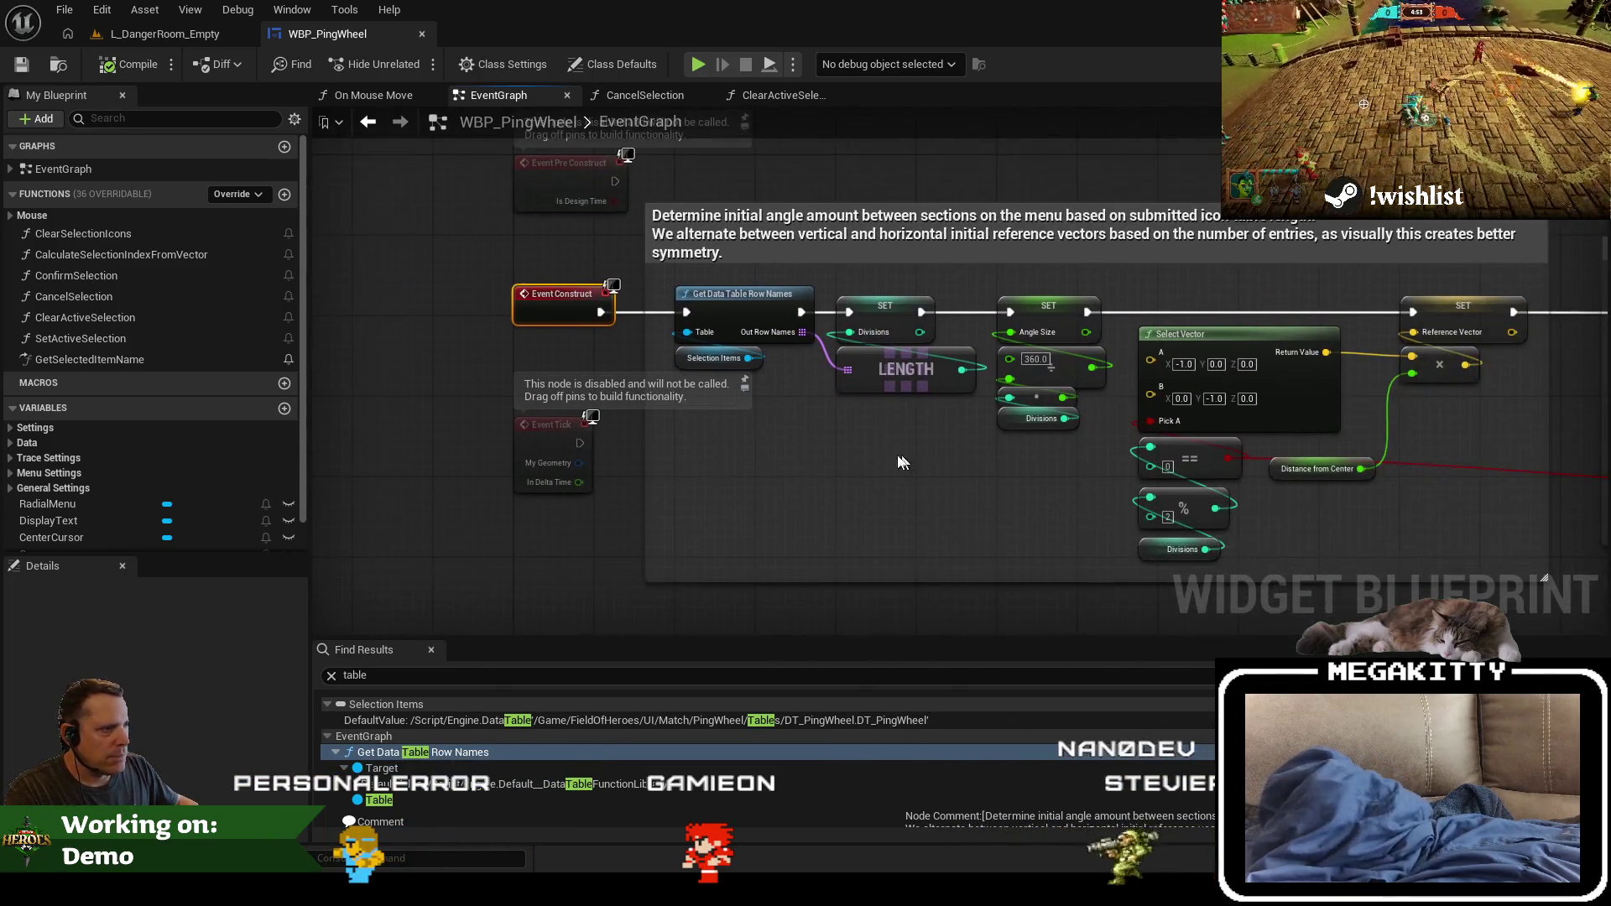
left_click(734, 300)
left_click(713, 358, "shift")
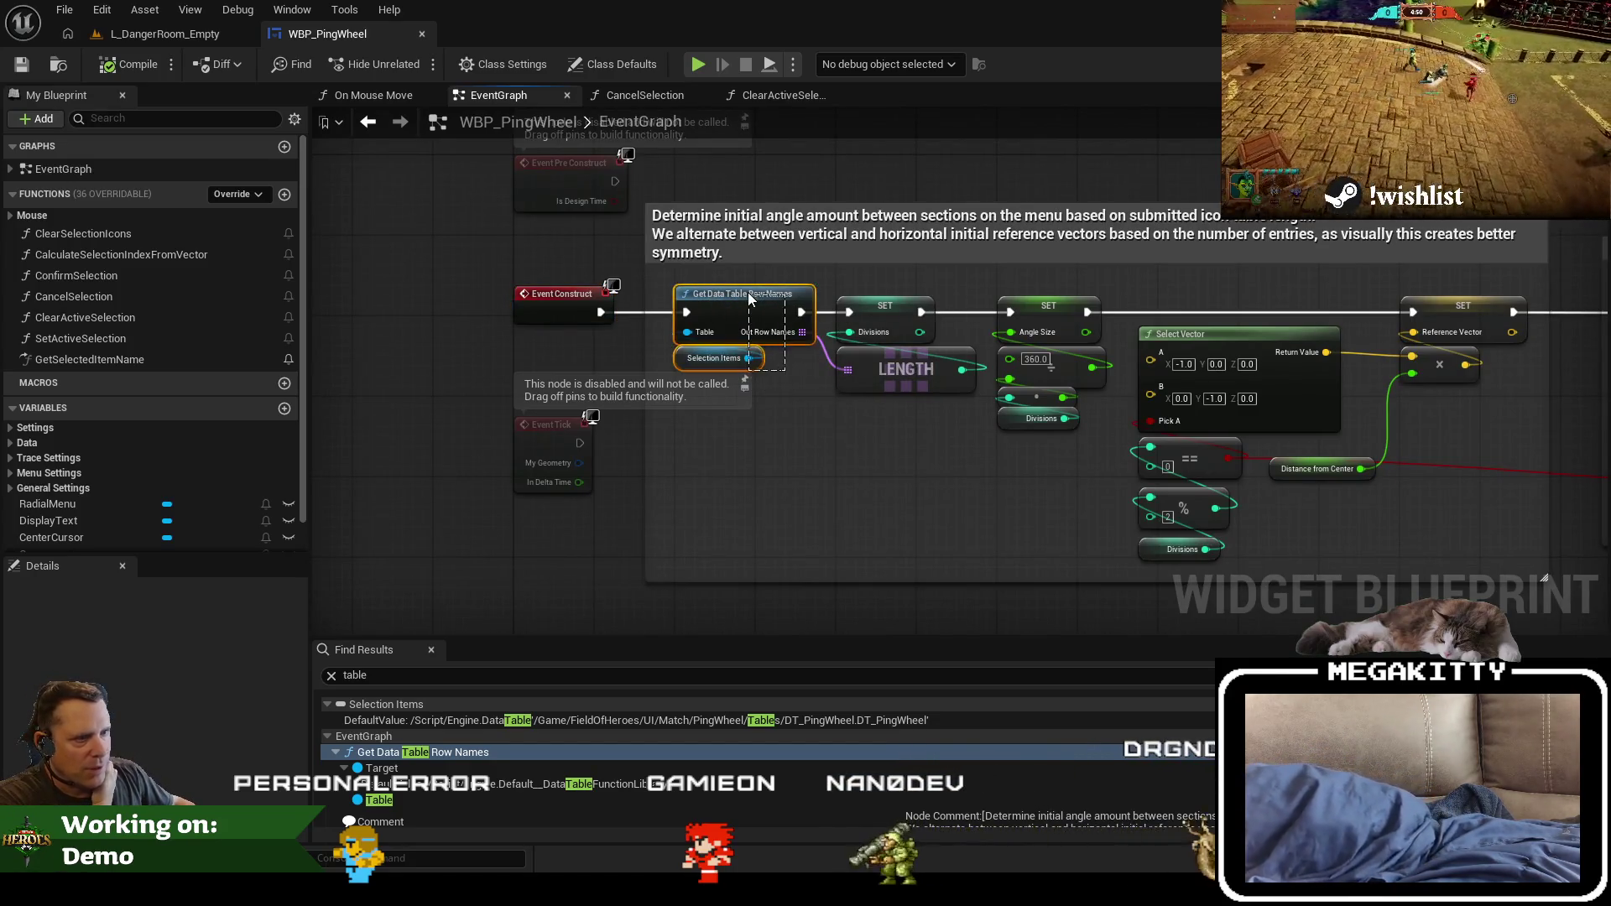
scroll(470, 795, "down", 3)
left_click(476, 797)
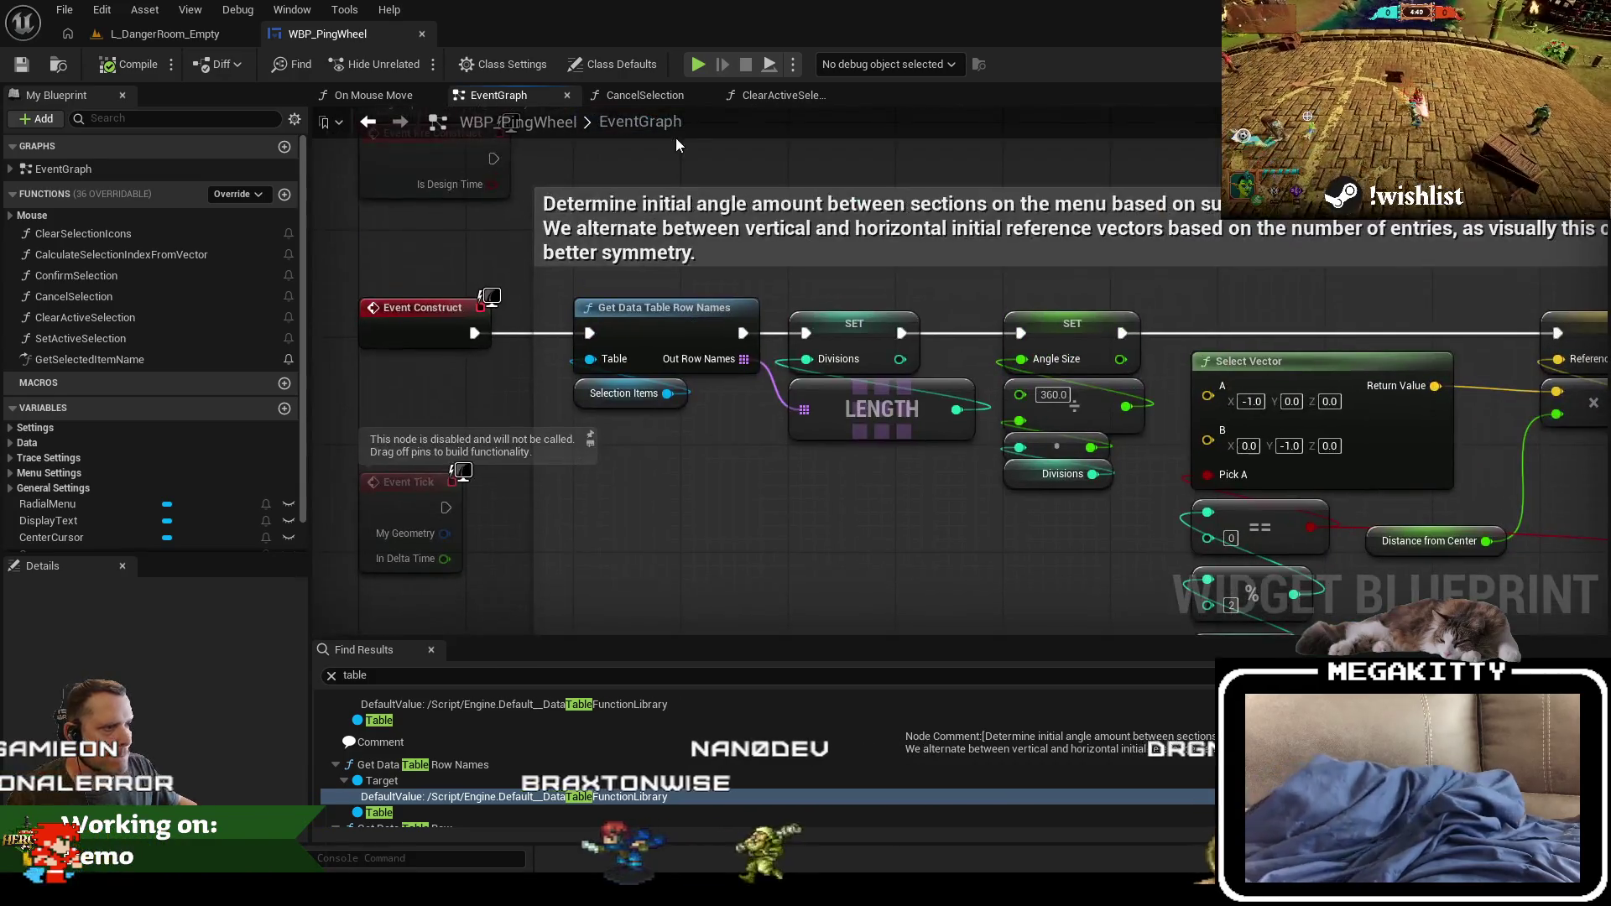
left_click(284, 194)
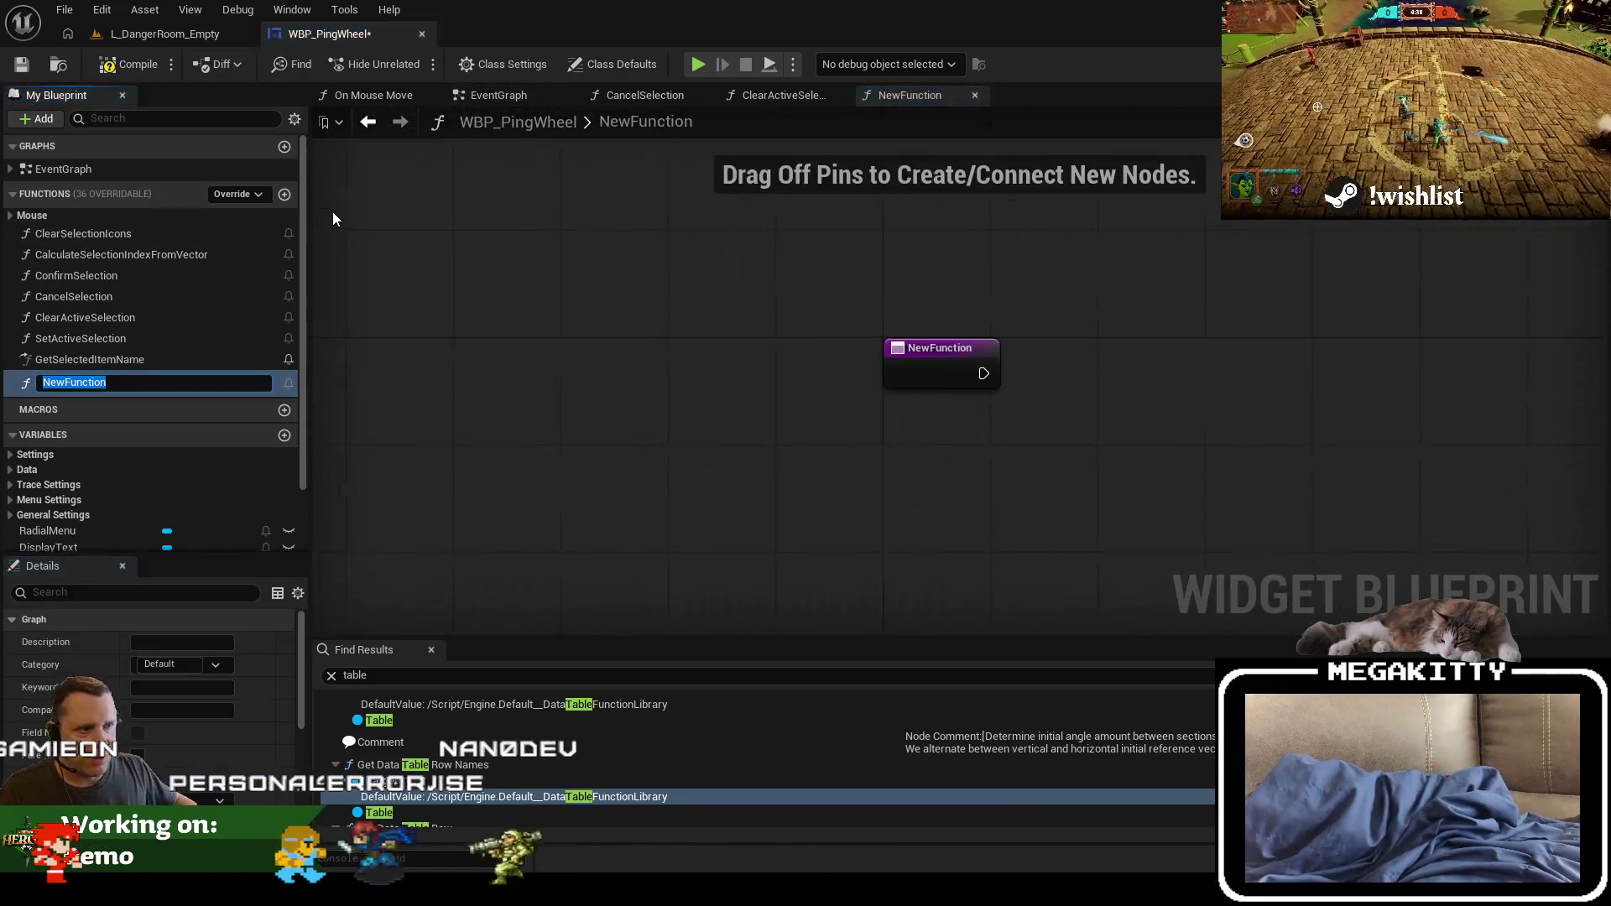
Step: Start naming the new function with 'GetAvai'
type("GetAvai")
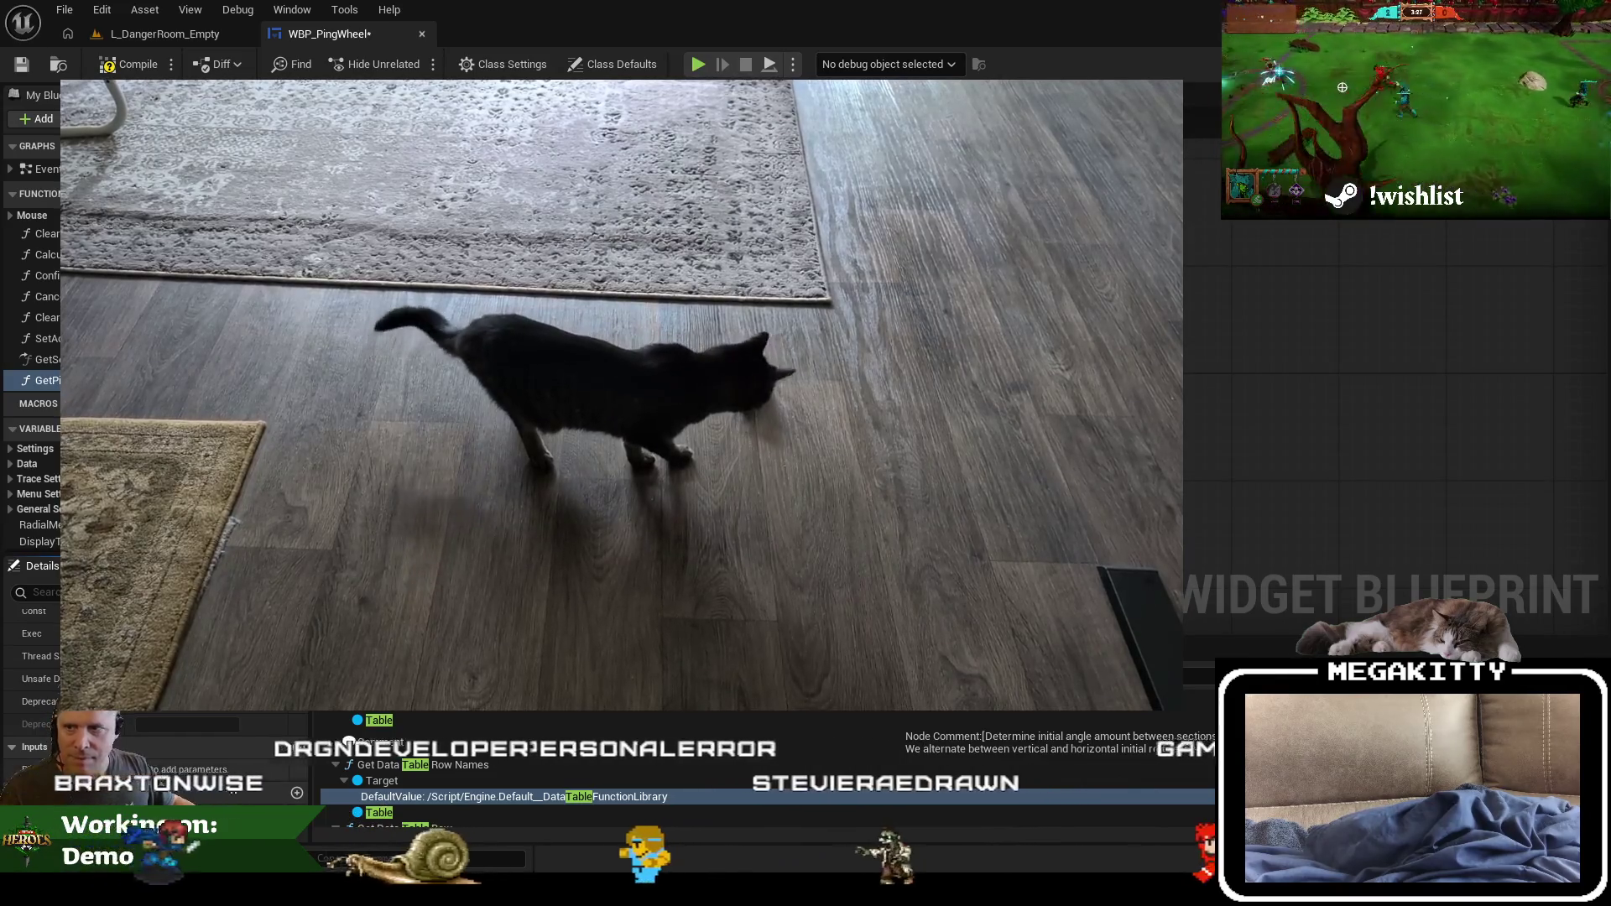
Step: Add a local variable named LocalResult and show its type settings
left_click(268, 752)
left_click(269, 753)
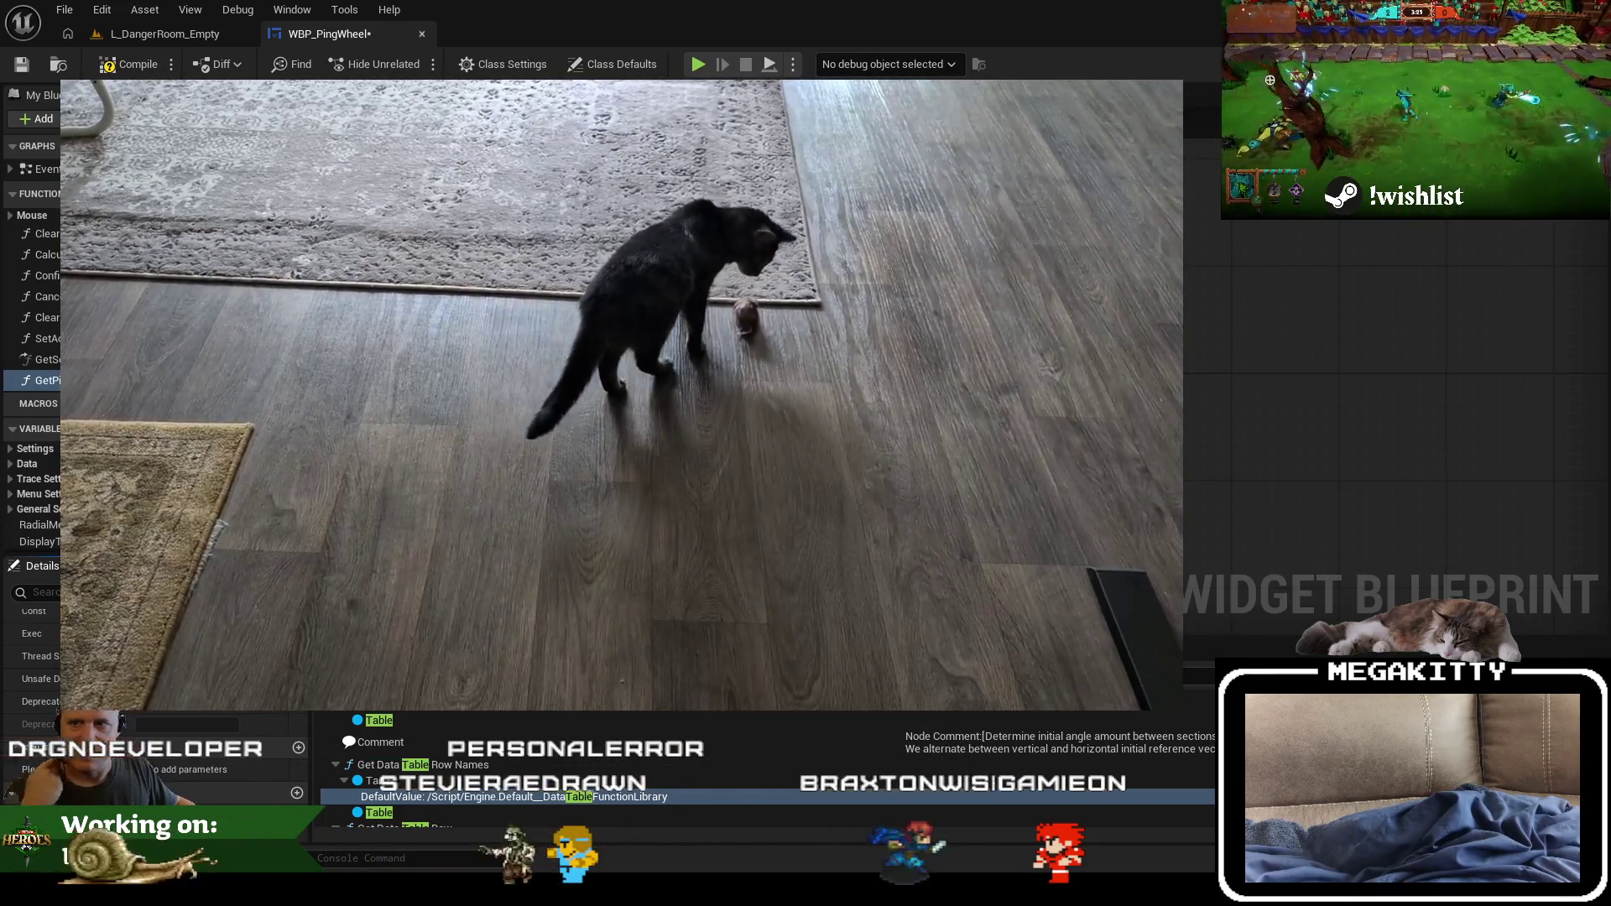
left_click(1208, 394)
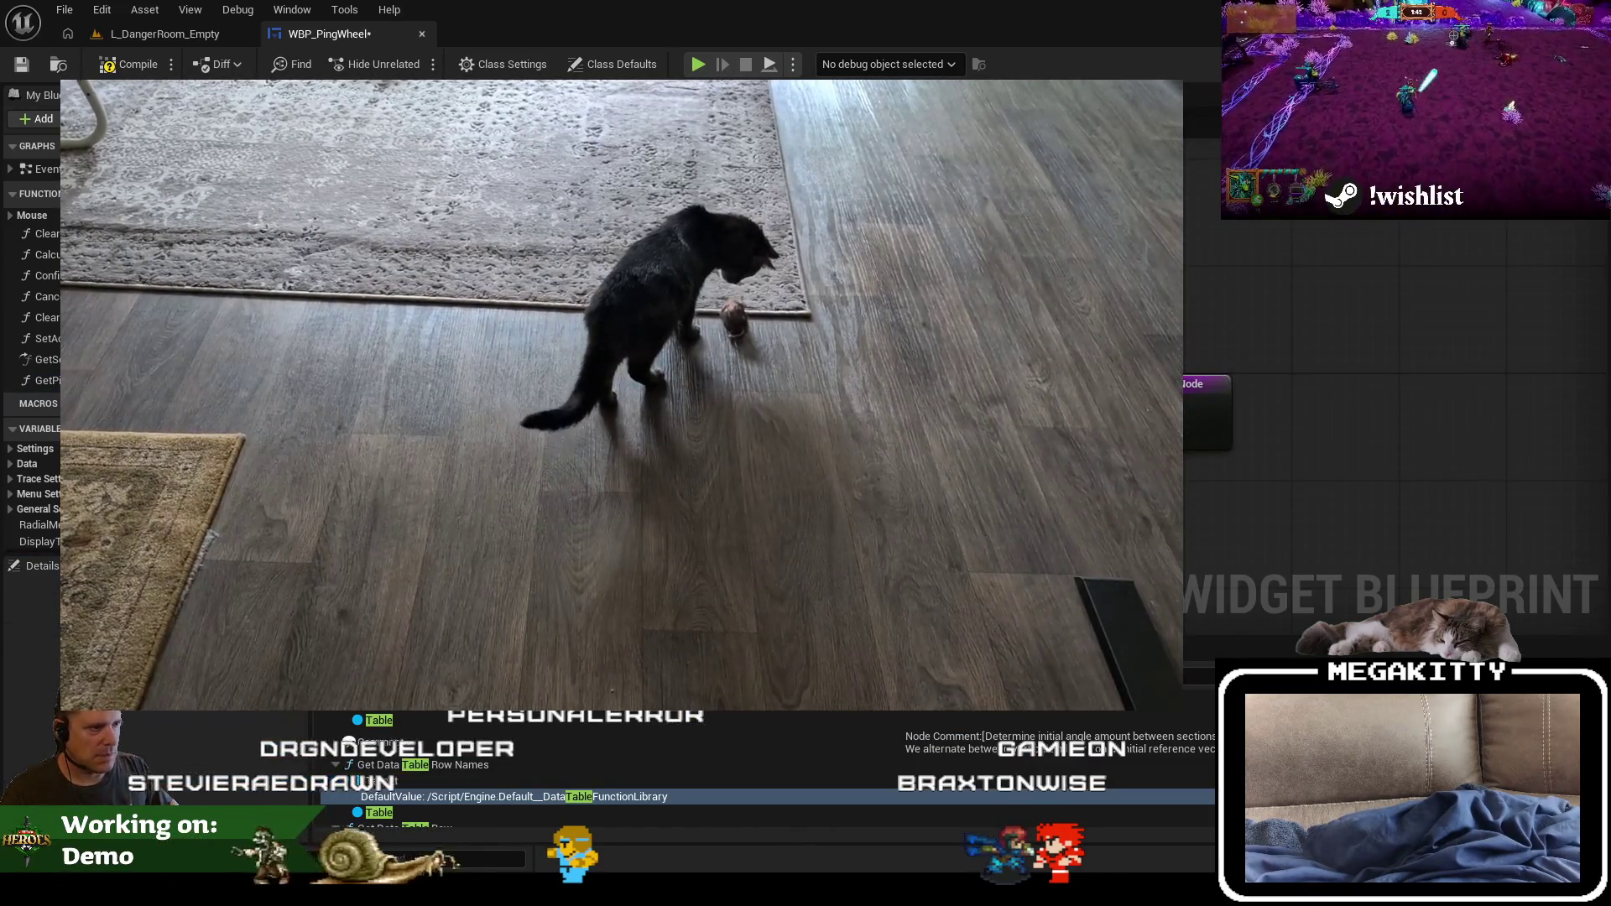
key("Escape")
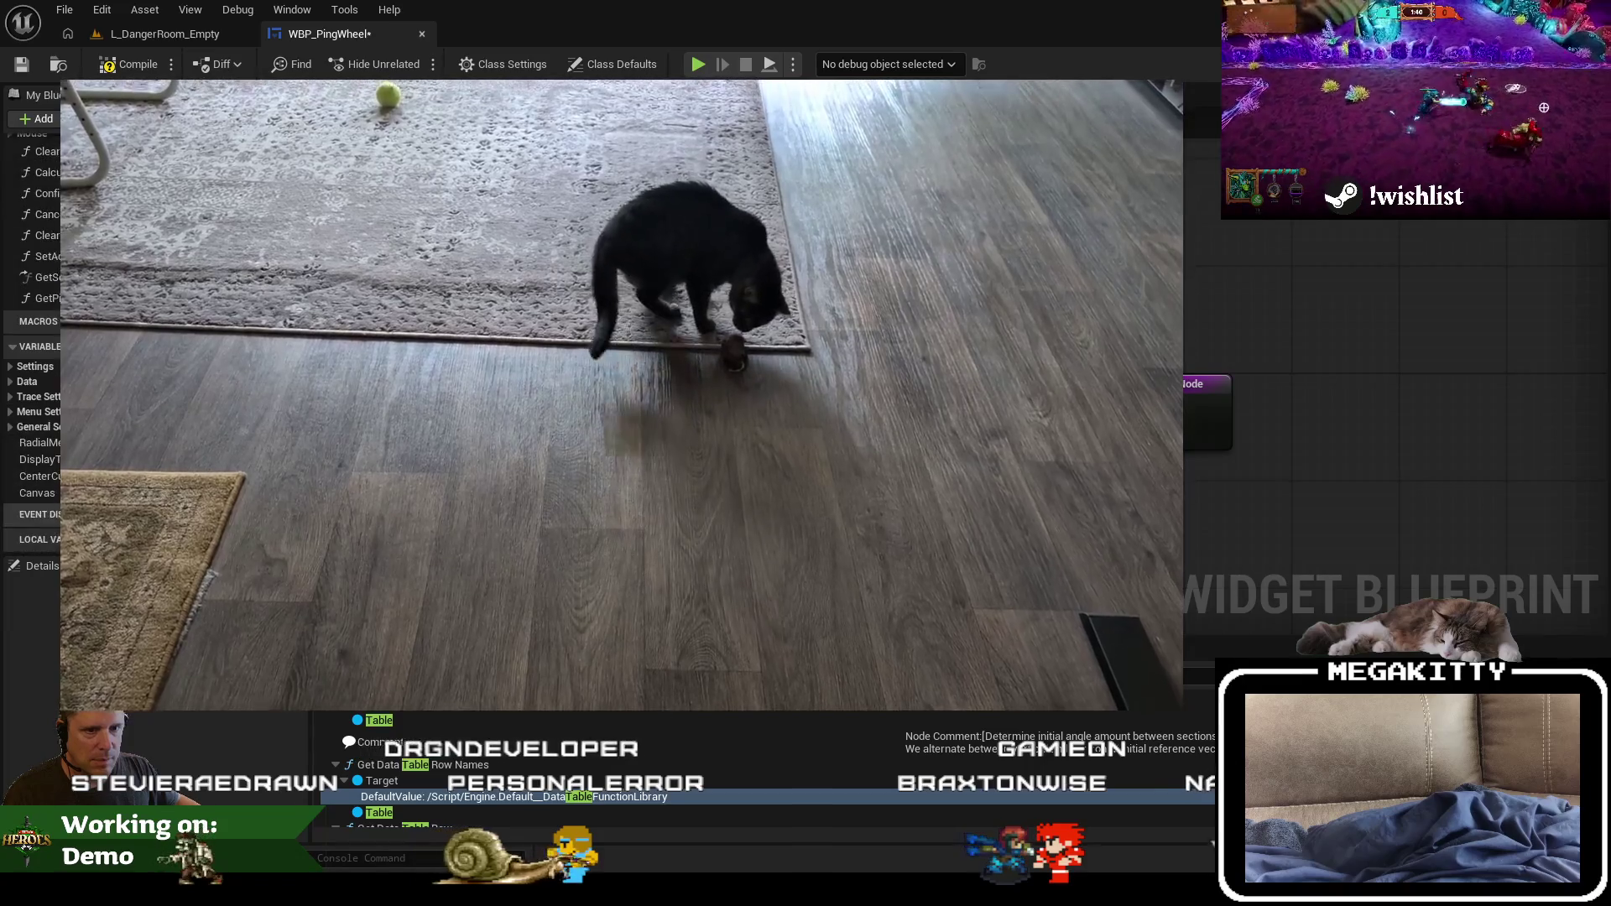
left_click(285, 518)
type("LocalResult")
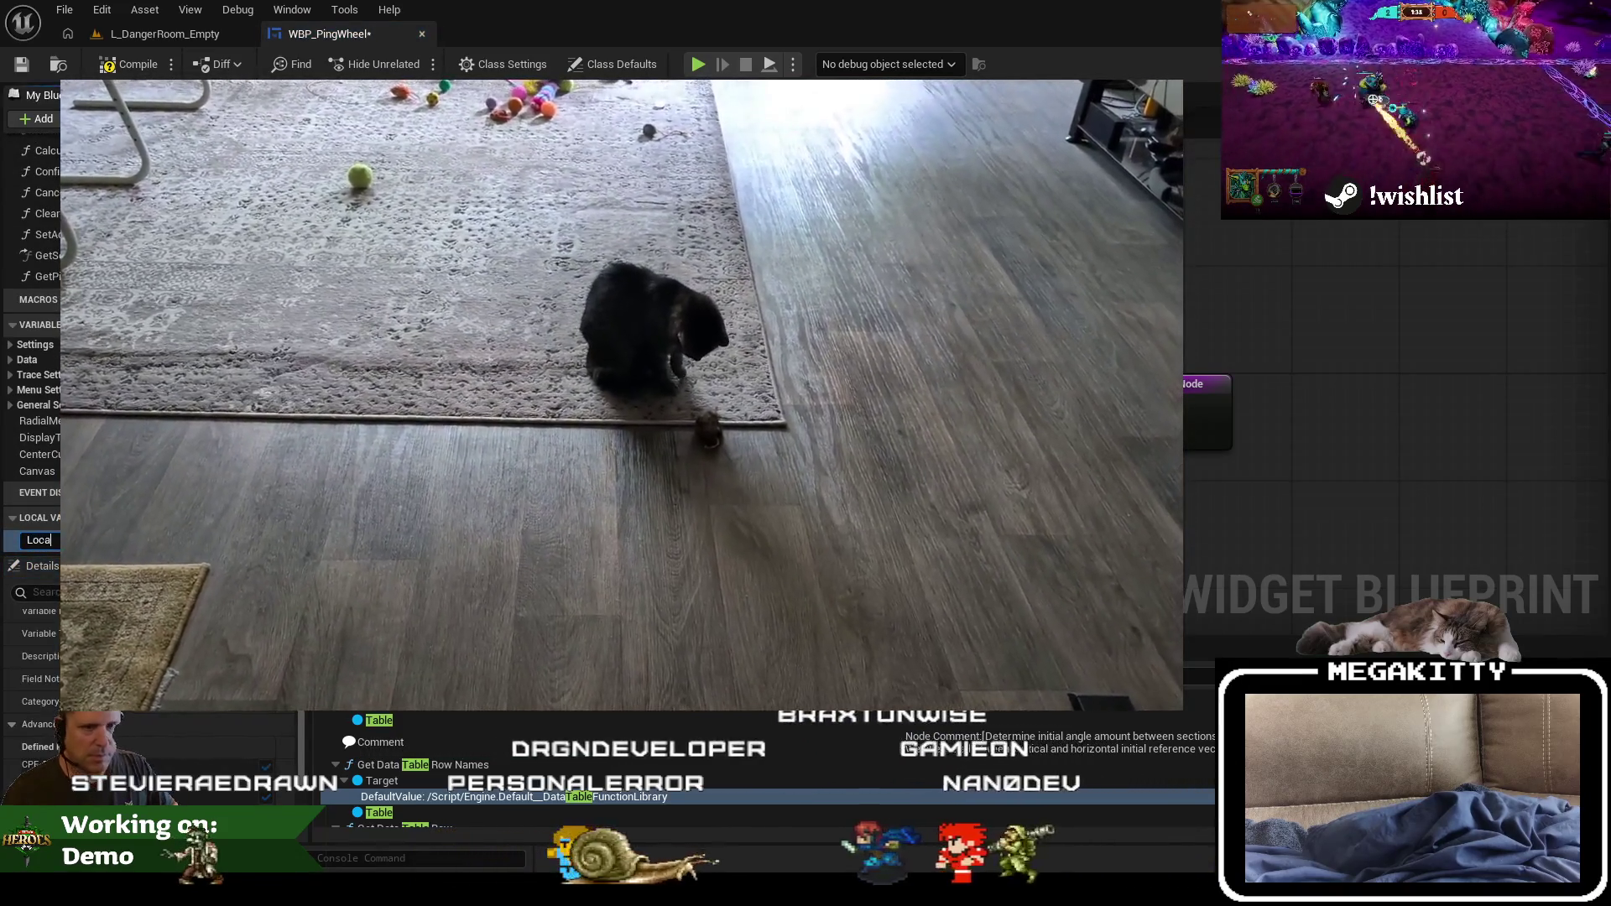
key("Return")
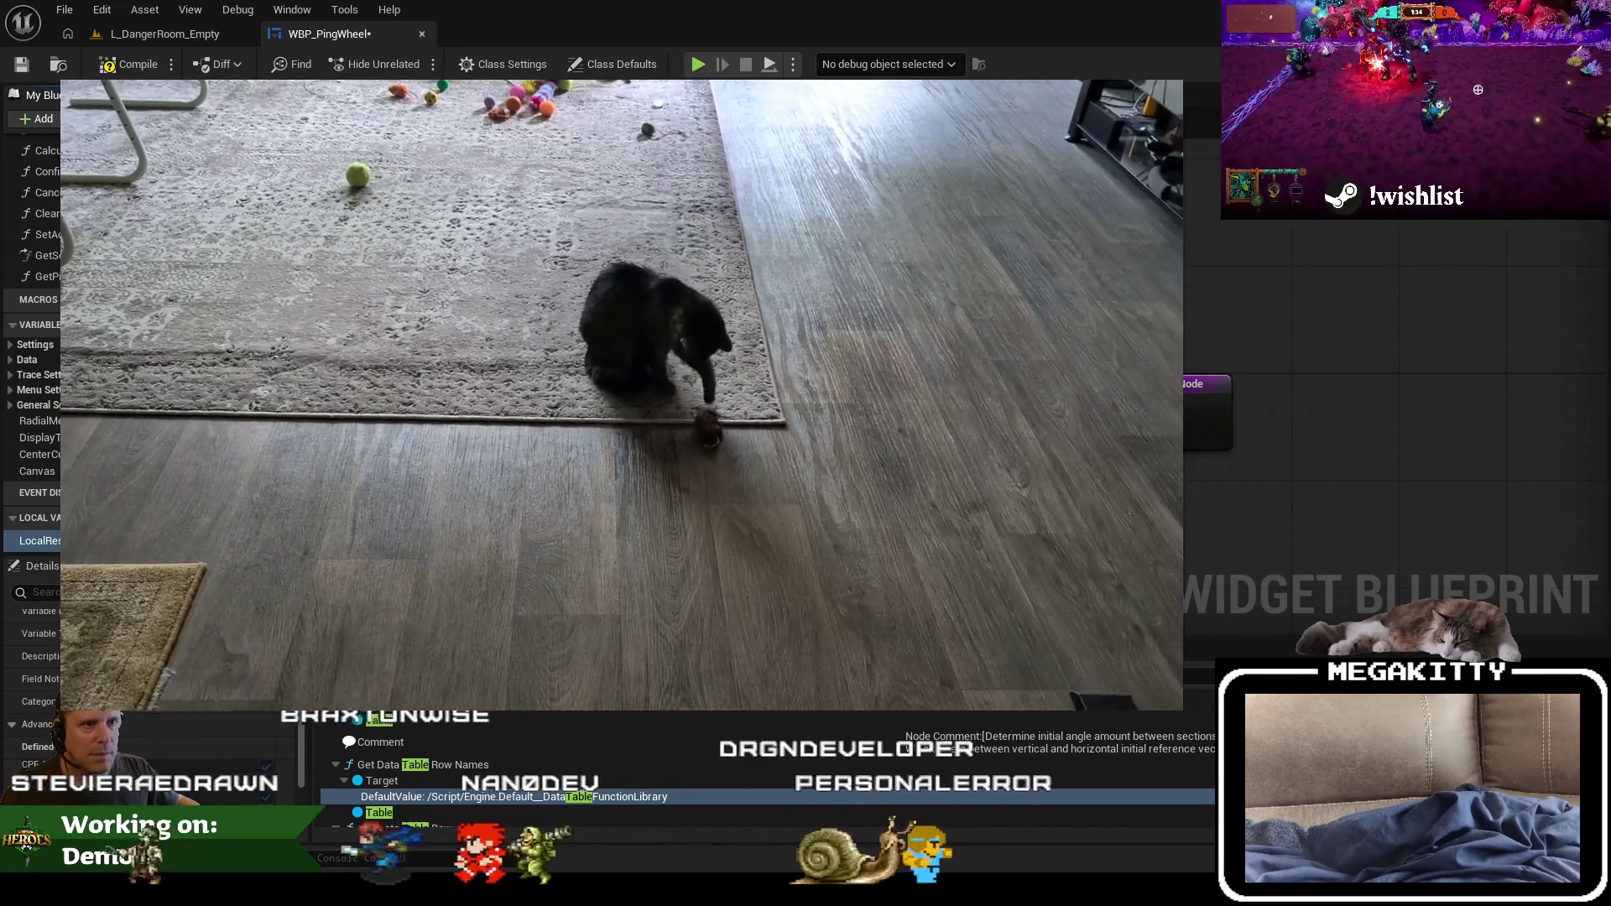
key("Escape")
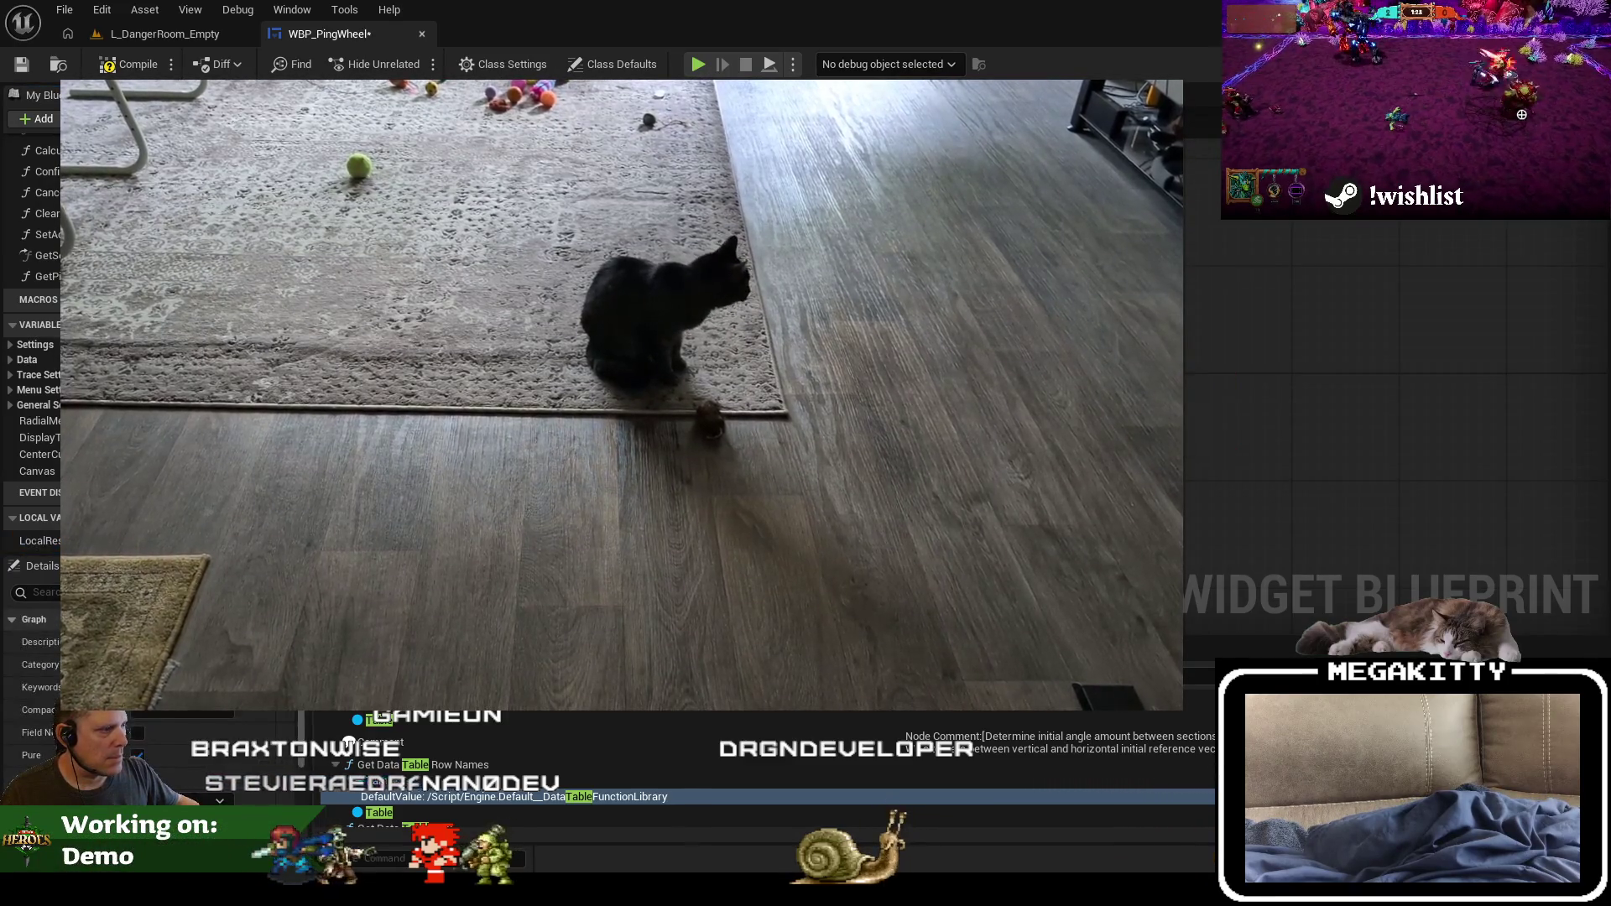
left_click(39, 540)
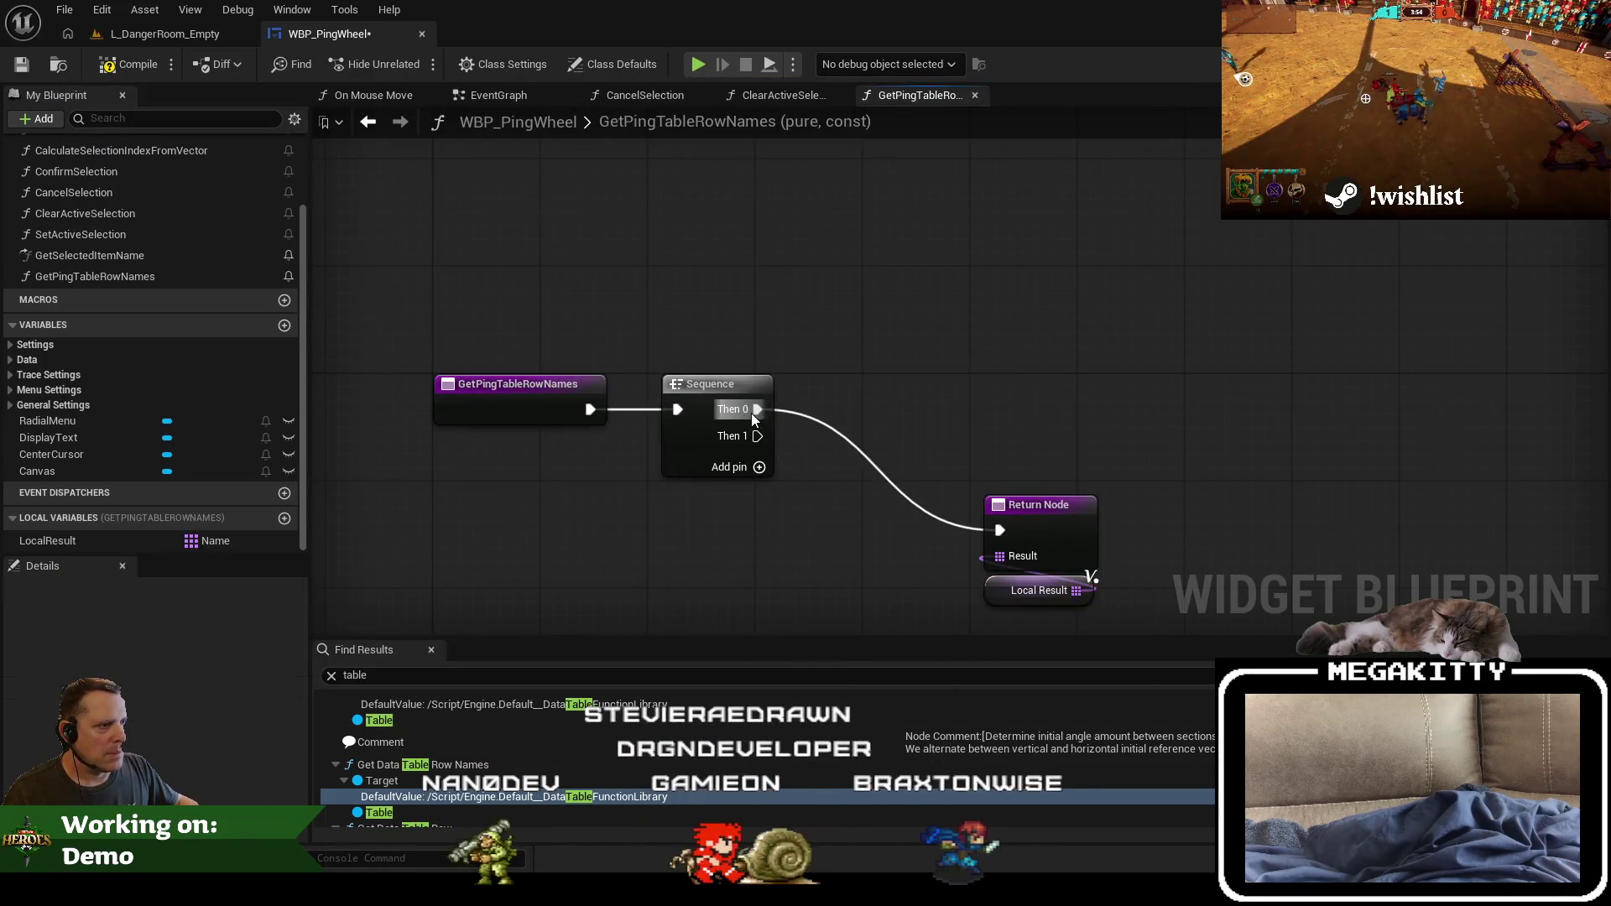
Step: Rewire the Sequence's Then 1 to the Return Node and move Return and Local Result nodes
right_click(756, 410)
left_click(822, 481)
left_click_drag(755, 437, 996, 531)
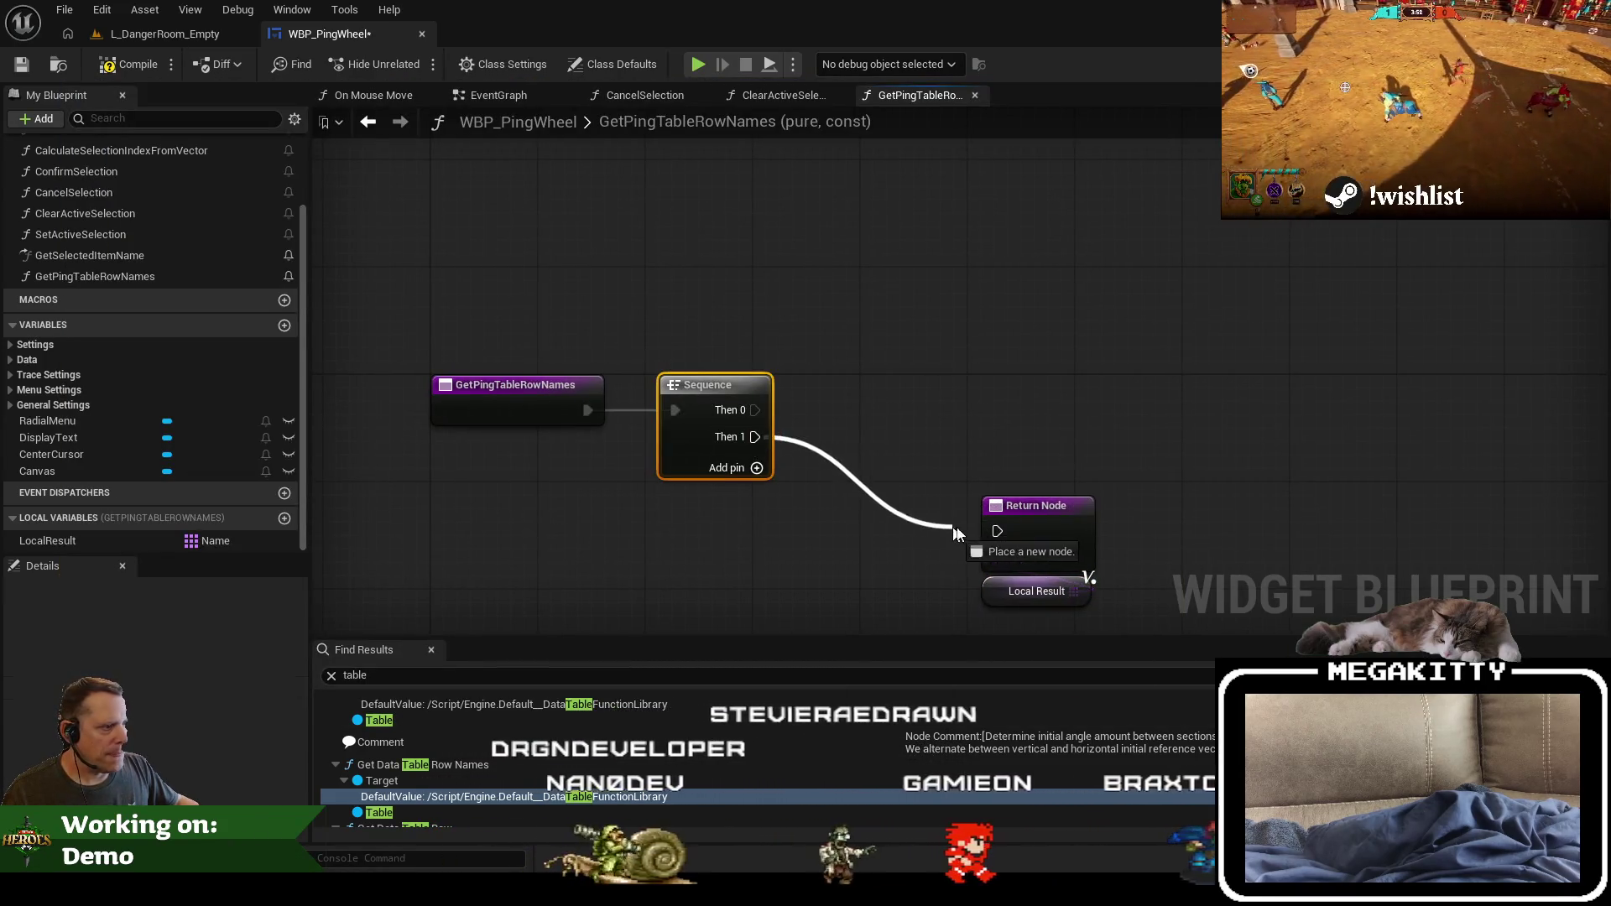
mouse_move(1066, 572)
left_mouse_down()
mouse_move(909, 464)
mouse_move(843, 558)
mouse_move(787, 558)
left_mouse_up()
left_click_drag(757, 425, 836, 496)
Step: Close the CancelSelection and ClearActiveSelection graphs and paste the data table nodes into GetPingTableRowNames
left_click(638, 95)
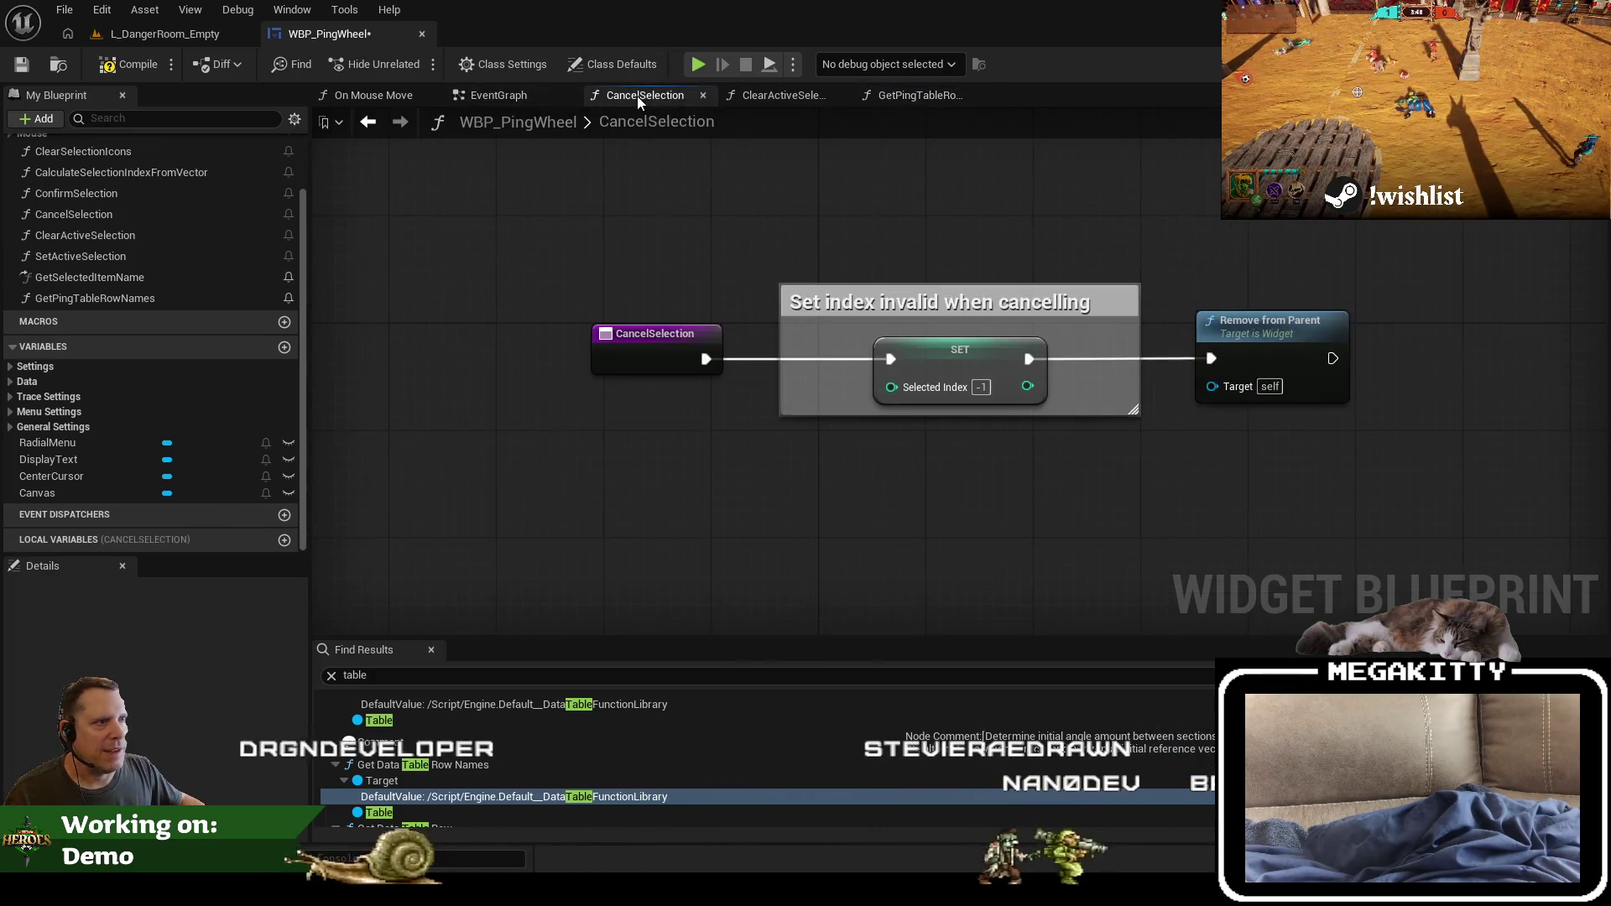
left_click(701, 96)
left_click(702, 95)
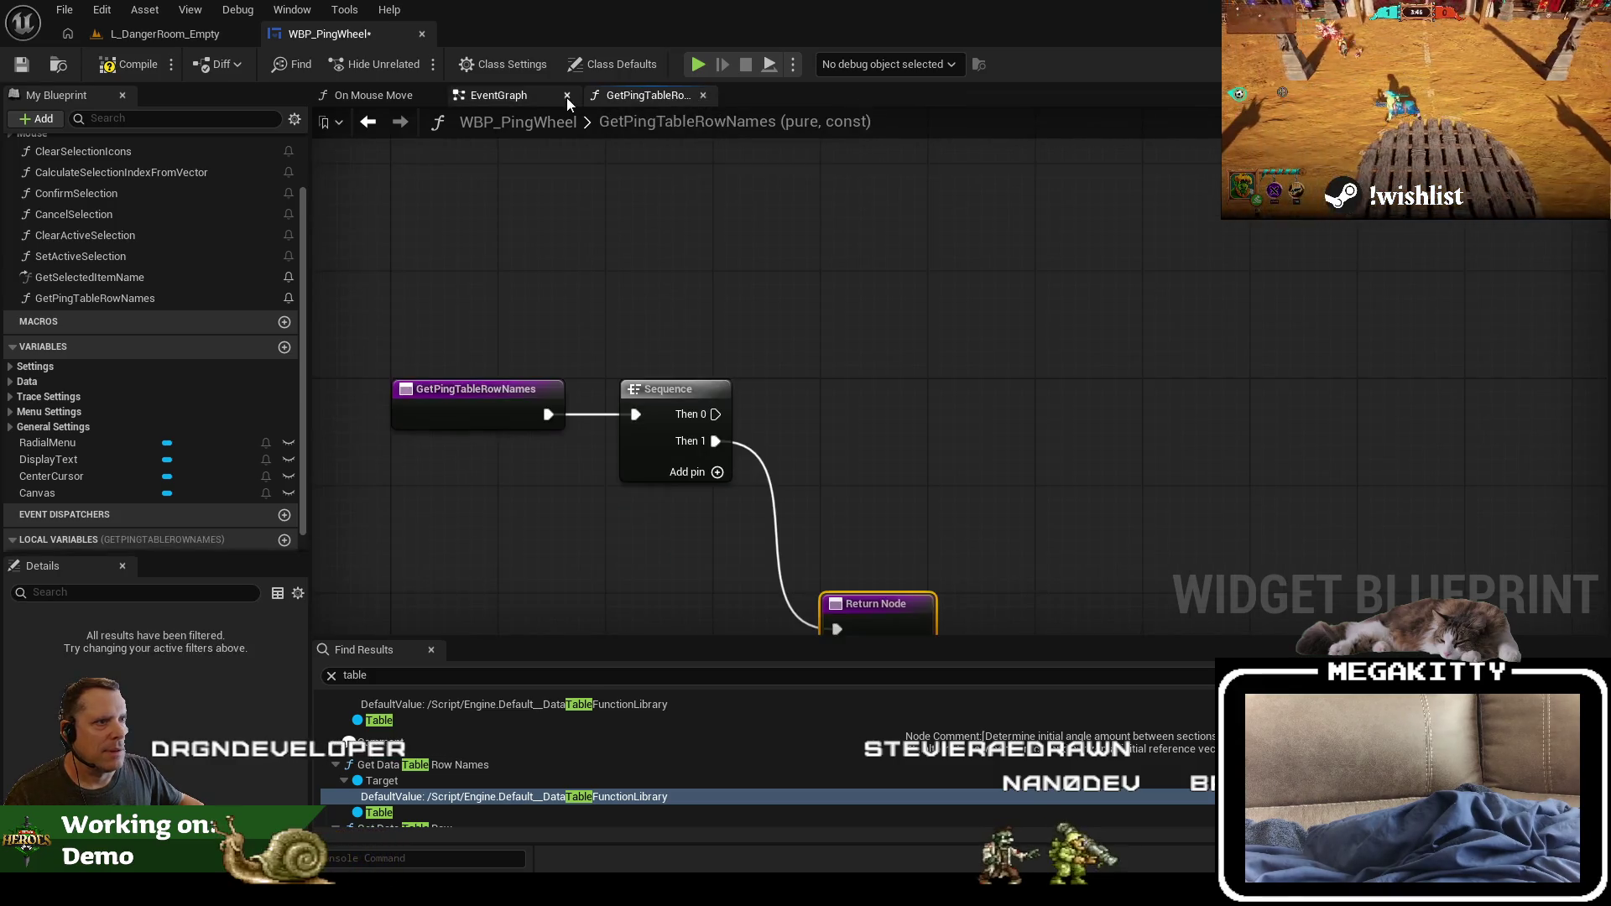
left_click_drag(498, 94, 362, 107)
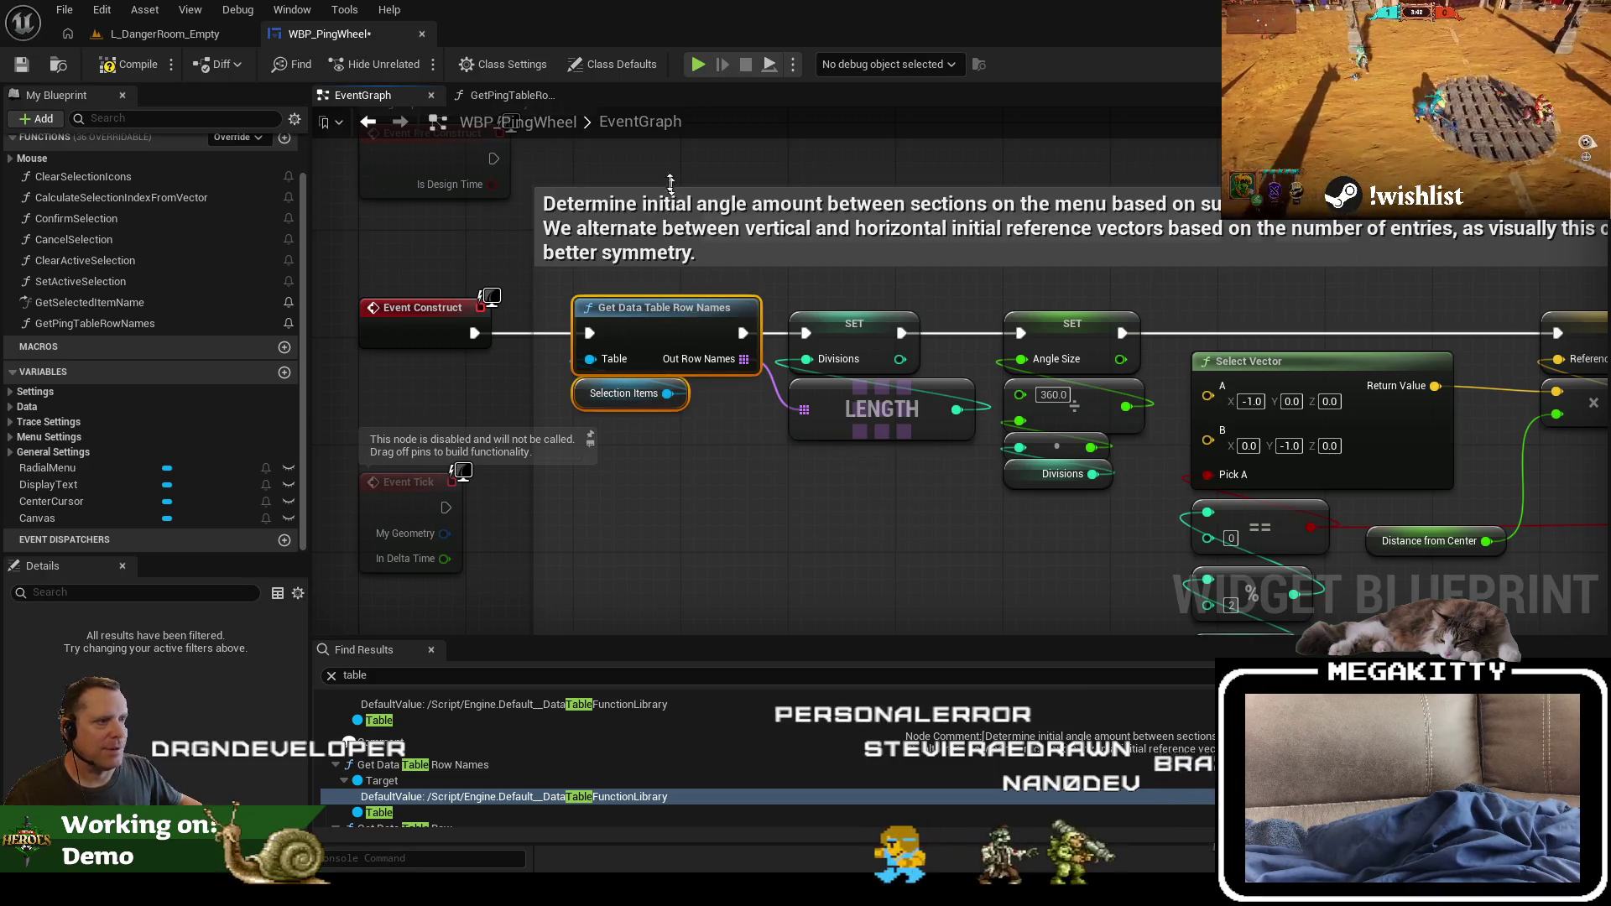
left_click(512, 95)
key("ctrl+v")
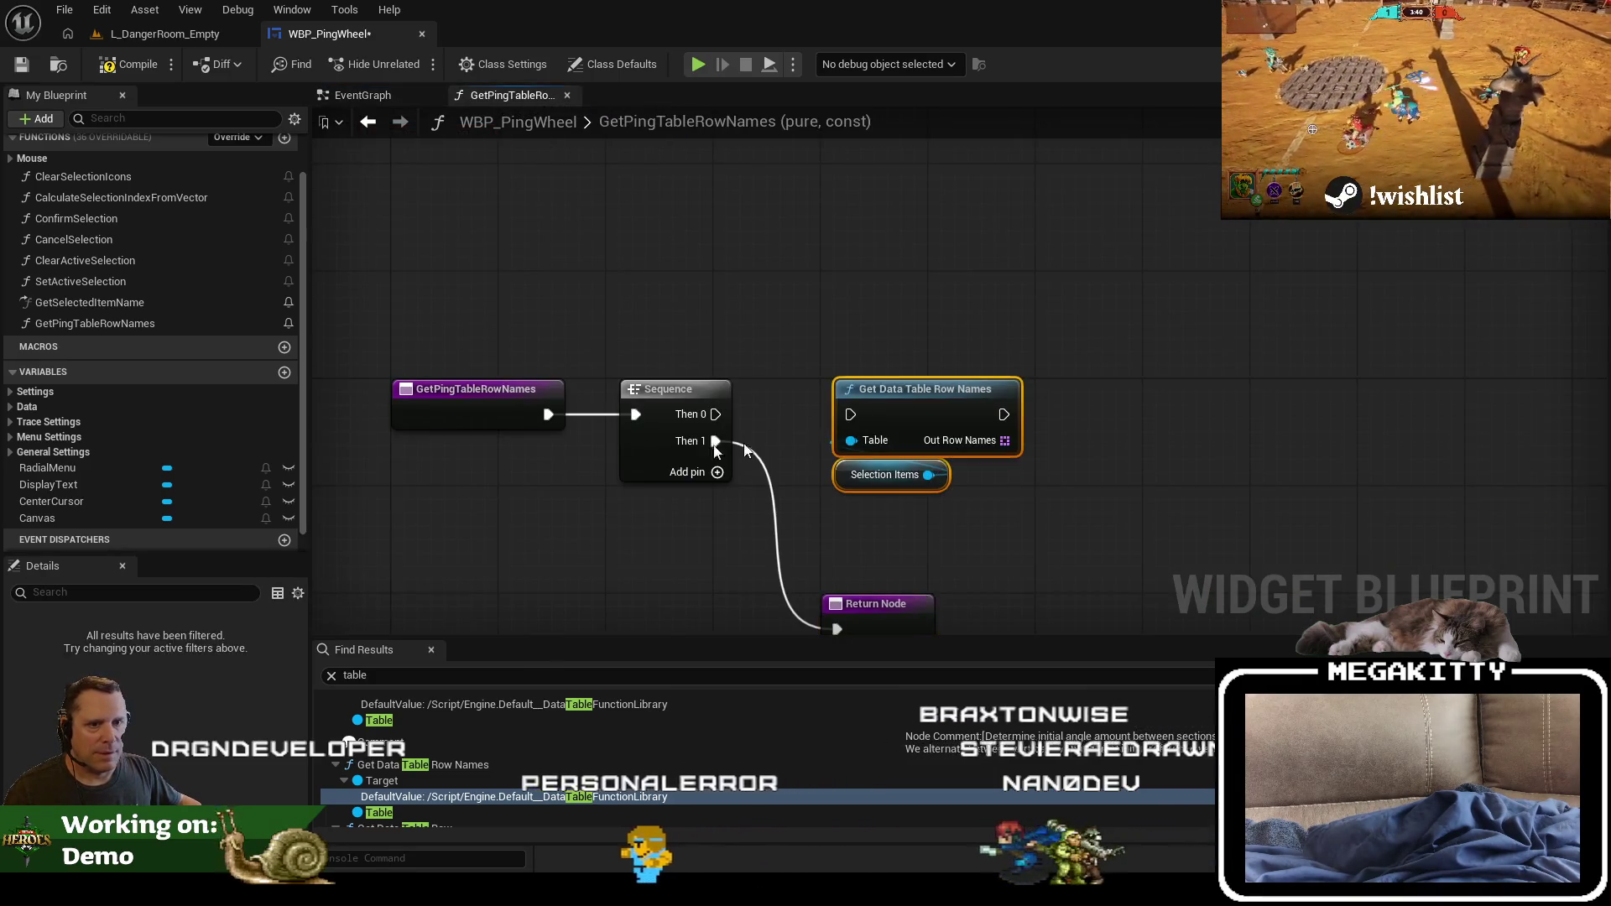
Step: Rename the function from GetPingTableRowNames to GetSelectionNames
scroll(86, 456, "down", 1)
left_click(10, 367)
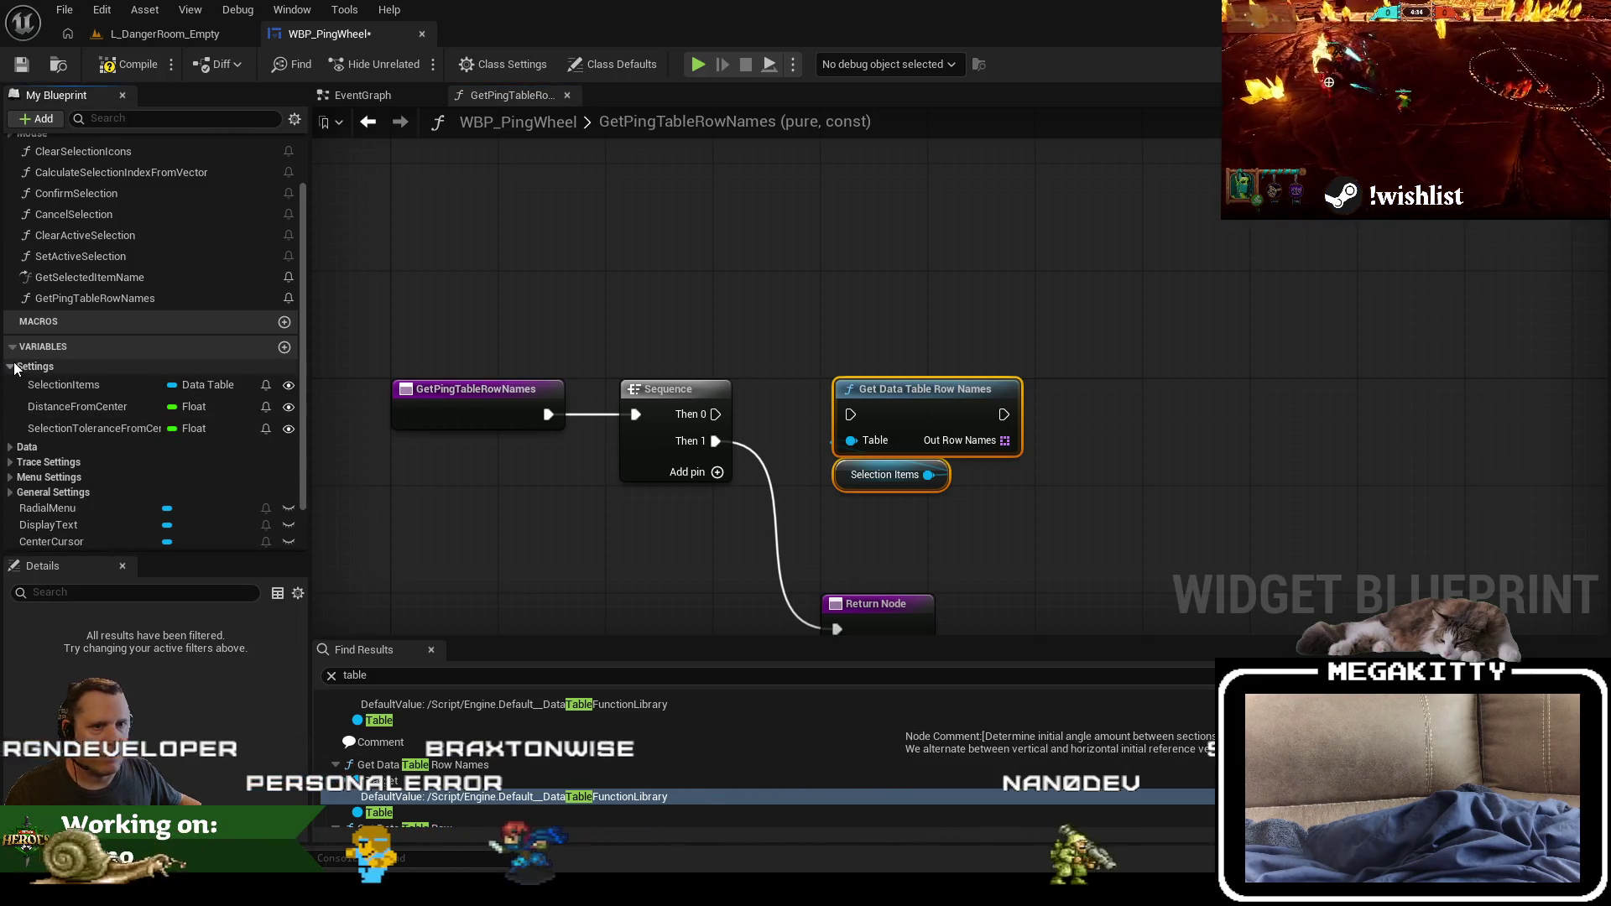
left_click(11, 366)
left_click(440, 406)
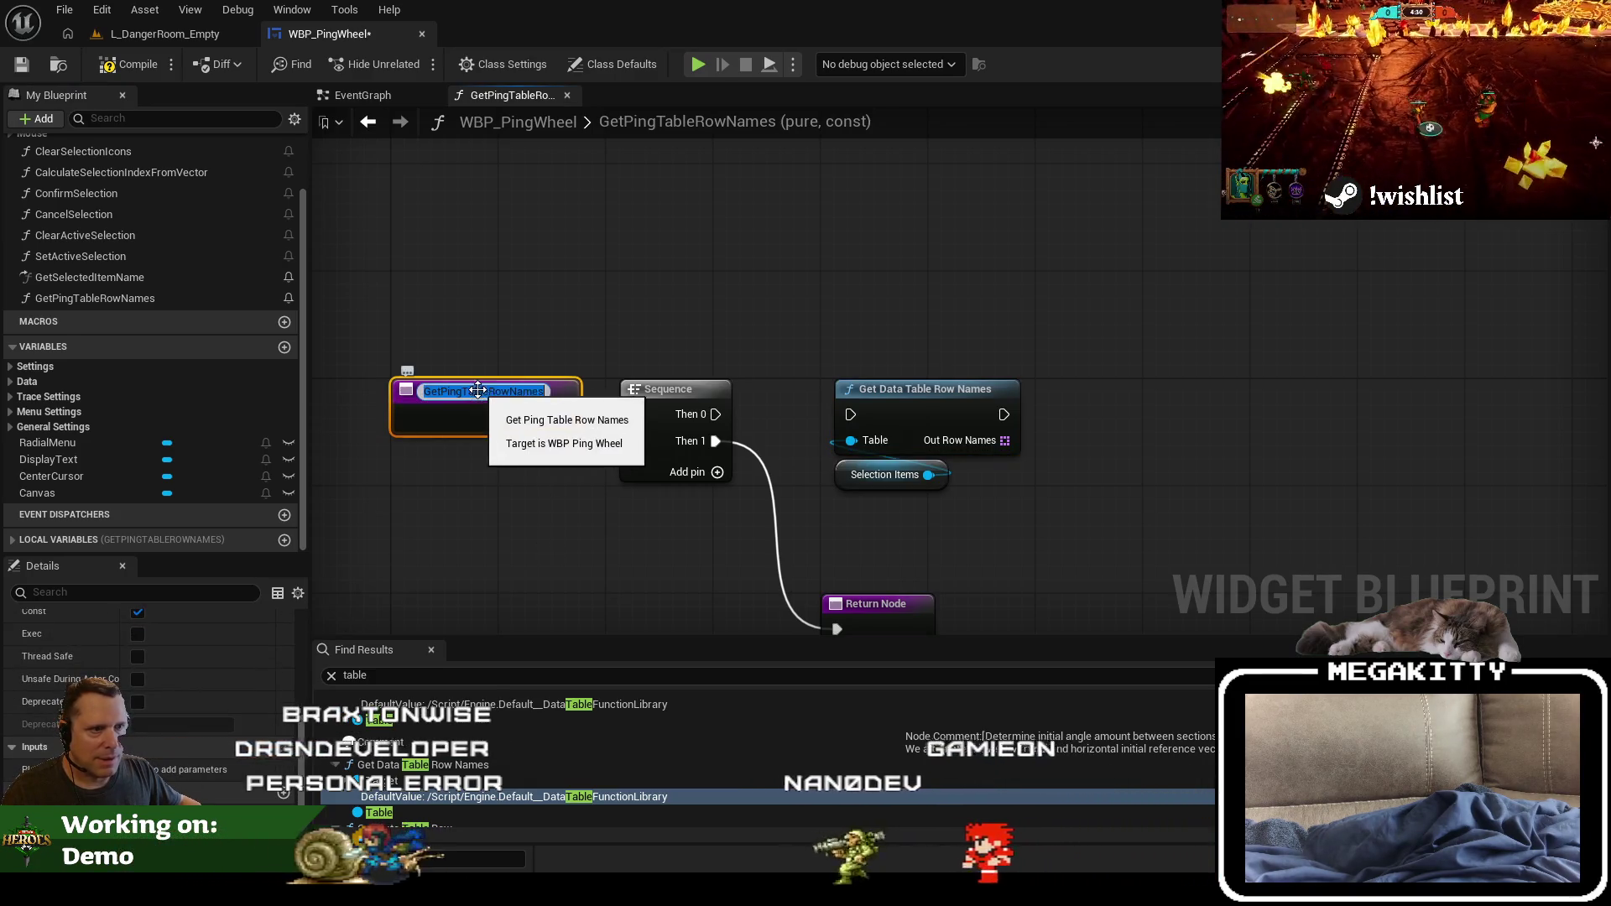
left_click_drag(440, 392, 511, 396)
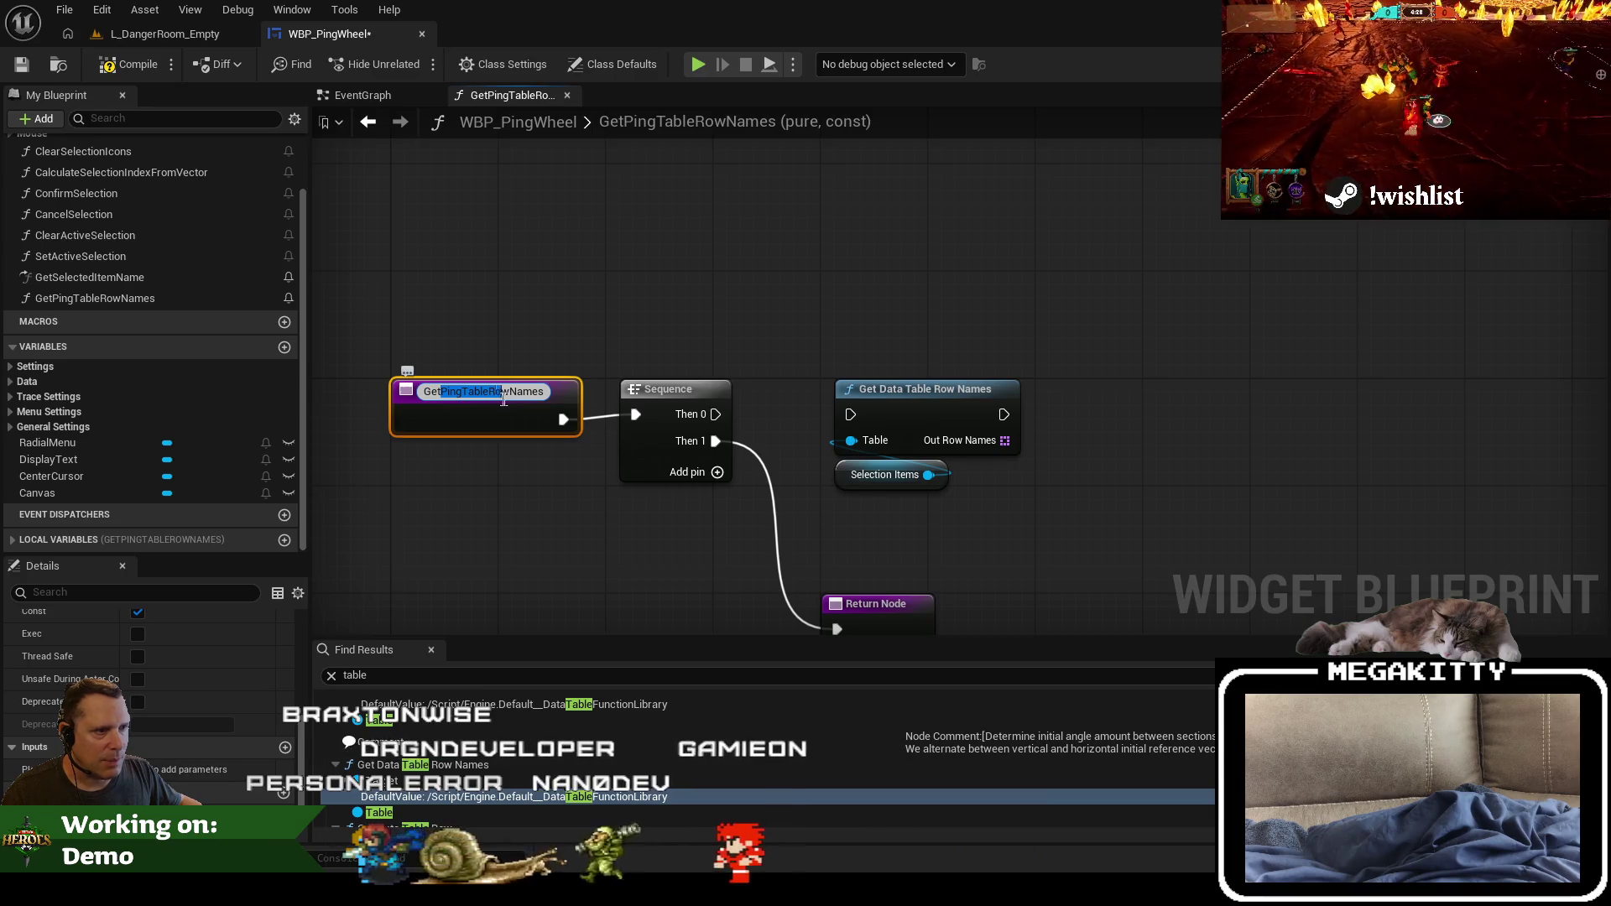
type("Selection")
key("Return")
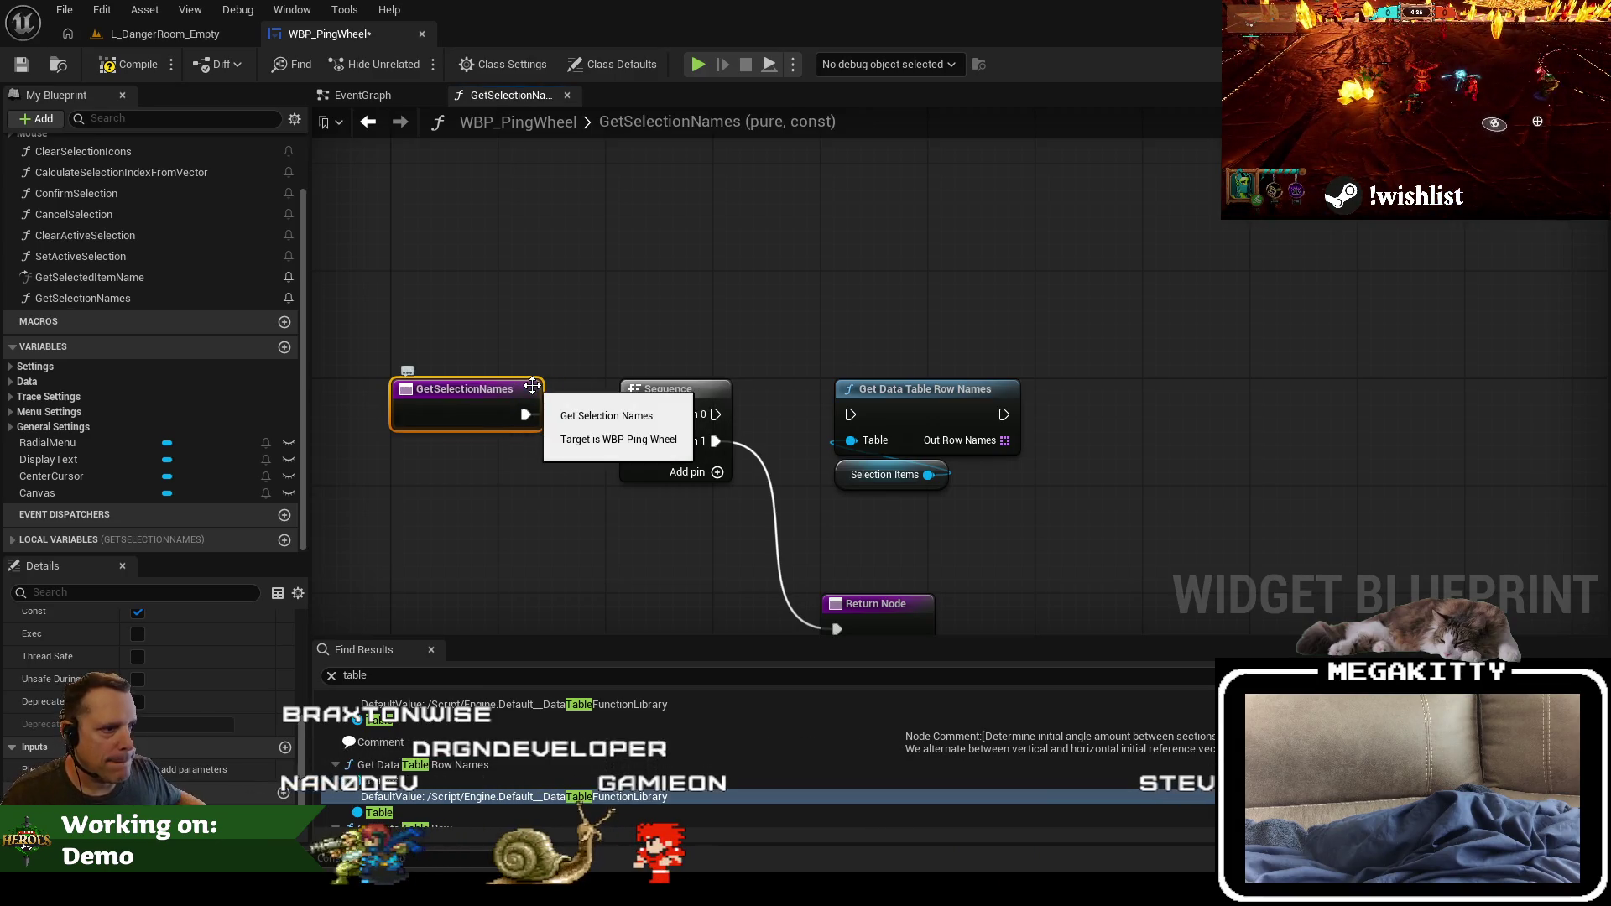
Step: Add a For Each Loop off Out Row Names and place it beside the row-names node
mouse_move(871, 486)
left_mouse_down()
mouse_move(1011, 543)
mouse_move(638, 396)
left_mouse_up()
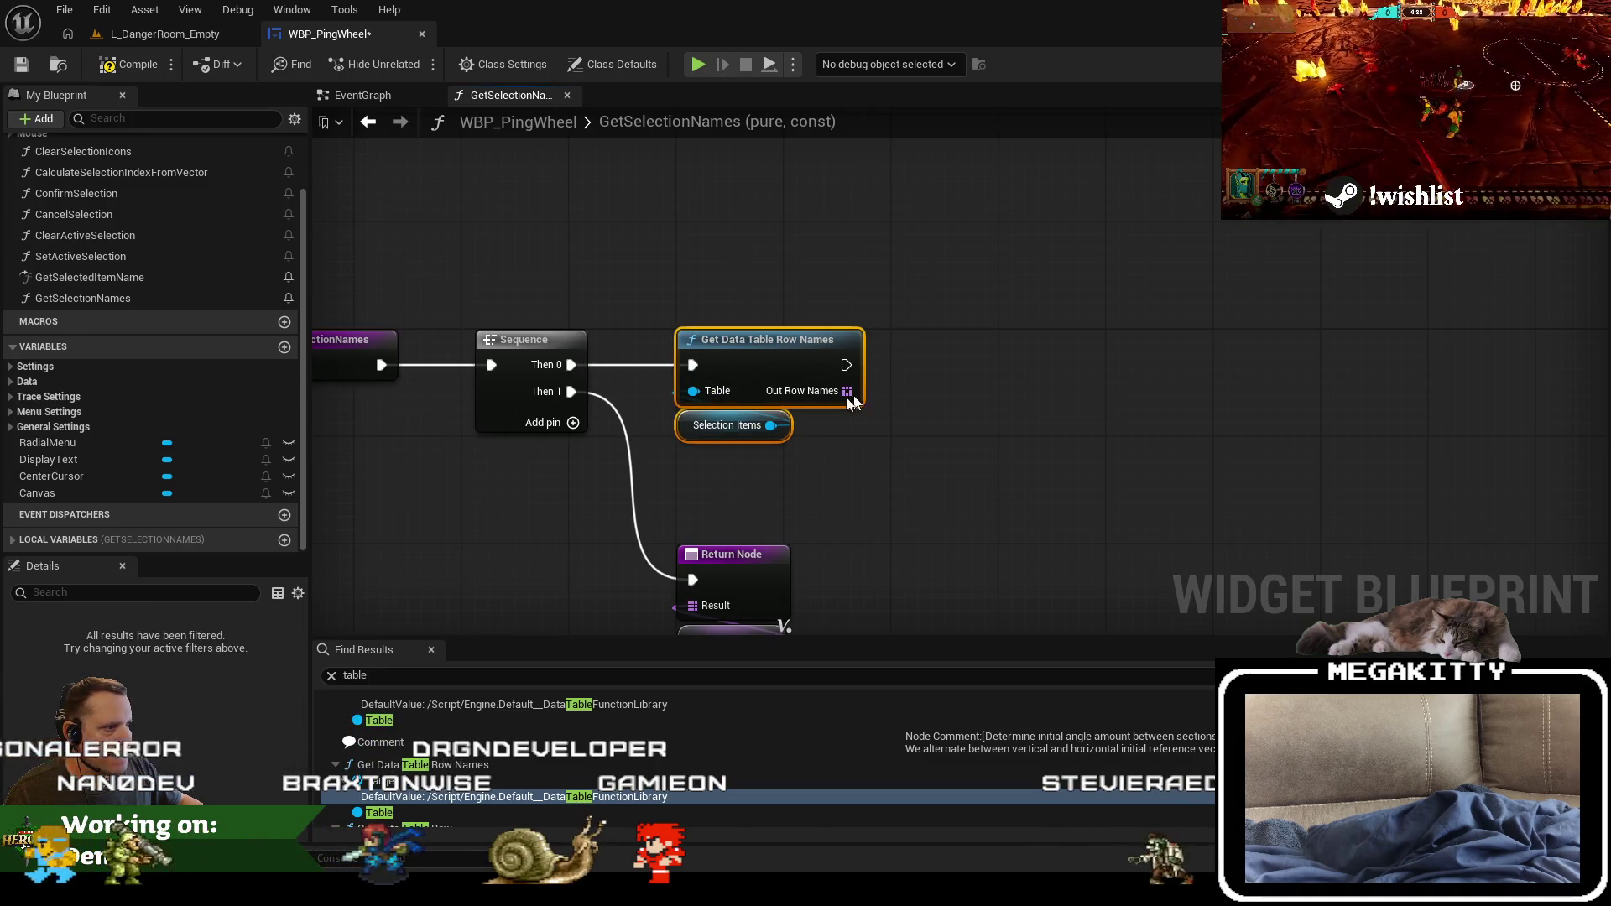
mouse_move(849, 398)
left_mouse_down()
mouse_move(985, 401)
mouse_move(940, 320)
mouse_move(940, 339)
left_mouse_up()
type("for each")
key("Return")
left_click_drag(1149, 424, 849, 428)
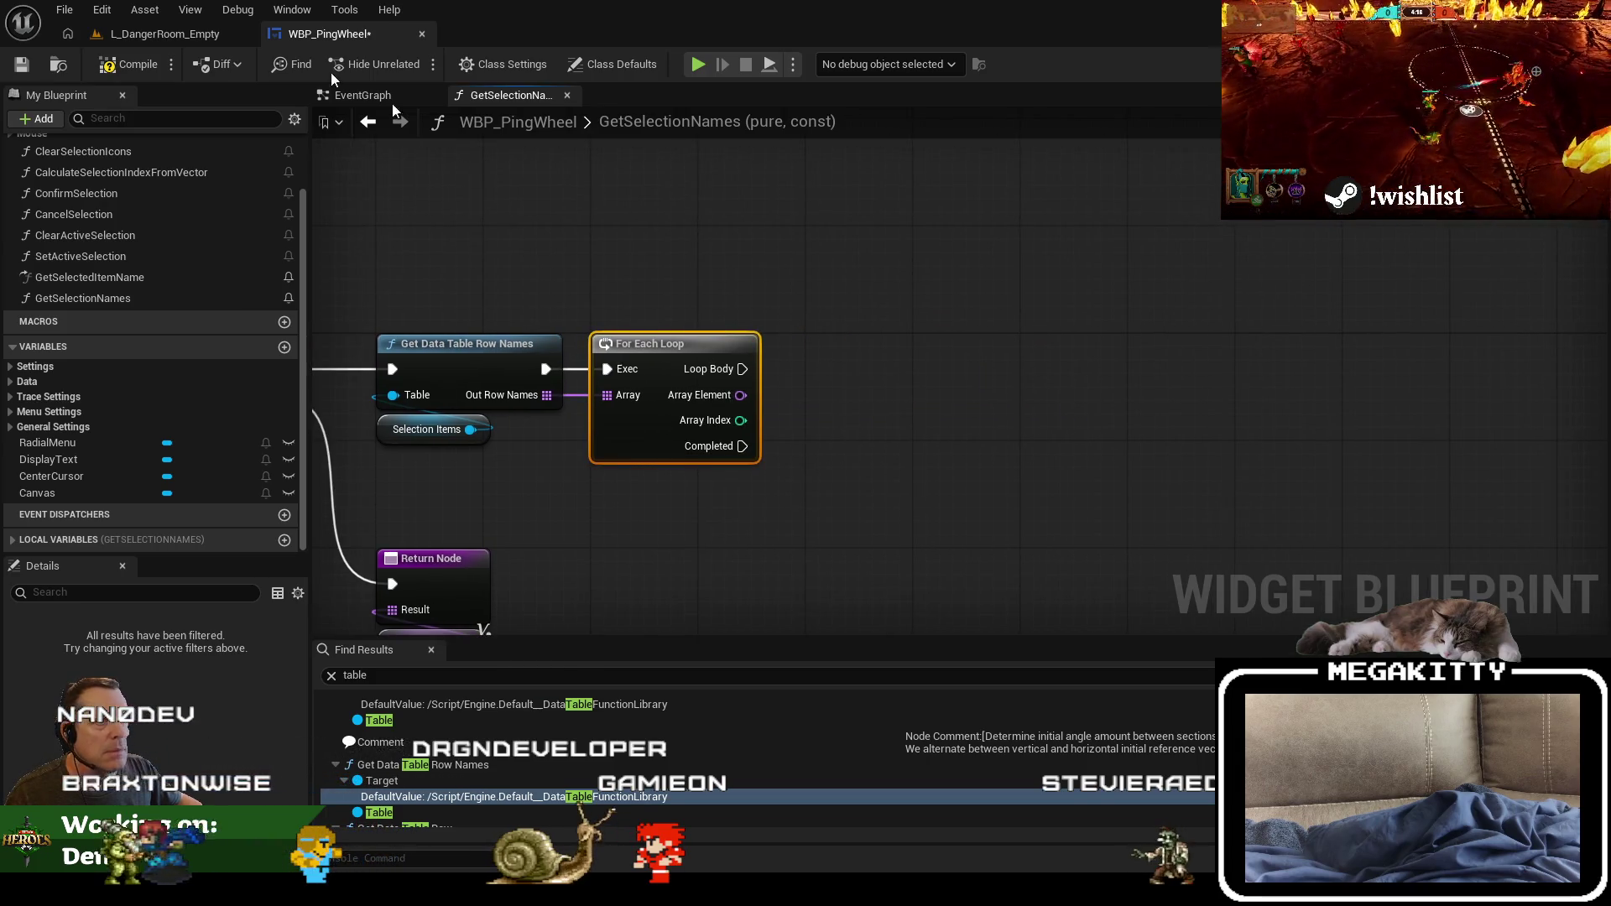
left_click(188, 42)
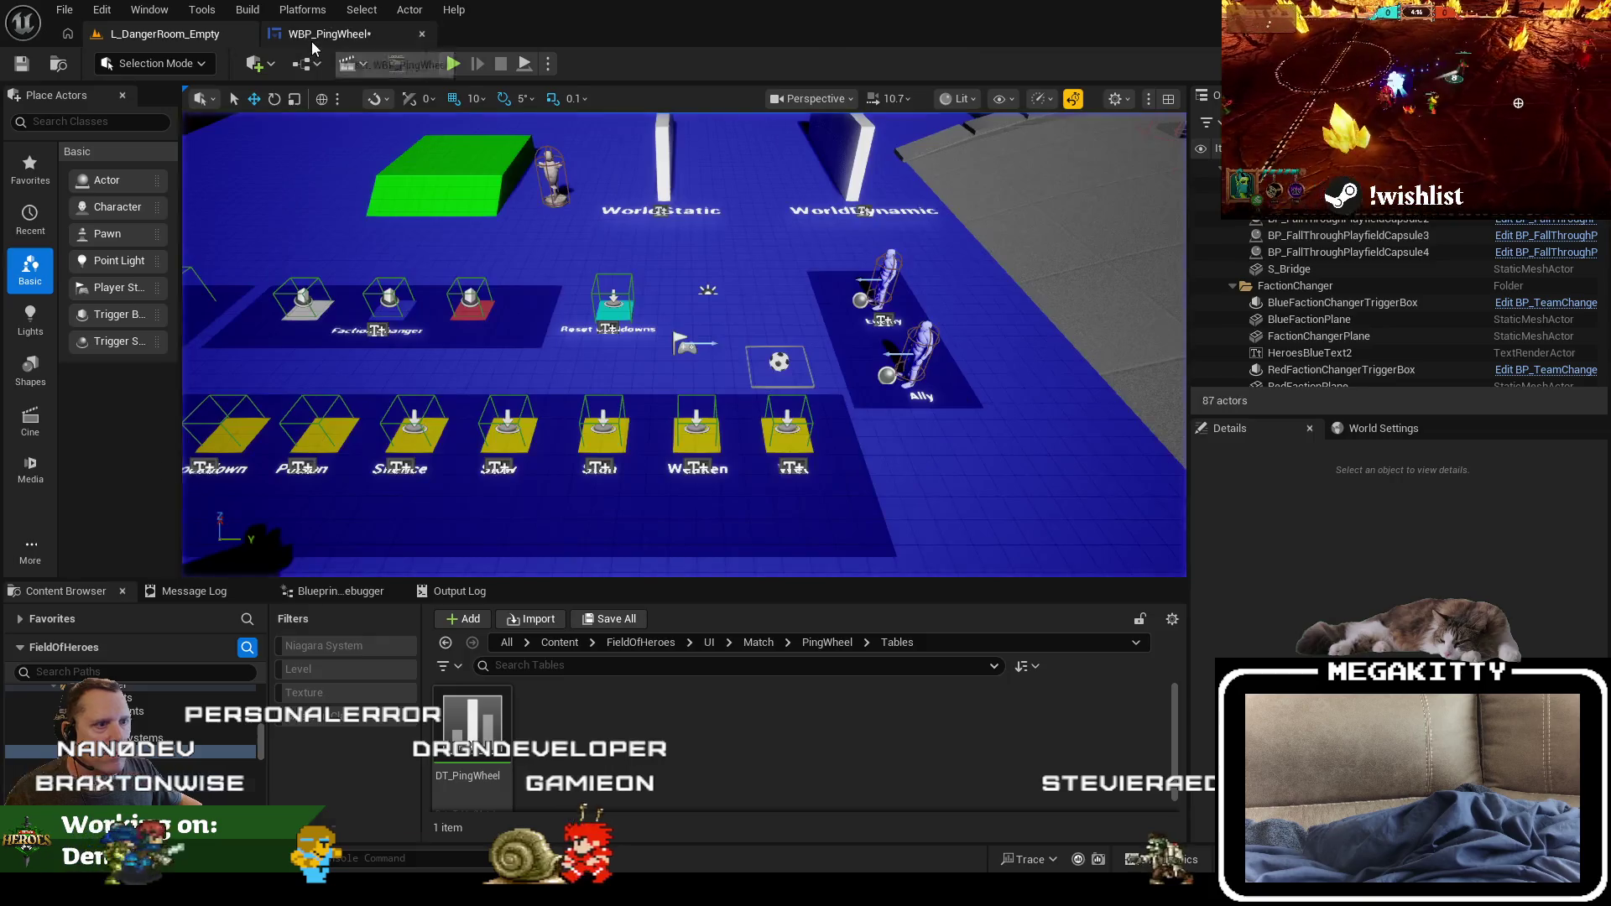
Step: Find the LocationRule property of FMatchPingTableRow in MatchPingComponent.h
left_click(327, 34)
key("alt+Tab")
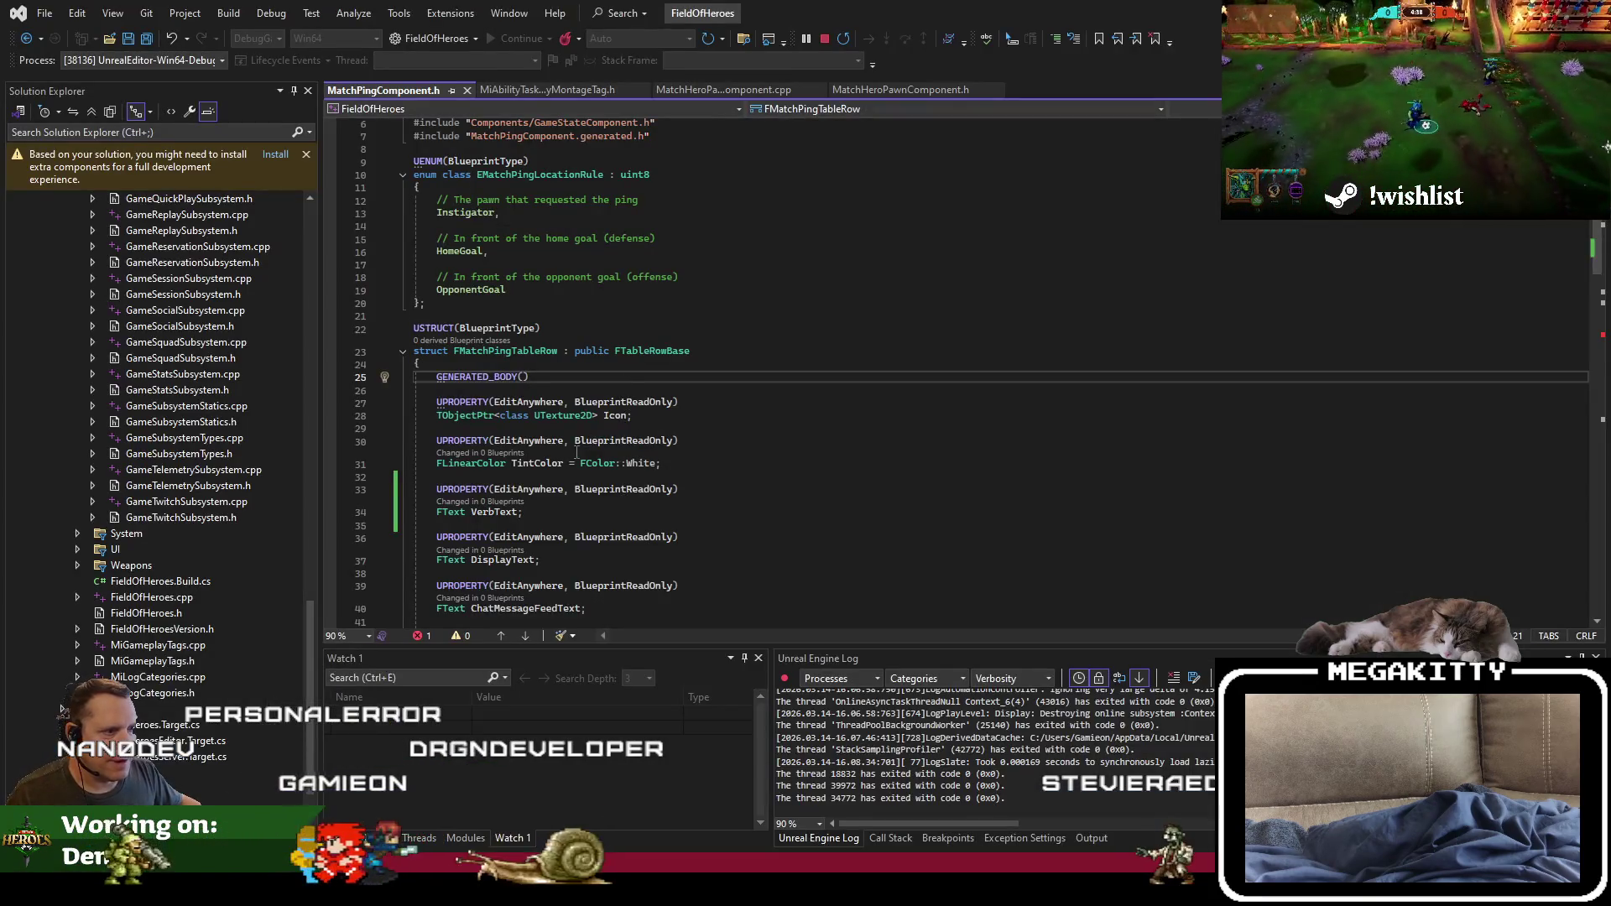
scroll(577, 453, "down", 4)
scroll(635, 454, "down", 1)
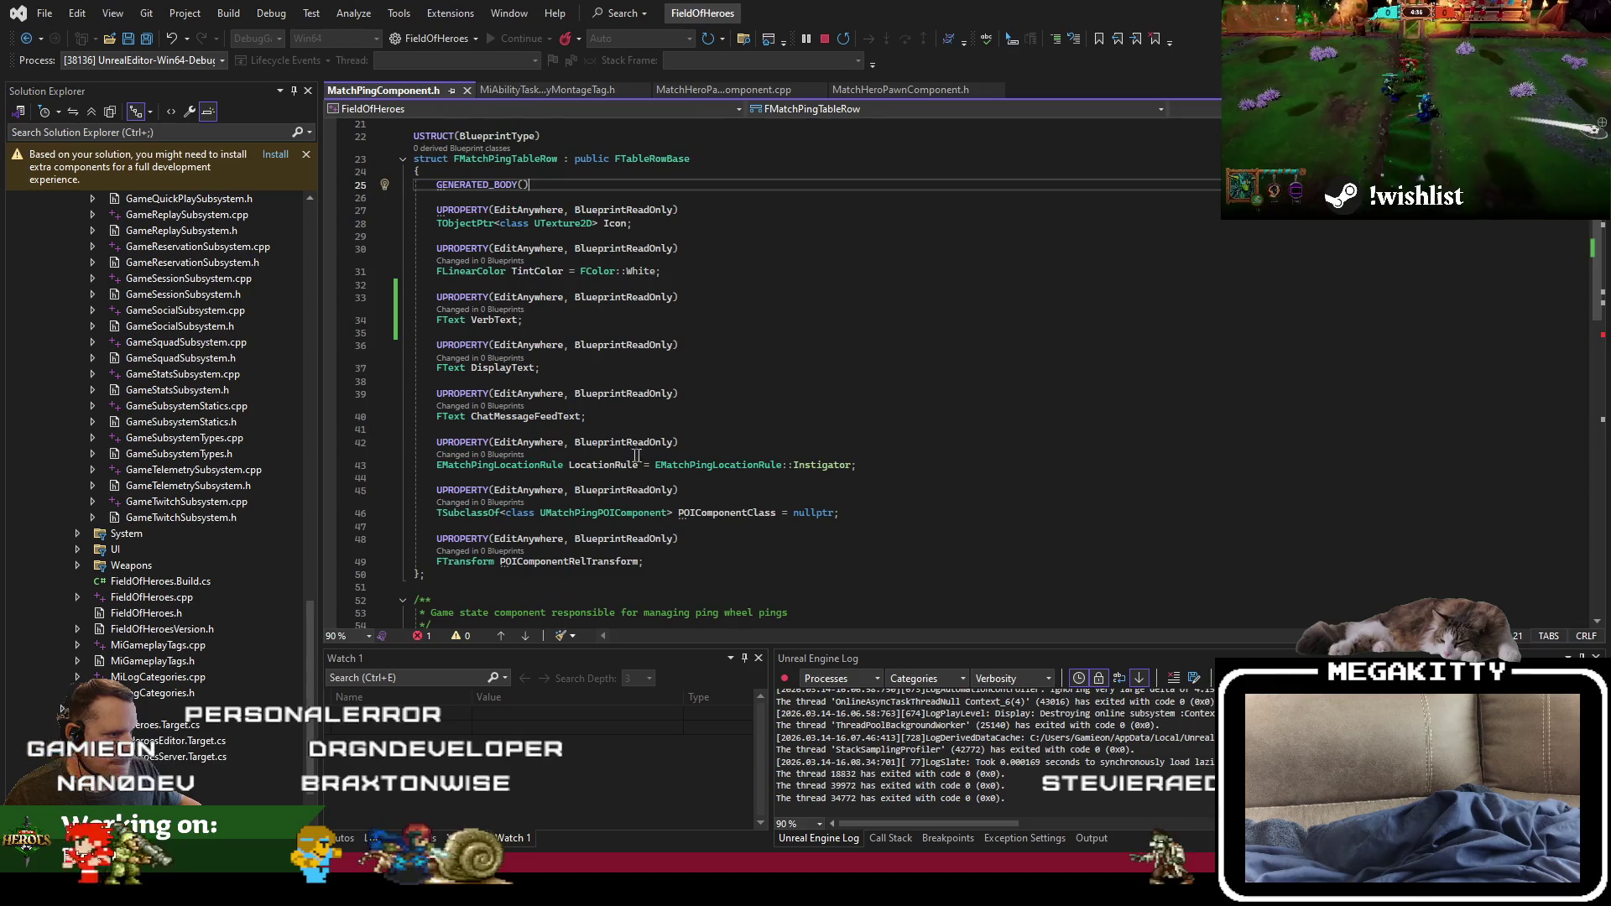
key("ctrl+shift+Right")
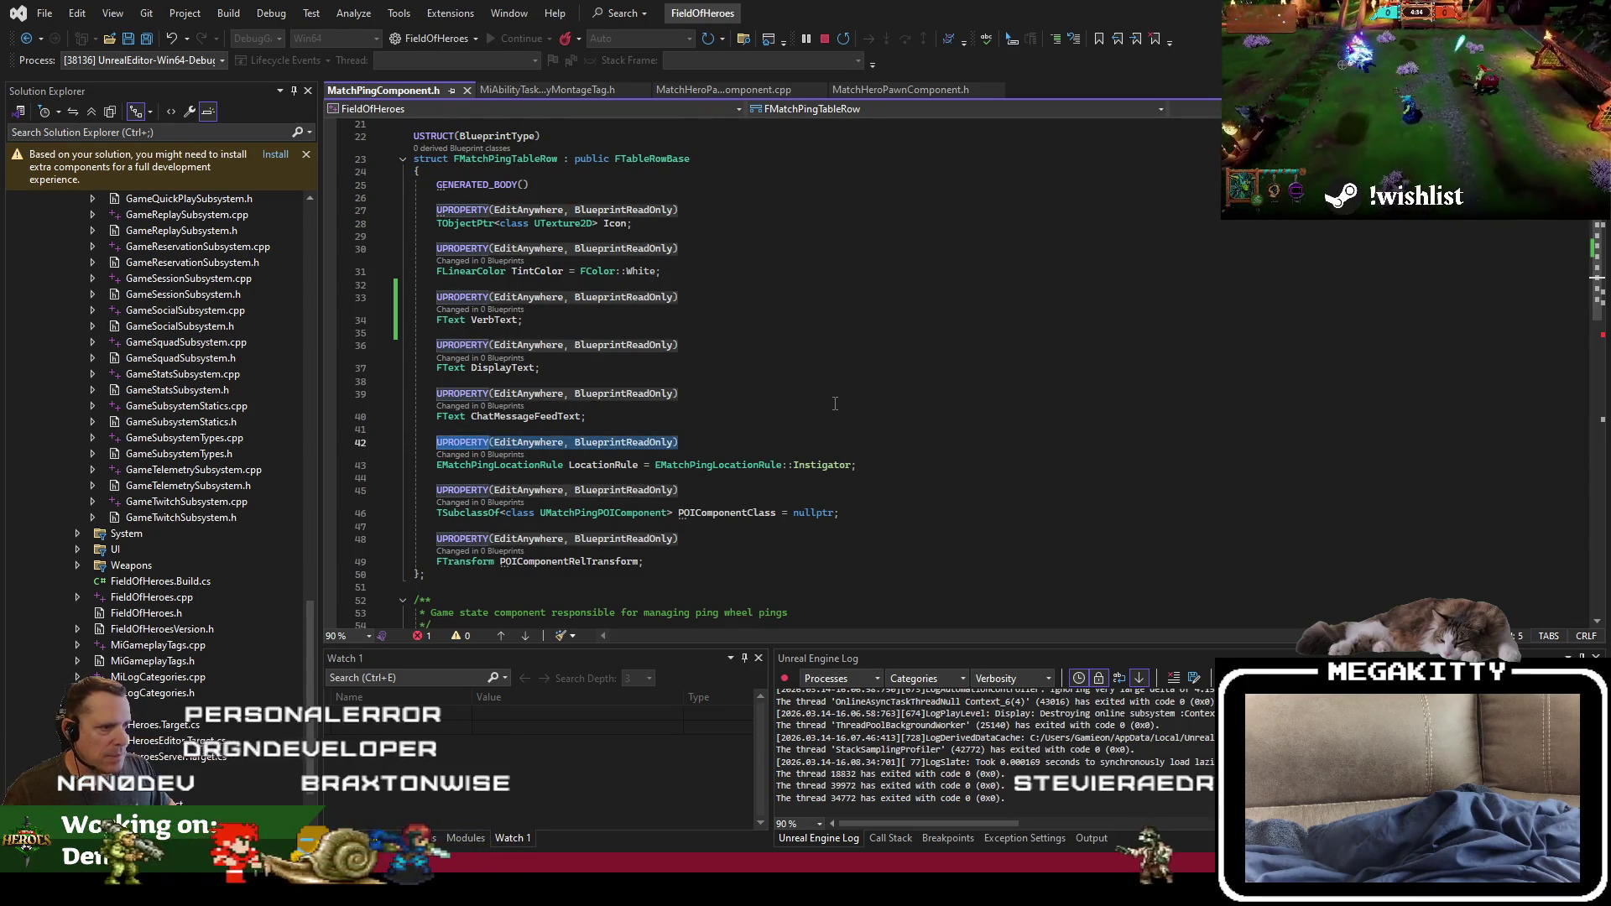
key("Down")
key("Down")
key("Up")
key("Up")
key("Up")
key("Up")
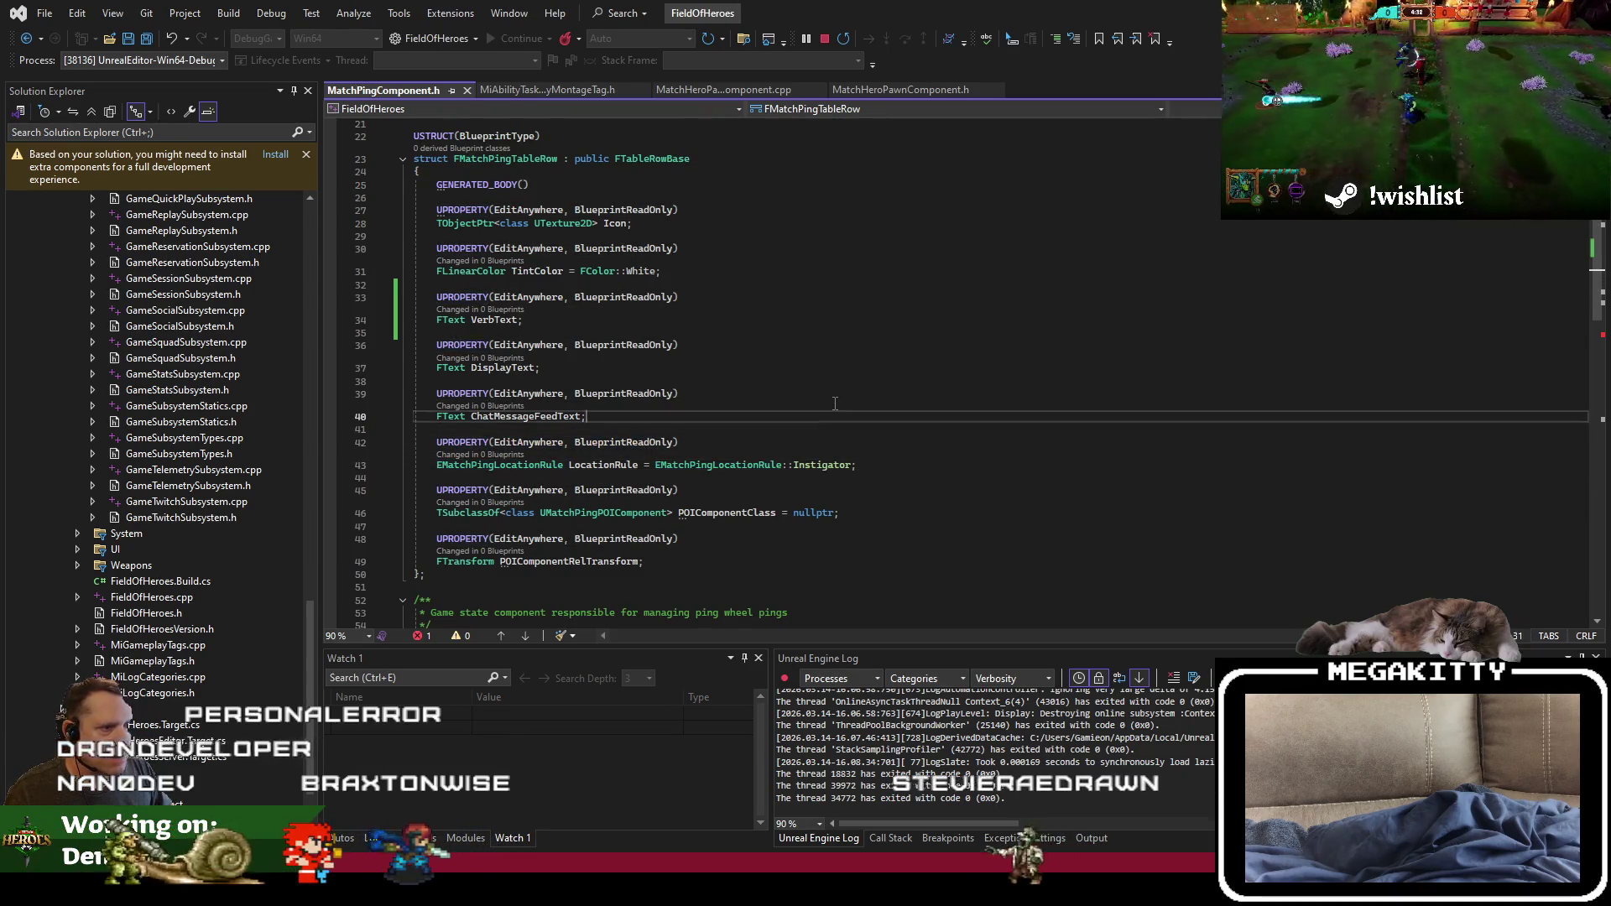
key("Down")
key("Down")
key("Down")
Step: Add UPROPERTY(EditAnywhere, BlueprintReadOnly) bool bCanHaveBall = true after LocationRule
key("End")
key("Return")
key("Return")
key("ctrl+v")
type("bo")
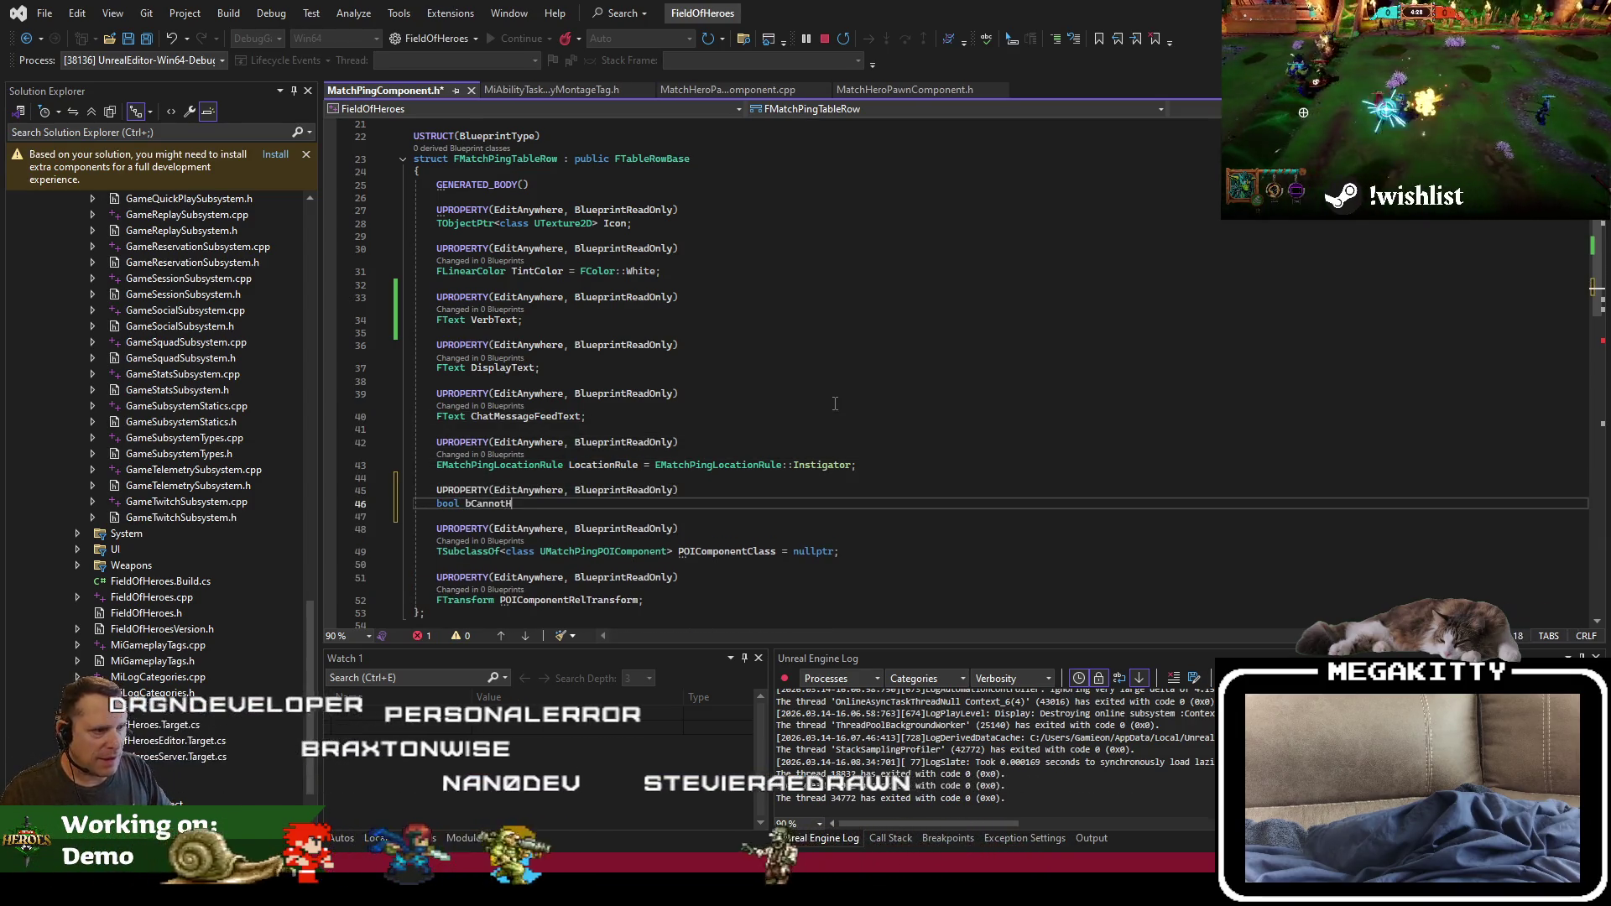
type("ave")
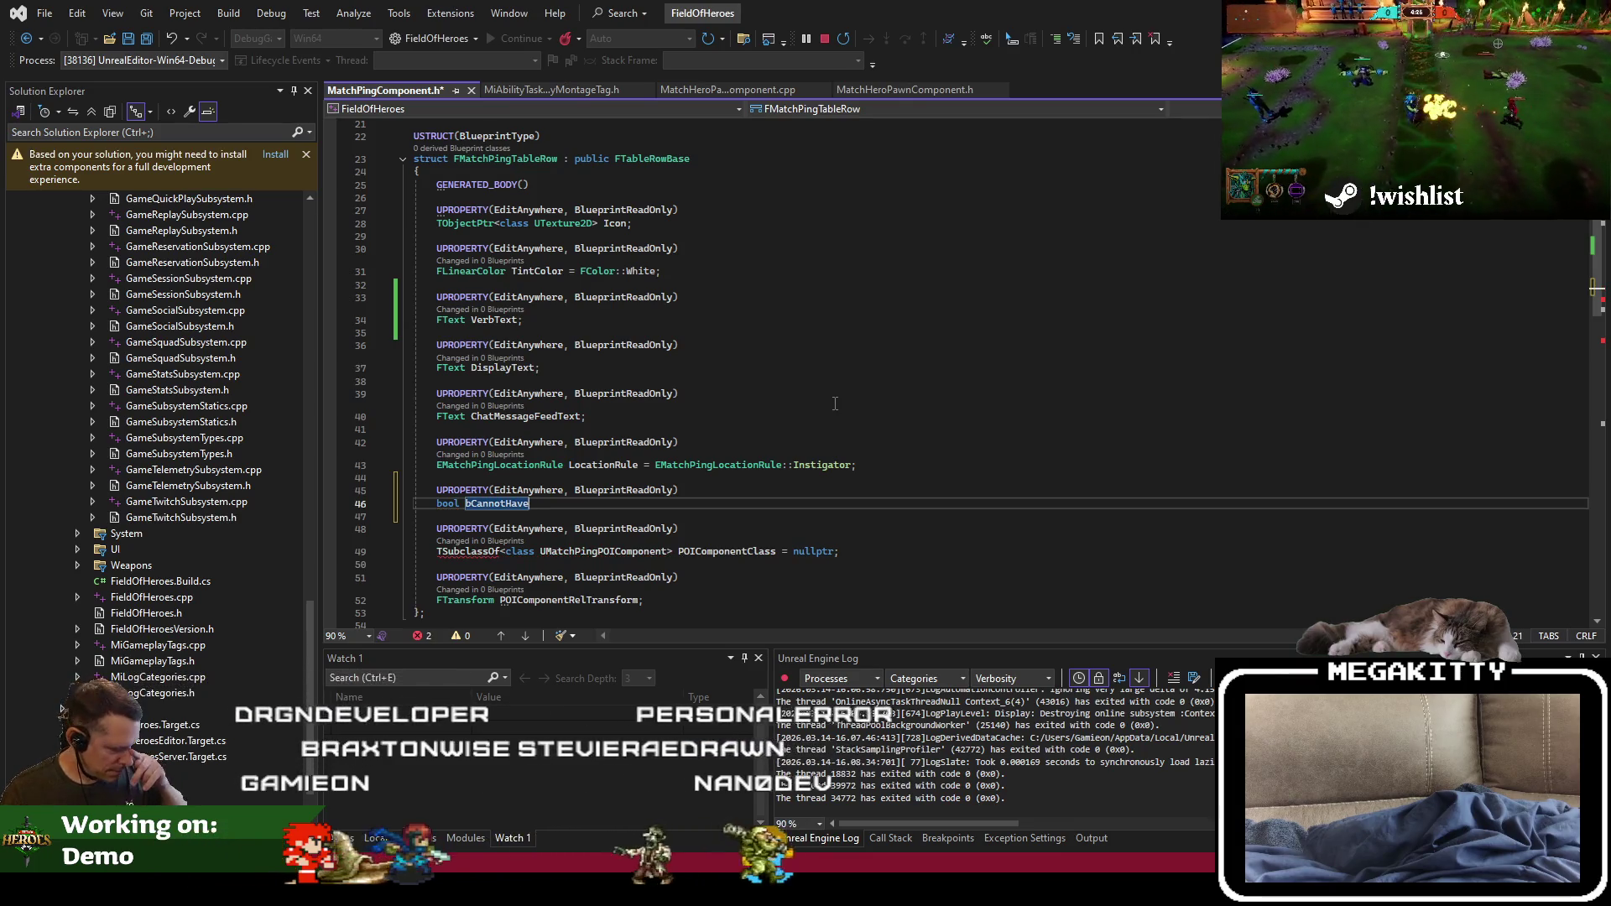
type("bCan")
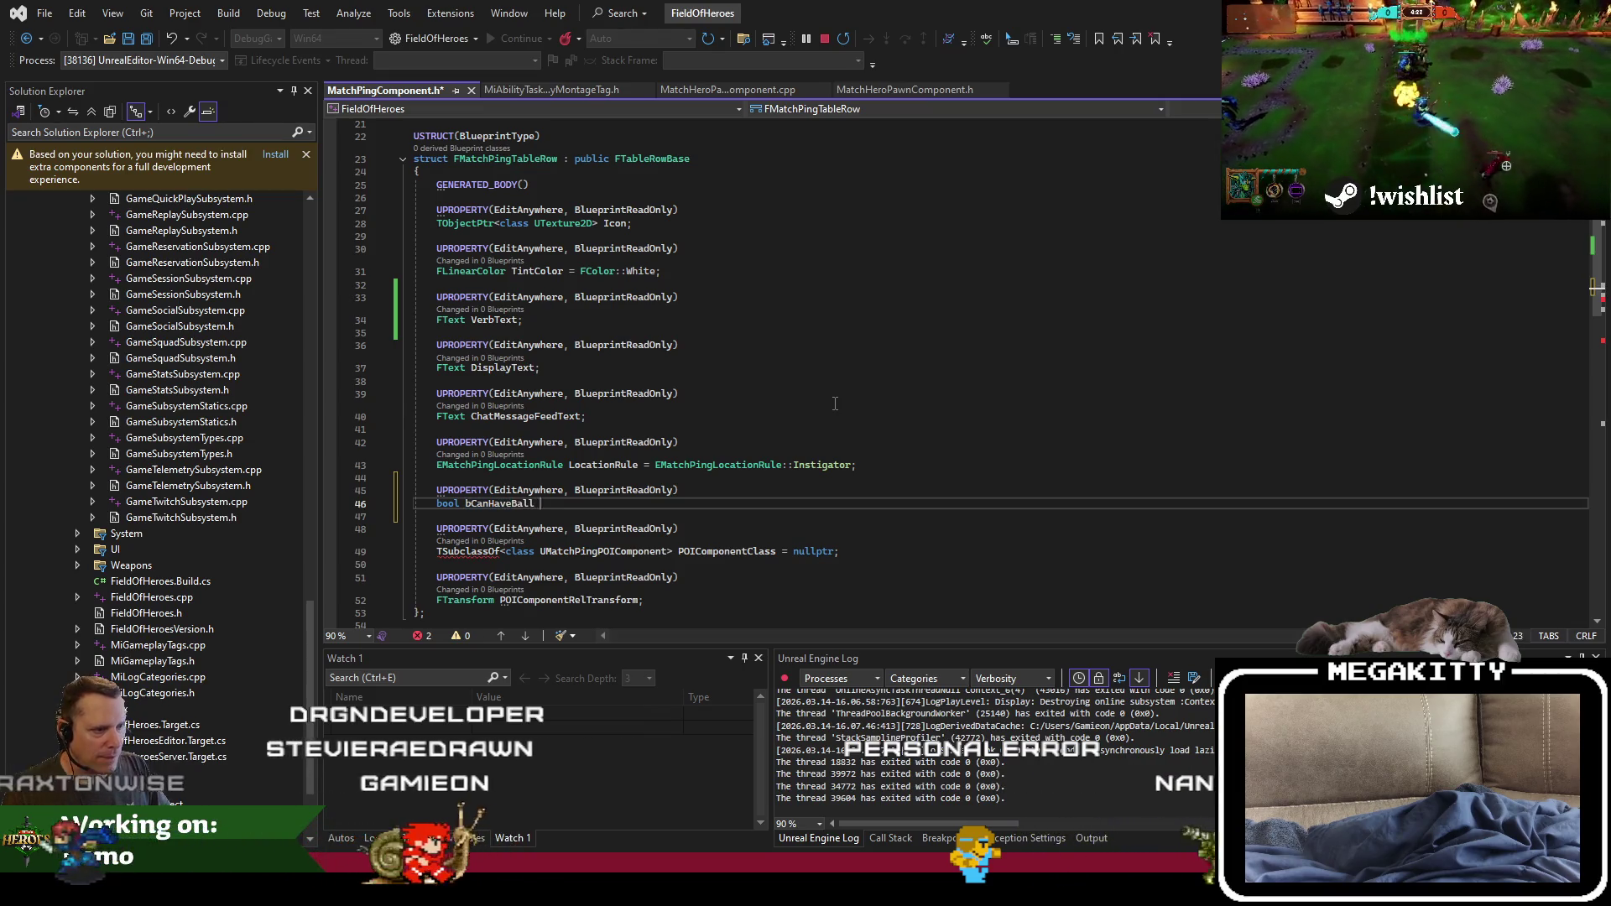
key("Up")
key("Up")
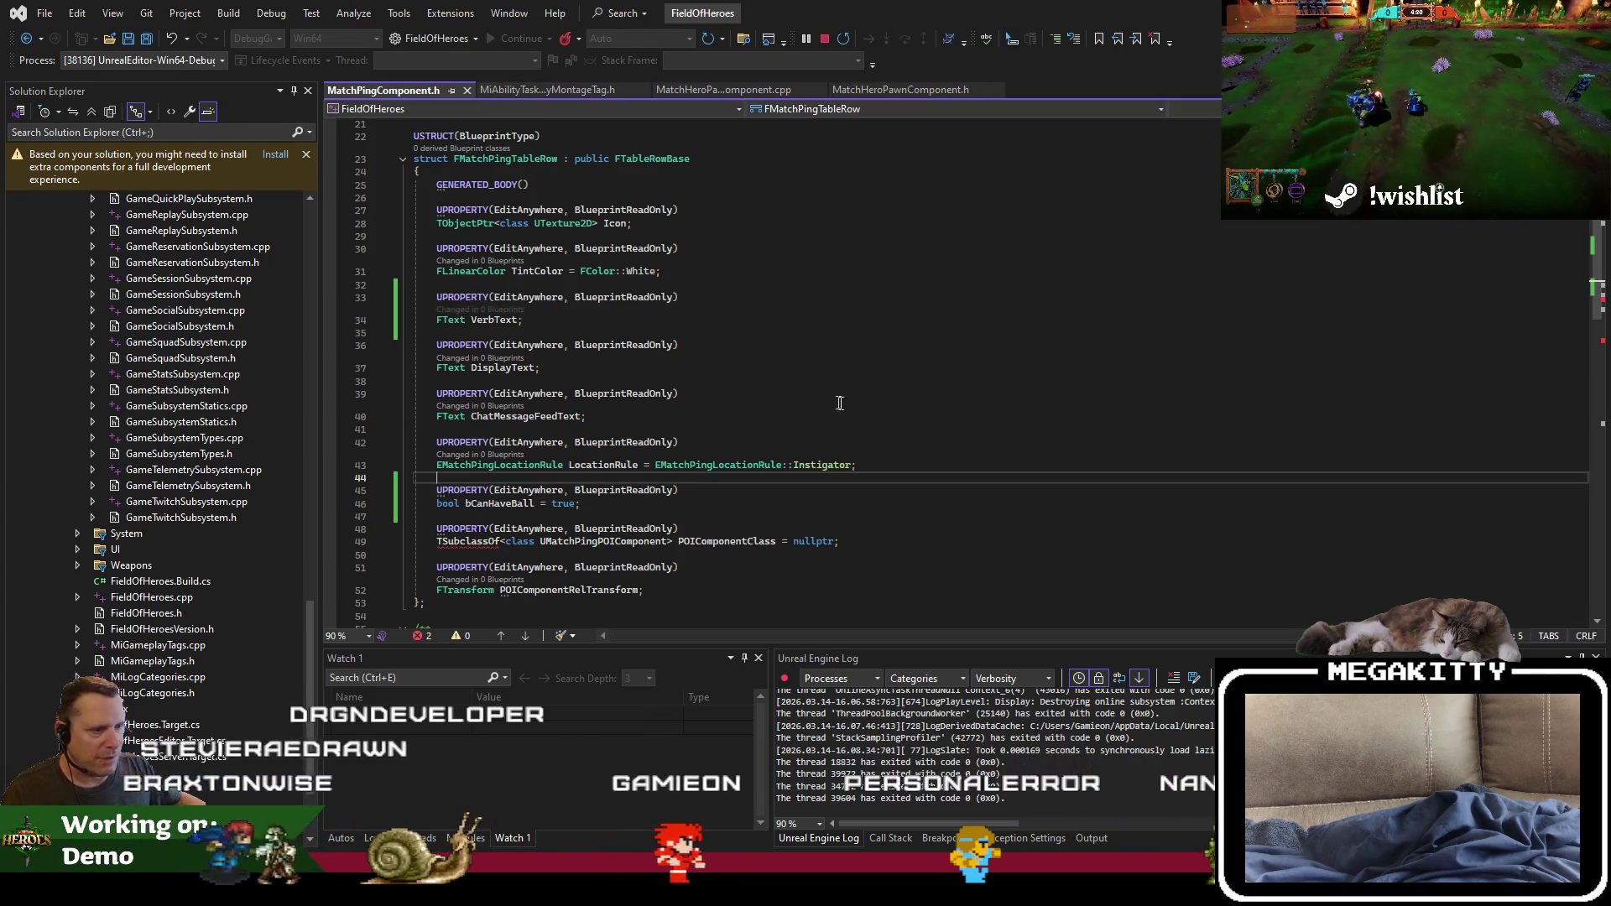
left_click(621, 515)
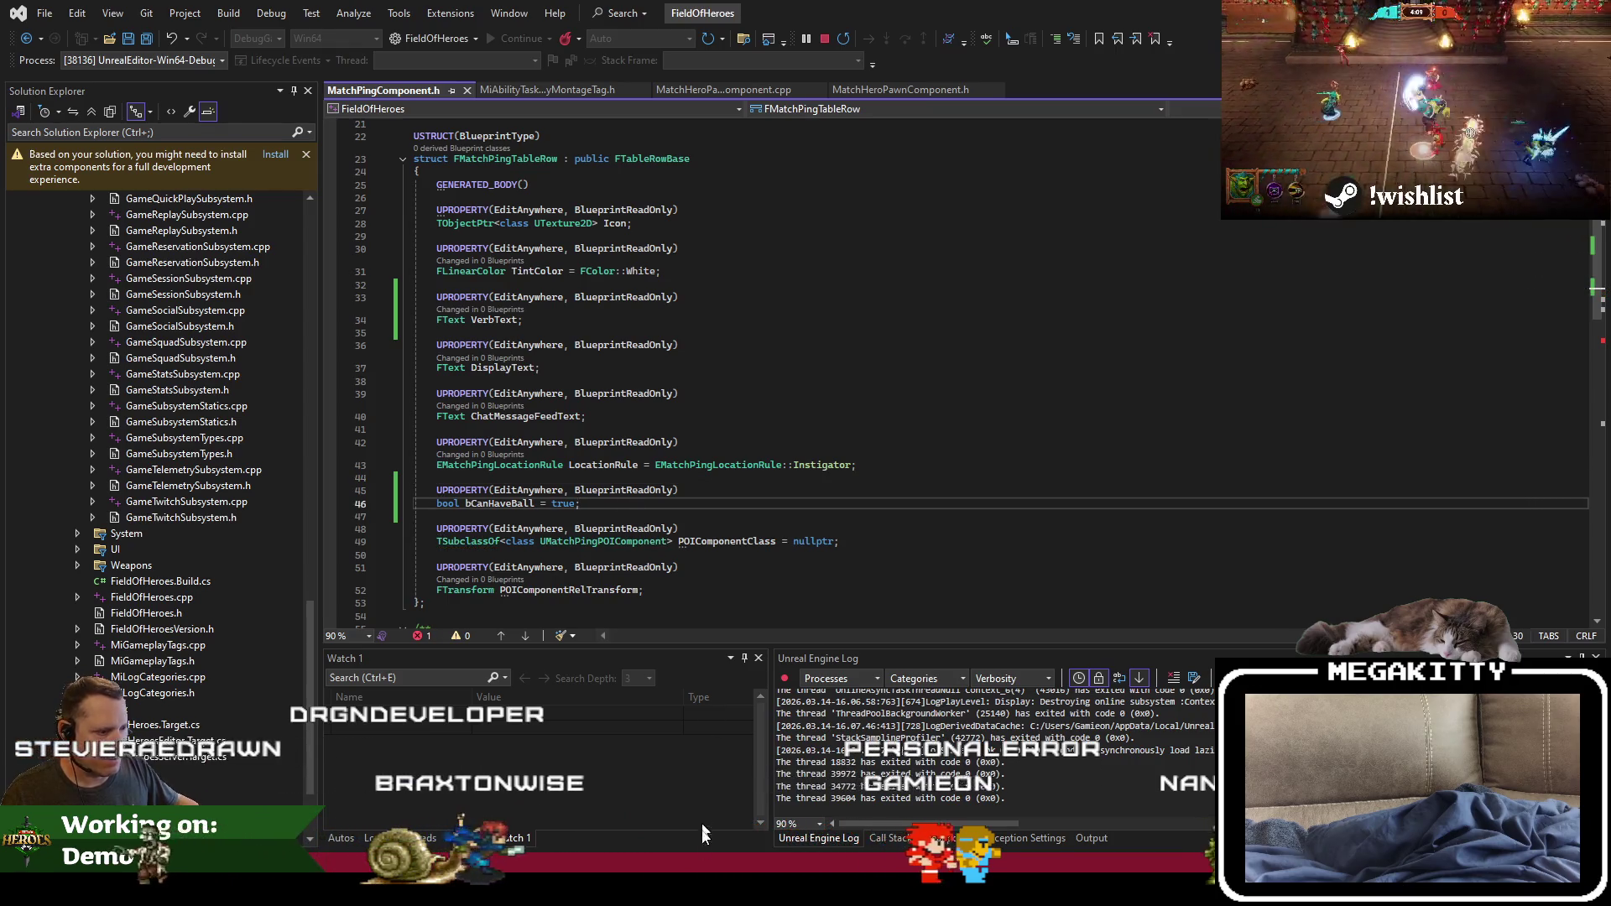
key("alt+Tab")
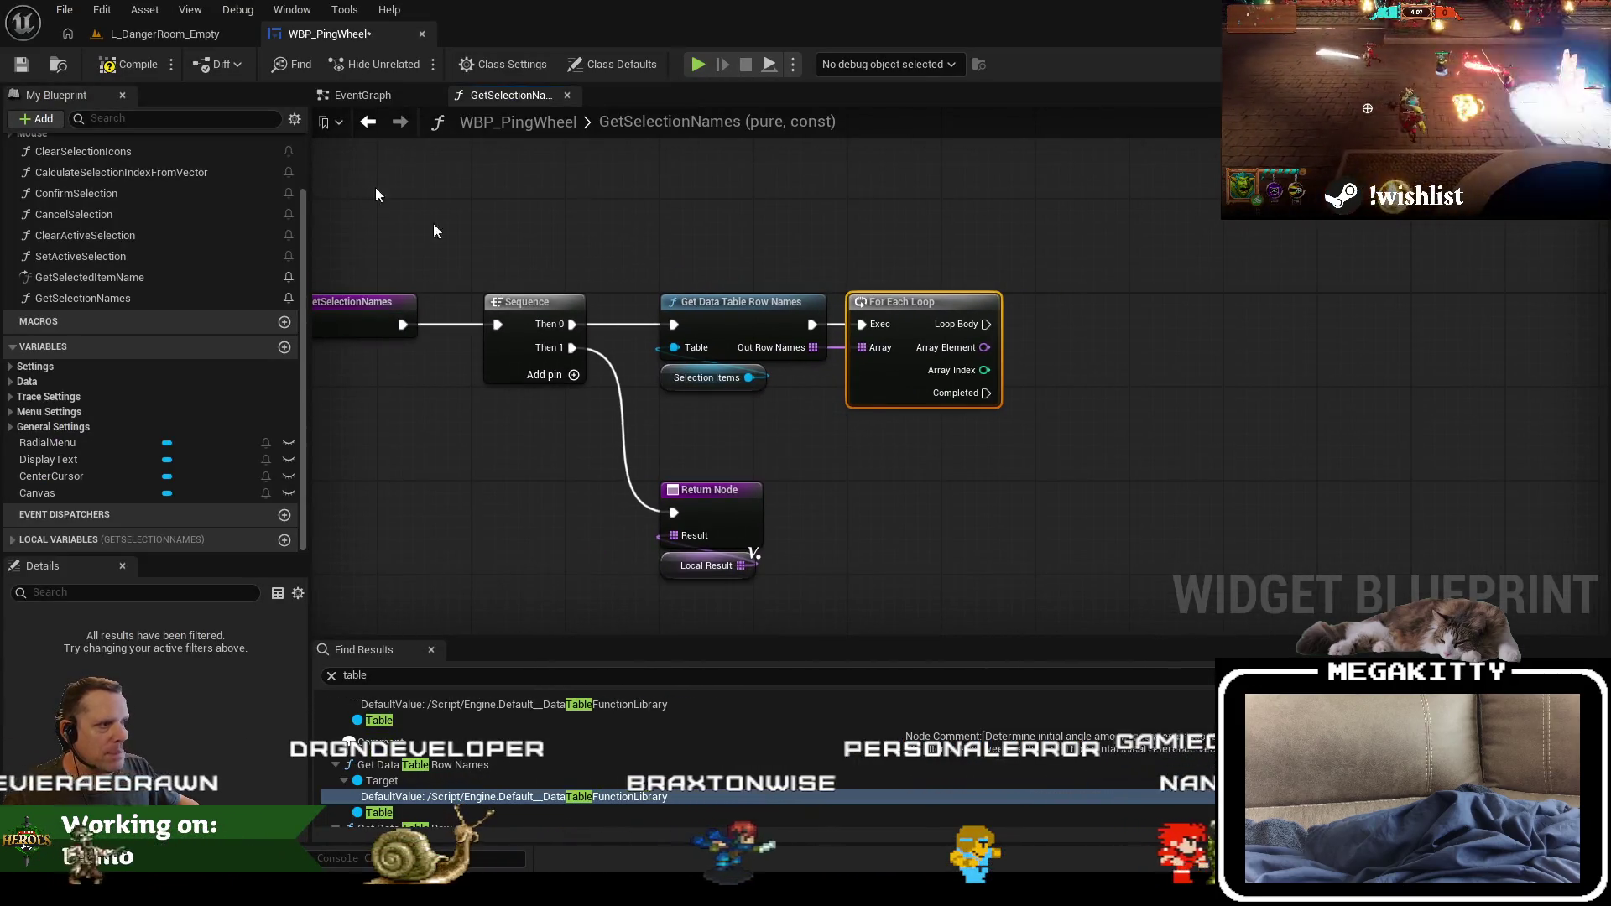
Step: Save WBP_PingWheel and add a Get Data Table Row node fed by a copied Selection Items node
key("ctrl+s")
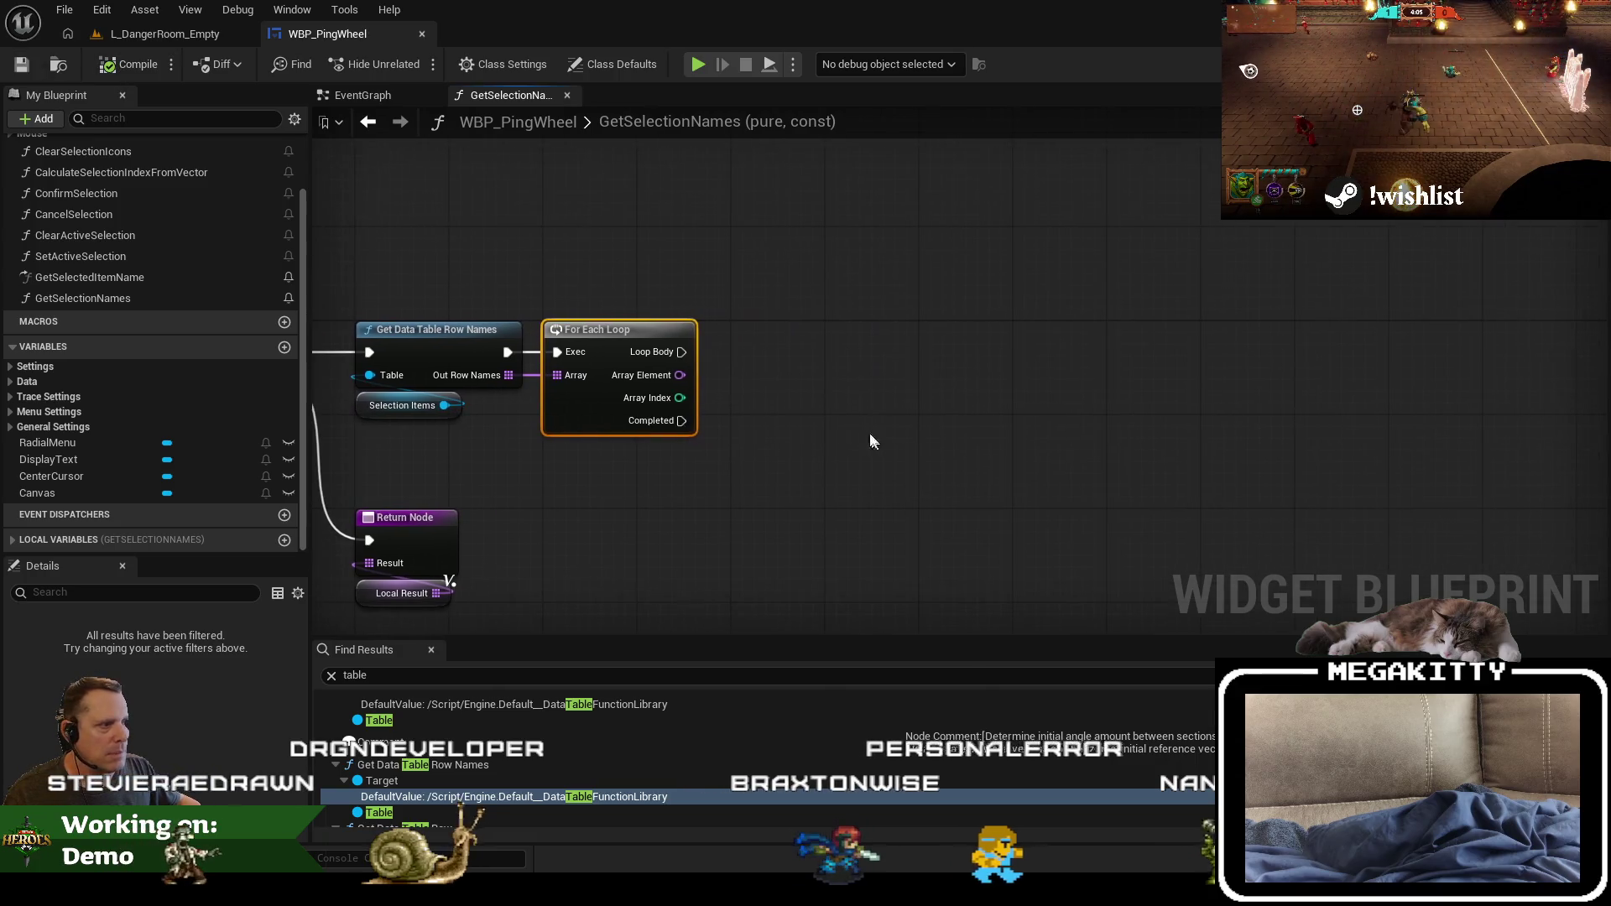
right_click(734, 404)
key("Escape")
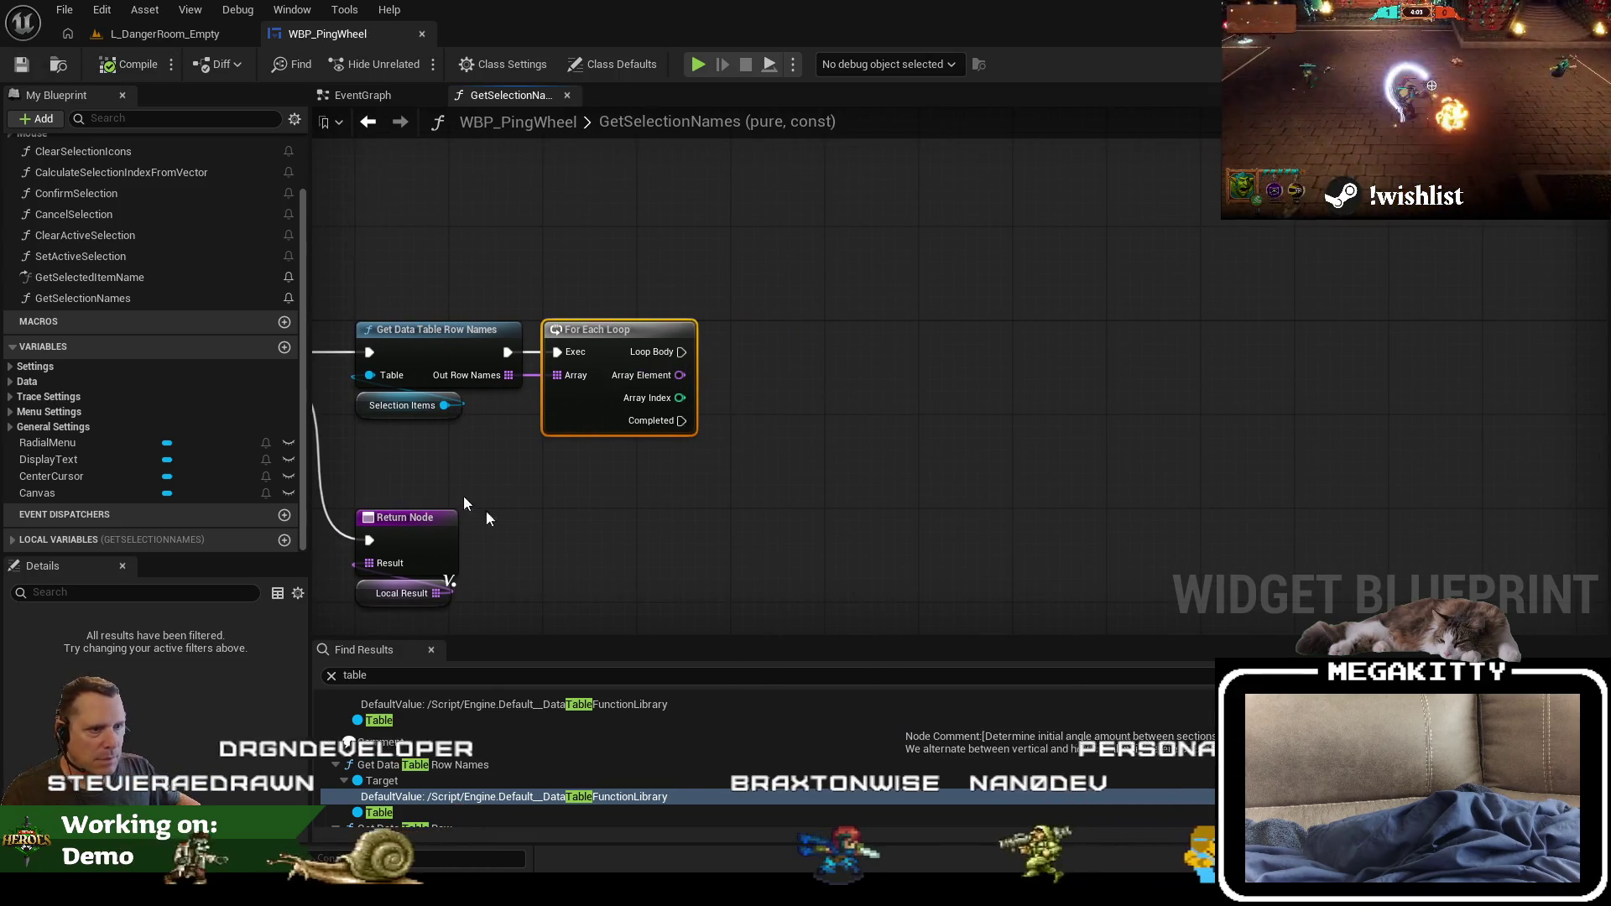
left_click(379, 416)
key("ctrl+c")
key("ctrl+v")
left_click_drag(864, 522, 857, 423)
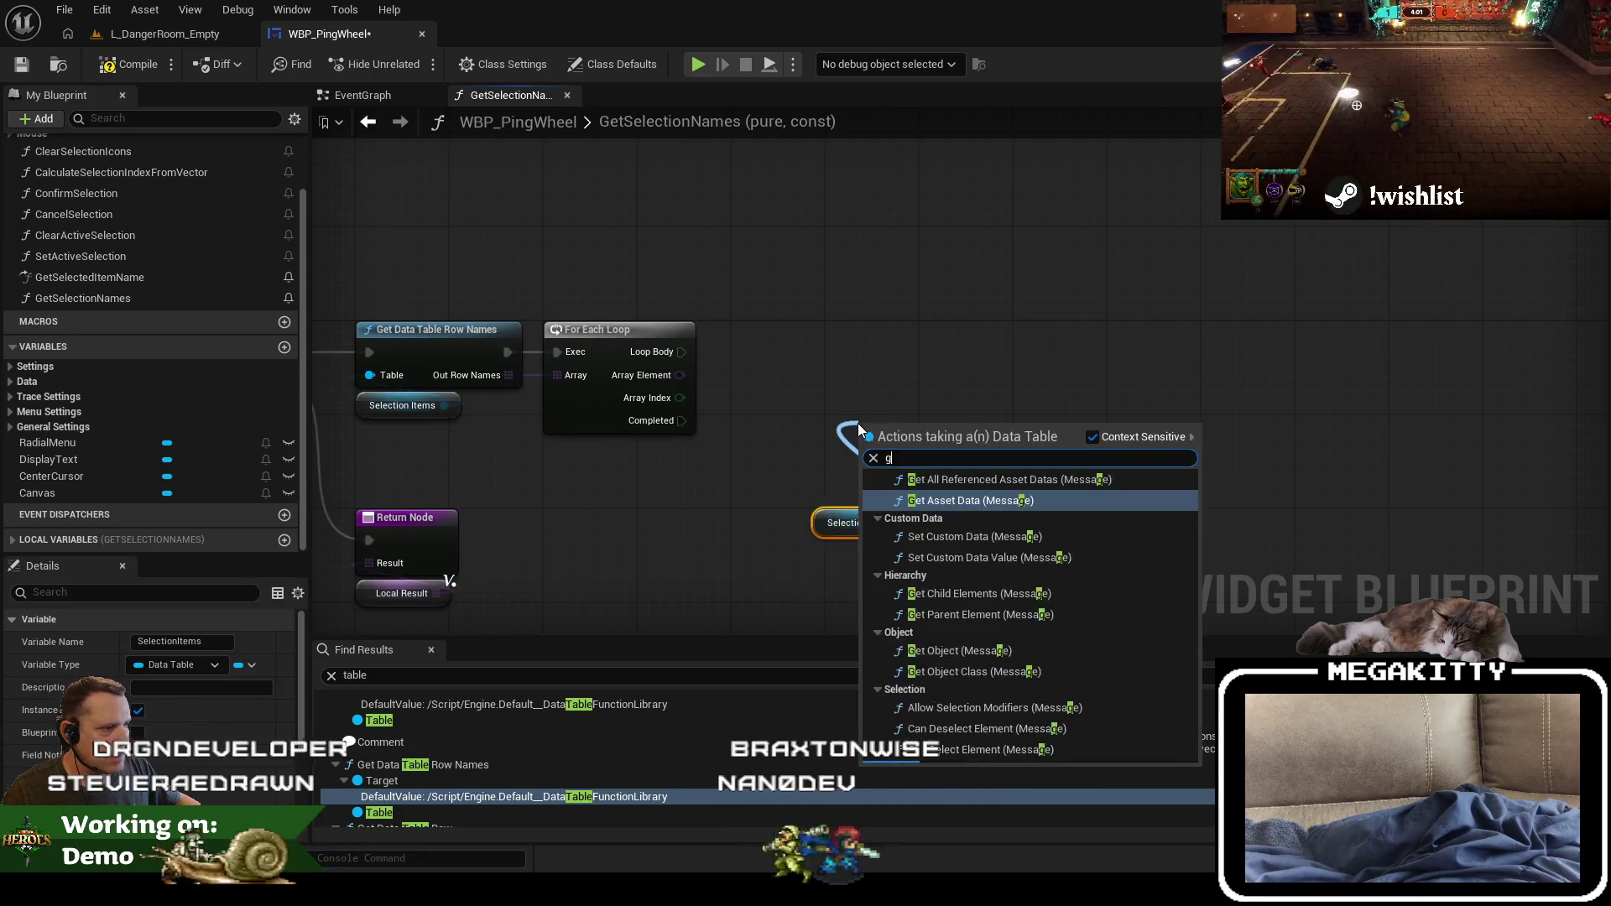
type("get table")
key("Down")
key("Down")
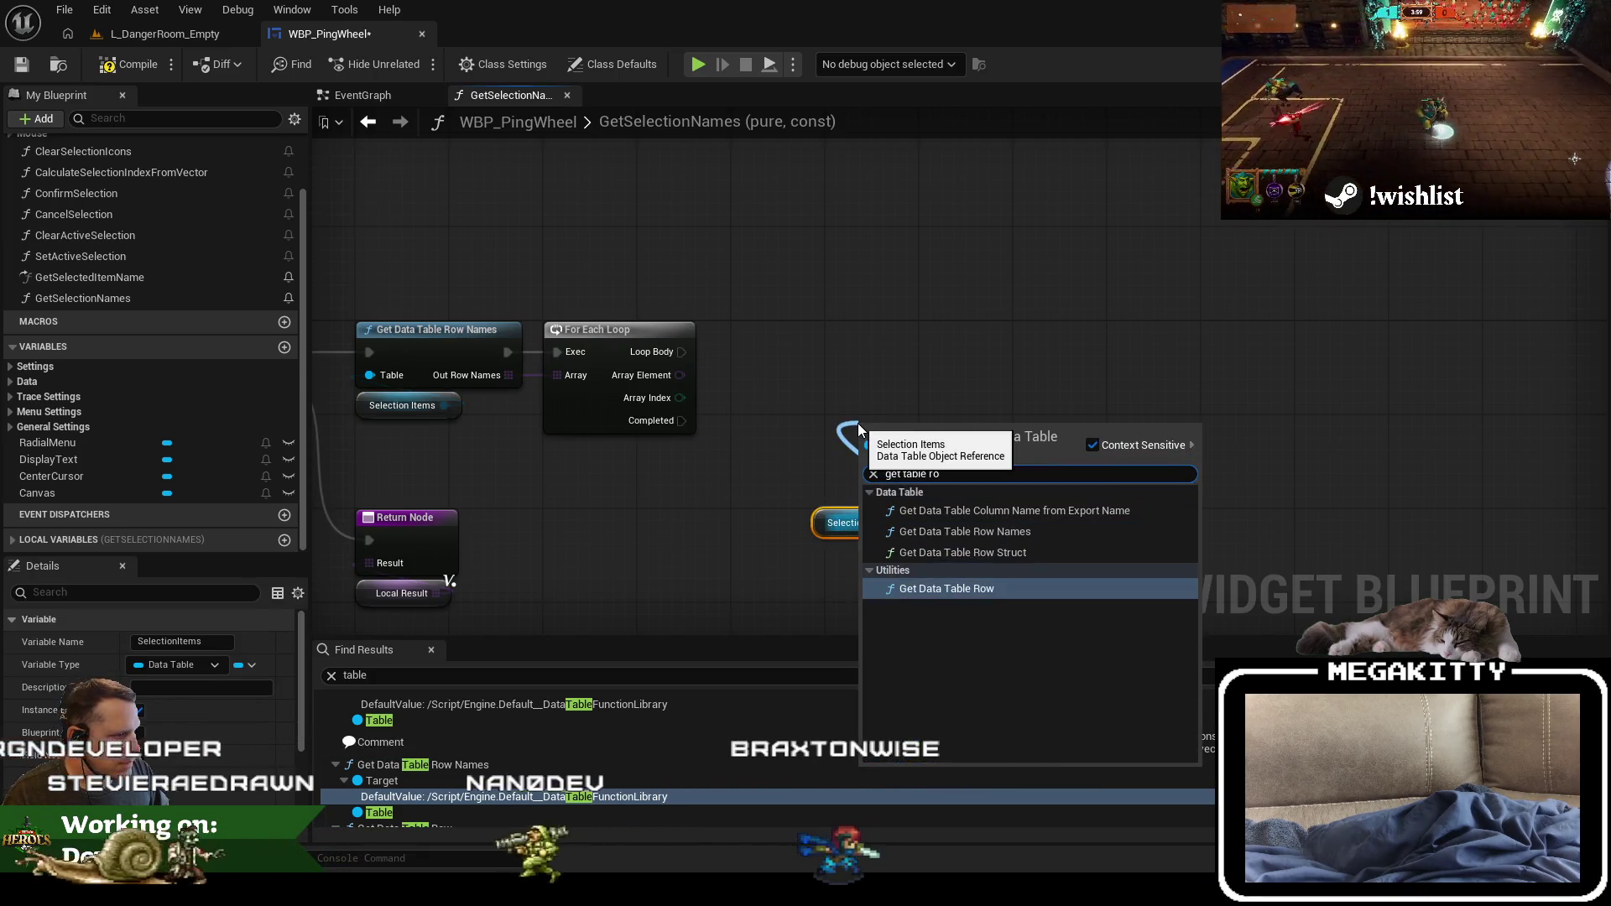
key("Return")
left_click_drag(858, 423, 822, 423)
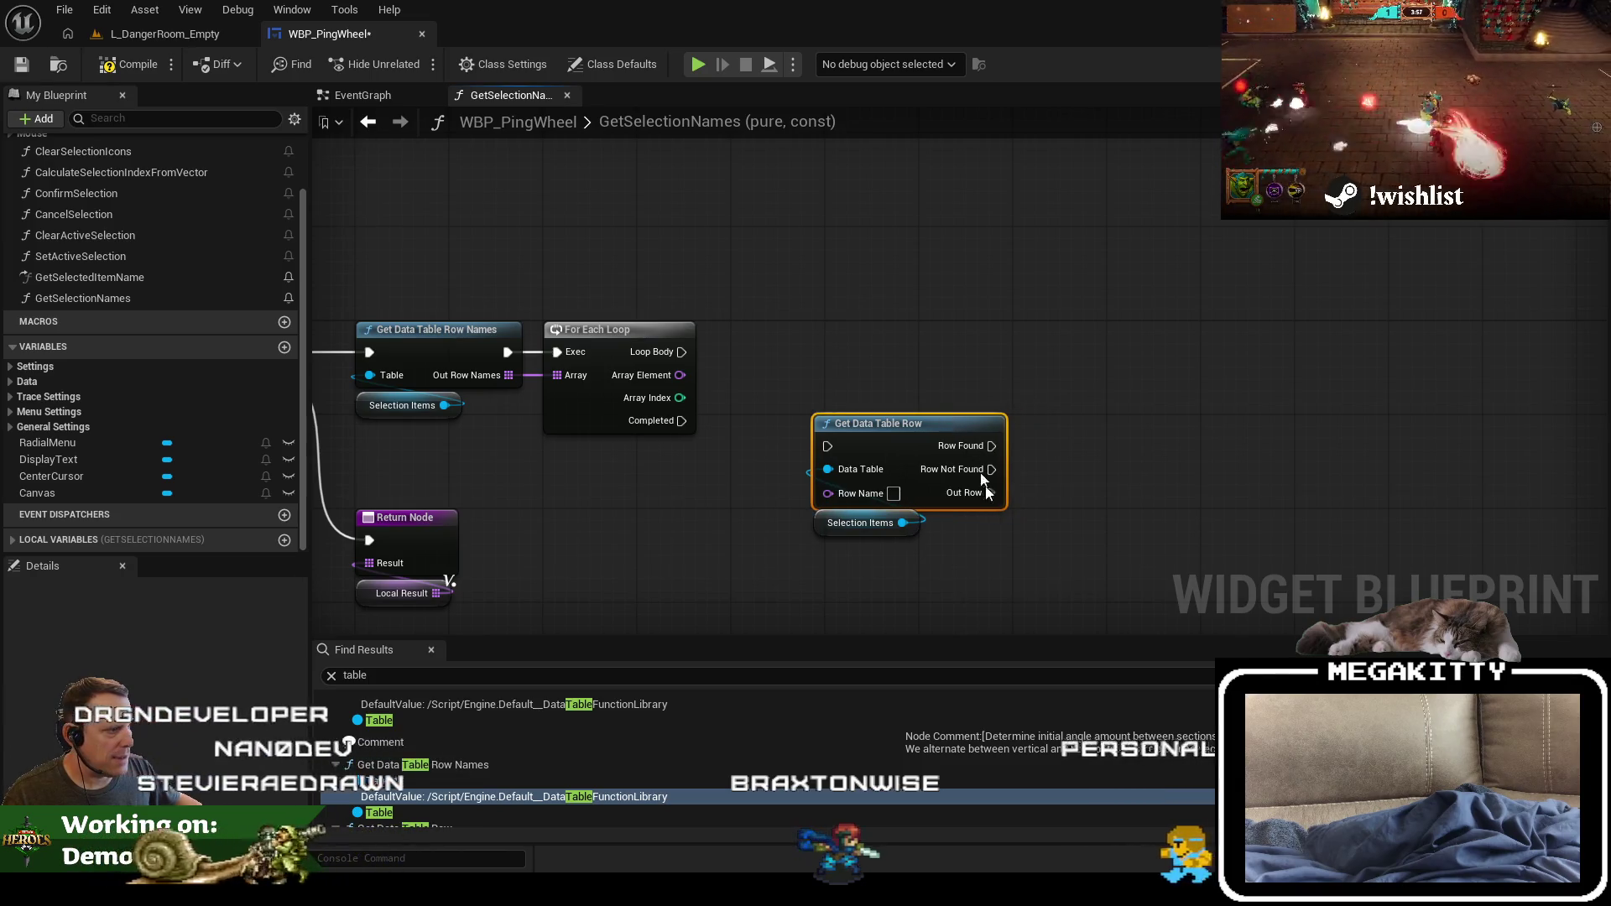
Step: Add a Break Match Ping Table Row node on the lookup's Out Row
left_click_drag(989, 493, 1070, 535)
type("brea")
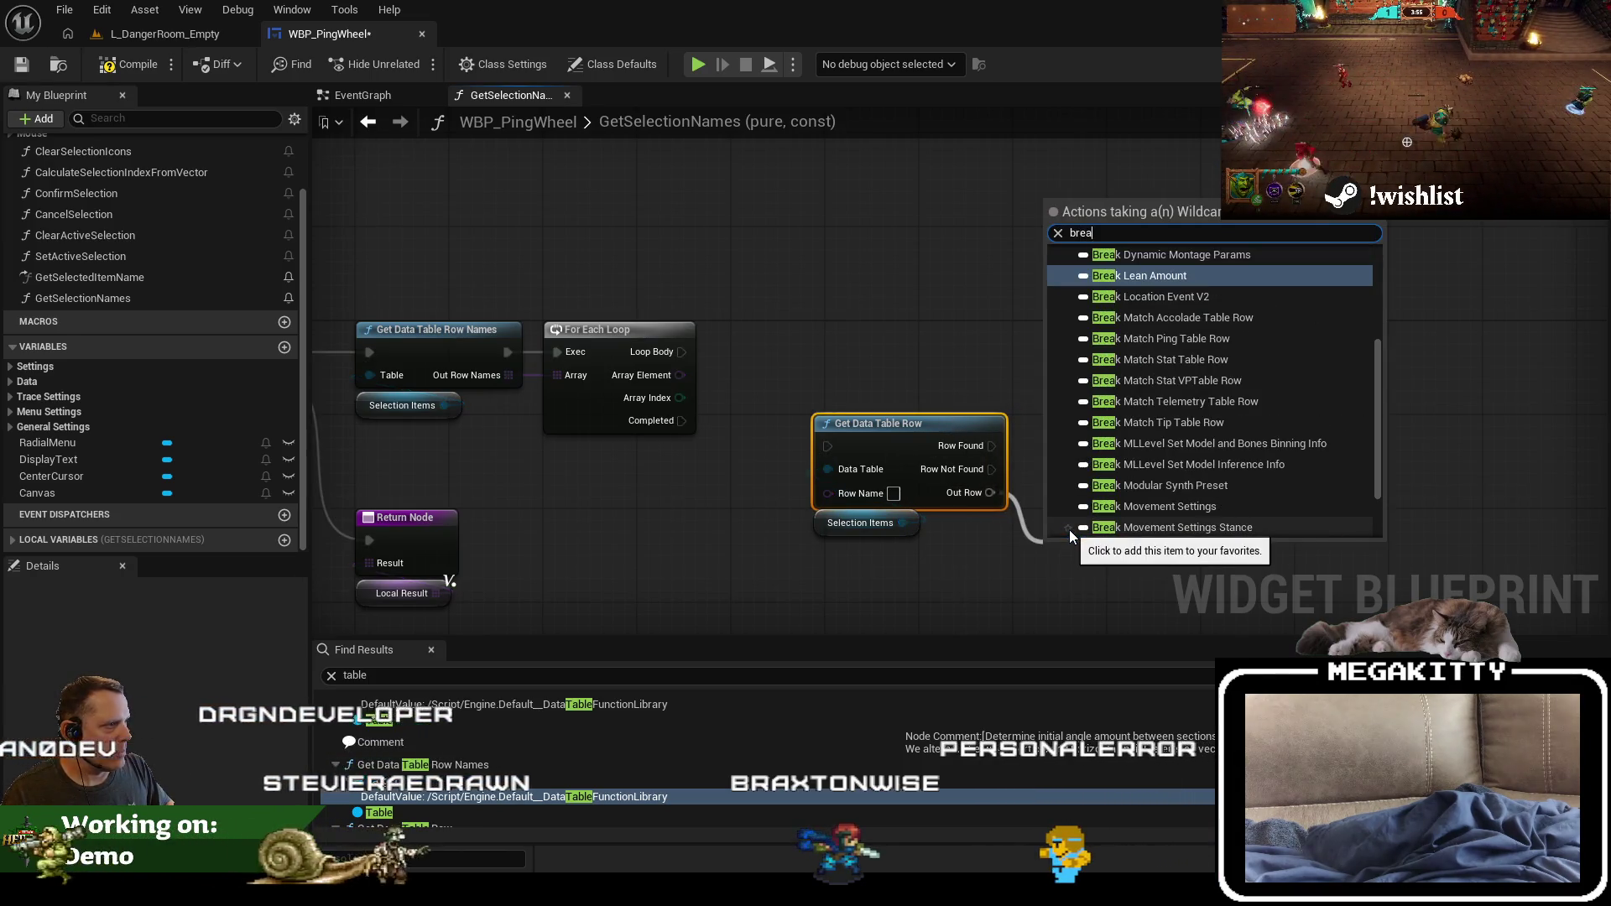
type("k ping")
key("Return")
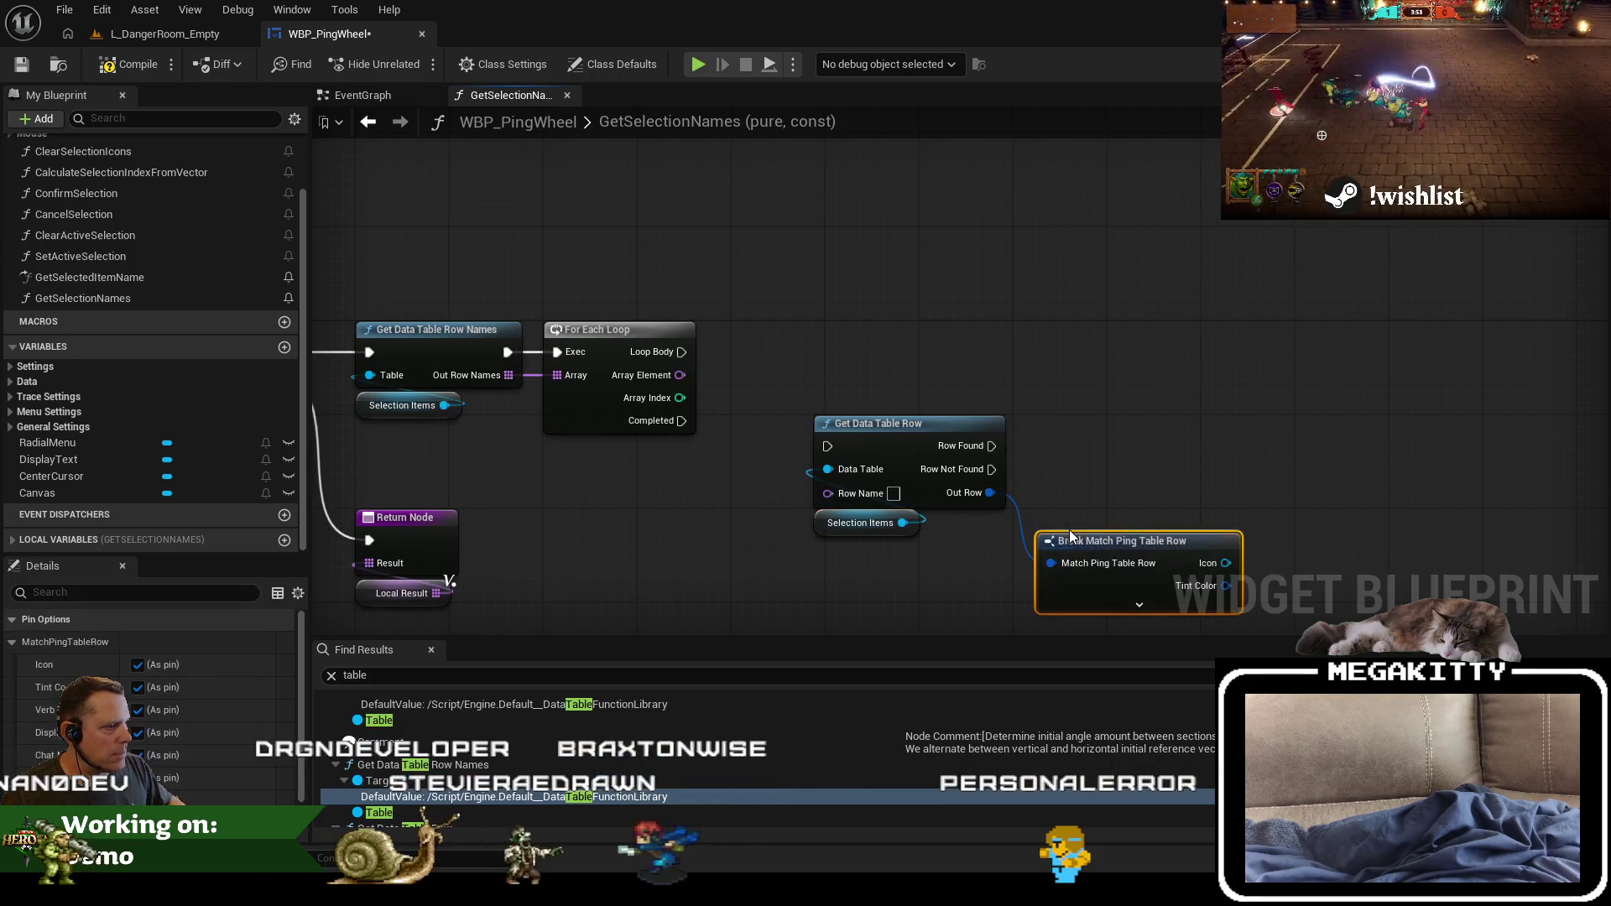
left_click_drag(783, 453, 730, 372)
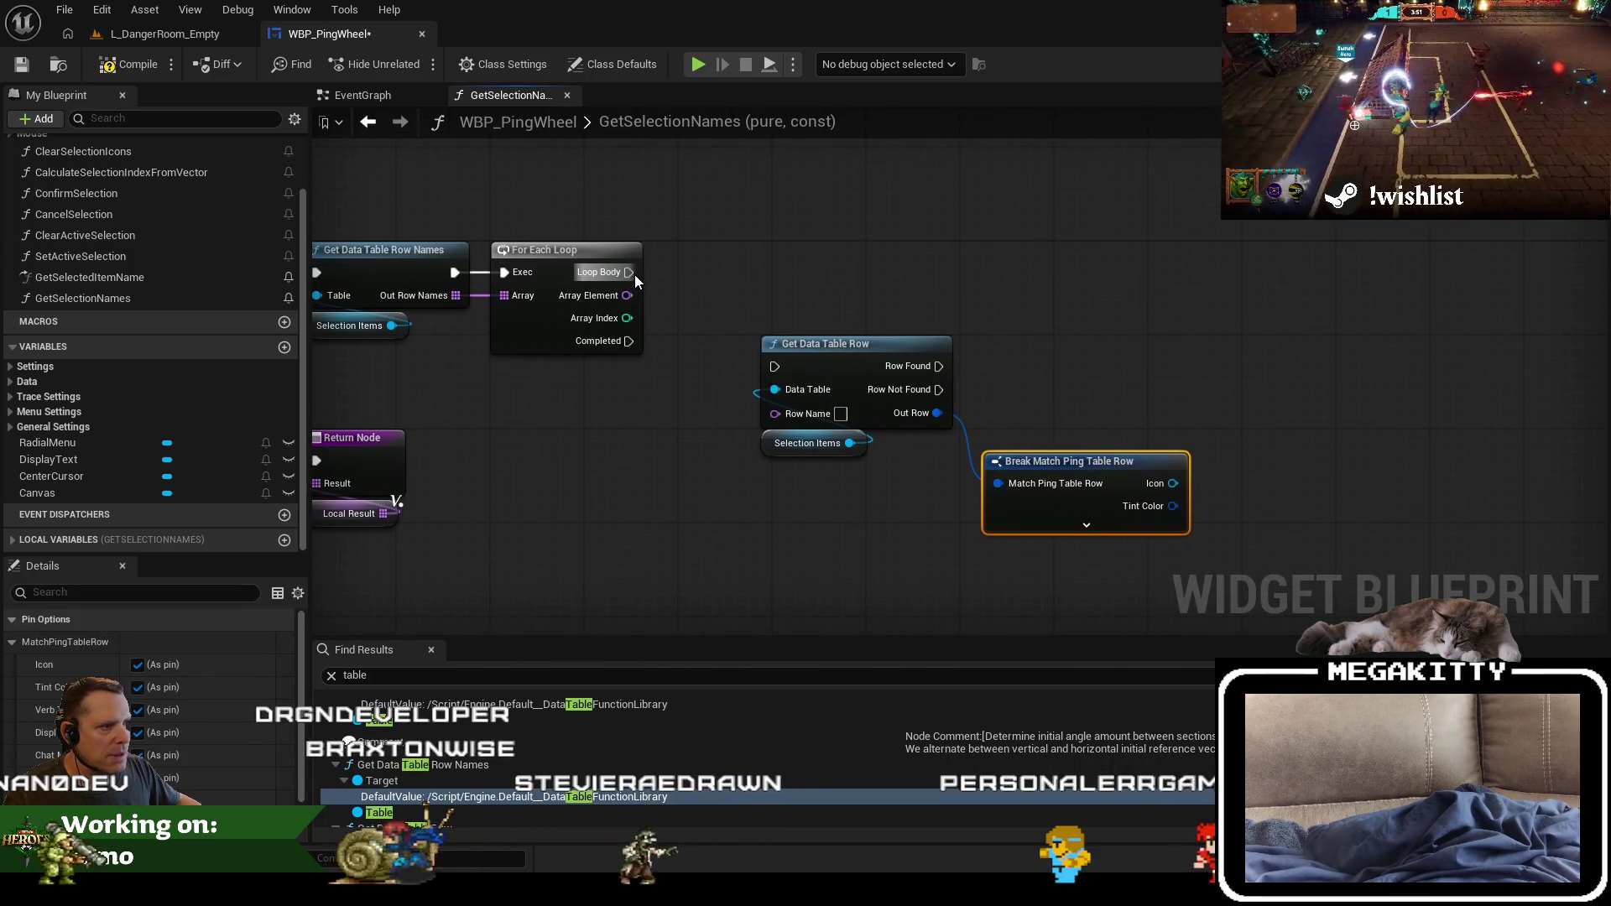
Step: Wire Loop Body and Array Element into the row lookup, group the new nodes, and compile
left_click_drag(634, 275, 775, 367)
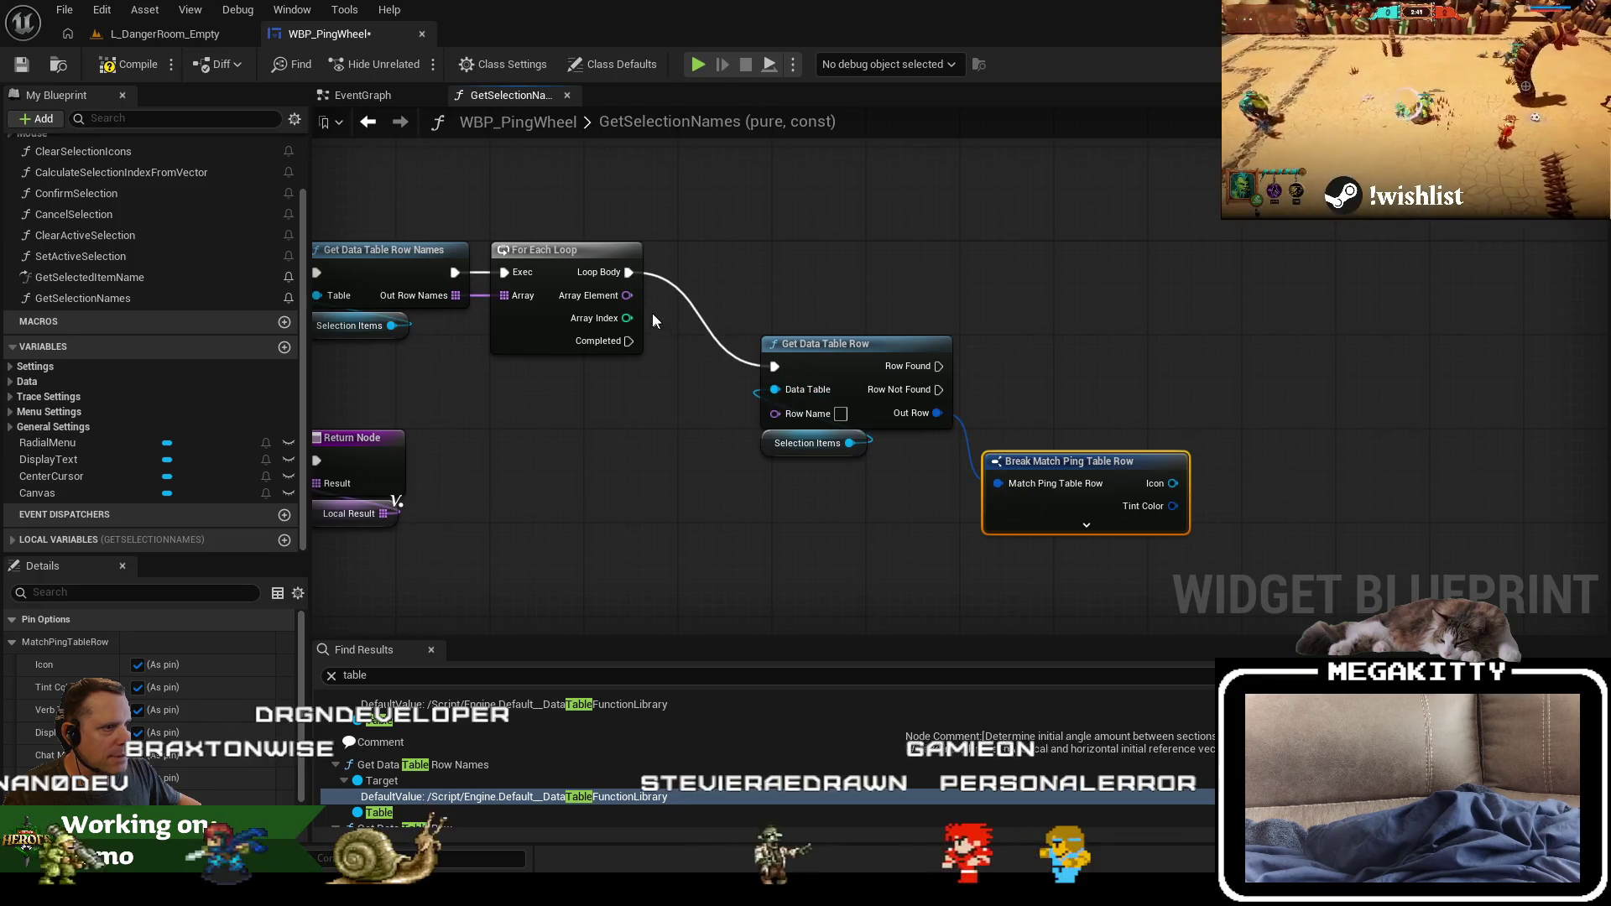
left_click_drag(627, 296, 818, 442)
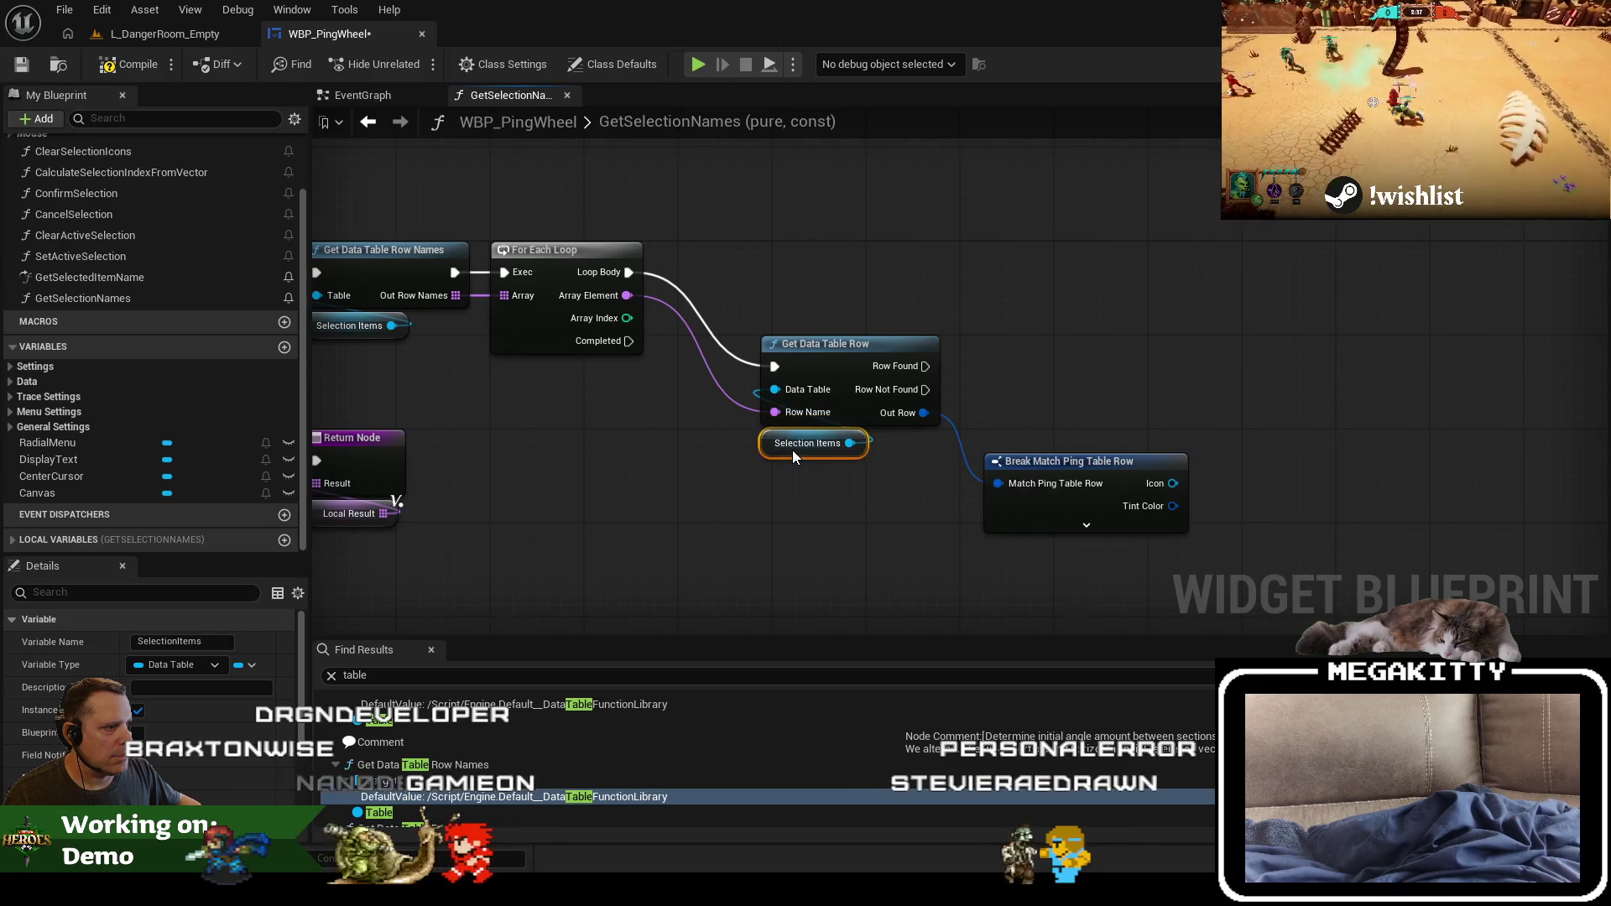
left_click(1032, 511, "ctrl")
left_click(811, 373, "ctrl")
mouse_move(811, 372)
left_mouse_down()
mouse_move(793, 321)
mouse_move(729, 279)
left_mouse_up()
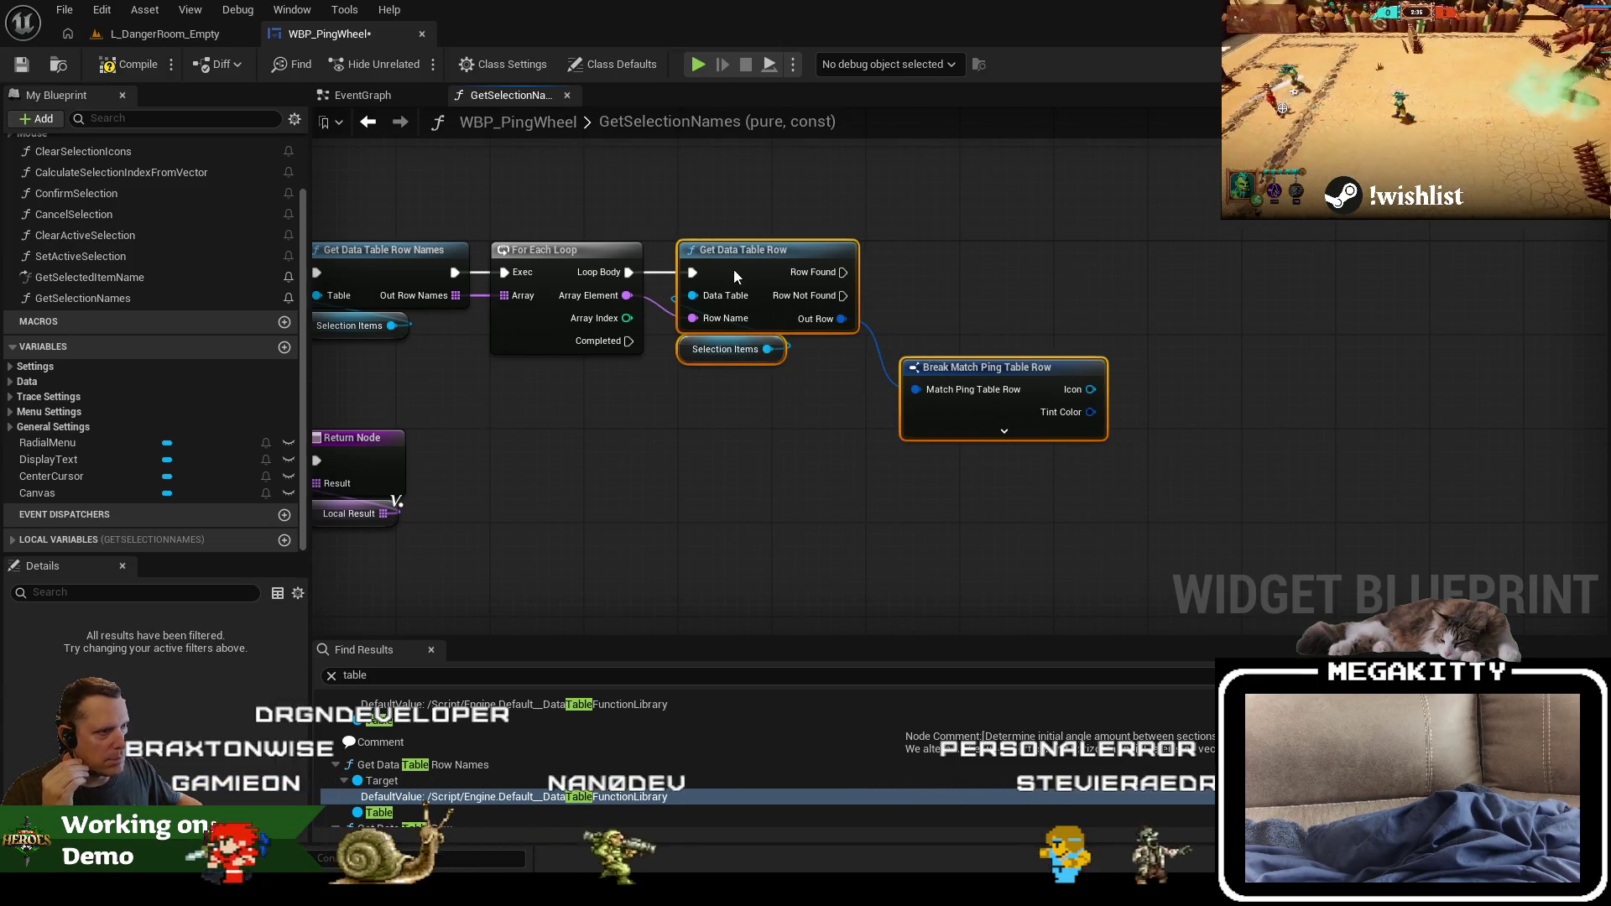
left_click(130, 64)
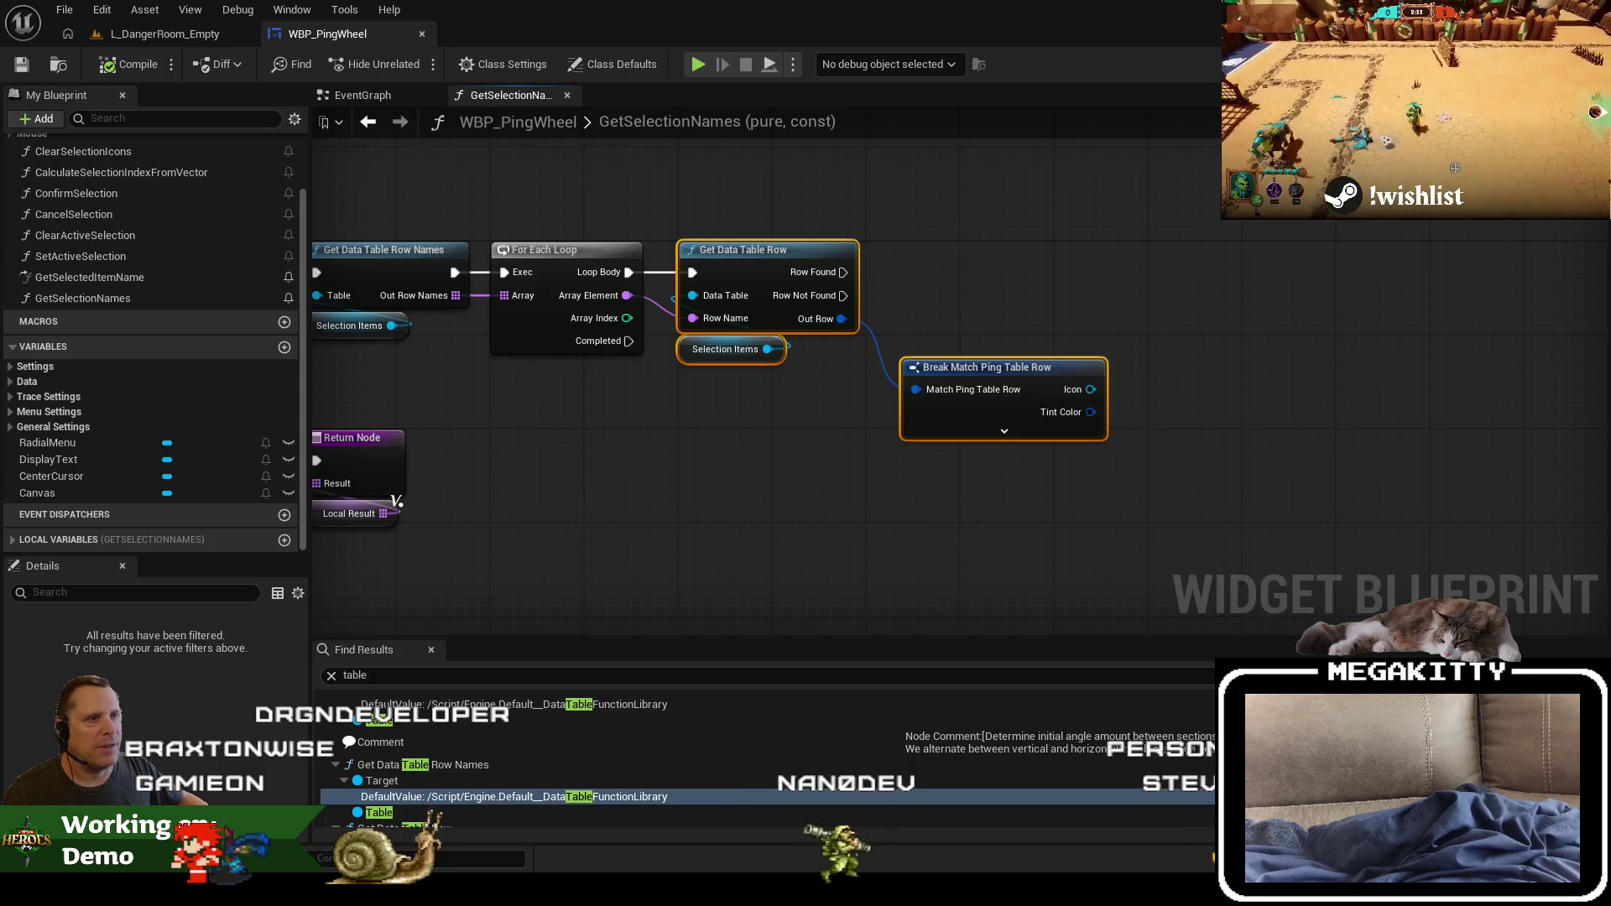
key("alt+Tab")
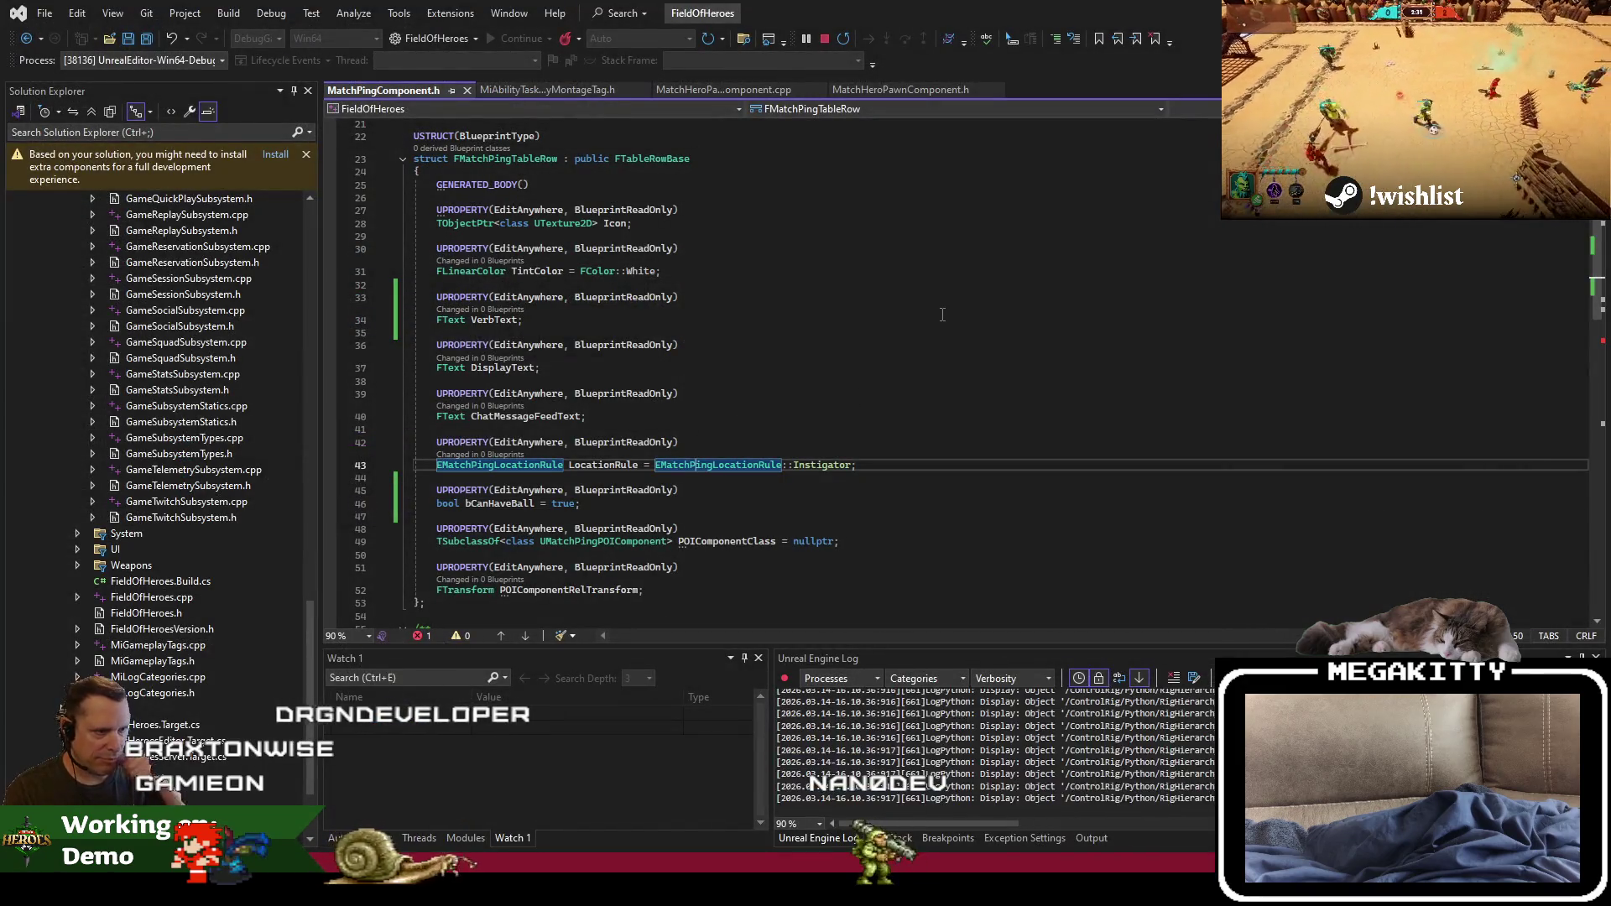
Step: Stop the debug session and rebuild the FieldOfHeroes project in Visual Studio
key("Up")
key("Up")
key("Up")
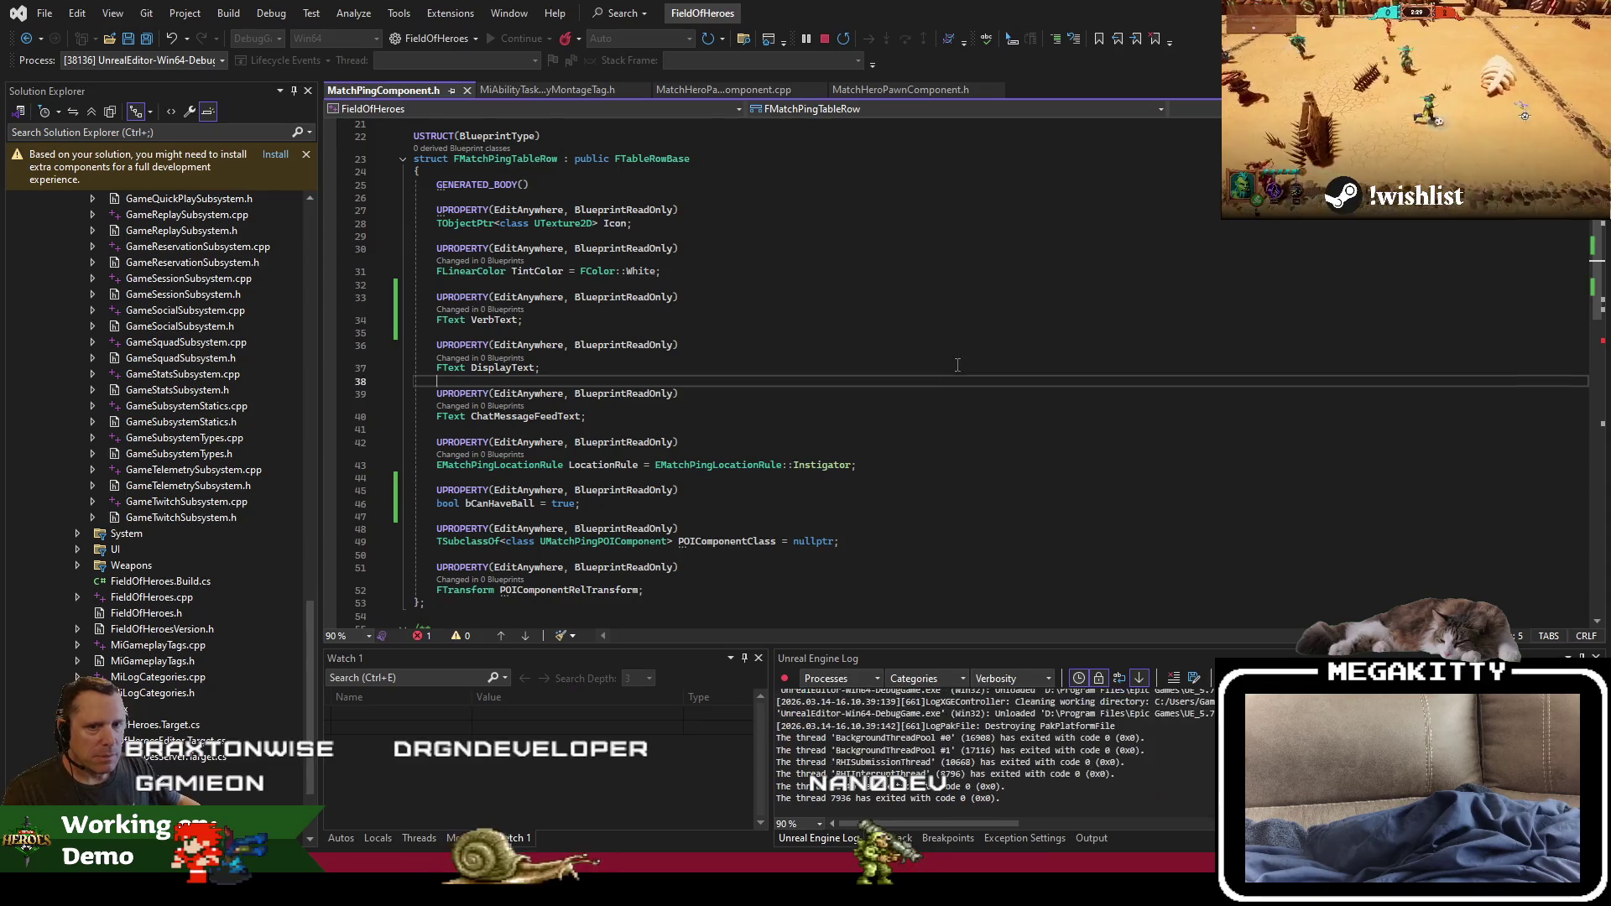
left_click(786, 482)
key("ctrl+shift+b")
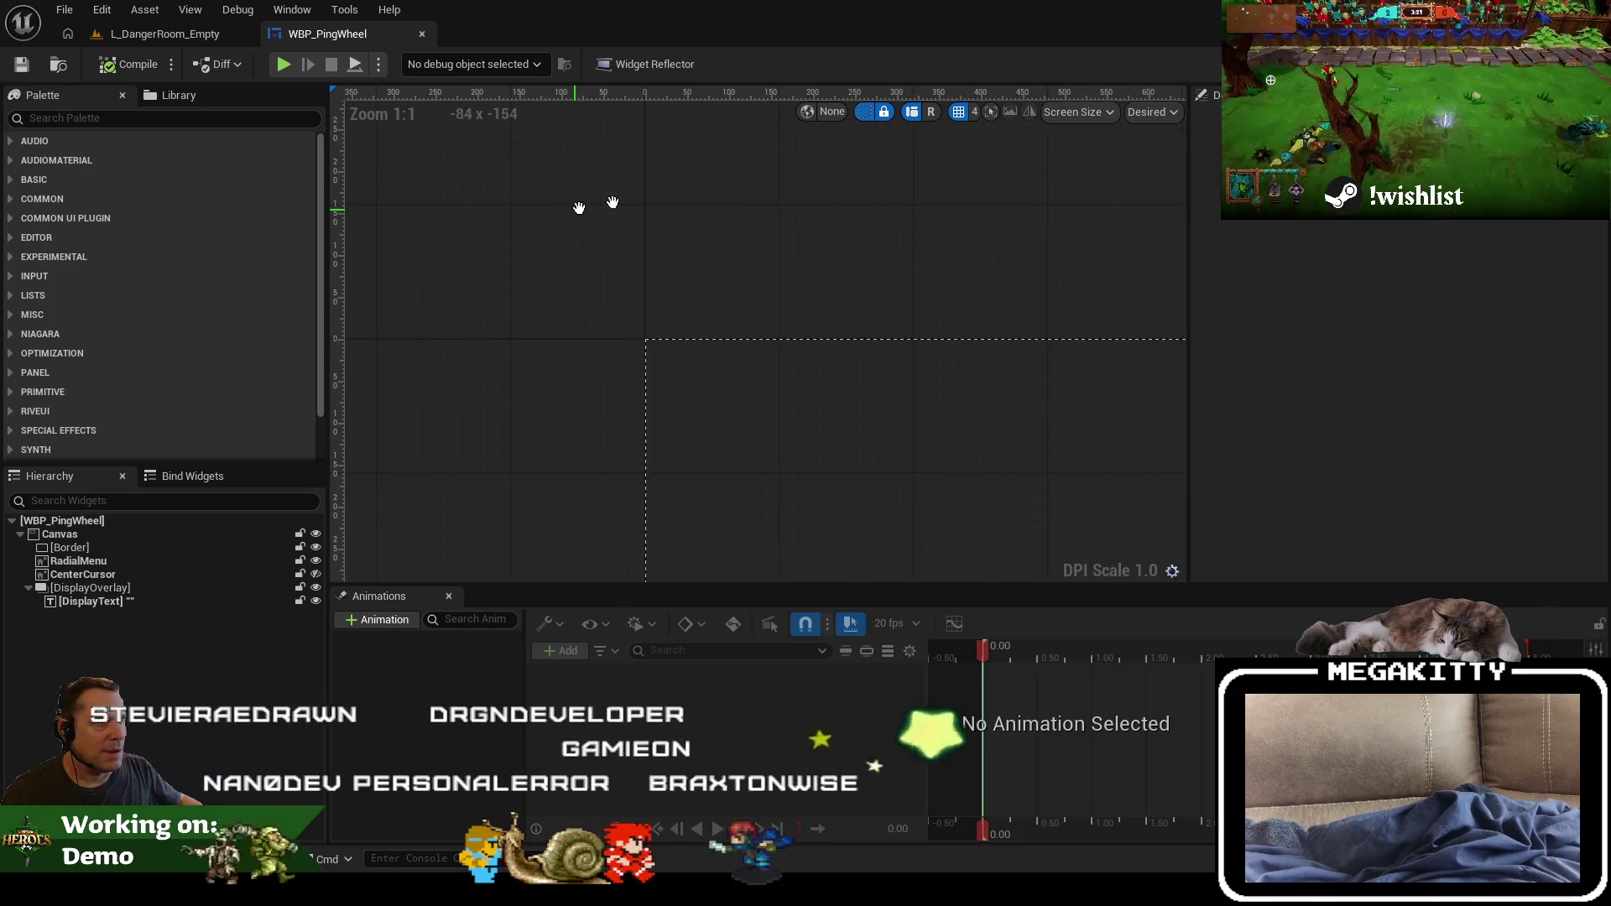
Step: Expand Break Match Ping Table Row to show all its fields in the function graph
left_click_drag(612, 202, 616, 202)
left_click(1569, 63)
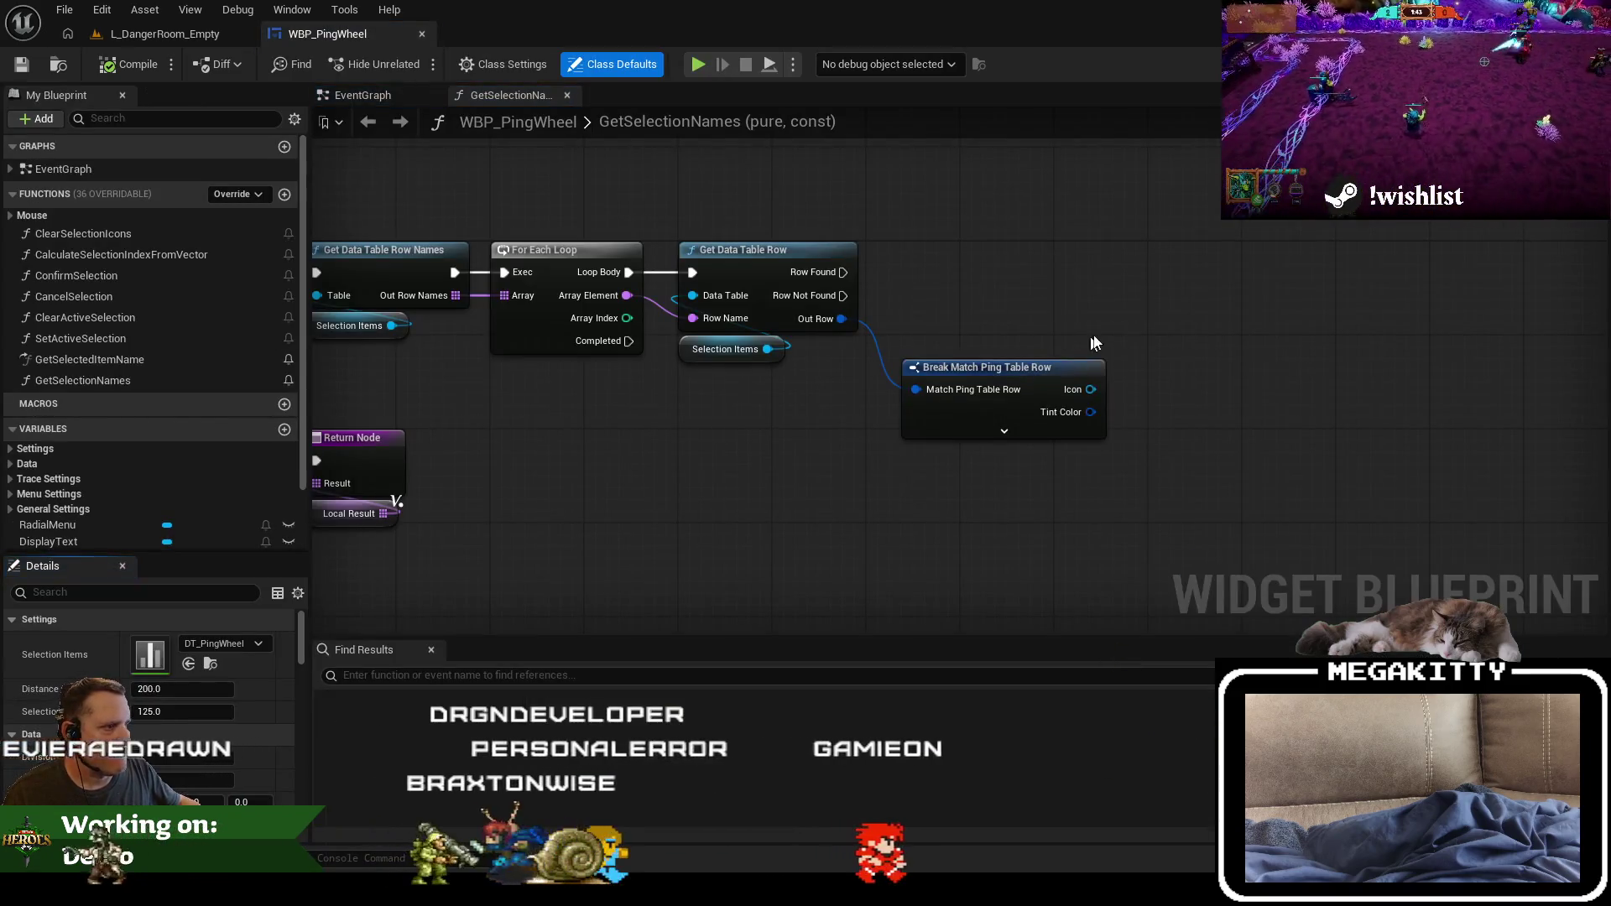
left_click(1062, 432)
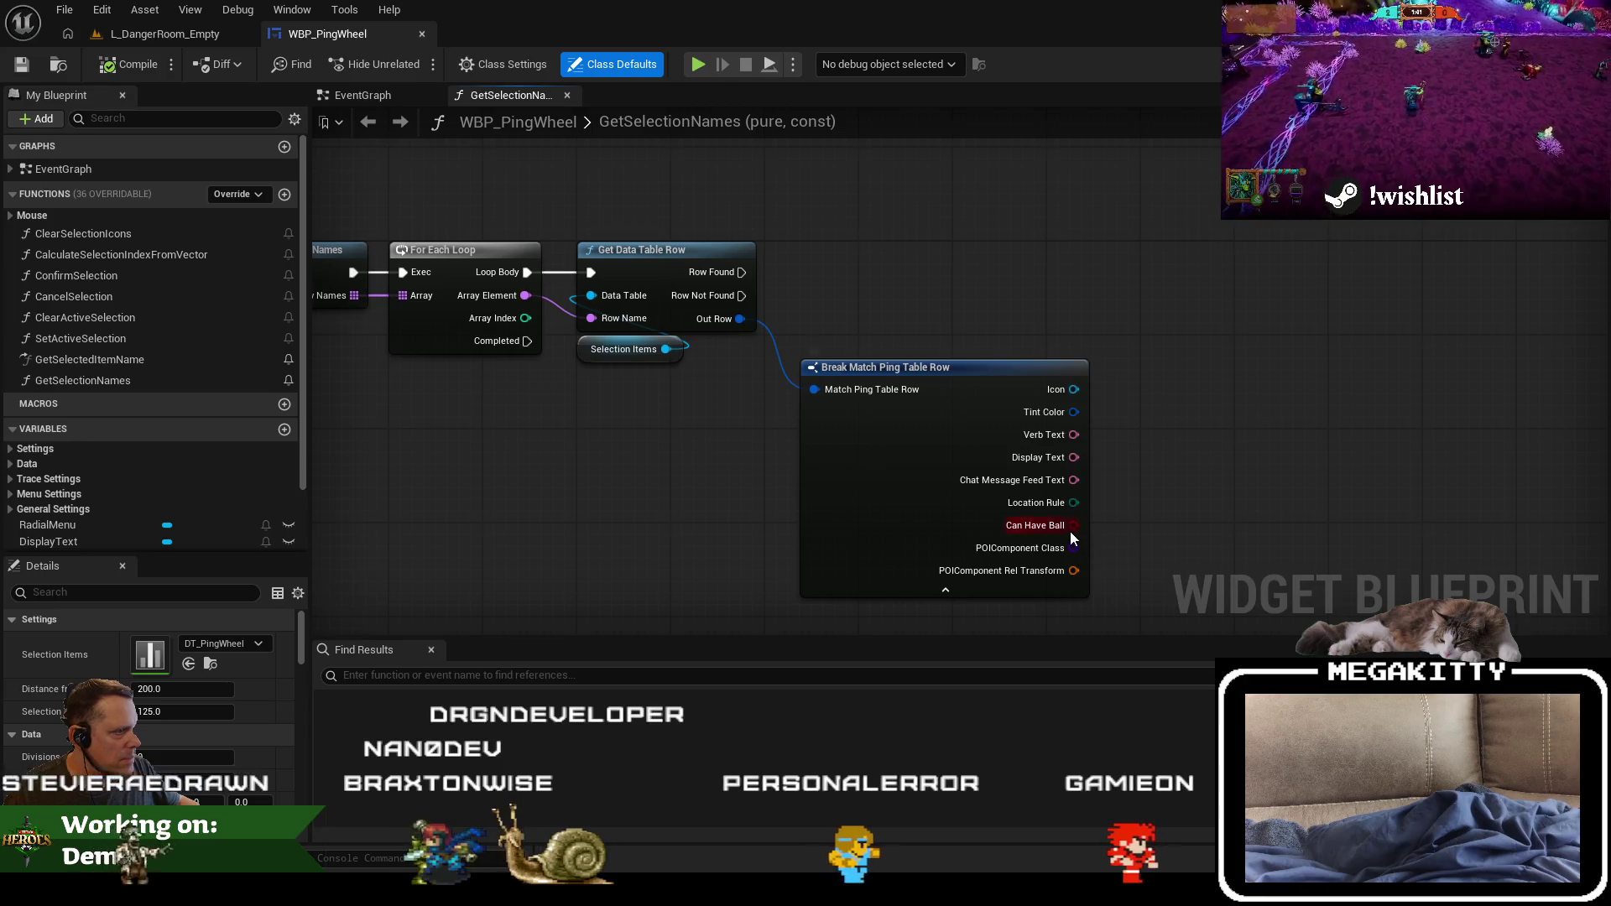
scroll(730, 439, "down", 4)
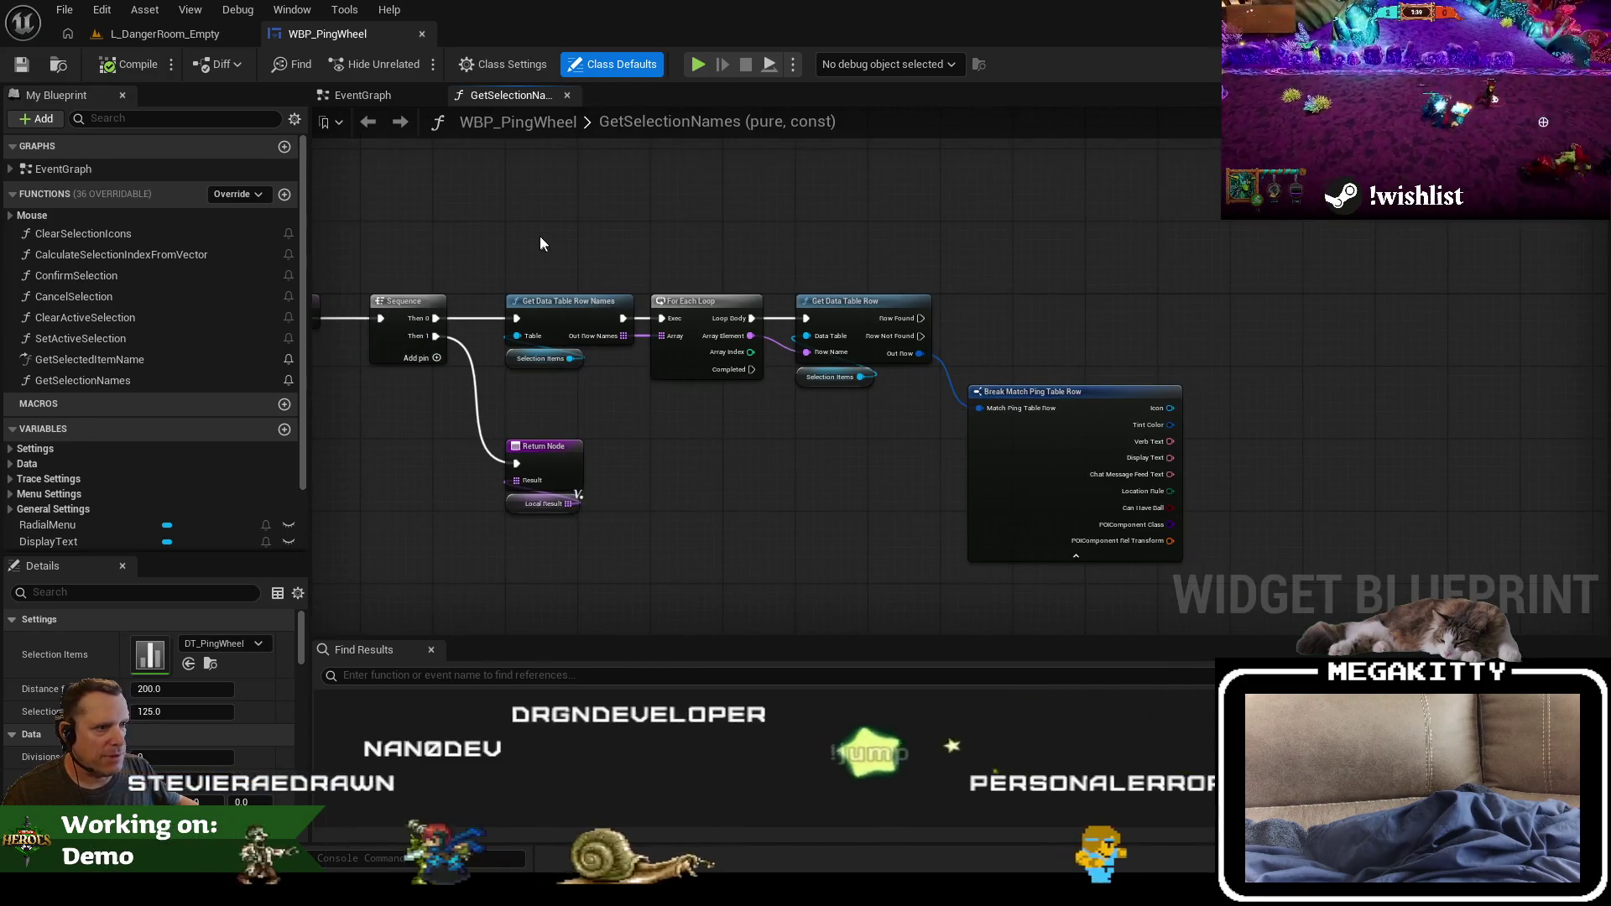
left_click_drag(557, 266, 612, 280)
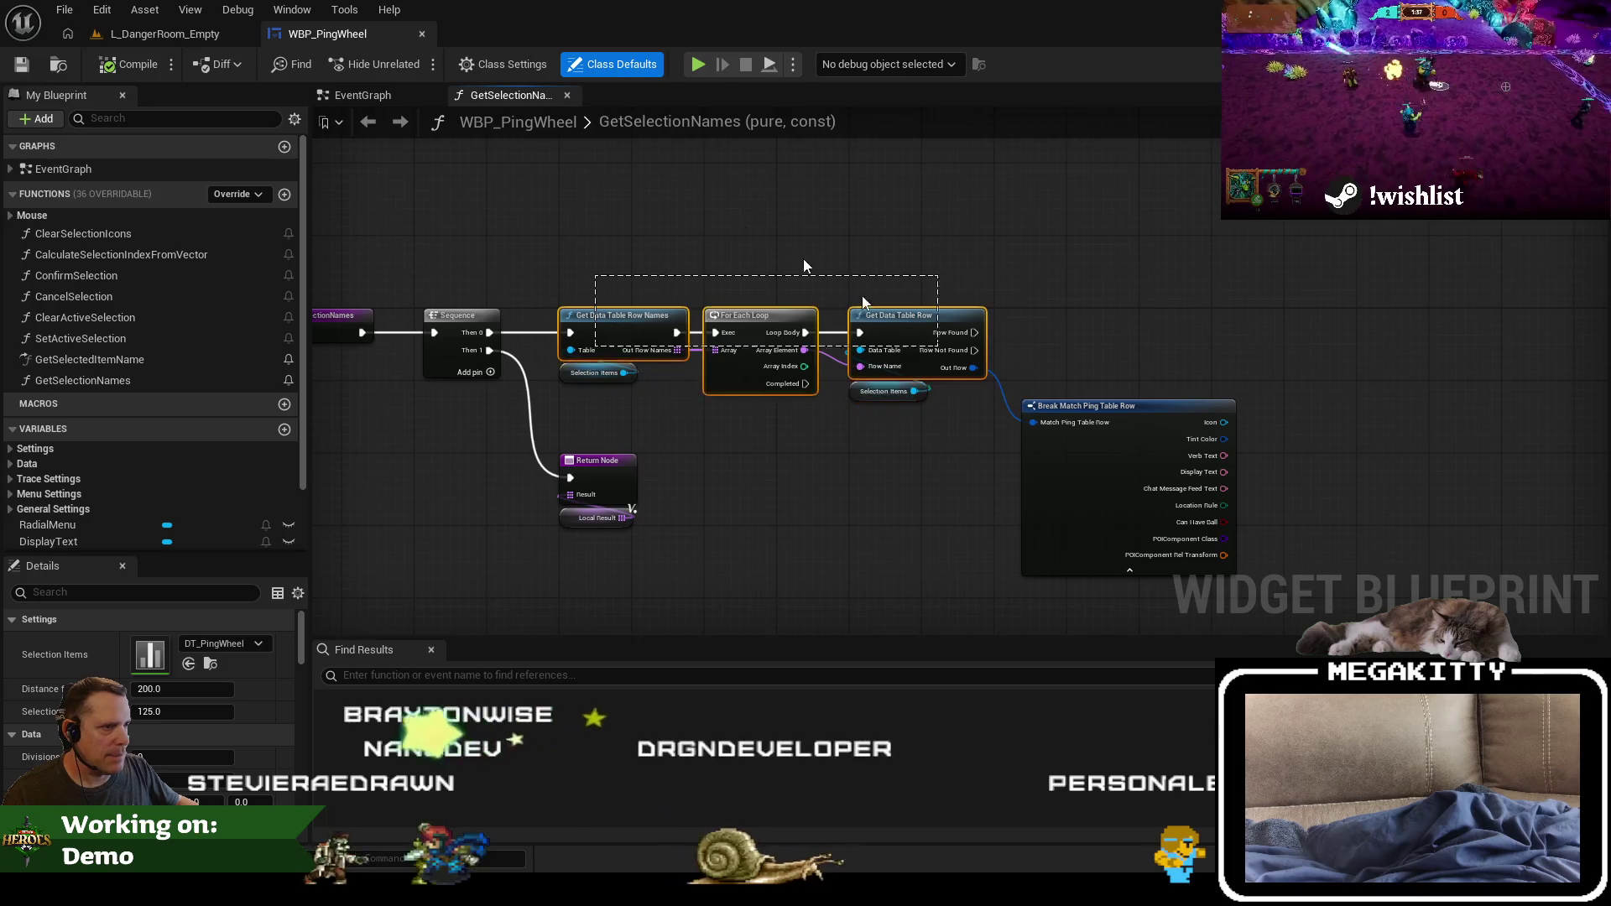
Step: Insert an empty first output on Sequence, shift its downstream nodes, and add a local variable
right_click(487, 333)
mouse_move(562, 424)
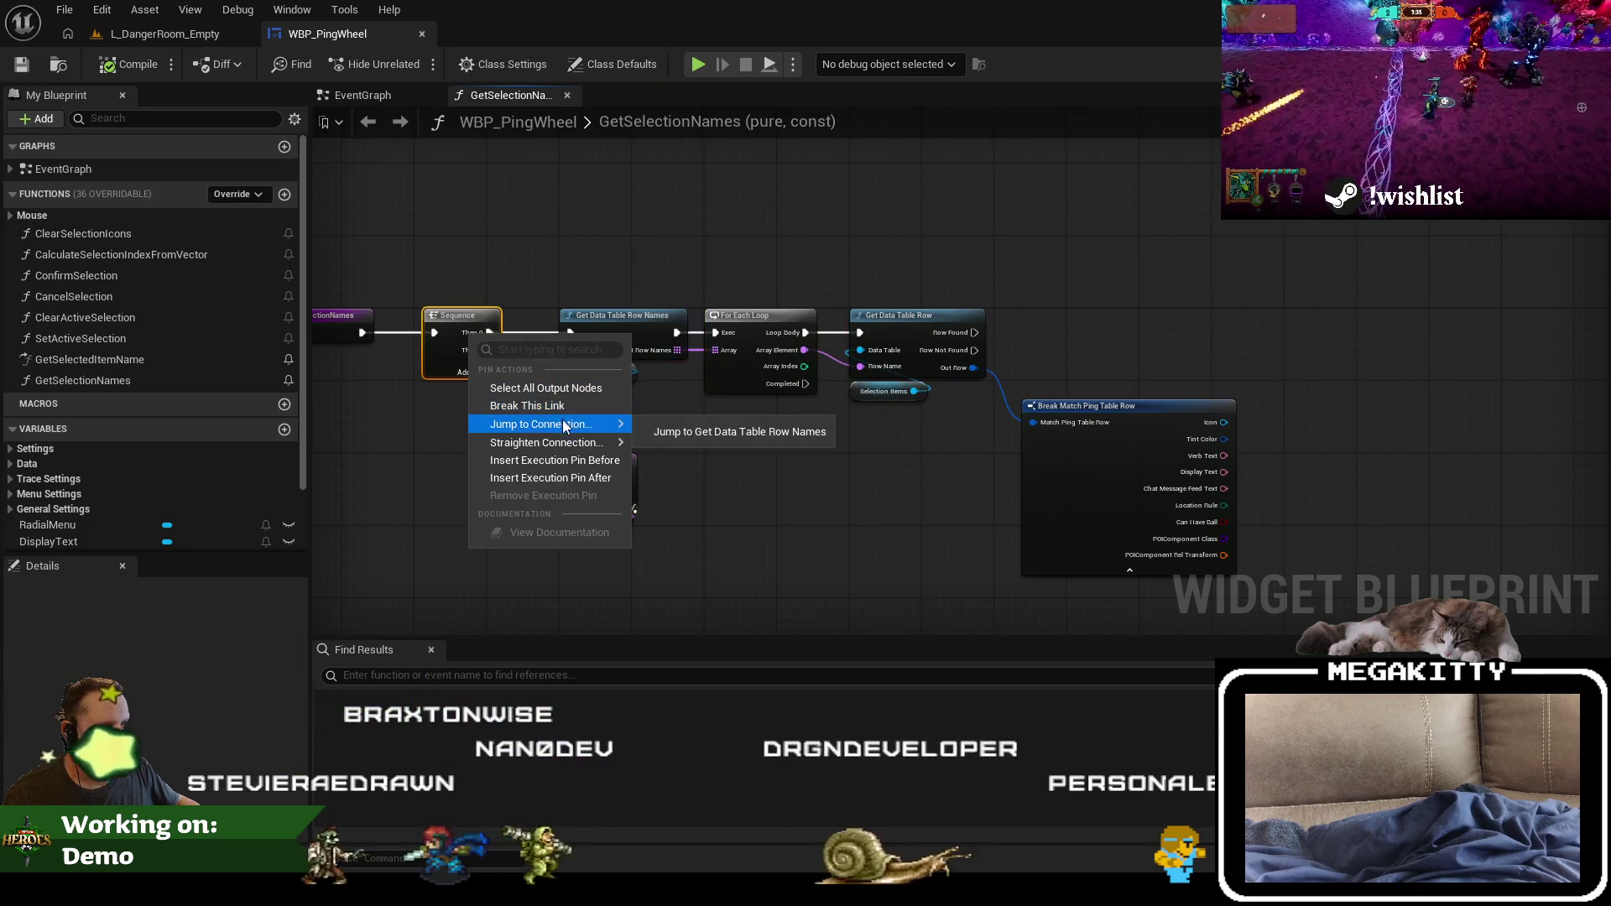
left_click(554, 460)
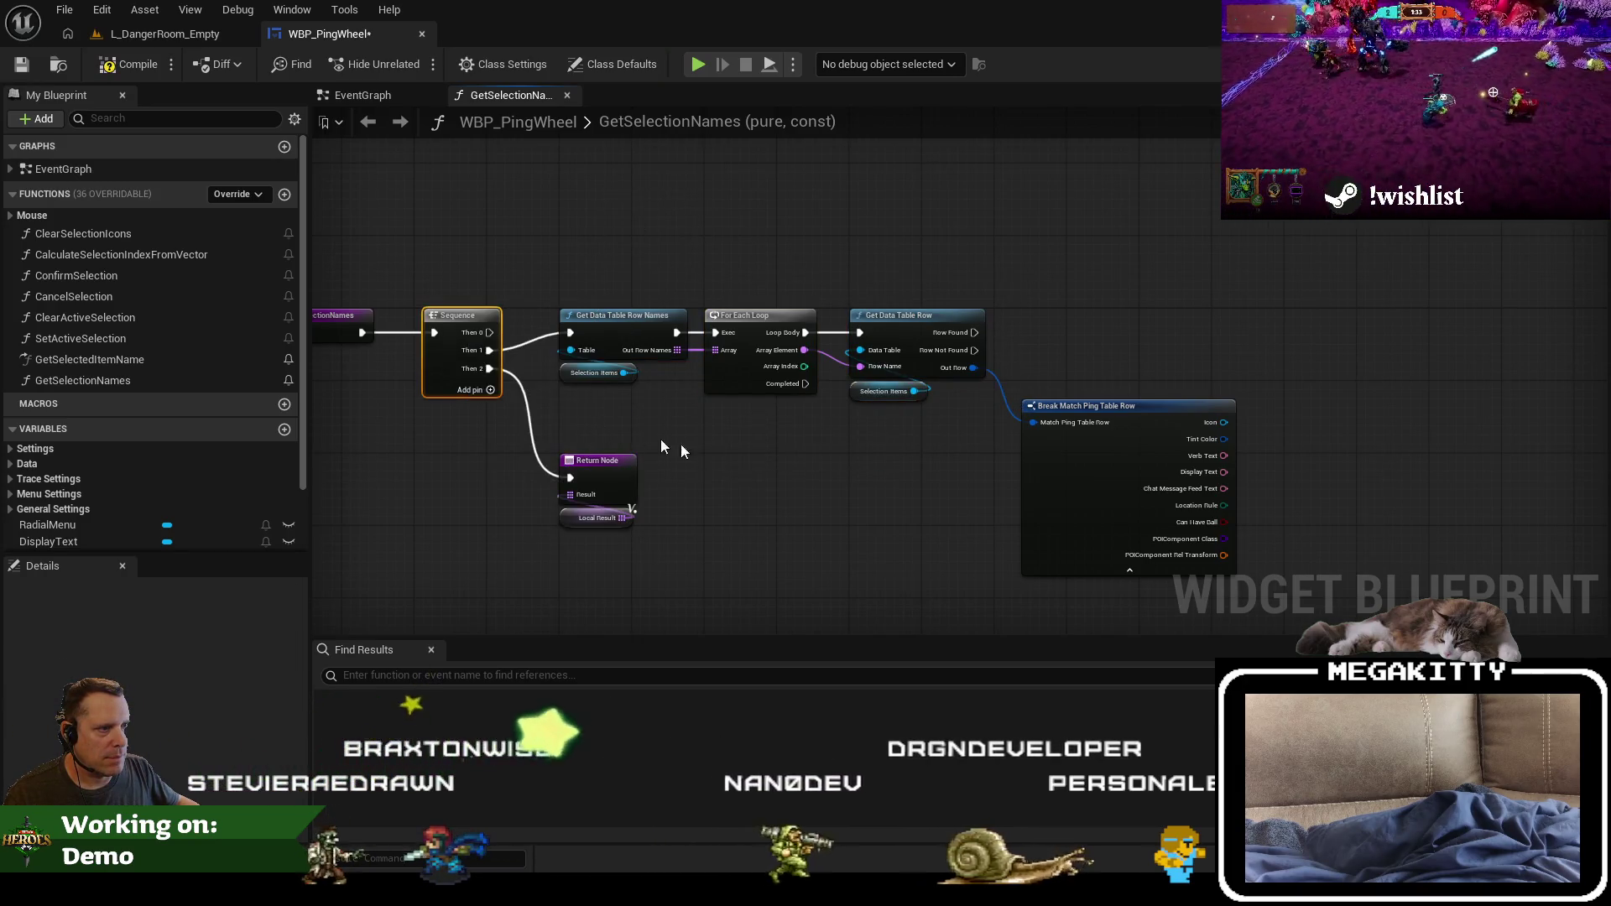
scroll(661, 440, "down", 2)
mouse_move(953, 498)
left_mouse_down()
mouse_move(598, 295)
mouse_move(622, 490)
left_mouse_up()
scroll(624, 329, "up", 3)
scroll(58, 549, "down", 1)
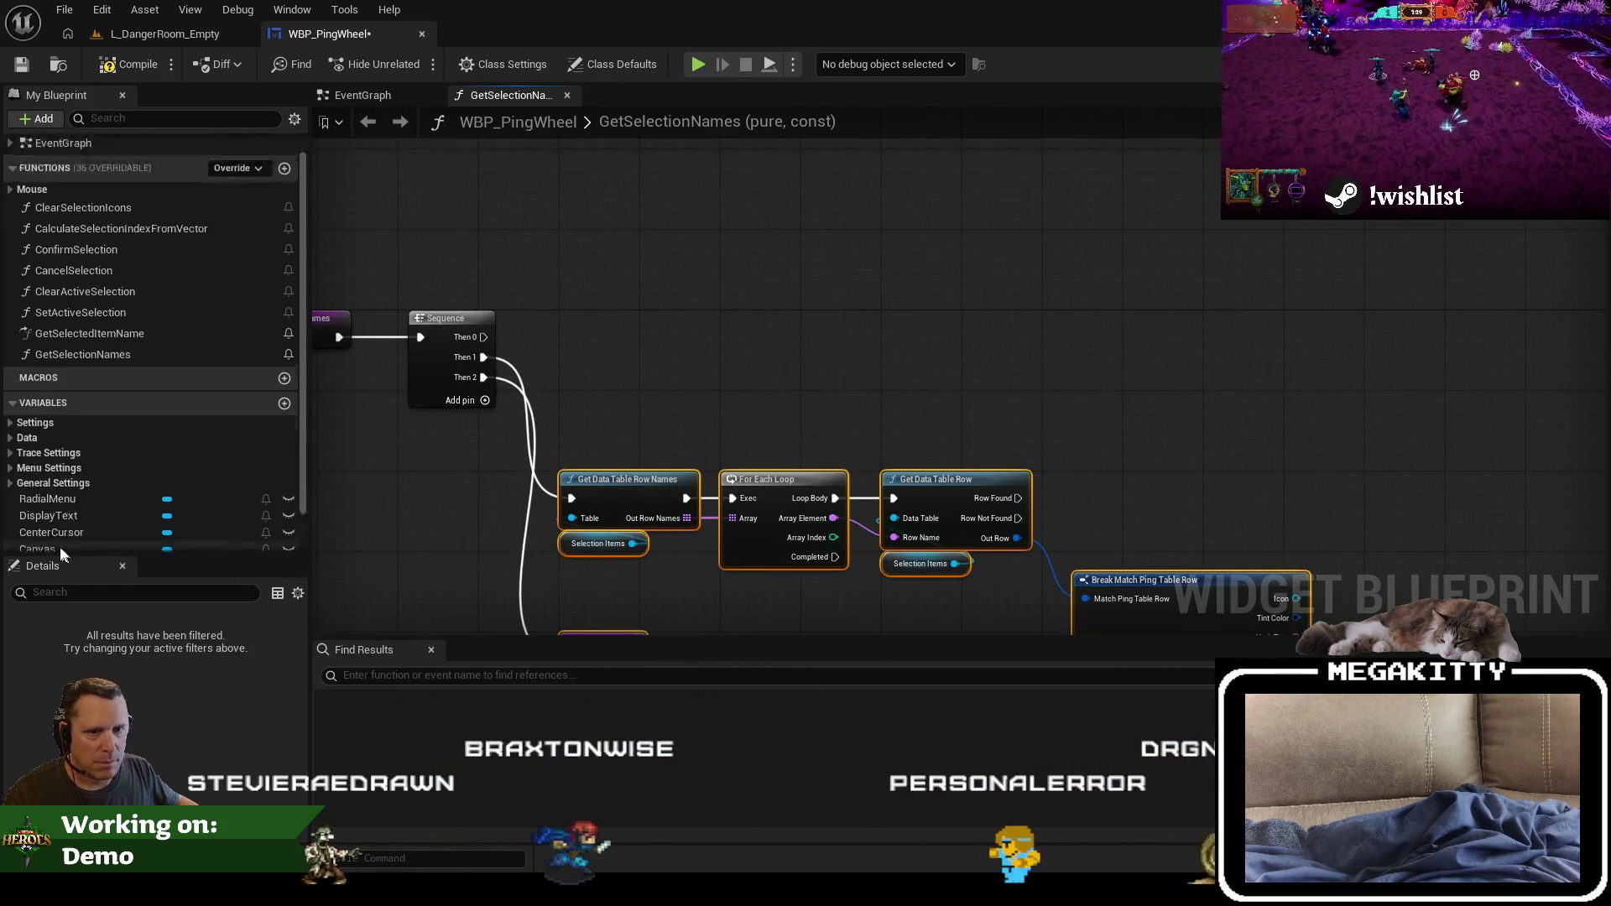
scroll(168, 528, "down", 2)
left_click(285, 529)
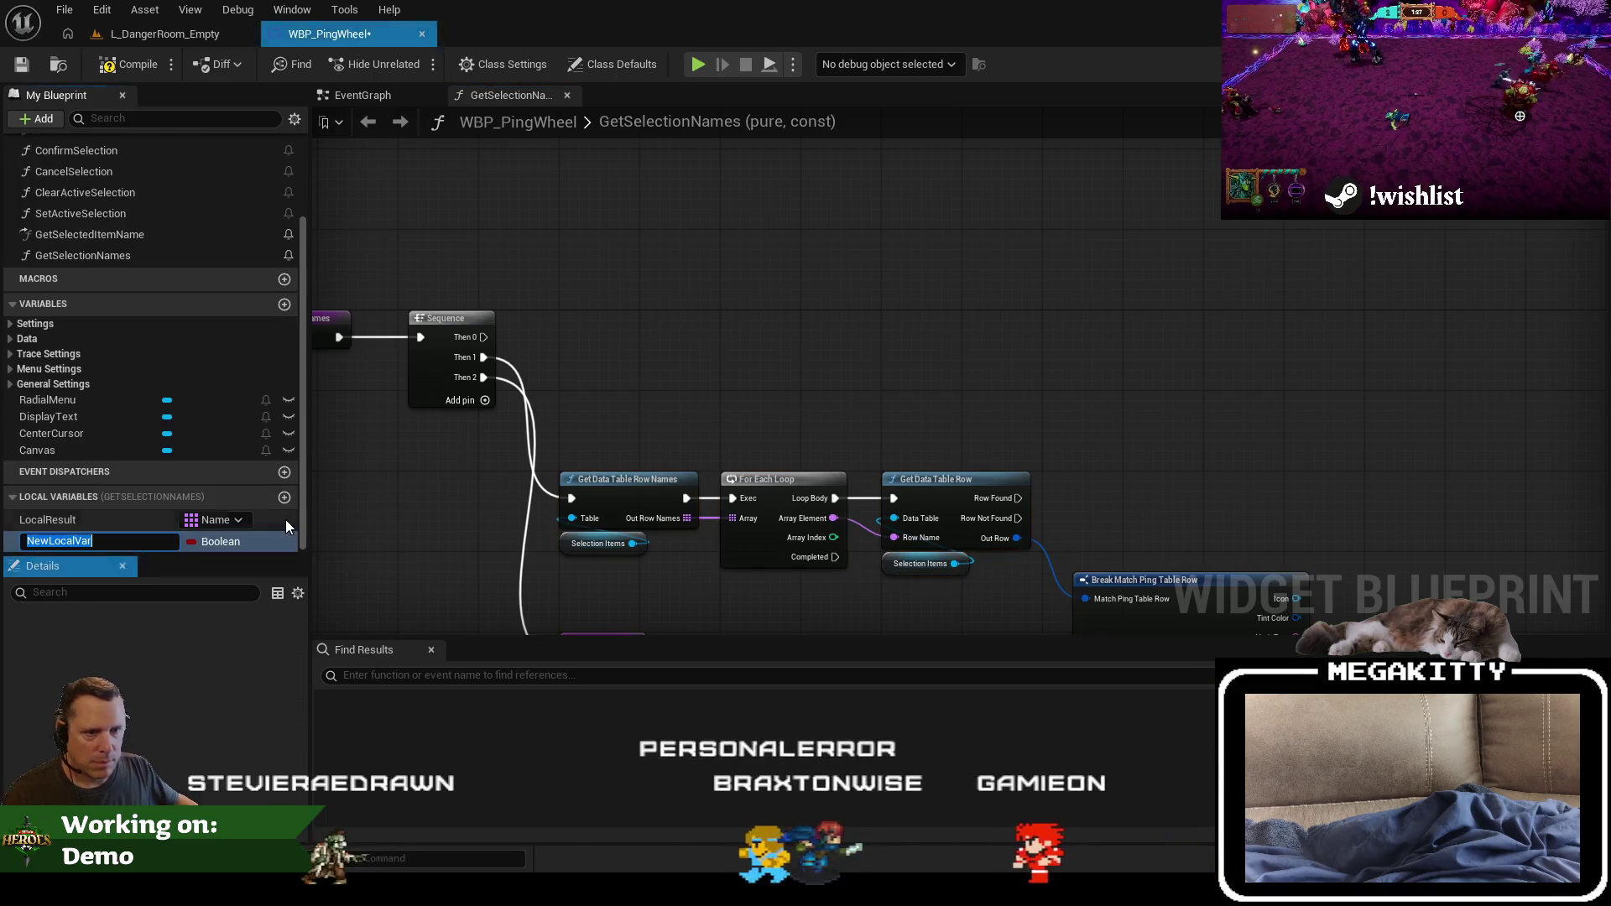
Step: Name the new Boolean variable LocalHasBall and collapse its Advanced details
type("LocalHasBall")
key("Return")
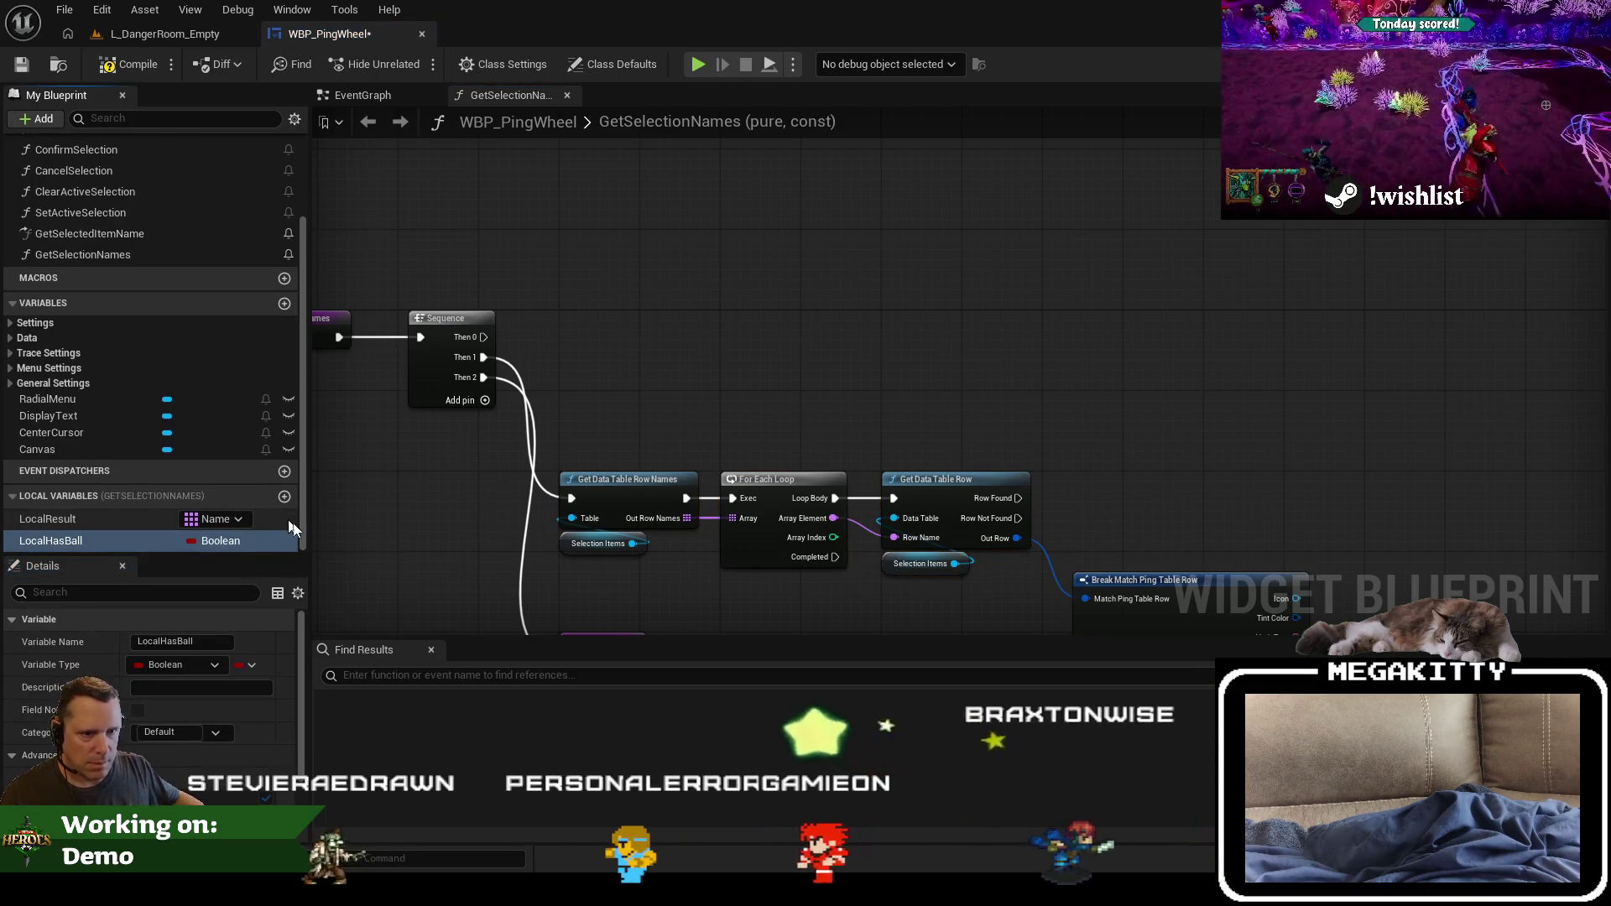
left_click(37, 757)
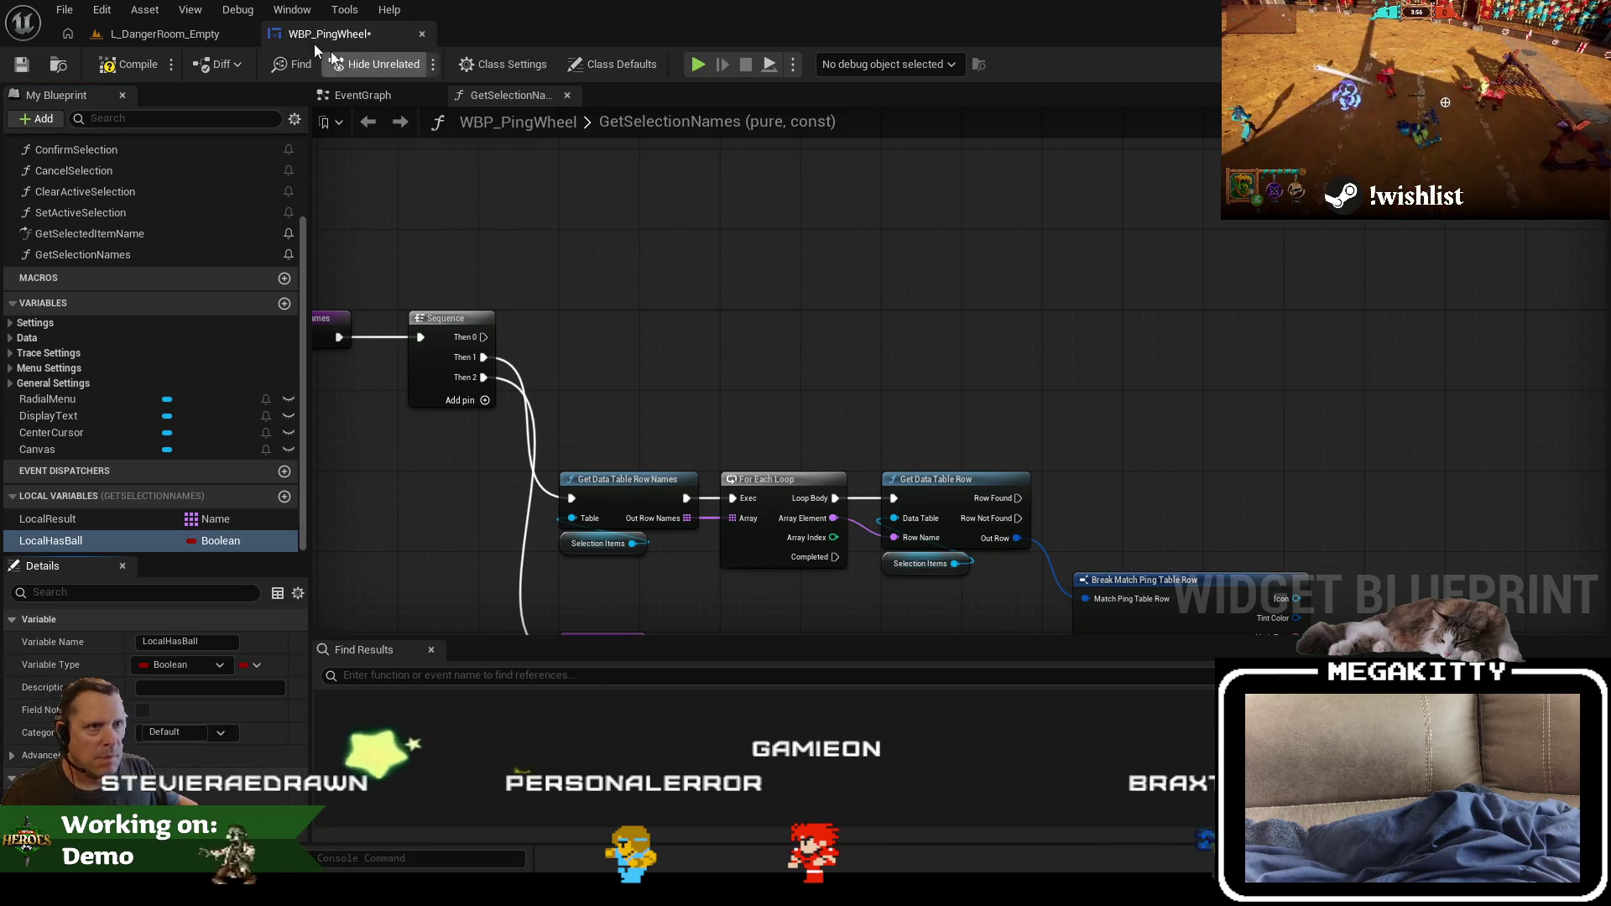
Step: Select the Sequence node, then switch to the Designer and Class Defaults views
left_click(453, 336)
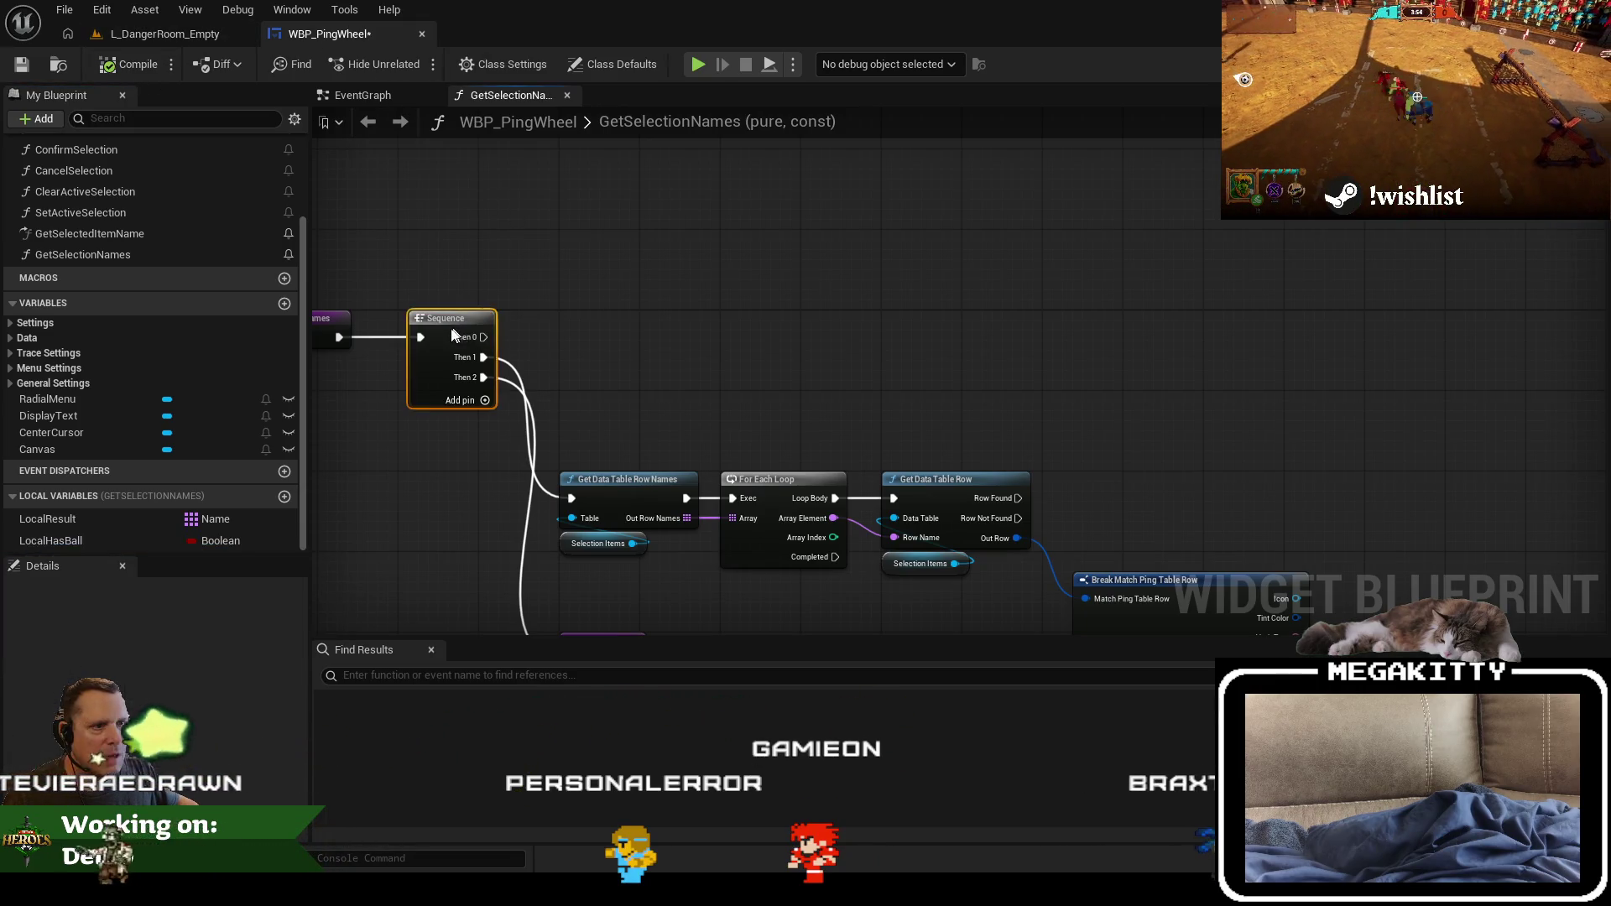
left_click_drag(526, 279, 620, 314)
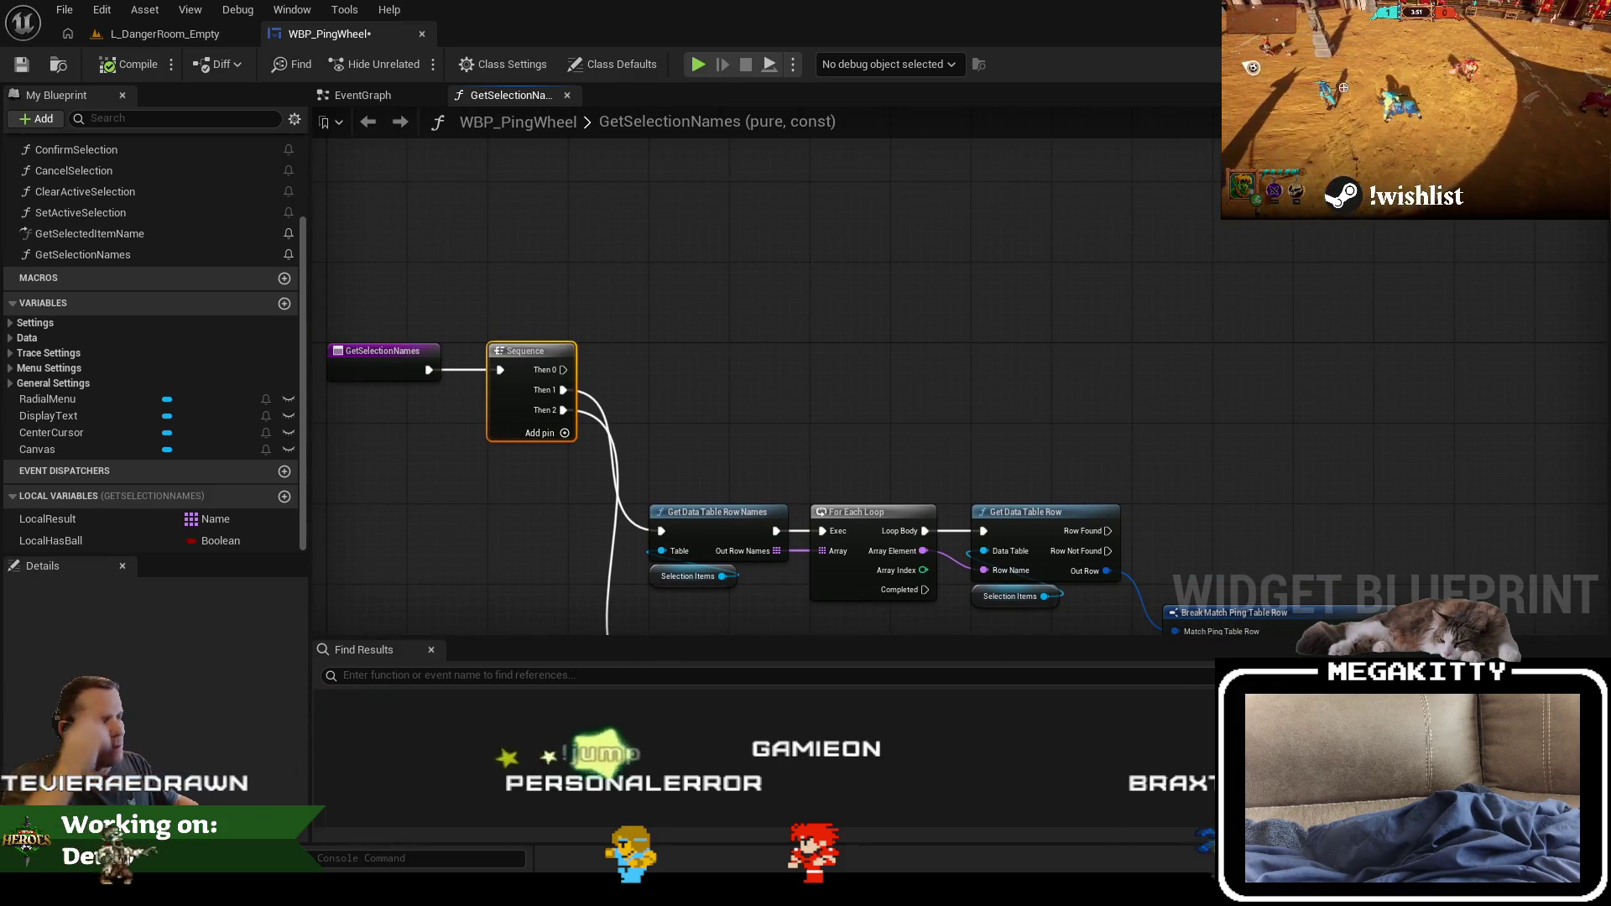
left_click(1519, 63)
left_click(1569, 64)
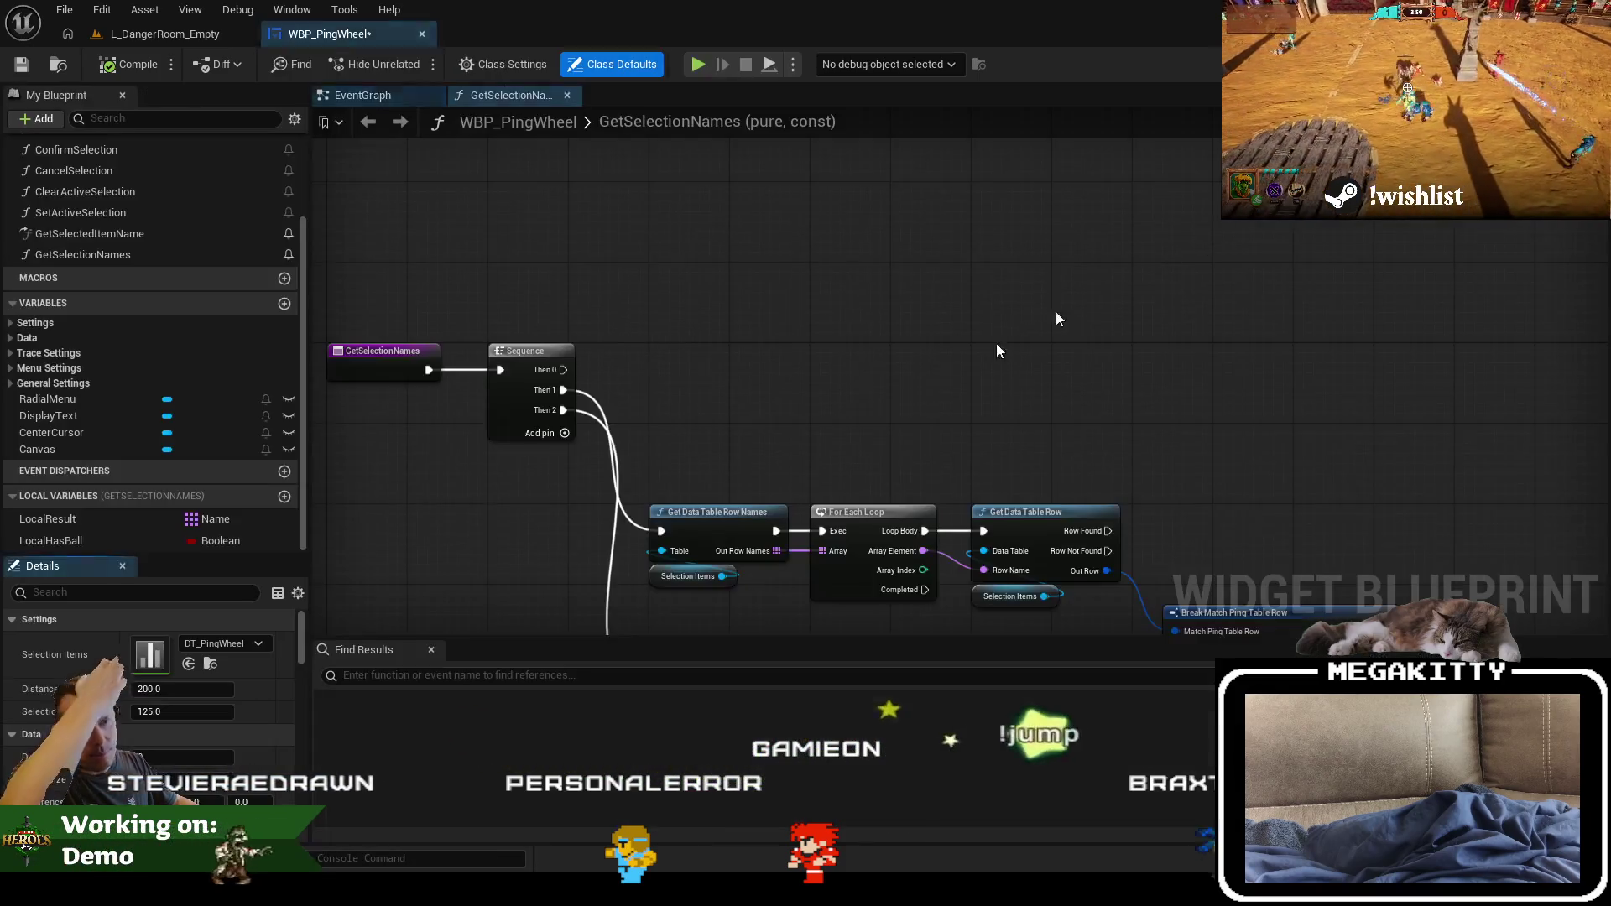
Step: Add Get Owning Player Pawn feeding a Does Possess Ball node
right_click(646, 421)
type("get owning player")
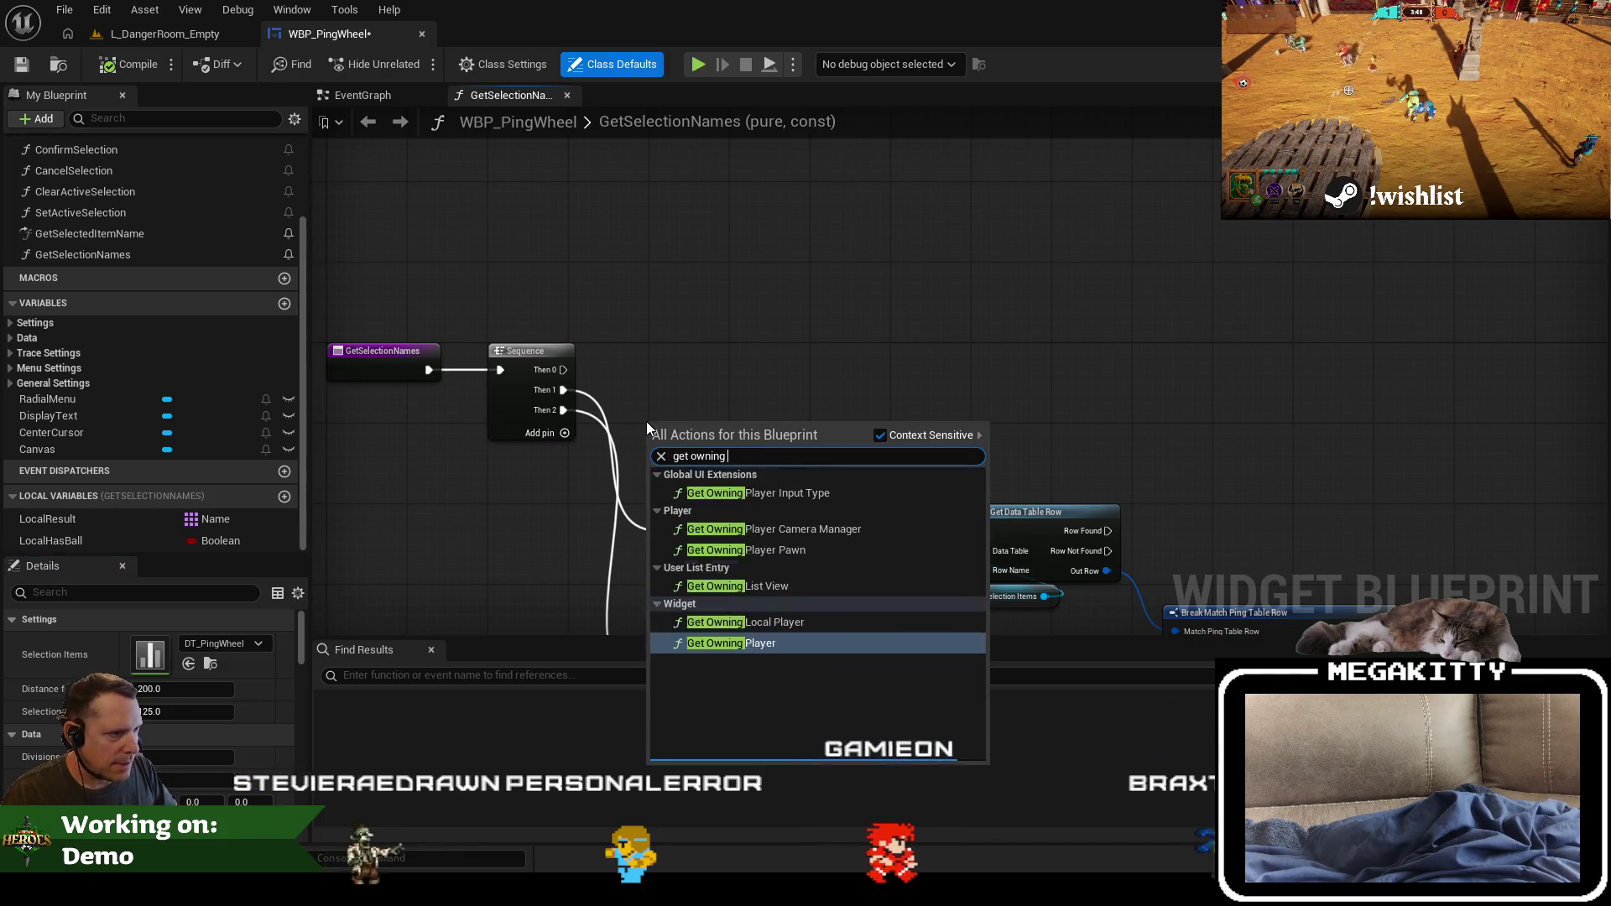
key("Up")
key("Up")
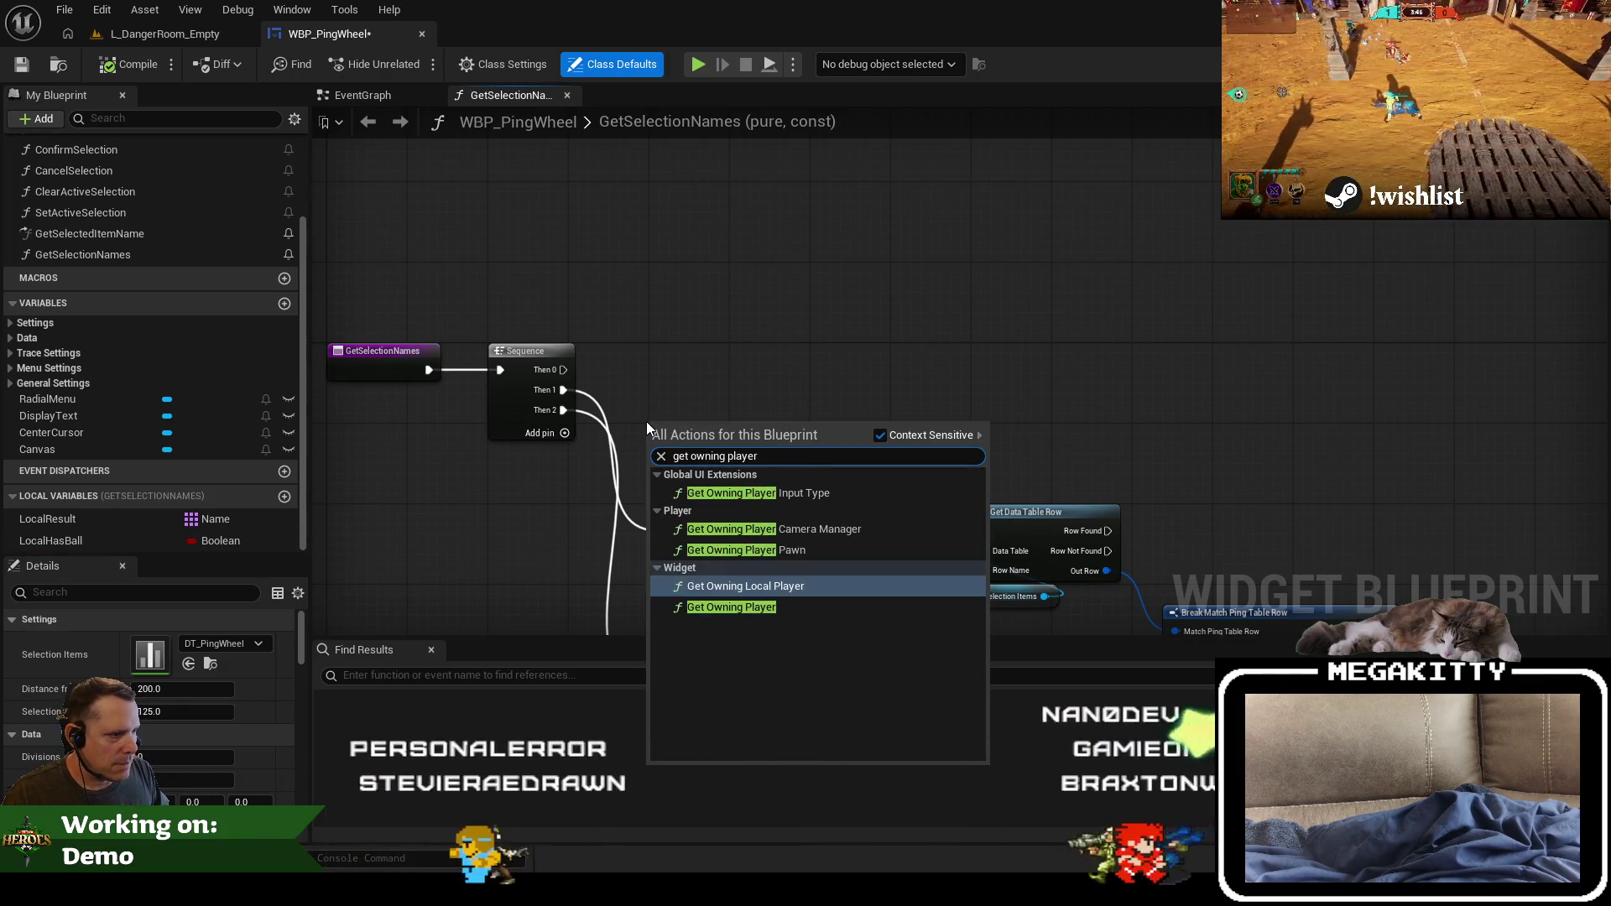
key("Return")
scroll(662, 419, "up", 2)
mouse_move(815, 460)
left_mouse_down()
mouse_move(826, 470)
mouse_move(750, 260)
left_mouse_up()
type("has ba")
key("ctrl+a")
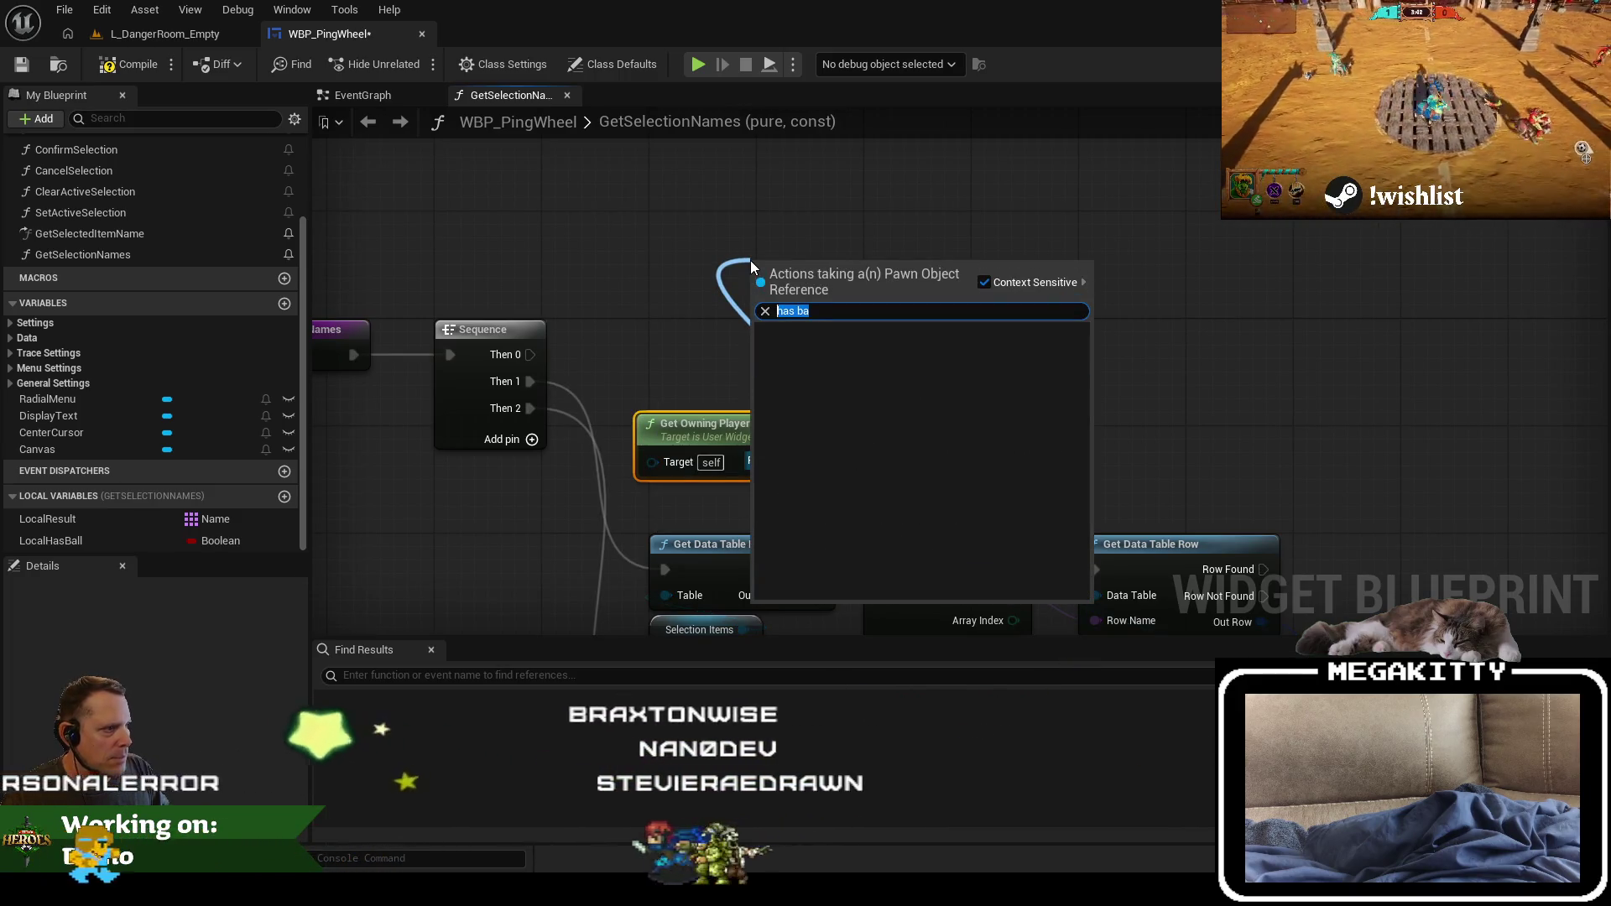
type("possess")
key("Down")
key("Down")
key("Up")
key("Up")
key("Up")
key("Return")
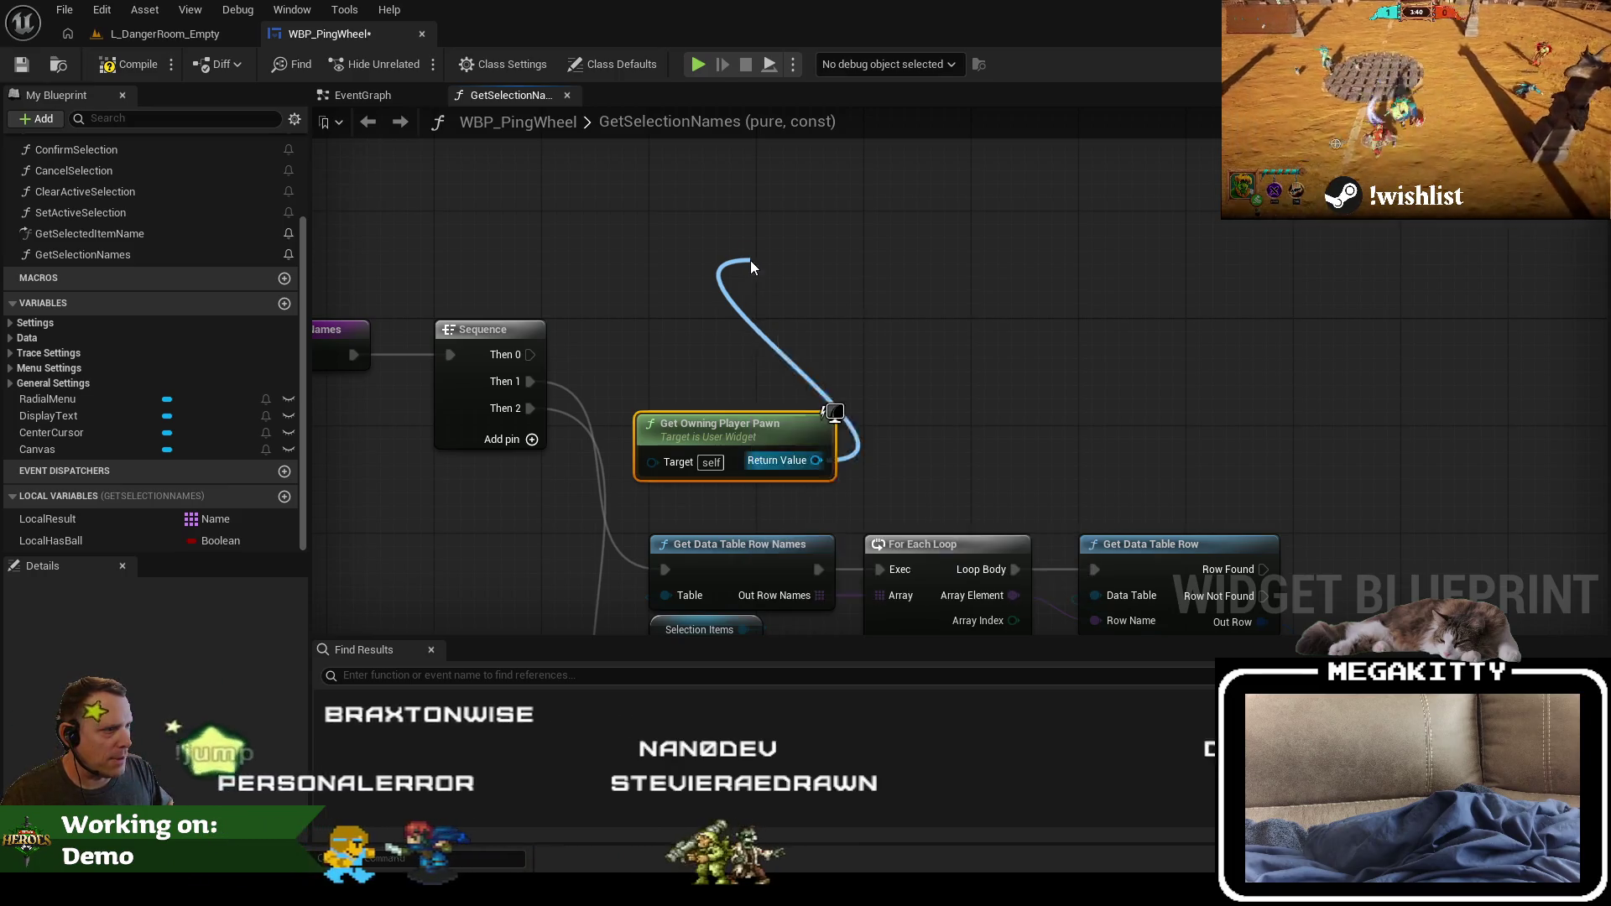
left_click_drag(798, 278, 698, 376)
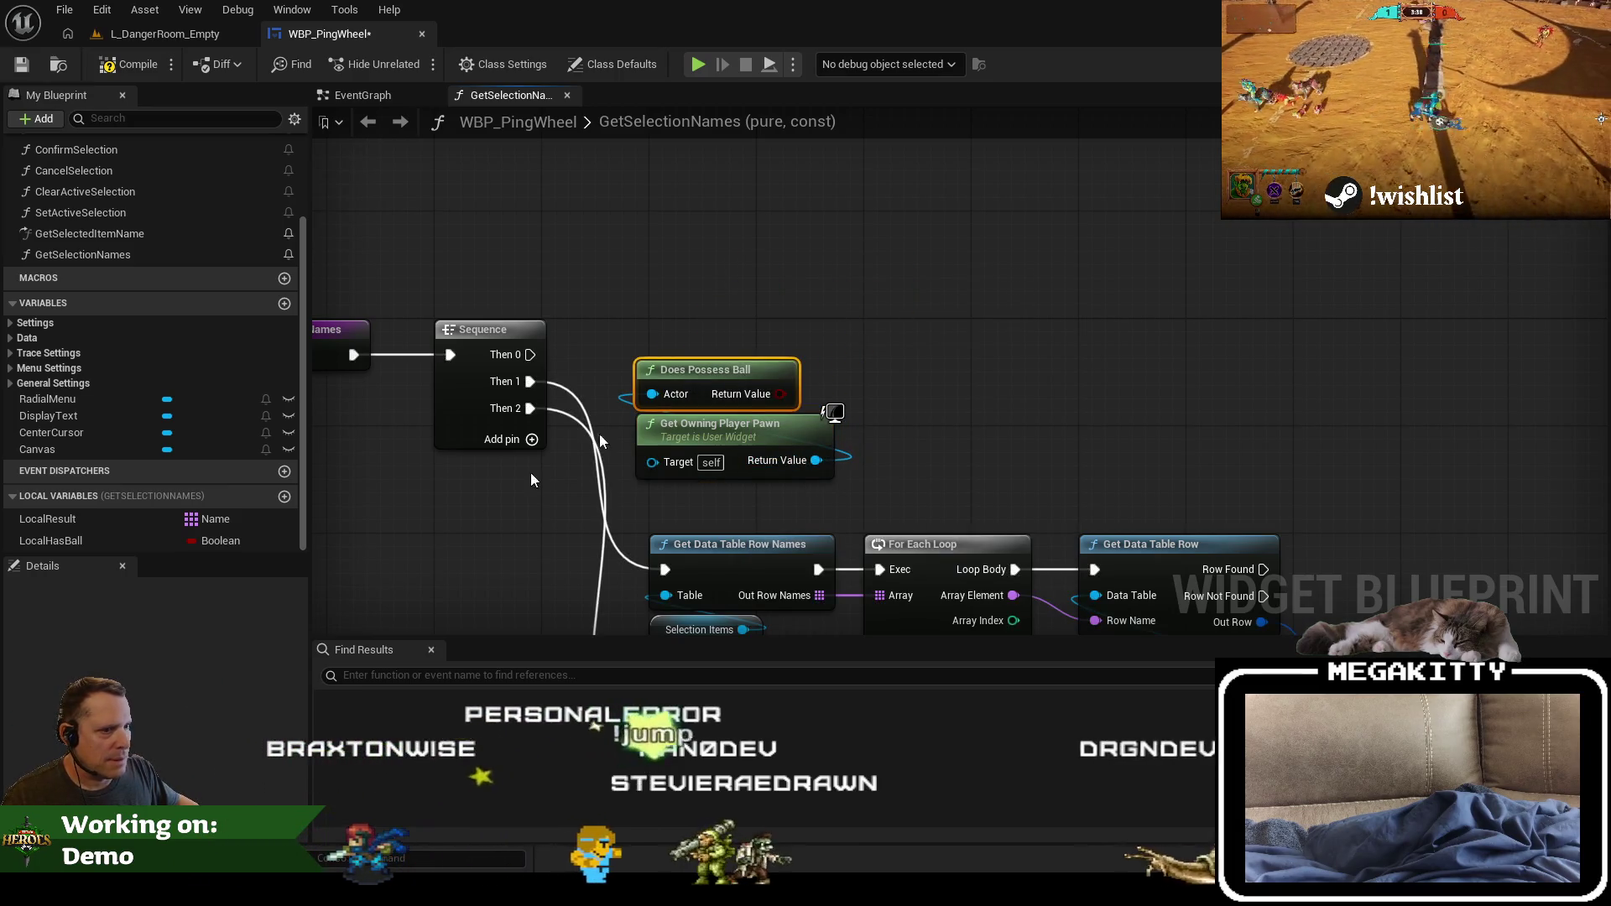
Step: Set LocalHasBall from Does Possess Ball, running off Sequence's Then 0
mouse_move(50, 540)
left_mouse_down()
mouse_move(621, 336)
mouse_move(640, 312)
left_mouse_up()
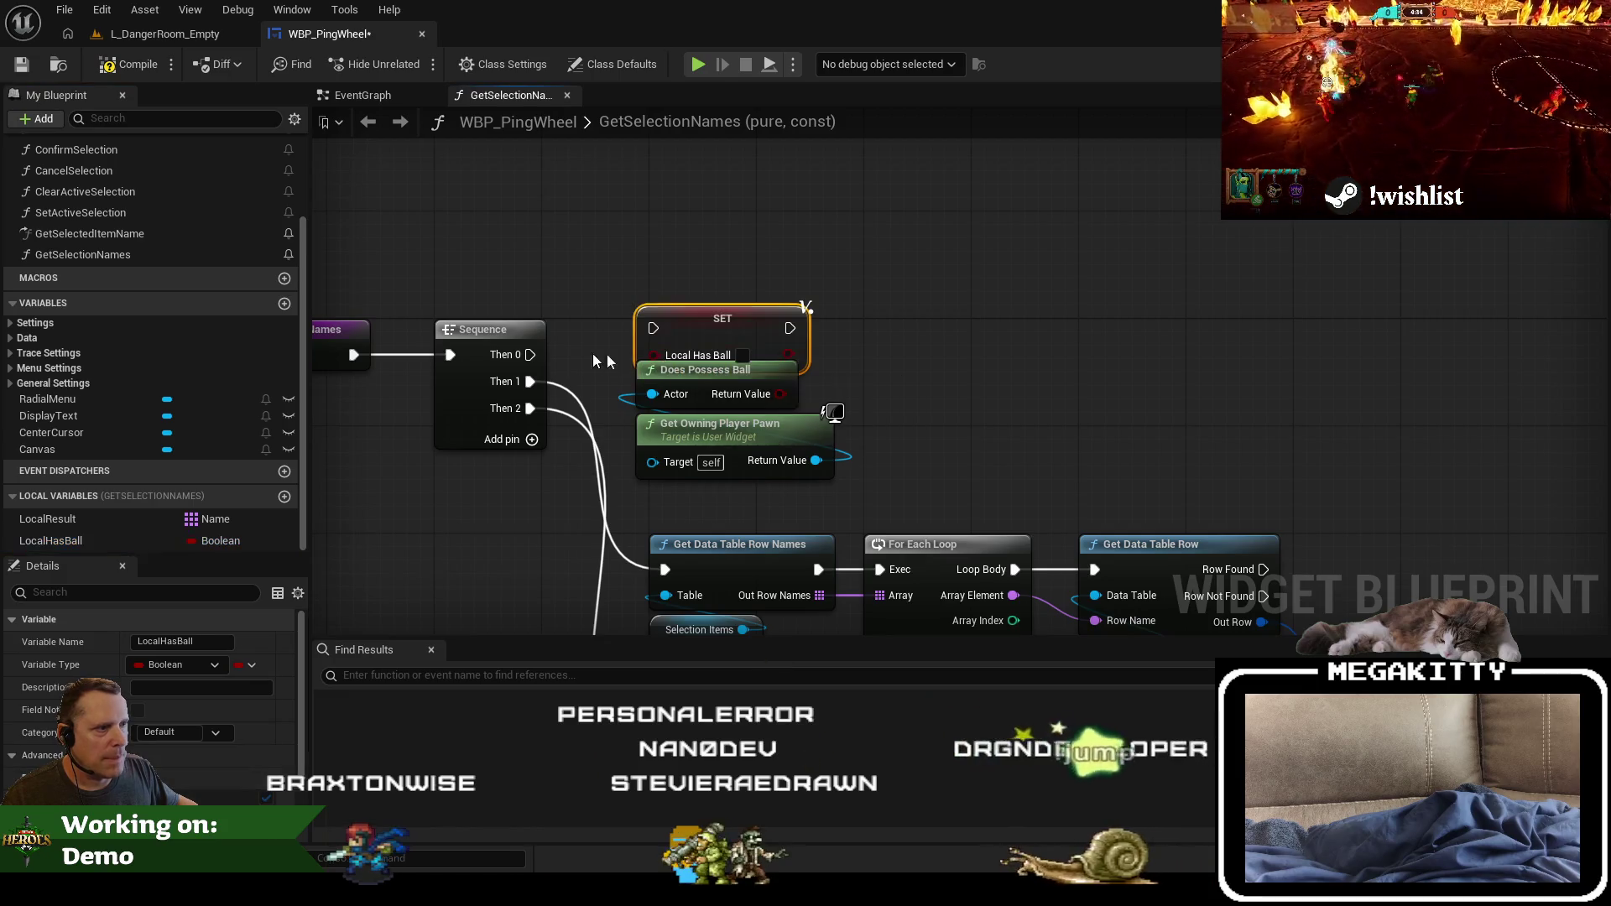
left_click_drag(531, 354, 654, 328)
mouse_move(855, 495)
left_mouse_down()
mouse_move(703, 397)
mouse_move(703, 422)
mouse_move(653, 353)
mouse_move(686, 340)
mouse_move(691, 354)
left_mouse_up()
left_click(682, 327, "ctrl")
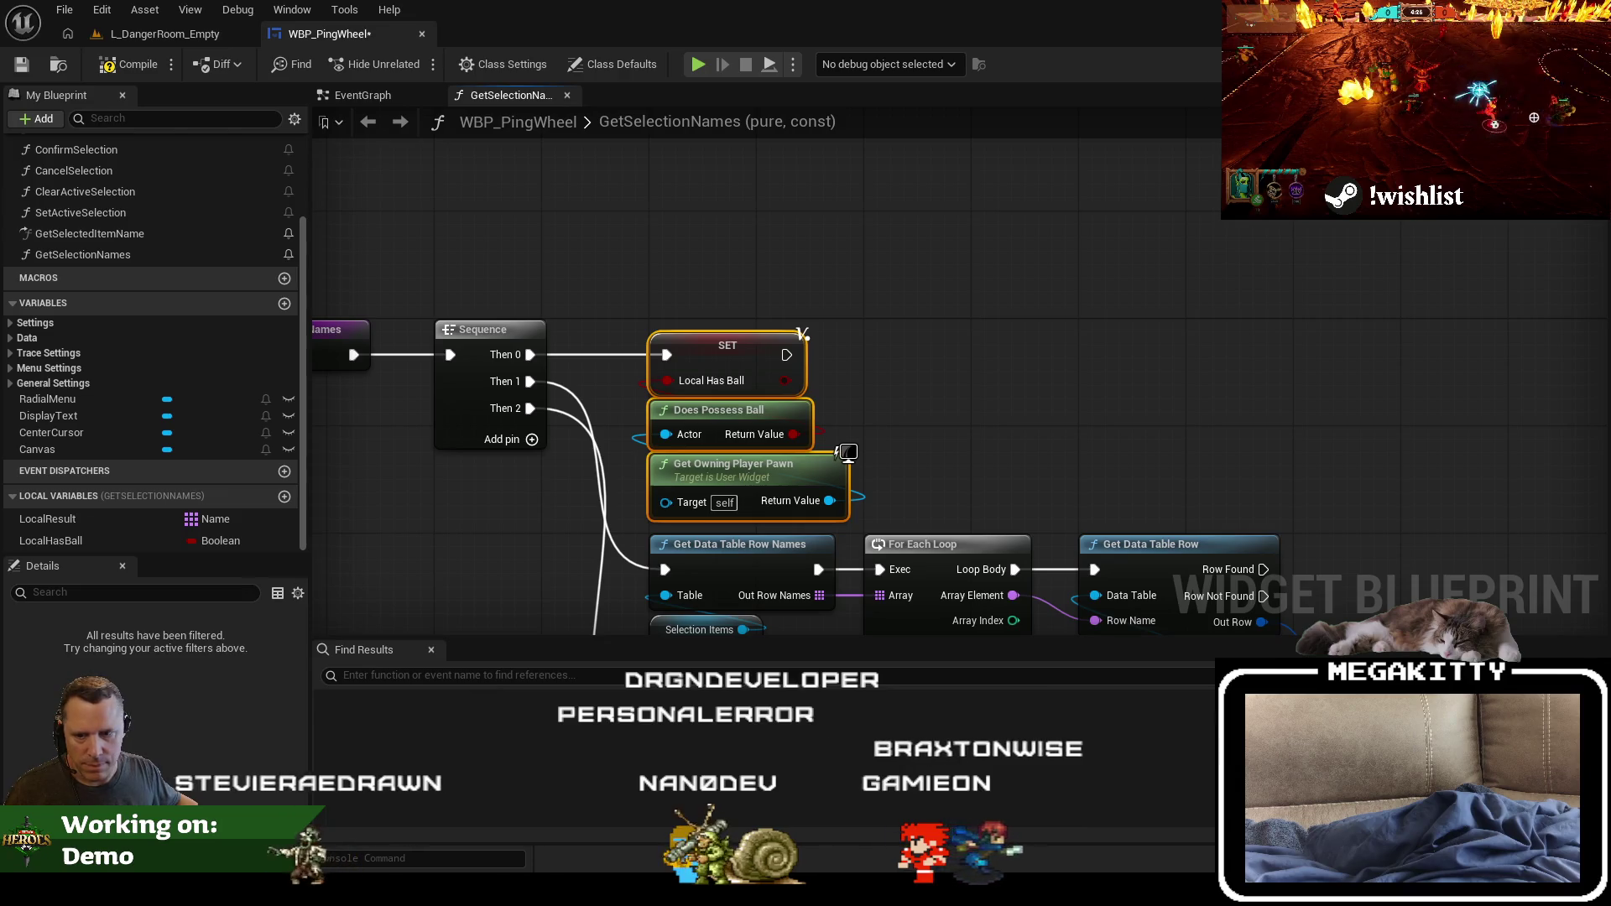
Step: Place a LocalHasBall getter beside the Return Node and table row nodes
left_click_drag(1004, 545, 902, 222)
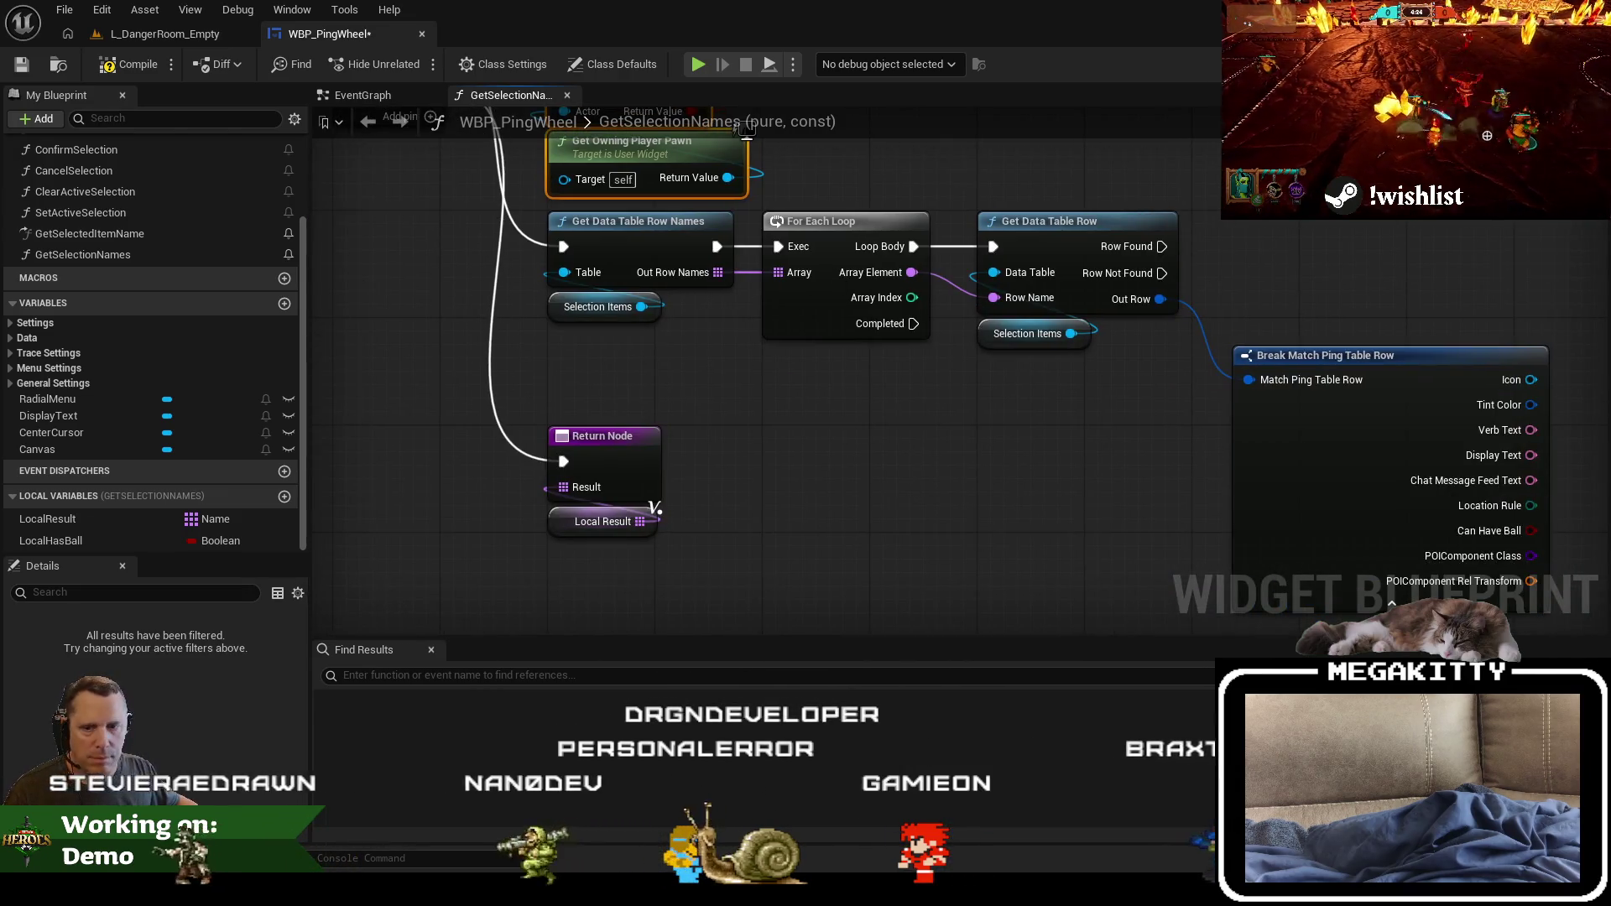
scroll(738, 470, "down", 2)
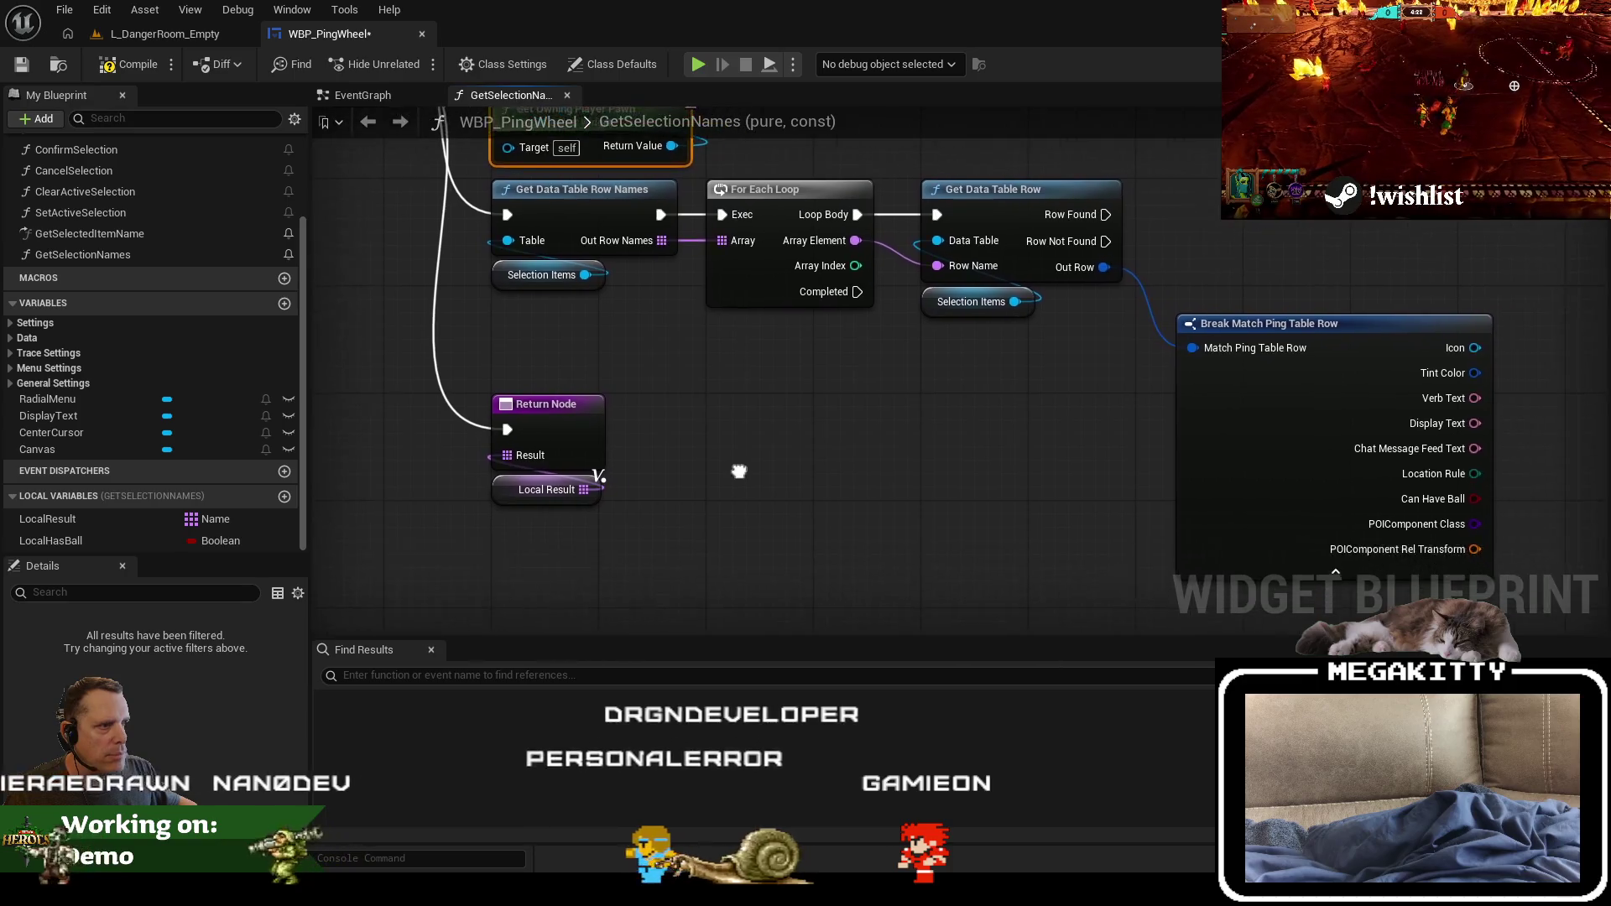
mouse_move(1364, 567)
left_mouse_down()
mouse_move(737, 288)
mouse_move(587, 293)
mouse_move(589, 367)
left_mouse_up()
scroll(1114, 391, "up", 2)
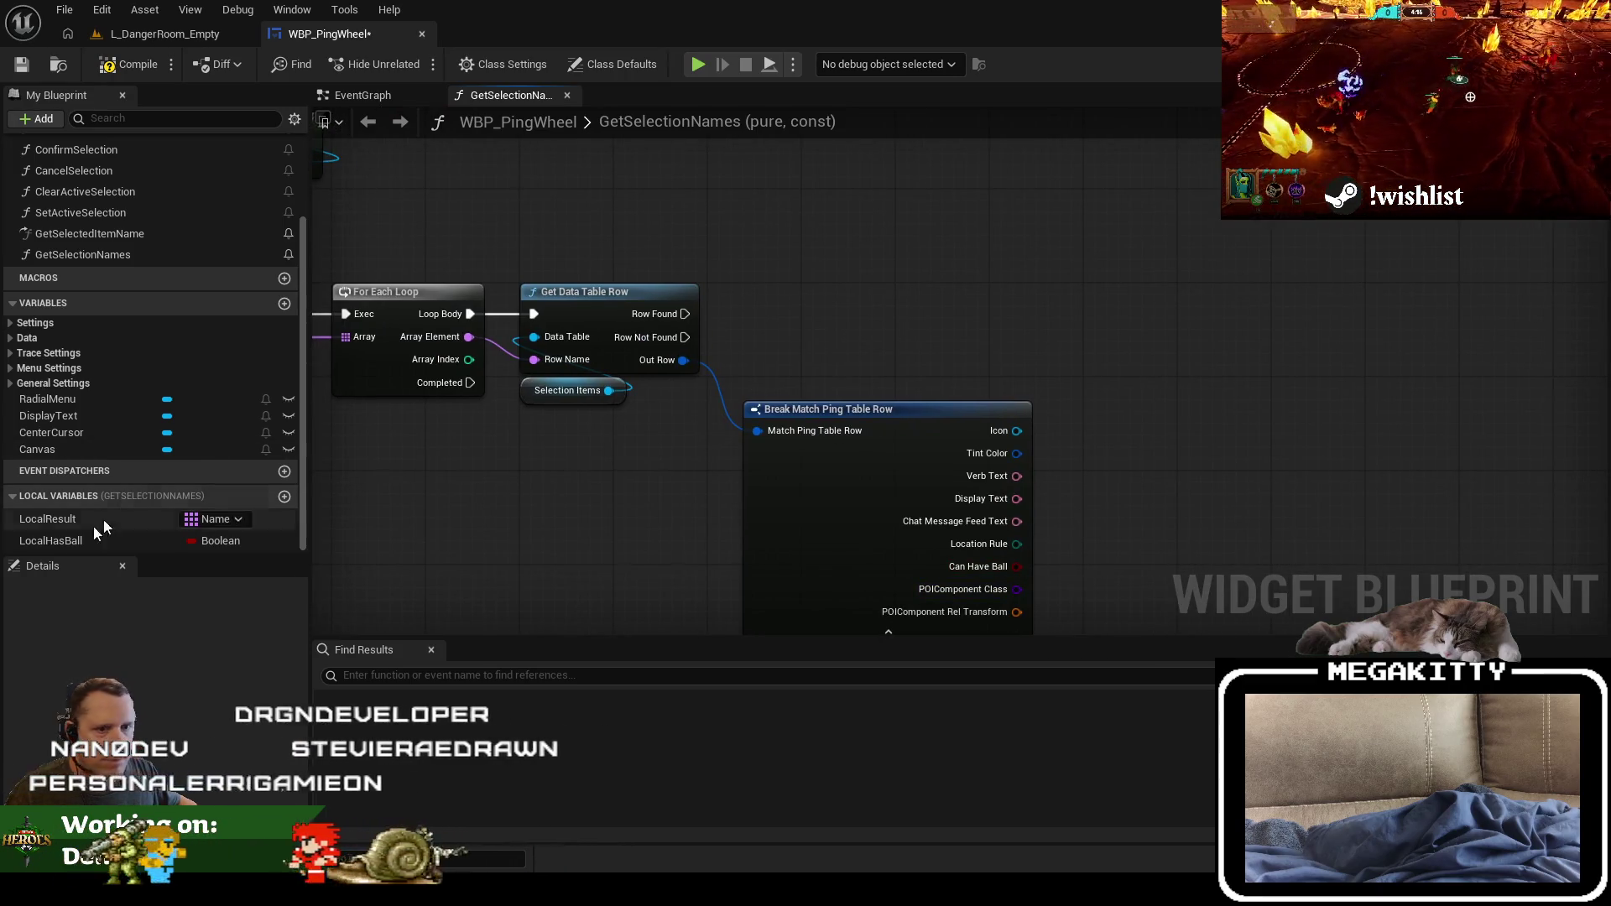
mouse_move(84, 541)
left_mouse_down()
mouse_move(366, 469)
mouse_move(875, 294)
mouse_move(1025, 357)
mouse_move(998, 319)
left_mouse_up()
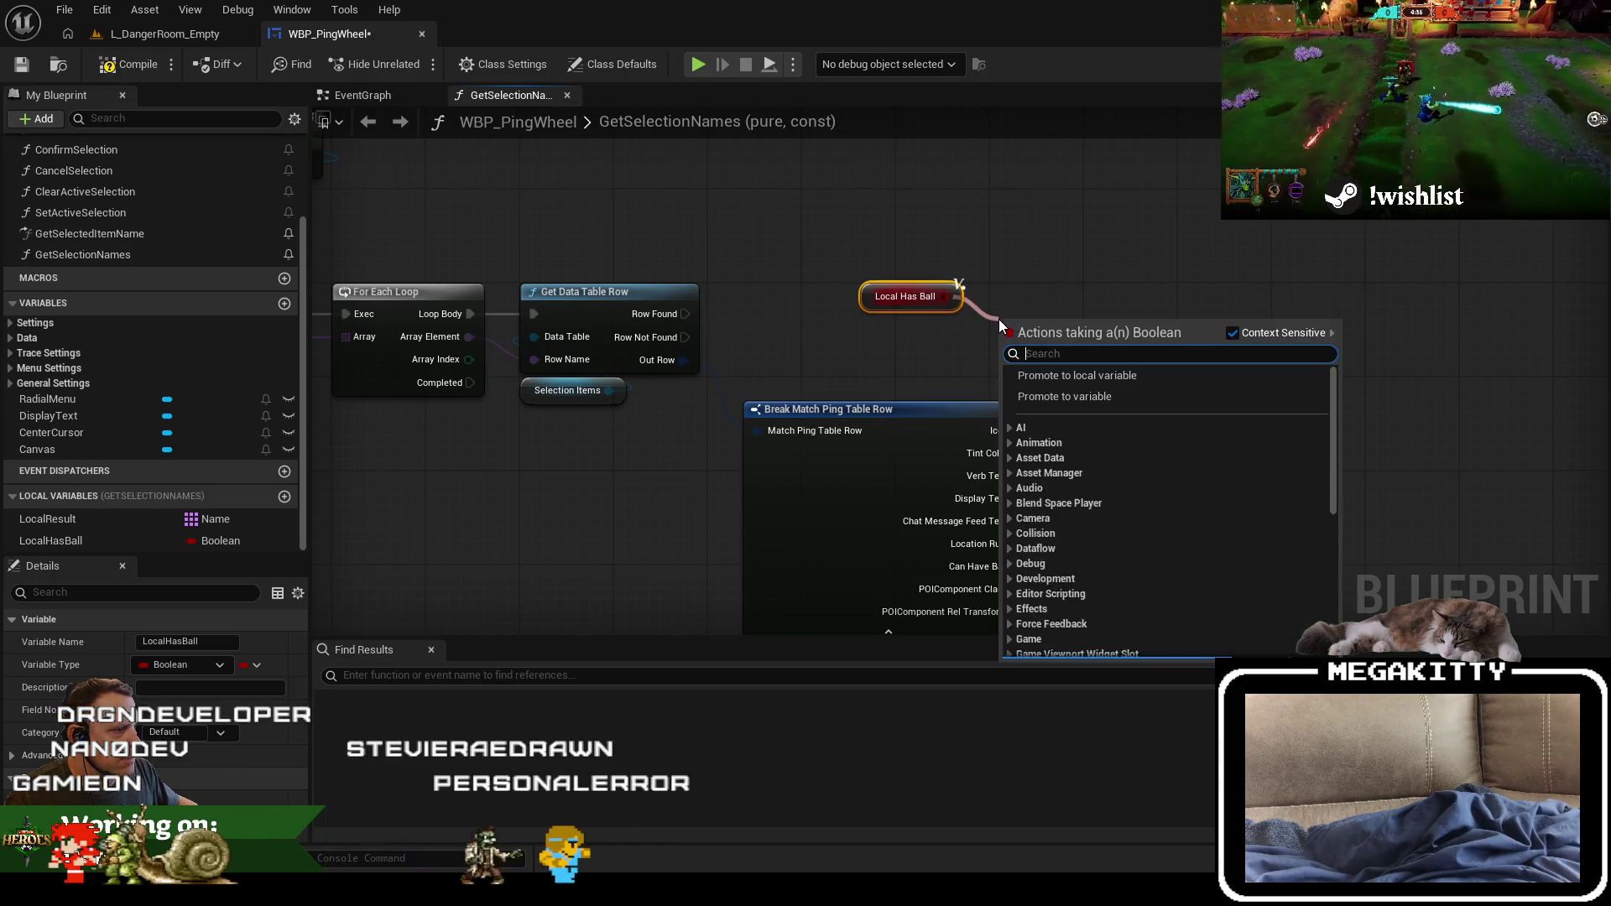
key("Escape")
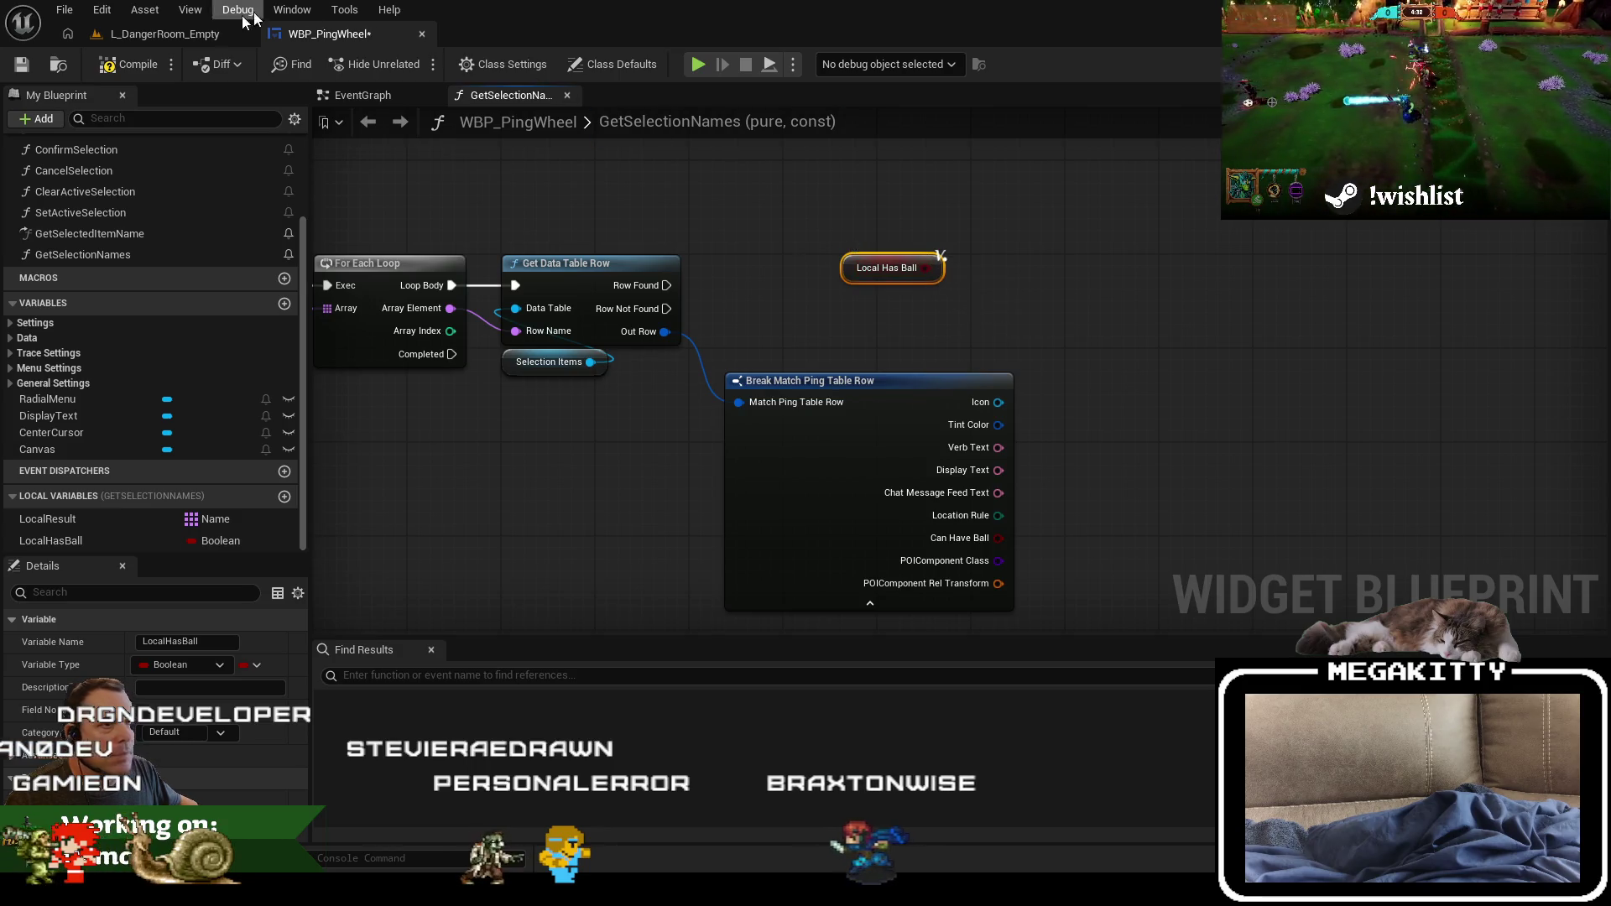
left_click(164, 33)
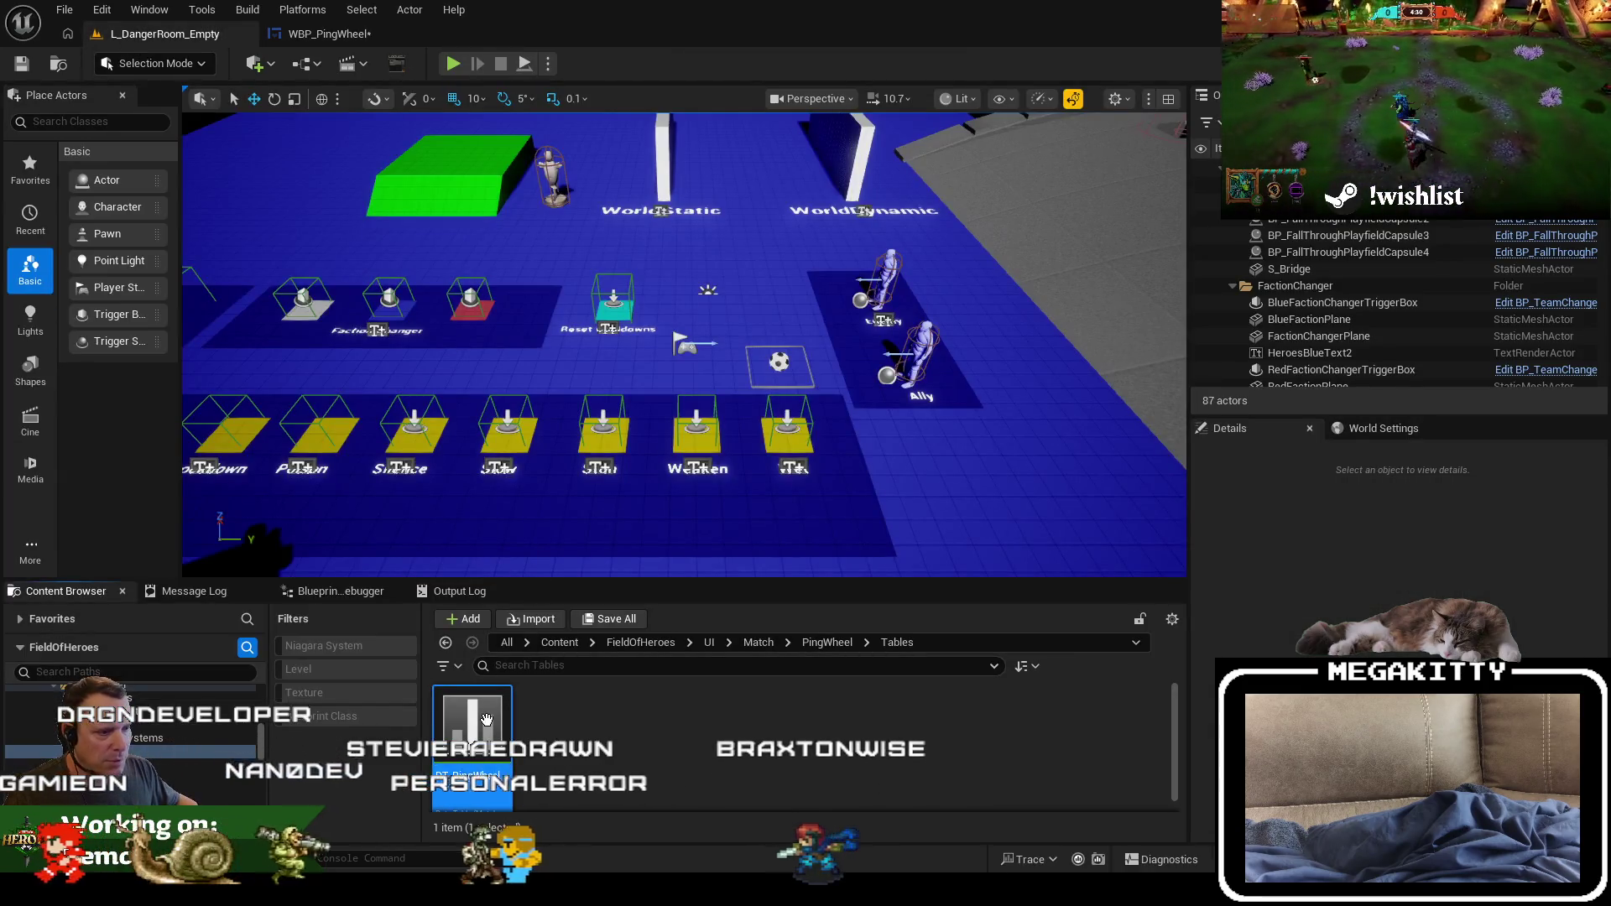
Step: Uncheck Can Have Ball on DT_PingWheel's PassMeTheBall row and save the table
double_click(486, 719)
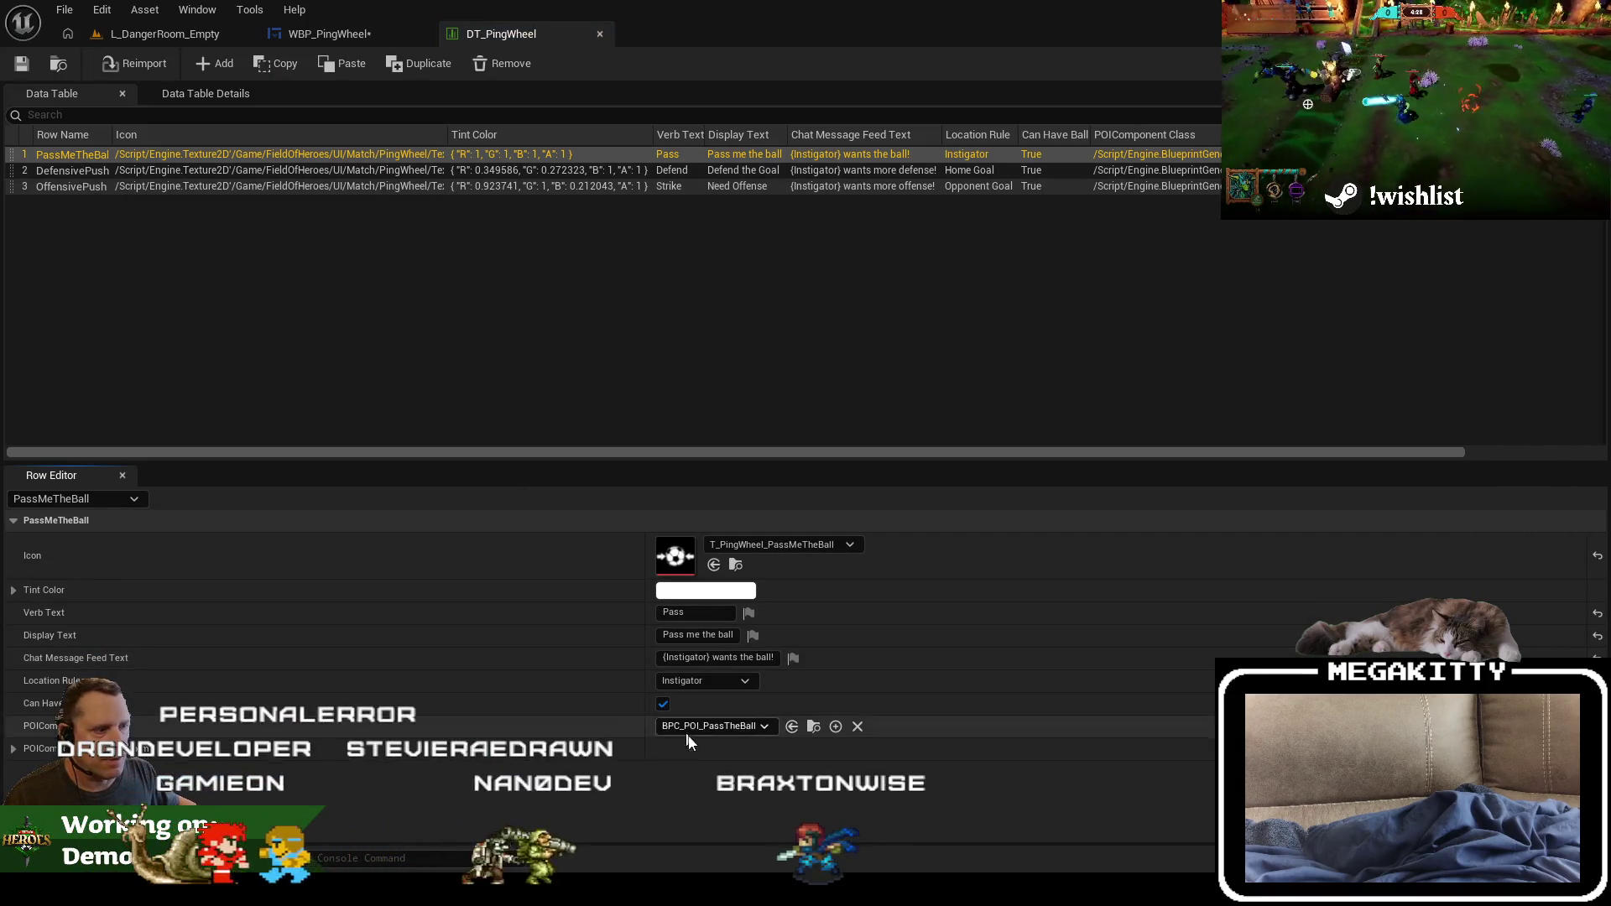
left_click(663, 704)
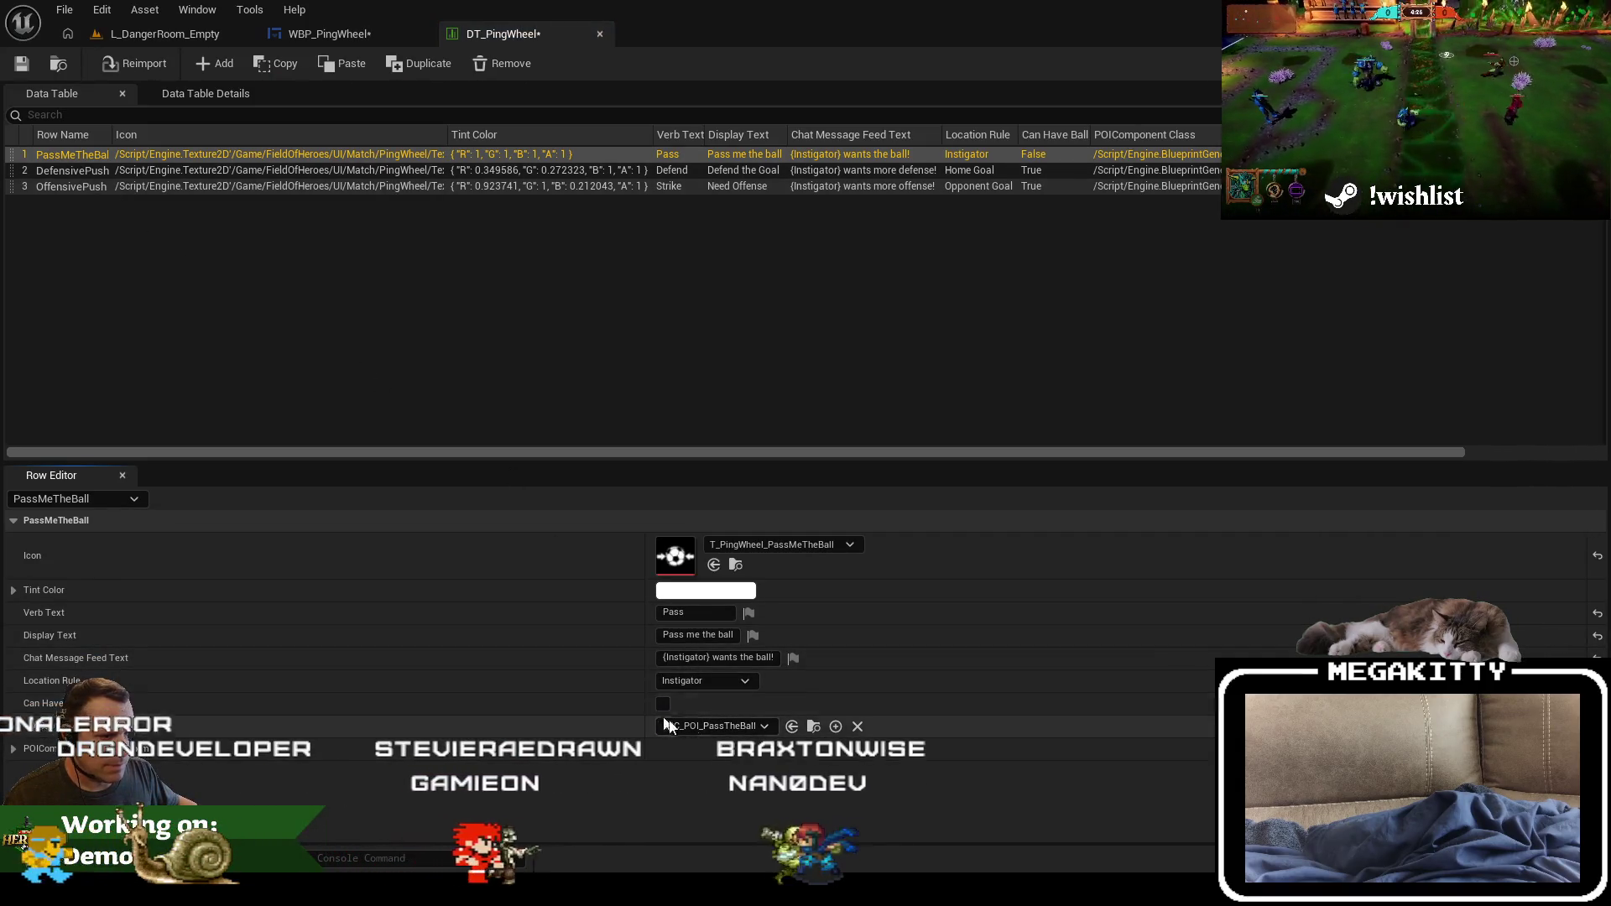
left_click(37, 64)
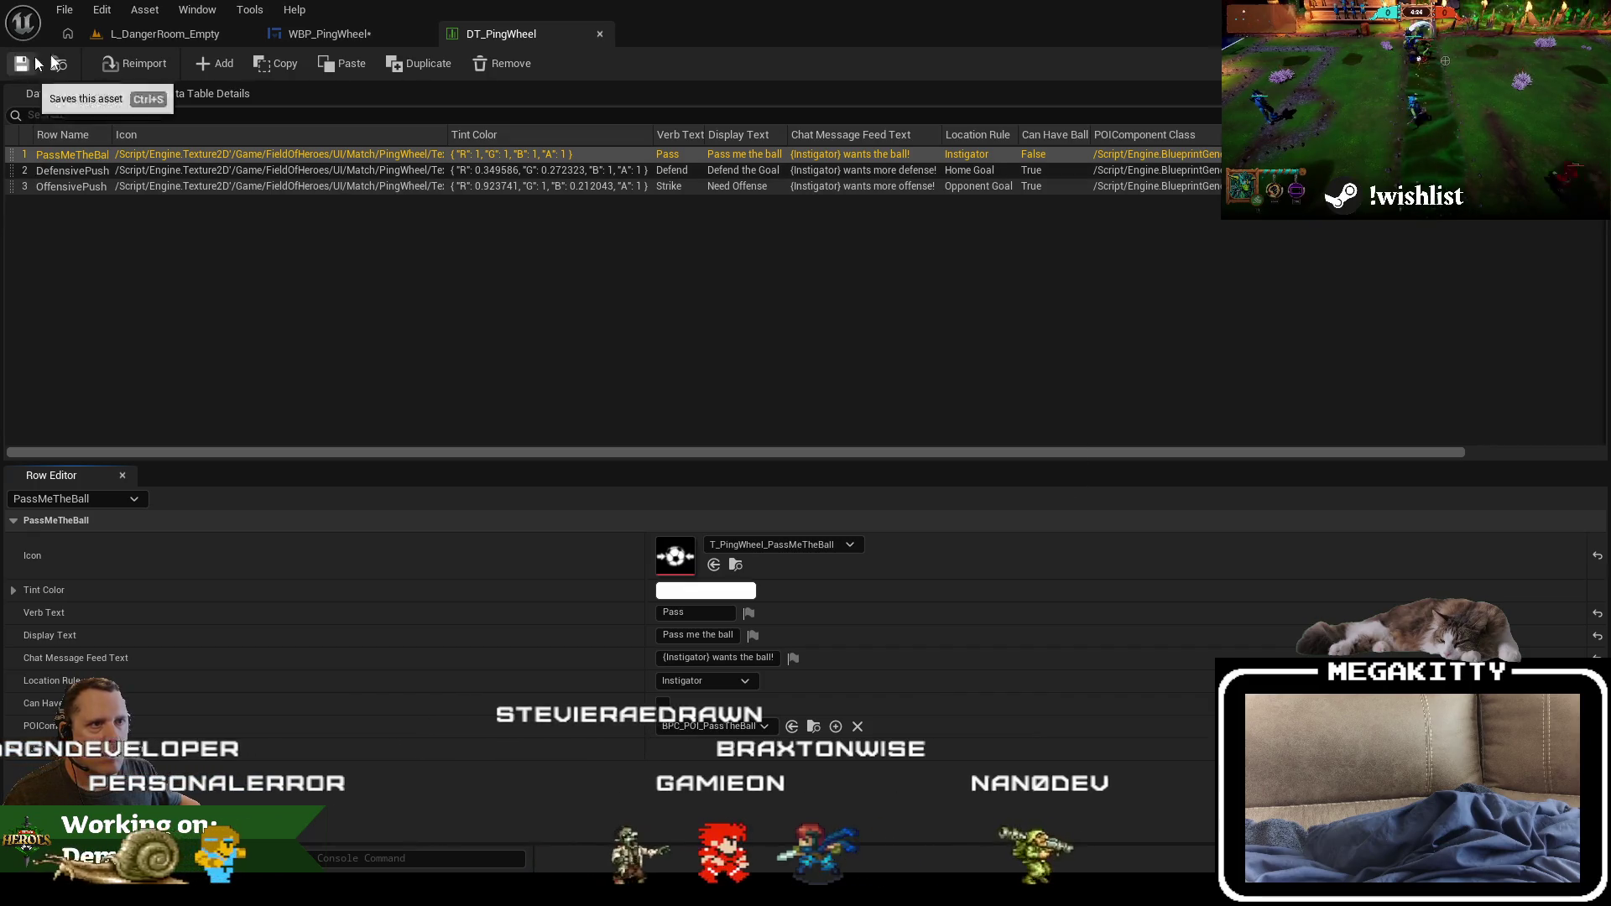
left_click(329, 34)
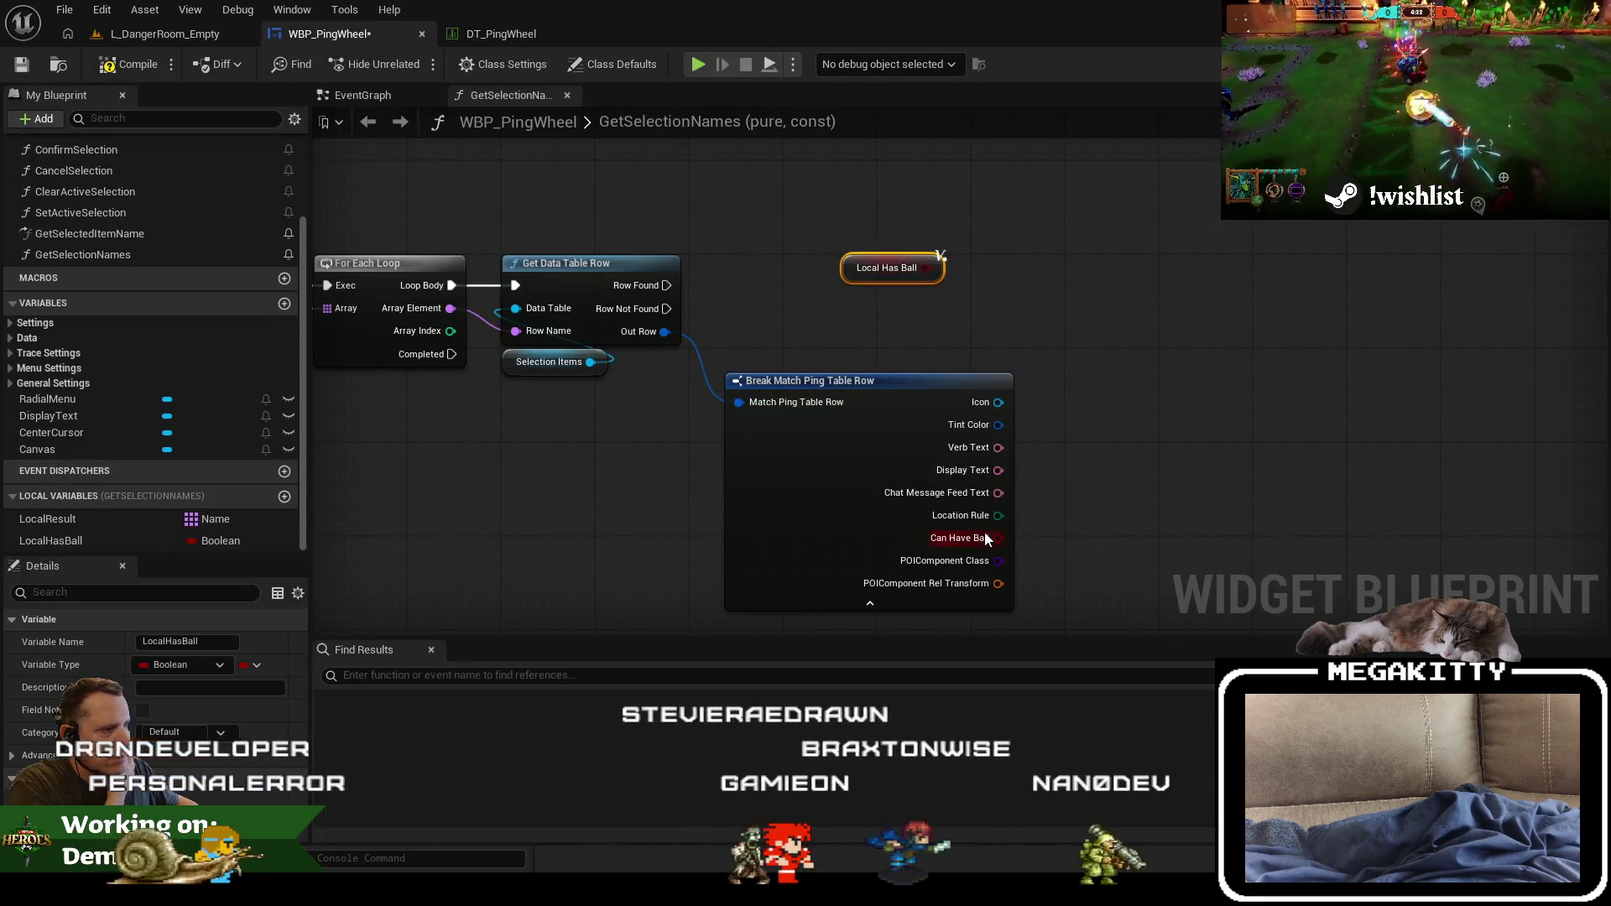
Step: Feed Can Have Ball into a new OR node, discarding a mistakenly added NOT node
left_click_drag(995, 535, 1049, 526)
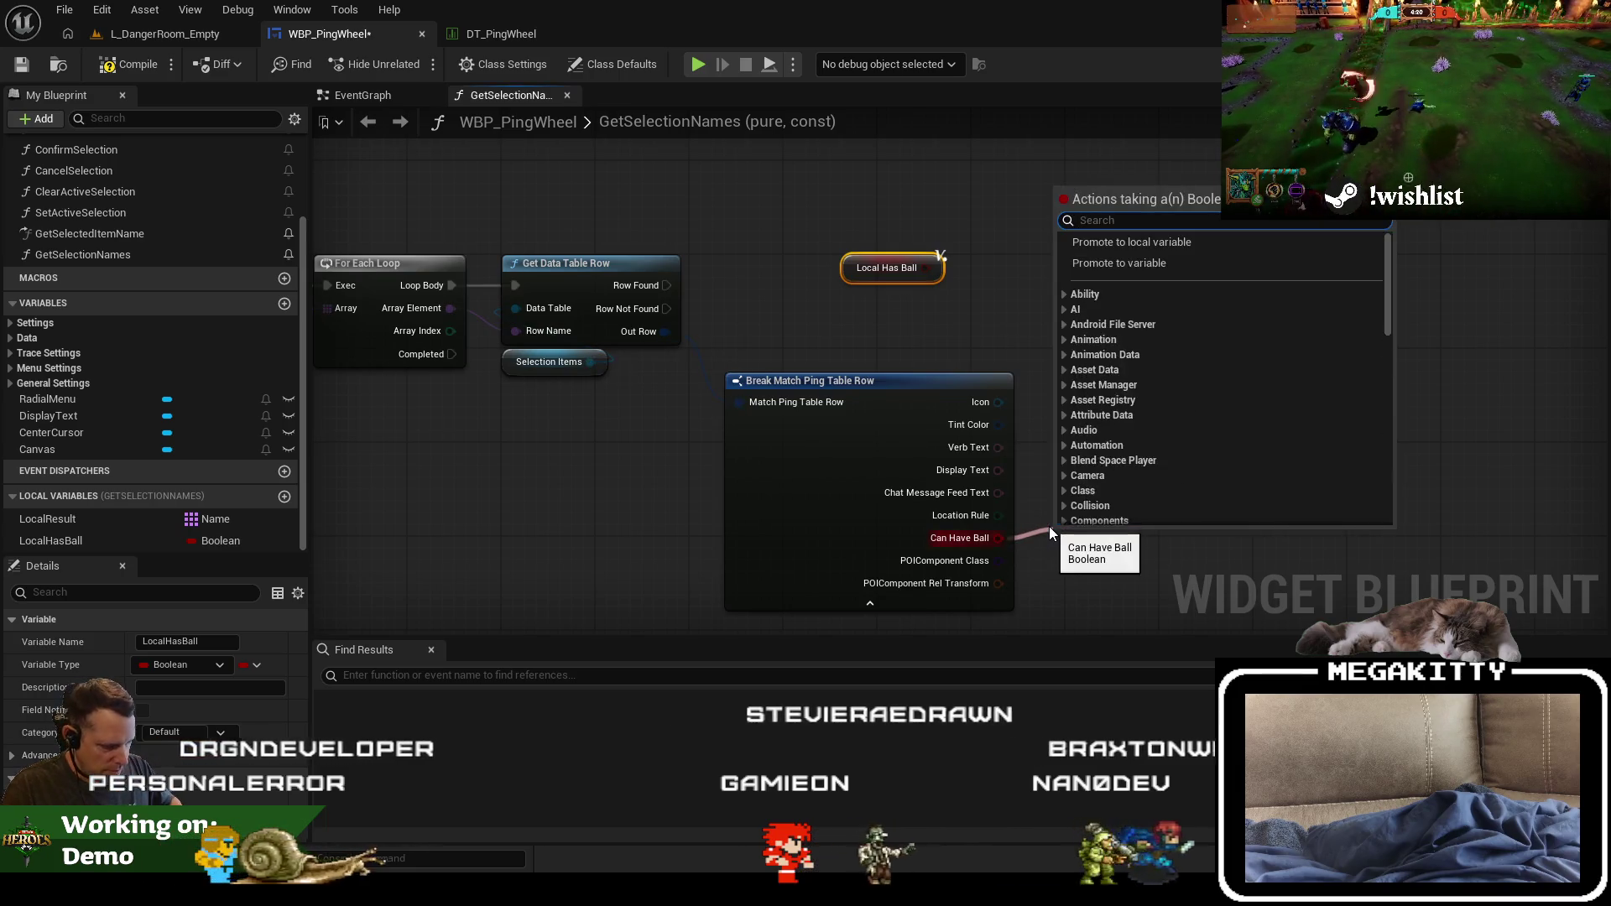
type("not")
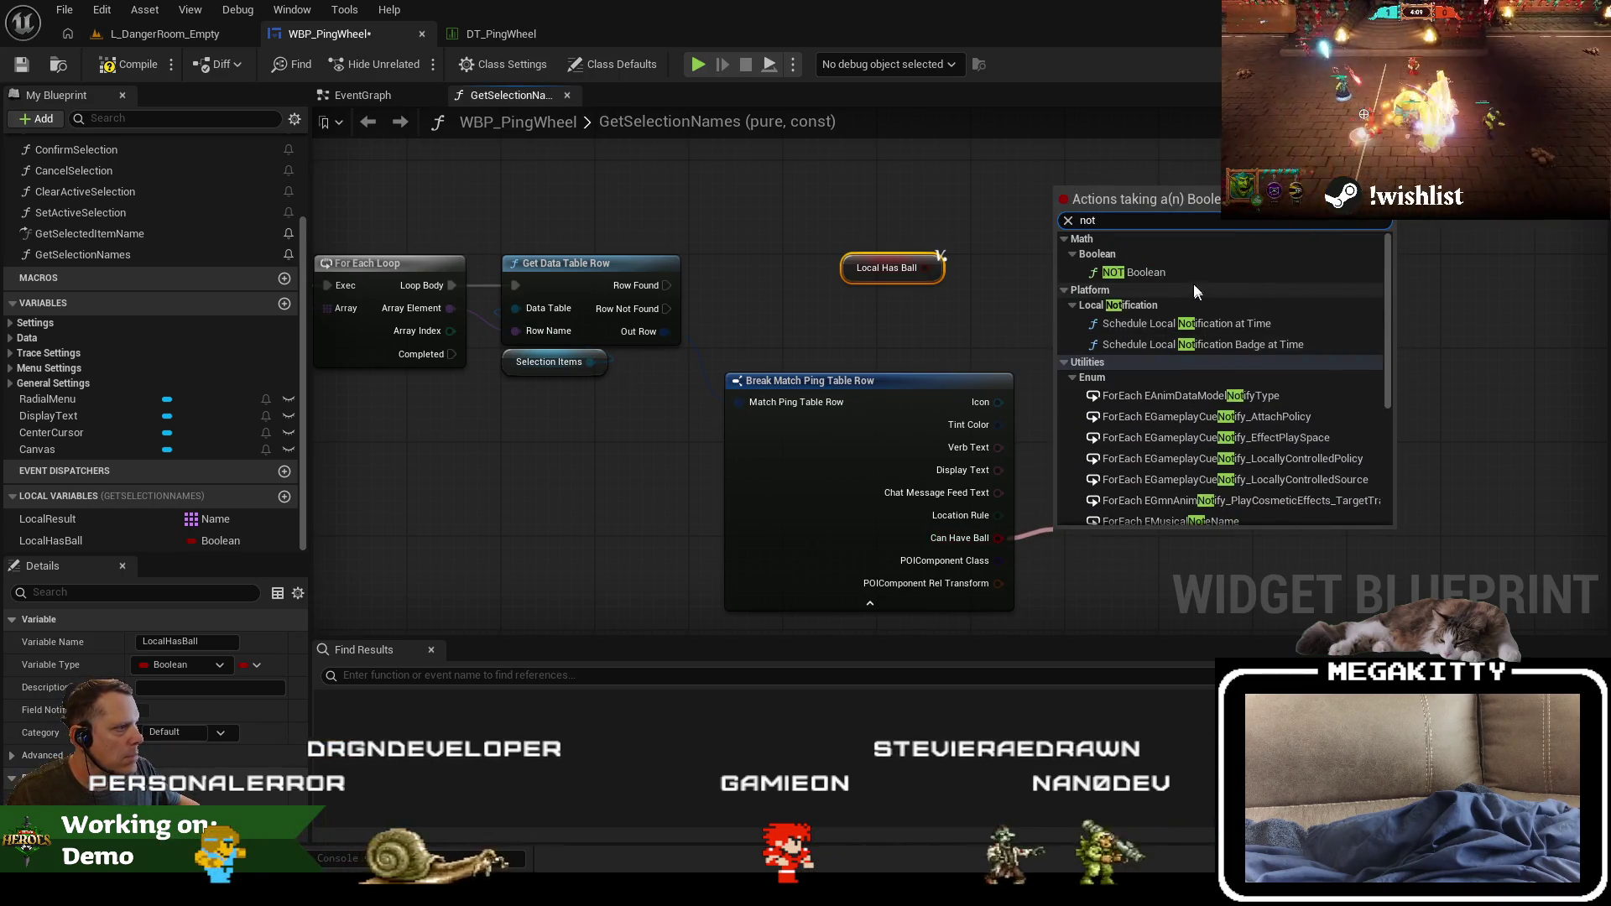
left_click(1180, 274)
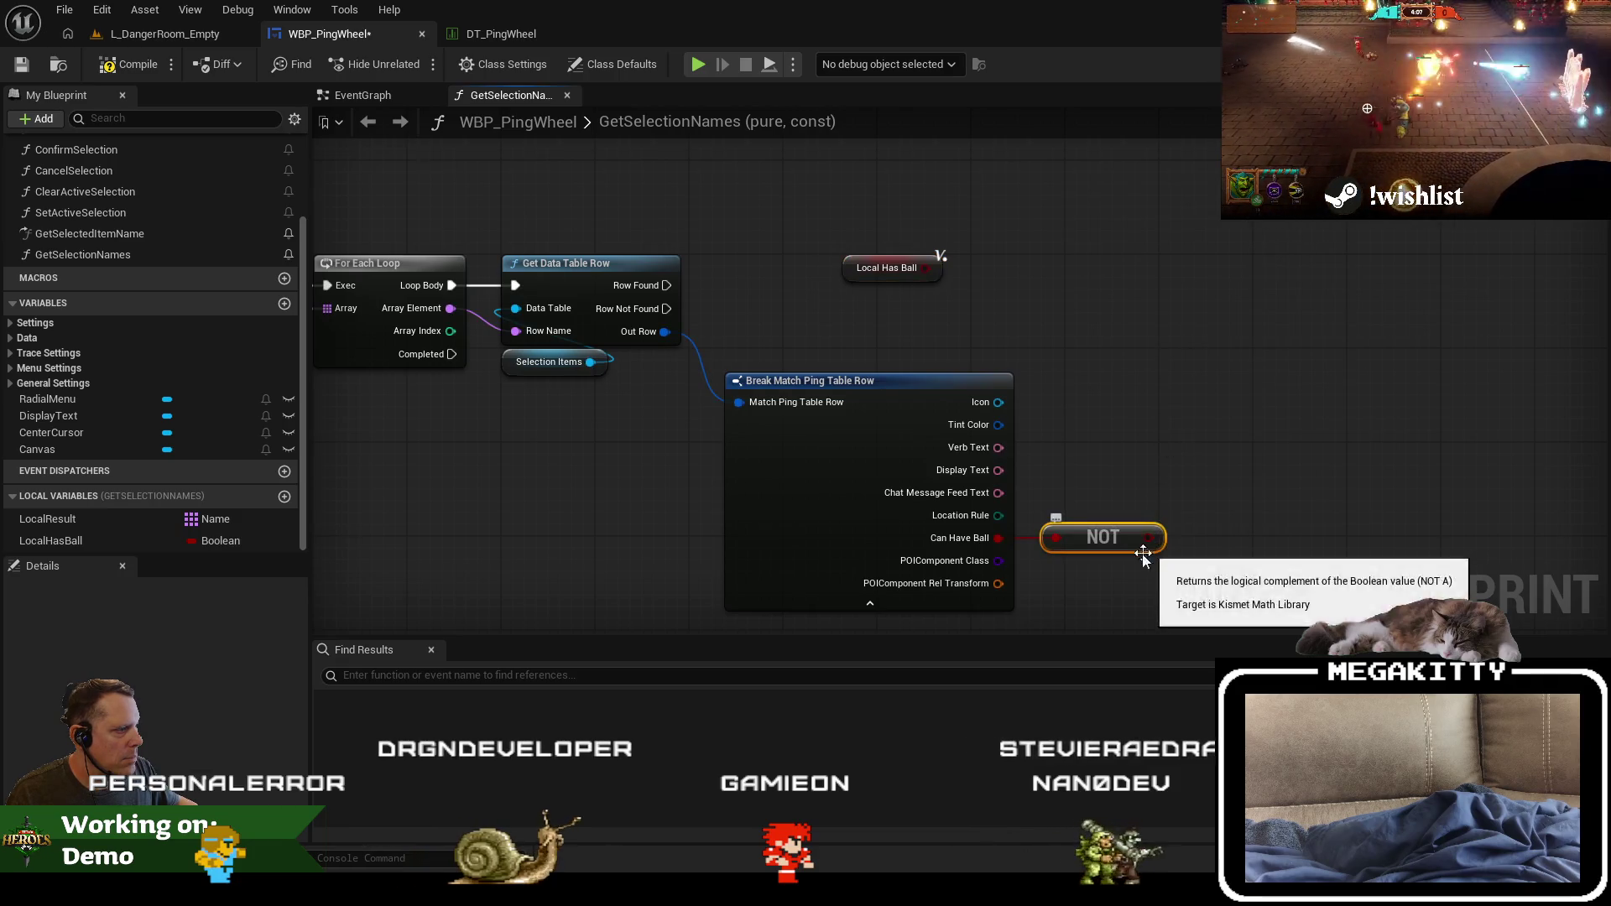
left_click_drag(1131, 587, 1116, 530)
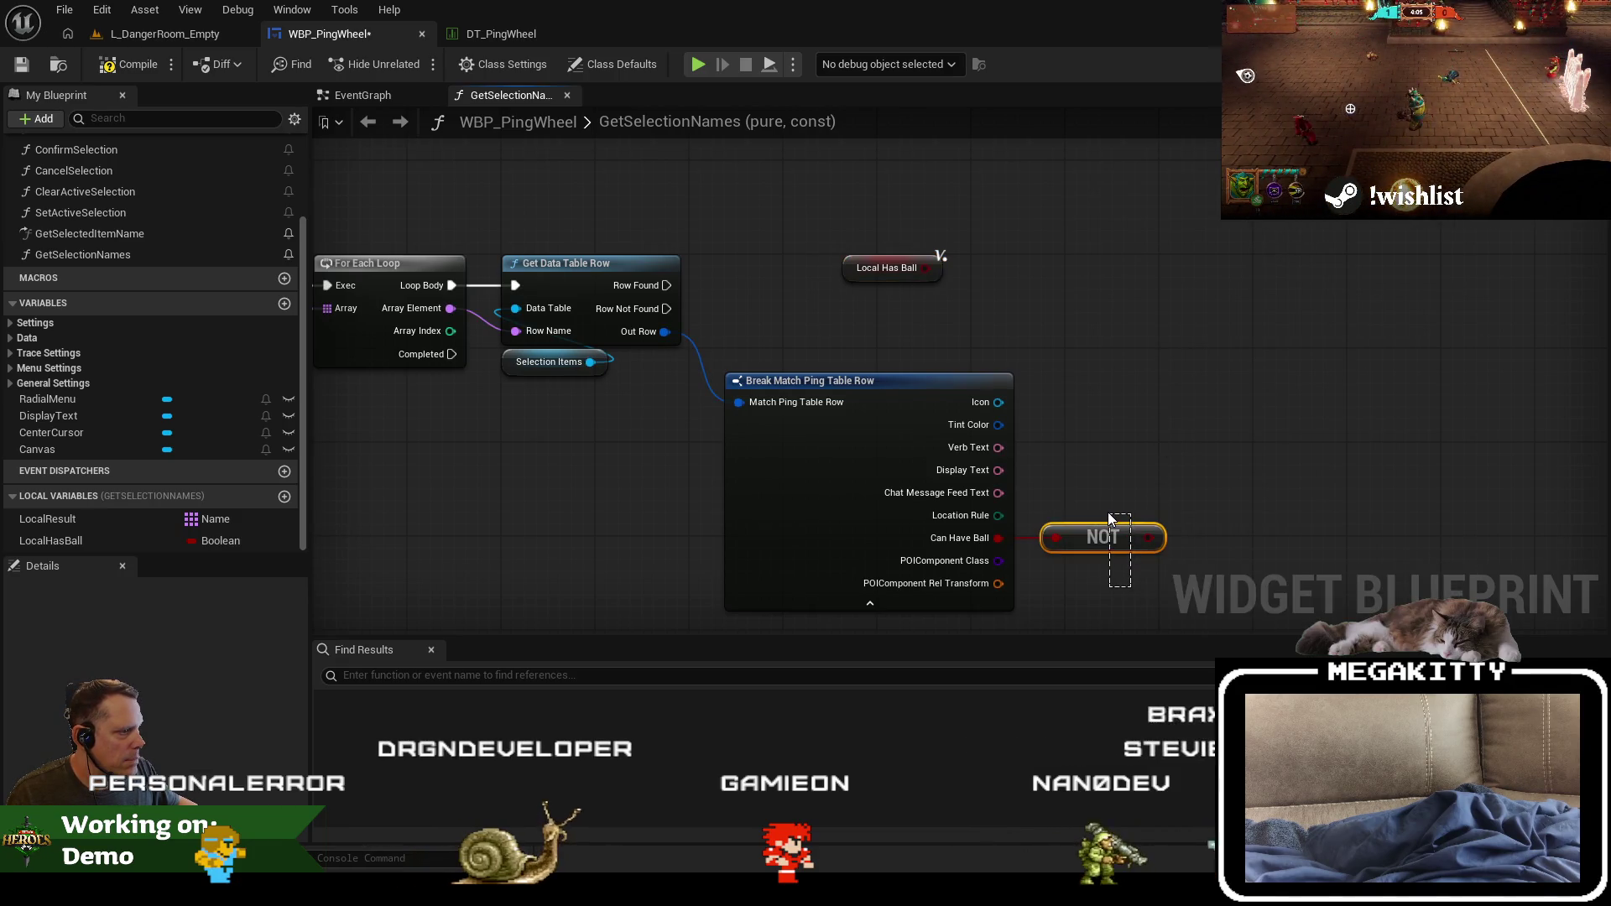
key("Delete")
left_click_drag(999, 538, 1089, 507)
type("or")
key("Return")
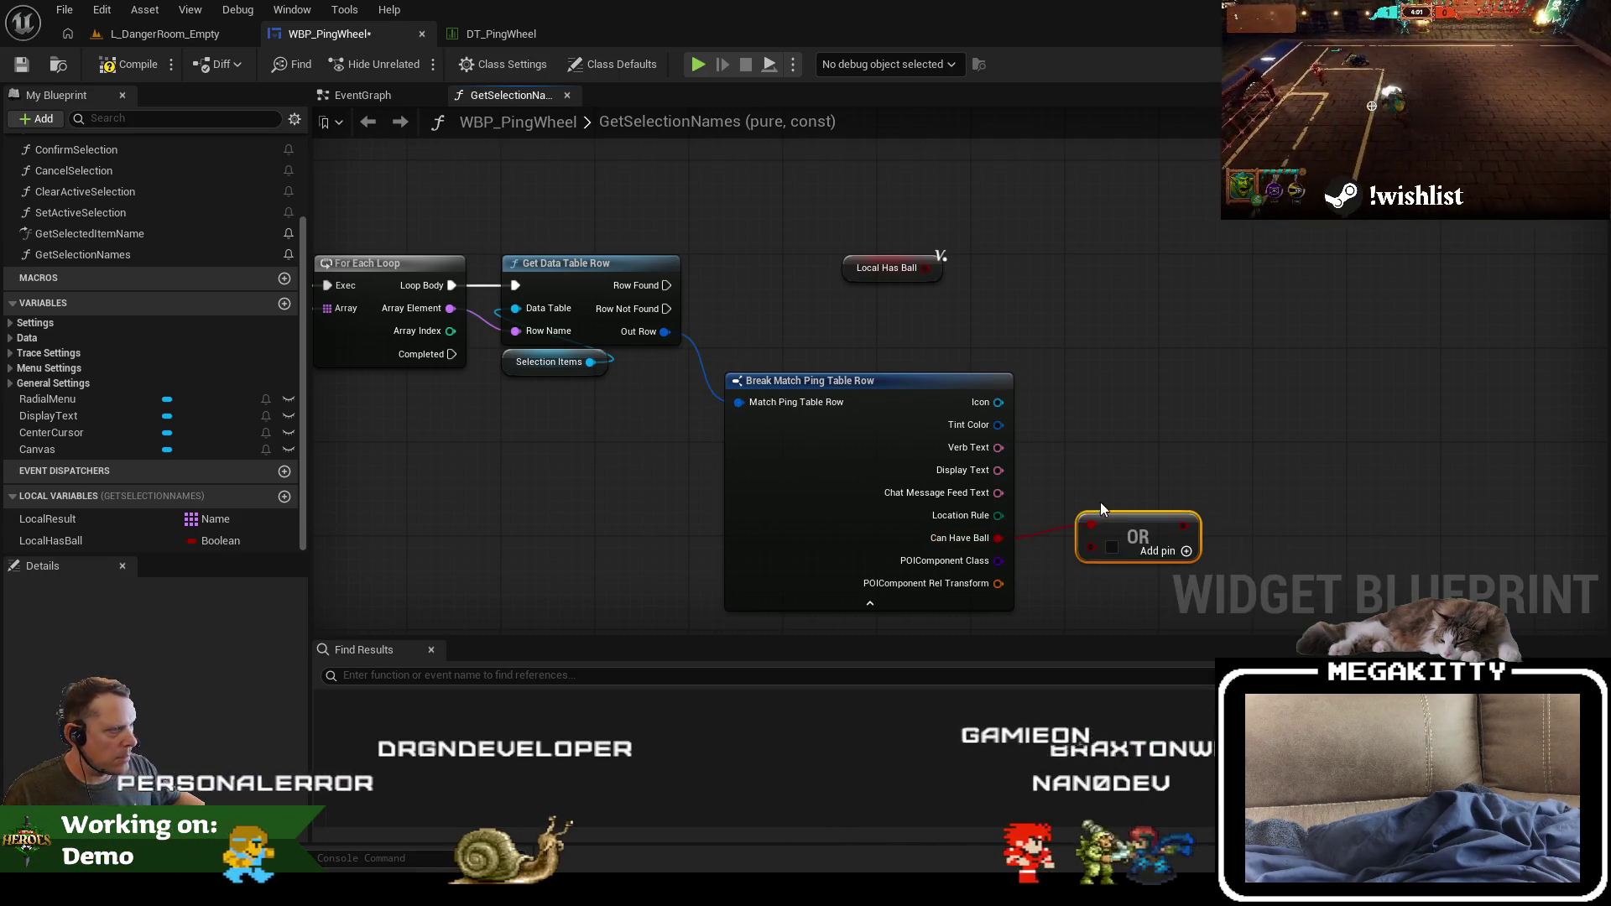
Step: Add a NOT node on Local Has Ball and hide the row breakdown's unused pins
left_click_drag(925, 268, 976, 257)
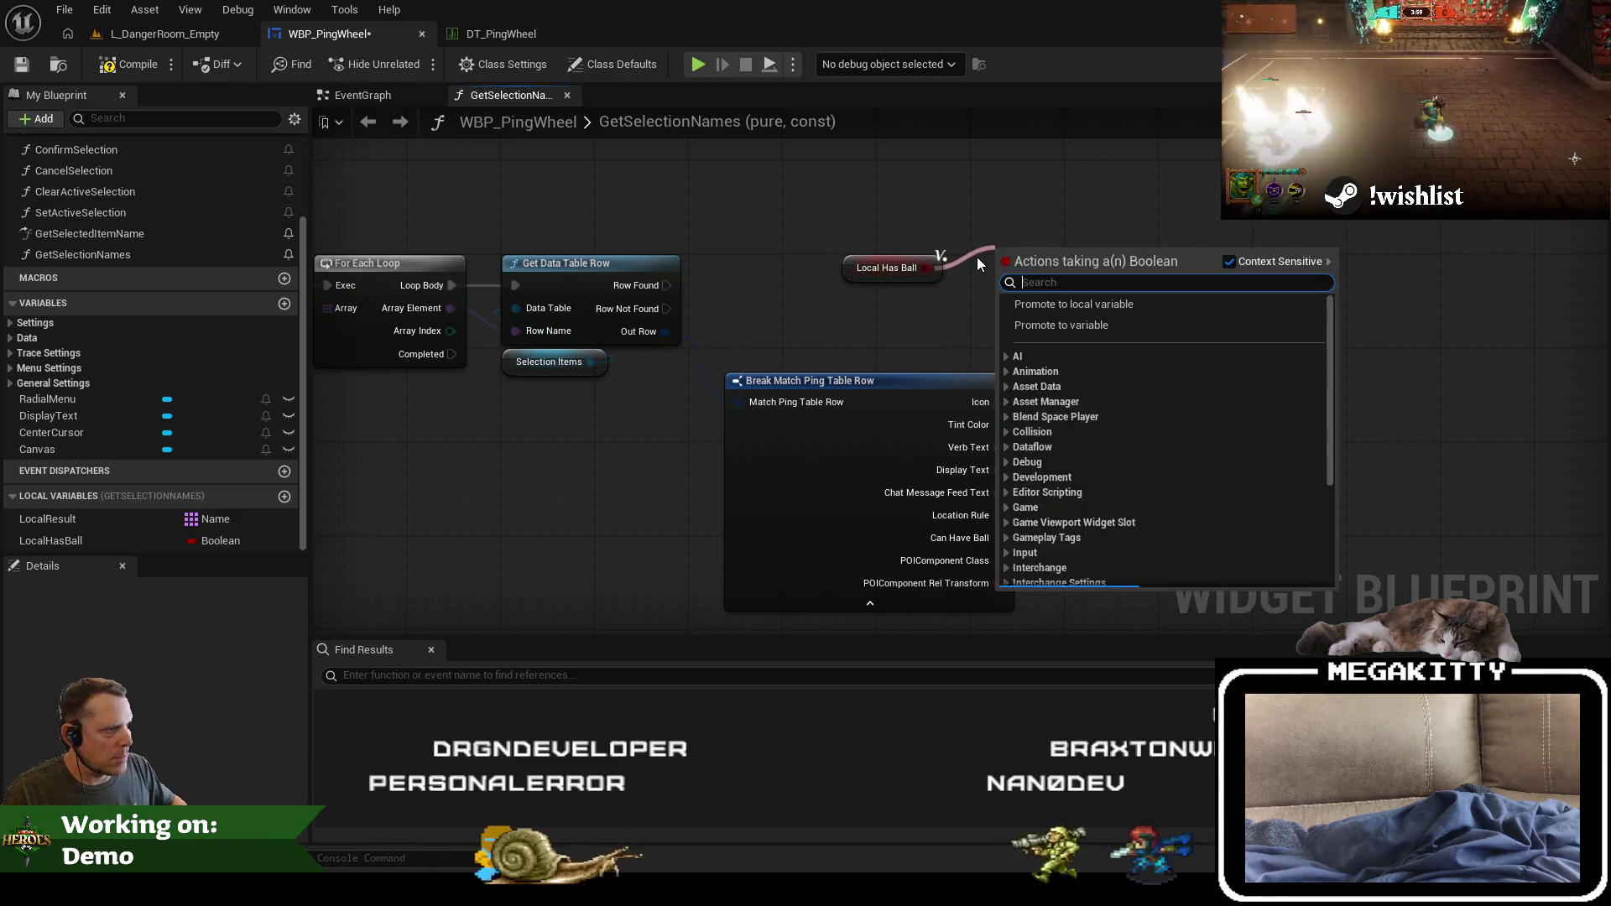
type("not")
key("Return")
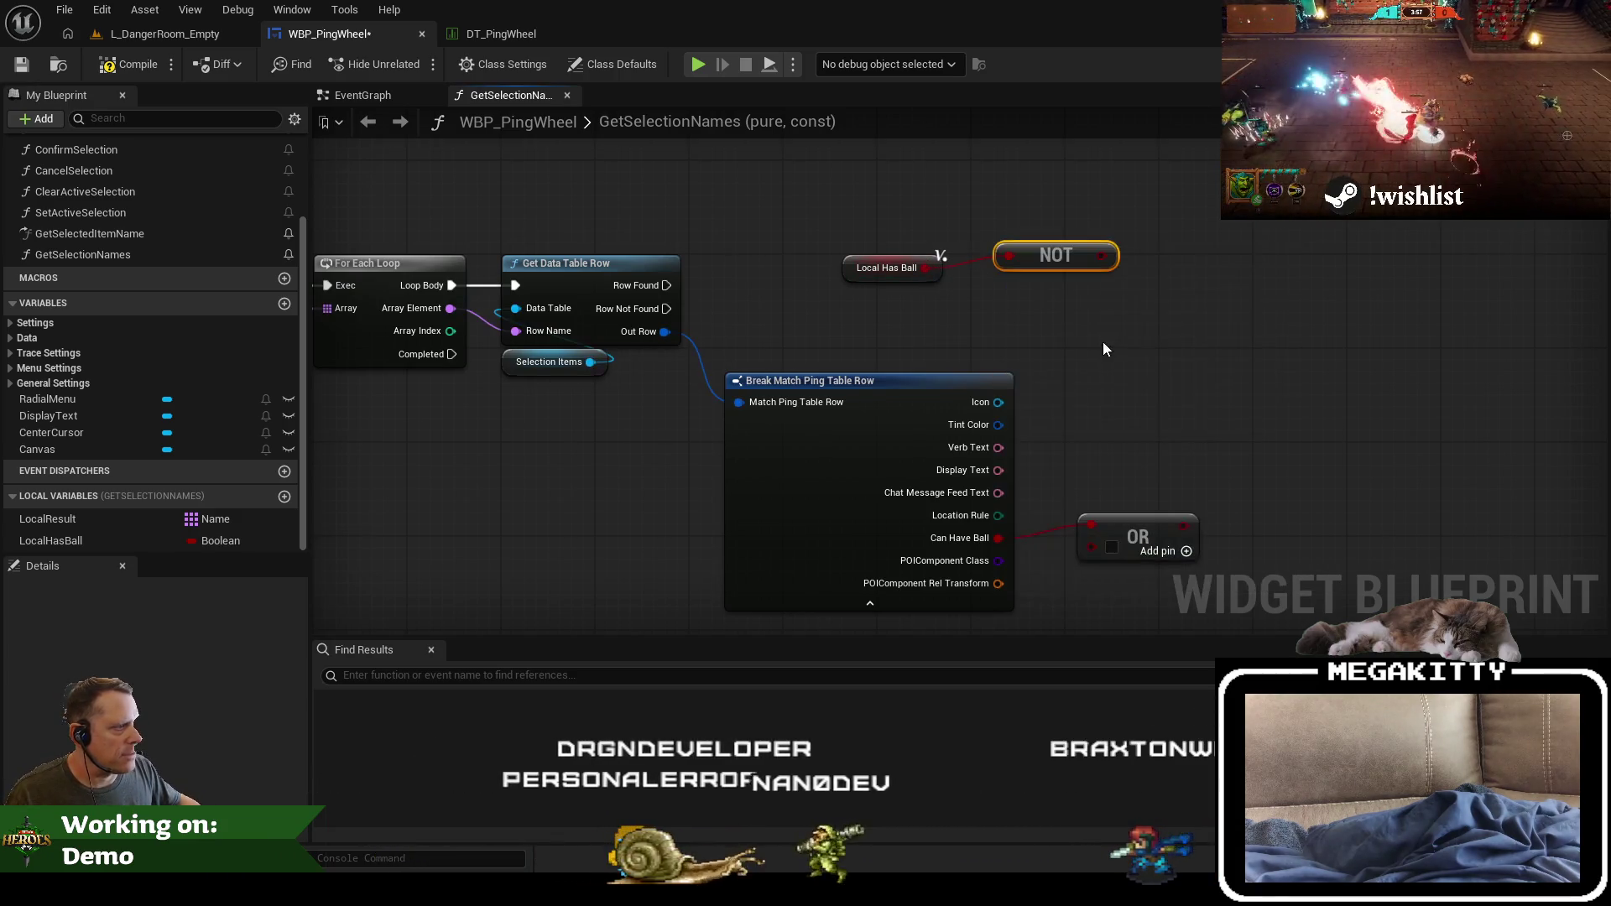
left_click(922, 382)
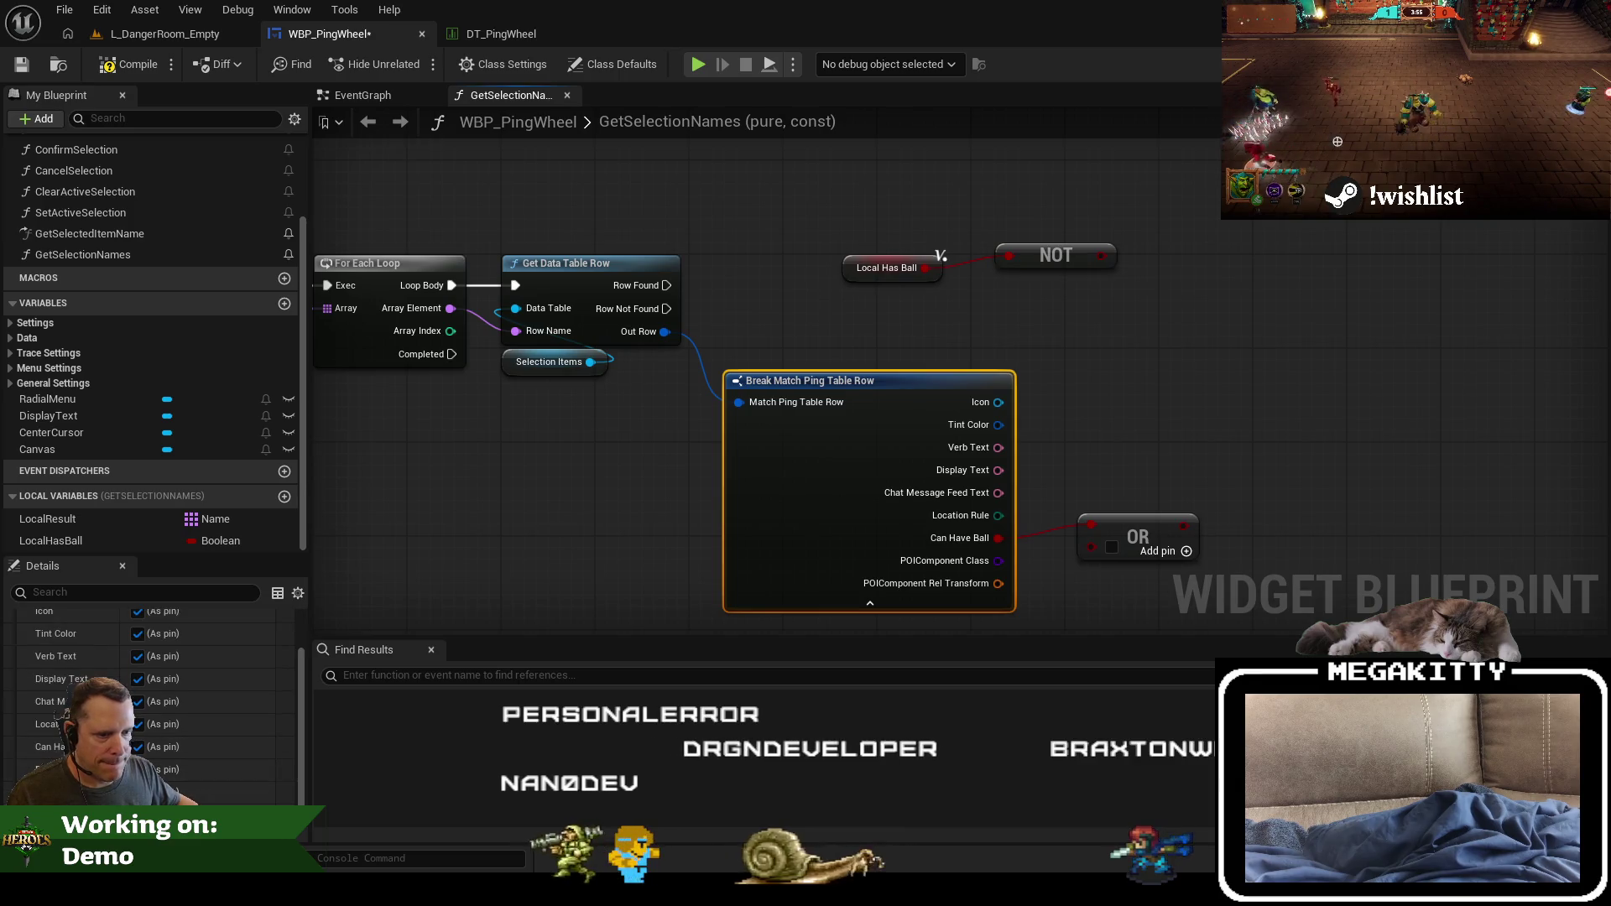
left_click(869, 602)
Step: Wire the NOT result into the OR's second input and tidy the condition nodes
left_click_drag(1133, 528, 1025, 339)
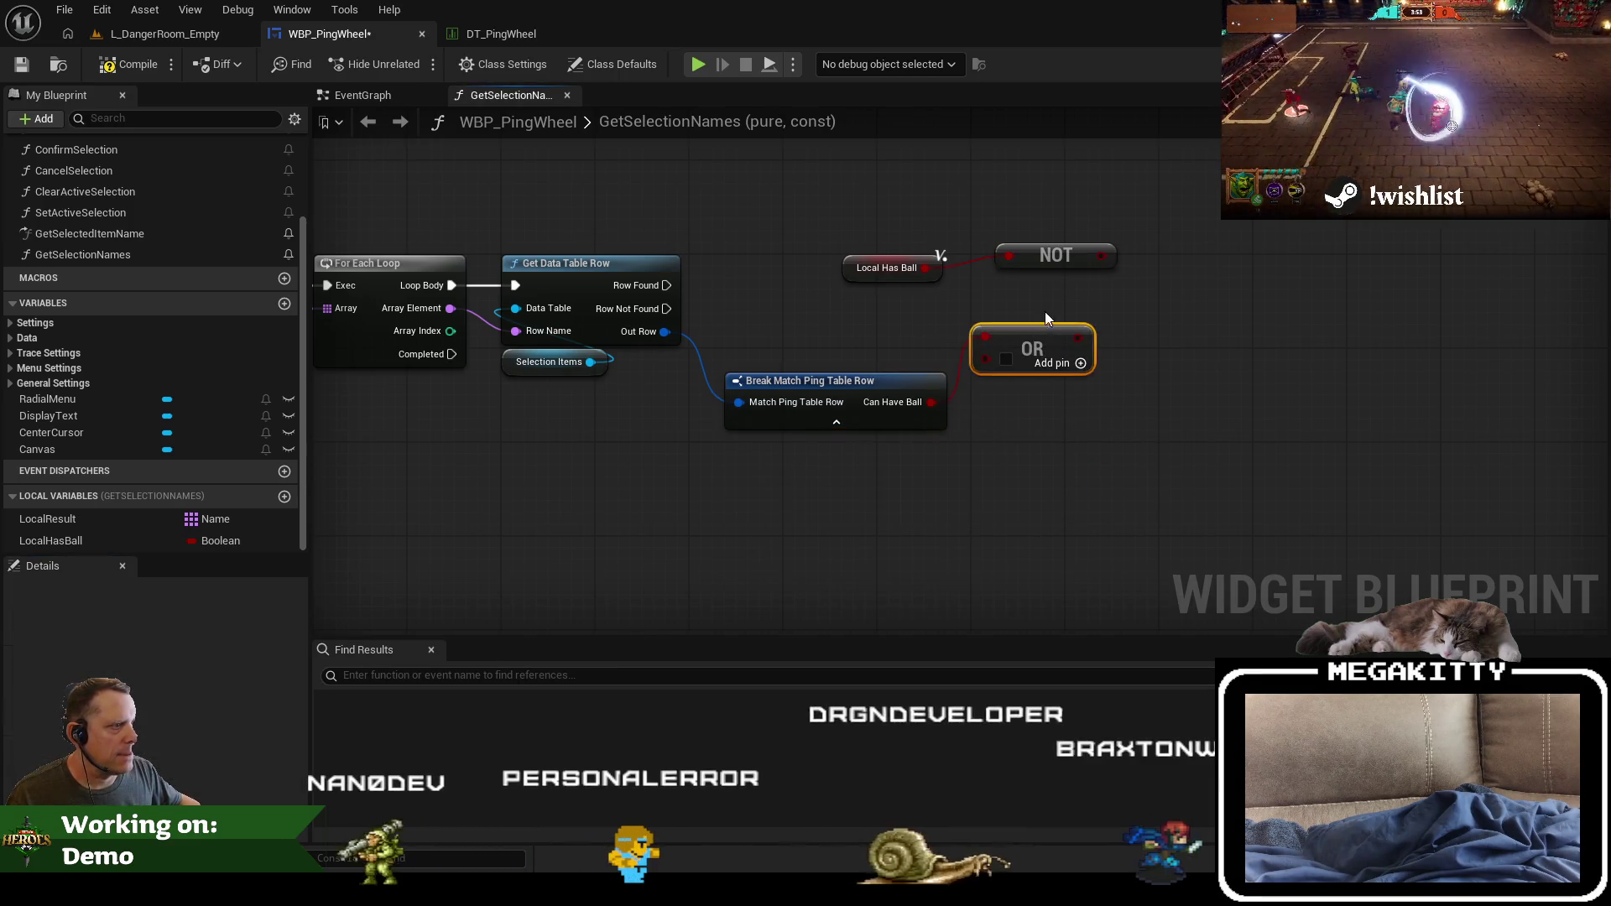
left_click(889, 268)
left_click(1068, 252, "ctrl")
mouse_move(1068, 252)
left_mouse_down()
mouse_move(936, 495)
mouse_move(904, 510)
left_mouse_up()
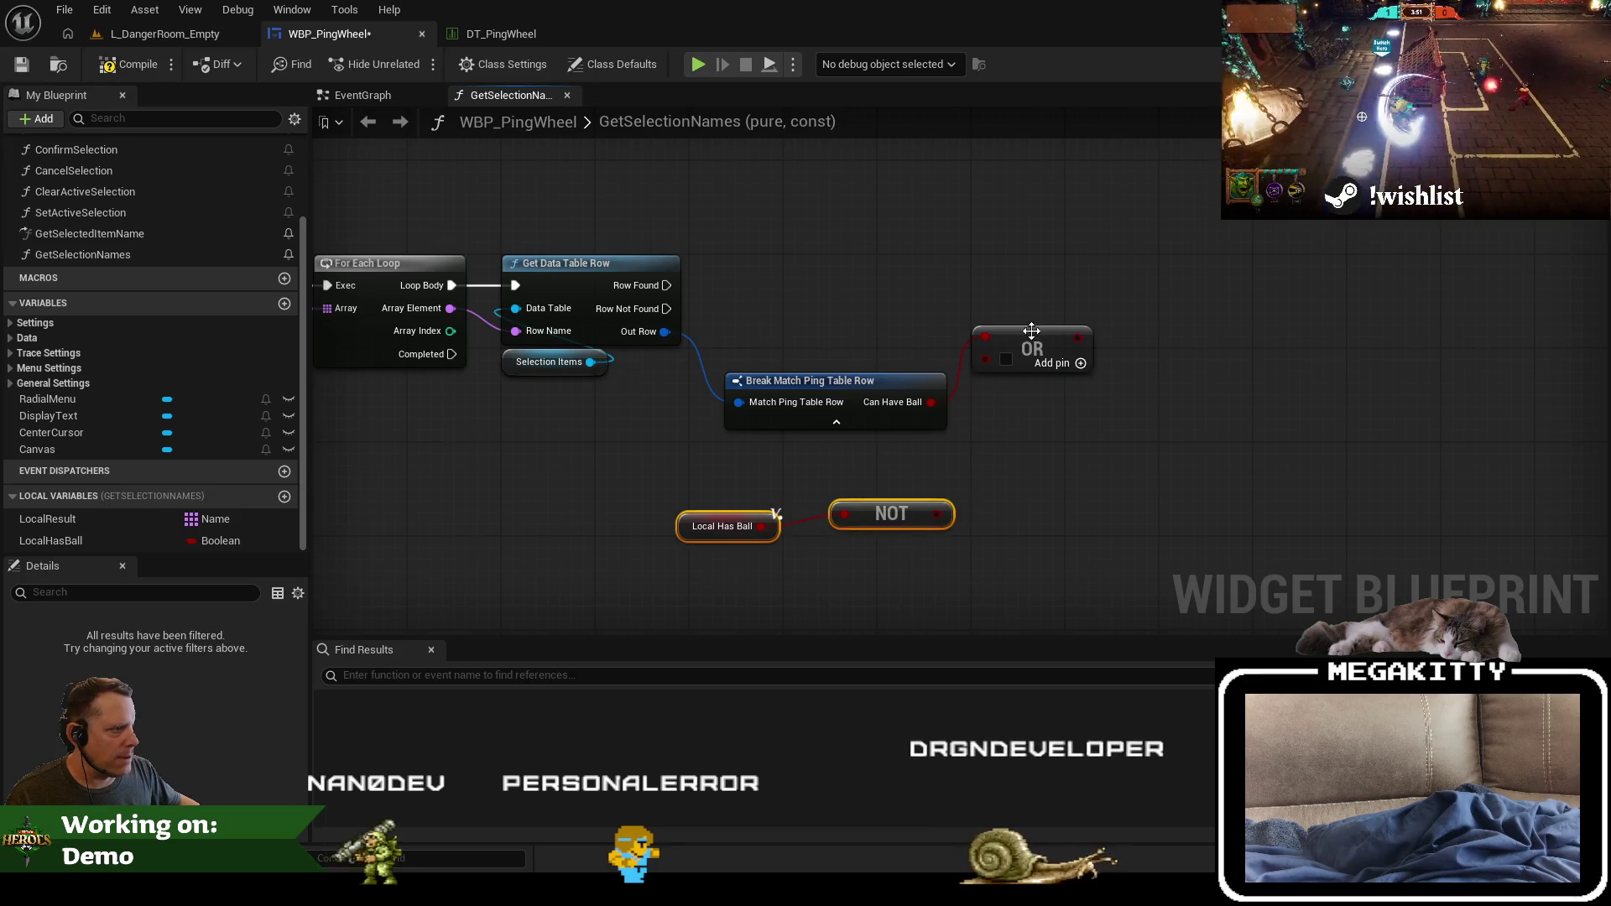
left_click_drag(1031, 330, 1020, 393)
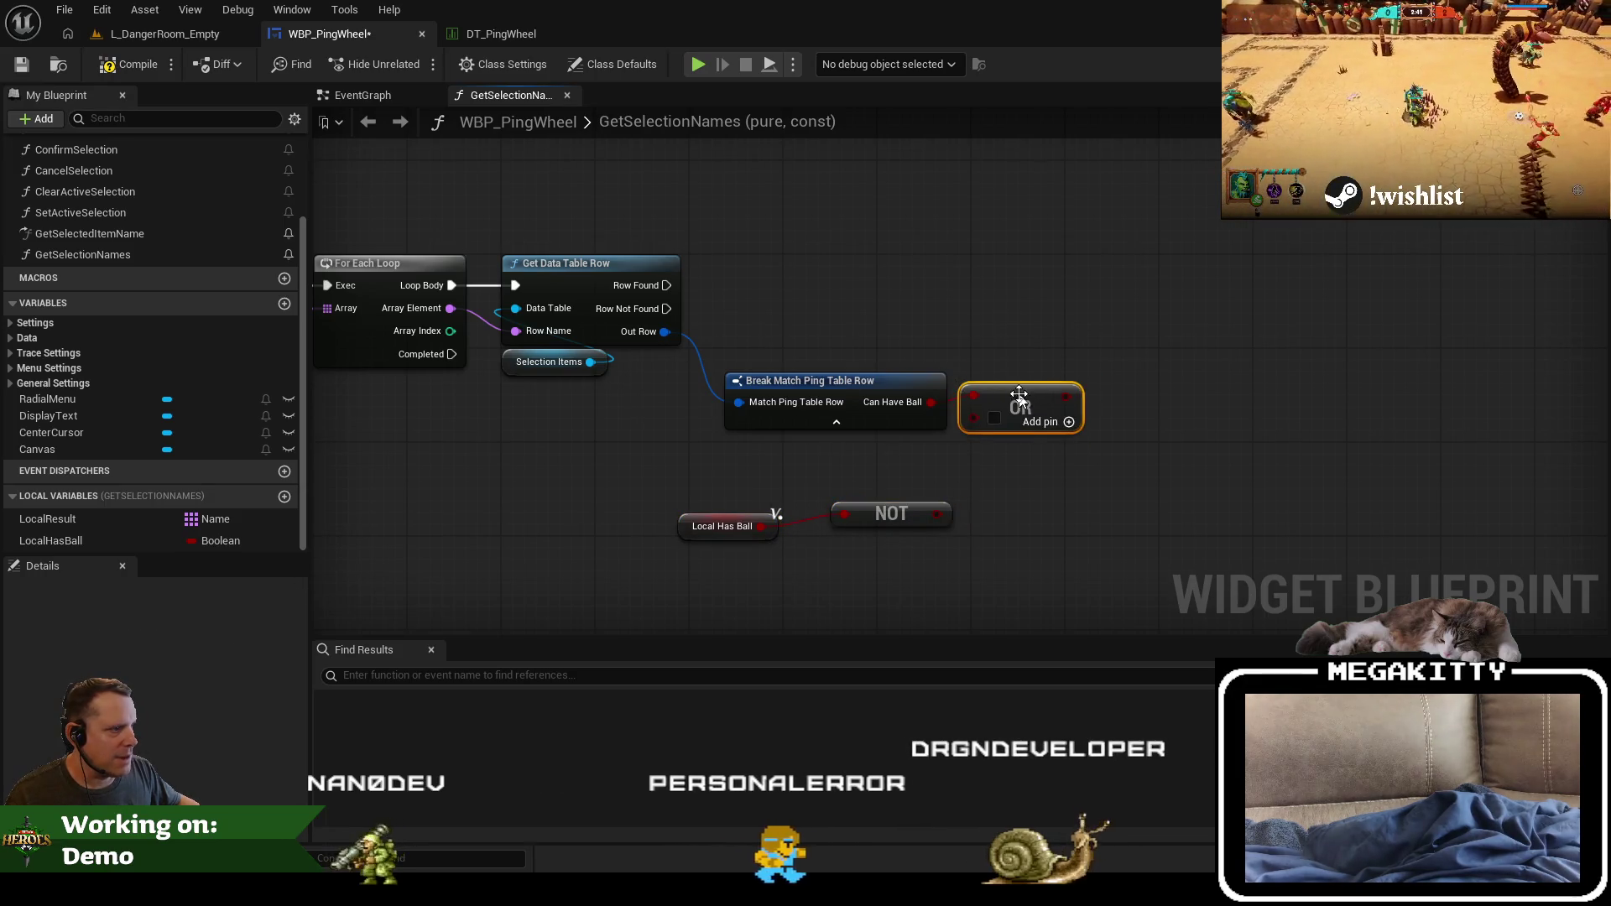
left_click_drag(937, 513, 974, 417)
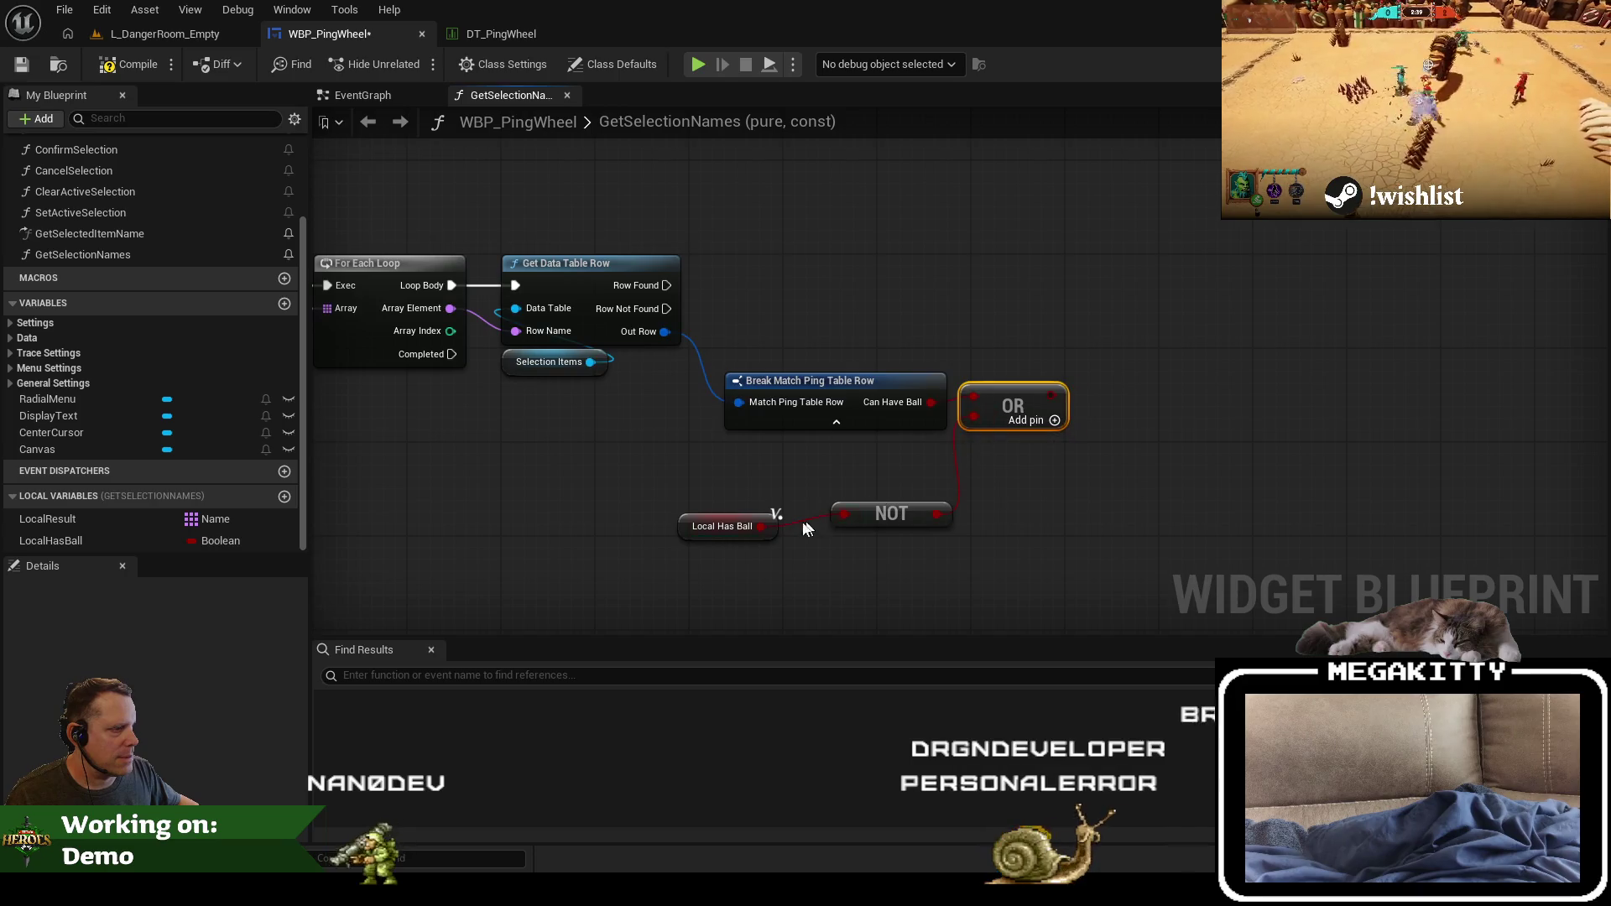
left_click_drag(696, 533, 777, 522)
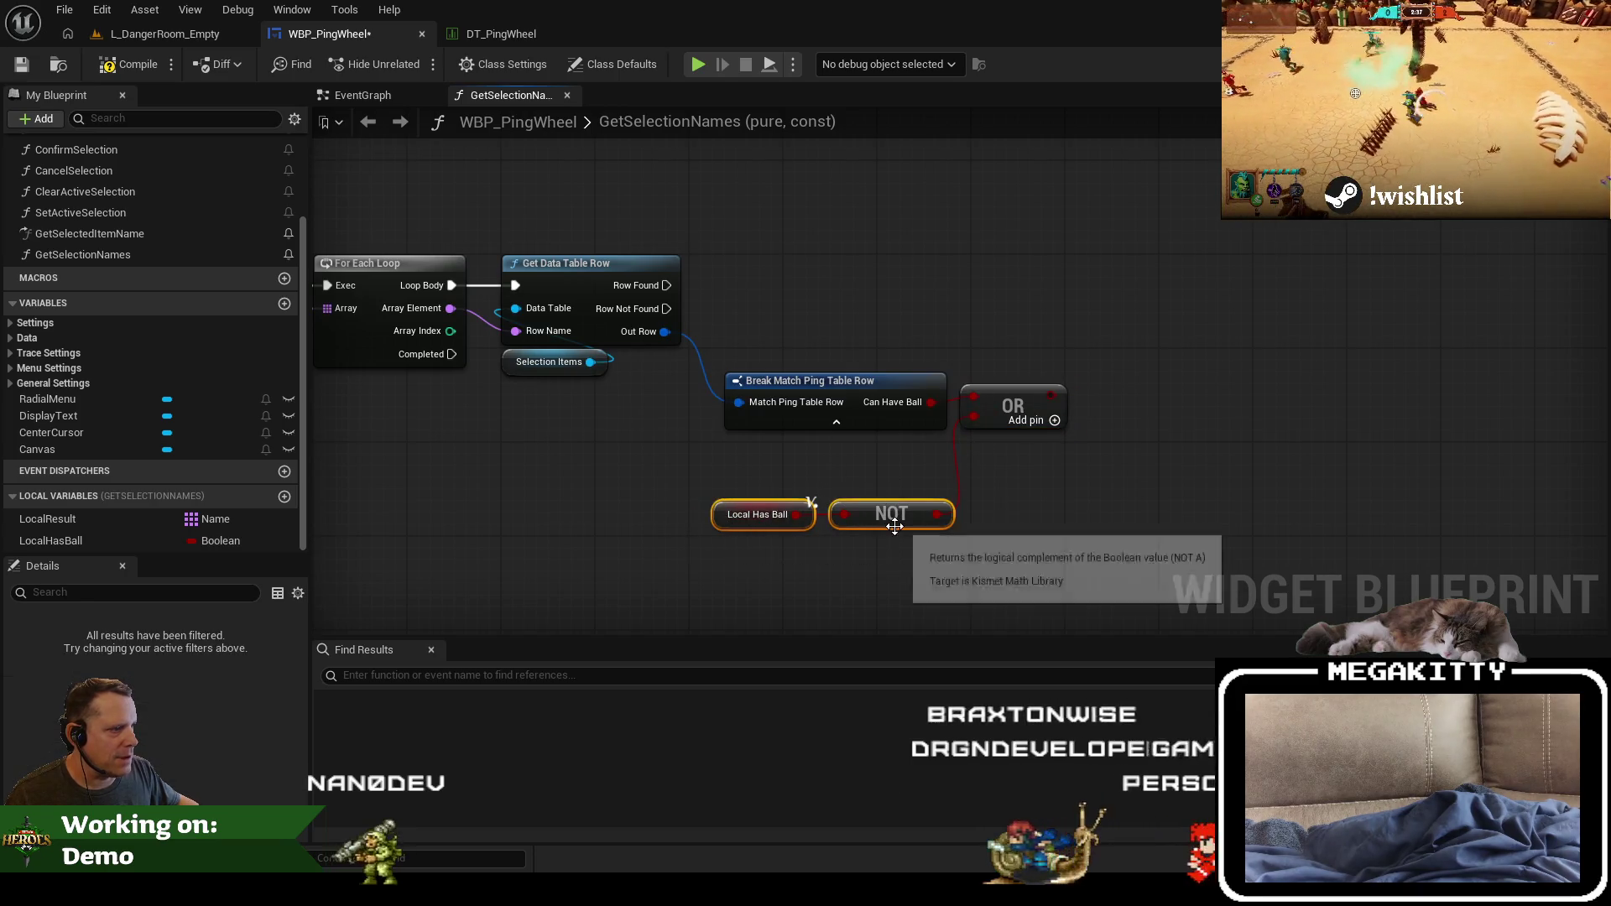
left_click_drag(899, 522, 896, 466)
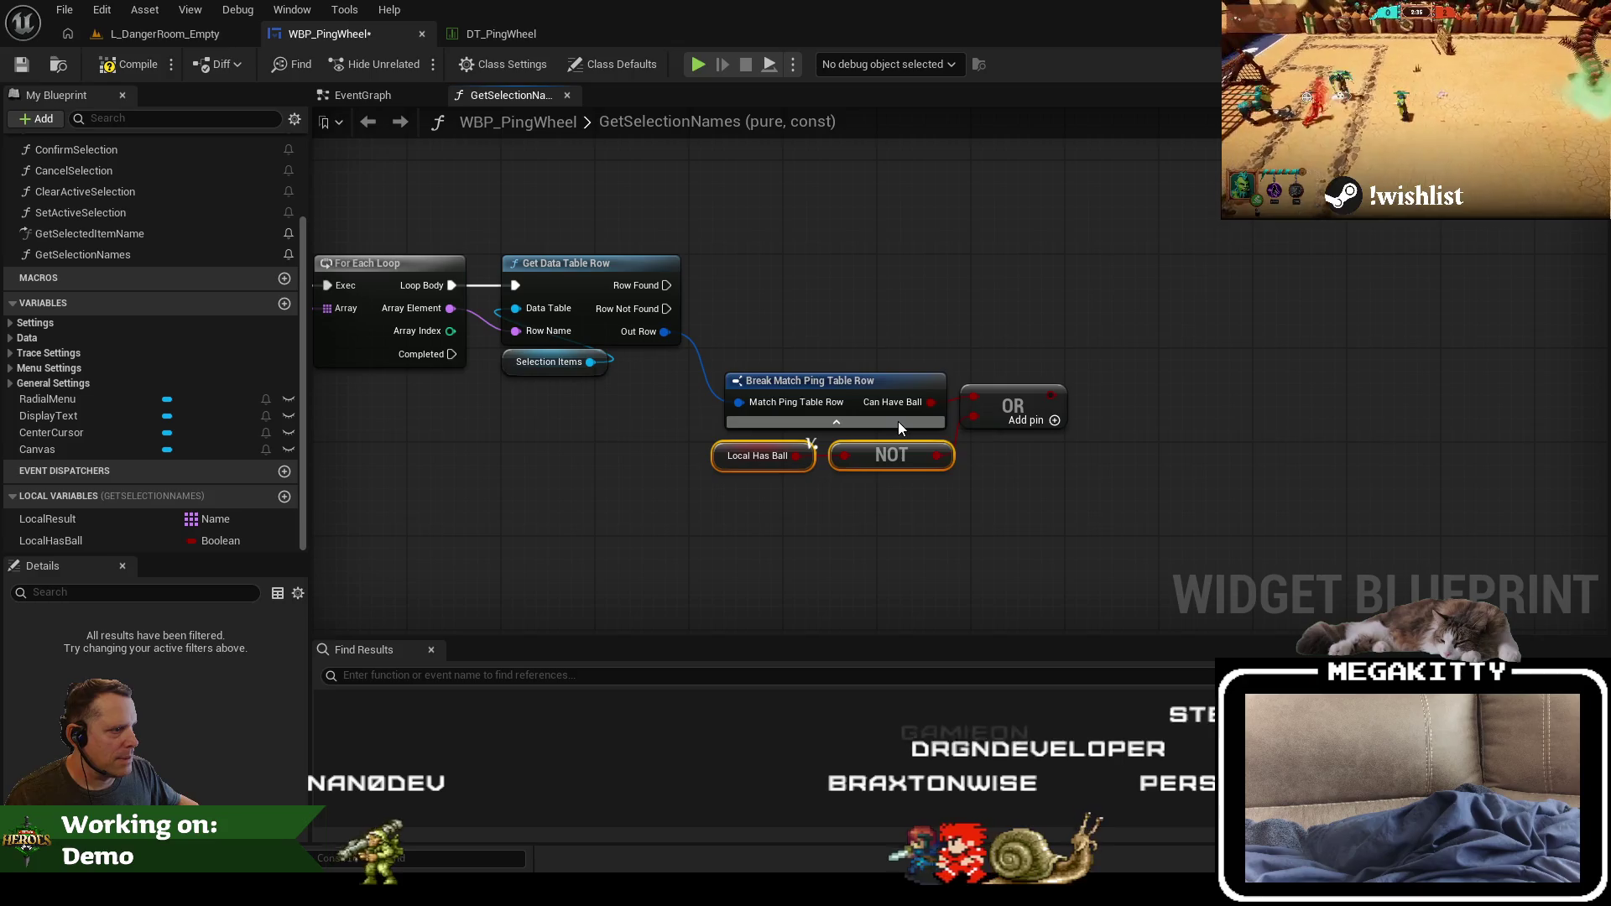
left_click(961, 527)
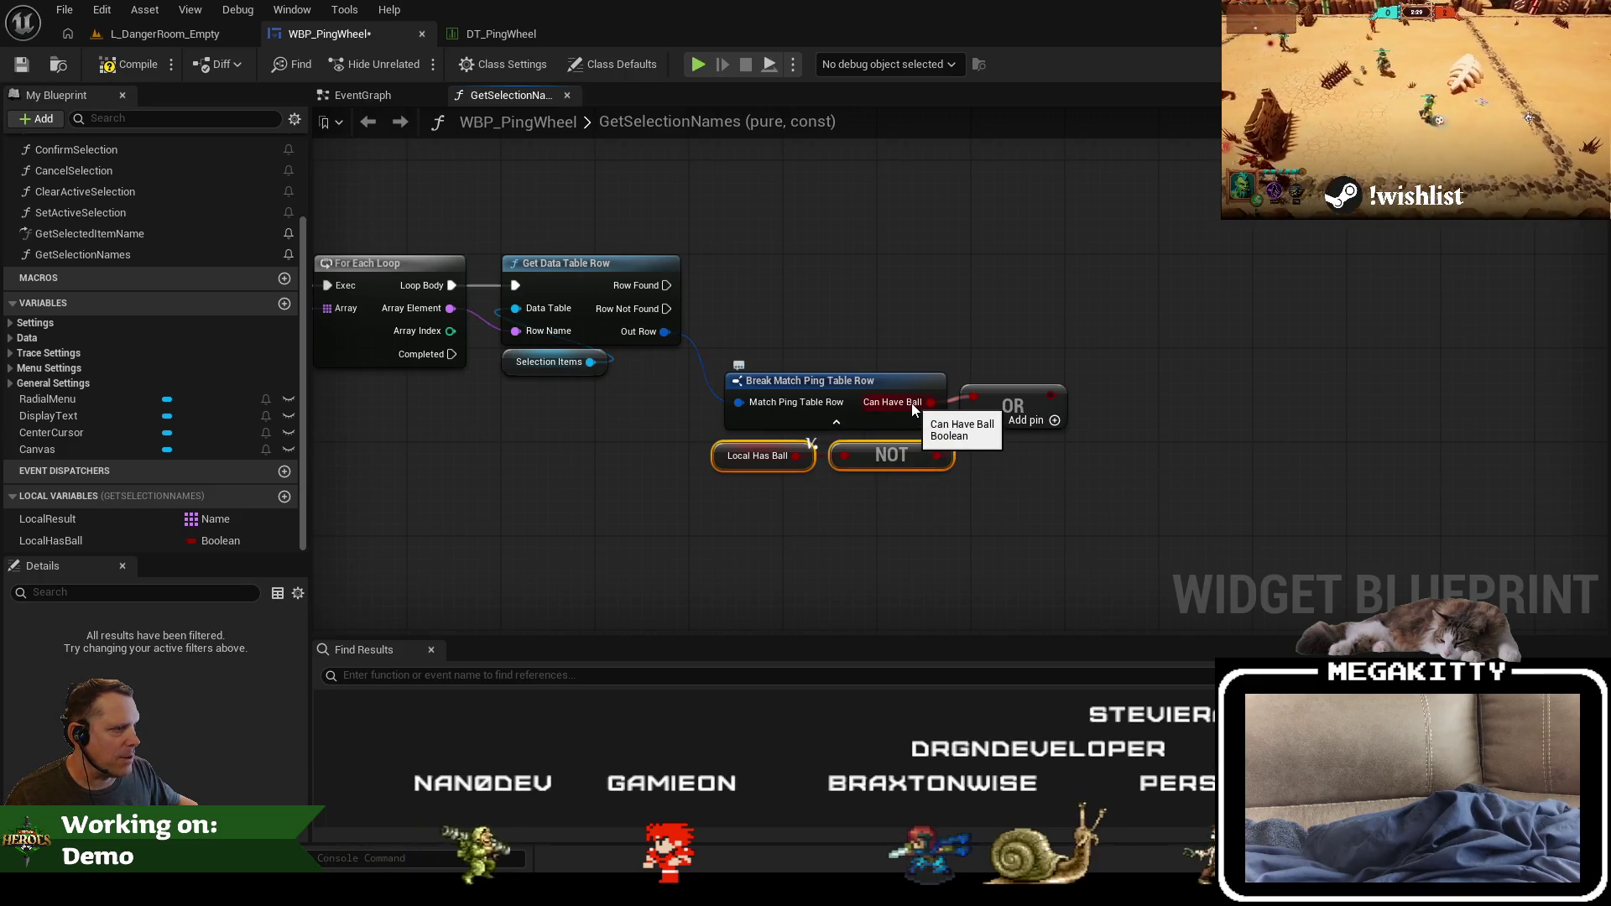
left_click_drag(1012, 402, 1010, 413)
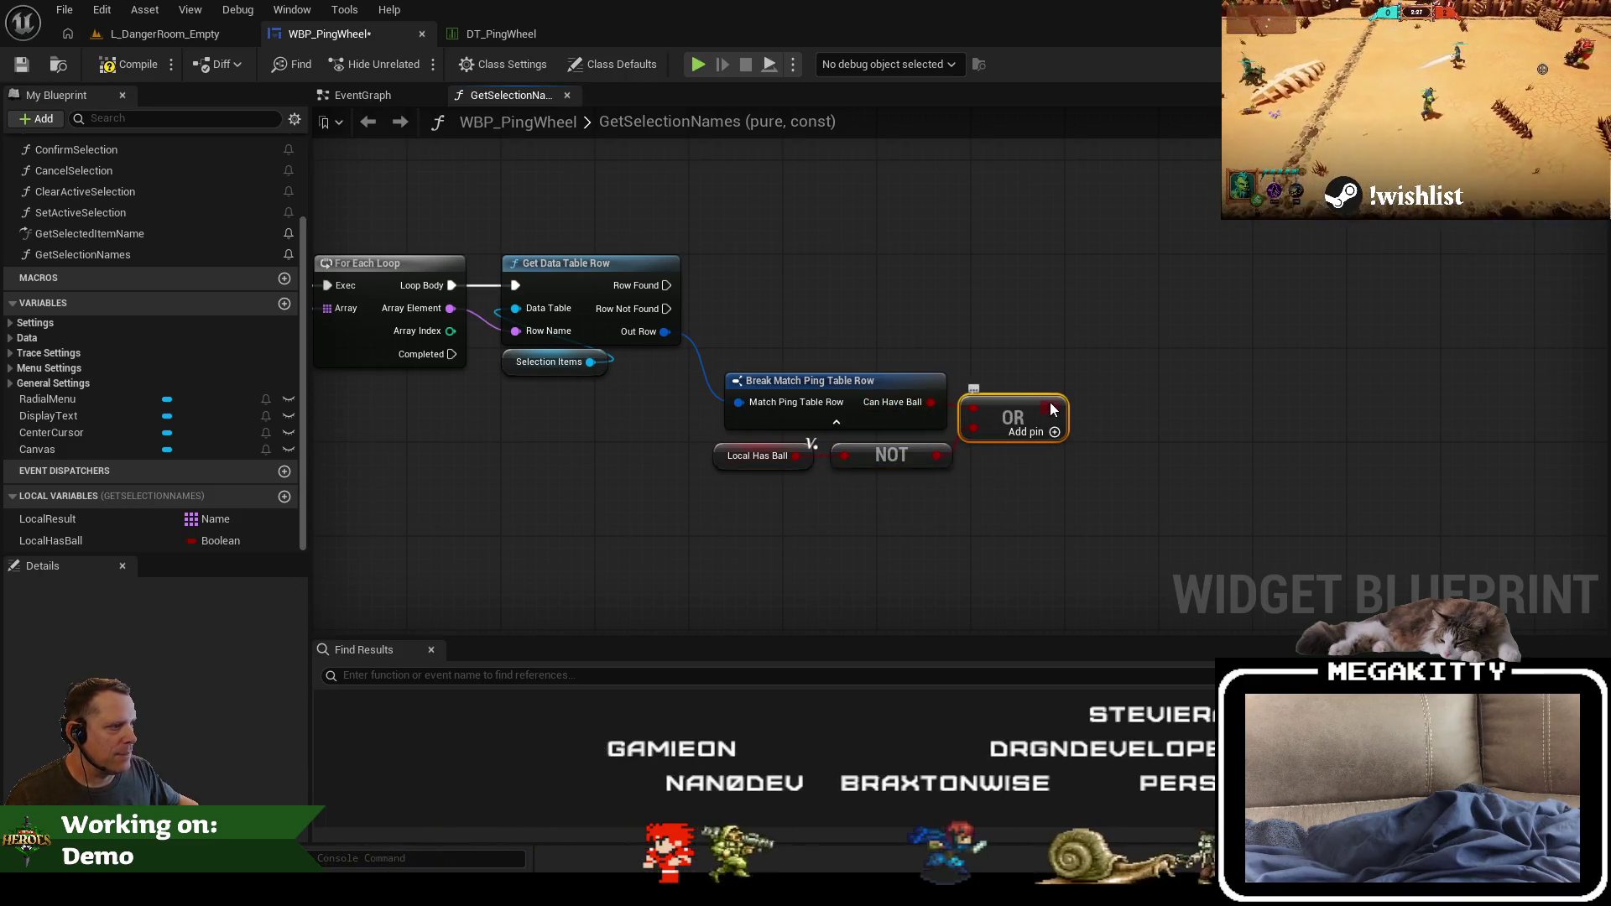
left_click_drag(1024, 267, 1022, 269)
Step: Add a Branch driven by the OR result and move the condition nodes up beside it
type("branch")
key("Return")
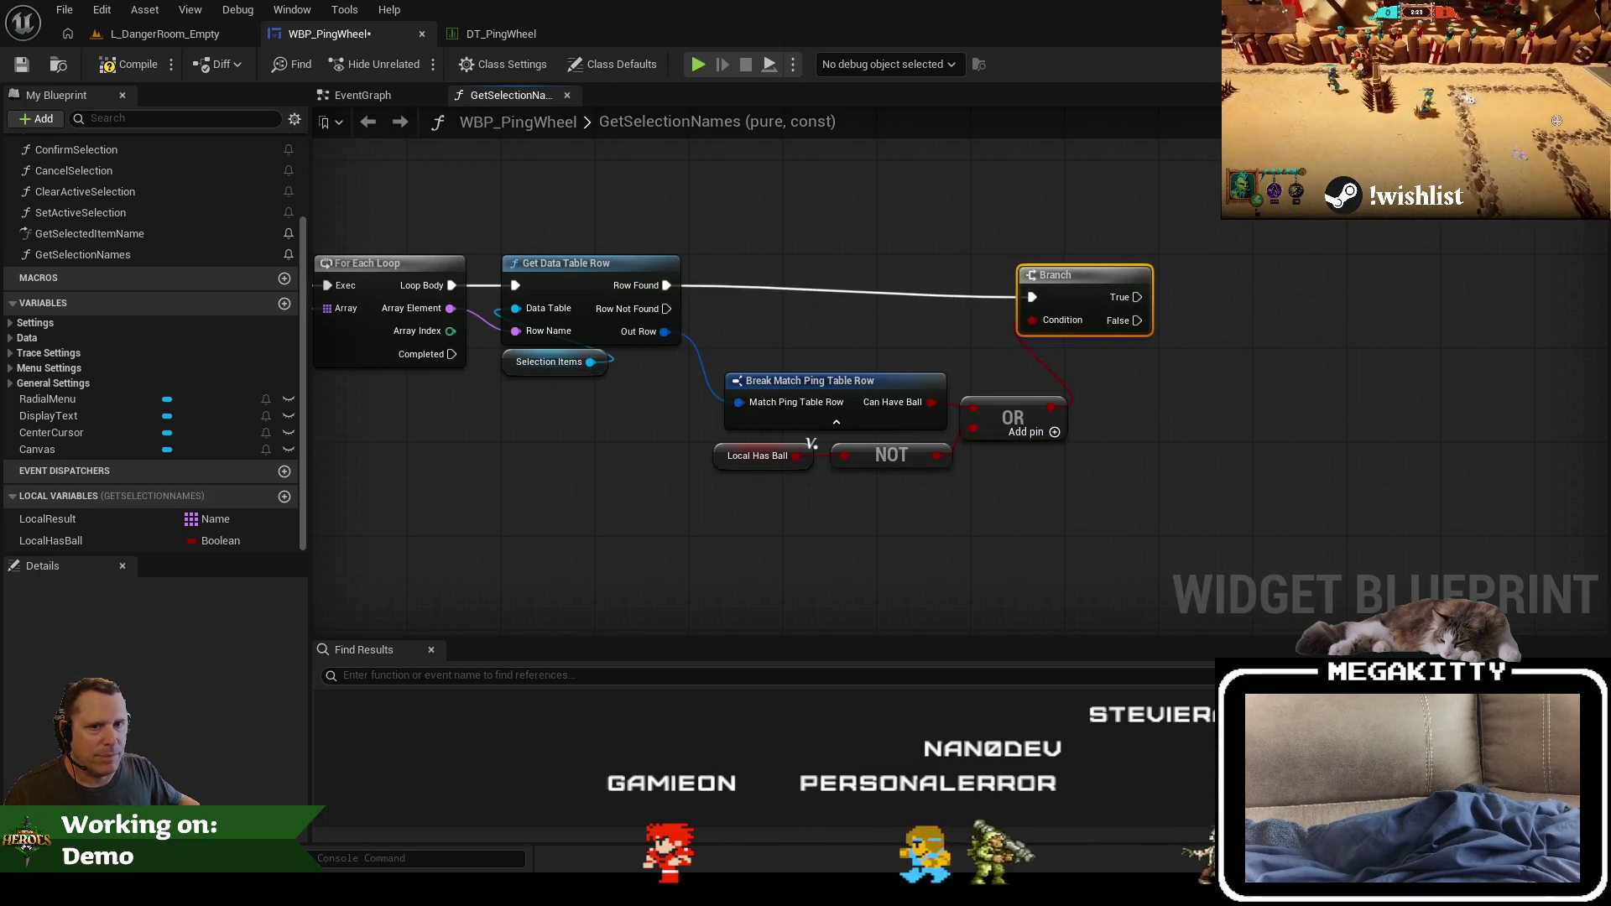
left_click_drag(1108, 272, 1060, 262)
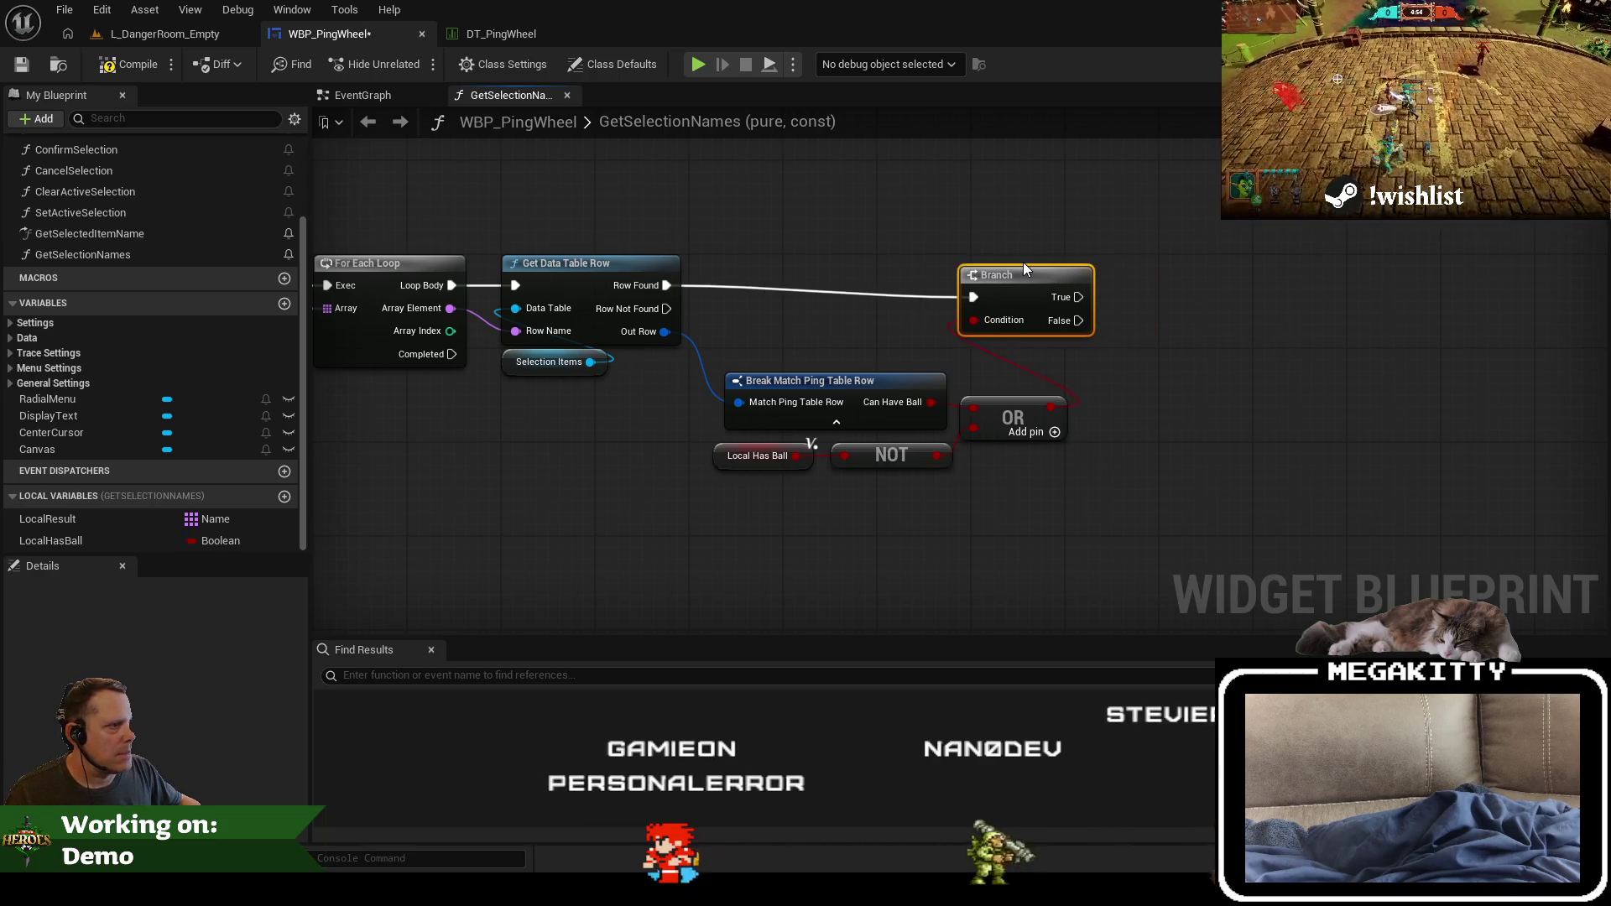
left_click_drag(1071, 482, 797, 394)
mouse_move(970, 400)
left_mouse_down()
mouse_move(1003, 340)
mouse_move(983, 330)
left_mouse_up()
left_click(1089, 422)
Step: Add an array Add node on Local Result for the Branch's True path
mouse_move(1174, 424)
left_mouse_down()
mouse_move(1005, 461)
mouse_move(1273, 450)
mouse_move(513, 583)
left_mouse_up()
left_click_drag(1394, 481, 904, 535)
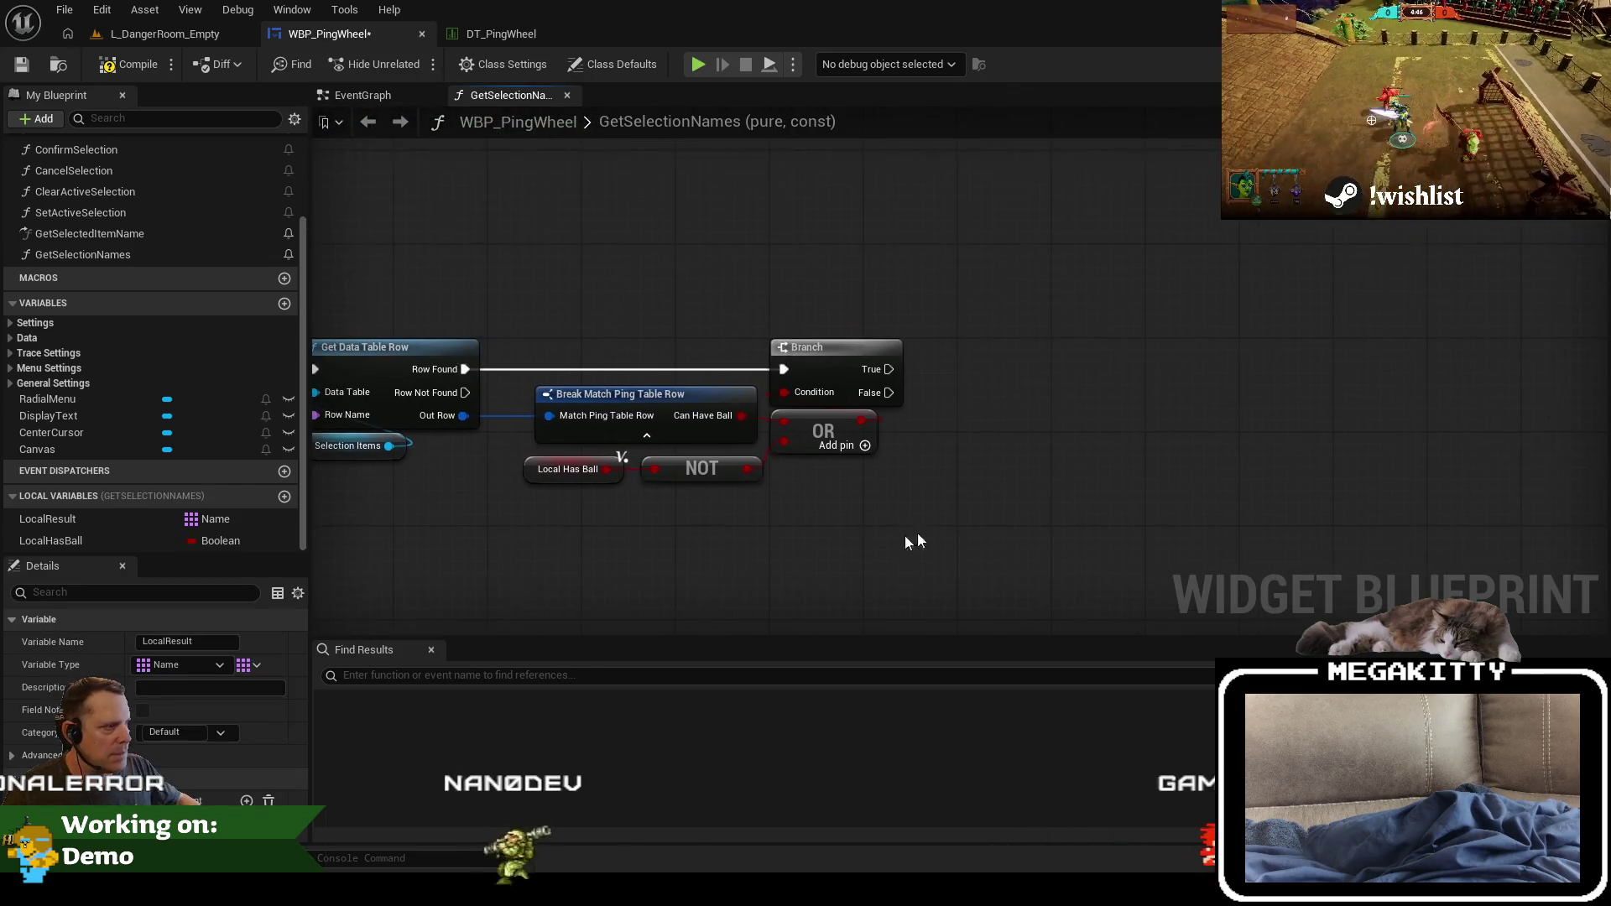
left_click_drag(1056, 480, 1022, 404)
left_click(1146, 500)
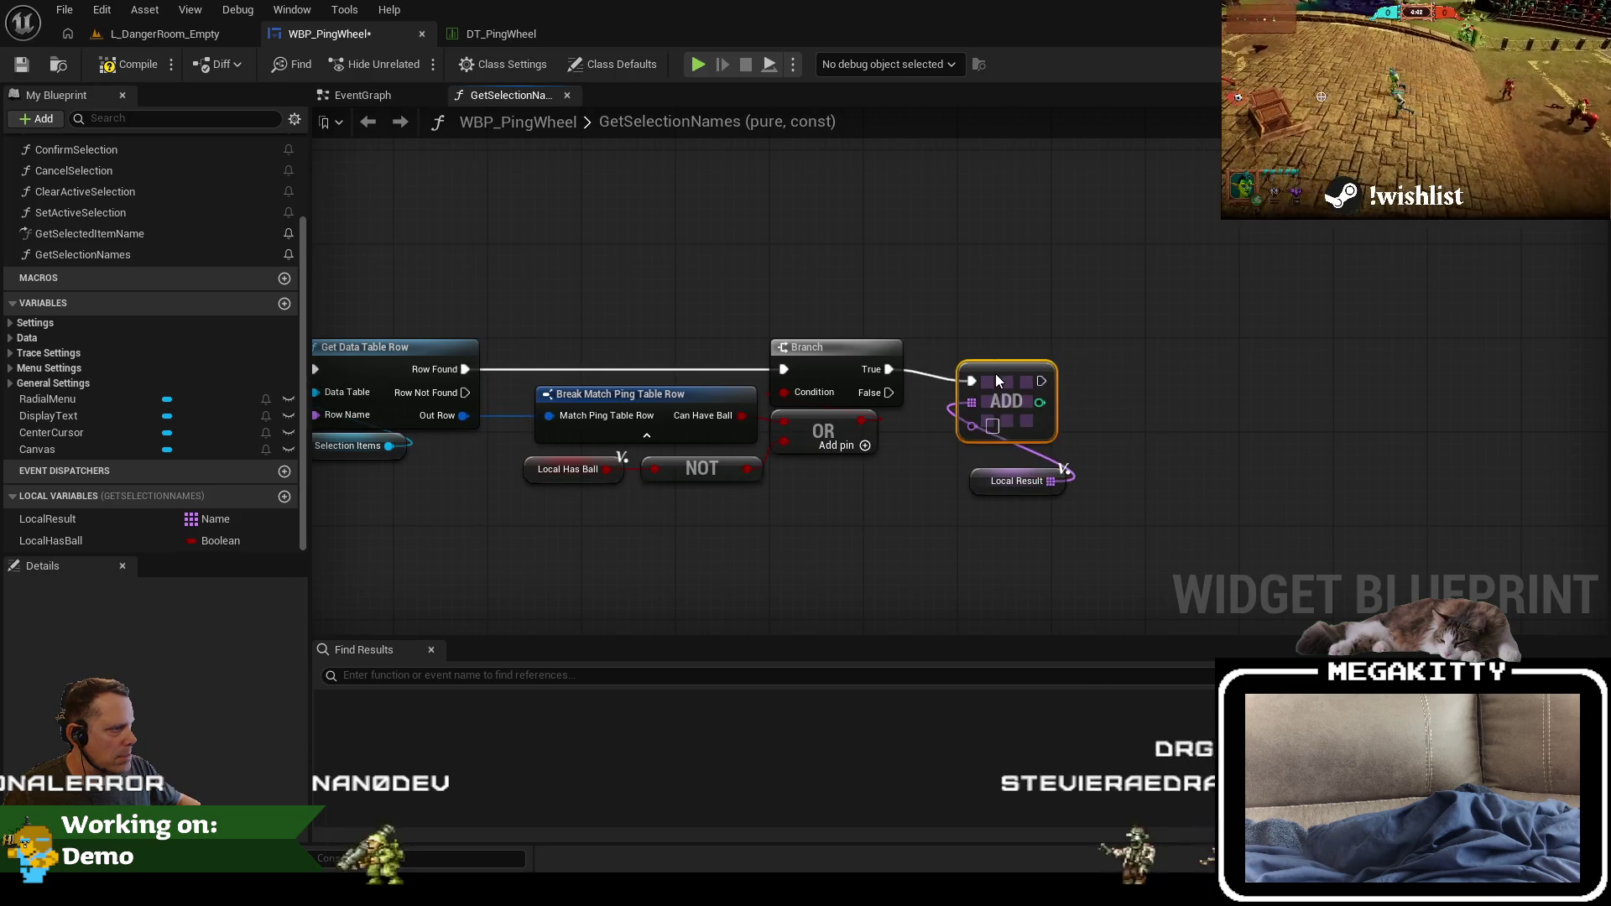
left_click_drag(1016, 481, 1004, 446)
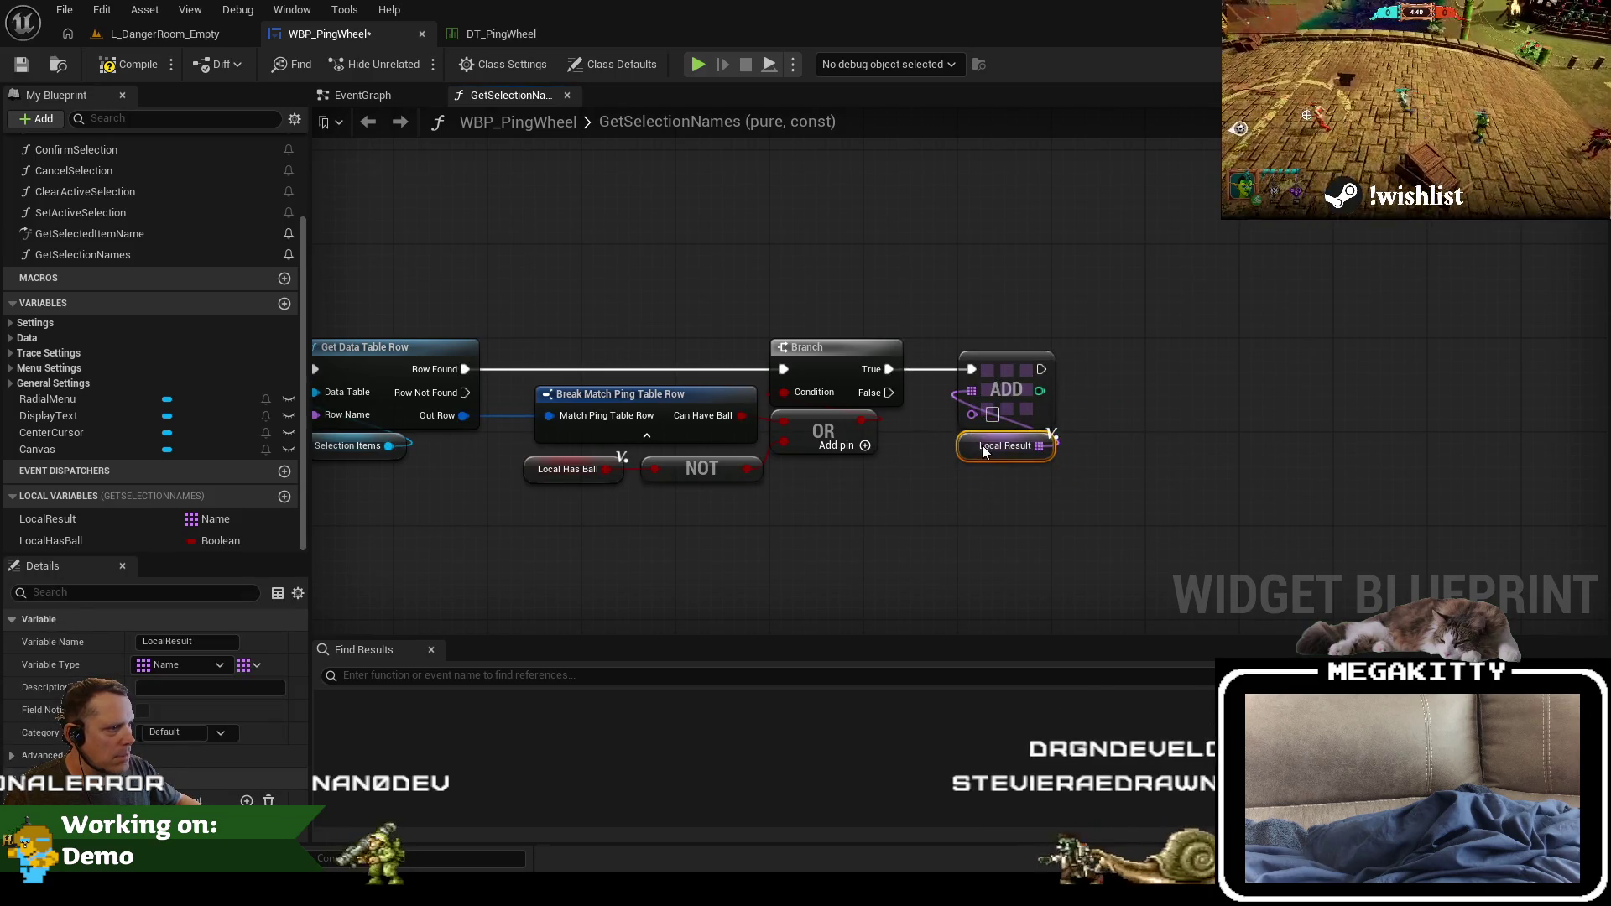
Step: Insert two reroute points on the Selection Items wire and compile the blueprint
left_click_drag(809, 474, 1107, 465)
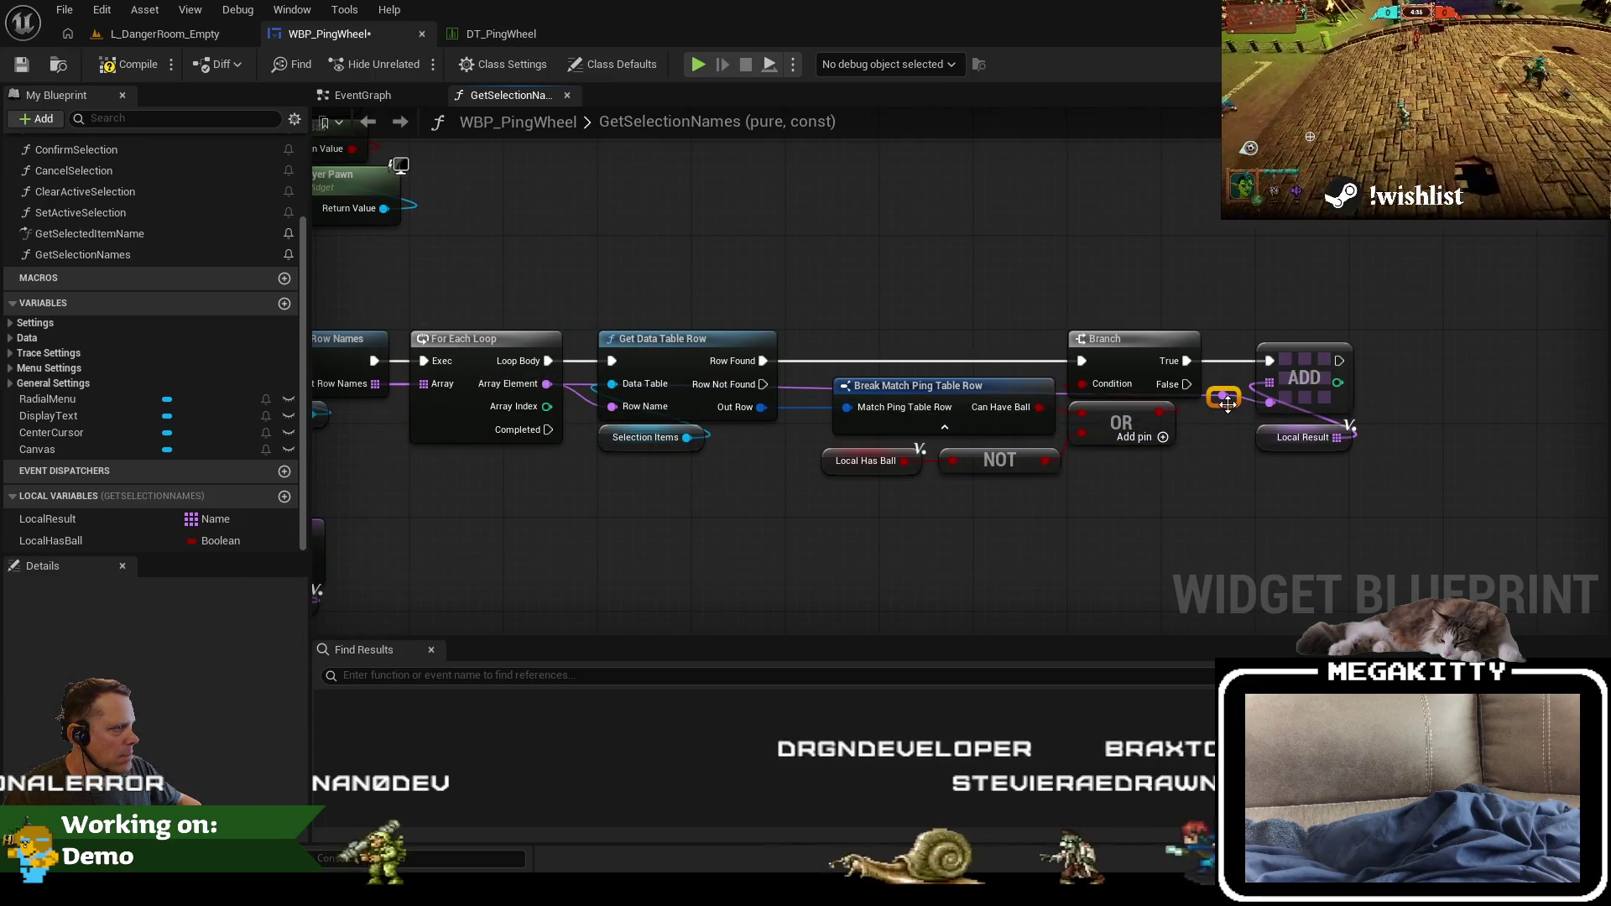
double_click(753, 513)
mouse_move(753, 515)
left_mouse_down()
mouse_move(616, 502)
mouse_move(1190, 498)
left_mouse_up()
left_click(658, 485)
double_click(665, 488)
scroll(579, 314, "down", 2)
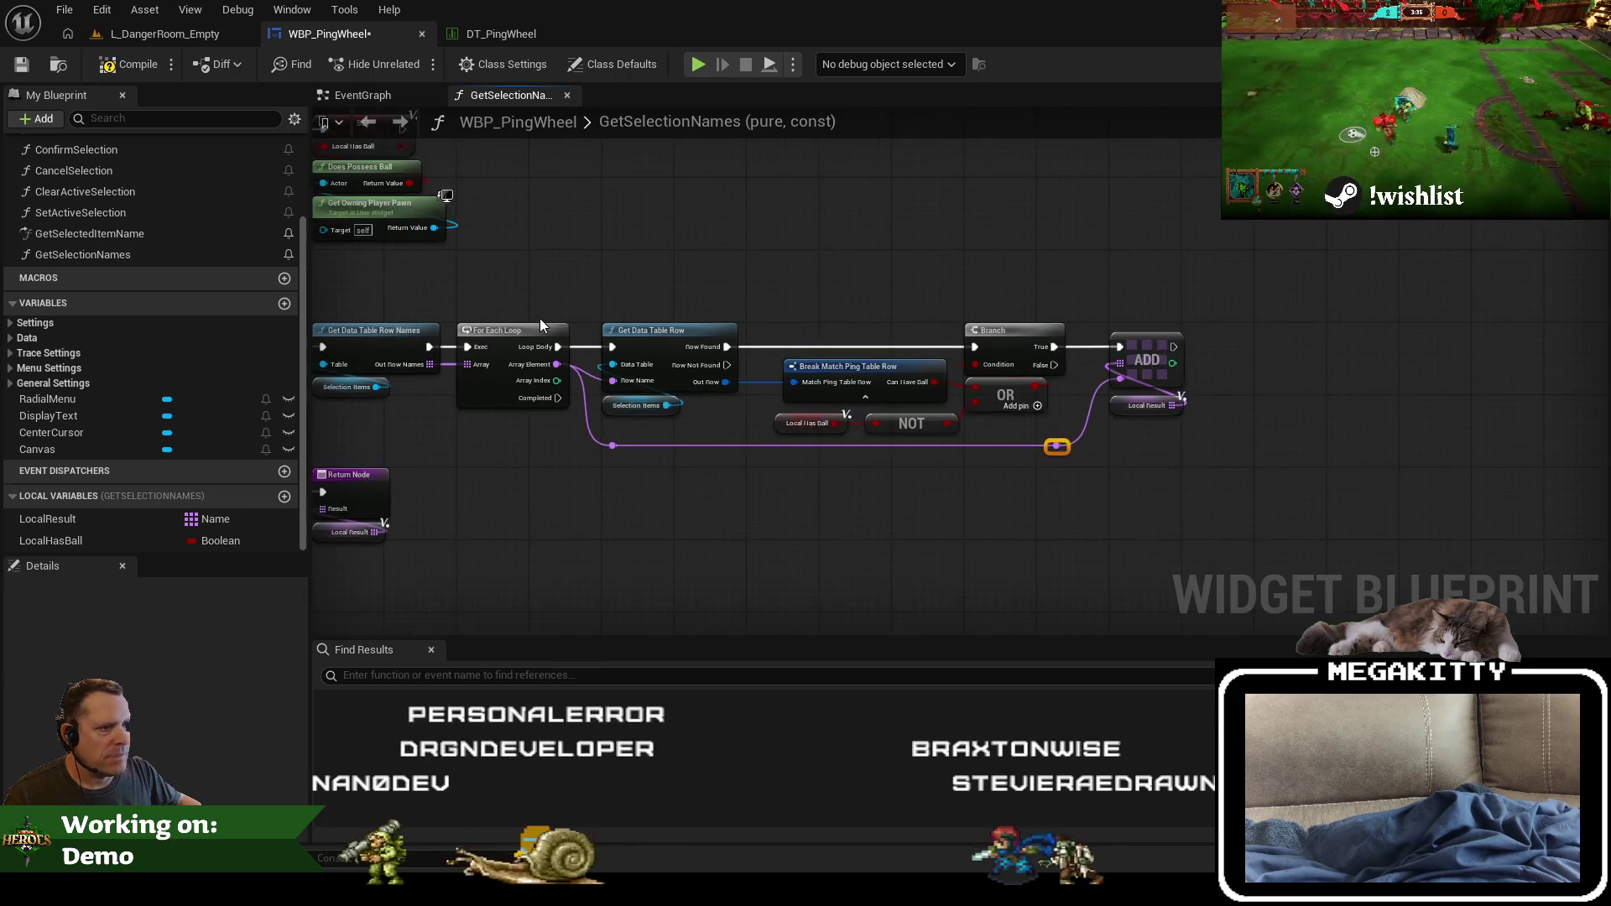
left_click_drag(540, 319, 760, 329)
left_click_drag(541, 326, 750, 528)
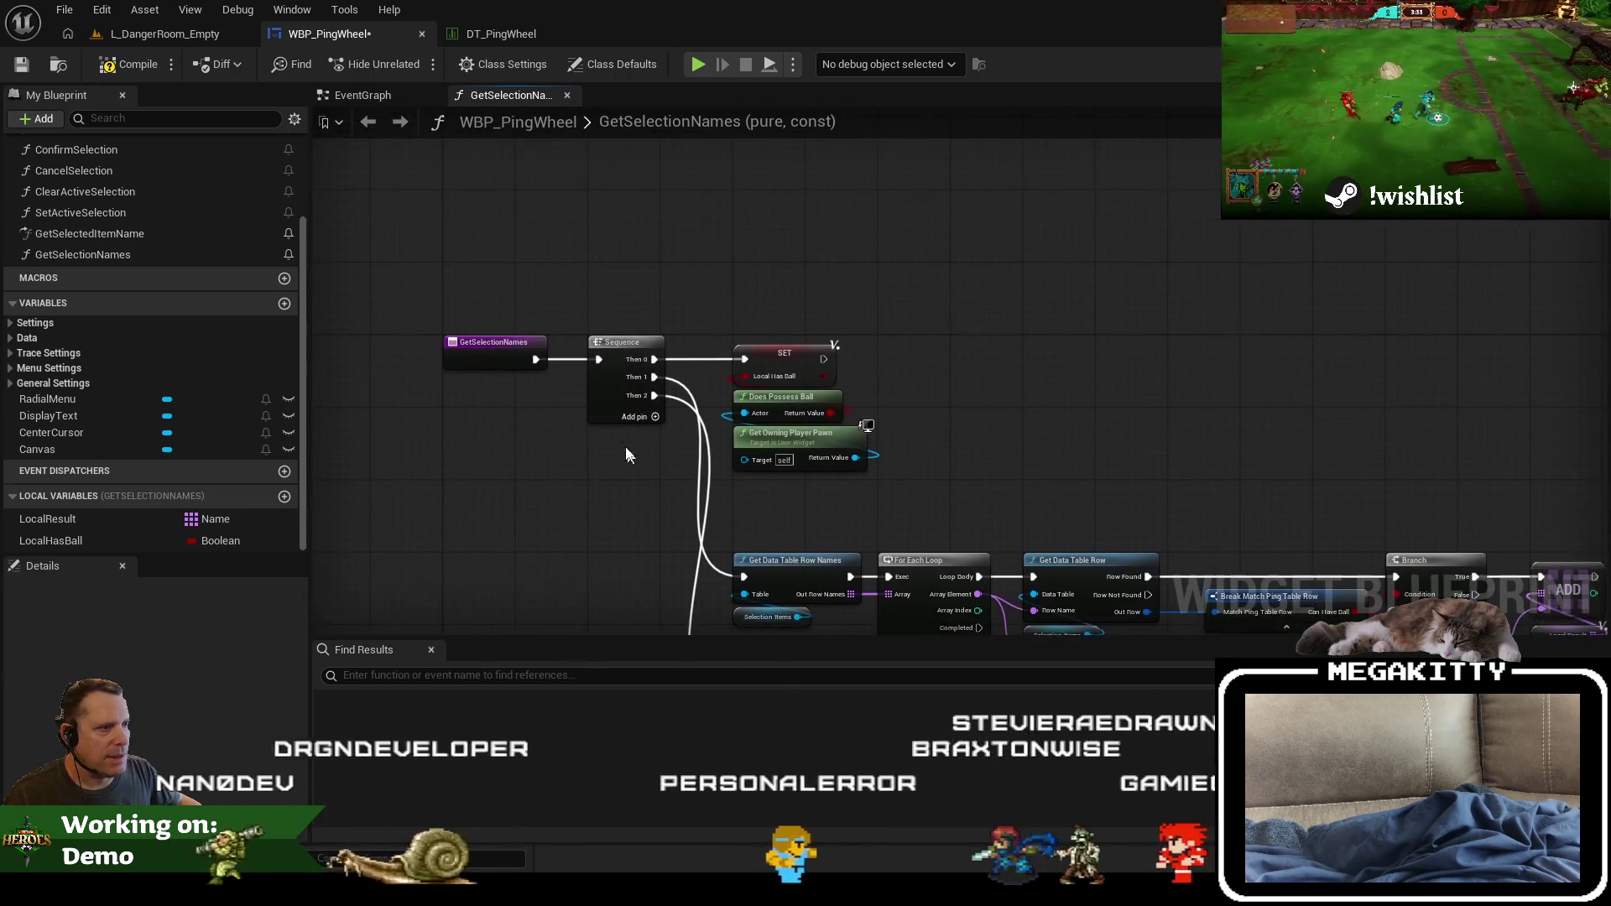
left_click(128, 71)
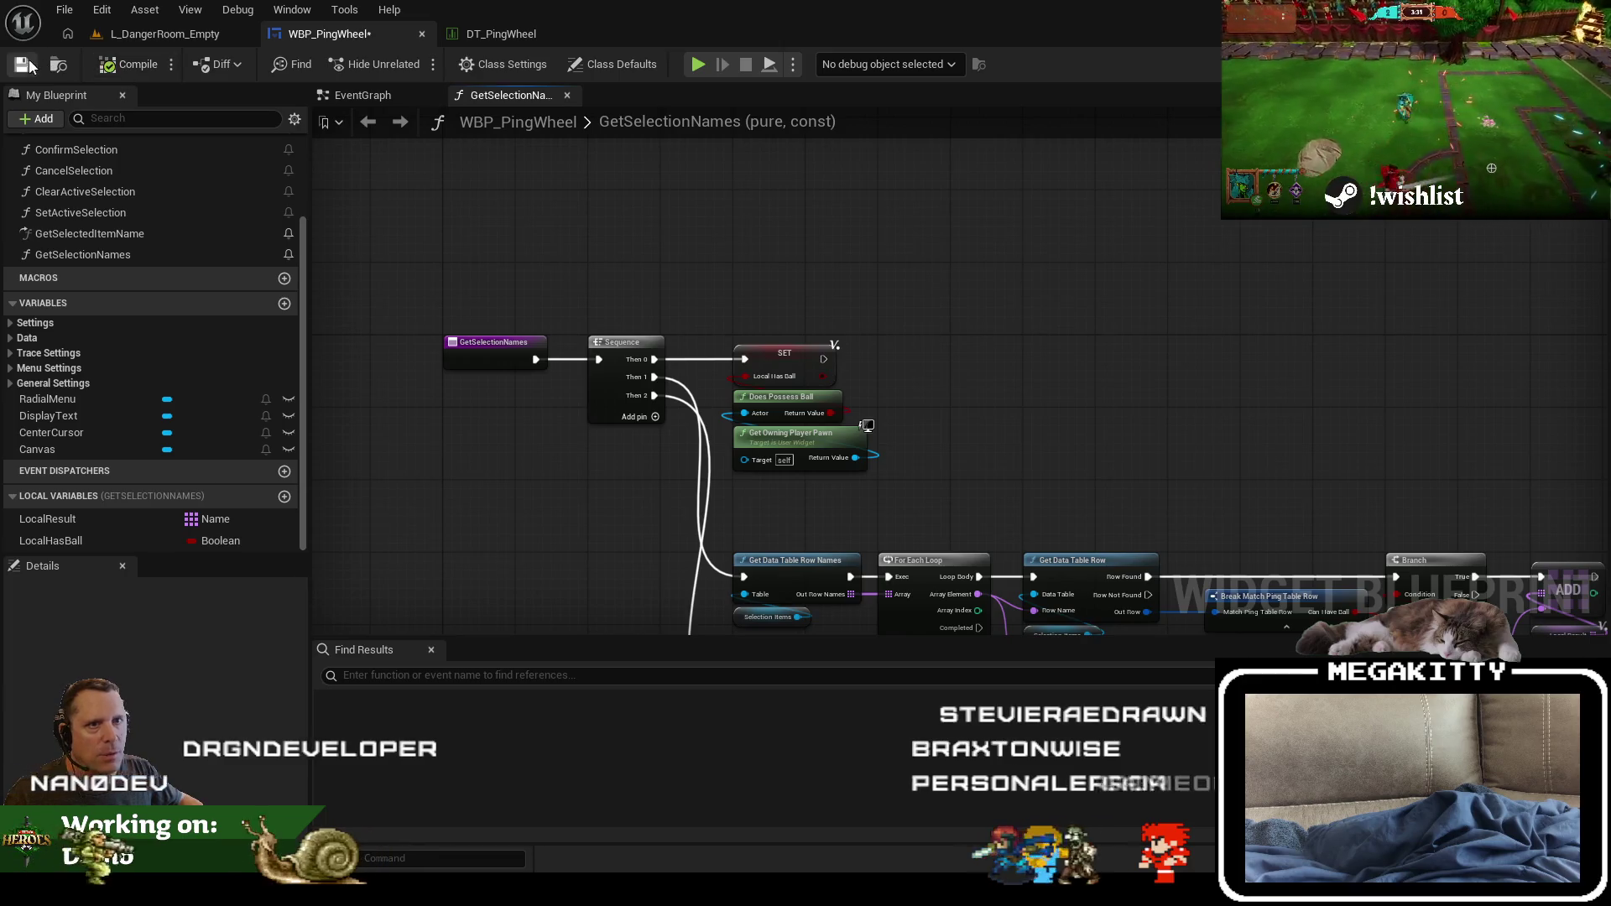
left_click(370, 96)
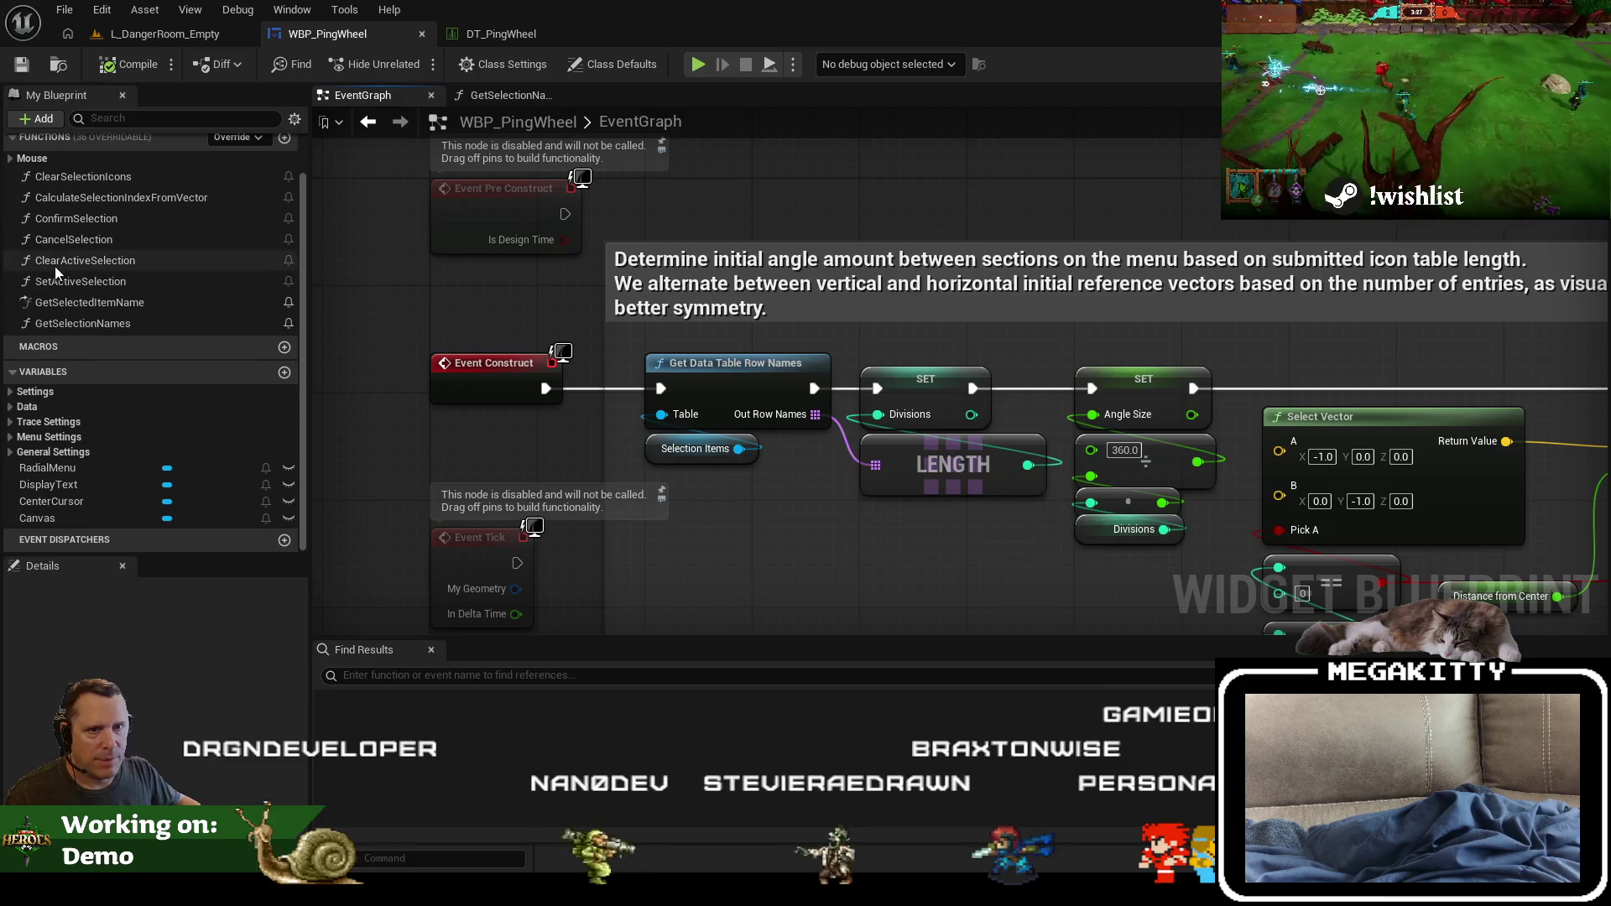
Step: Put the GetSelectionNames function in the Utility category
scroll(133, 319, "up", 2)
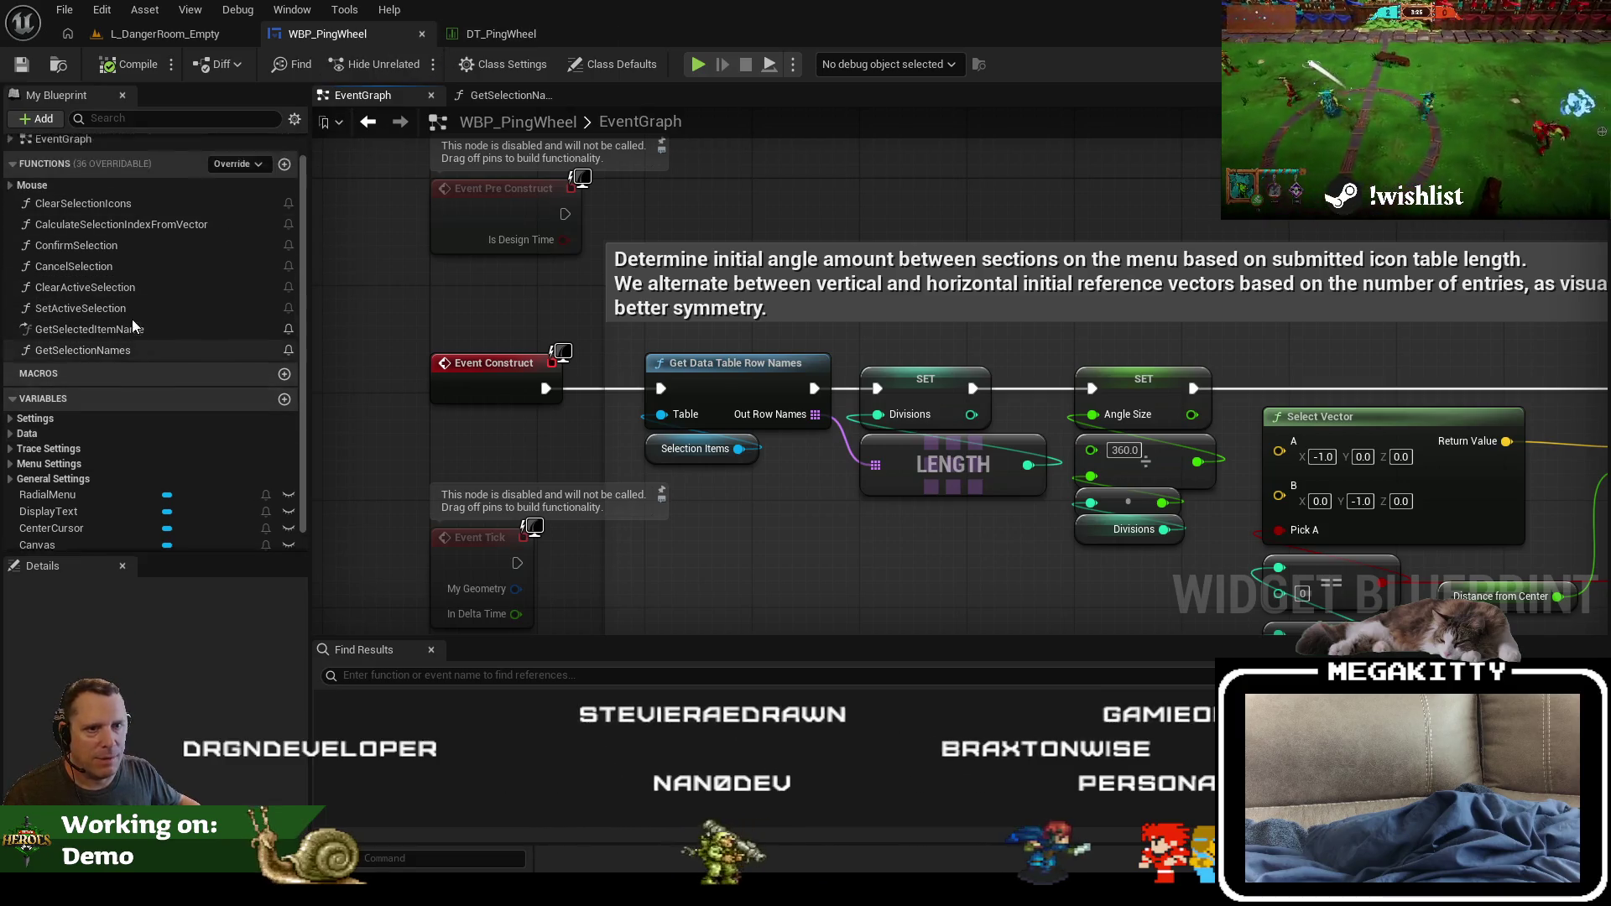
left_click(84, 381)
left_click(180, 664)
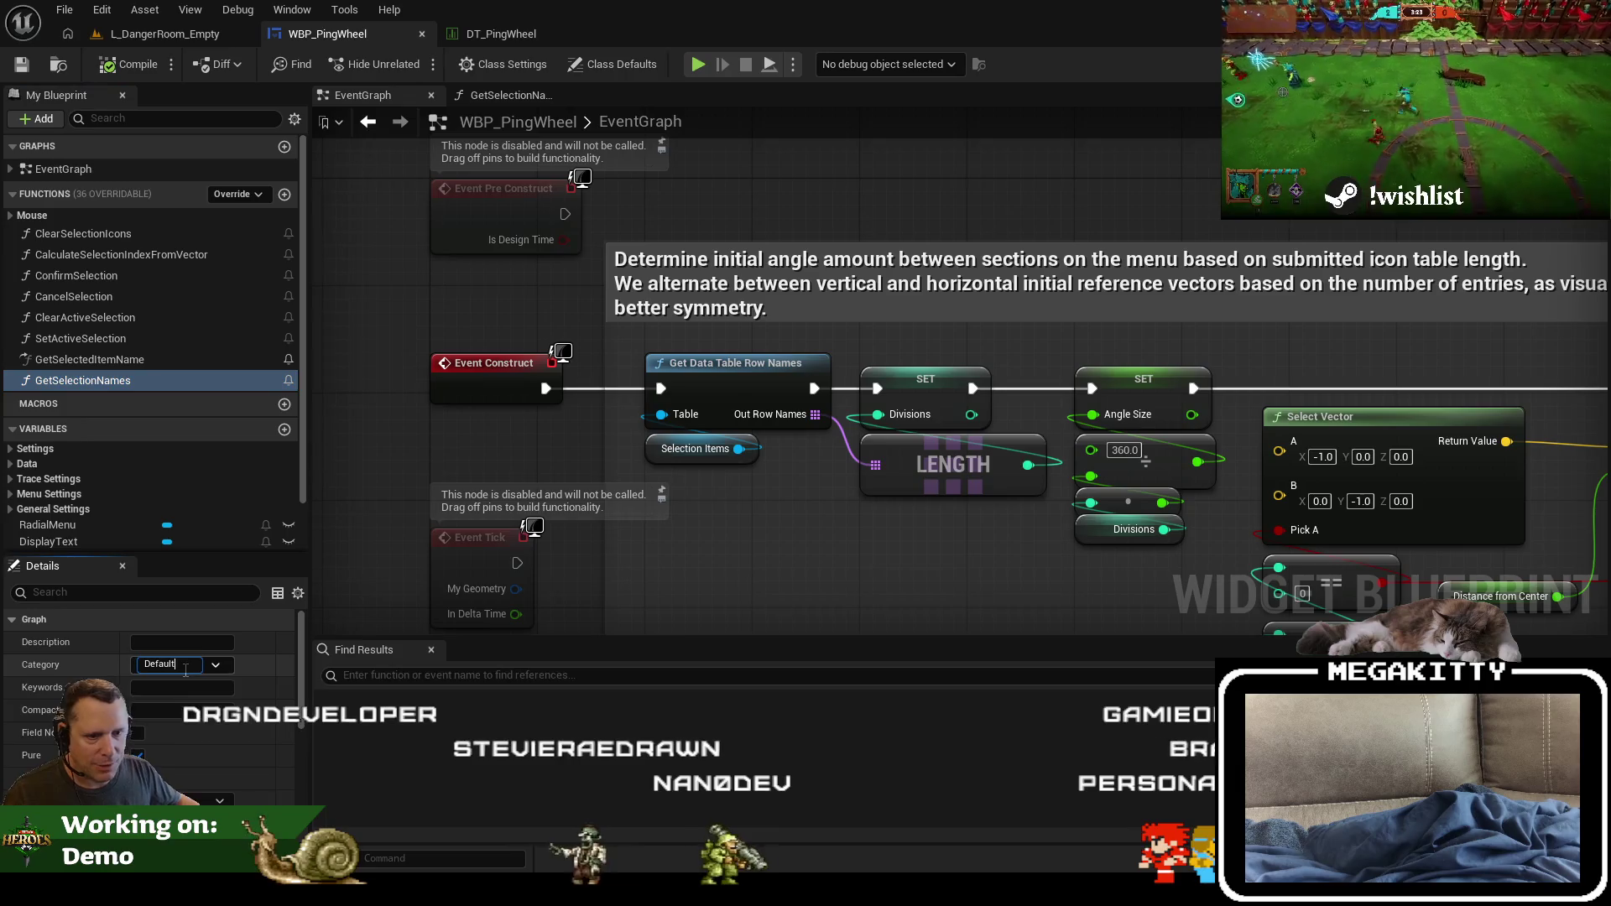
type("Utility")
key("Return")
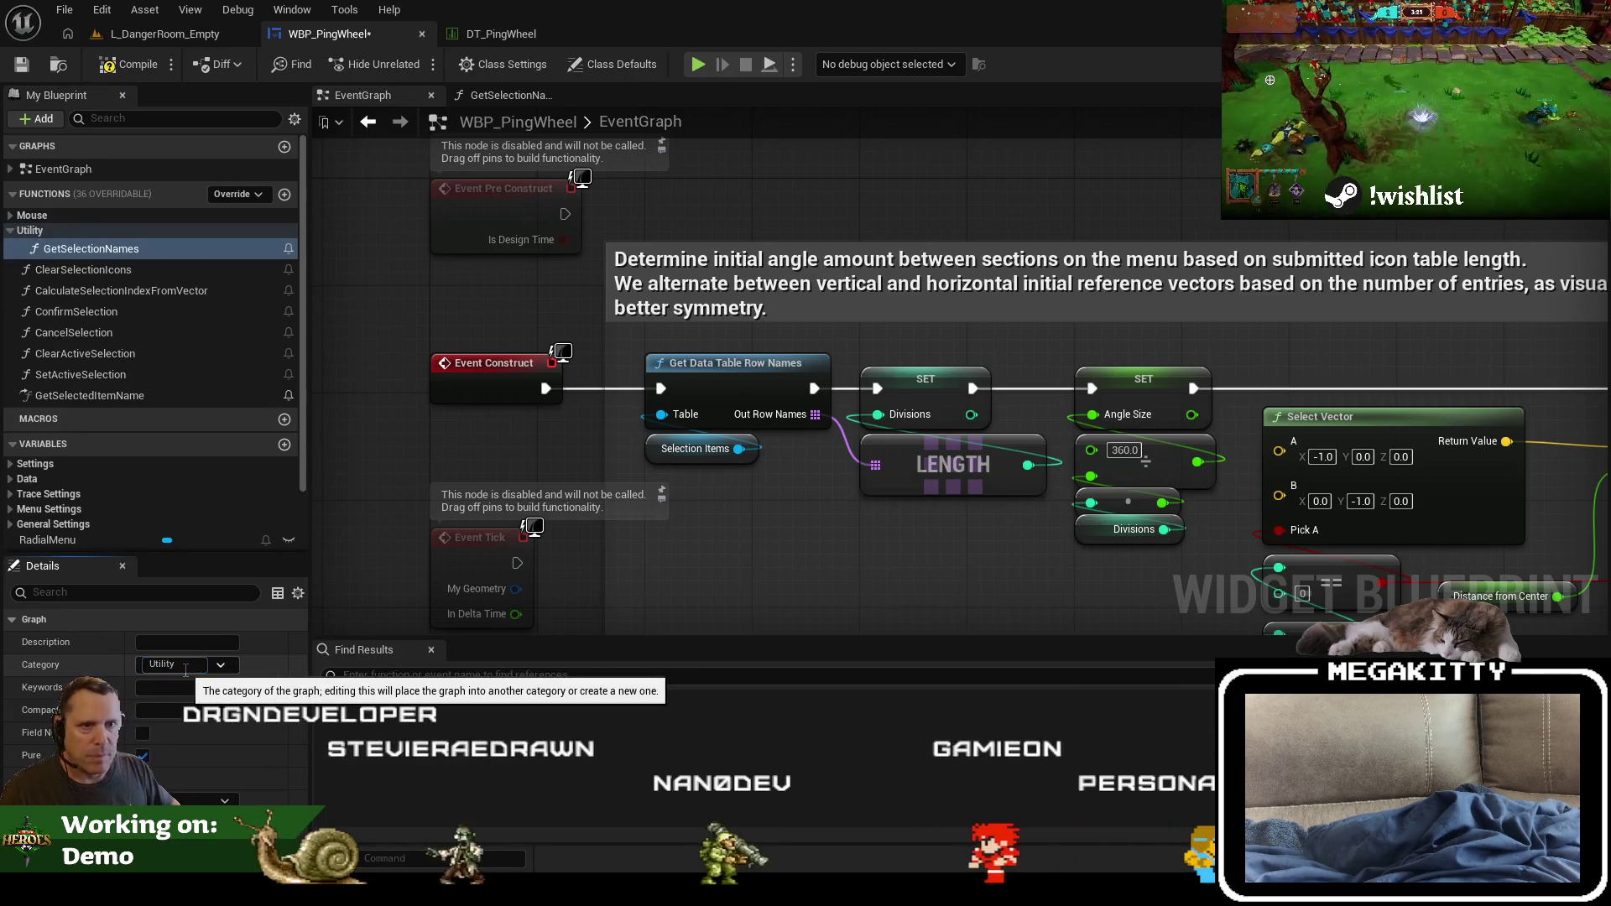
Step: Feed LENGTH from Get Selection Names, delete the old row-names nodes, and reconnect Event Construct to SET
mouse_move(102, 252)
left_mouse_down()
mouse_move(784, 554)
mouse_move(779, 524)
mouse_move(875, 464)
left_mouse_up()
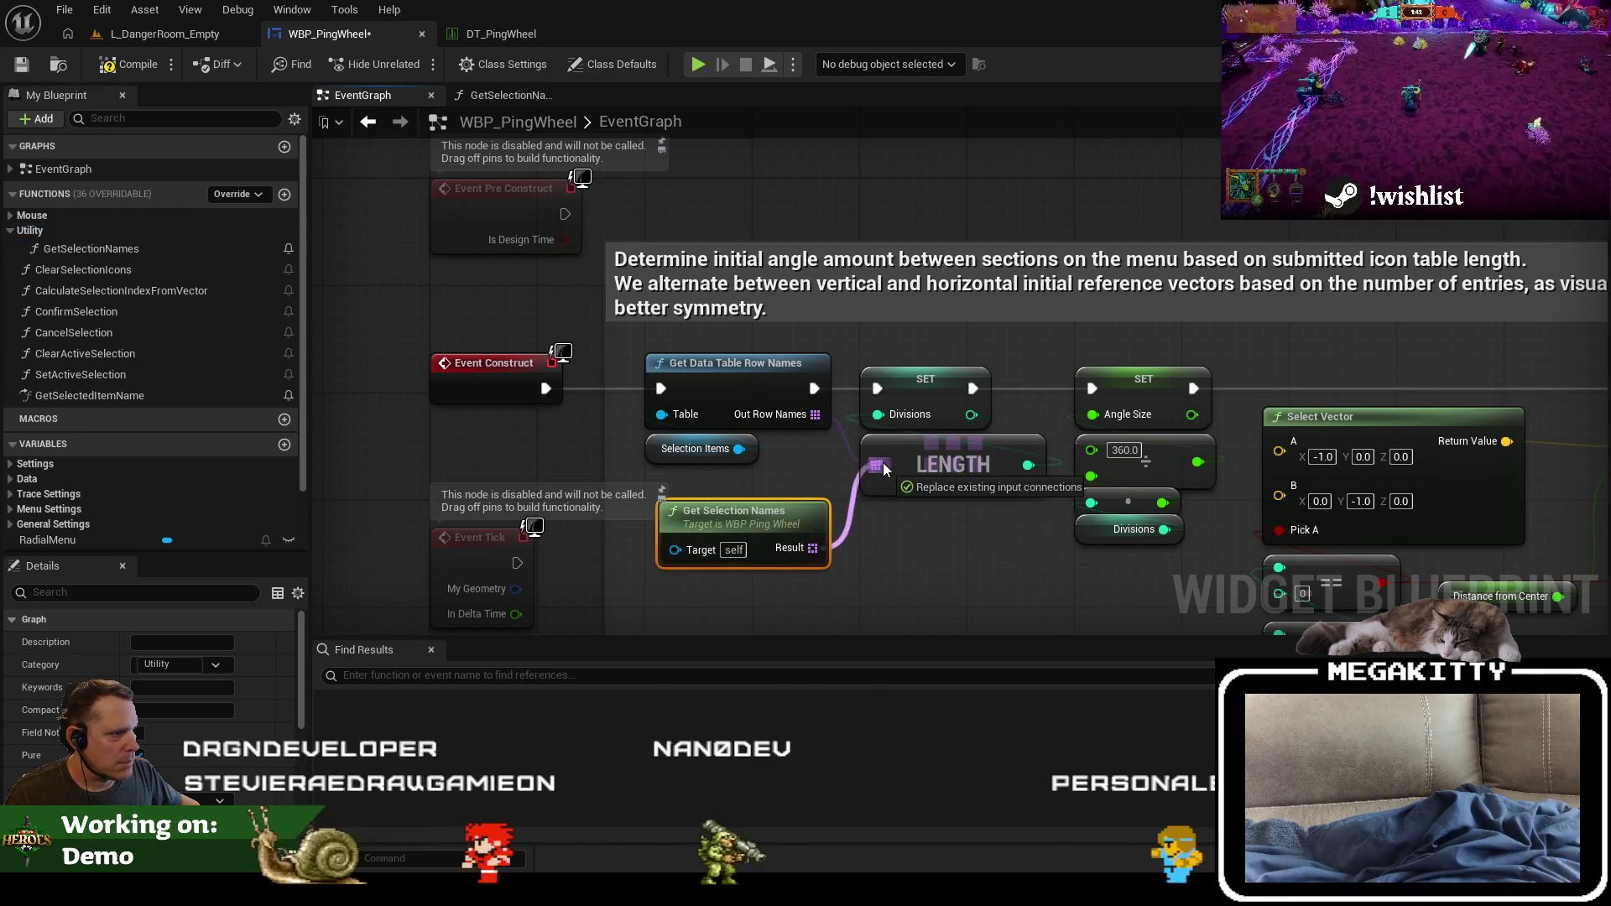
left_click(736, 362)
left_click(696, 448, "shift")
key("Delete")
left_click_drag(771, 533, 972, 533)
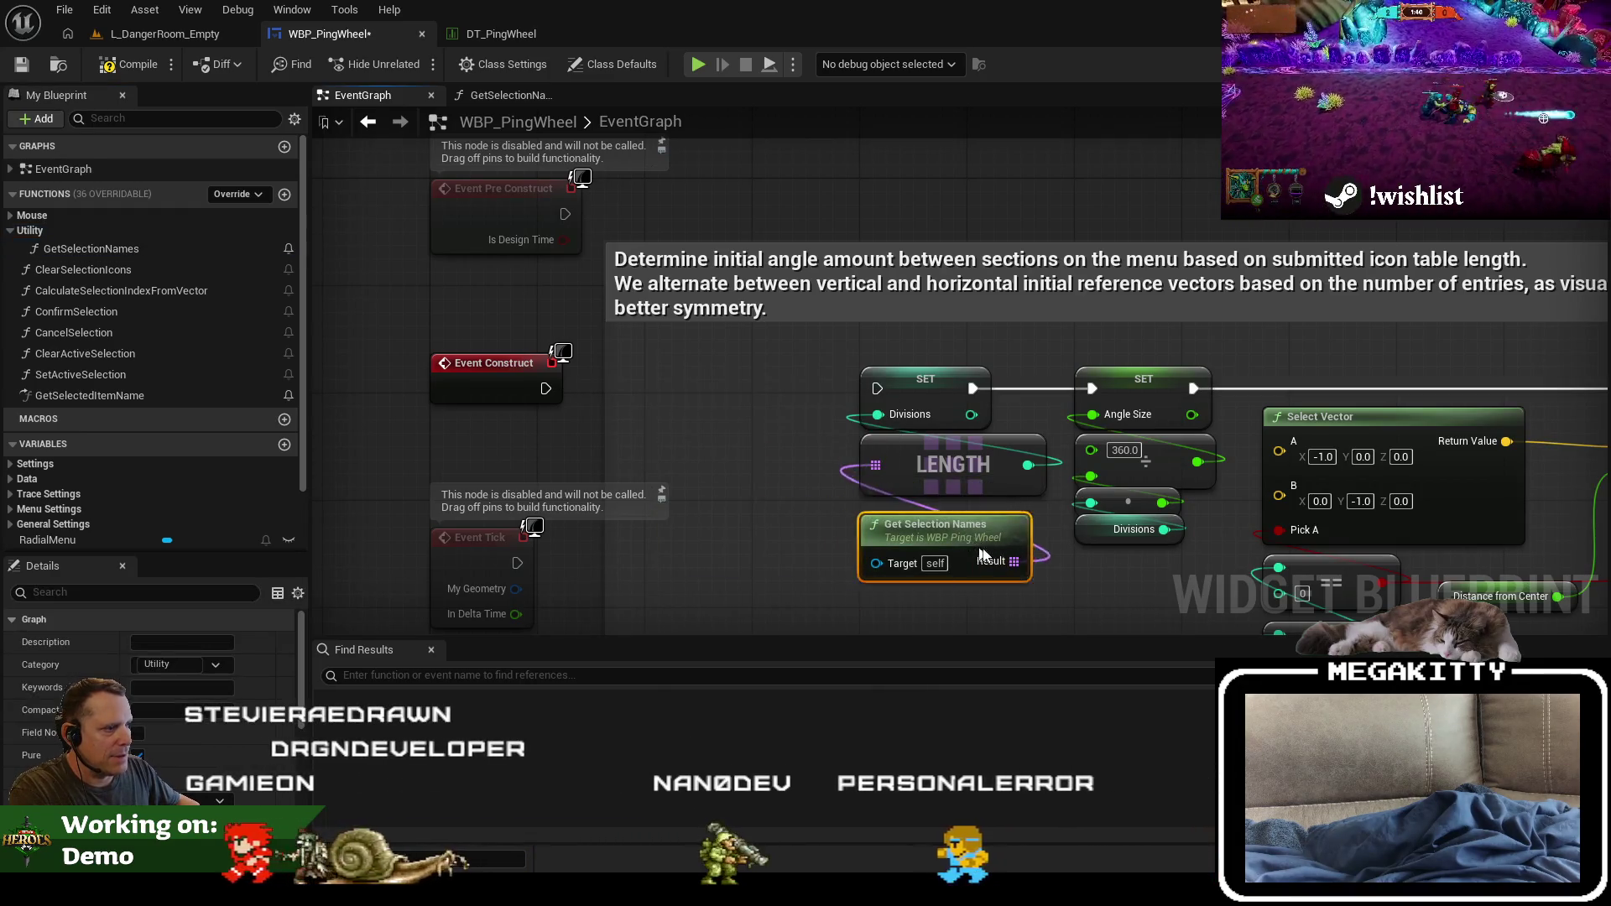
mouse_move(877, 388)
left_mouse_down()
mouse_move(539, 356)
mouse_move(537, 380)
left_mouse_up()
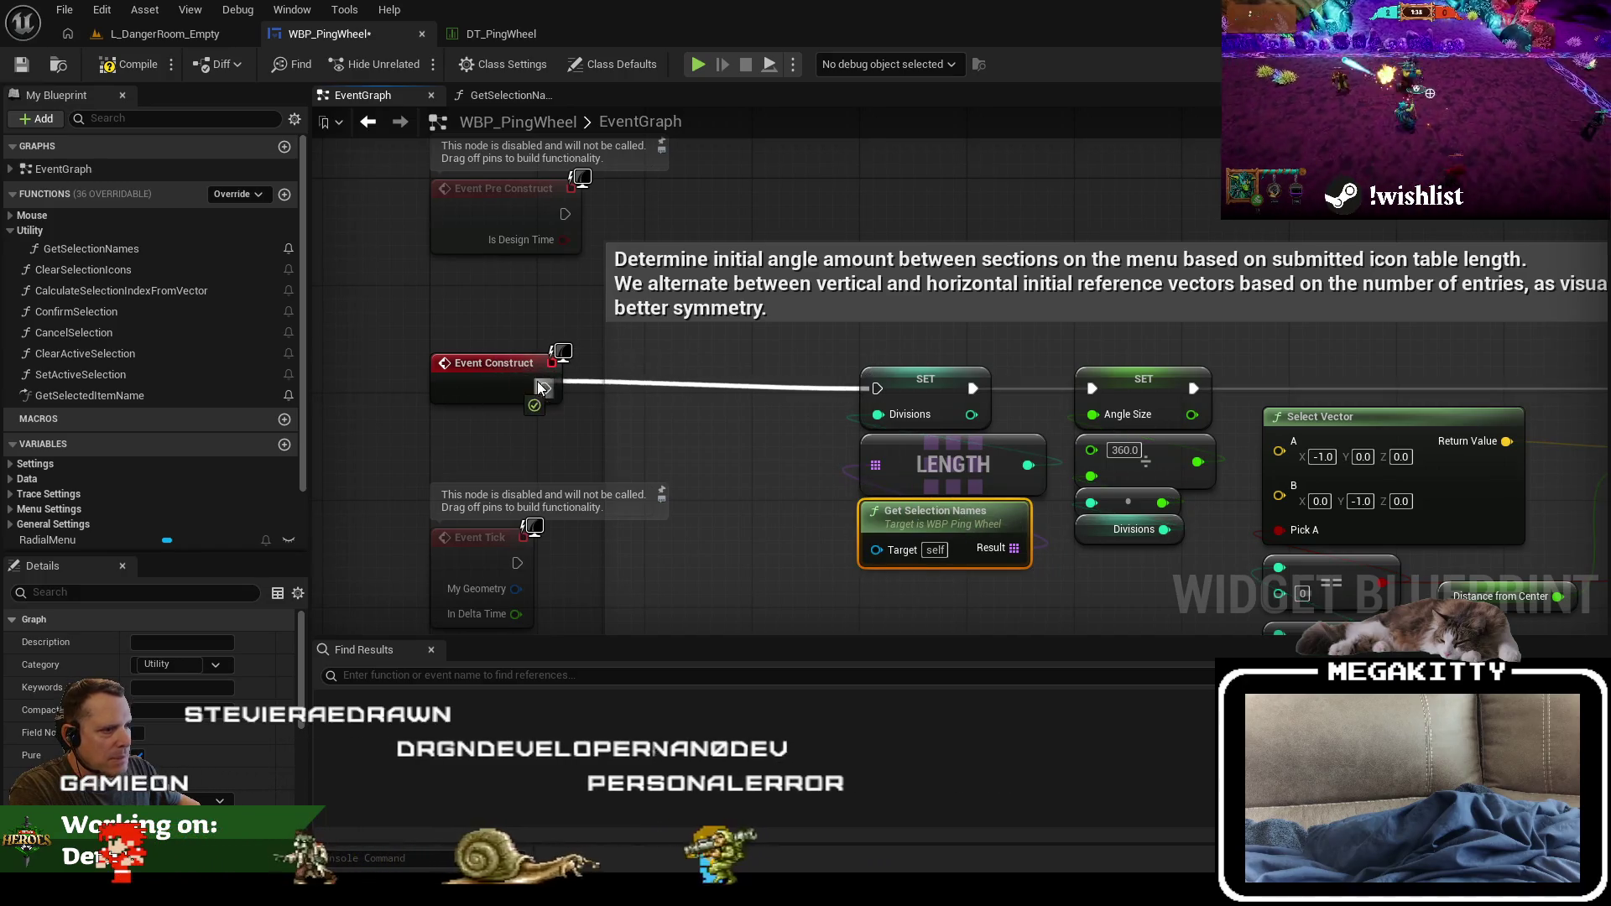
scroll(773, 380, "down", 3)
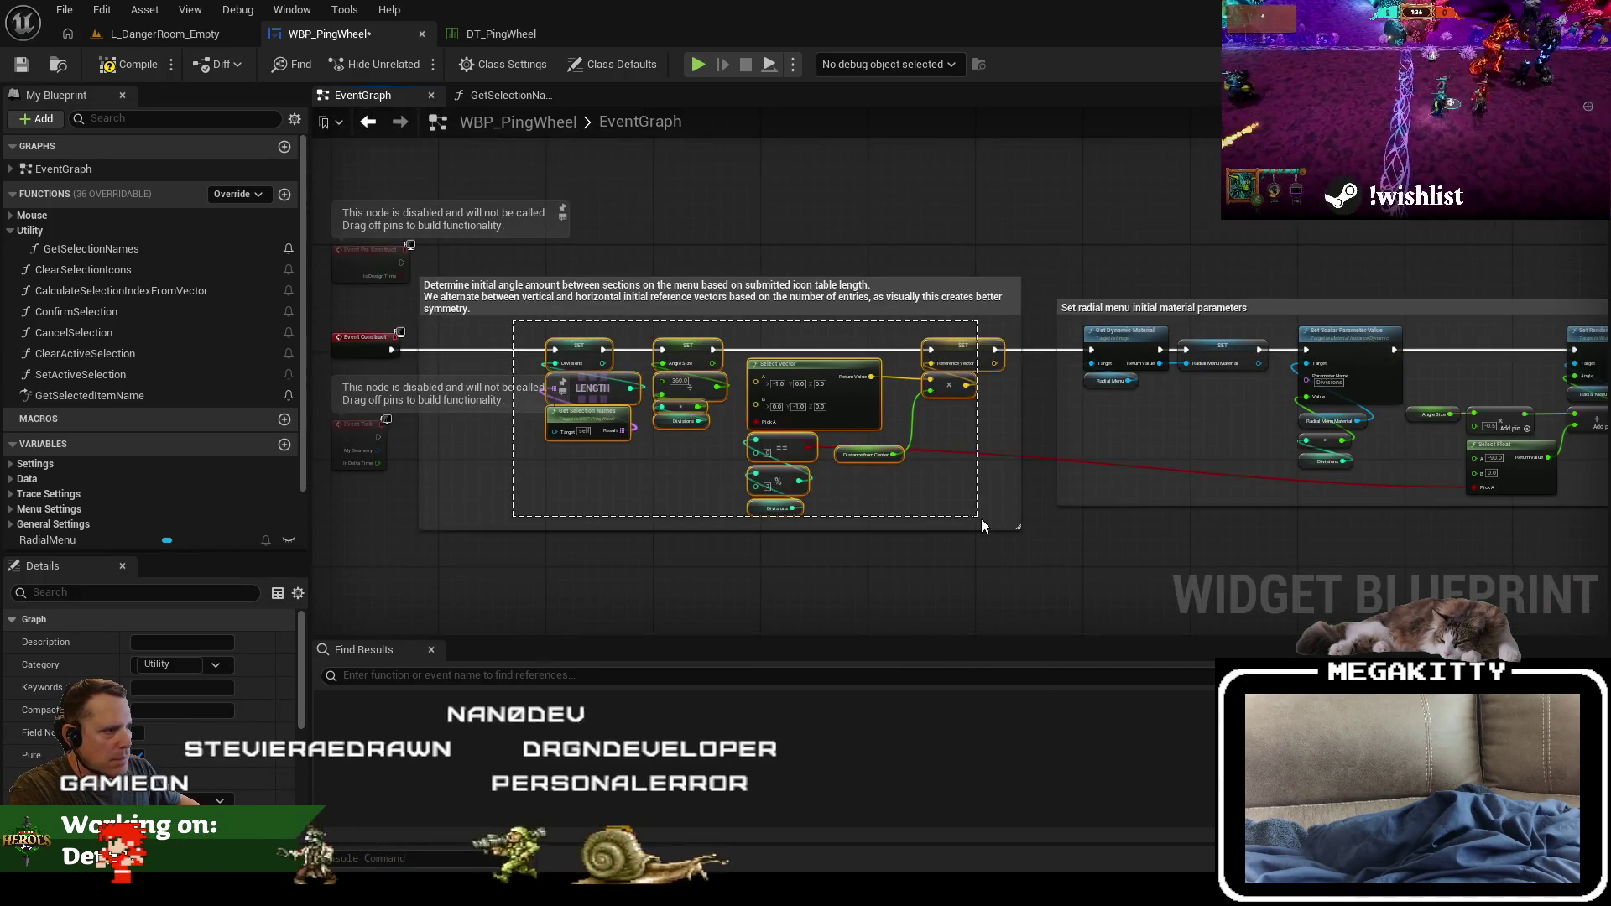
scroll(574, 347, "up", 3)
mouse_move(574, 356)
left_mouse_down()
mouse_move(523, 351)
mouse_move(615, 357)
left_mouse_up()
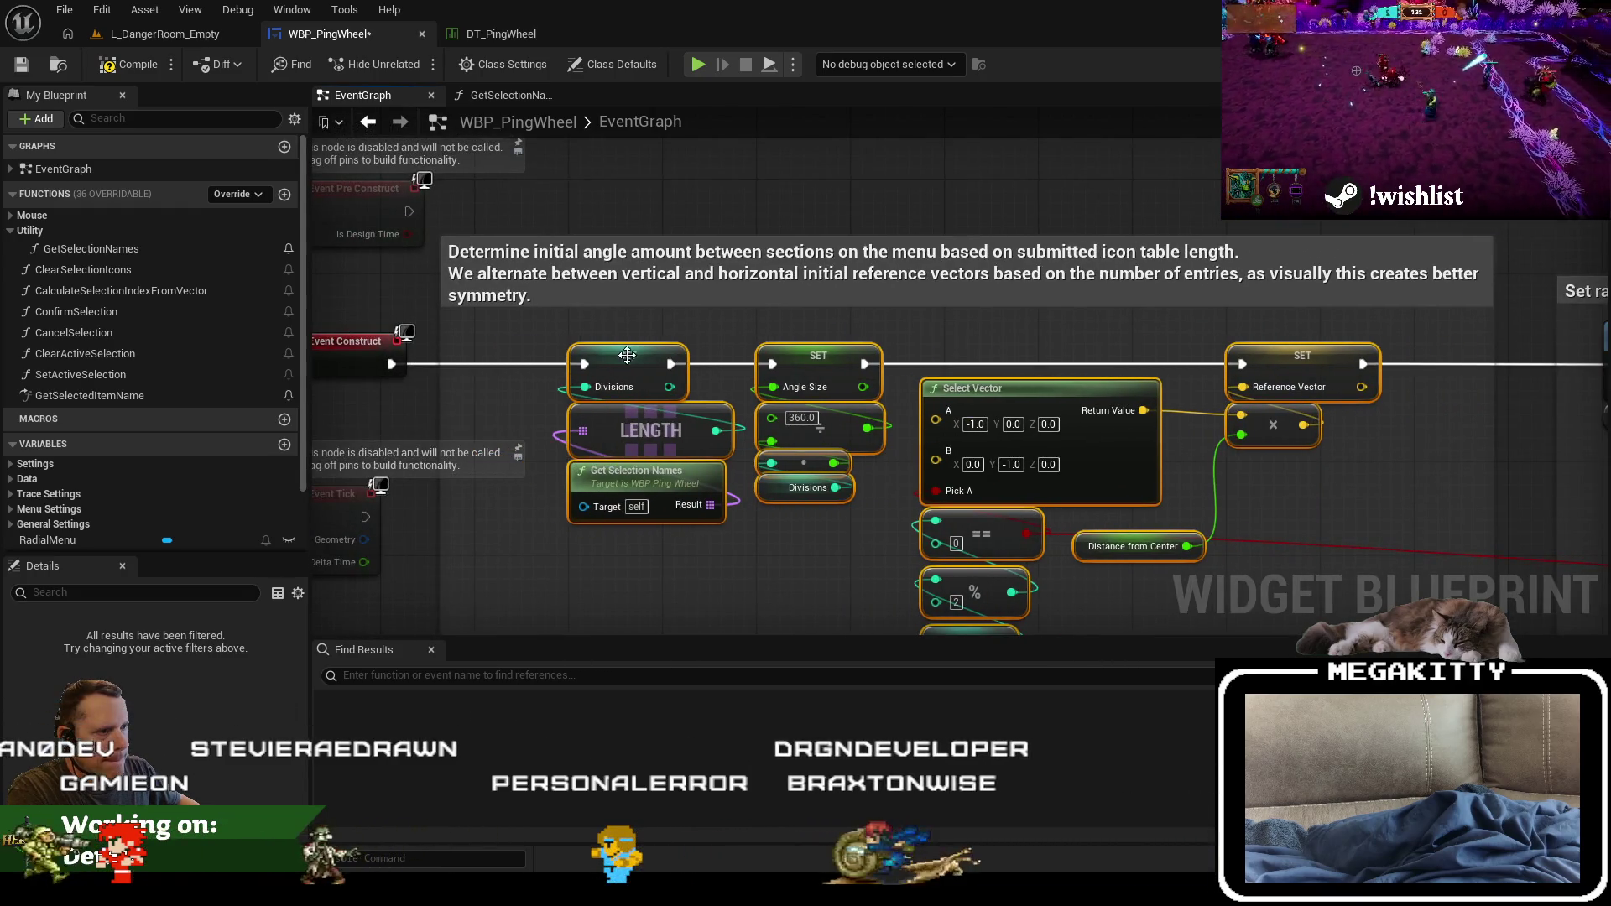
scroll(773, 336, "down", 1)
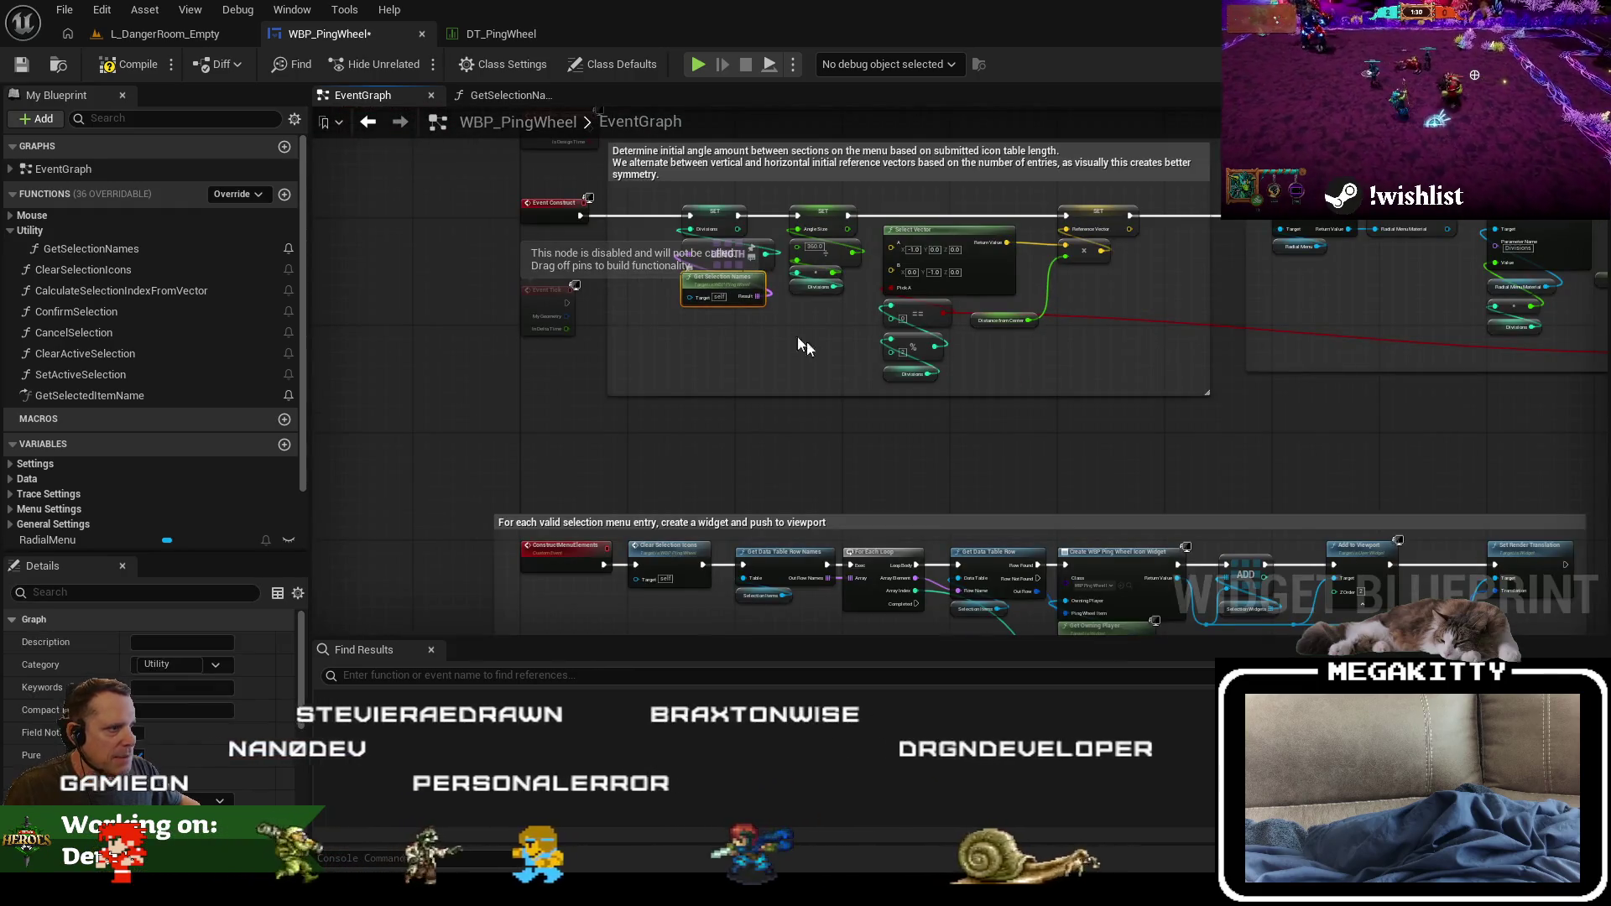
scroll(773, 523, "up", 4)
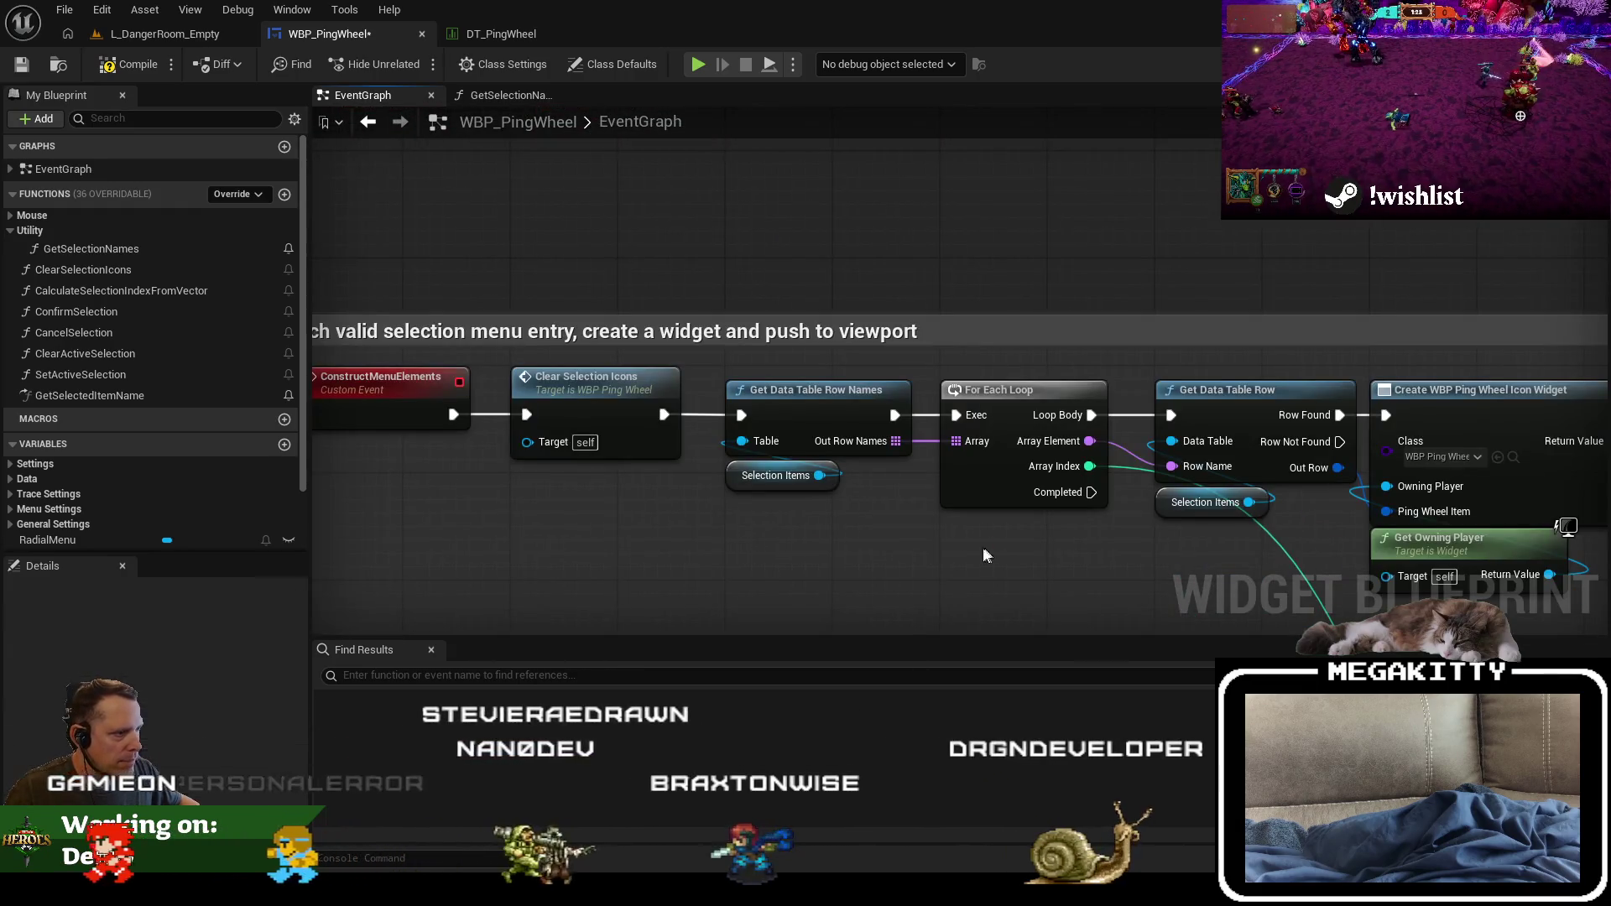
Step: Wire Get Selection Names into the For Each Loop array and link Clear Selection Icons to the loop
key("ctrl+v")
left_click_drag(973, 587, 956, 440)
left_click_drag(875, 500, 717, 369)
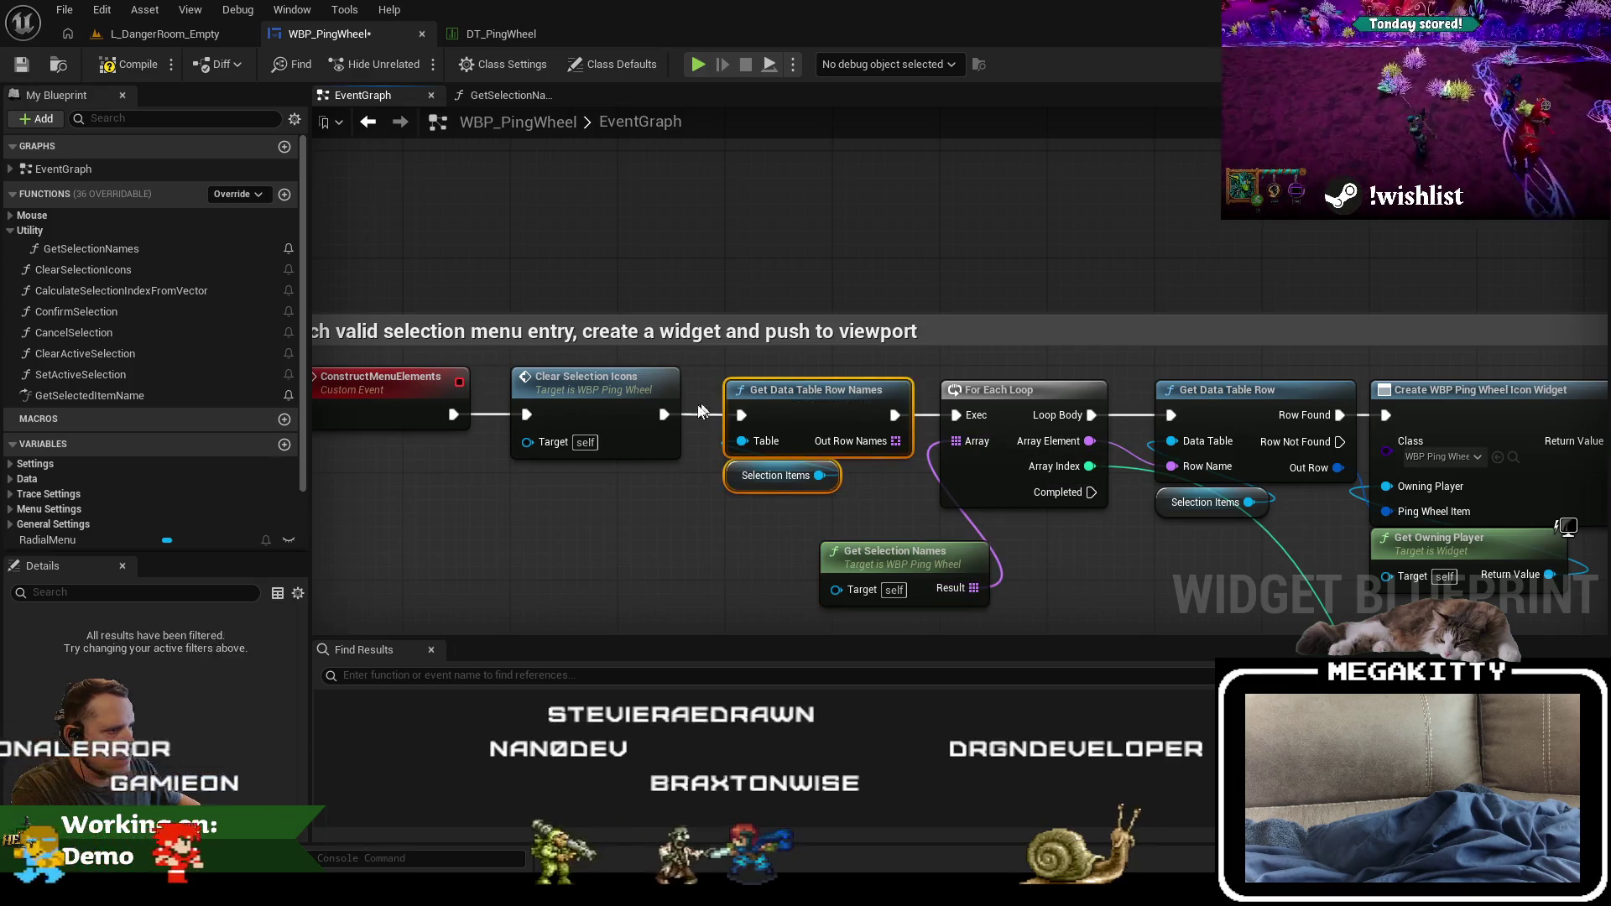
key("Delete")
left_click_drag(663, 414, 954, 417)
left_click(764, 528)
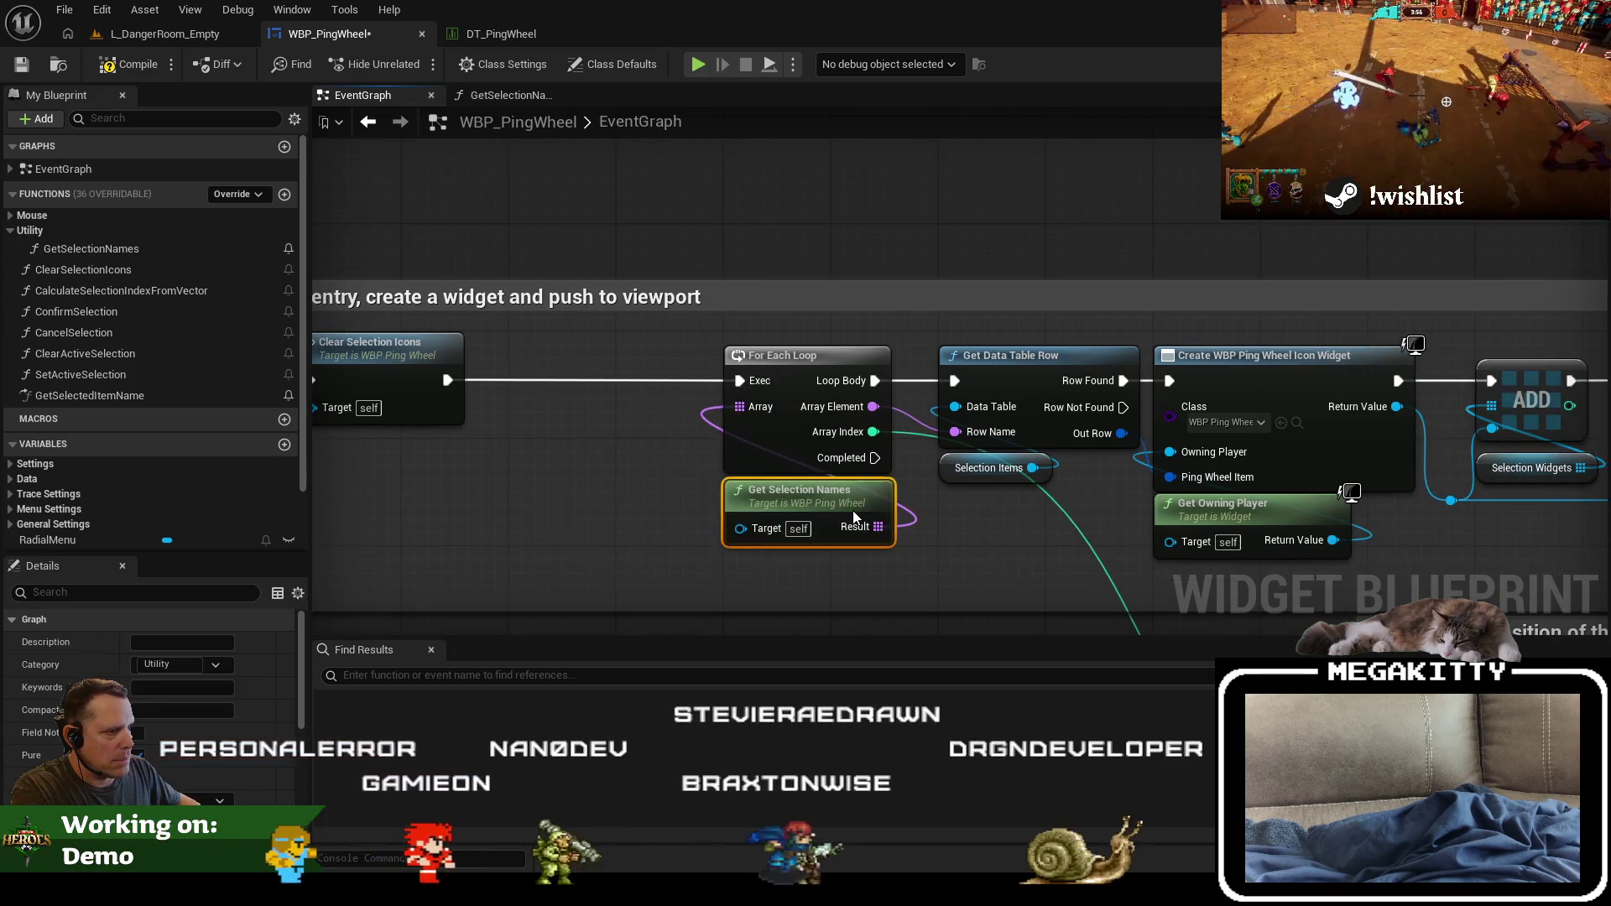
scroll(650, 385, "down", 3)
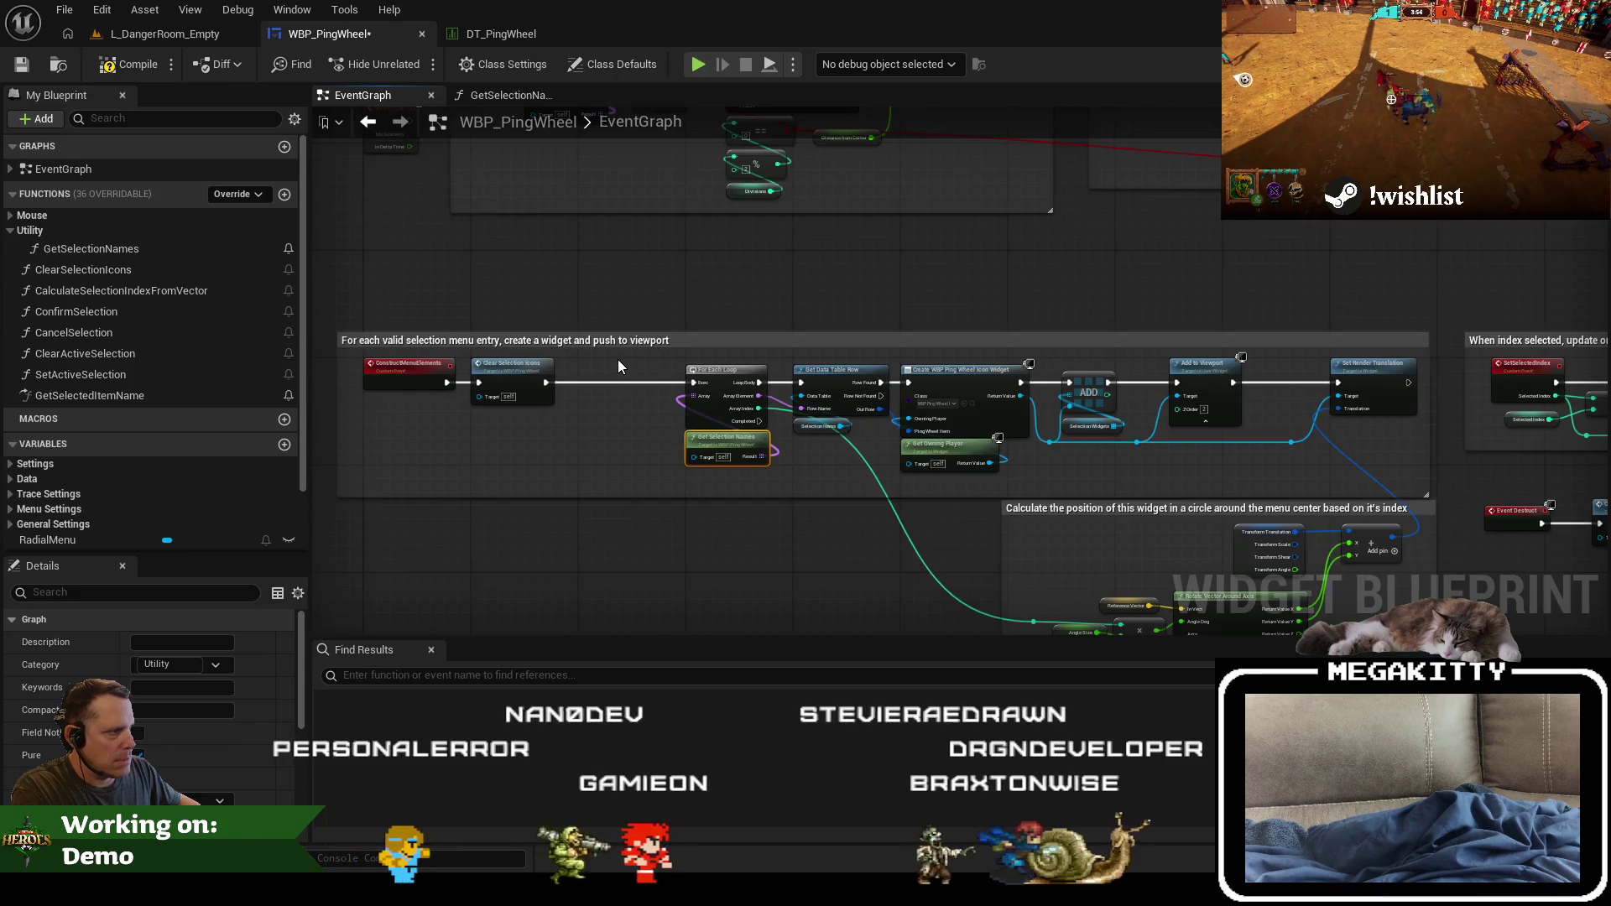
left_click_drag(738, 412, 634, 347)
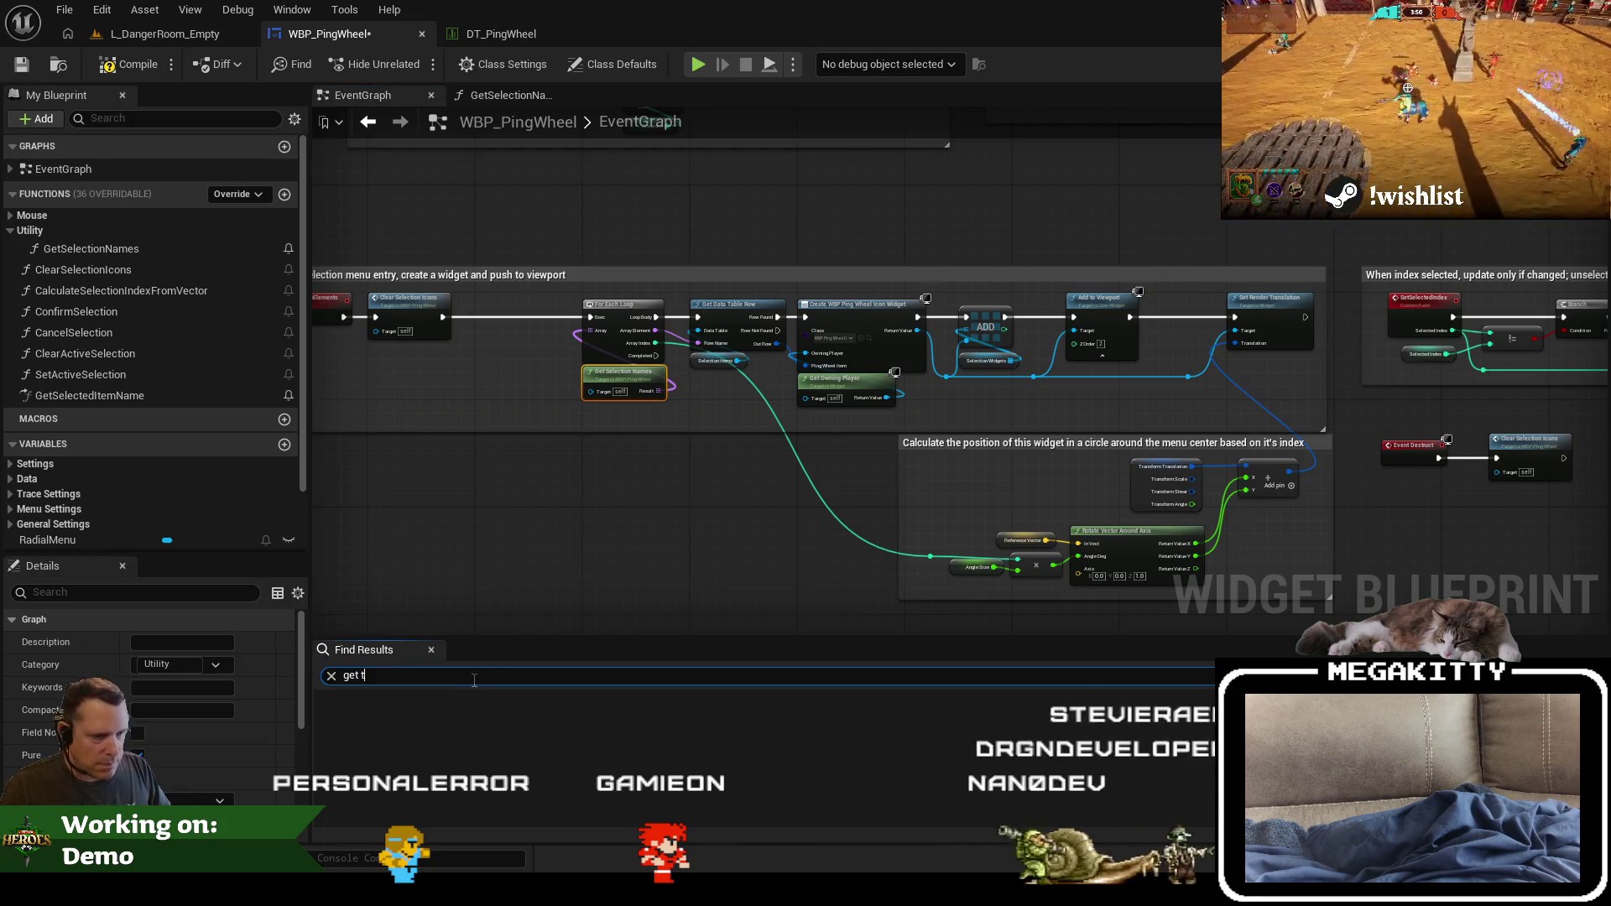
Step: In GetSelectedItemName, set Local Row Names from Get Selection Names and remove the old row-name lookup
type("able row na")
left_click(455, 720)
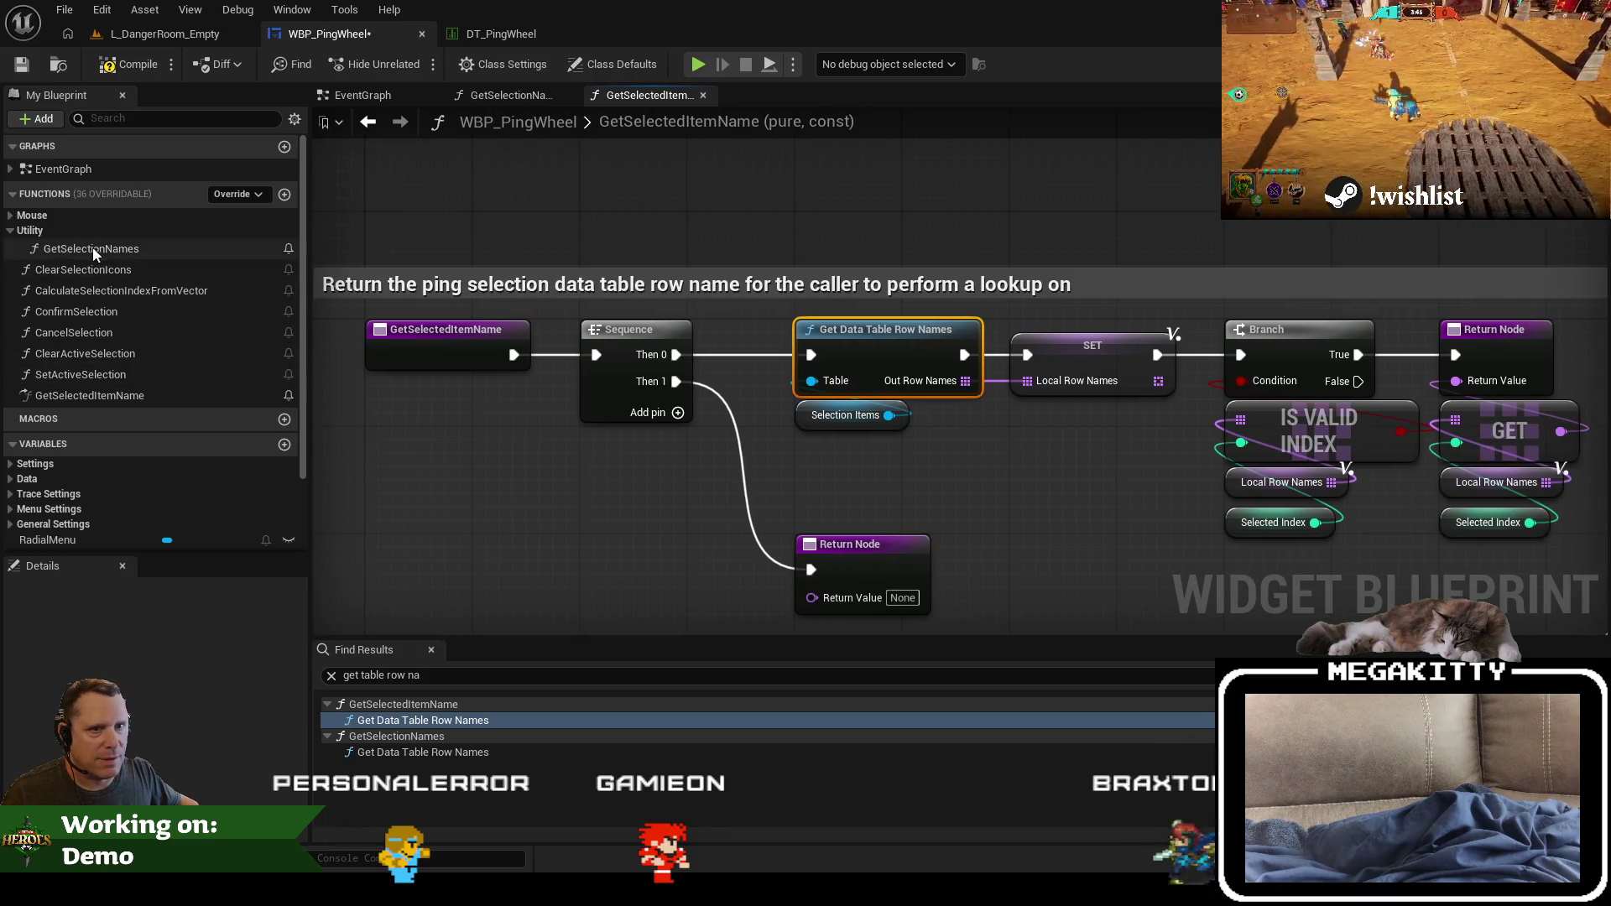
mouse_move(90, 249)
left_mouse_down()
mouse_move(807, 460)
mouse_move(810, 445)
left_mouse_up()
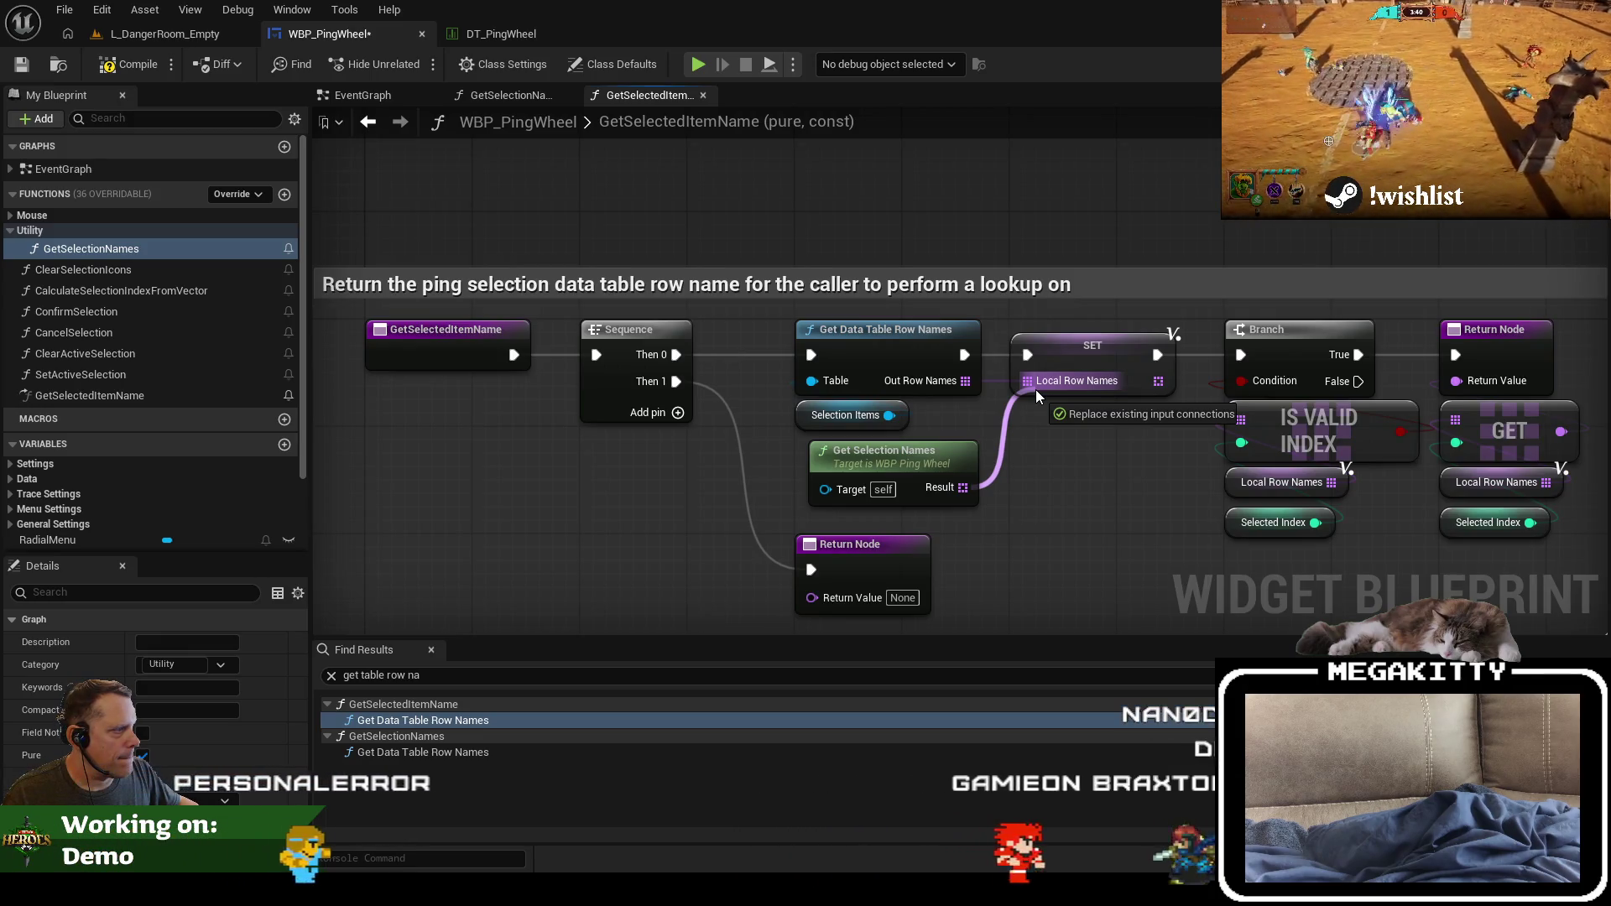
left_click_drag(1035, 389, 1035, 389)
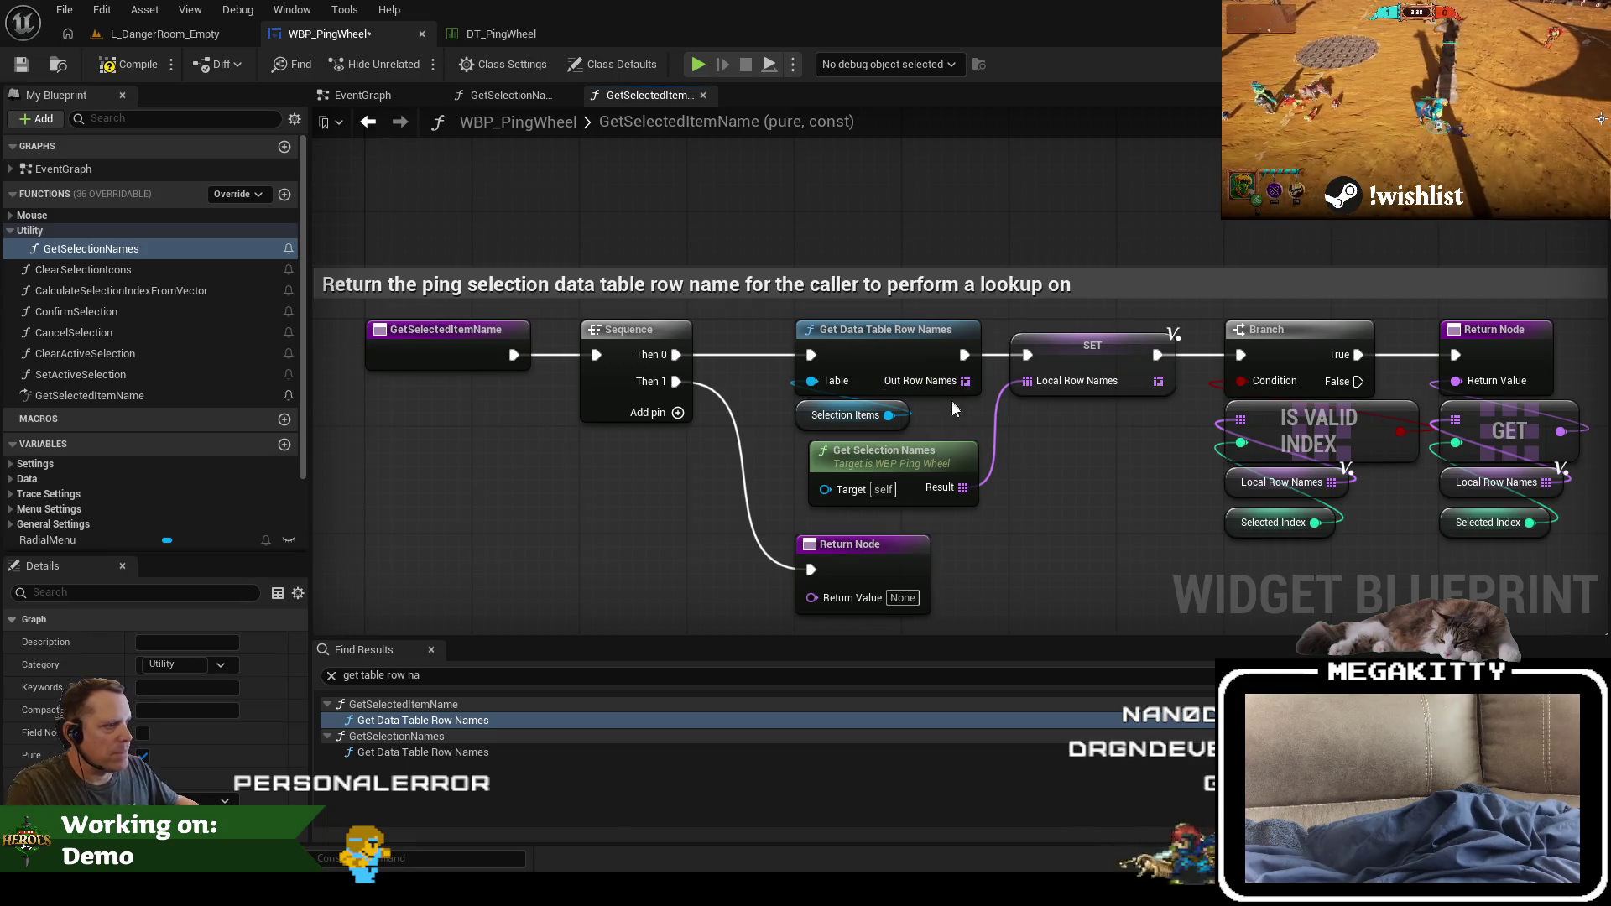
left_click_drag(928, 384, 864, 324)
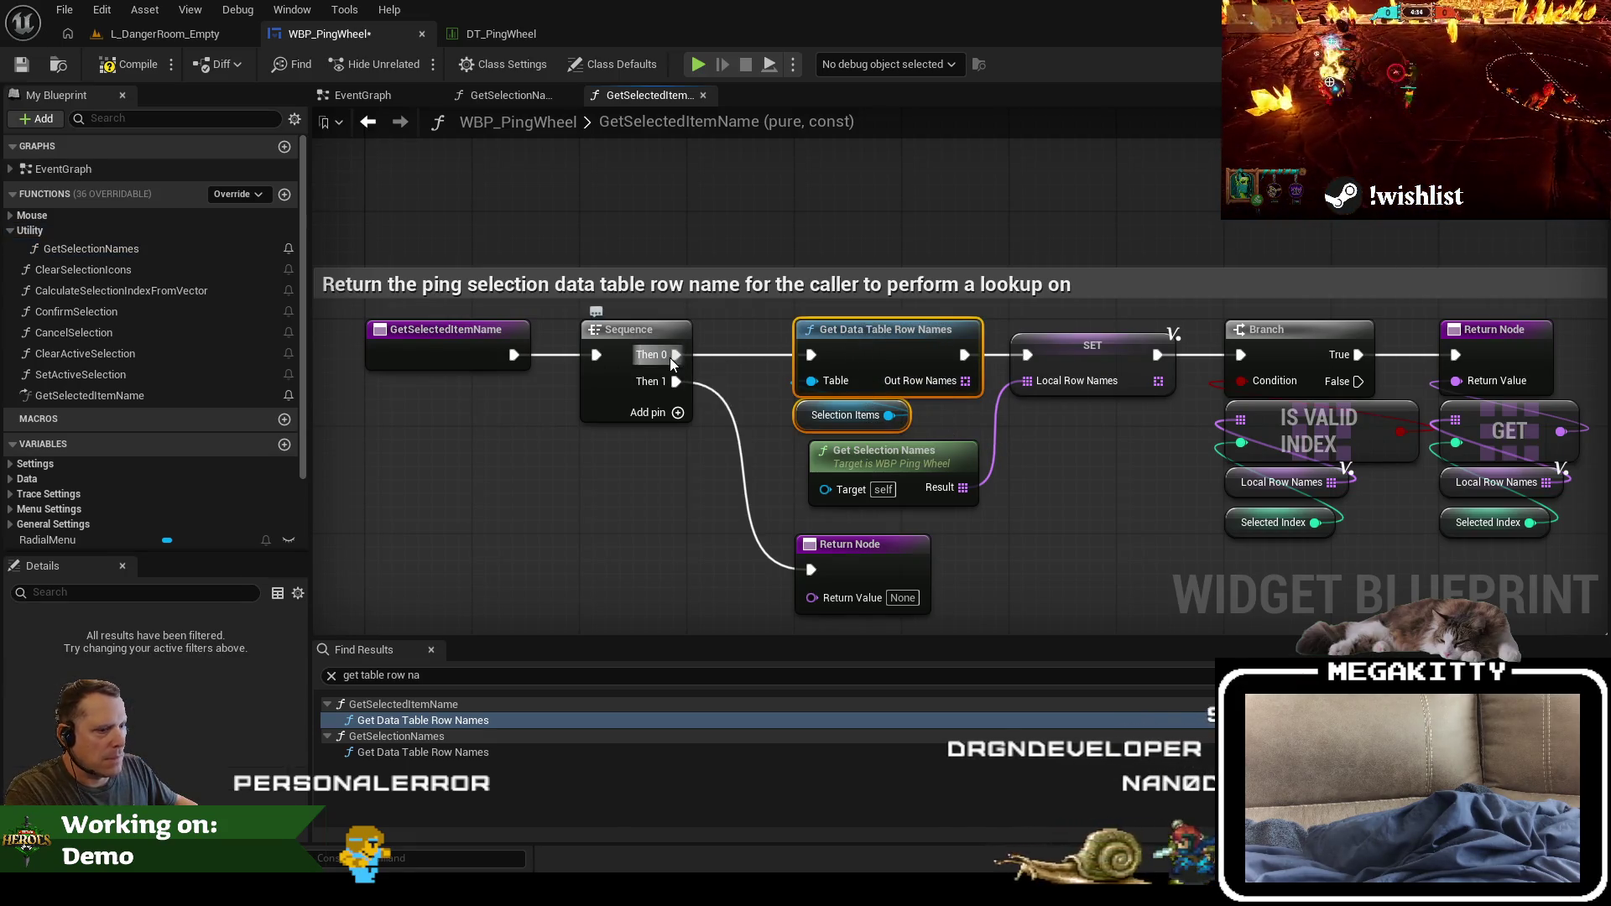
key("Delete")
left_click_drag(674, 356, 746, 359)
left_click_drag(881, 453, 1084, 416)
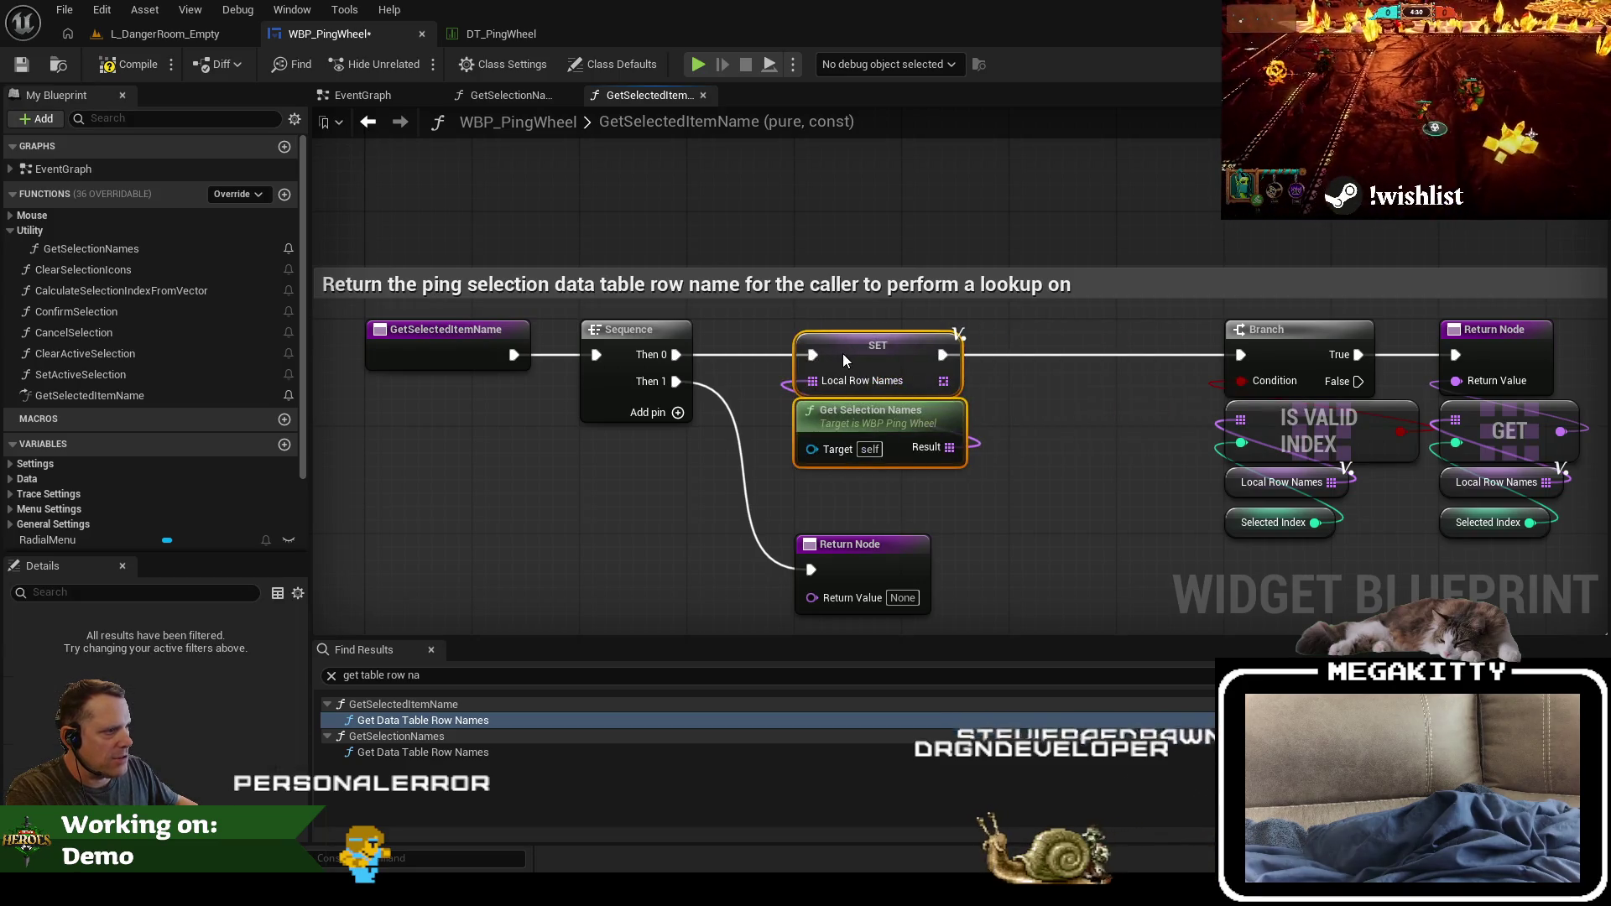
Step: Close the gap in GetSelectedItemName, shrink its comment box, and save WBP_PingWheel
scroll(901, 429, "down", 5)
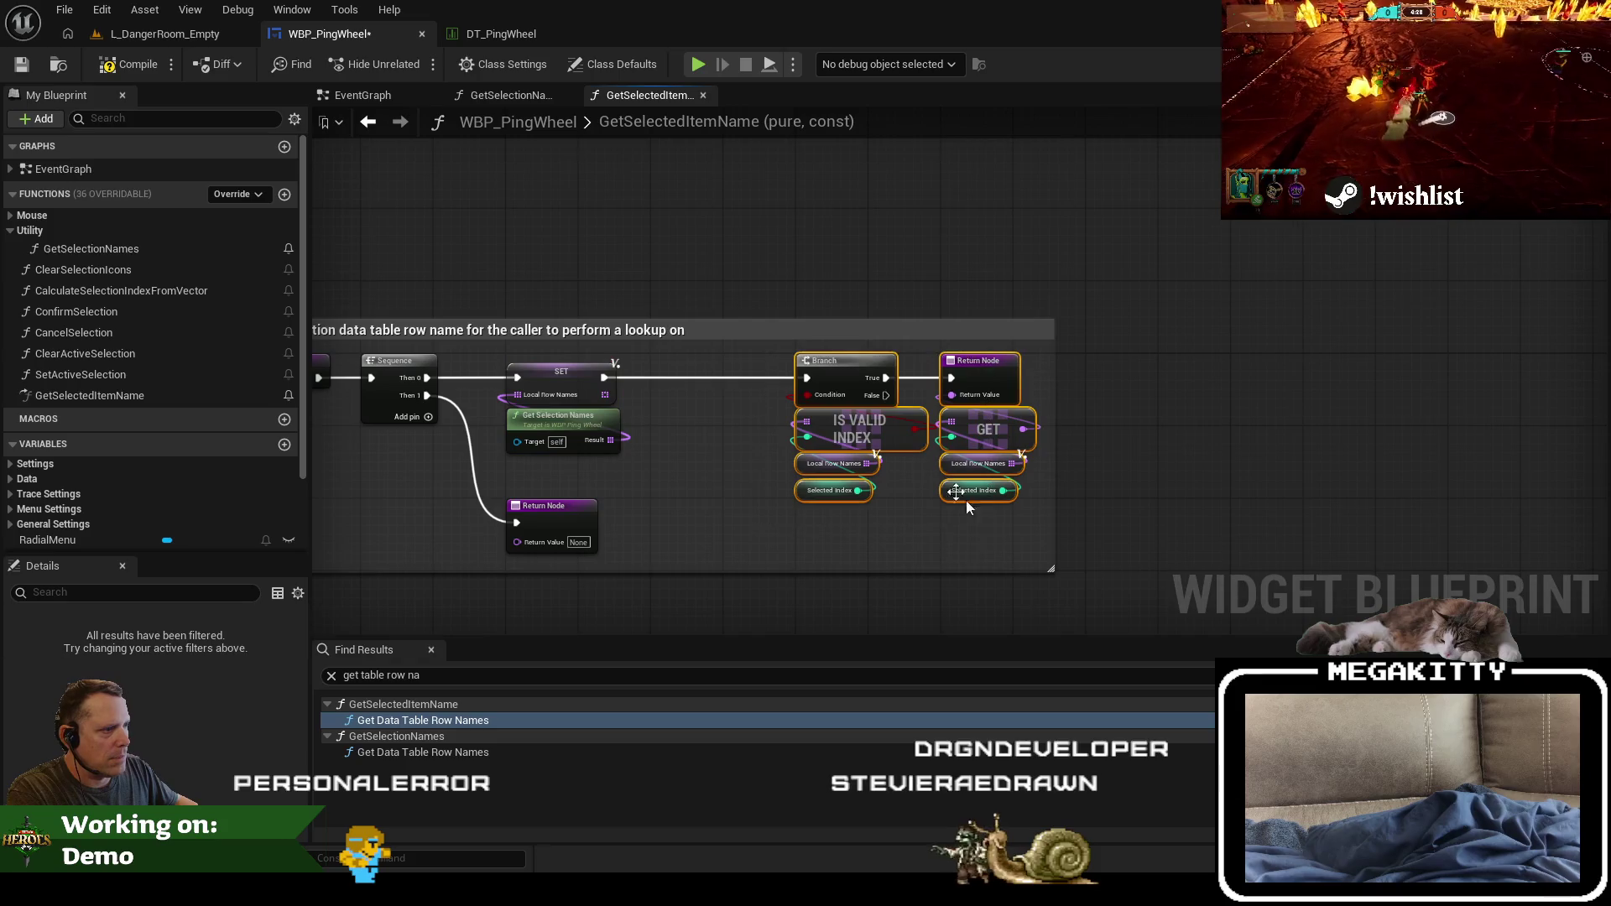
left_click_drag(818, 364, 682, 369)
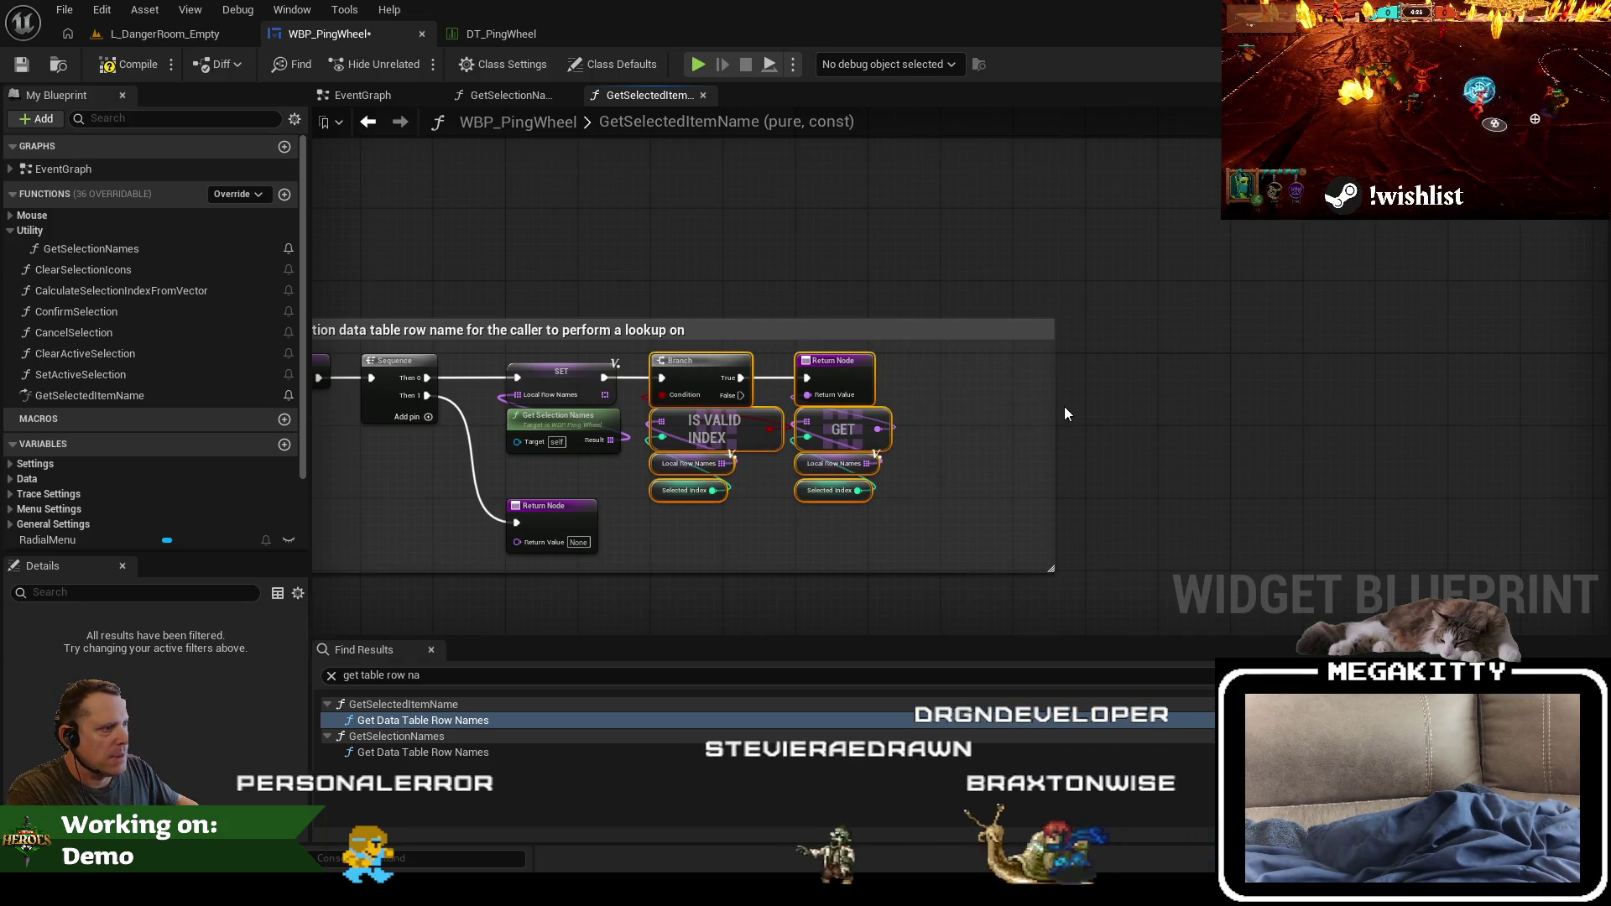
left_click_drag(1053, 409, 920, 412)
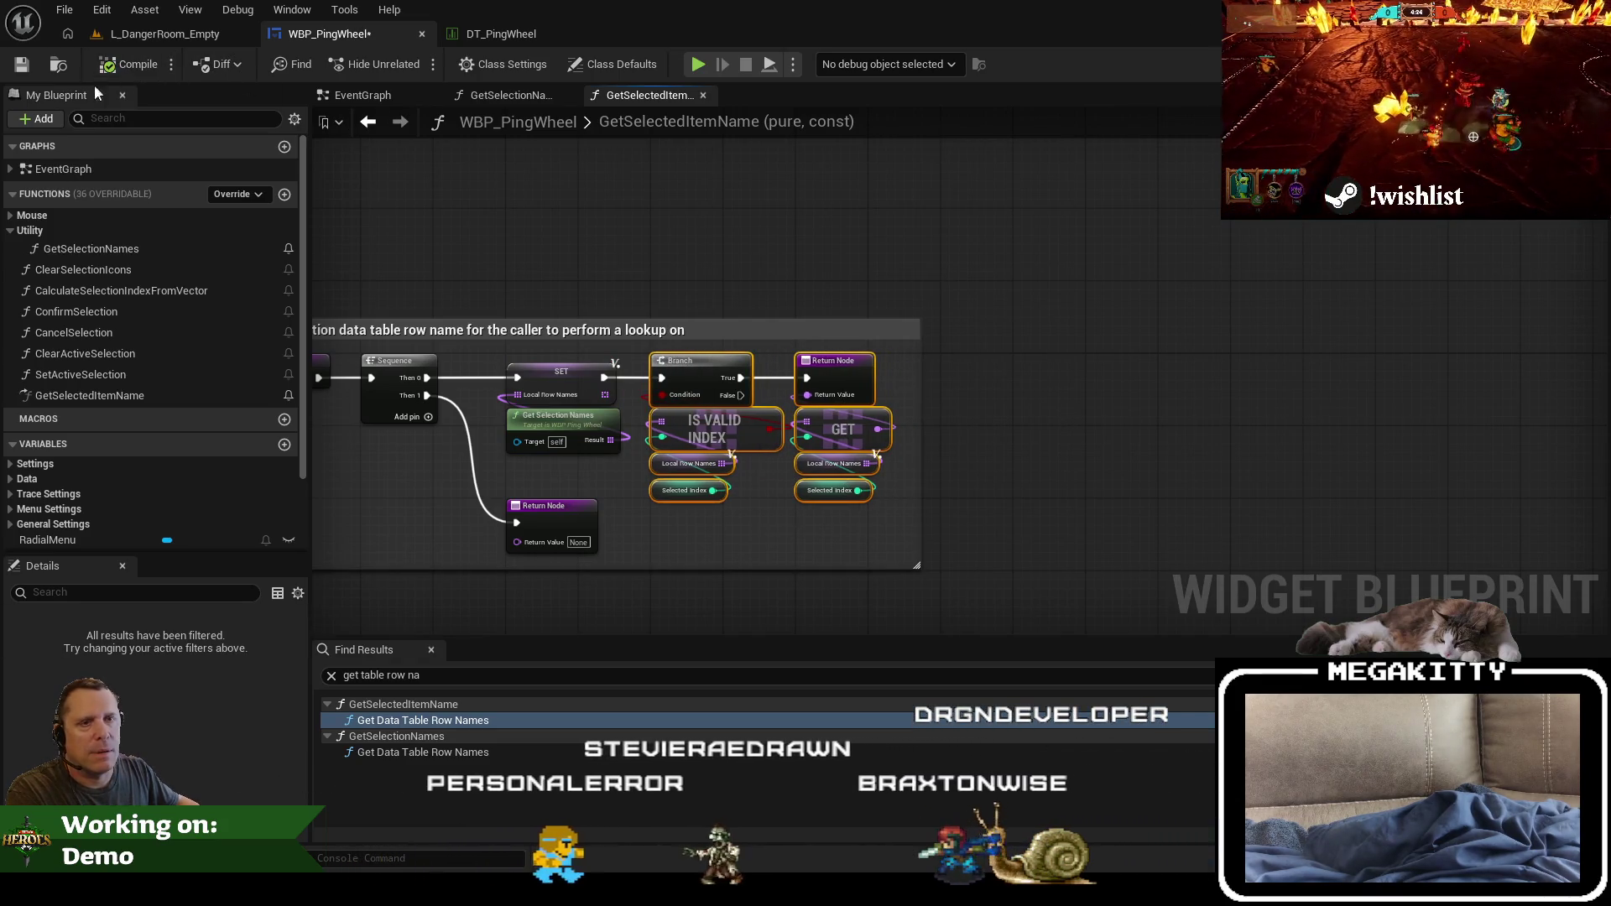
left_click(15, 69)
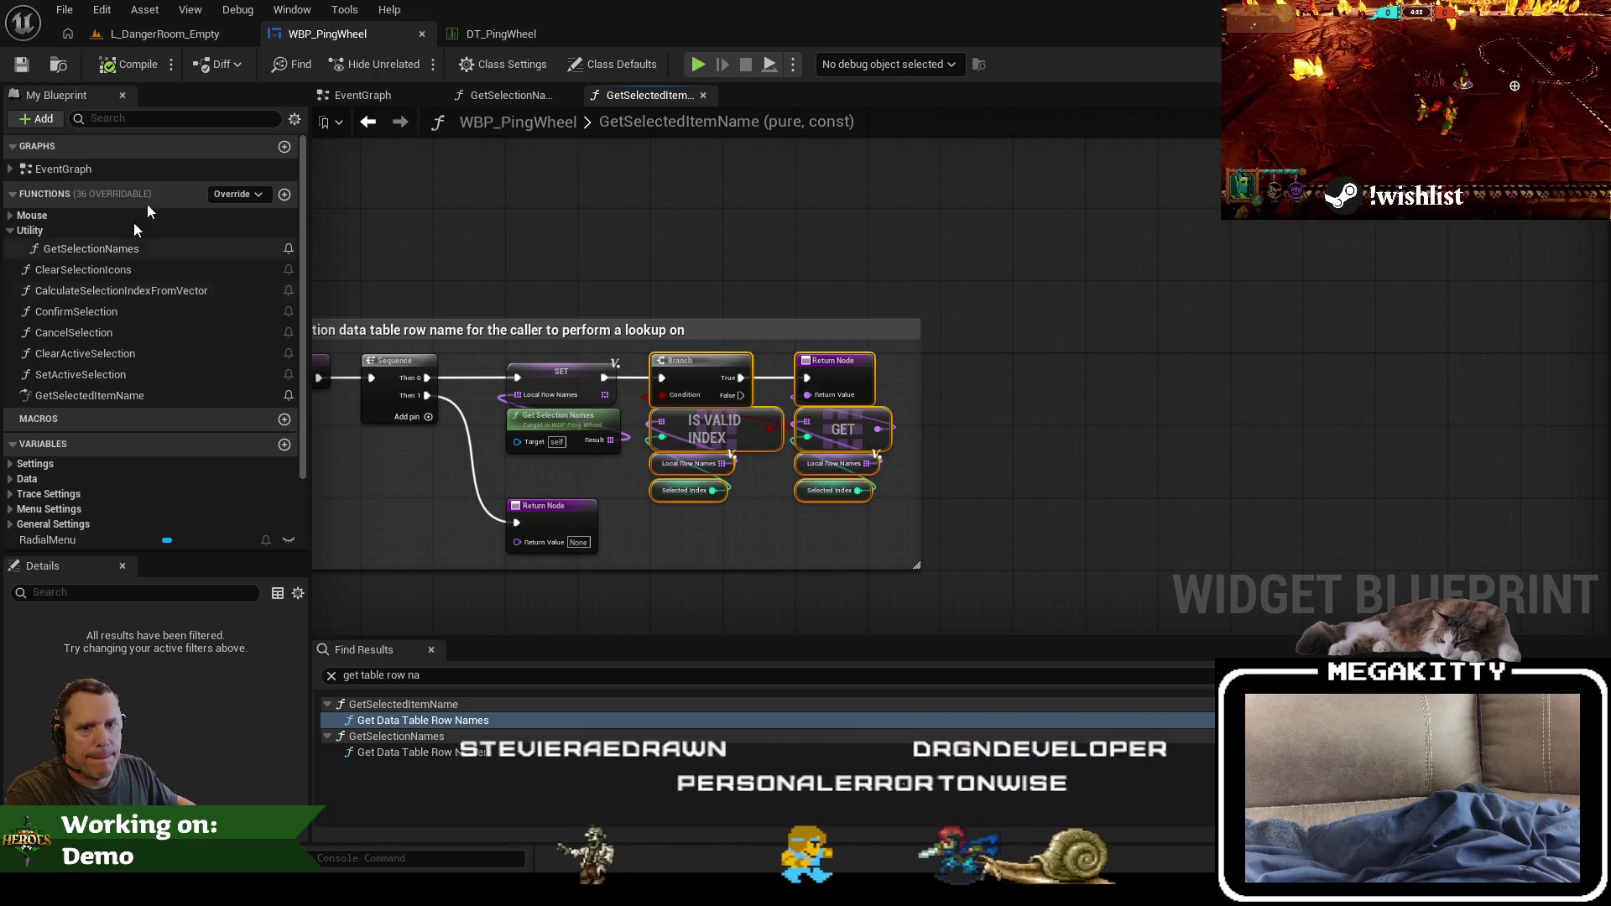
Step: Start a play session in the L_DangerRoom_Empty practice level
left_click(163, 43)
left_click(852, 344)
key("F11")
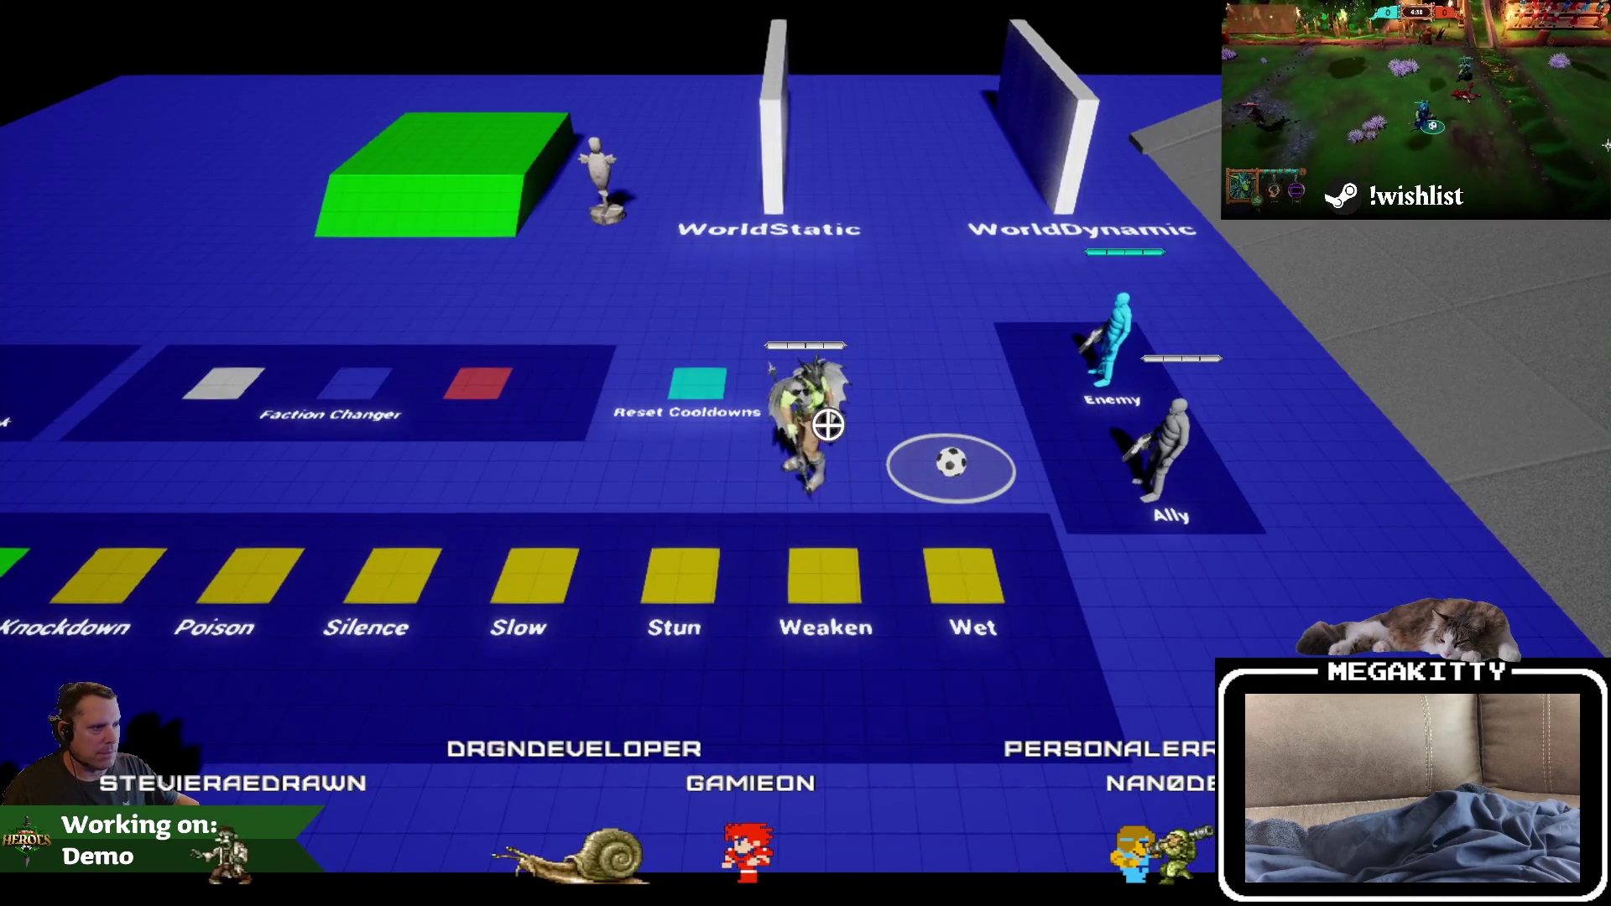
Step: Send a Pass ping, then reopen the ping wheel while holding the ball and stop playing
right_click(911, 408)
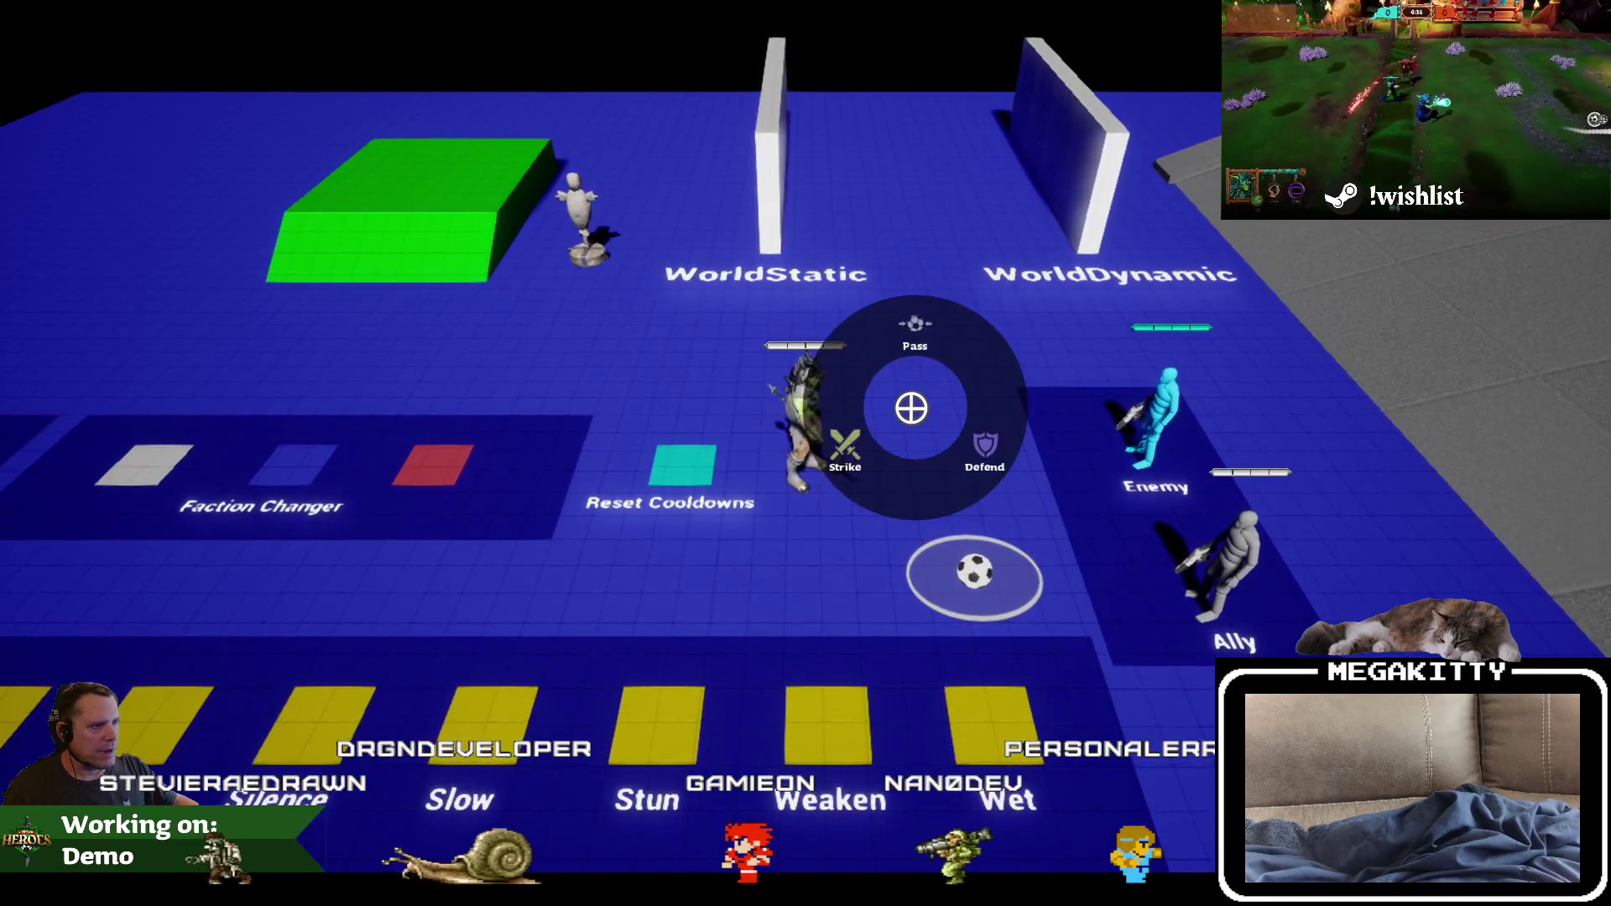
left_click(928, 337)
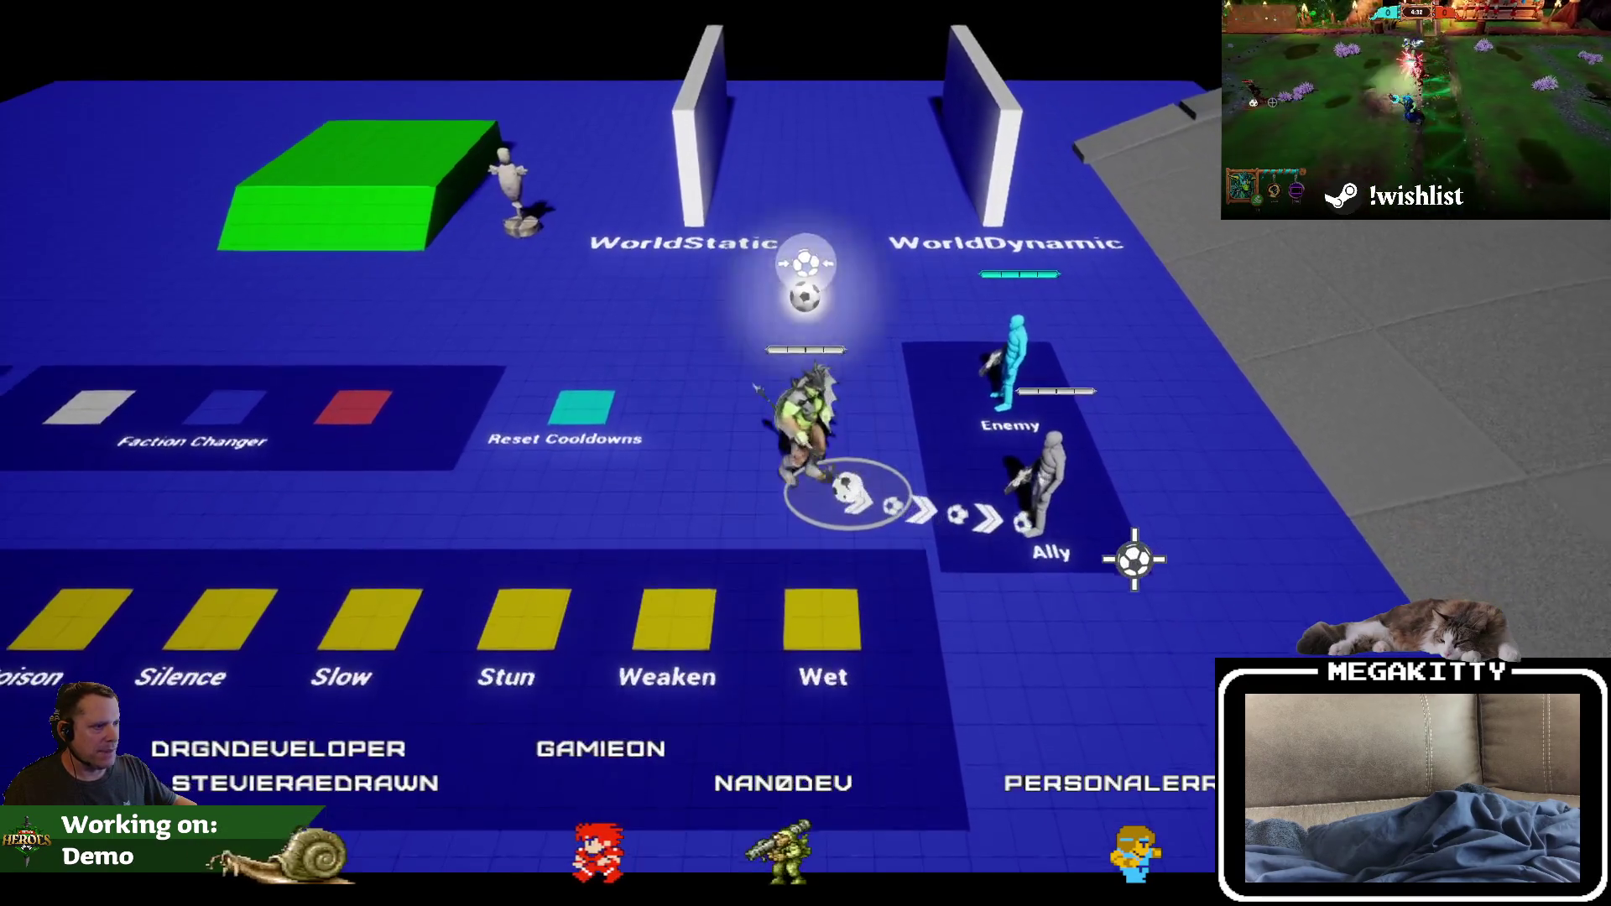
right_click(957, 499)
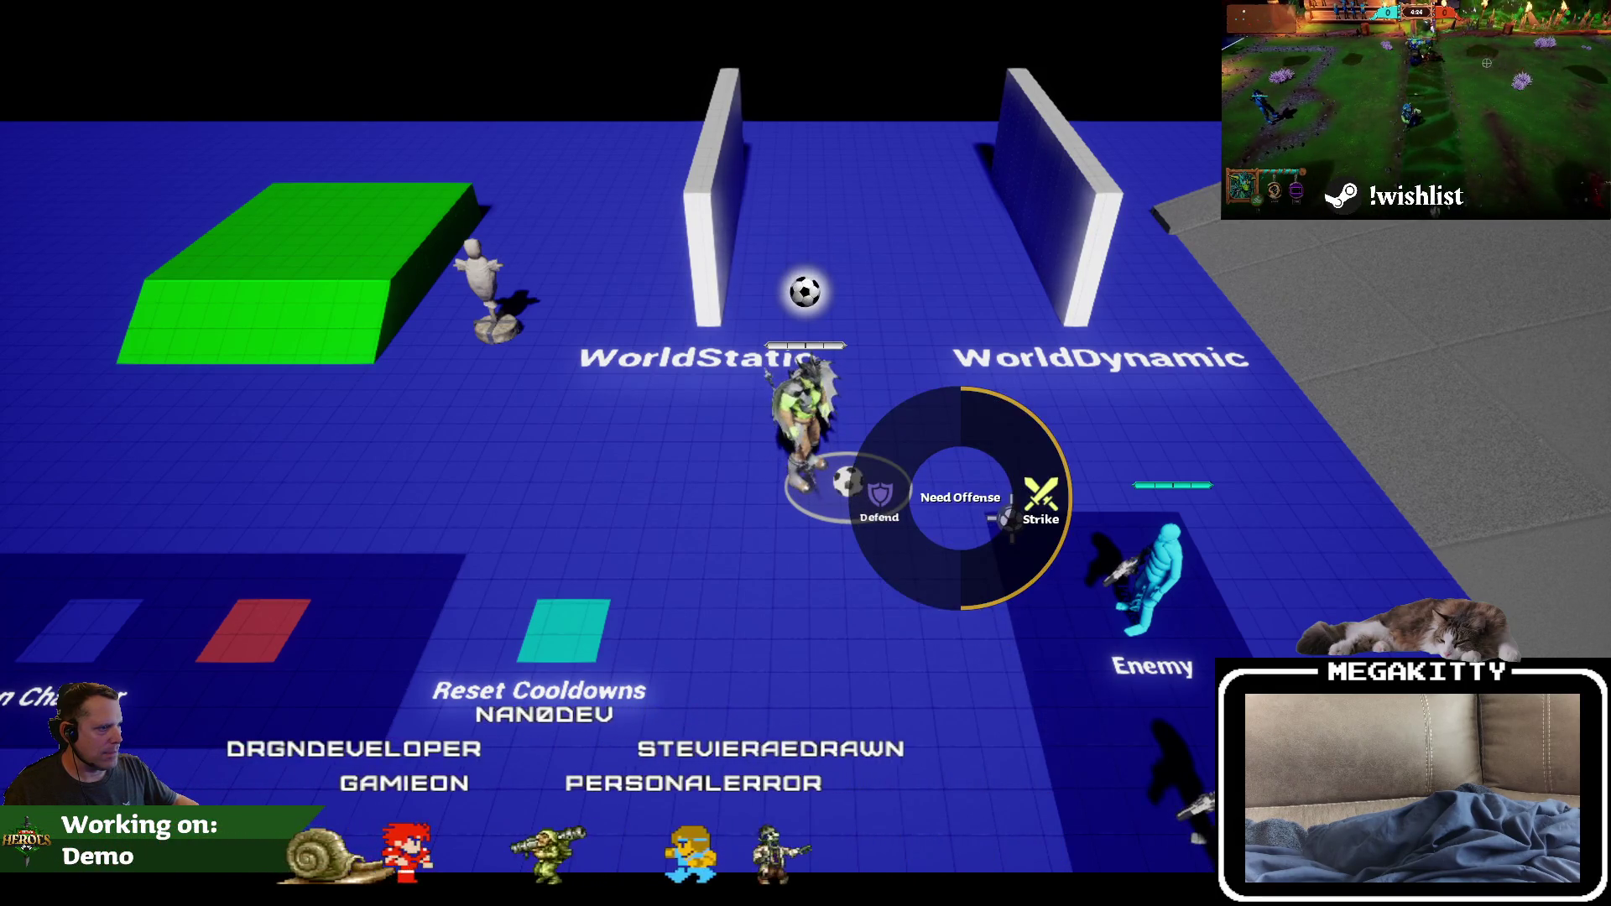
left_click(1032, 514)
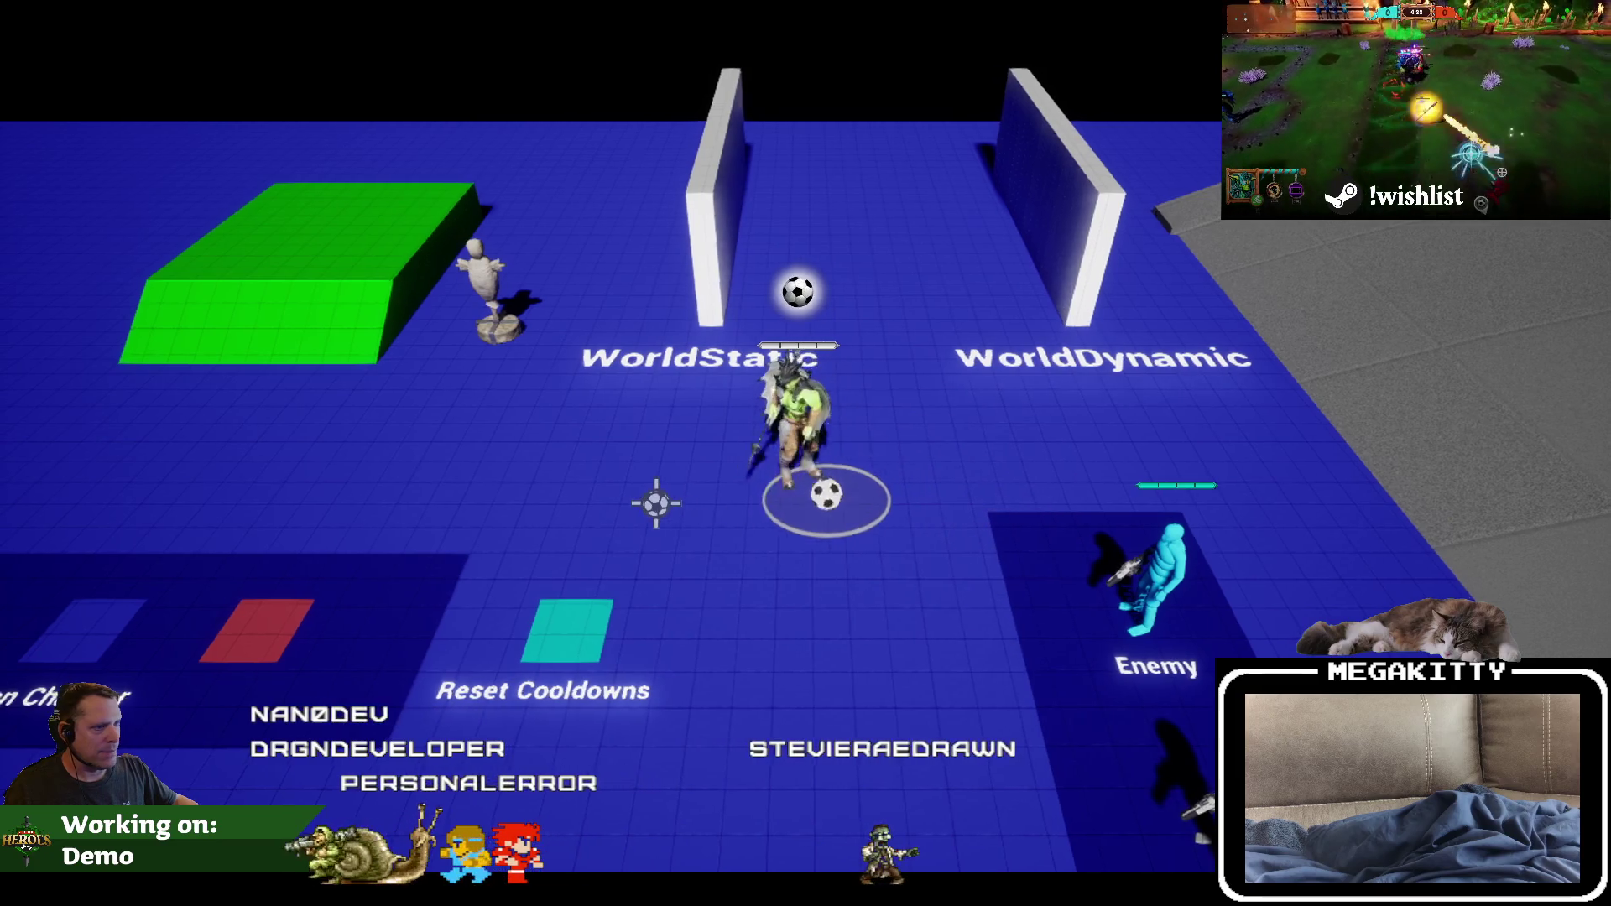
right_click(1074, 530)
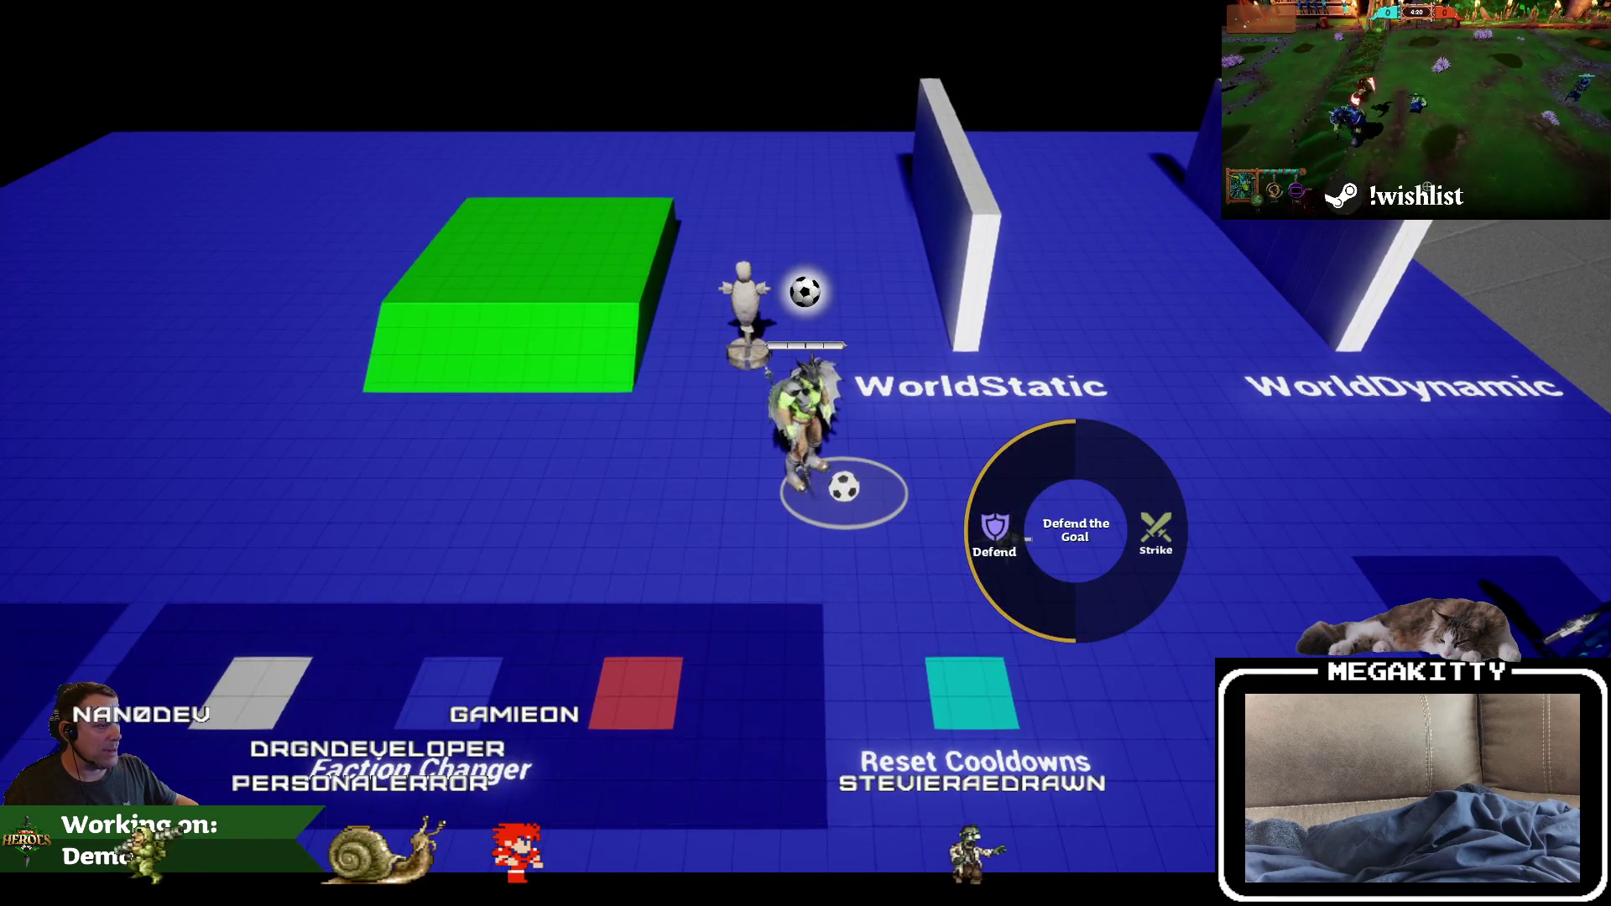
left_click(1036, 532)
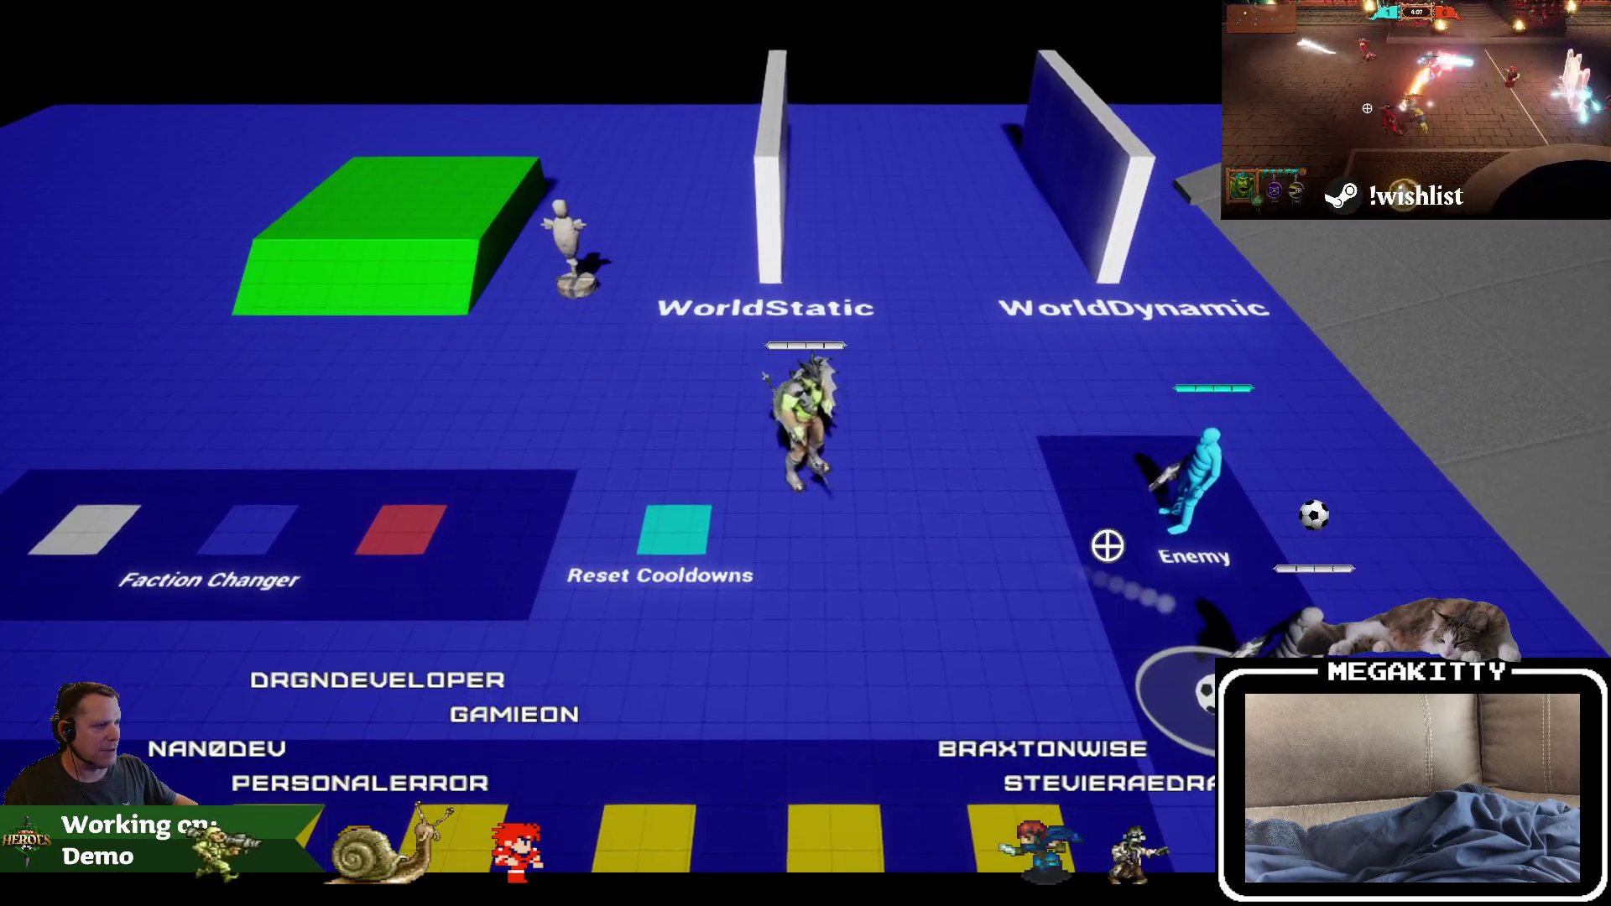
right_click(978, 440)
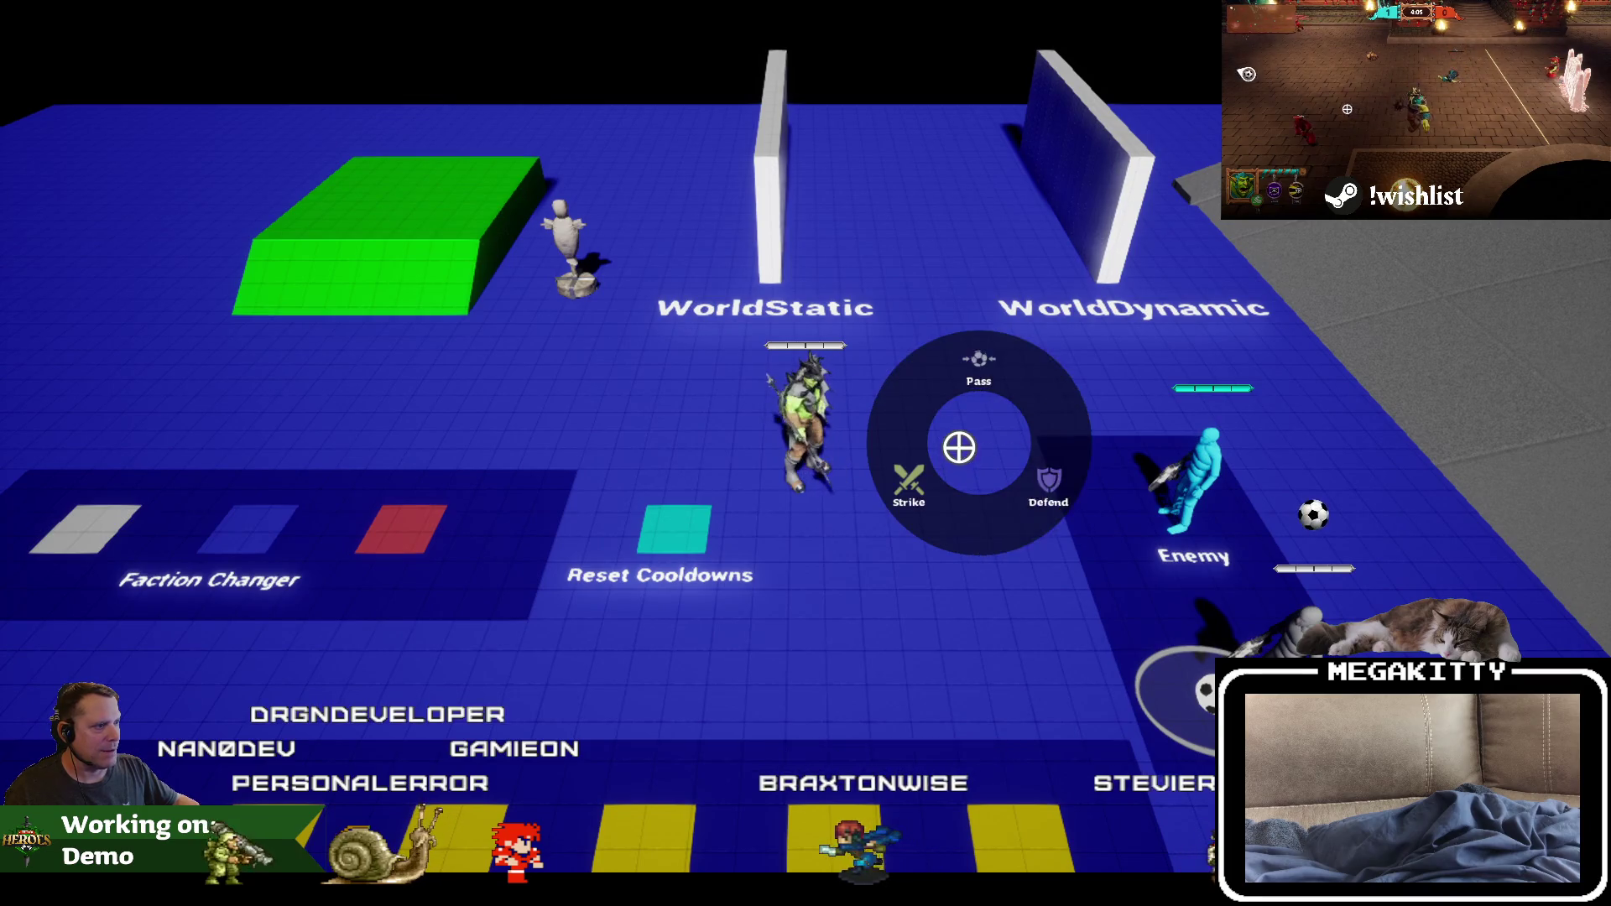
key("Escape")
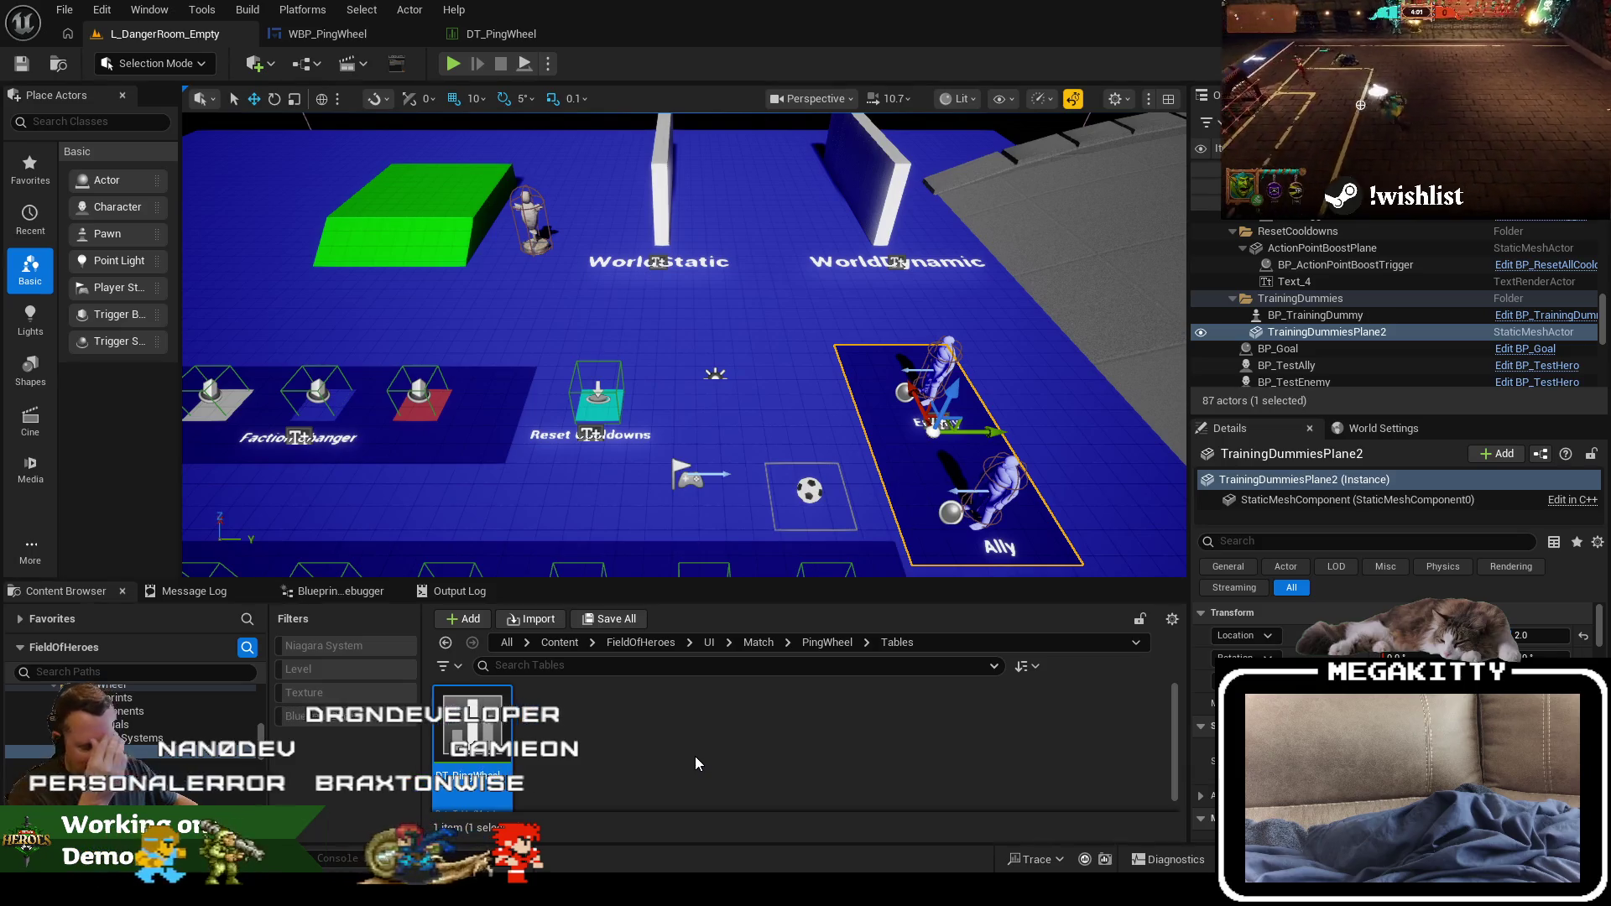
Step: In a new play session, send the Pass ping without the ball, then stop
key("alt+p")
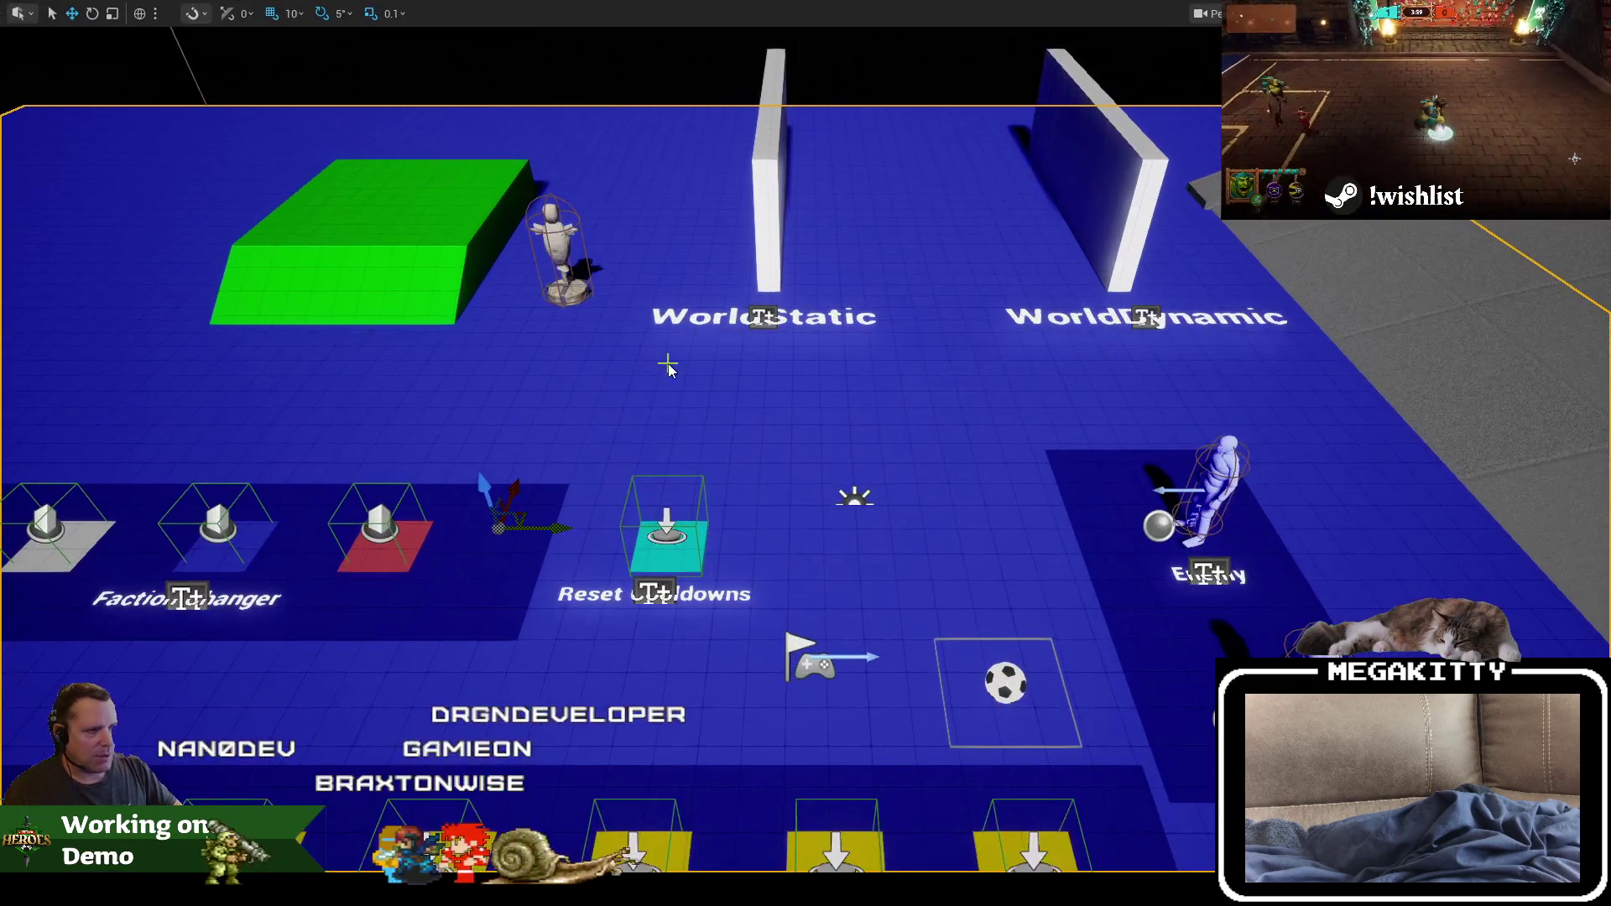
key("s")
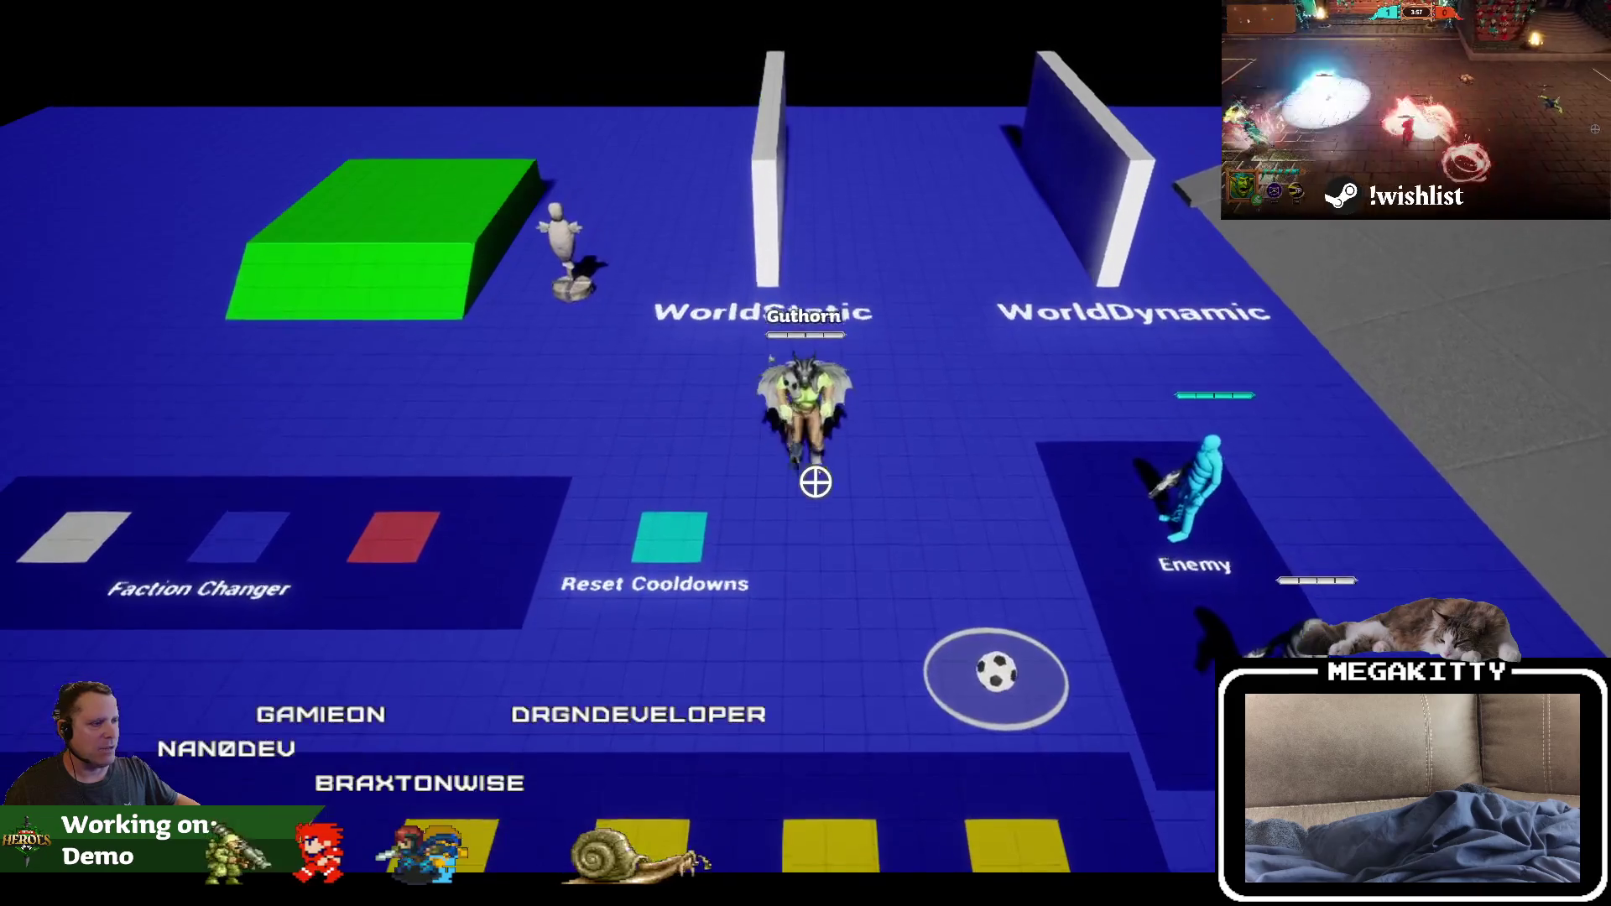
right_click(818, 478)
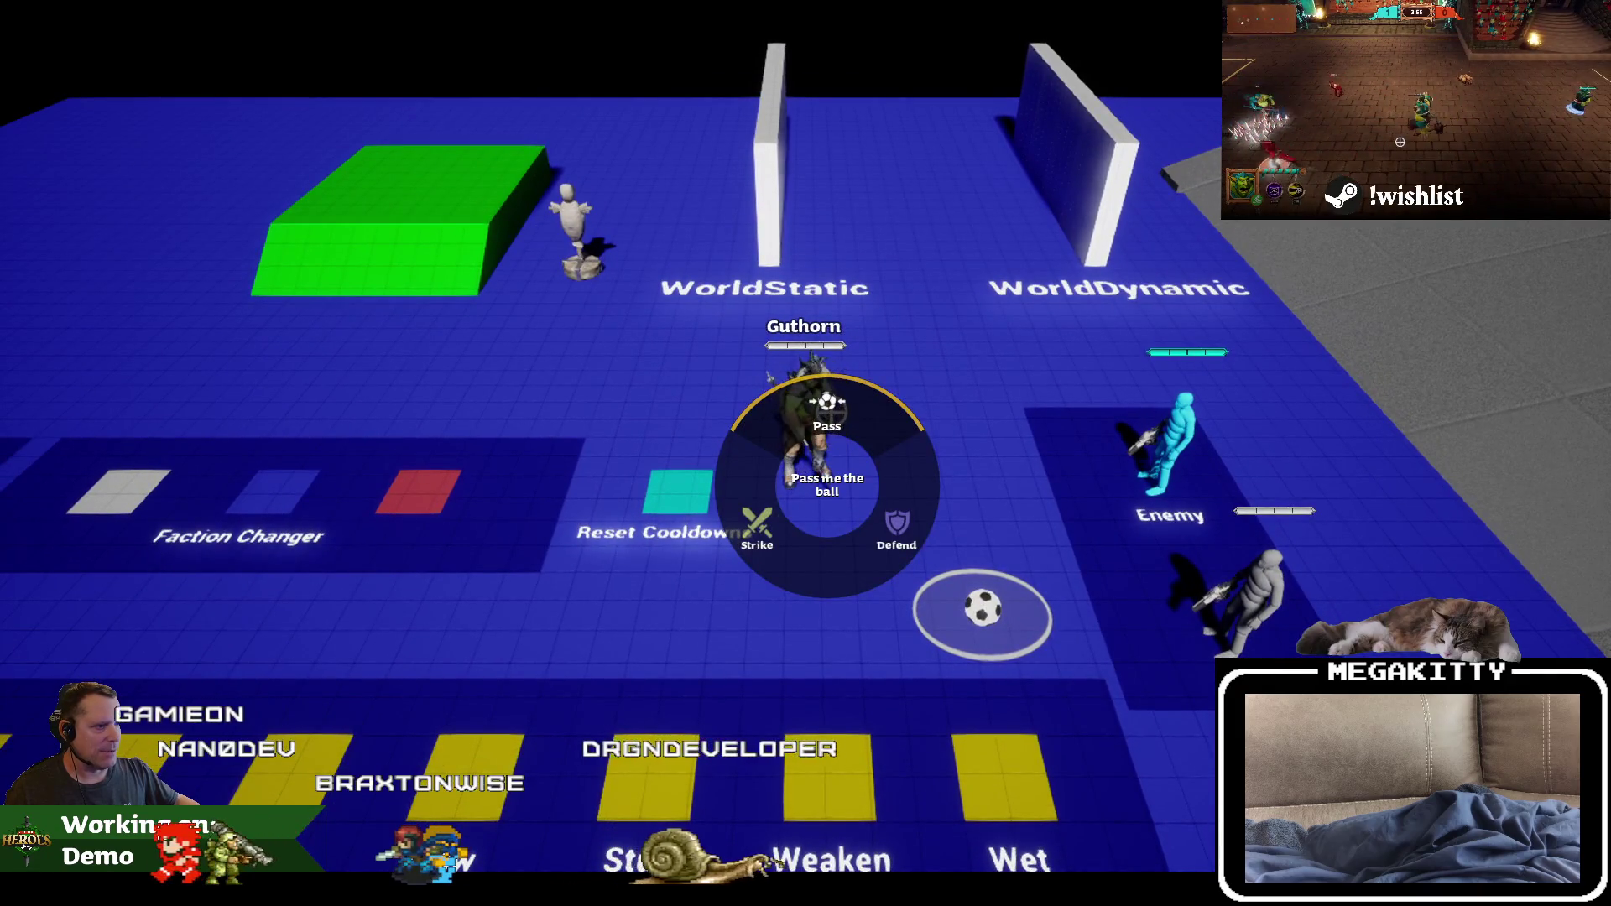
left_click(826, 409)
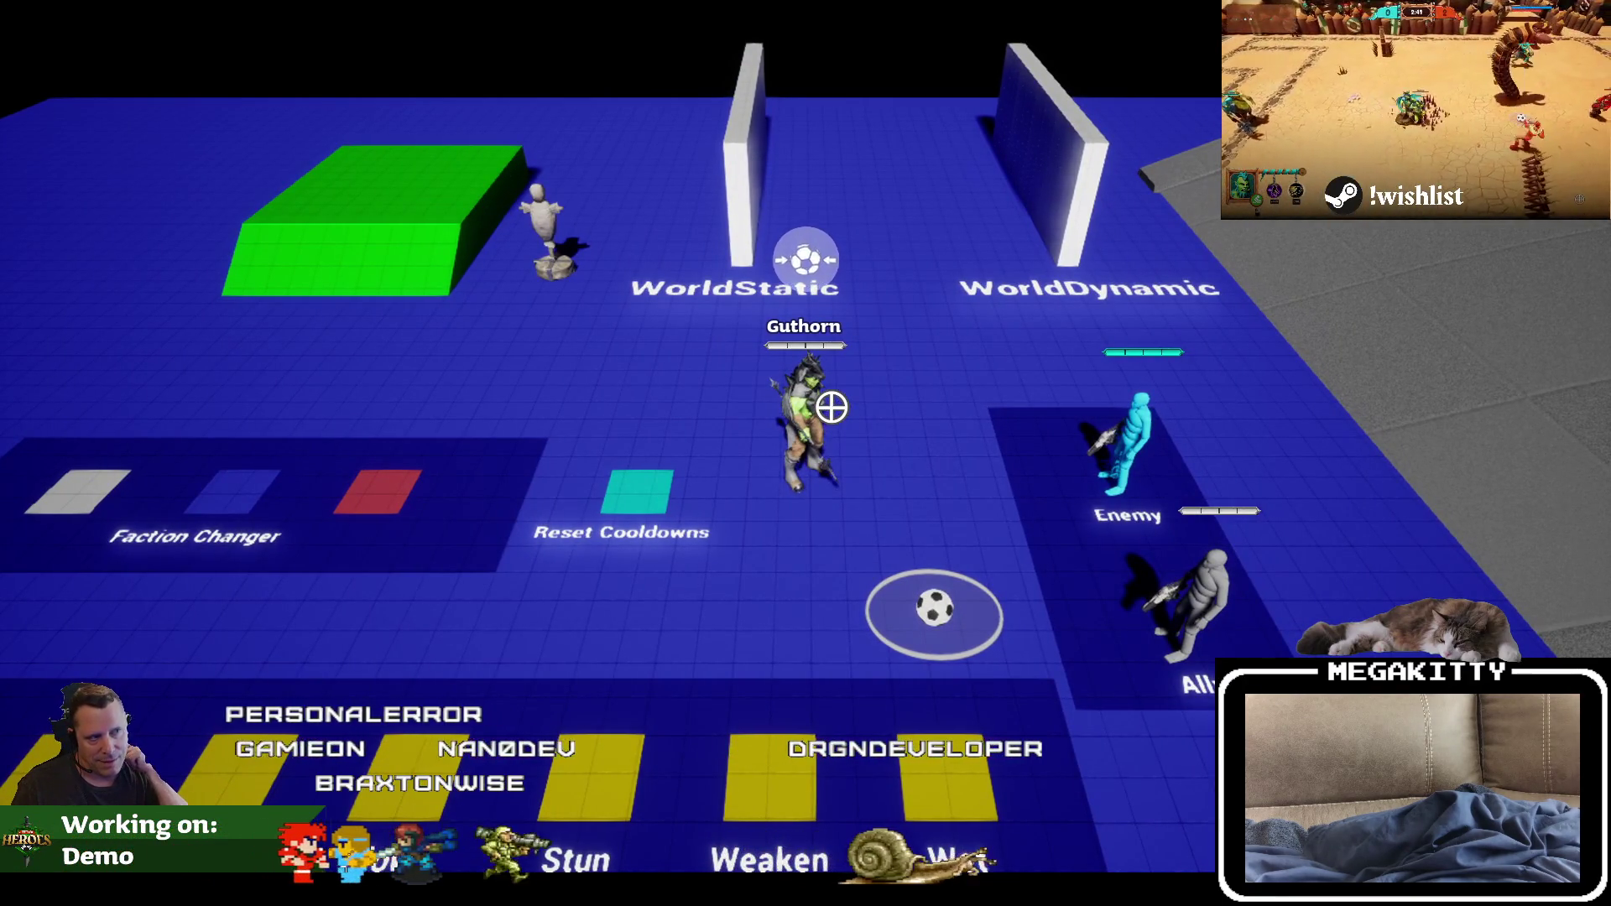
key("Escape")
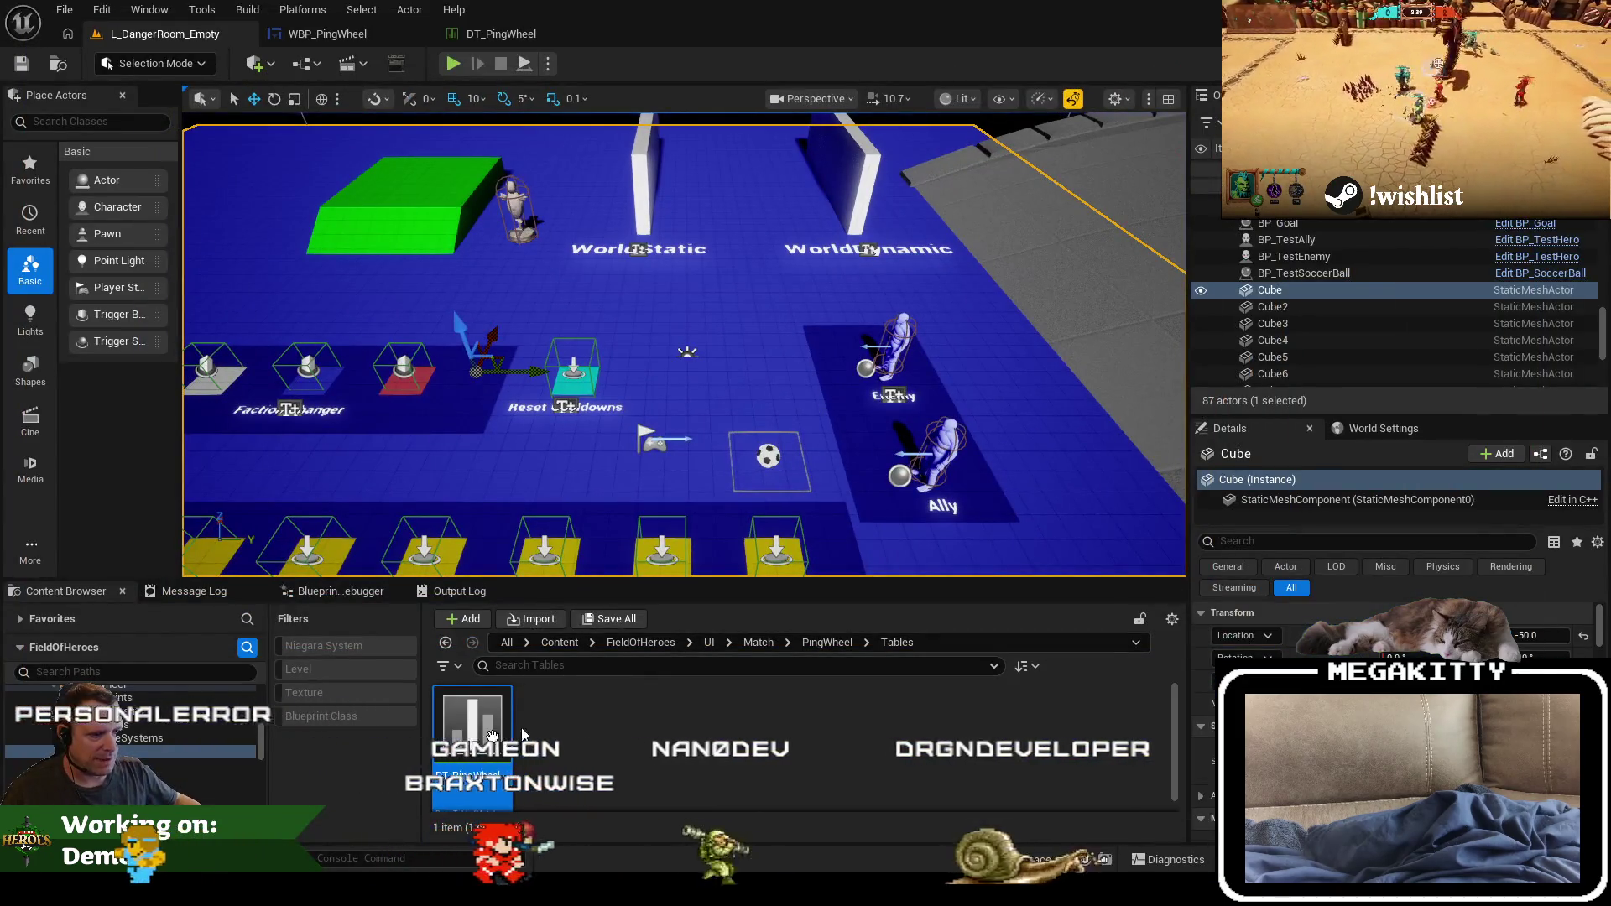
Step: Open the BPC_POI_PassTheBall blueprint from PingWheel Components and dock its editor
key("Down")
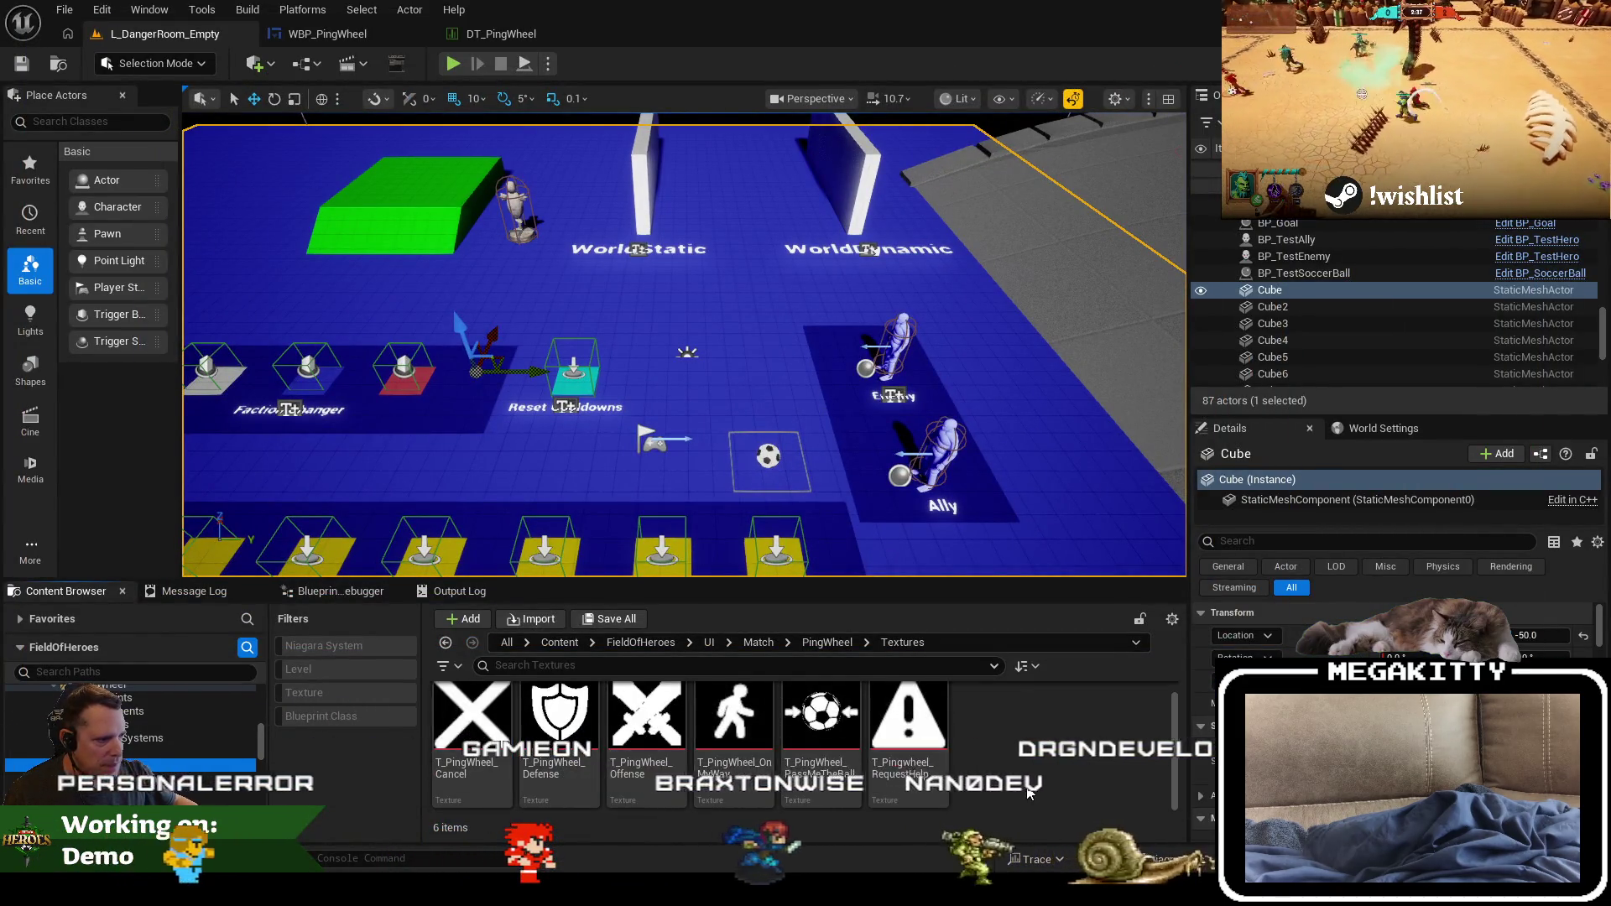
left_click(134, 710)
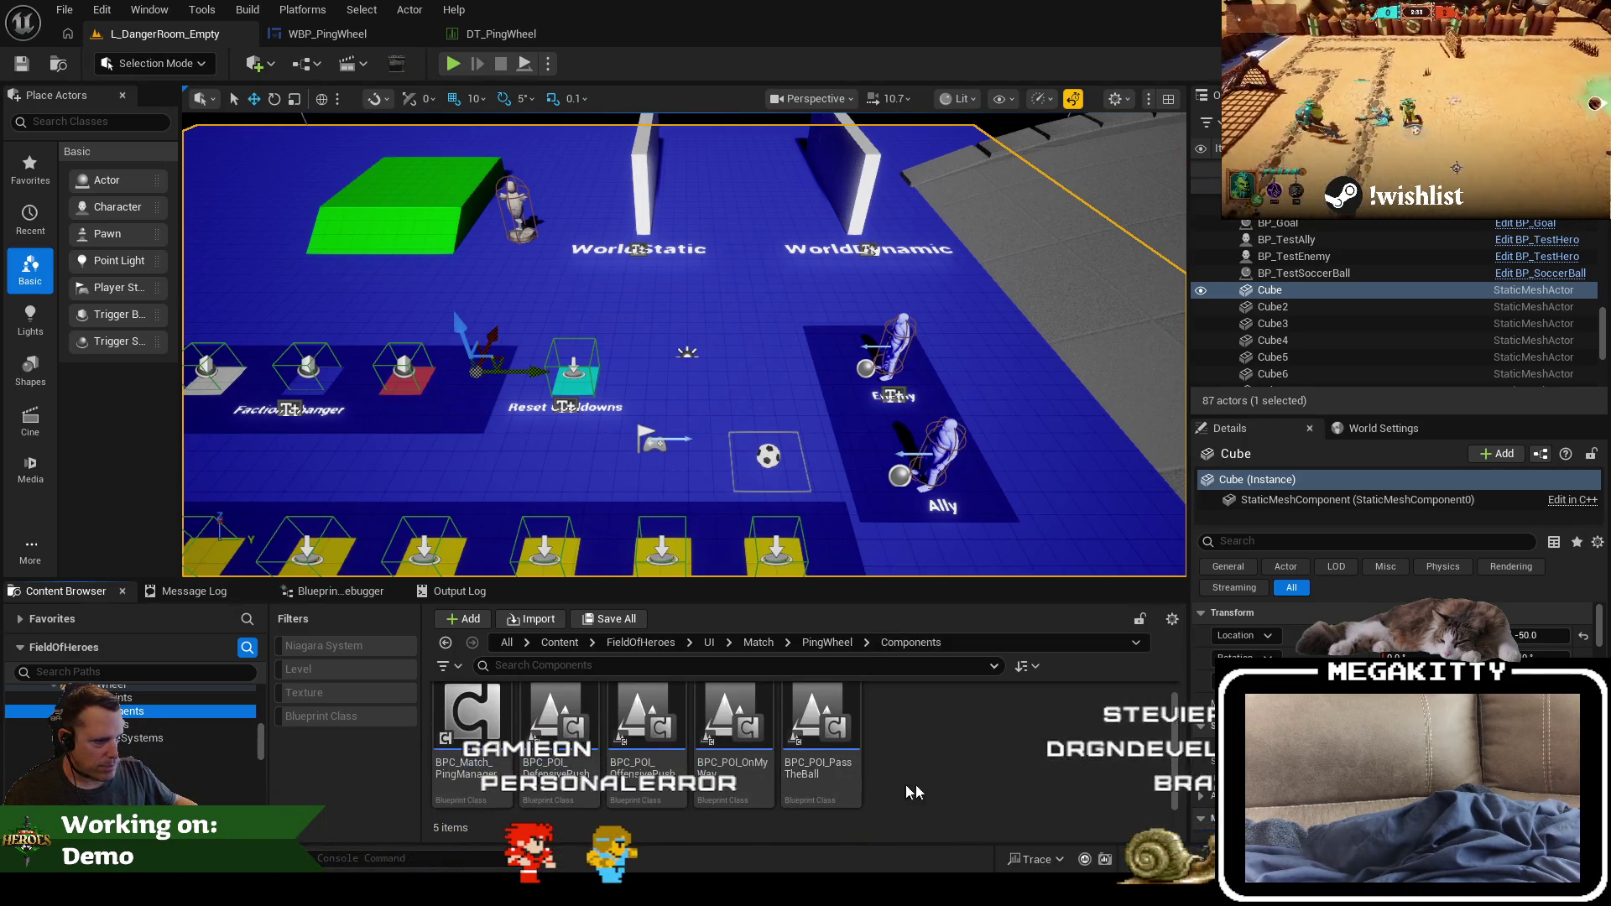
double_click(845, 763)
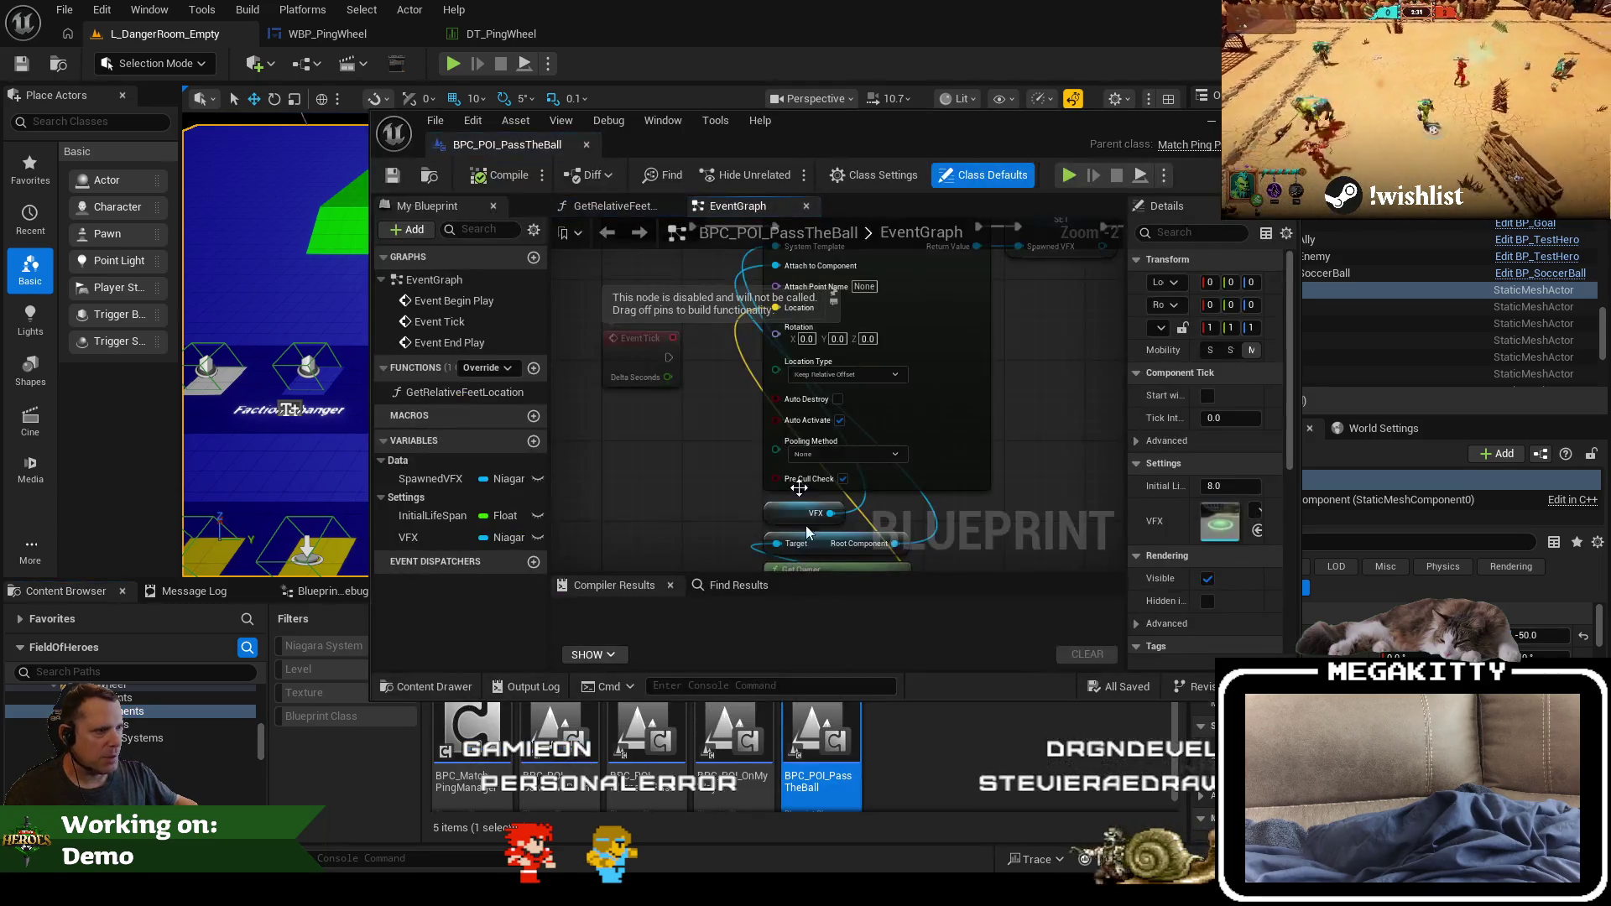
left_click_drag(533, 147, 697, 34)
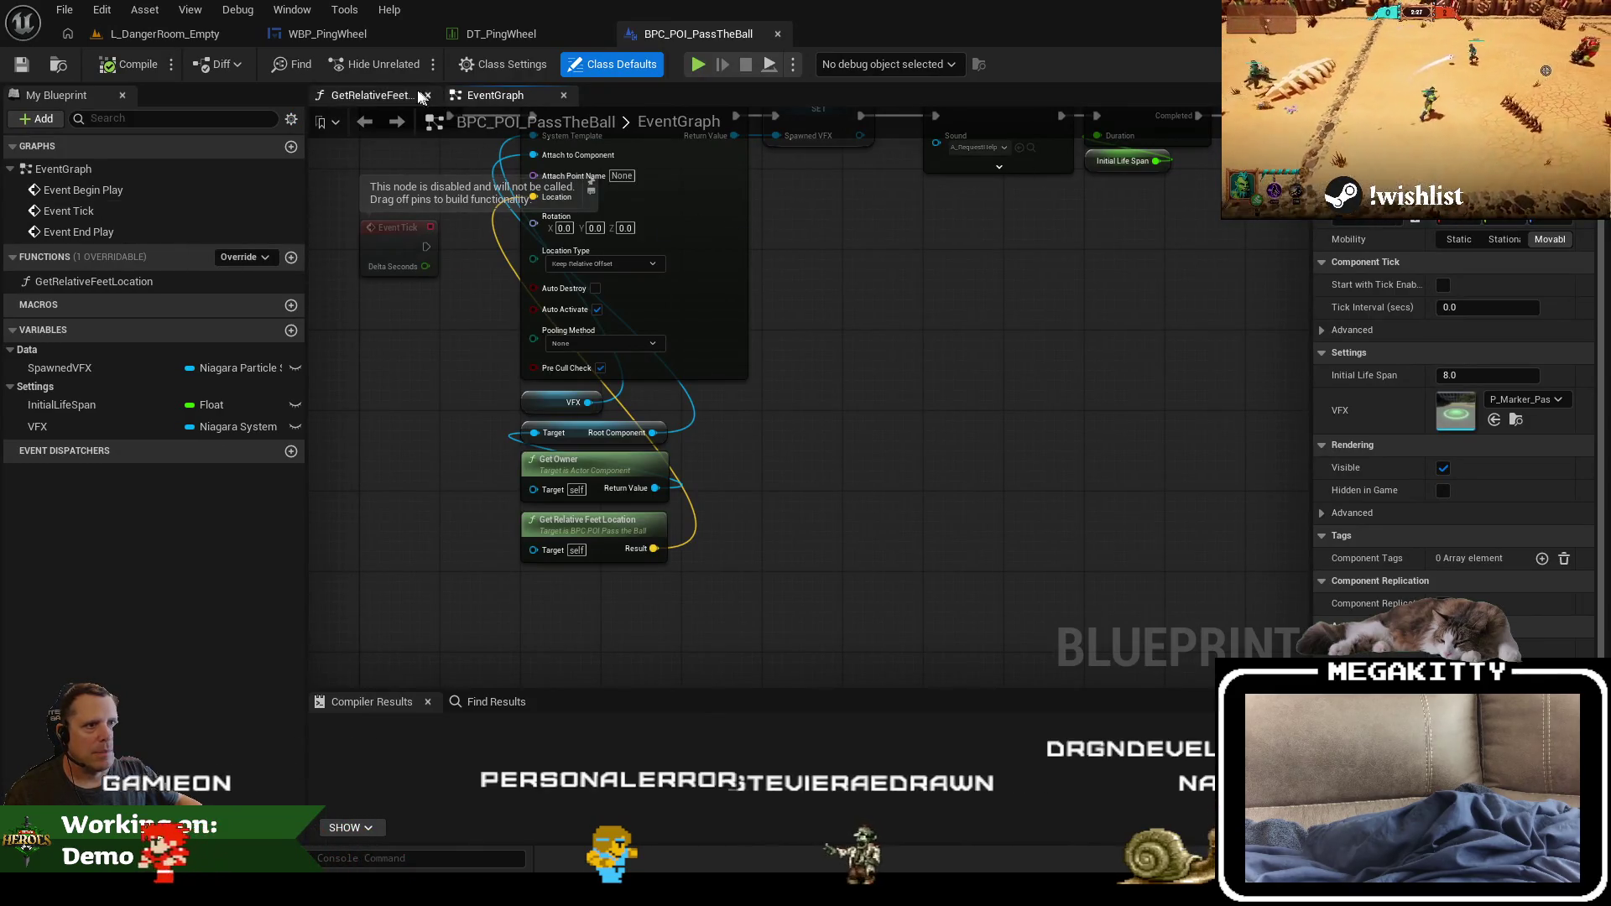
left_click(369, 95)
left_click(495, 95)
scroll(637, 269, "up", 2)
scroll(638, 268, "down", 2)
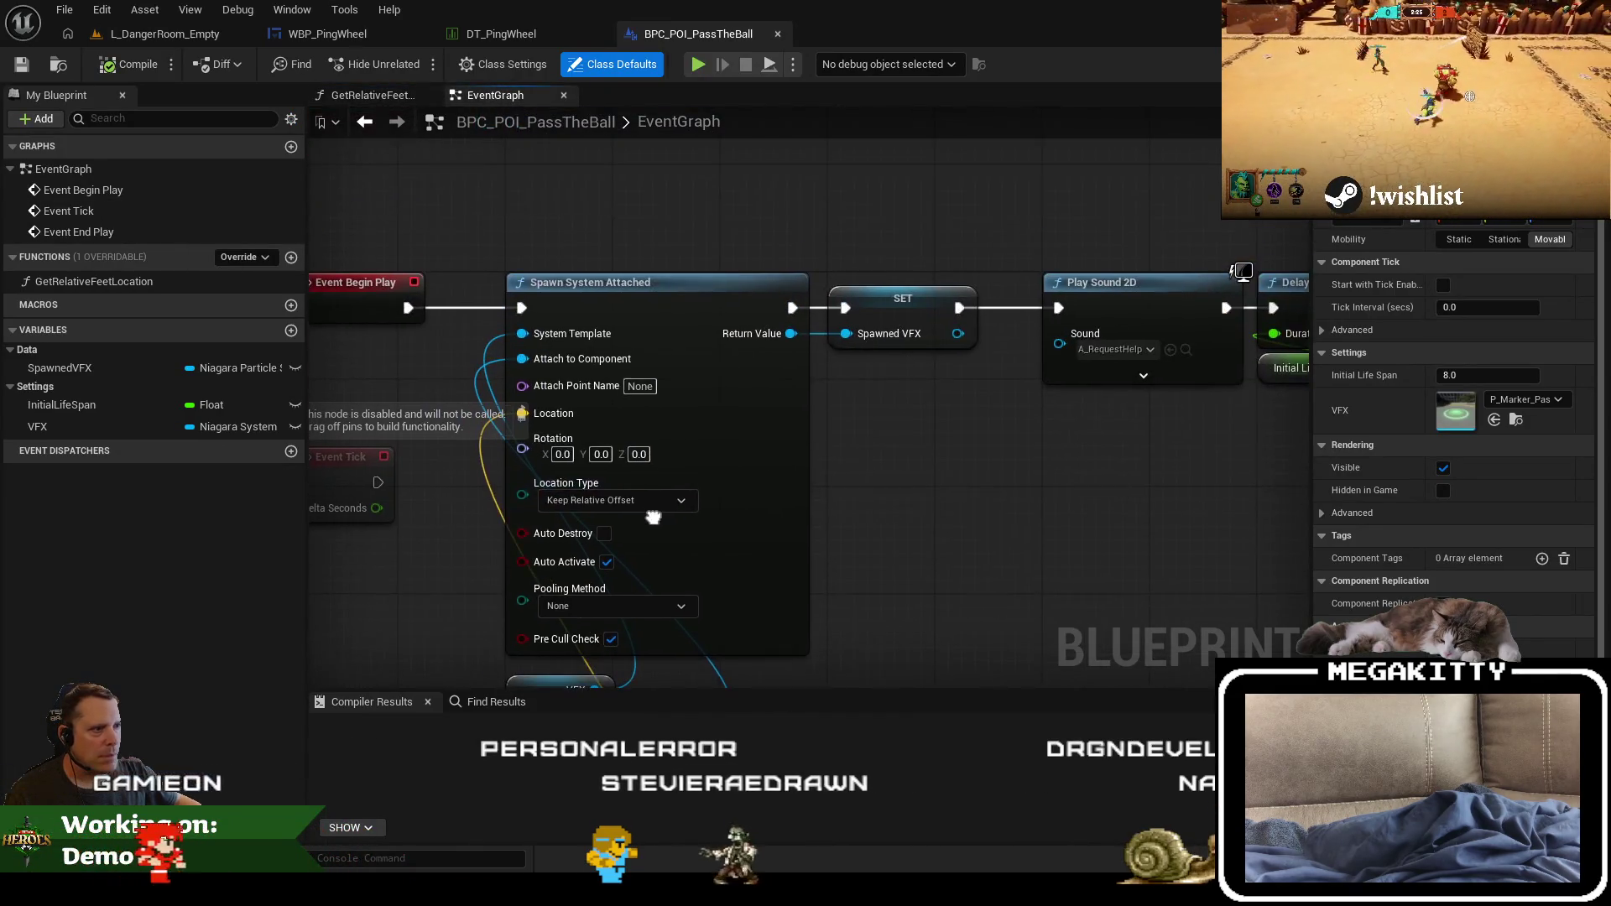
scroll(752, 275, "up", 2)
scroll(837, 581, "down", 2)
scroll(1082, 396, "up", 2)
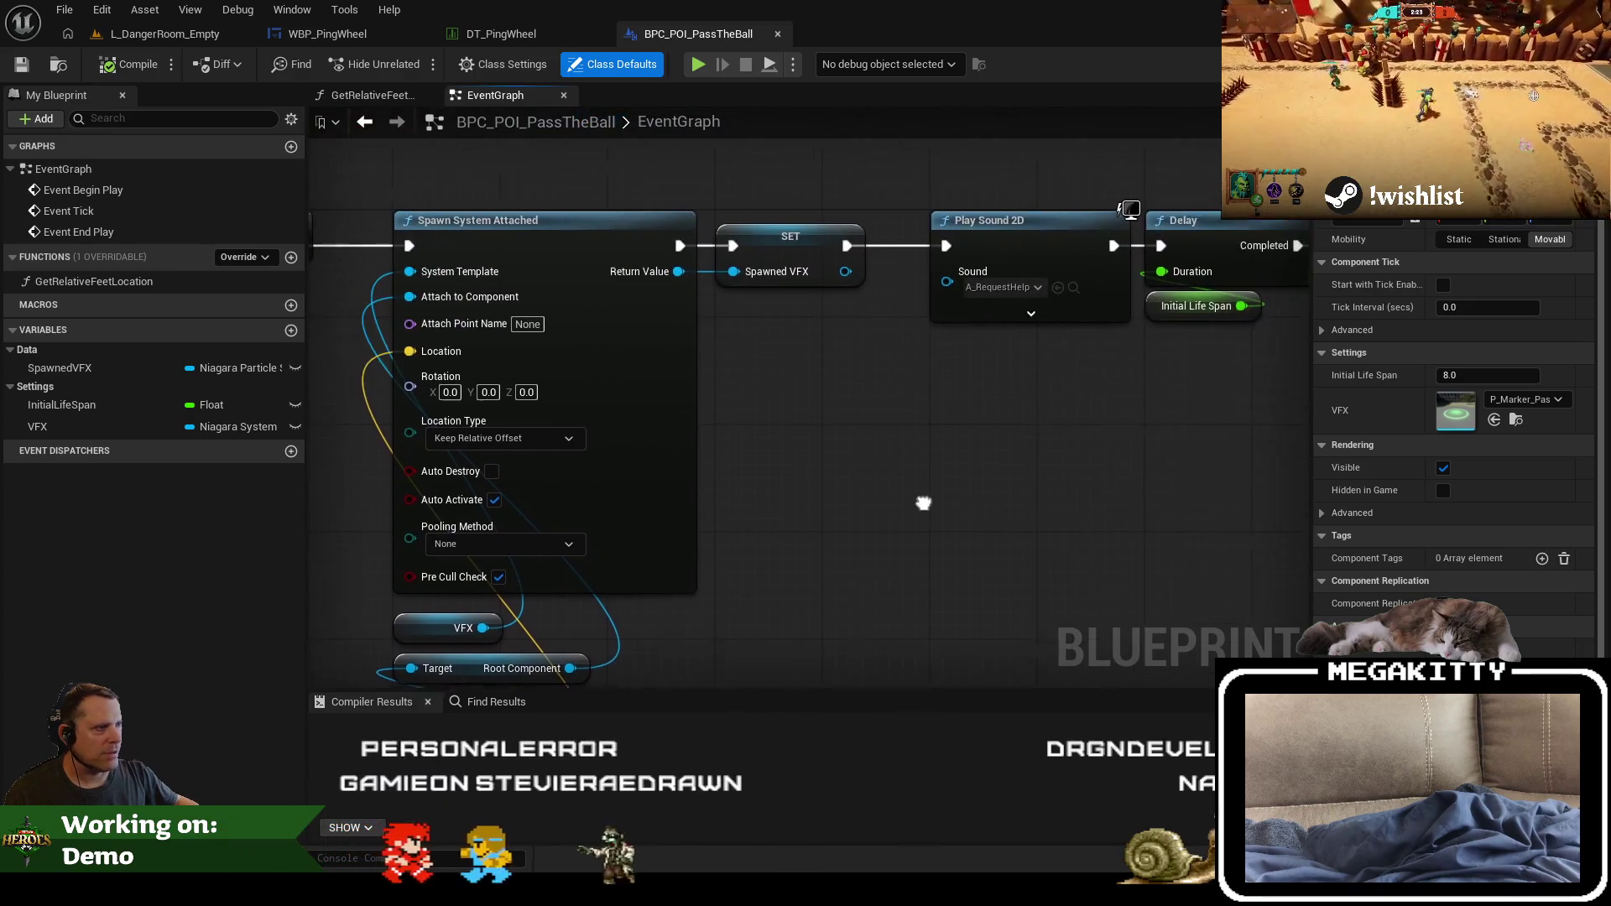
Step: Browse the PingWheel folders to Widgets and open WBP_POI_PassMeTheBall_Nav
left_click(219, 35)
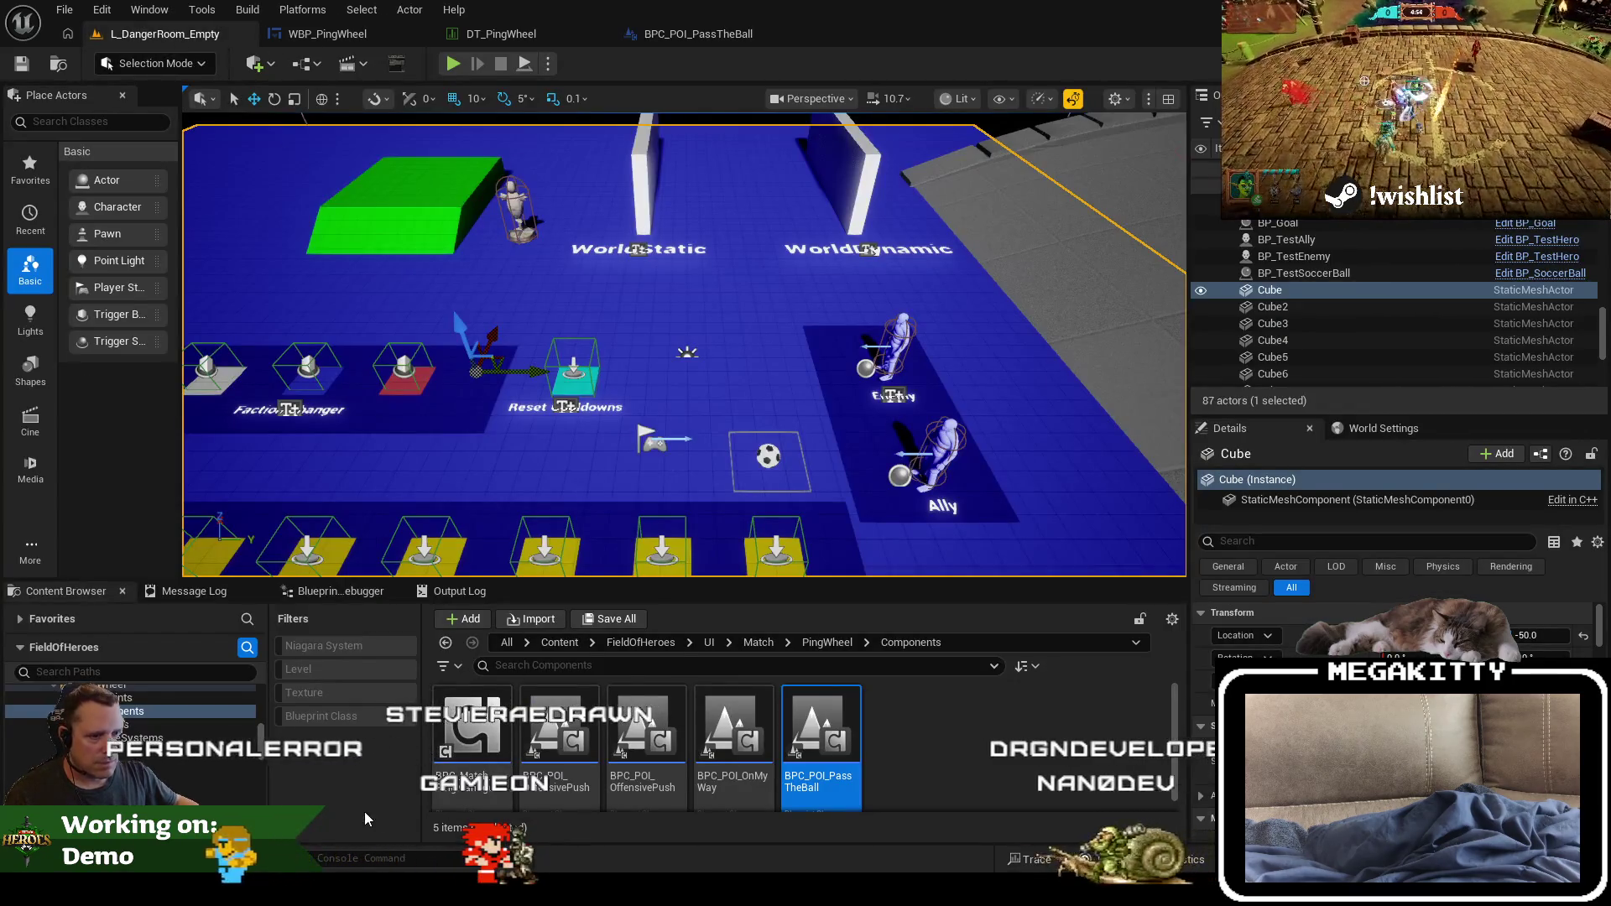
left_click(137, 738)
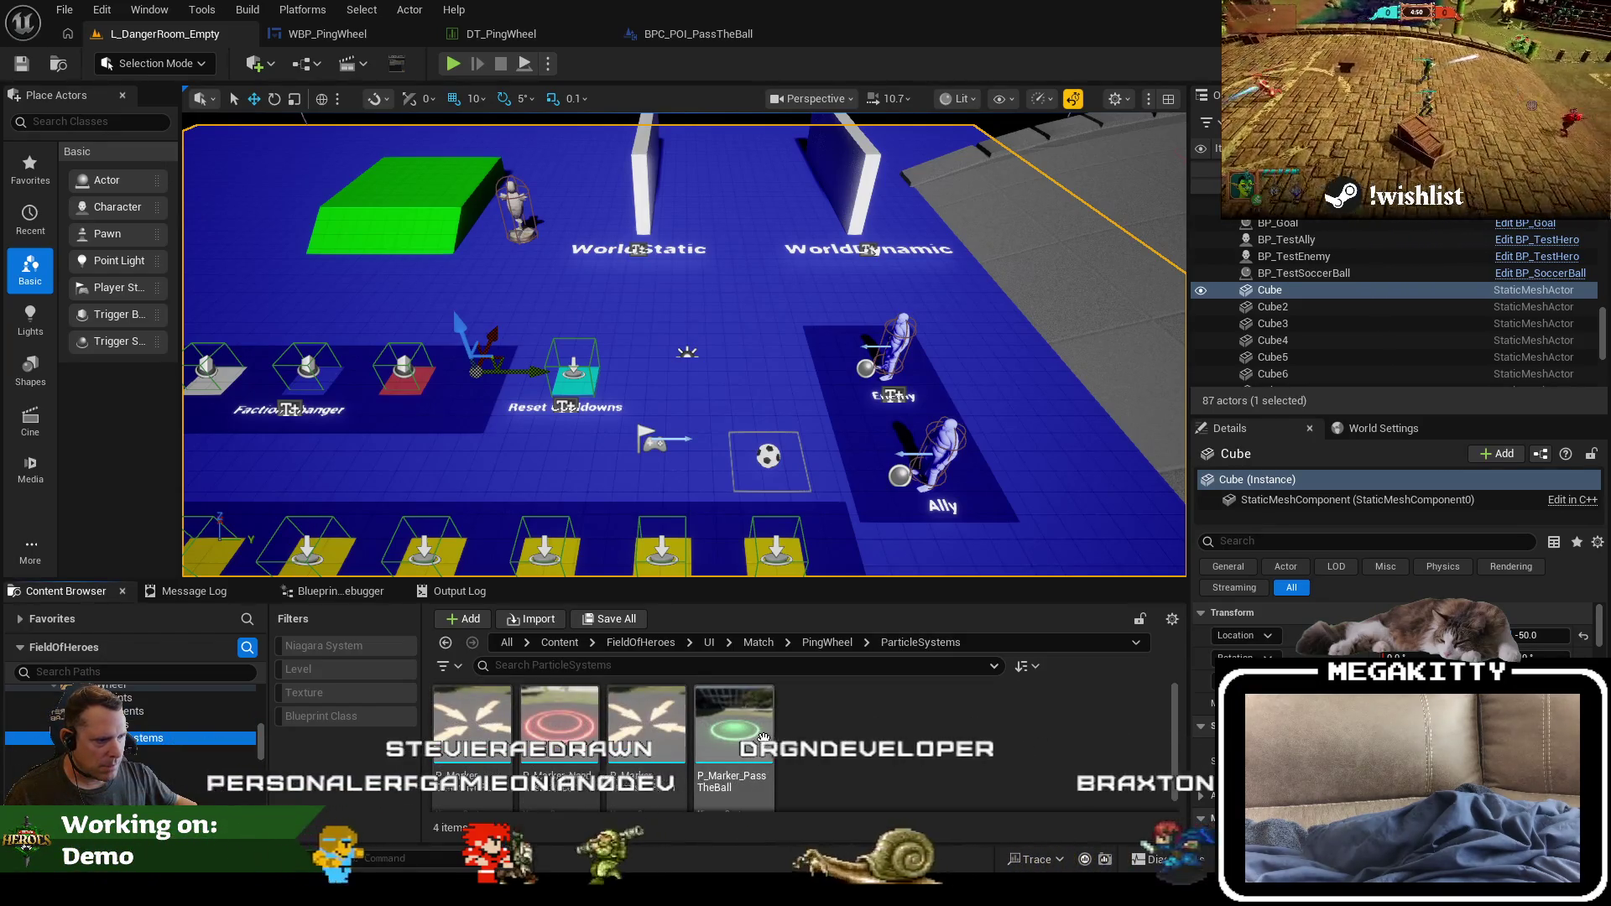
left_click(134, 765)
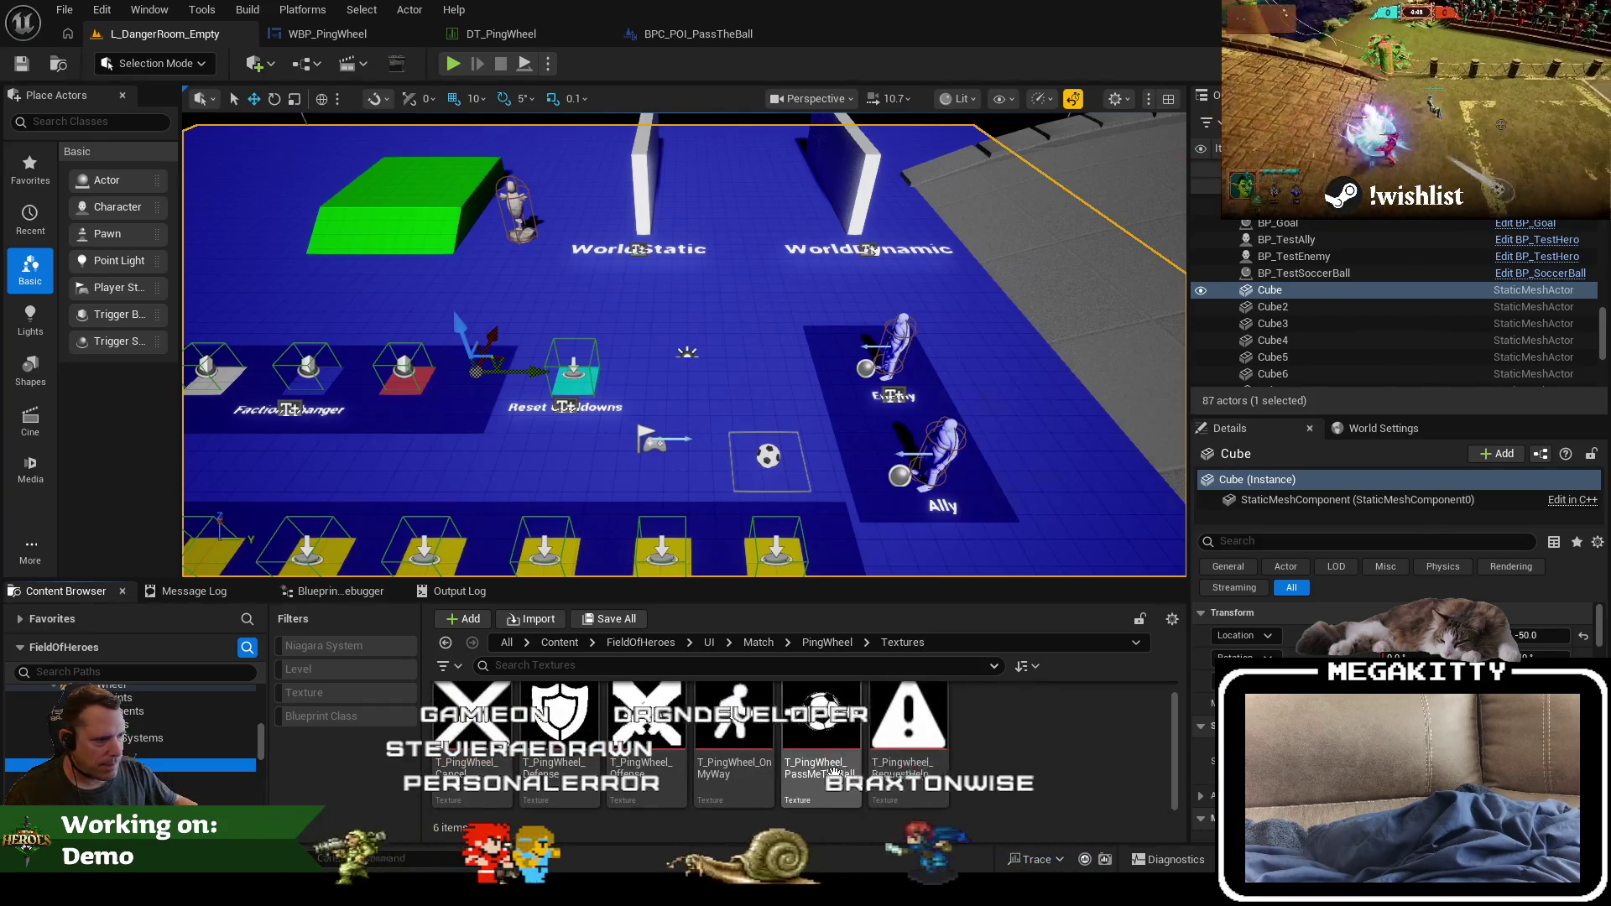
left_click(172, 779)
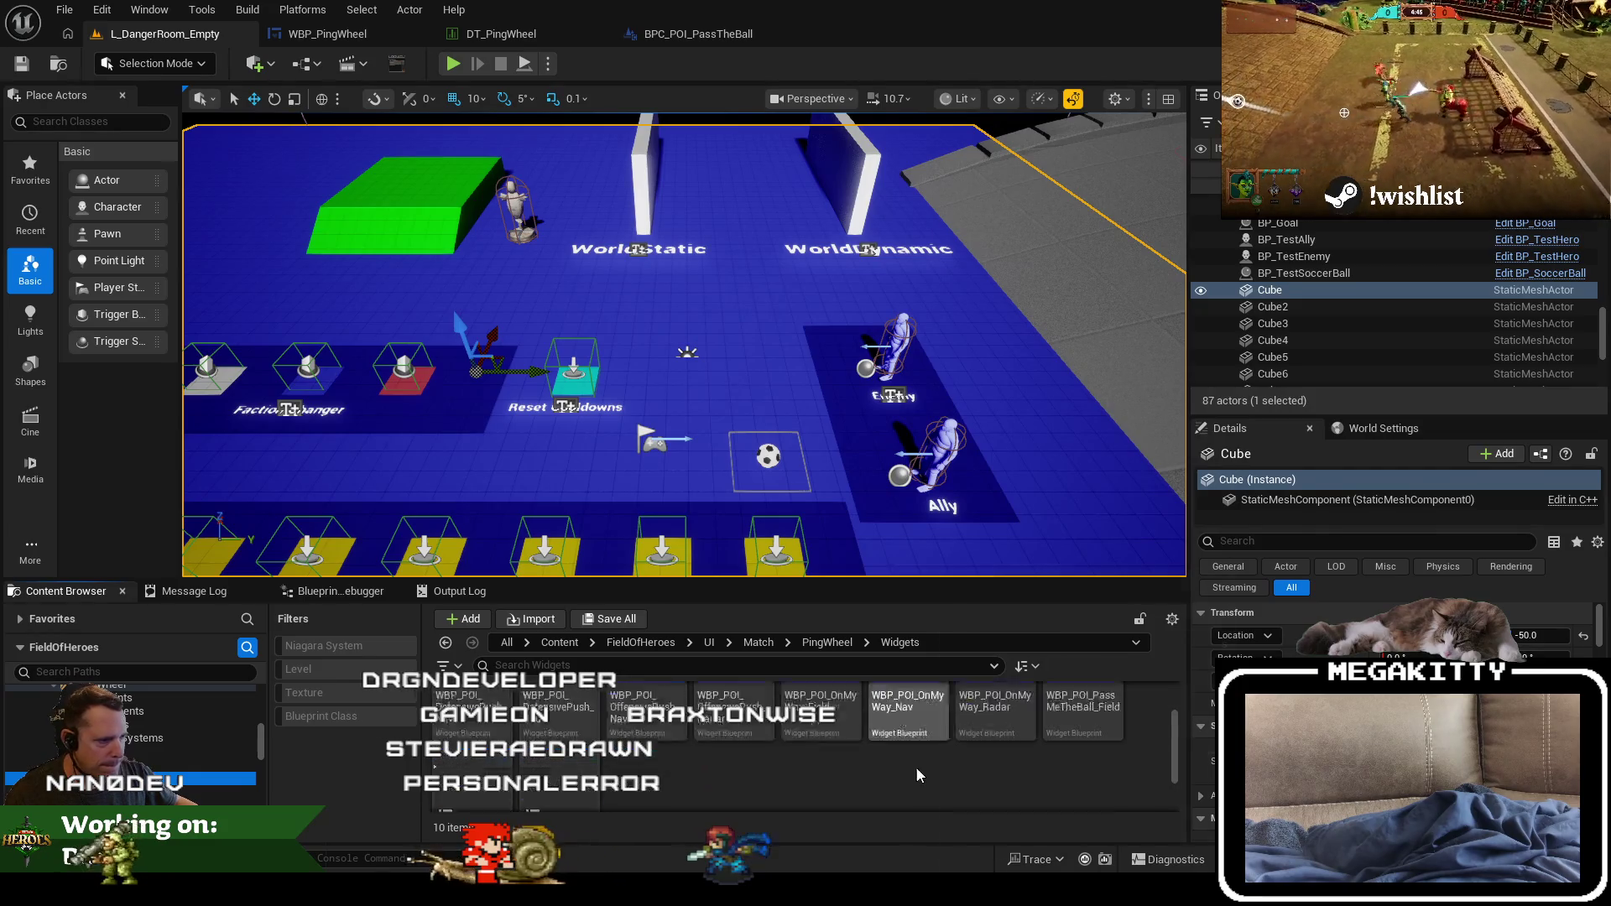
scroll(948, 782, "down", 2)
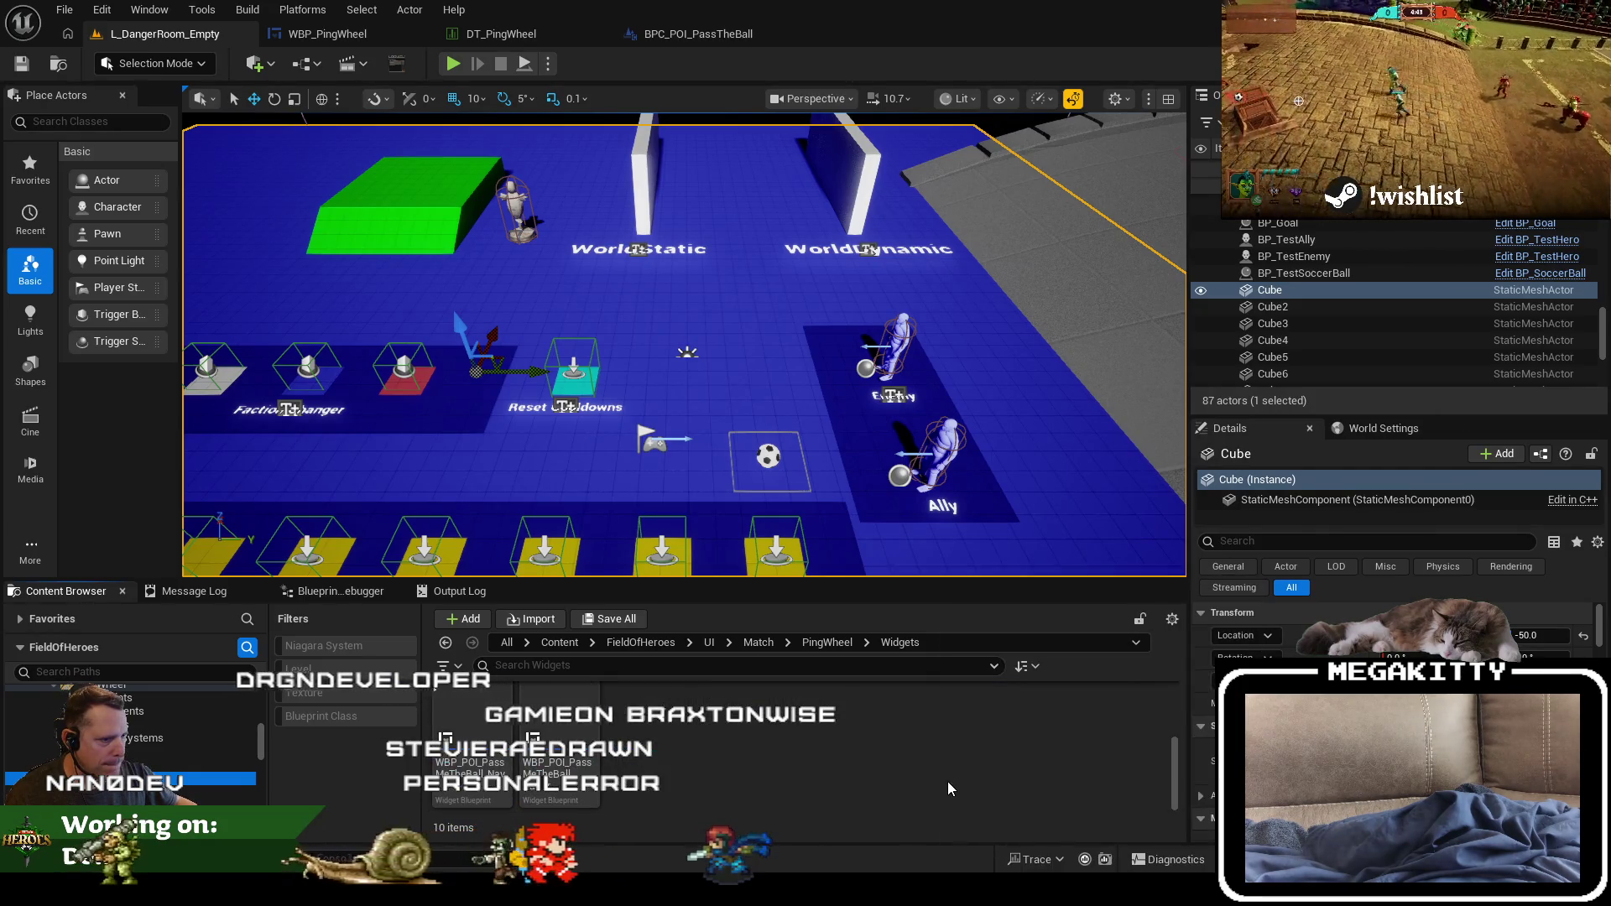
left_click(437, 727)
double_click(437, 727)
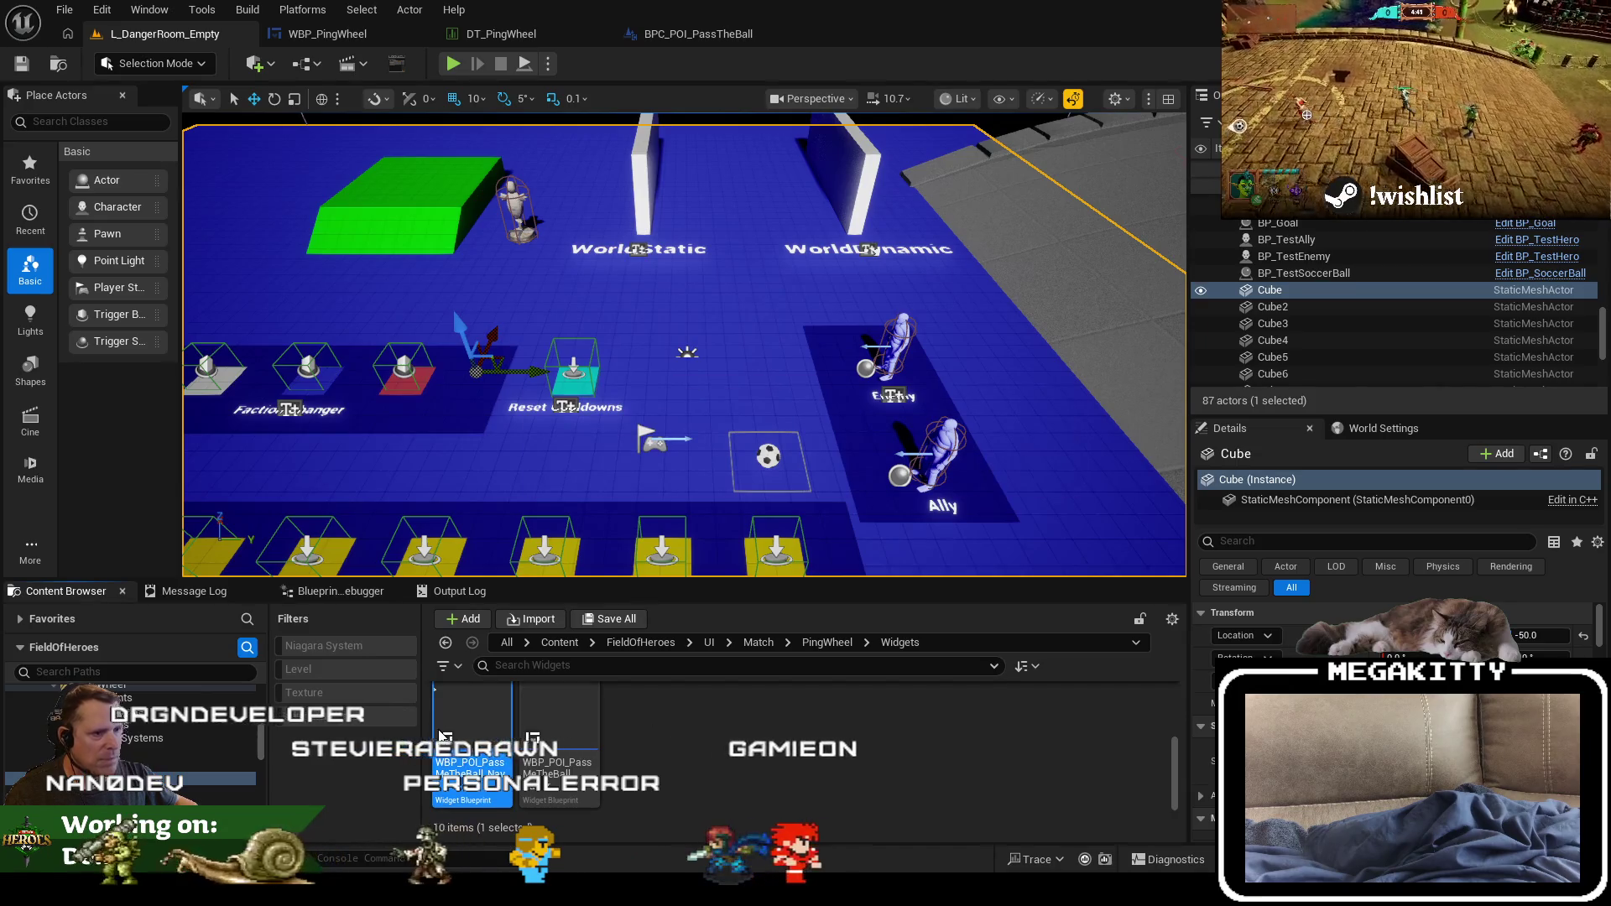
scroll(525, 406, "up", 9)
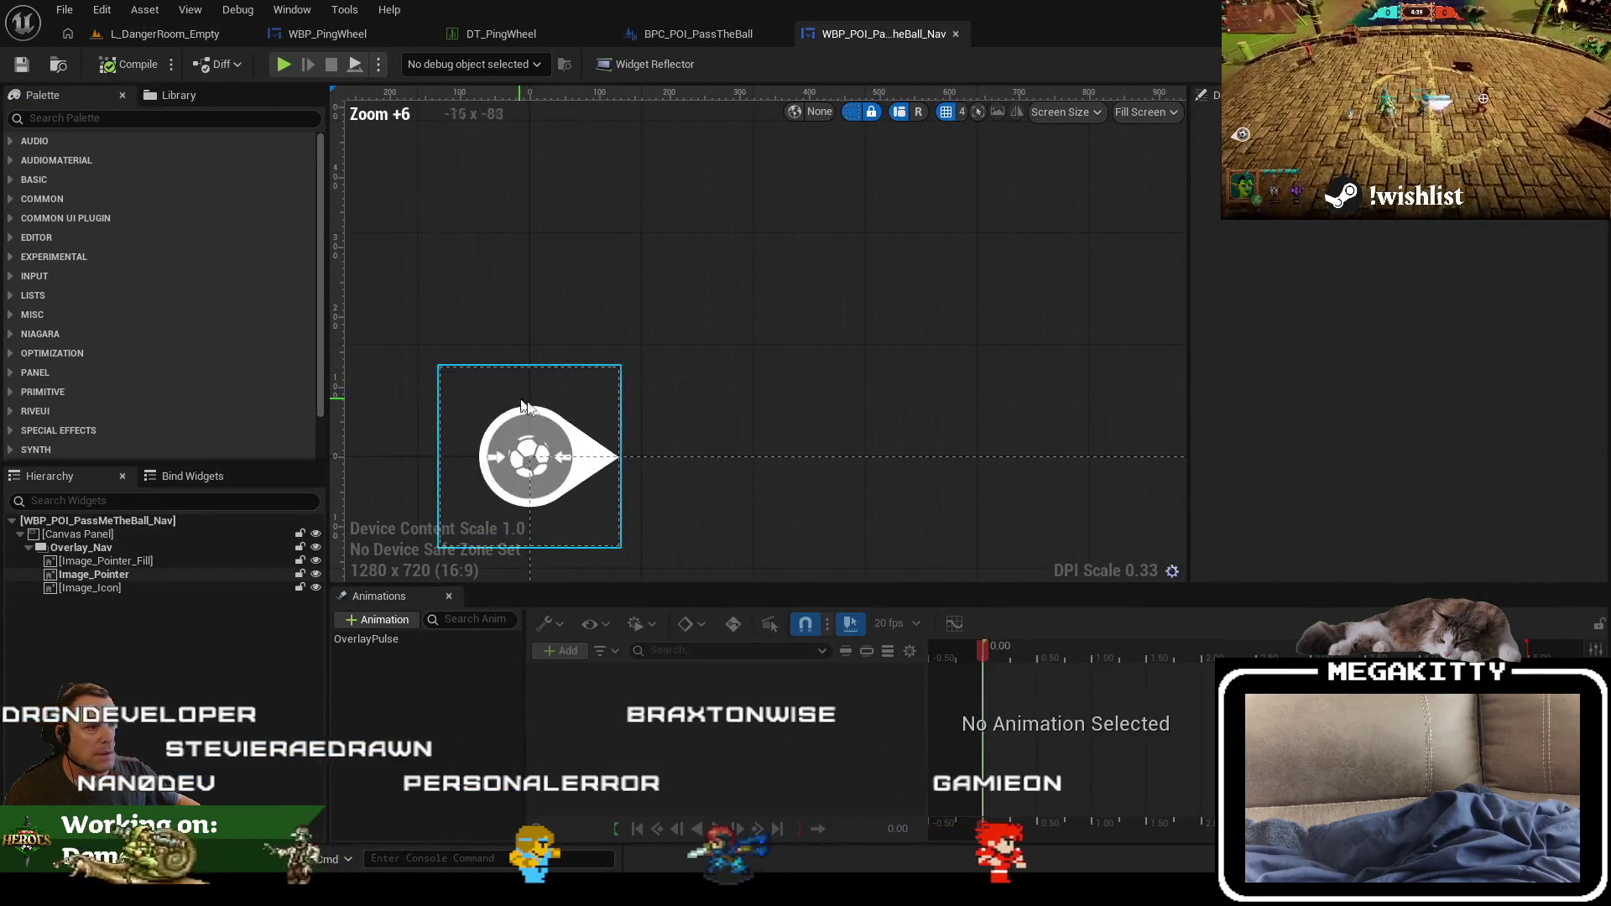
Step: Find the T_PingWheel_PassMeTheBall texture used by Image_Icon and preview it
left_click(541, 430)
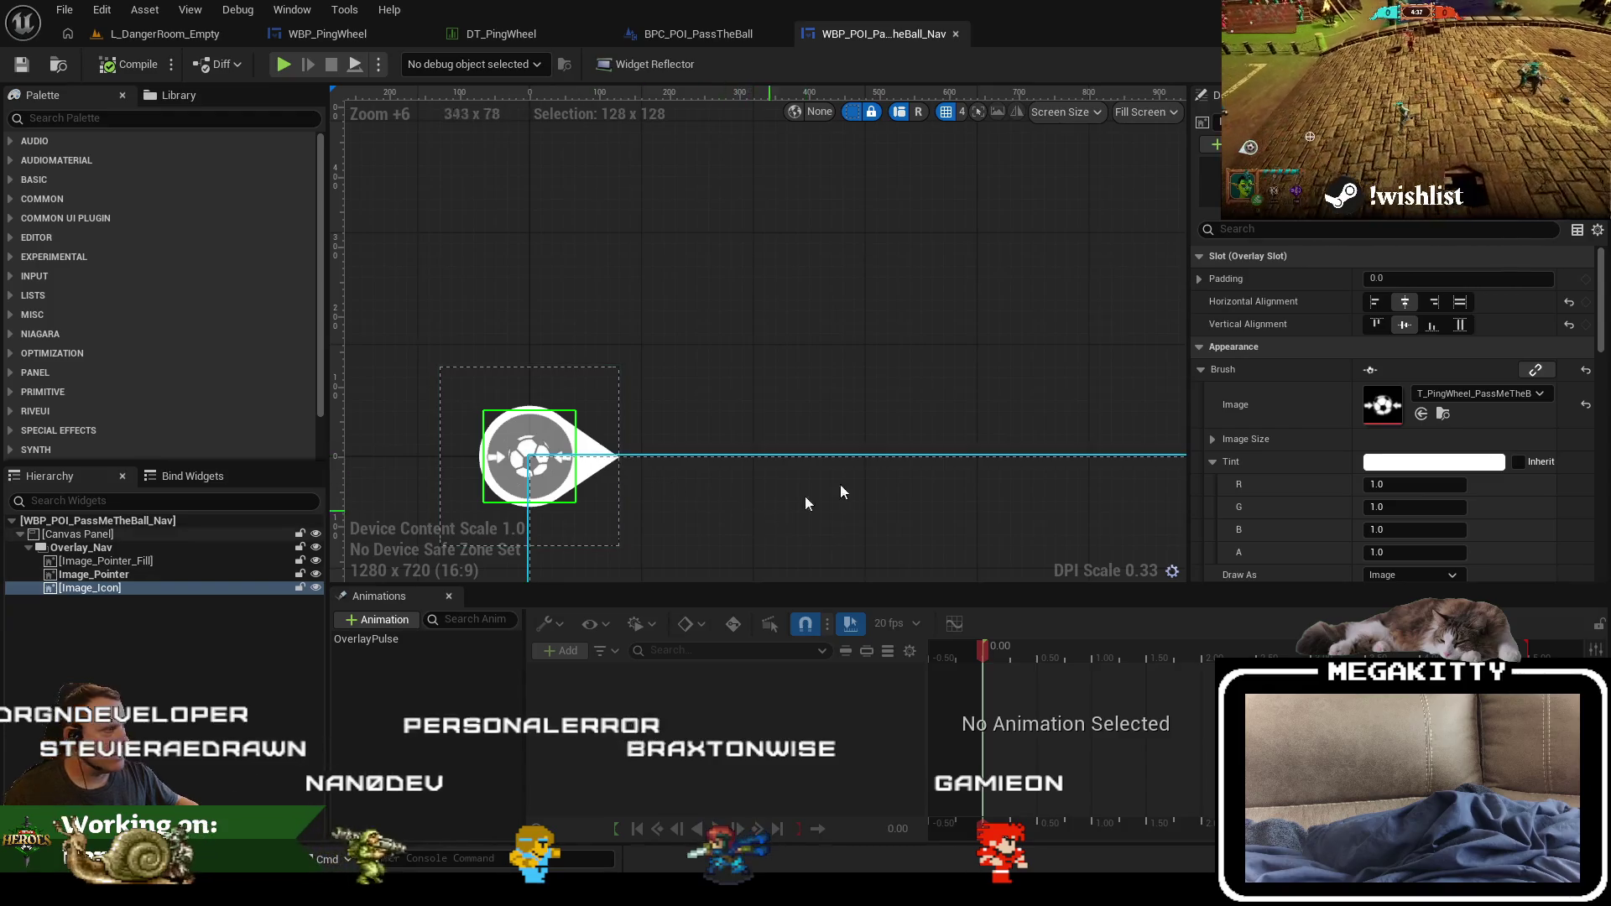
left_click(1443, 415)
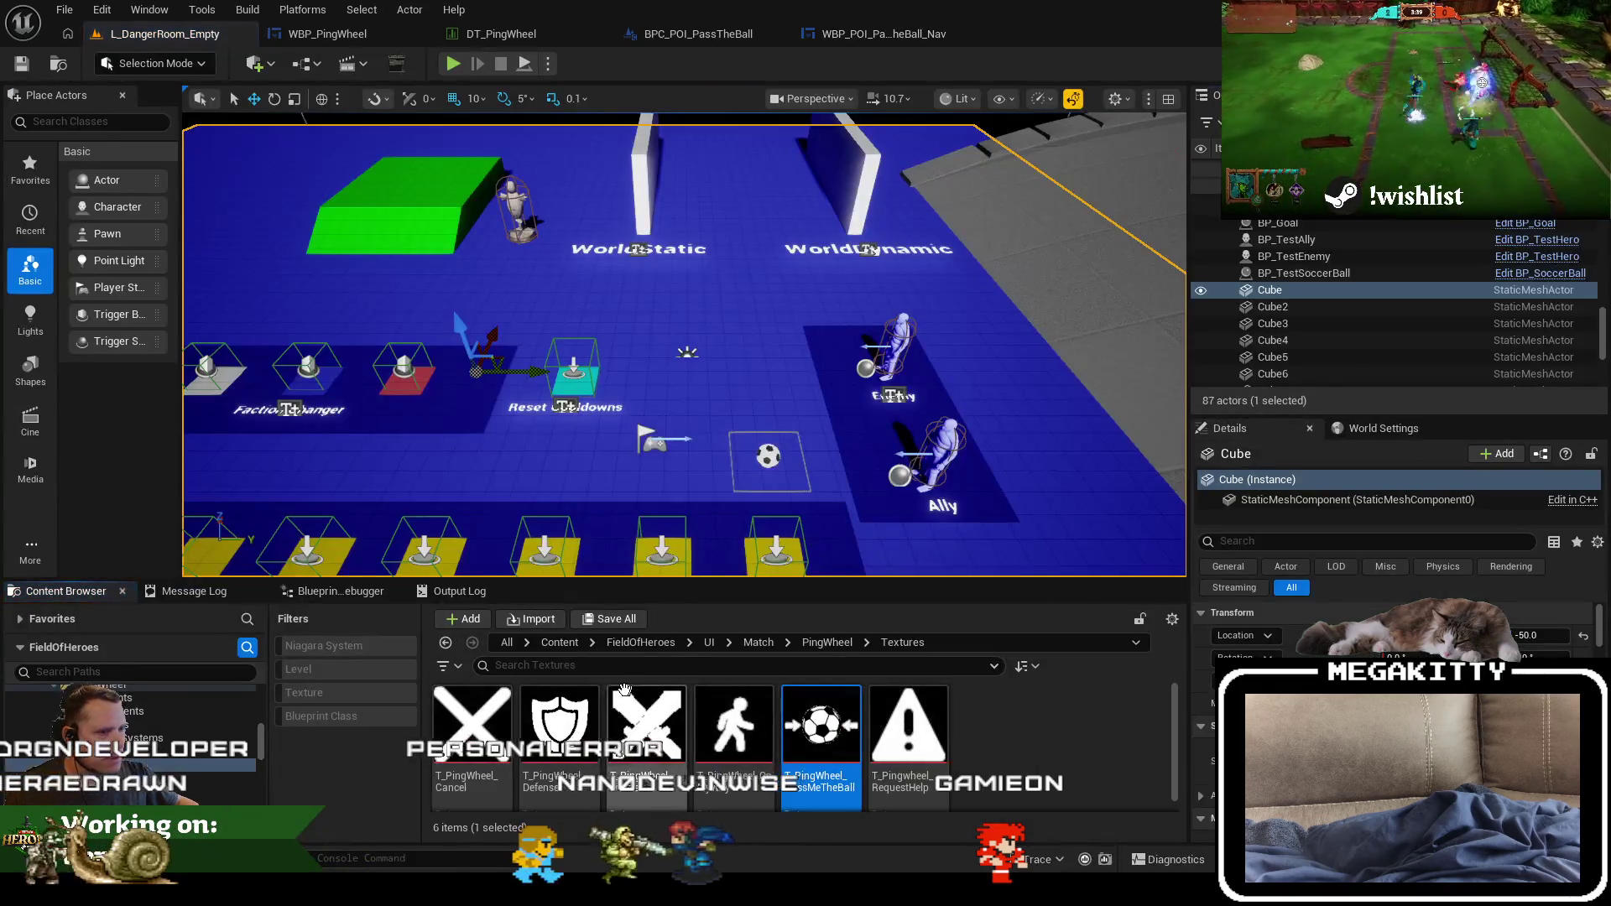
double_click(821, 730)
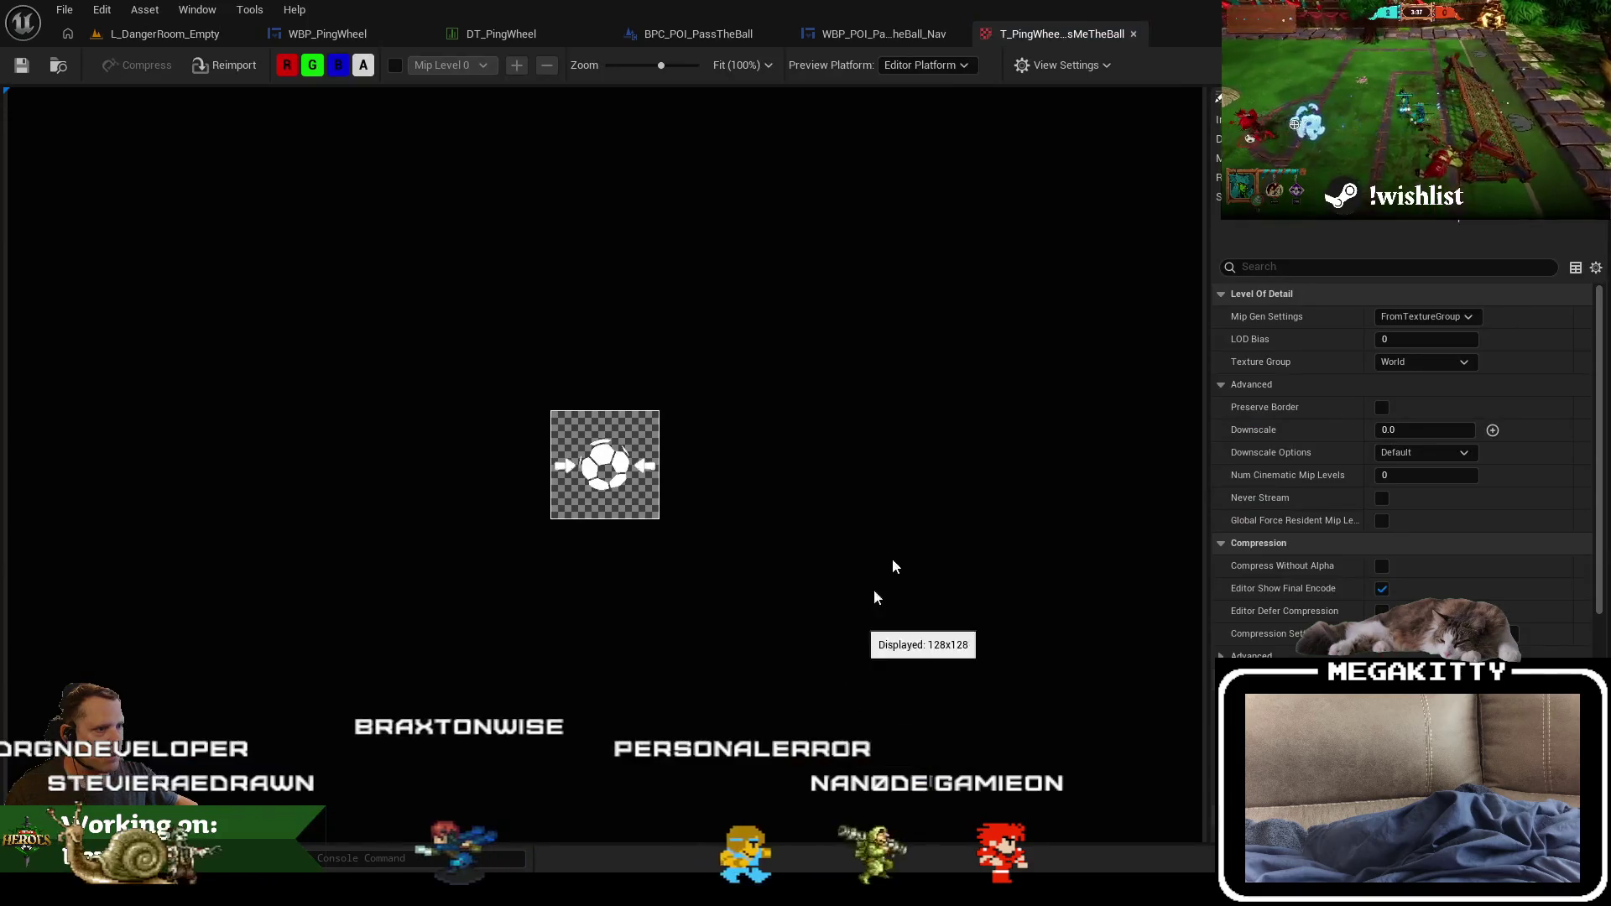
left_click(1137, 35)
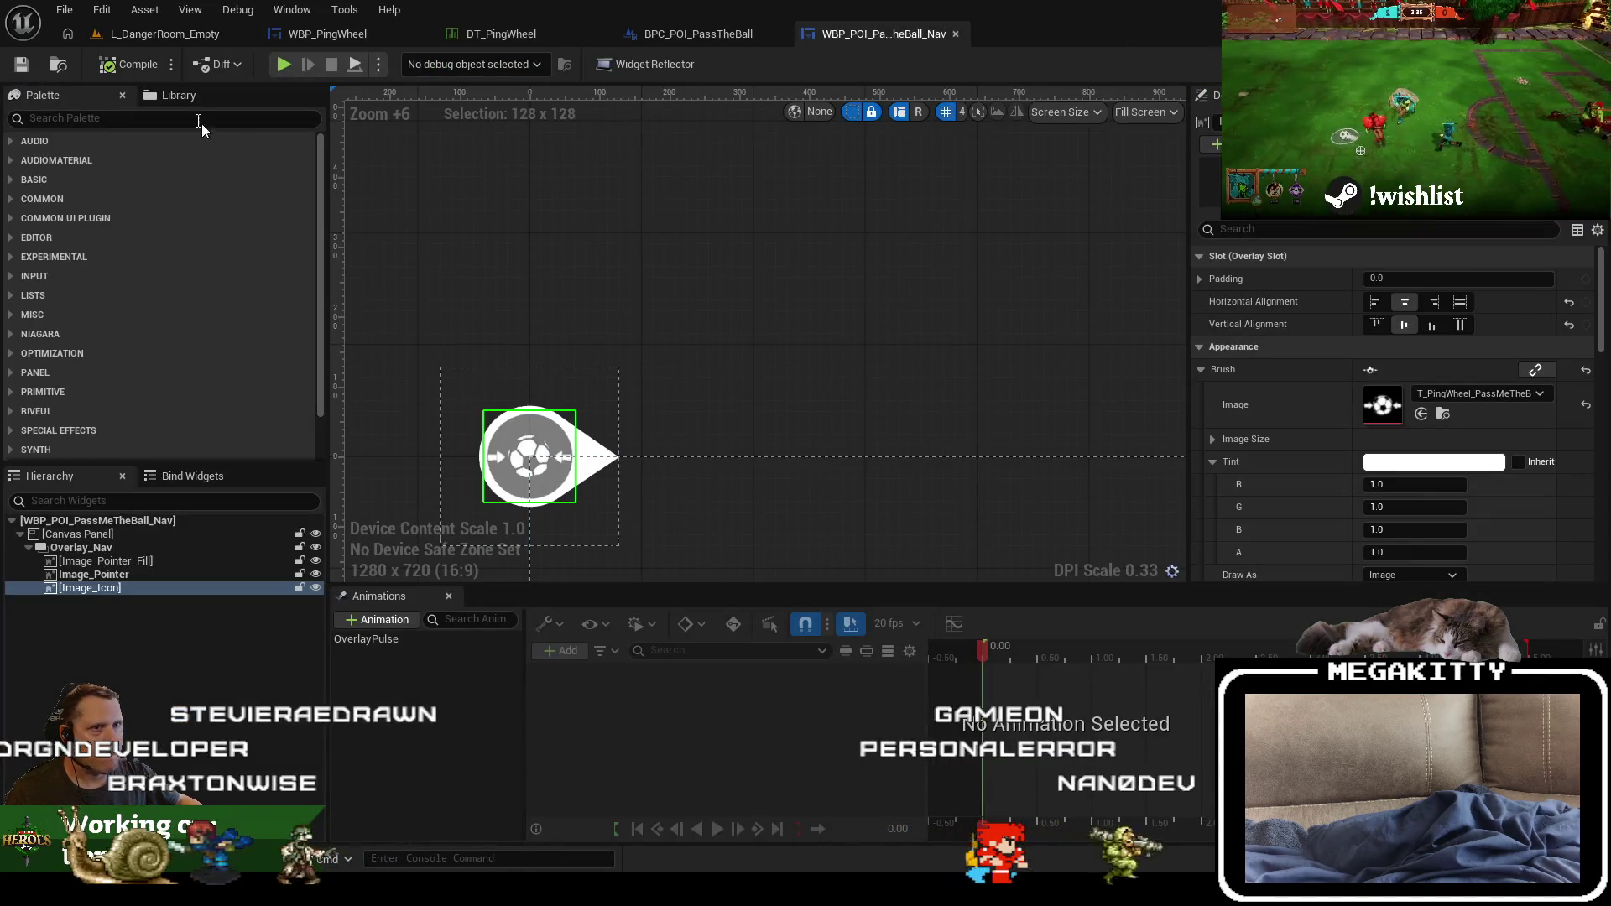
Step: Reimport the T_PingWheel_PassMeTheBall texture from its source file and launch GIMP
left_click(127, 34)
right_click(857, 737)
scroll(864, 722, "down", 2)
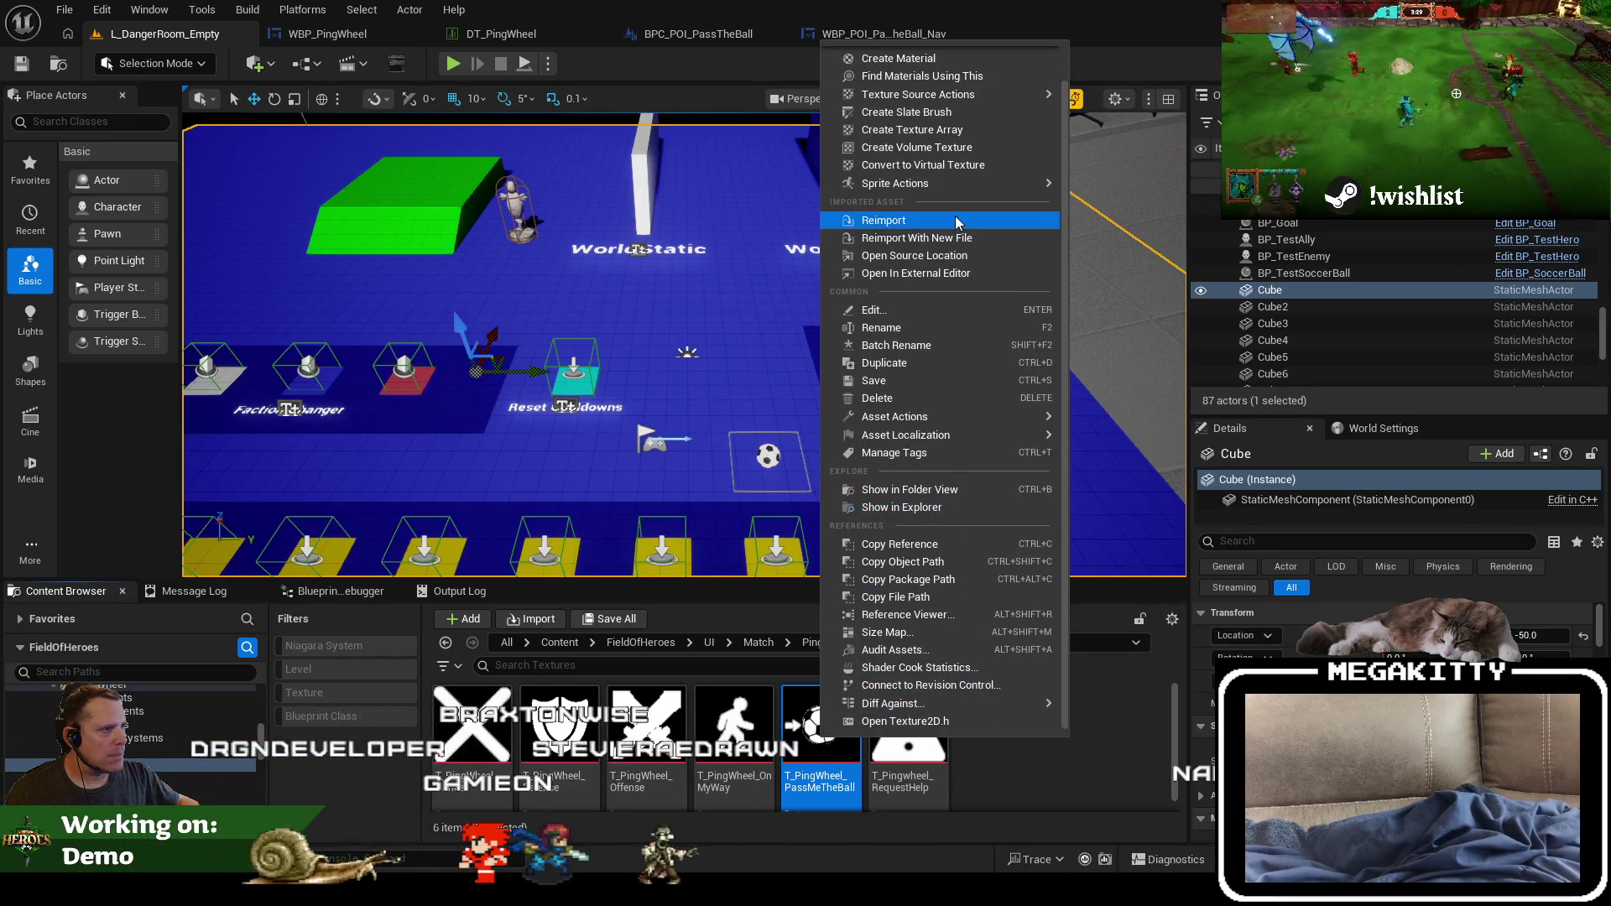
left_click(951, 256)
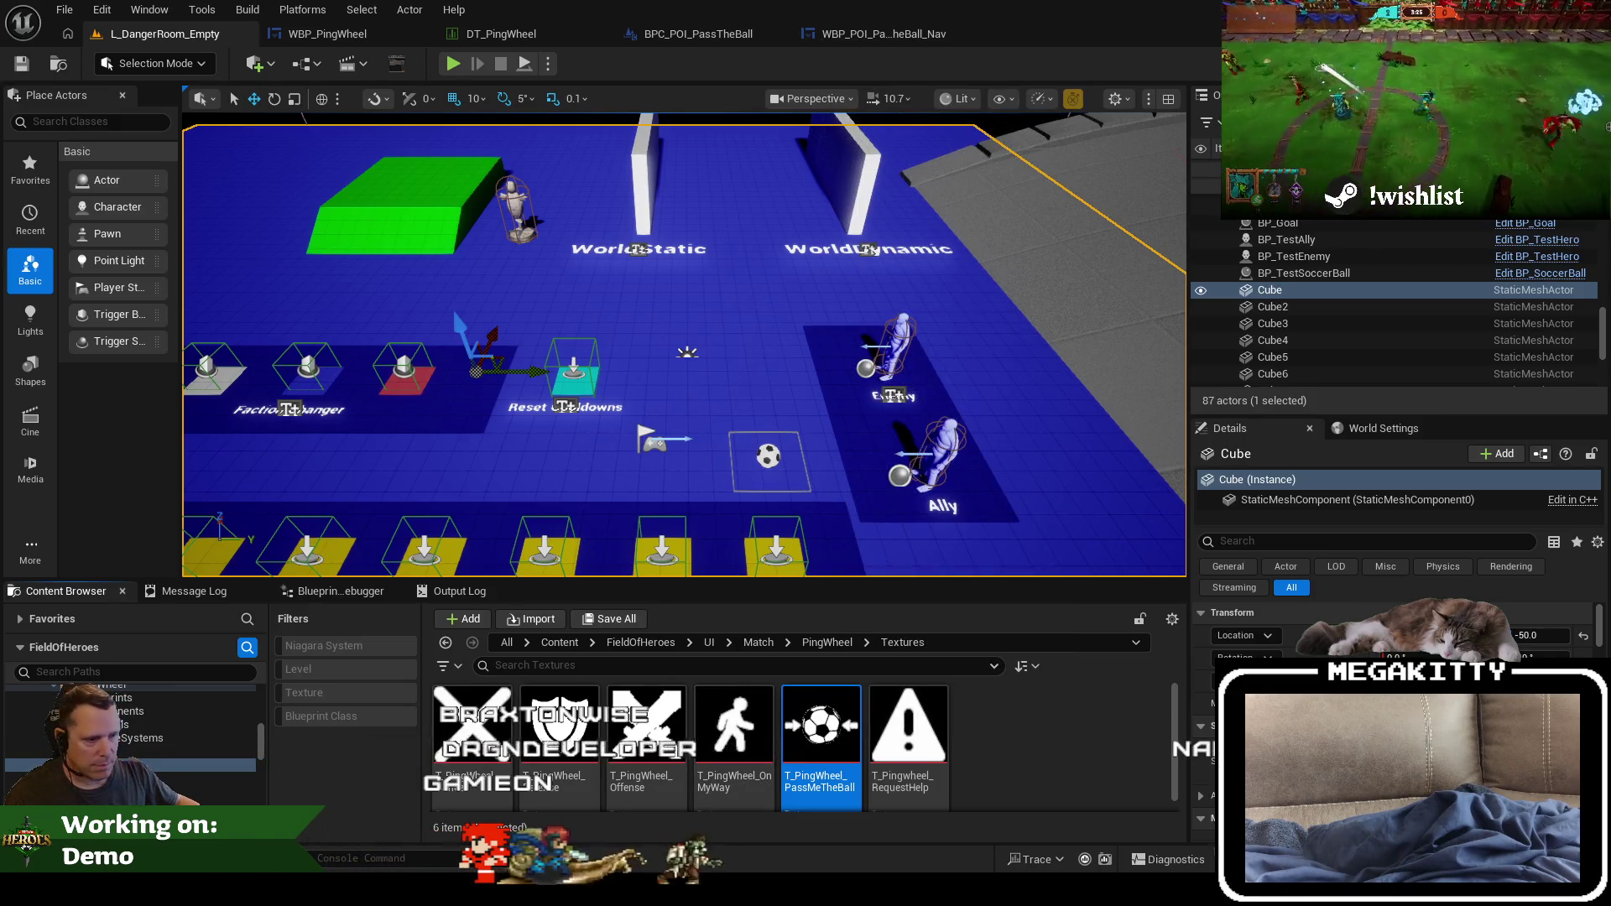
key("super")
left_click(69, 529)
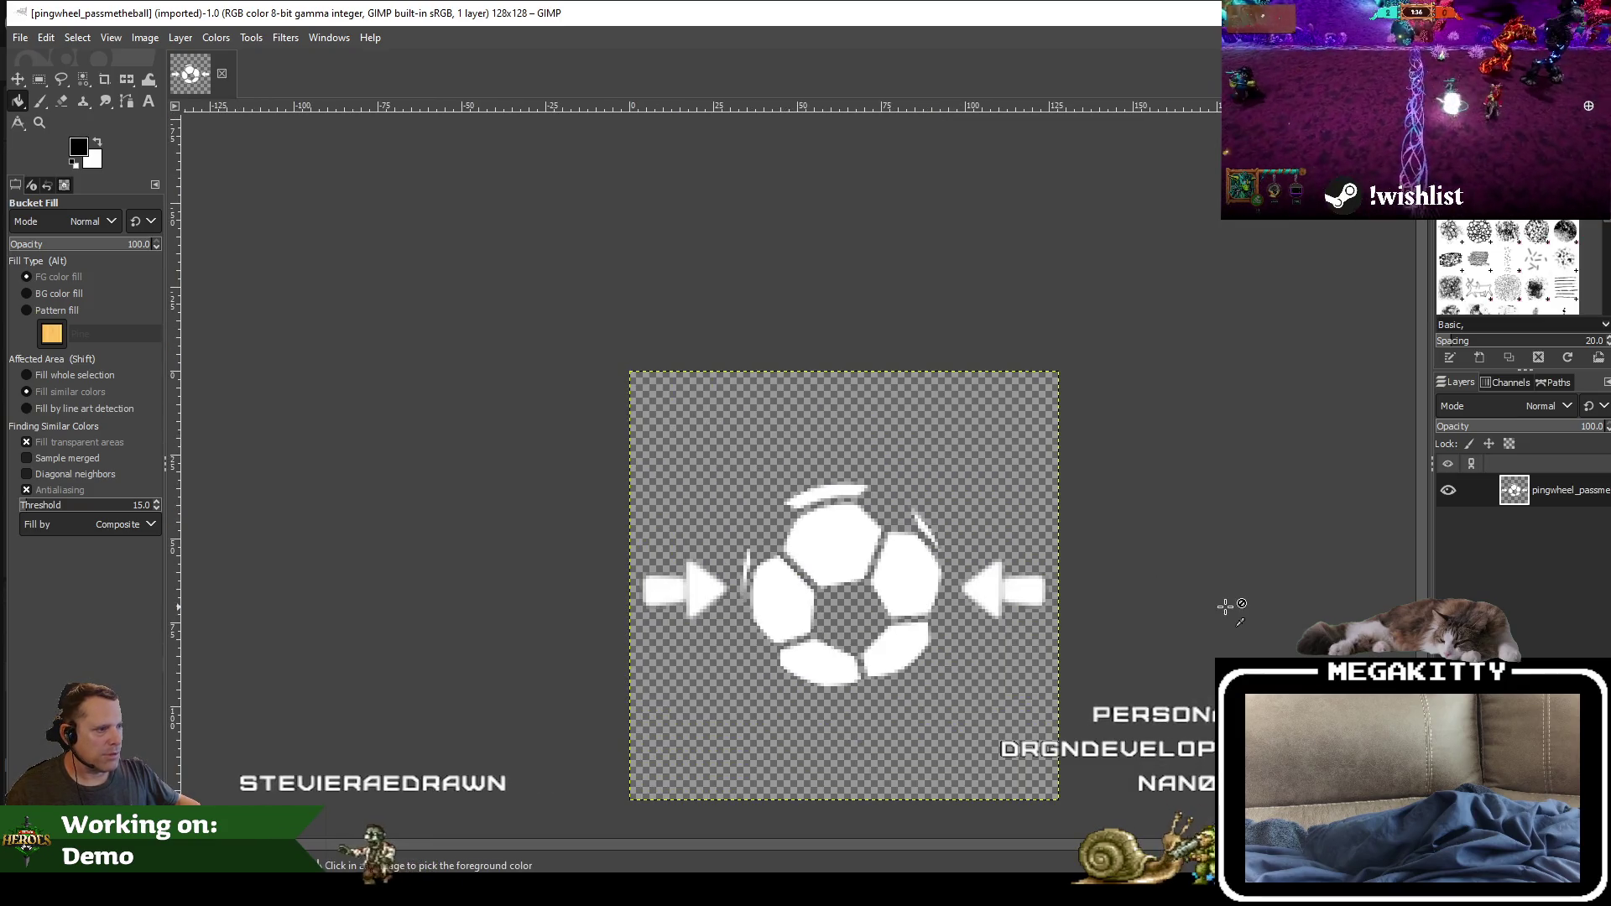
Step: Zoom out on the pingwheel_passmetheball image in GIMP and return to Unreal
scroll(1224, 606, "down", 2)
key("alt+Tab")
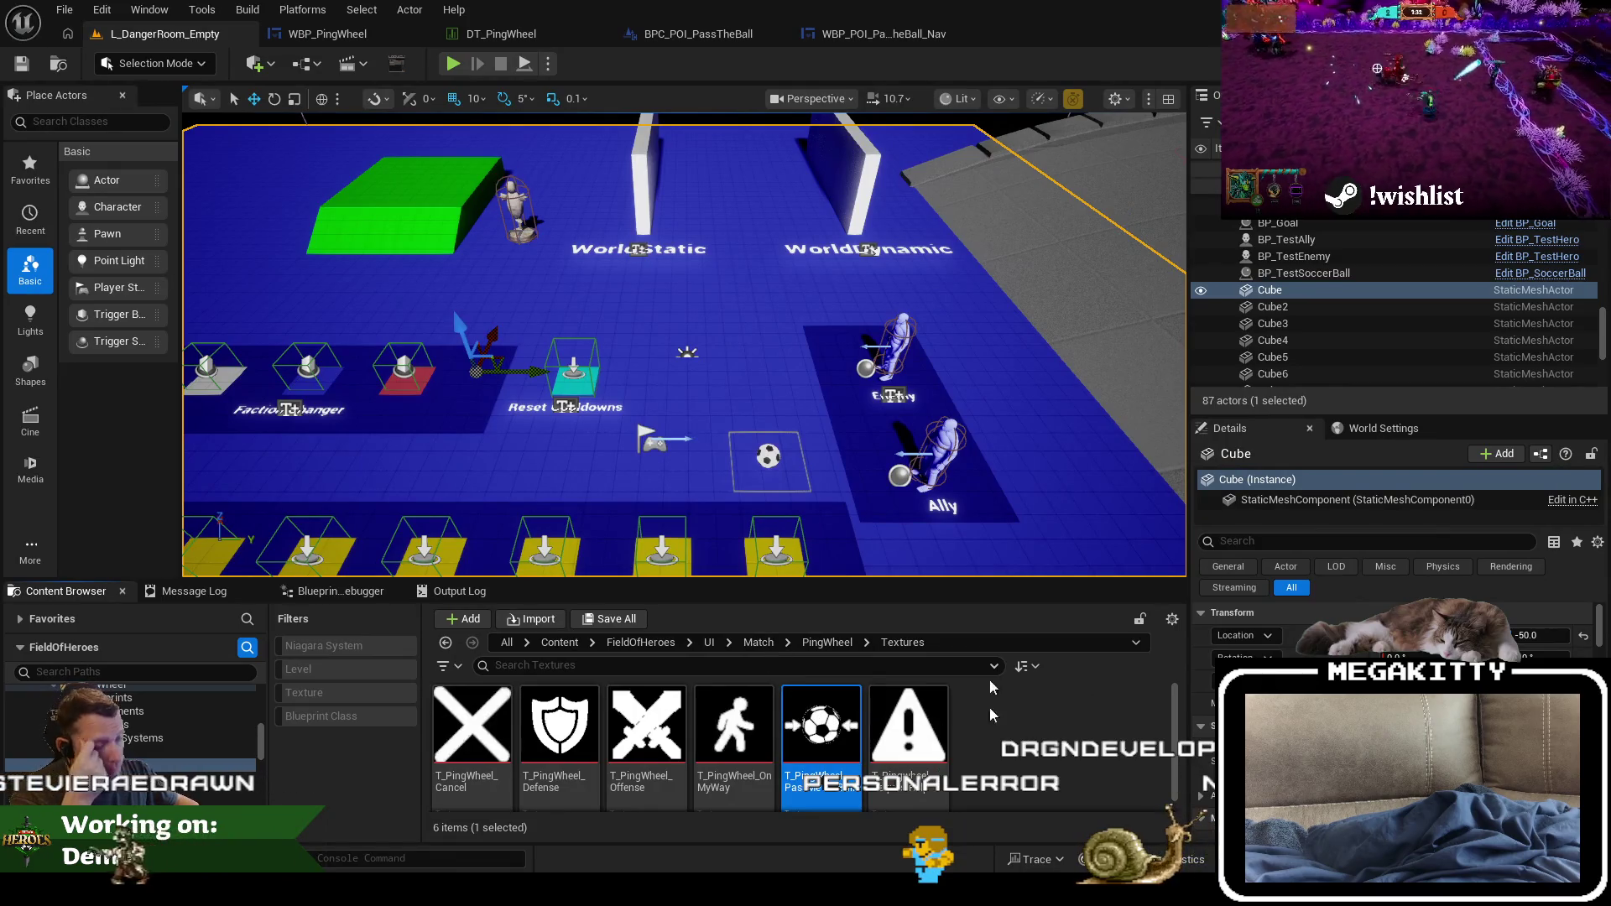
Step: Preview the PassMeTheBall_Nav ball icon with the grey Image_Pointer_Fill toggled off
left_click(697, 35)
left_click(915, 35)
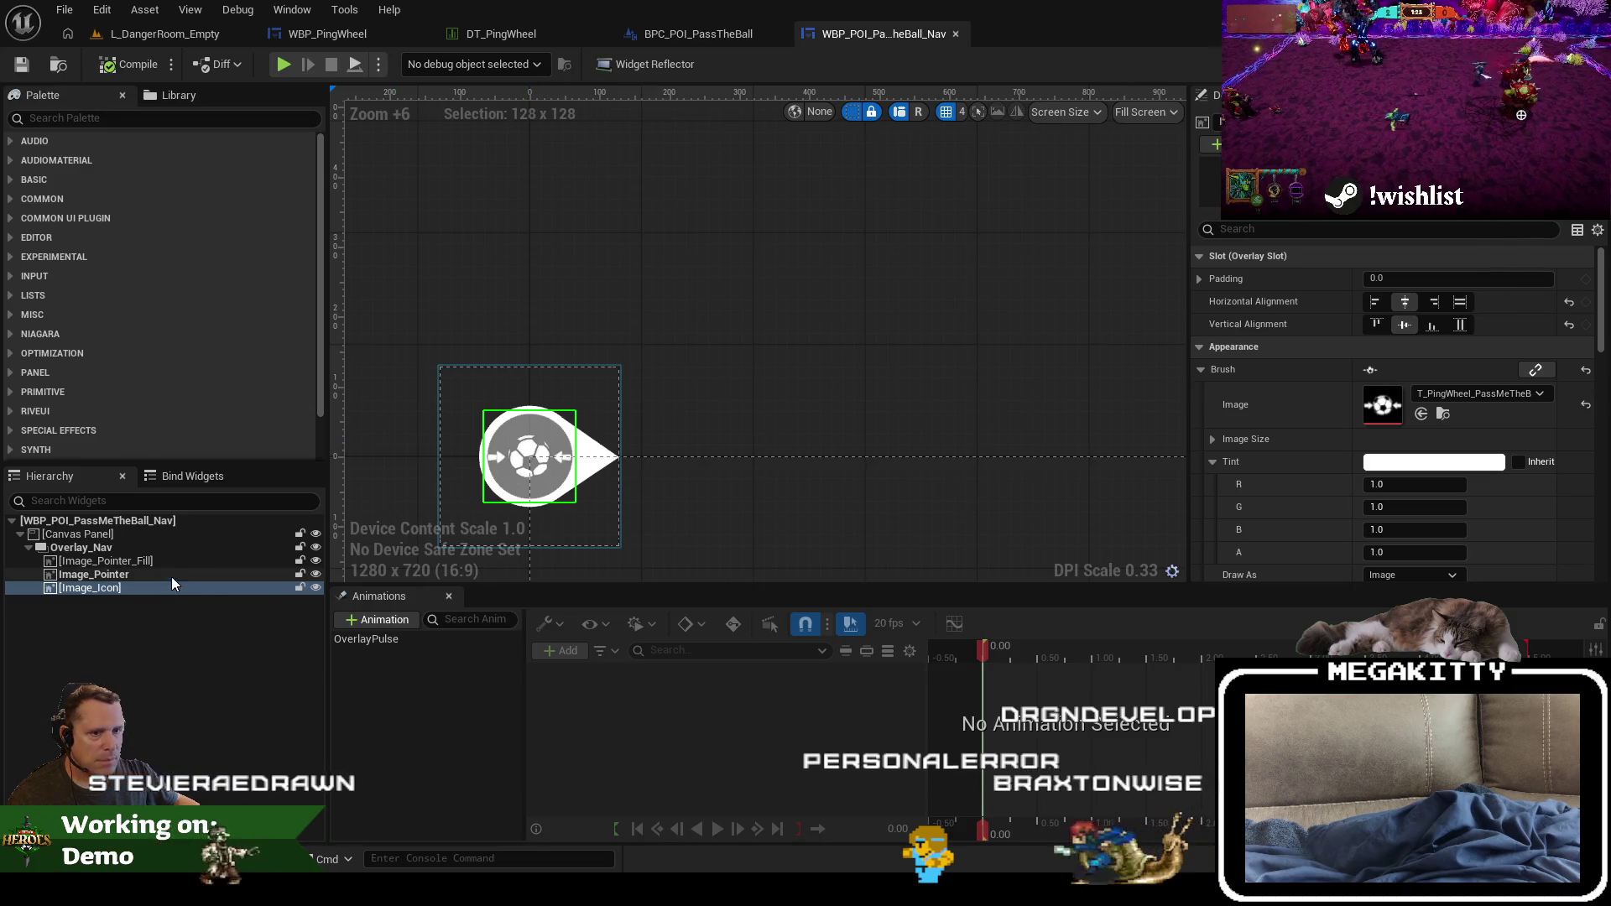
left_click(316, 561)
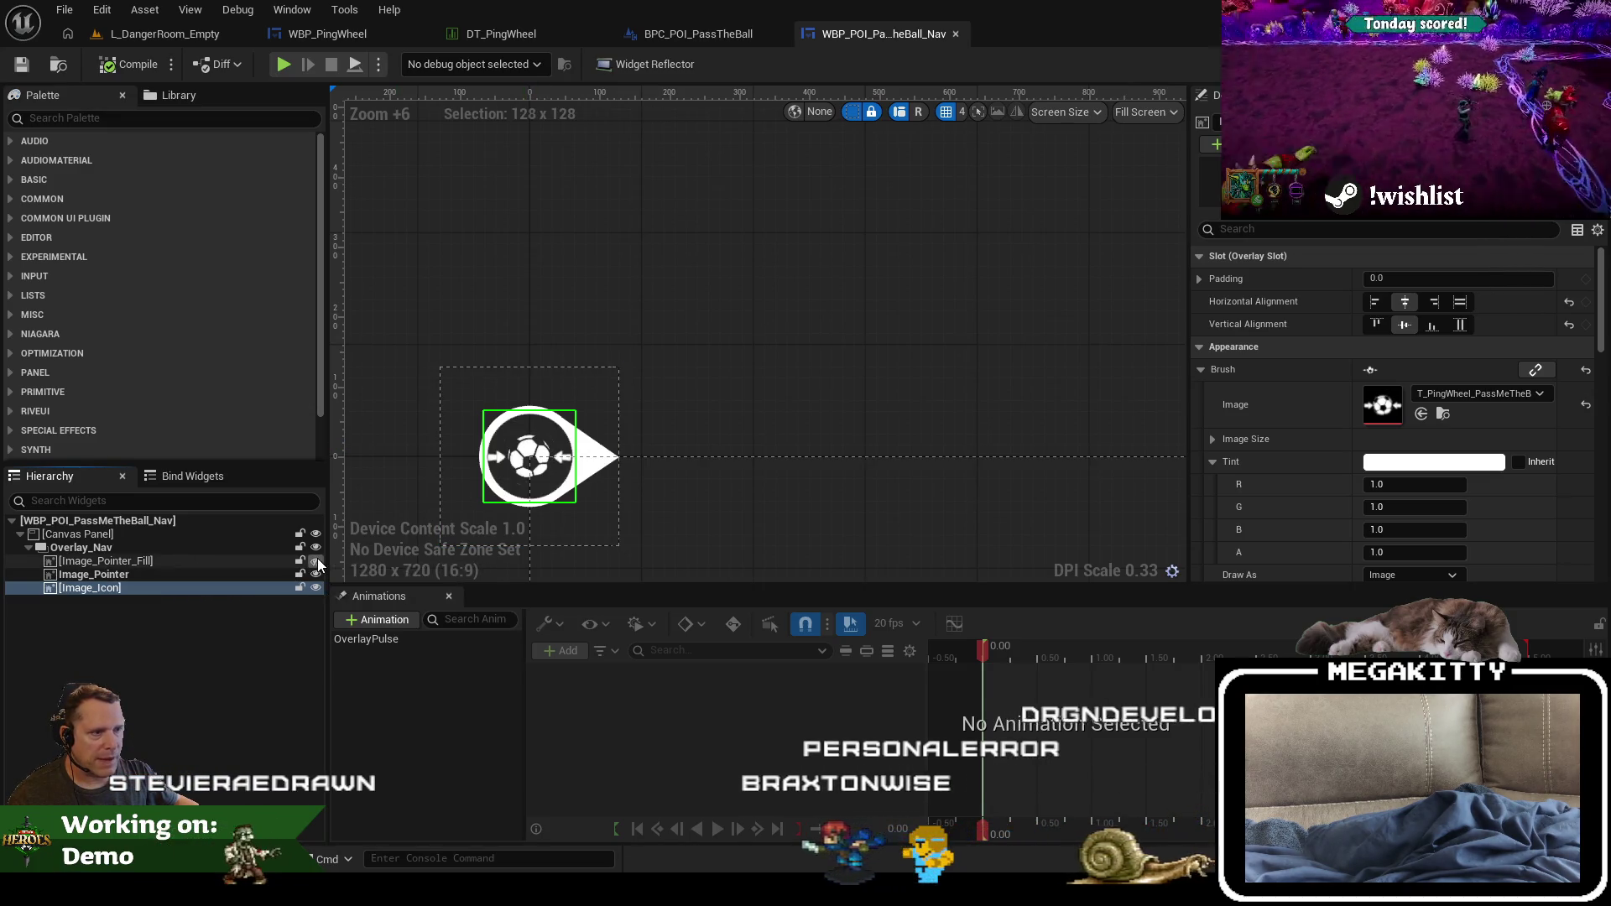
left_click(316, 561)
left_click(316, 561)
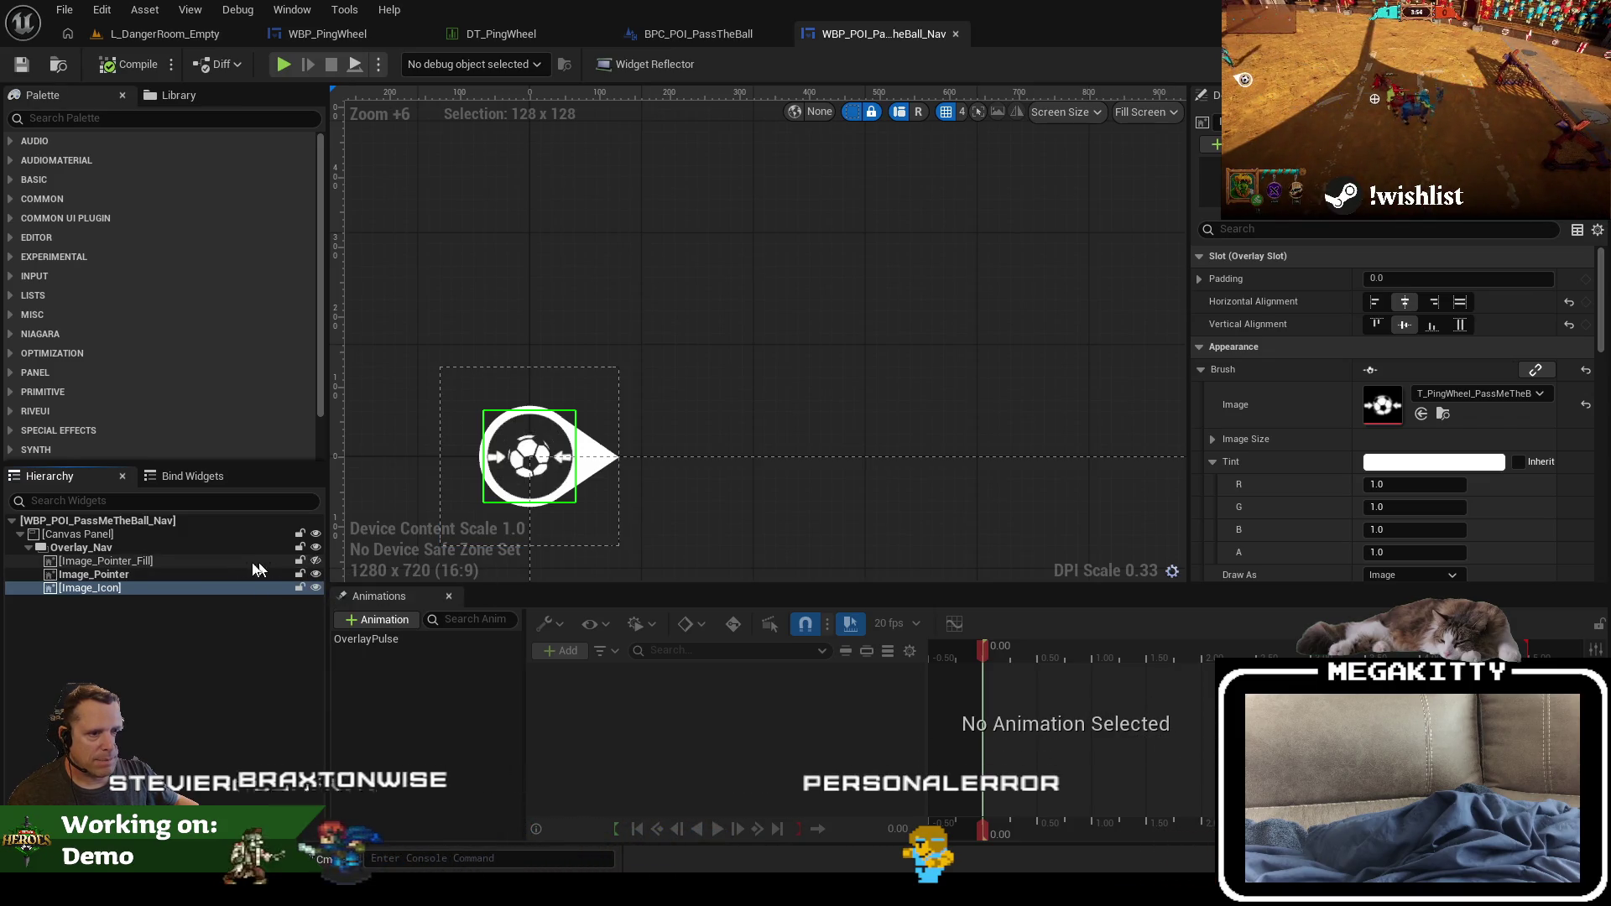
Step: Set Image_Pointer_Fill Visibility to Hidden, save the widget, and check the other image layers
left_click(277, 561)
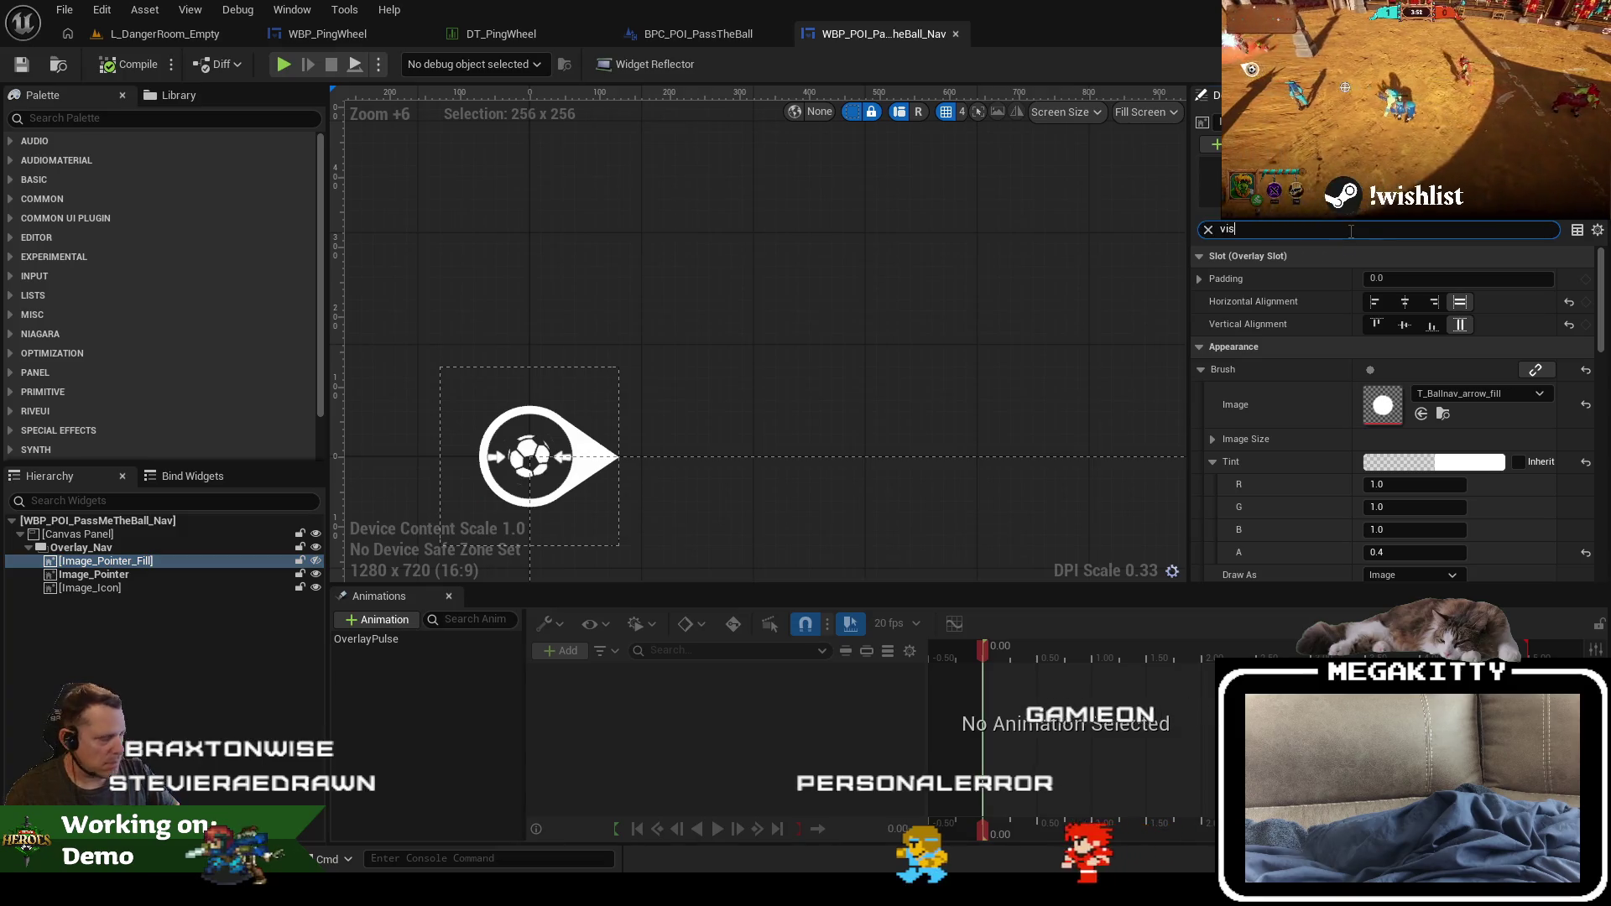
left_click(1377, 283)
left_click(1405, 335)
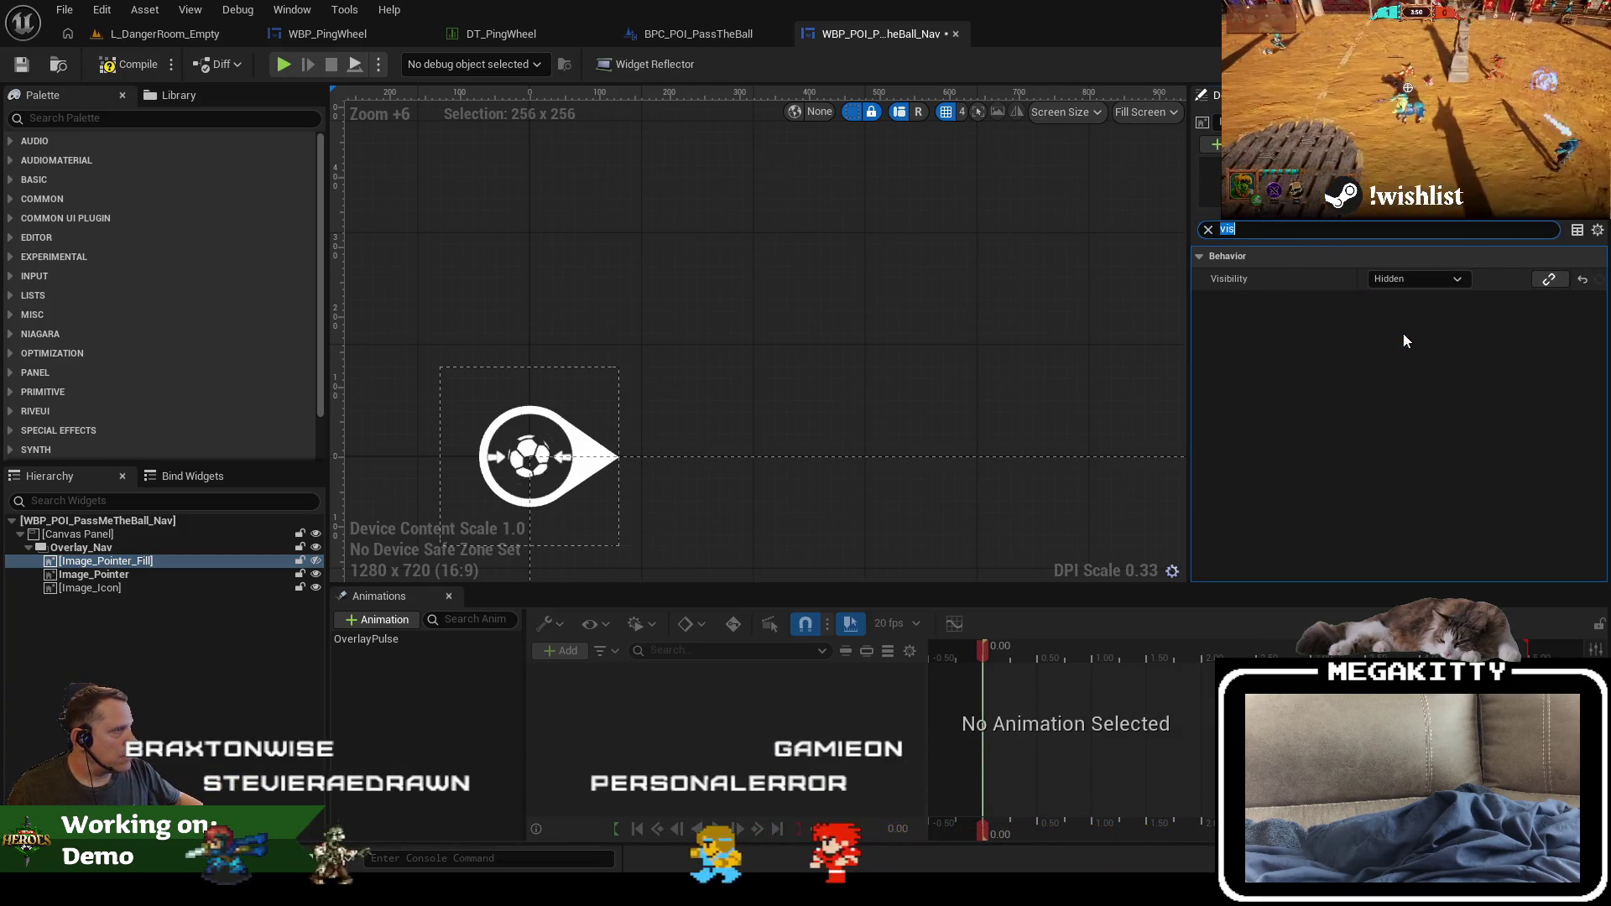
left_click(23, 69)
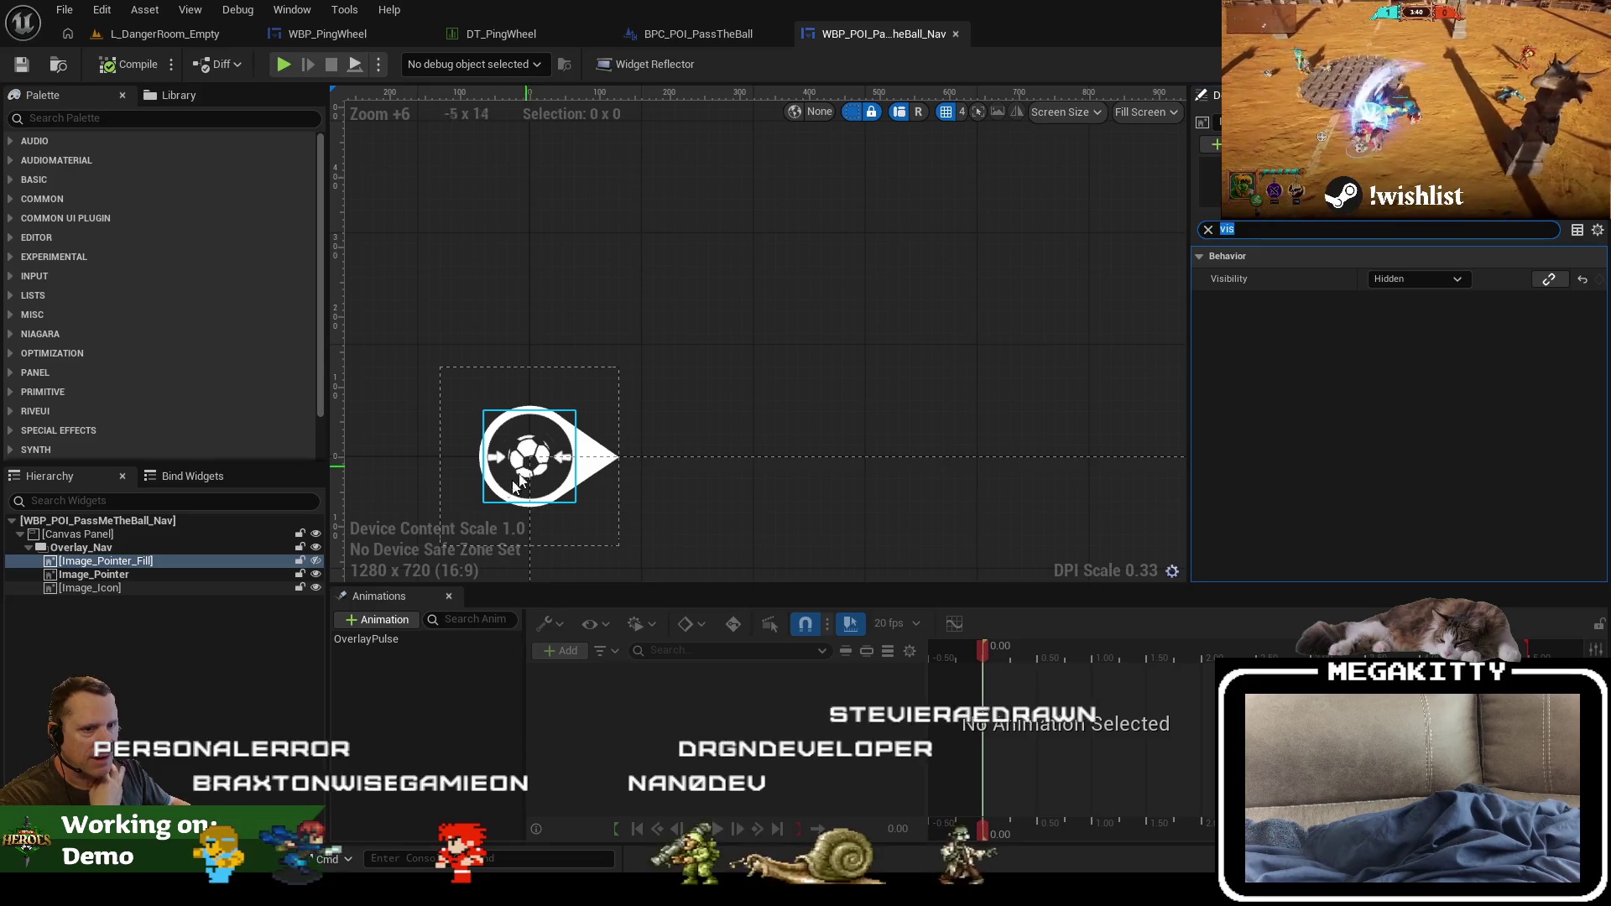
left_click(88, 577)
left_click(90, 589)
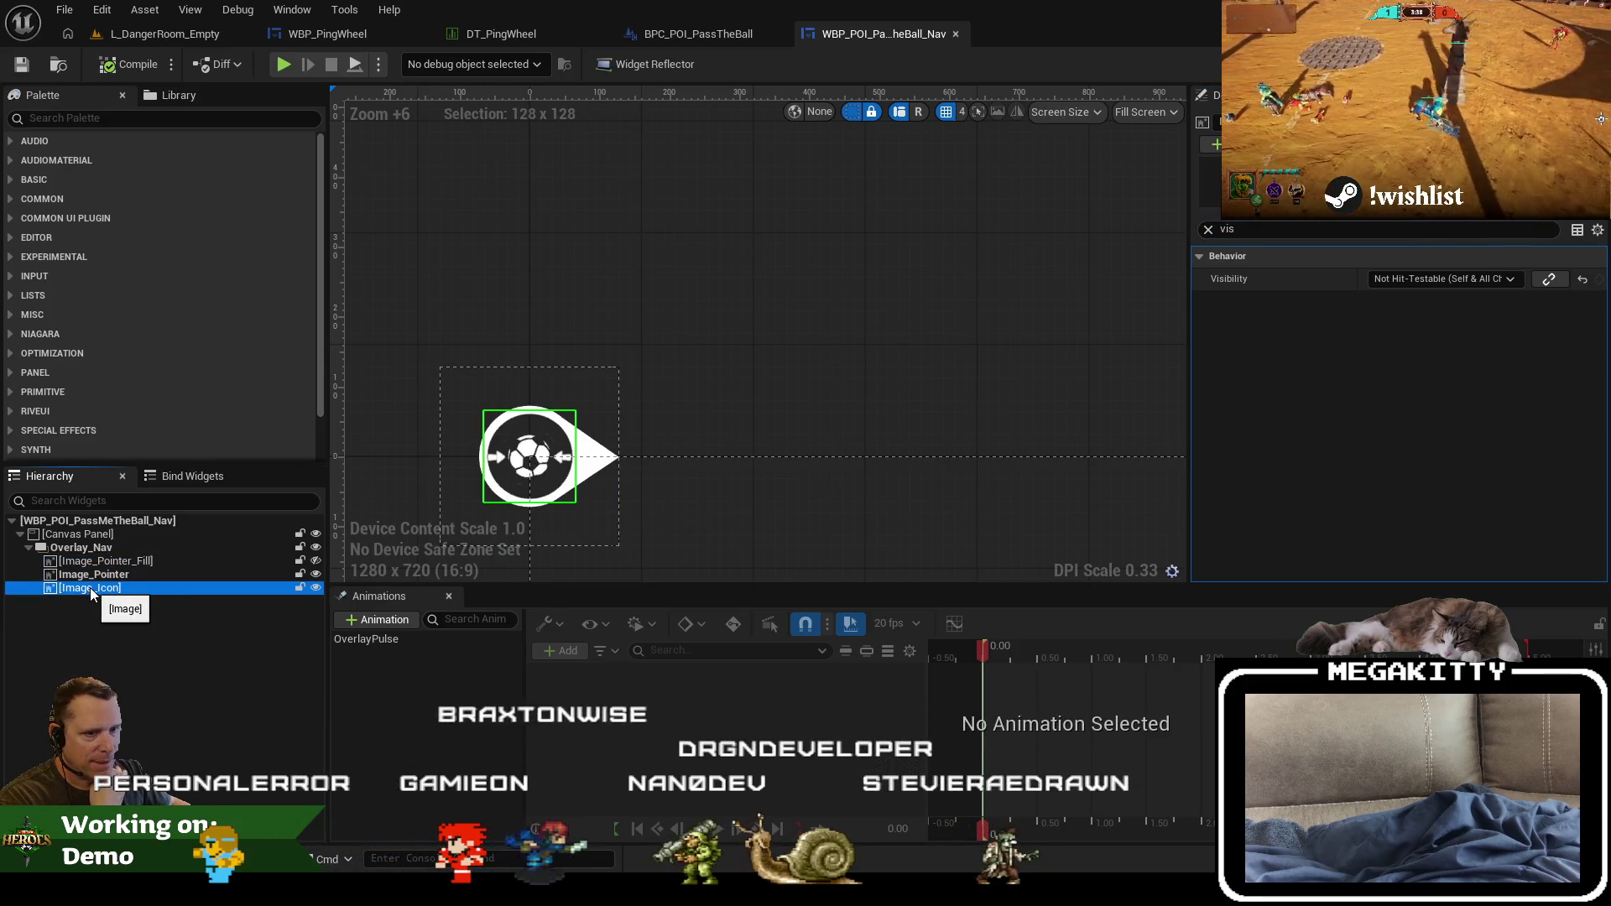
left_click(743, 35)
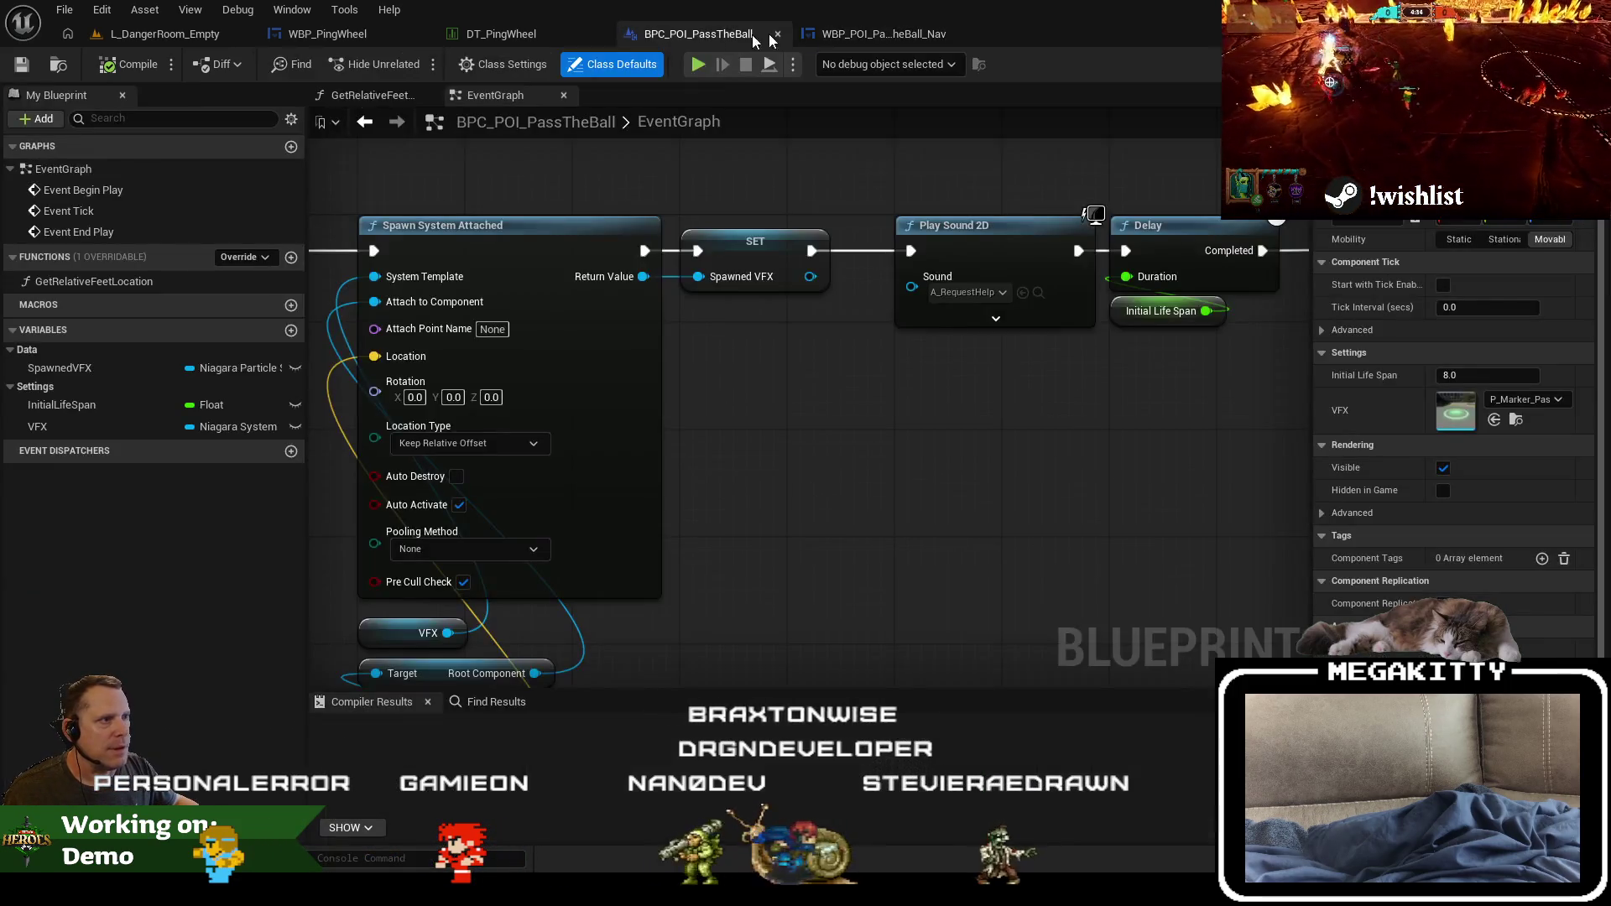
Step: Open the WBP_POI_PassMeTheBall_Field widget blueprint from the Content Browser
left_click(881, 33)
left_click(732, 36)
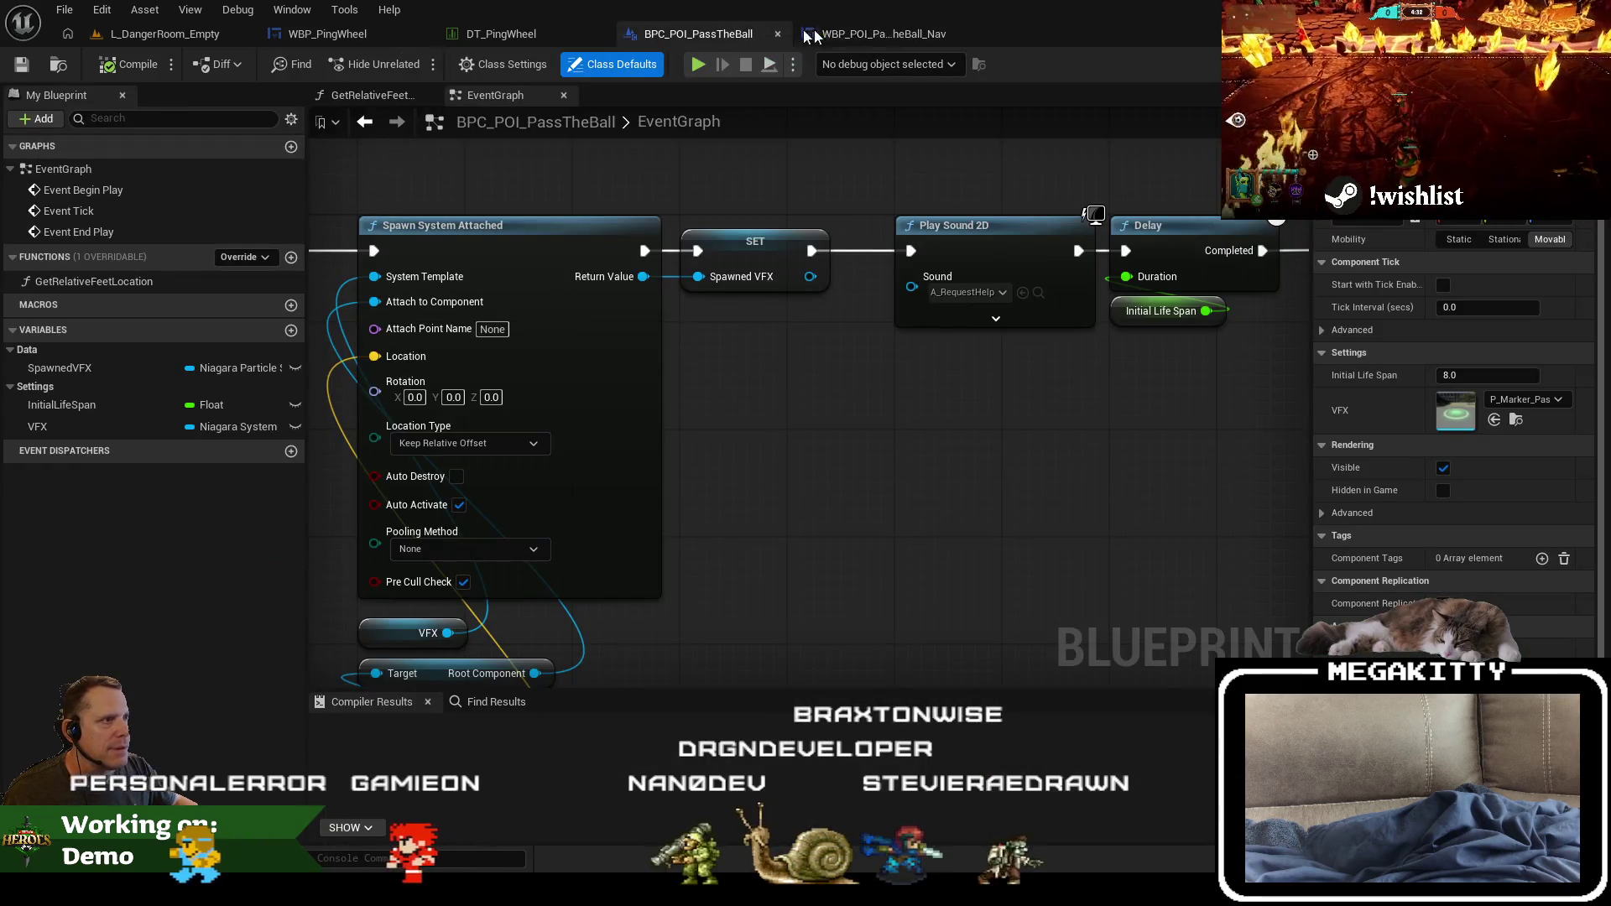
left_click(811, 35)
left_click(160, 34)
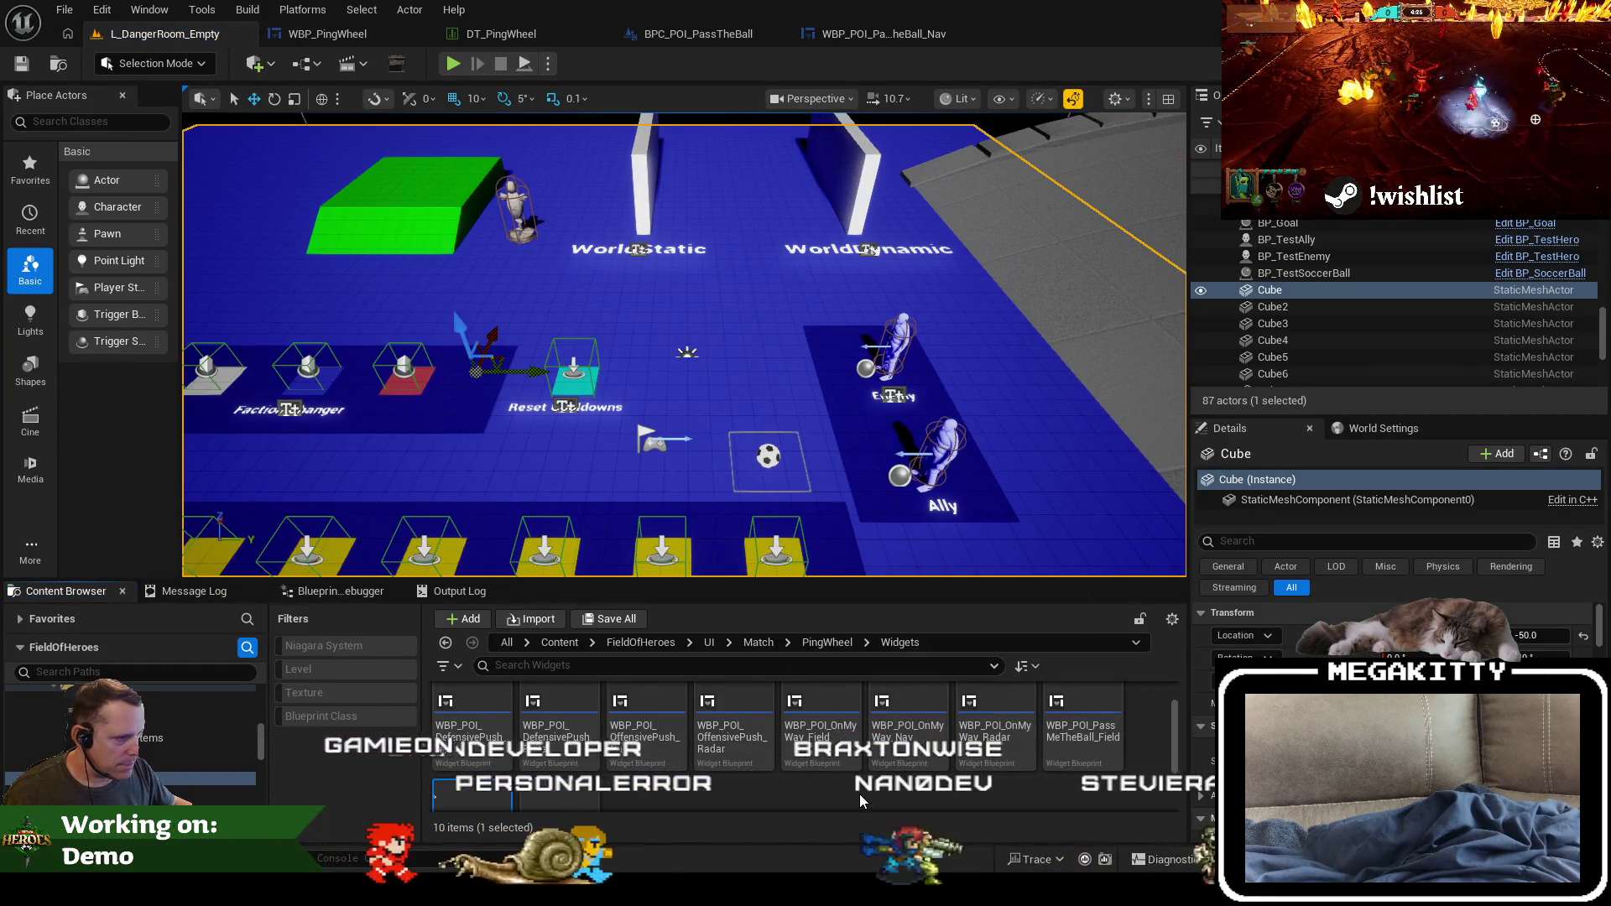
double_click(1083, 728)
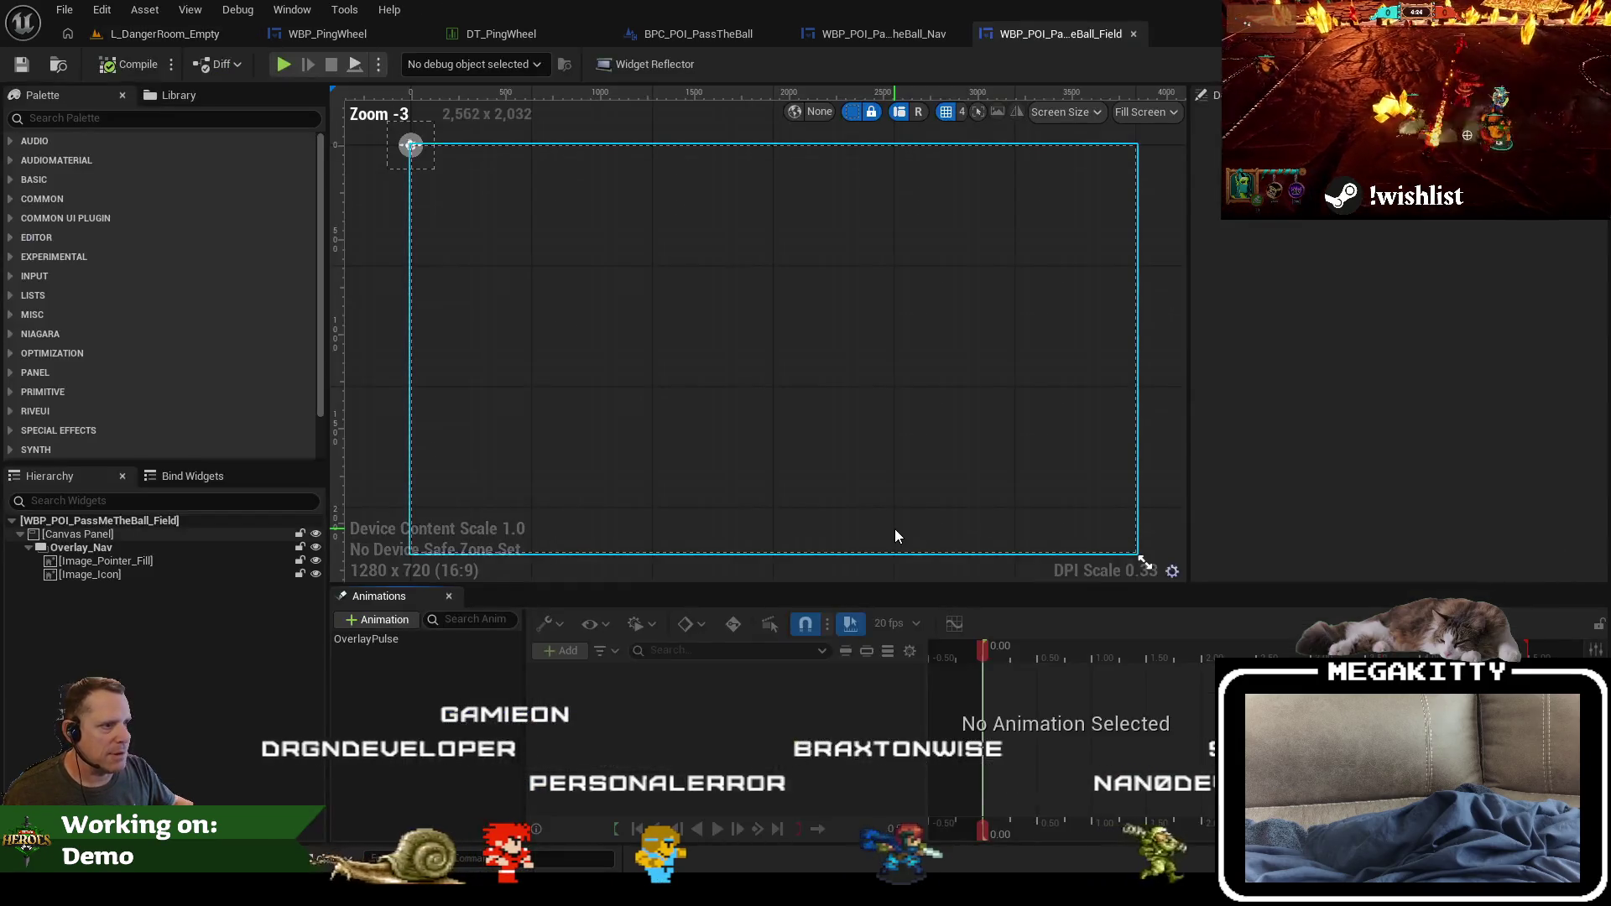
scroll(658, 411, "up", 9)
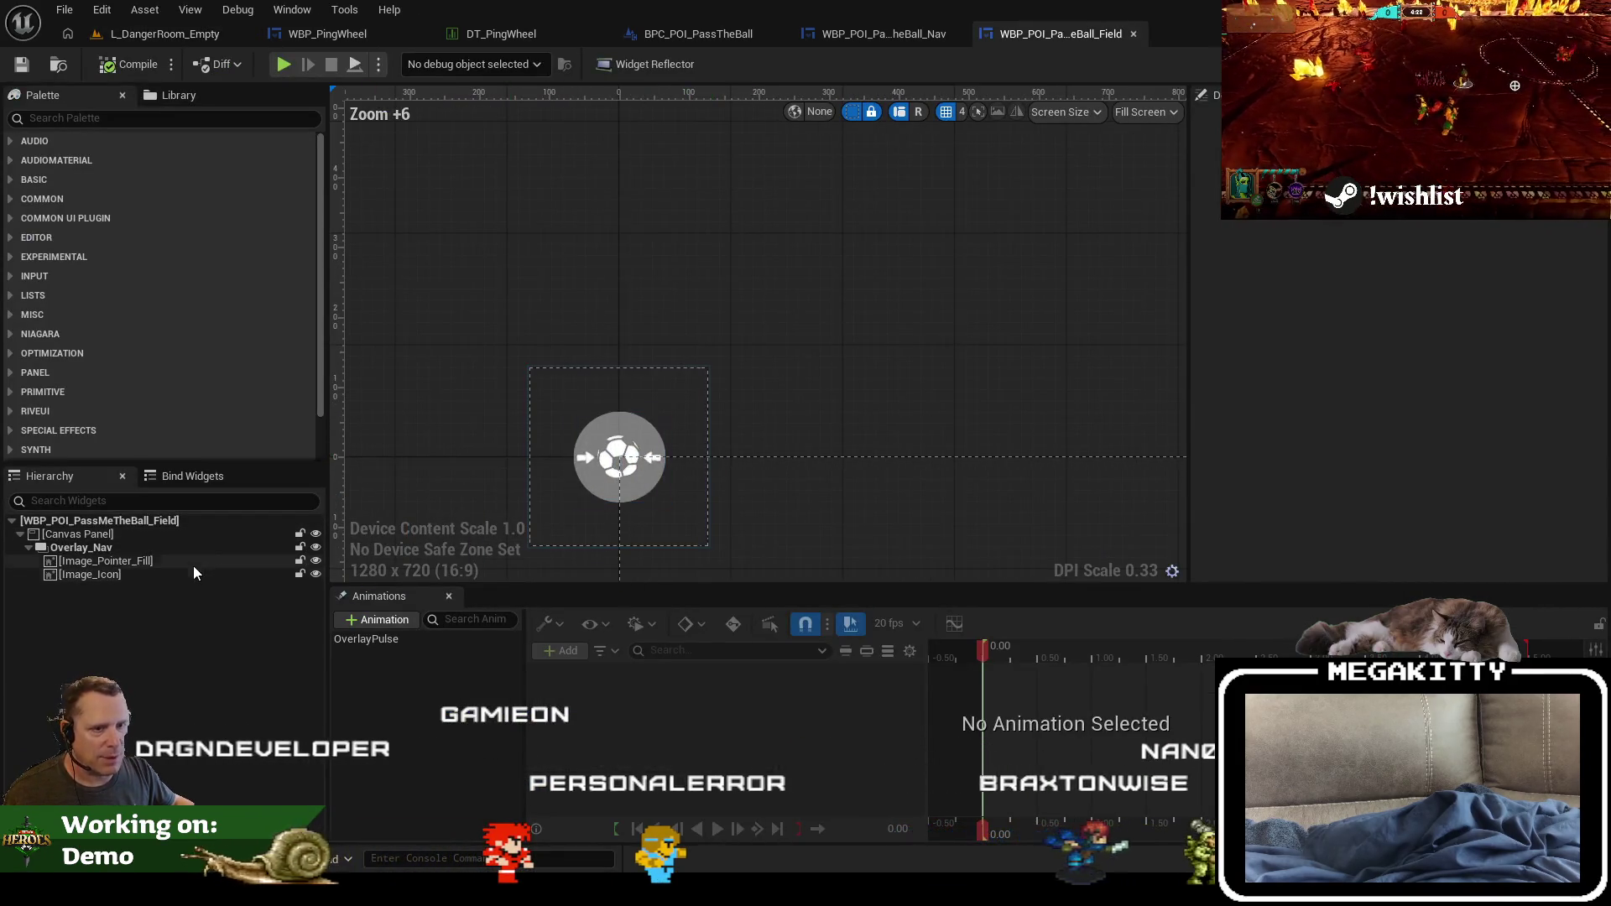
Step: Set the Field widget's Image_Pointer_Fill Visibility to Hidden
left_click(253, 561)
type("is")
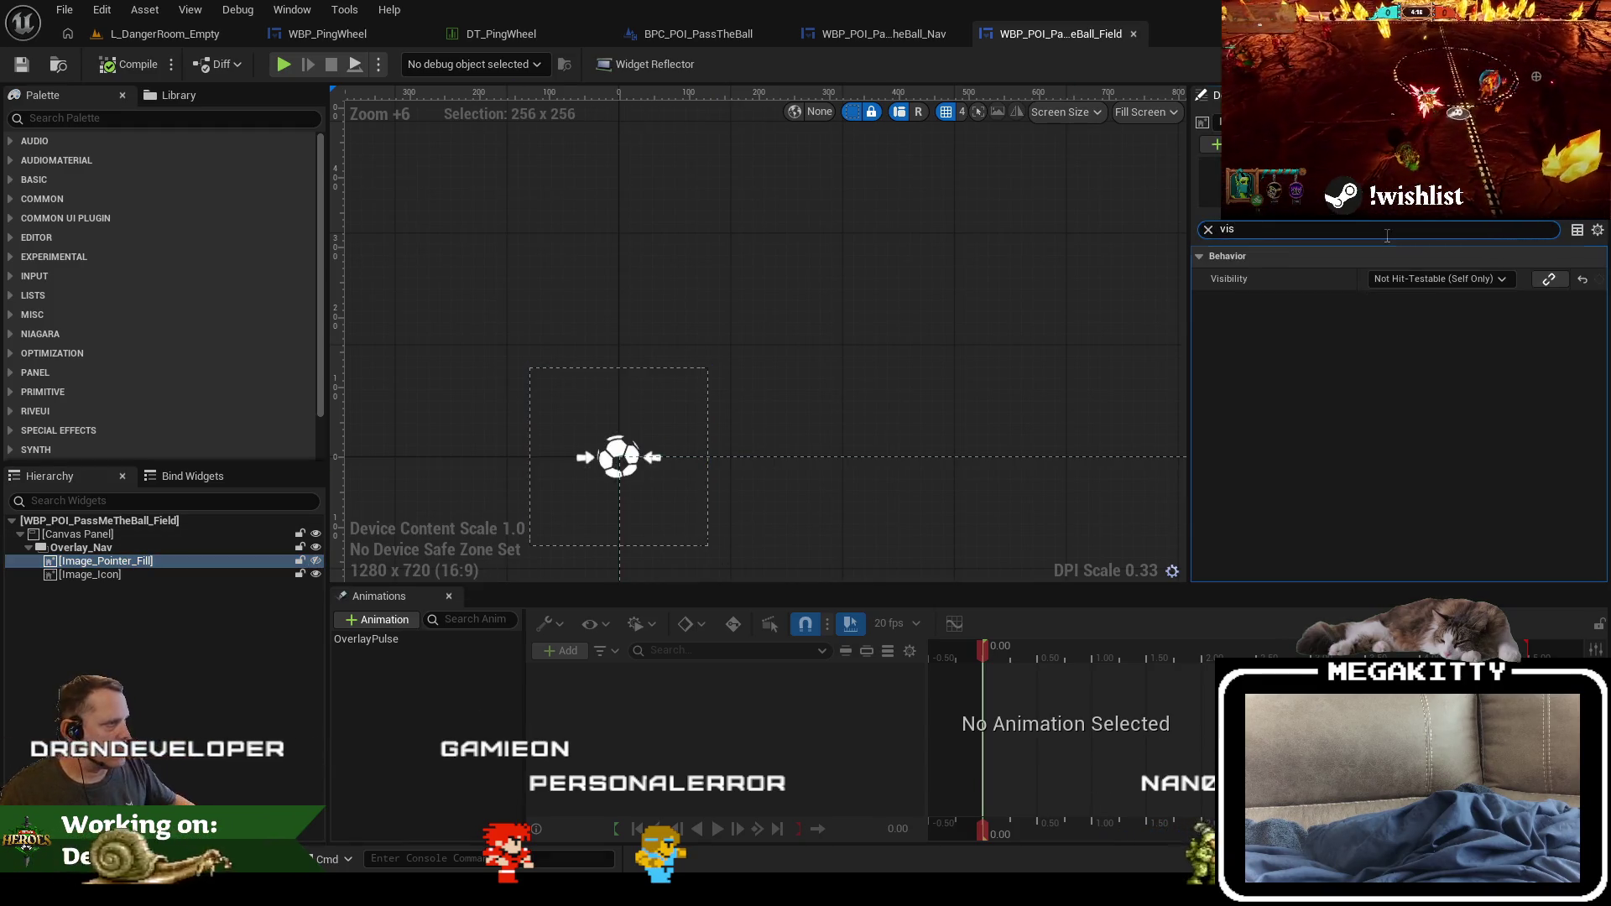
left_click(1391, 327)
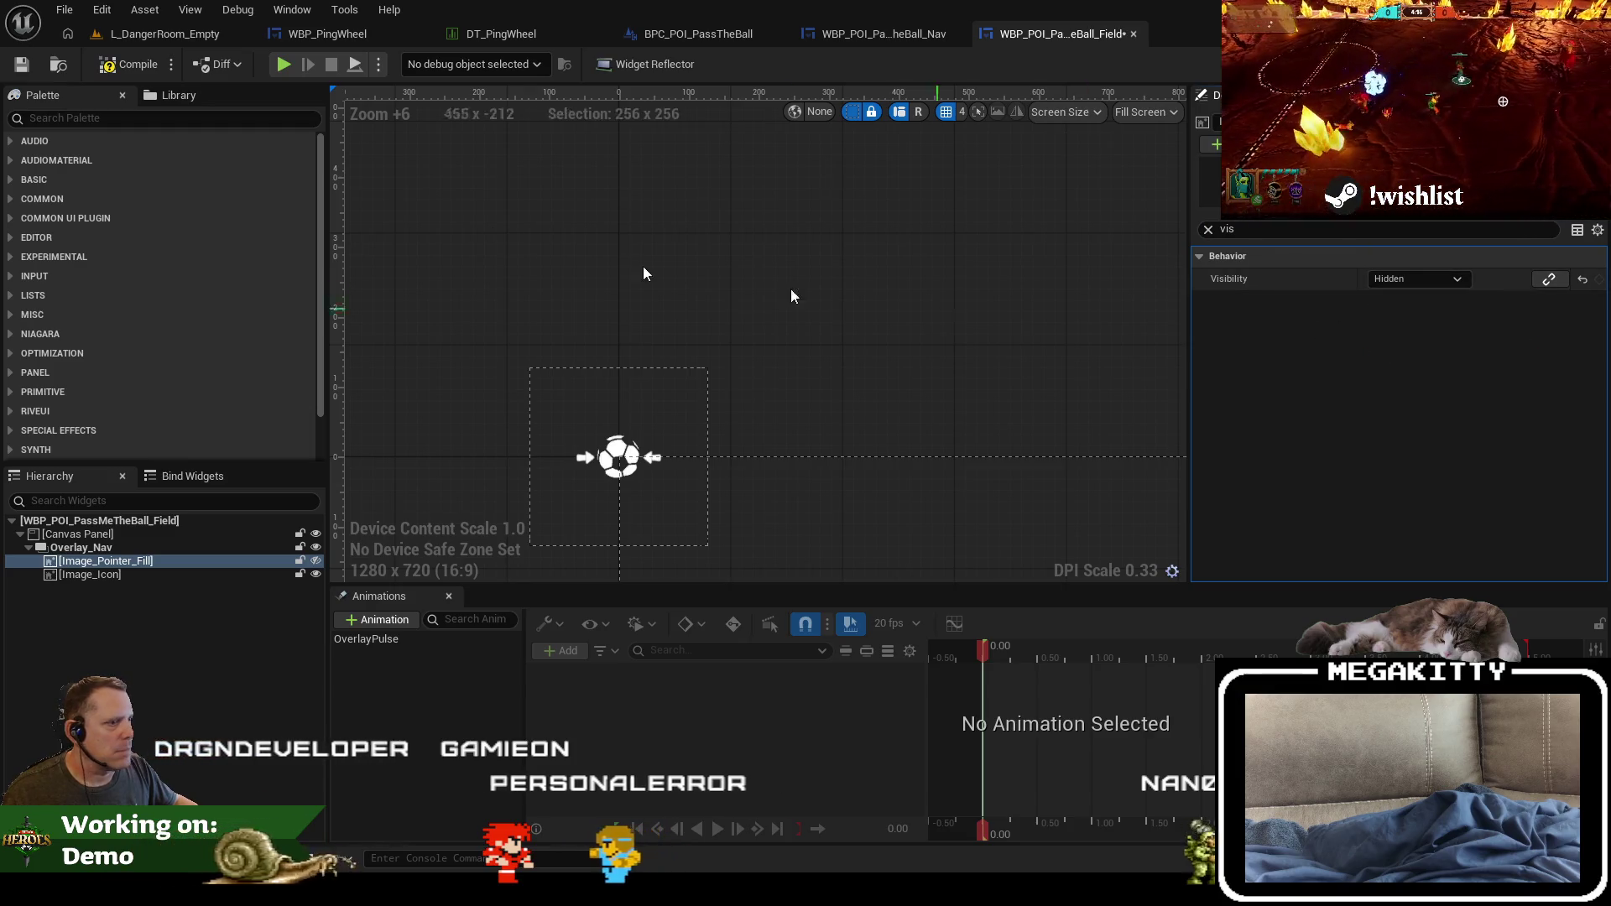
left_click(159, 33)
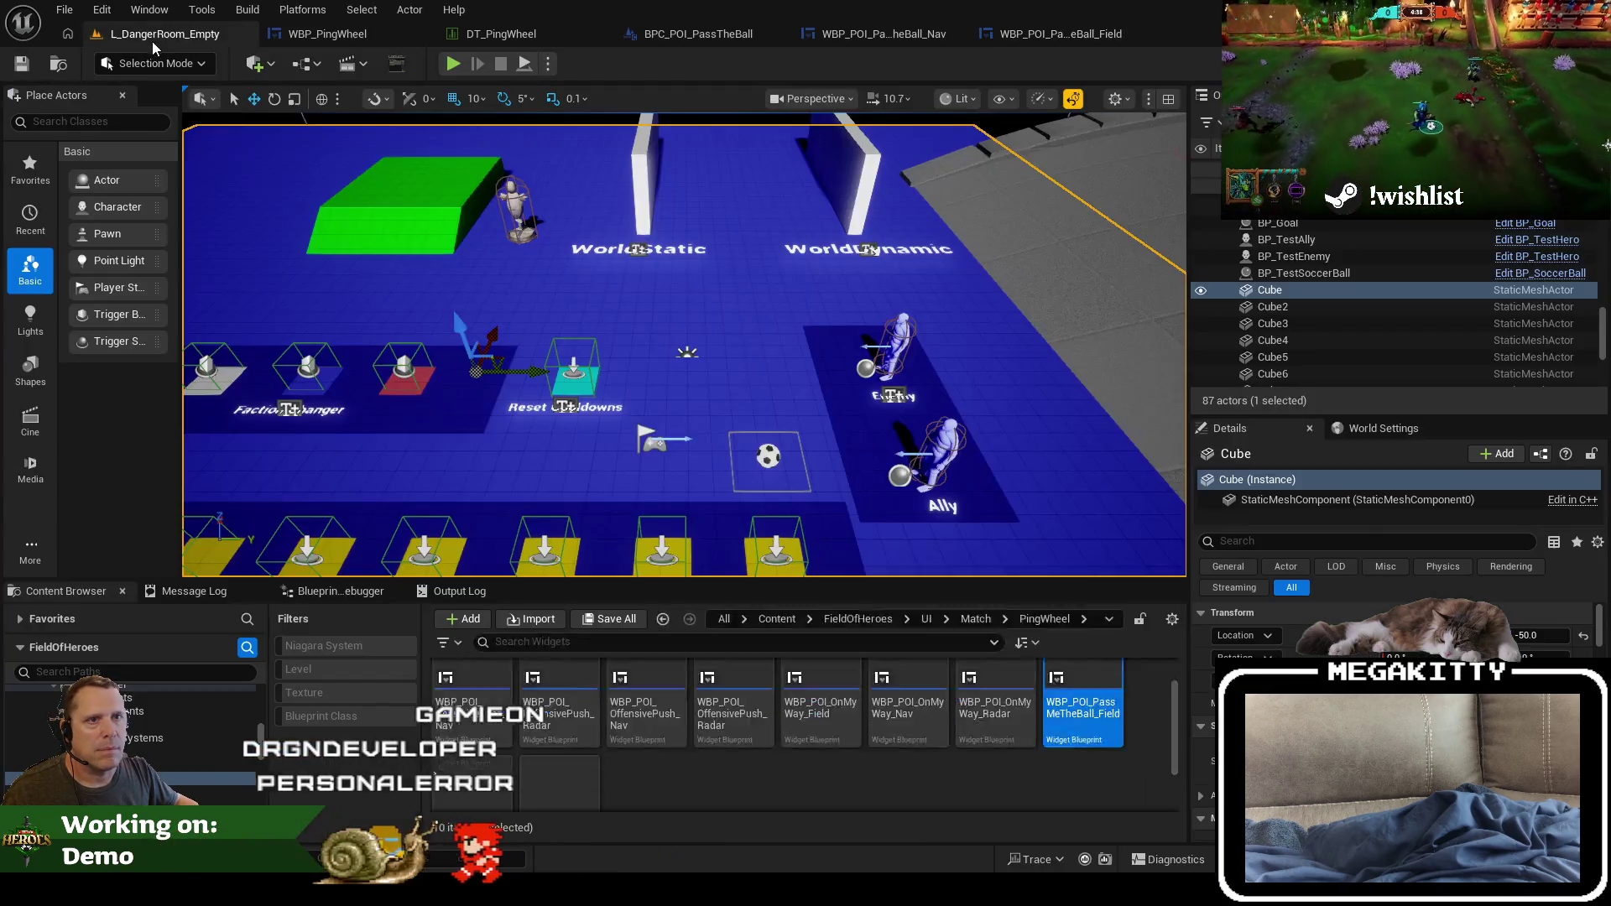
Step: Play the danger room, place a Pass ping from the ping wheel, and stop the session
key("F11")
key("alt+p")
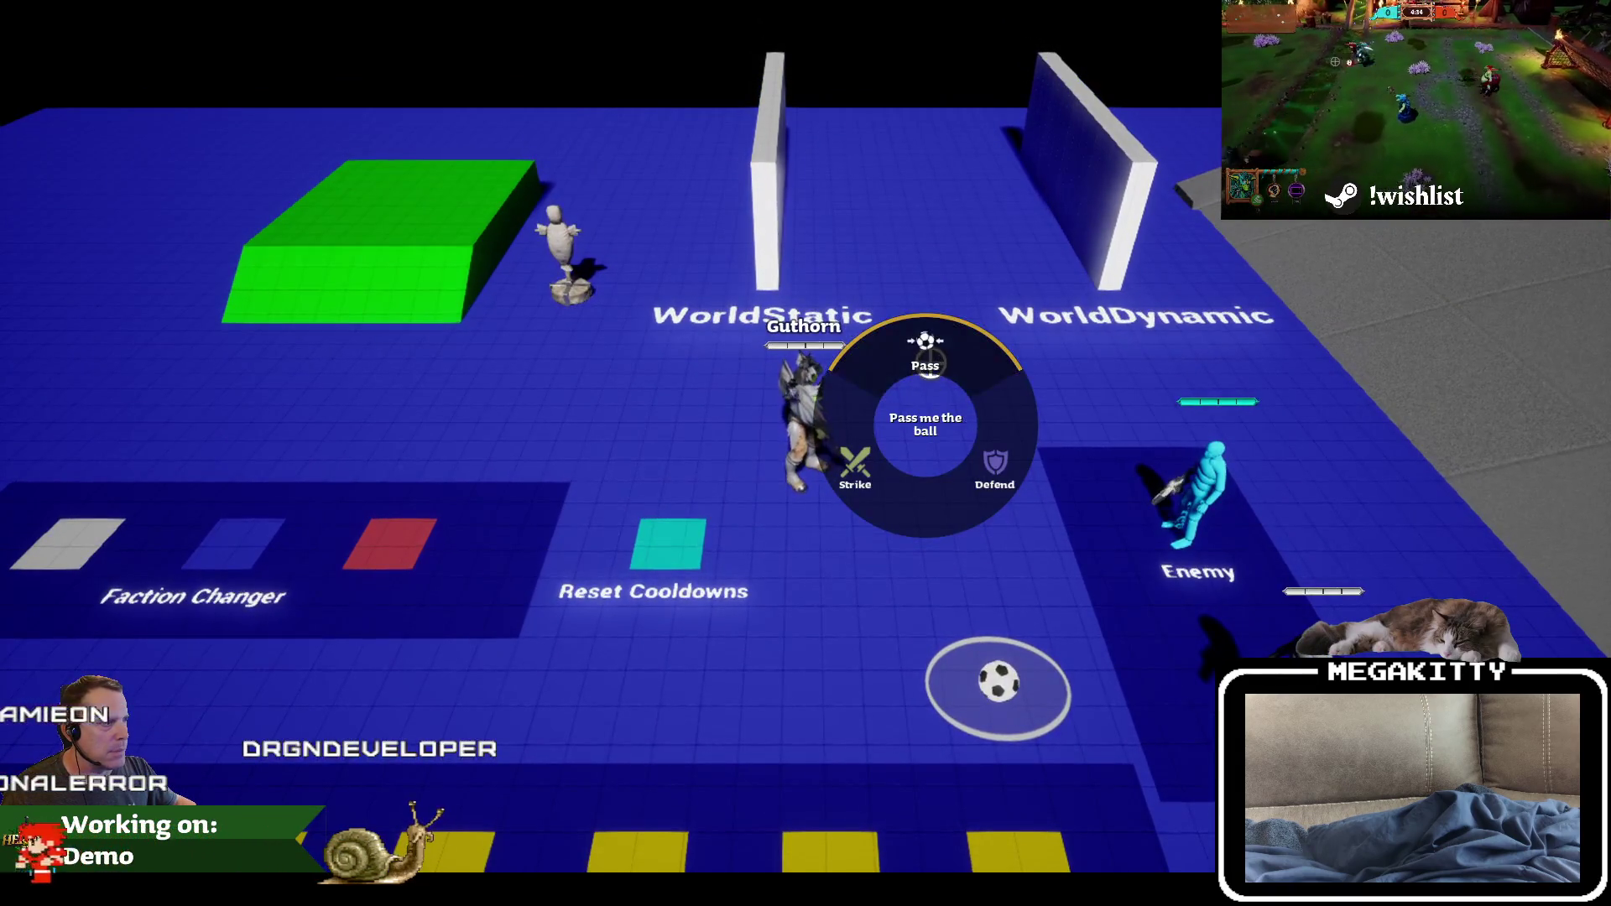
left_click(930, 355)
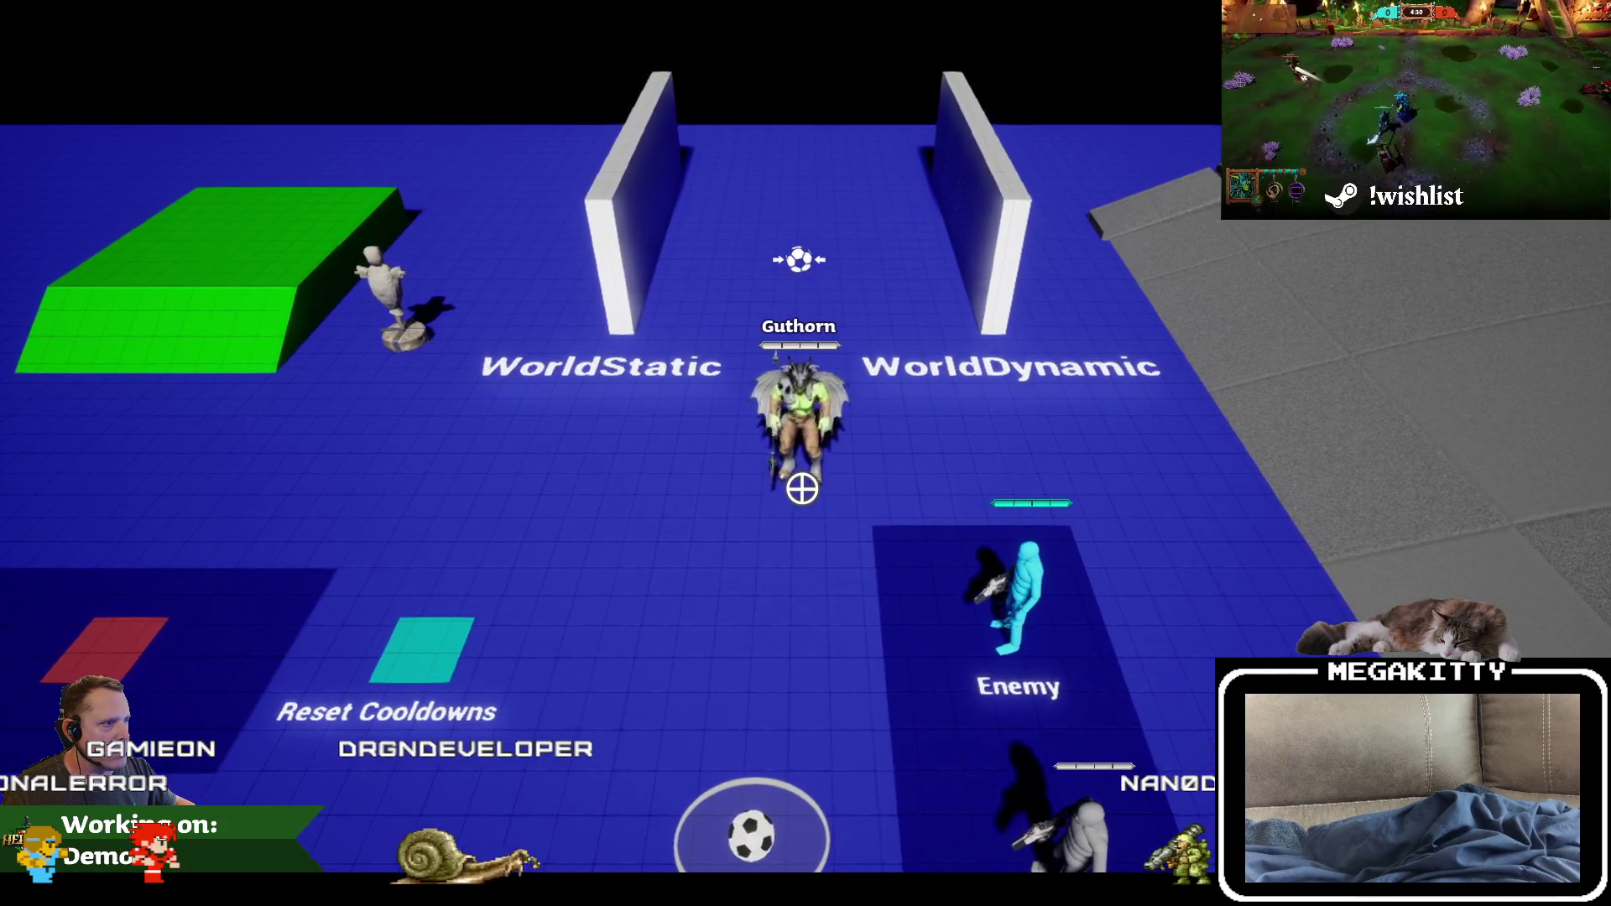
key("a")
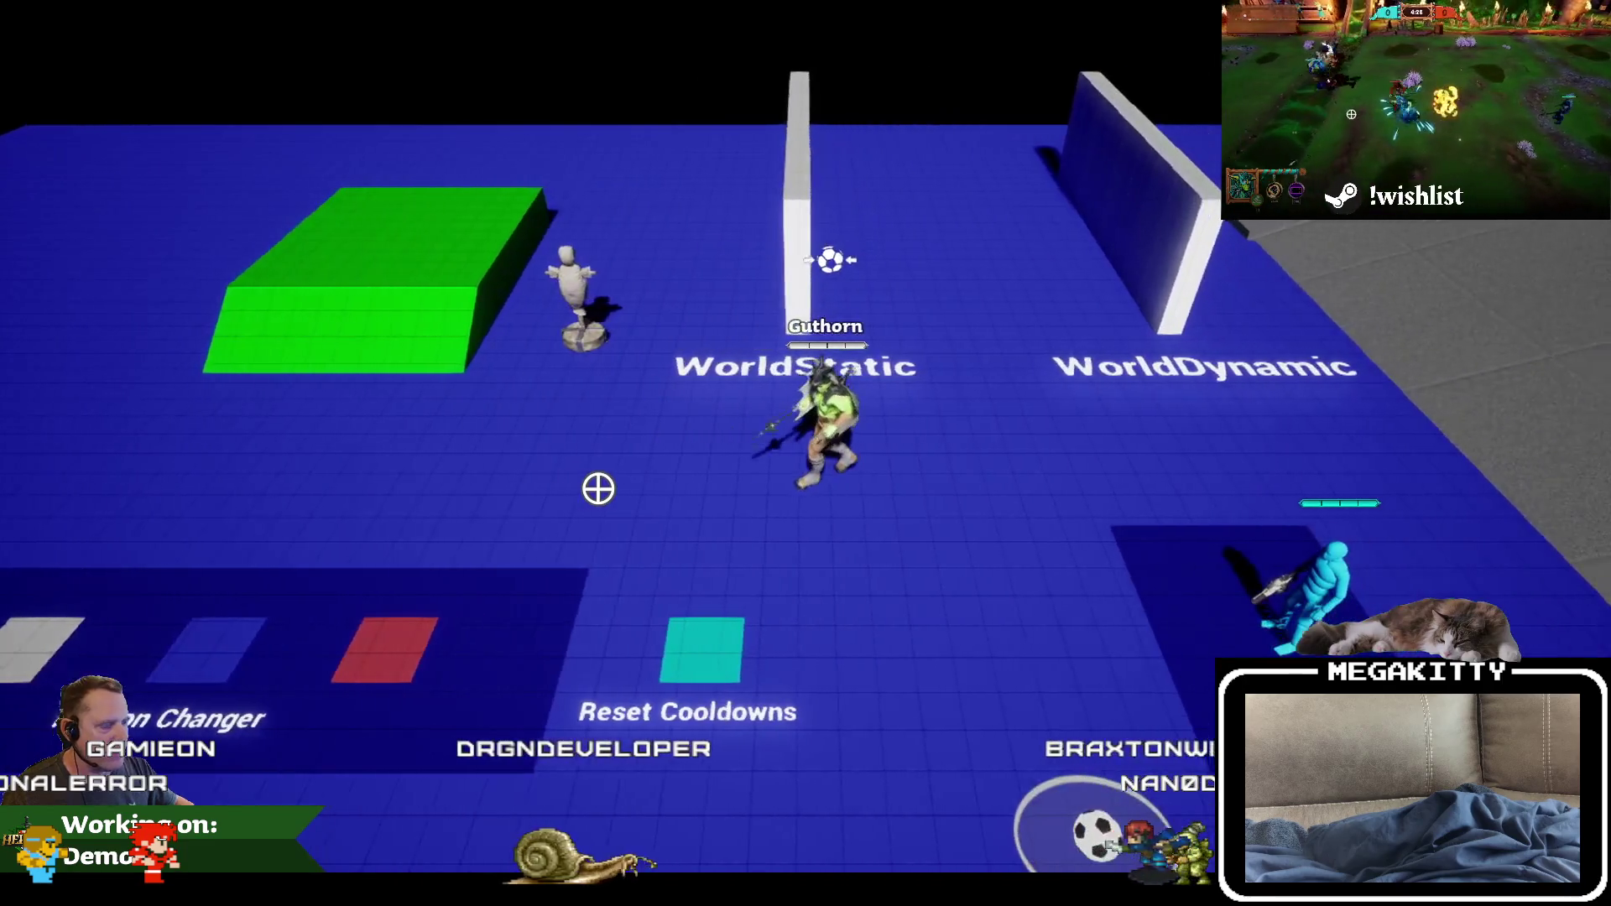
key("Escape")
left_click(1049, 34)
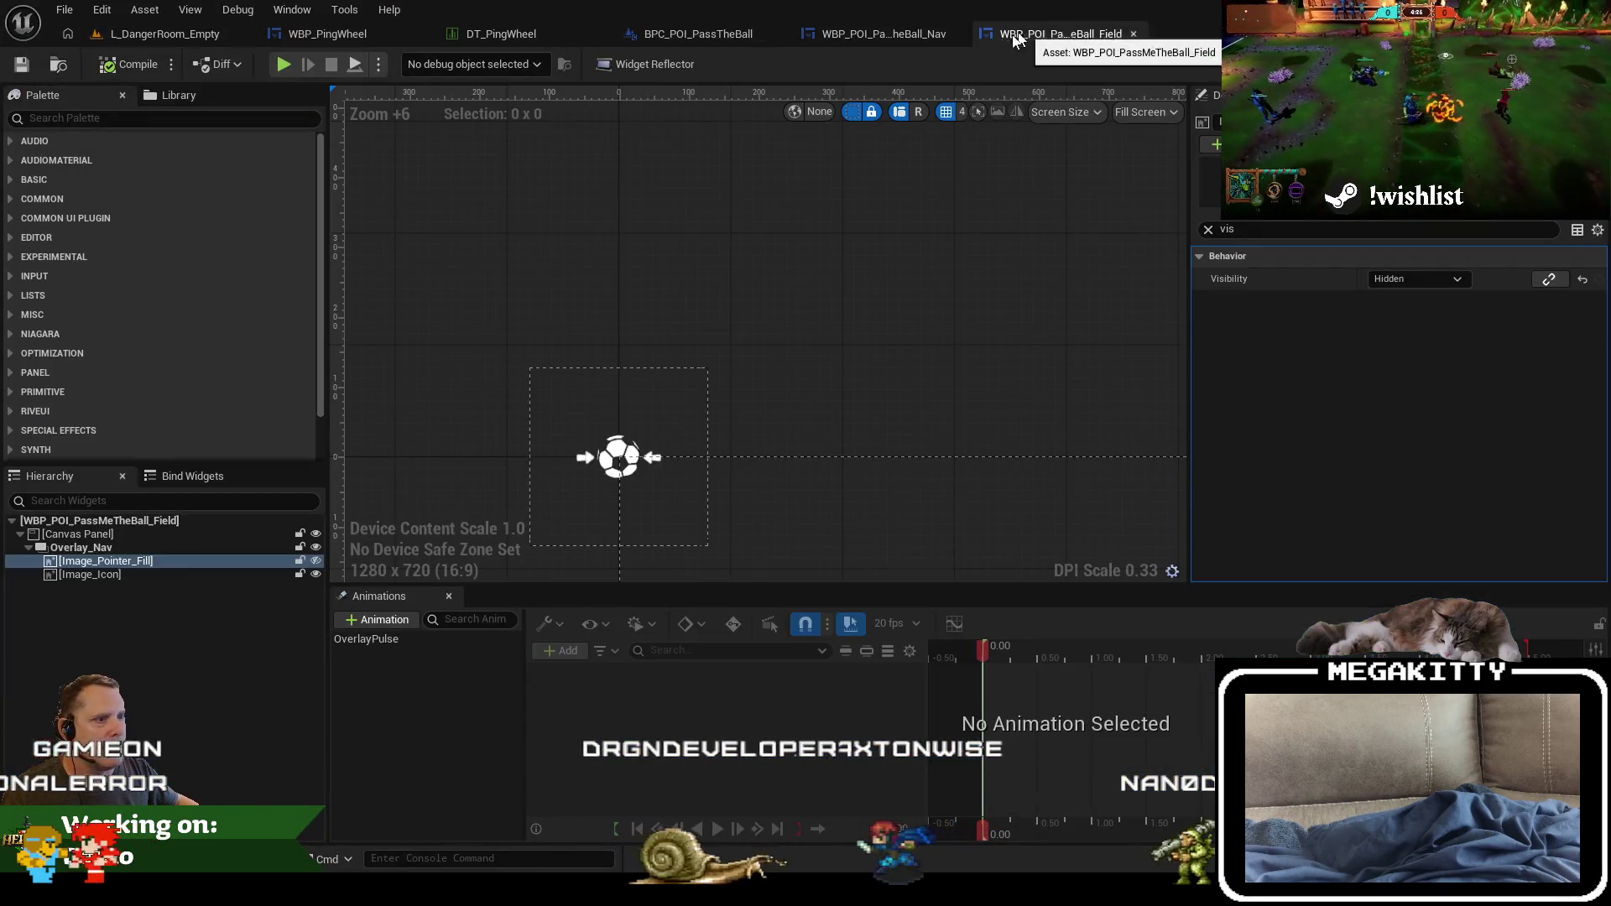
Step: Inspect the Overlay_Nav, pointer fill and ball icon layers with the Details filter cleared
left_click(593, 449)
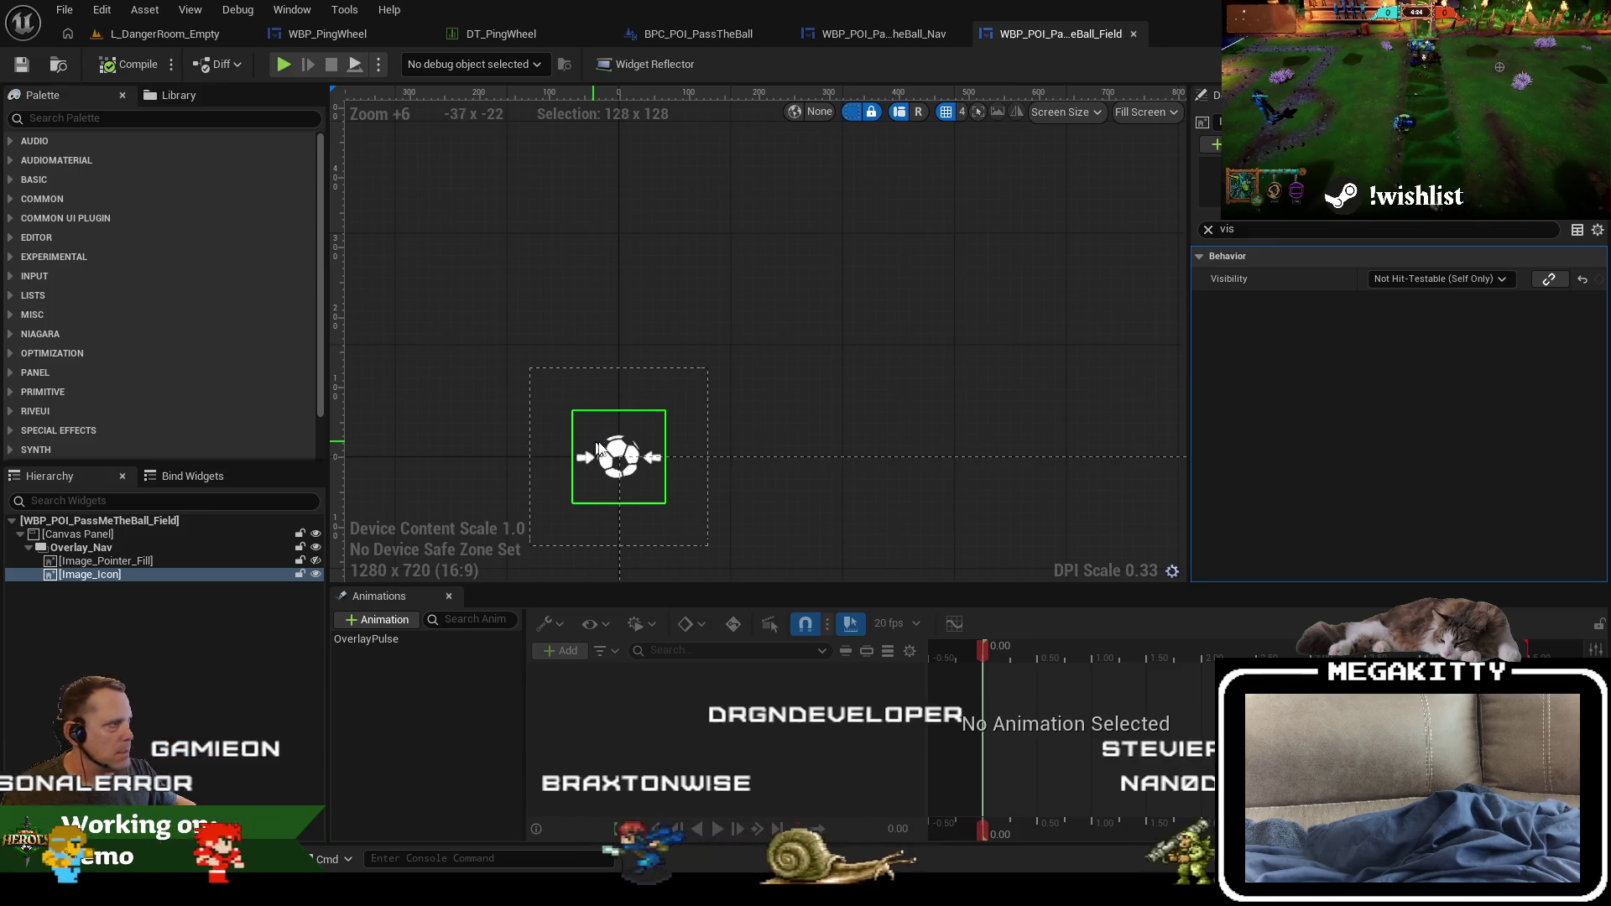
left_click(1209, 229)
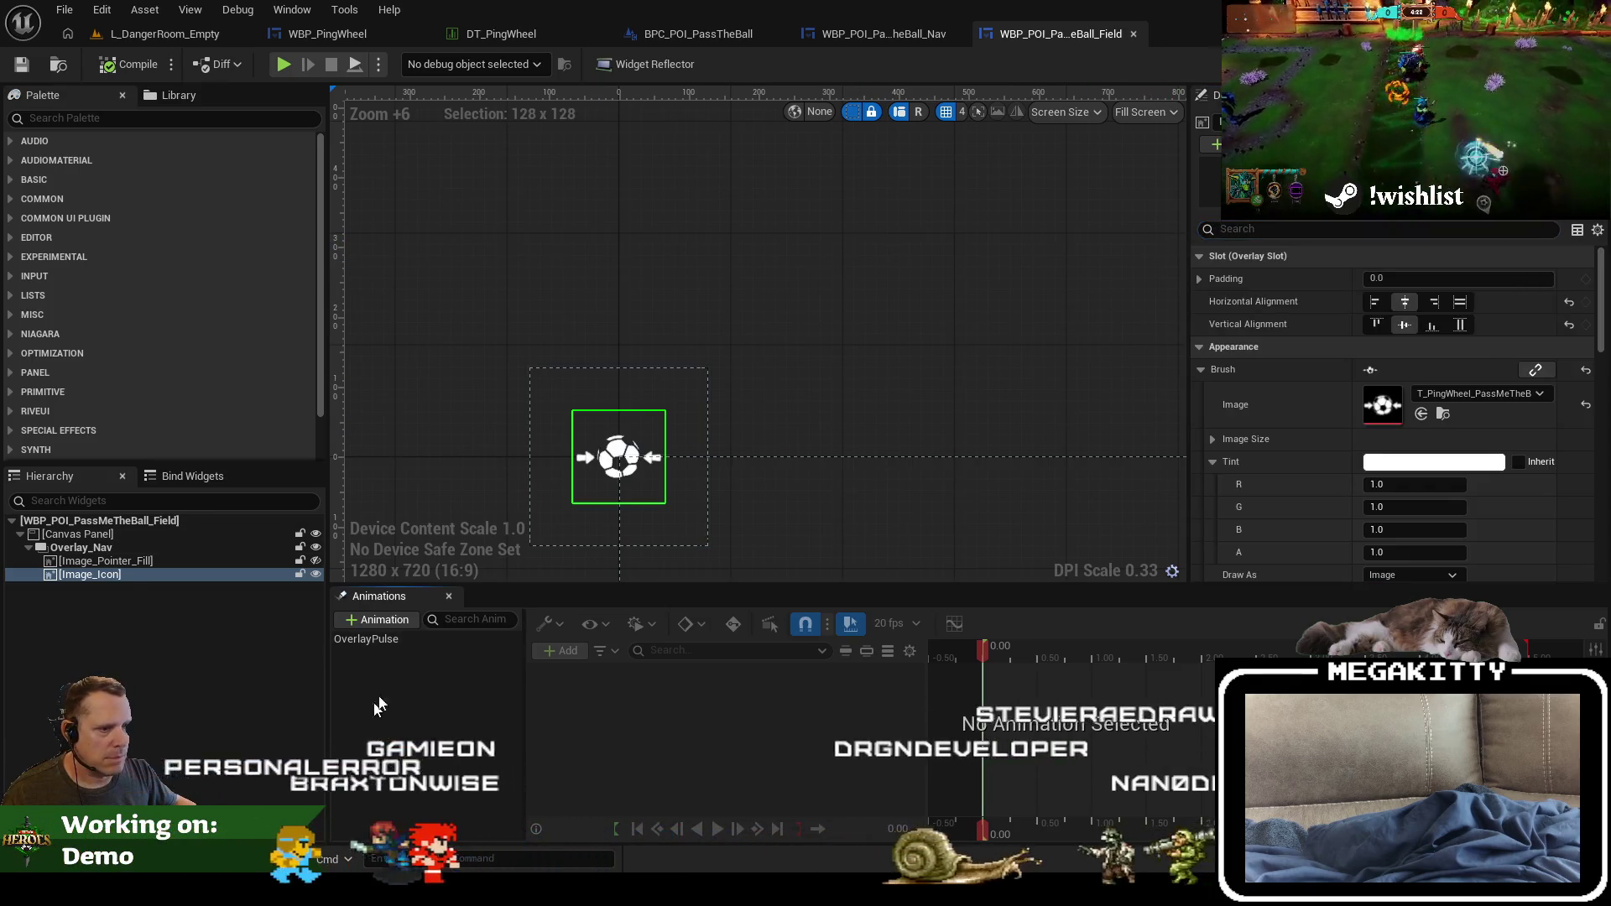
left_click(406, 639)
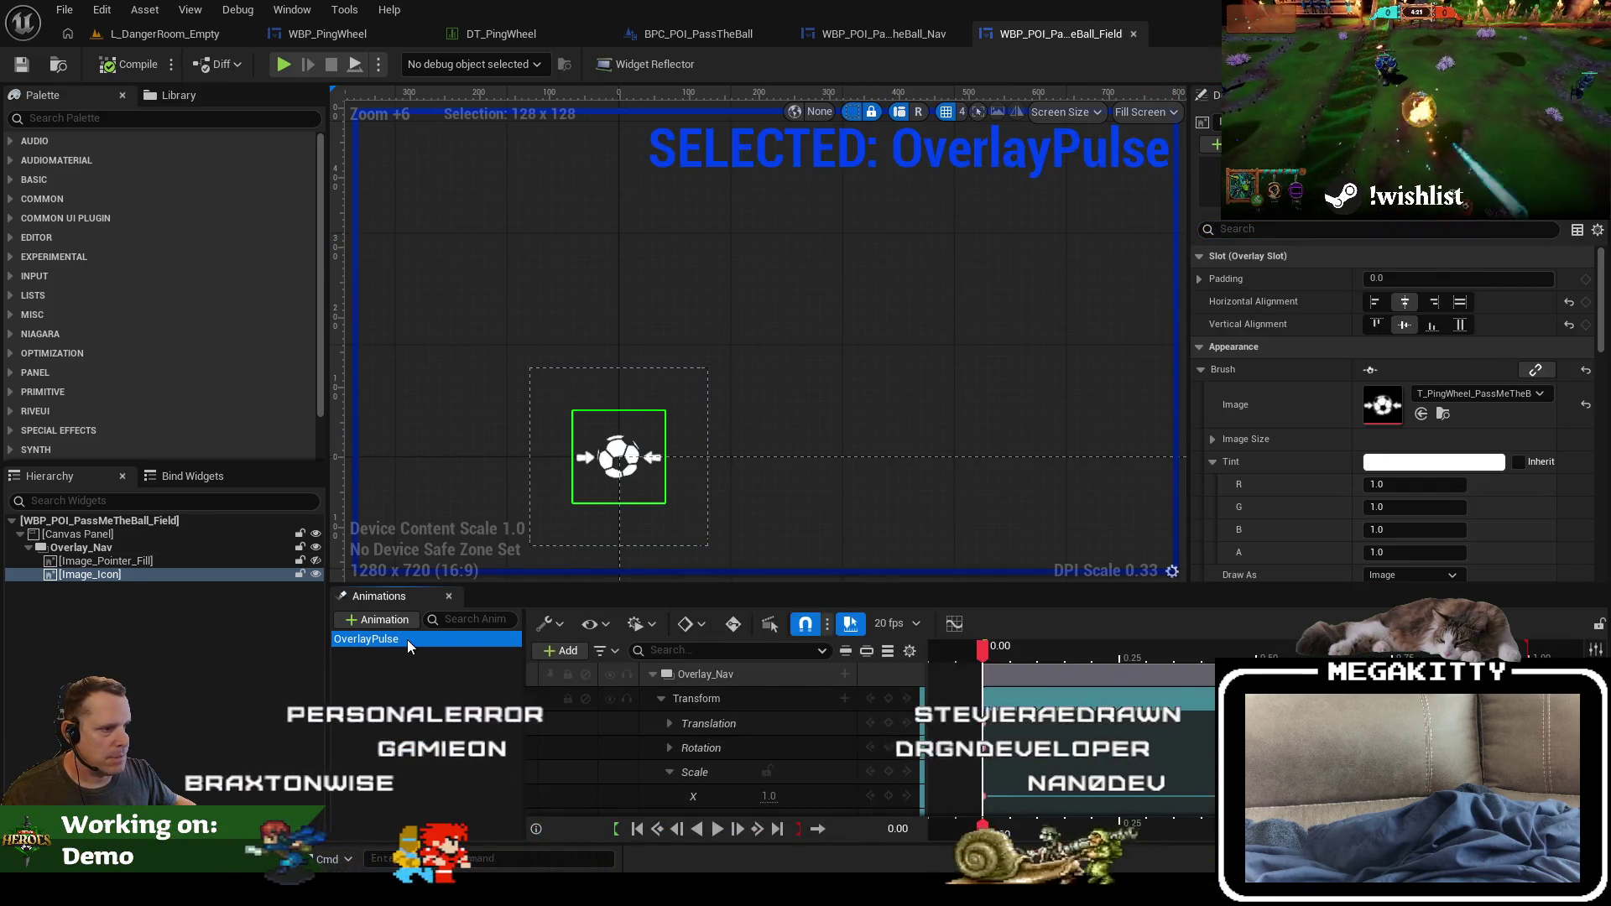
left_click(618, 454)
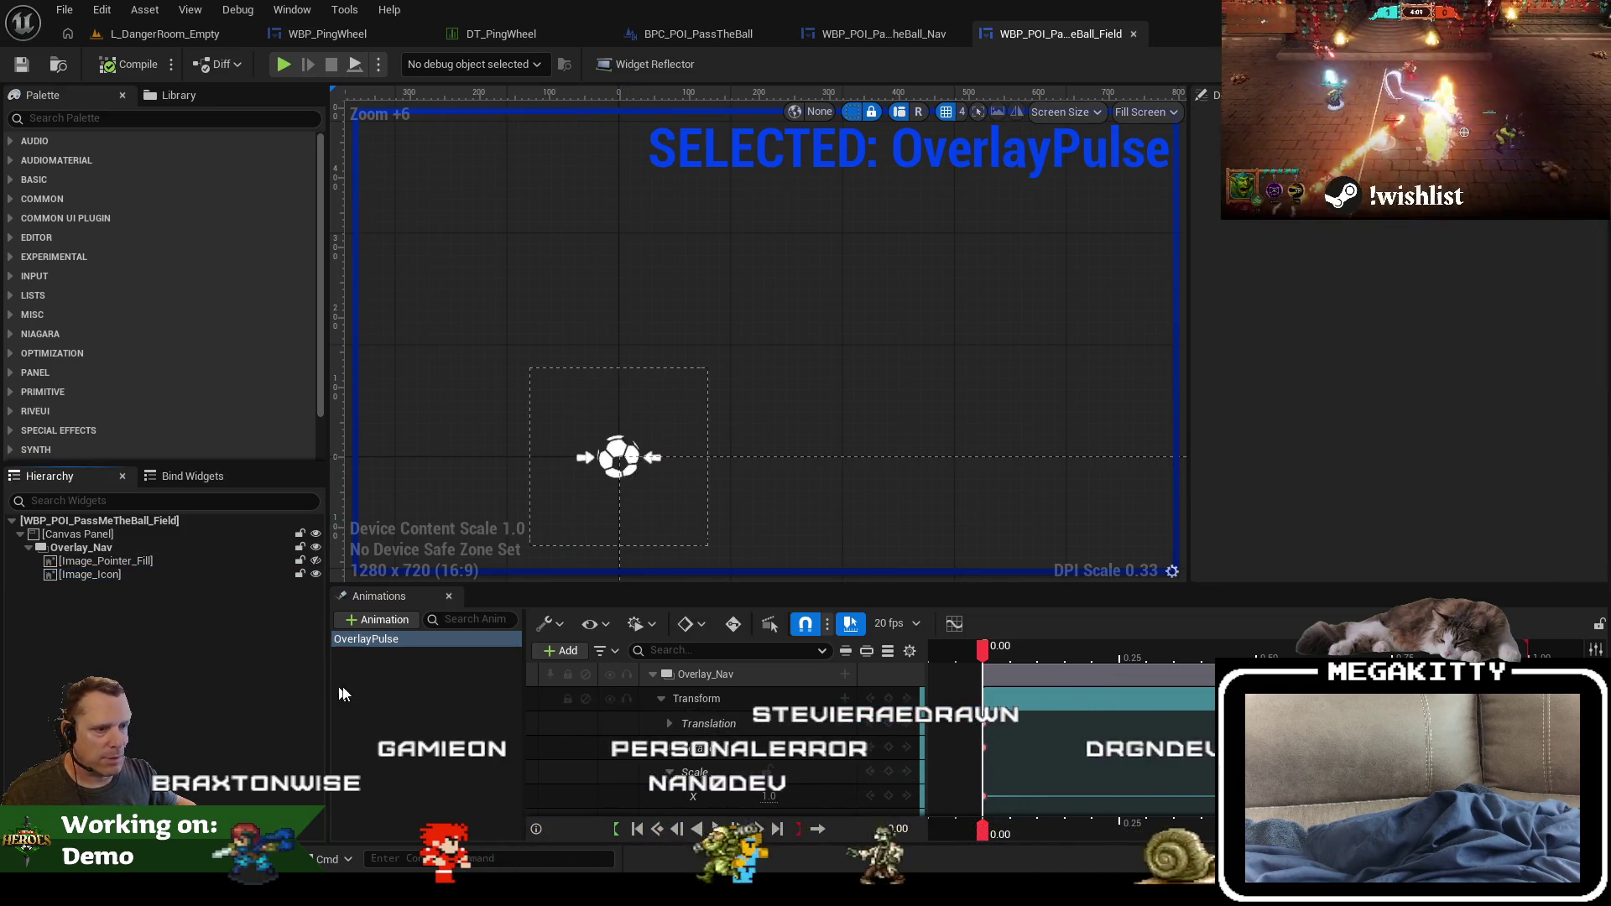
scroll(1484, 409, "down", 10)
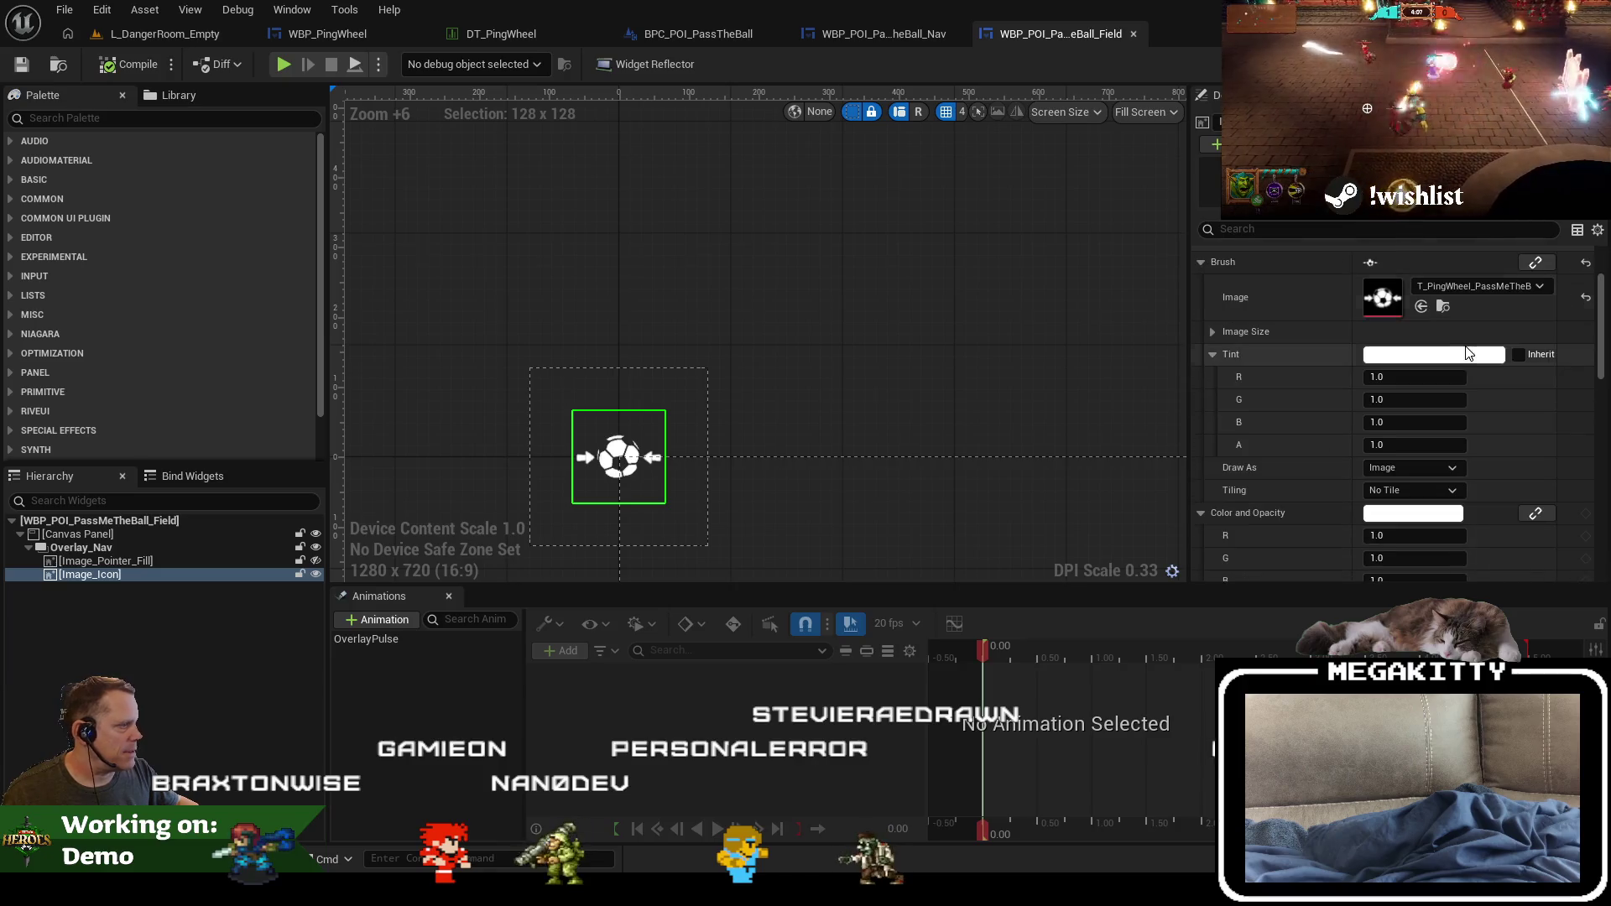
scroll(1478, 374, "up", 10)
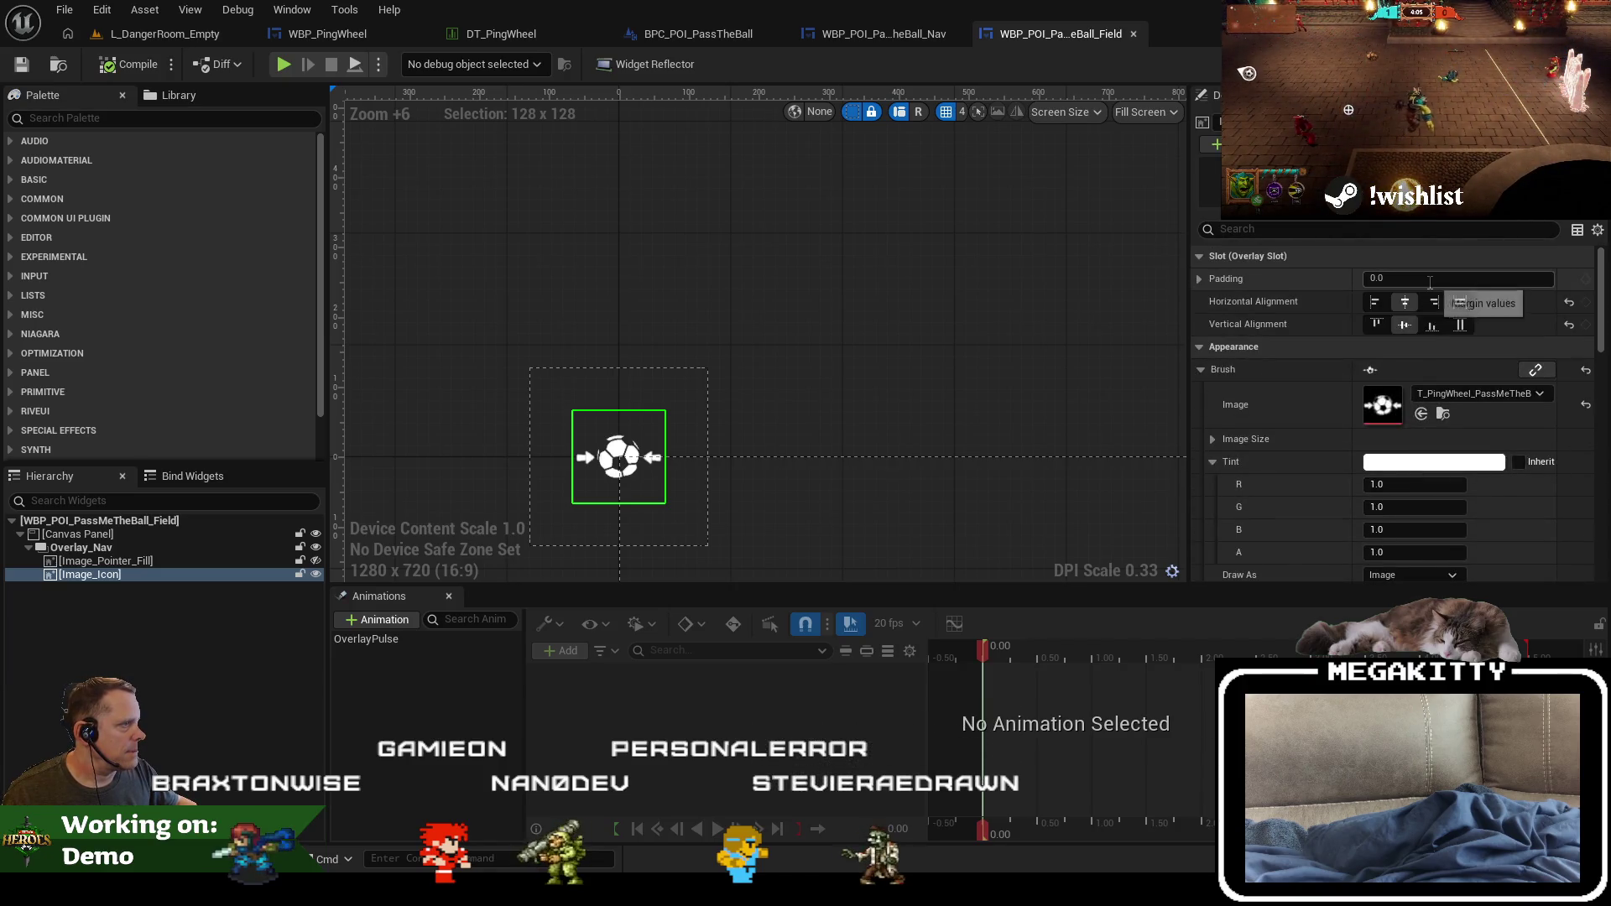
left_click(215, 542)
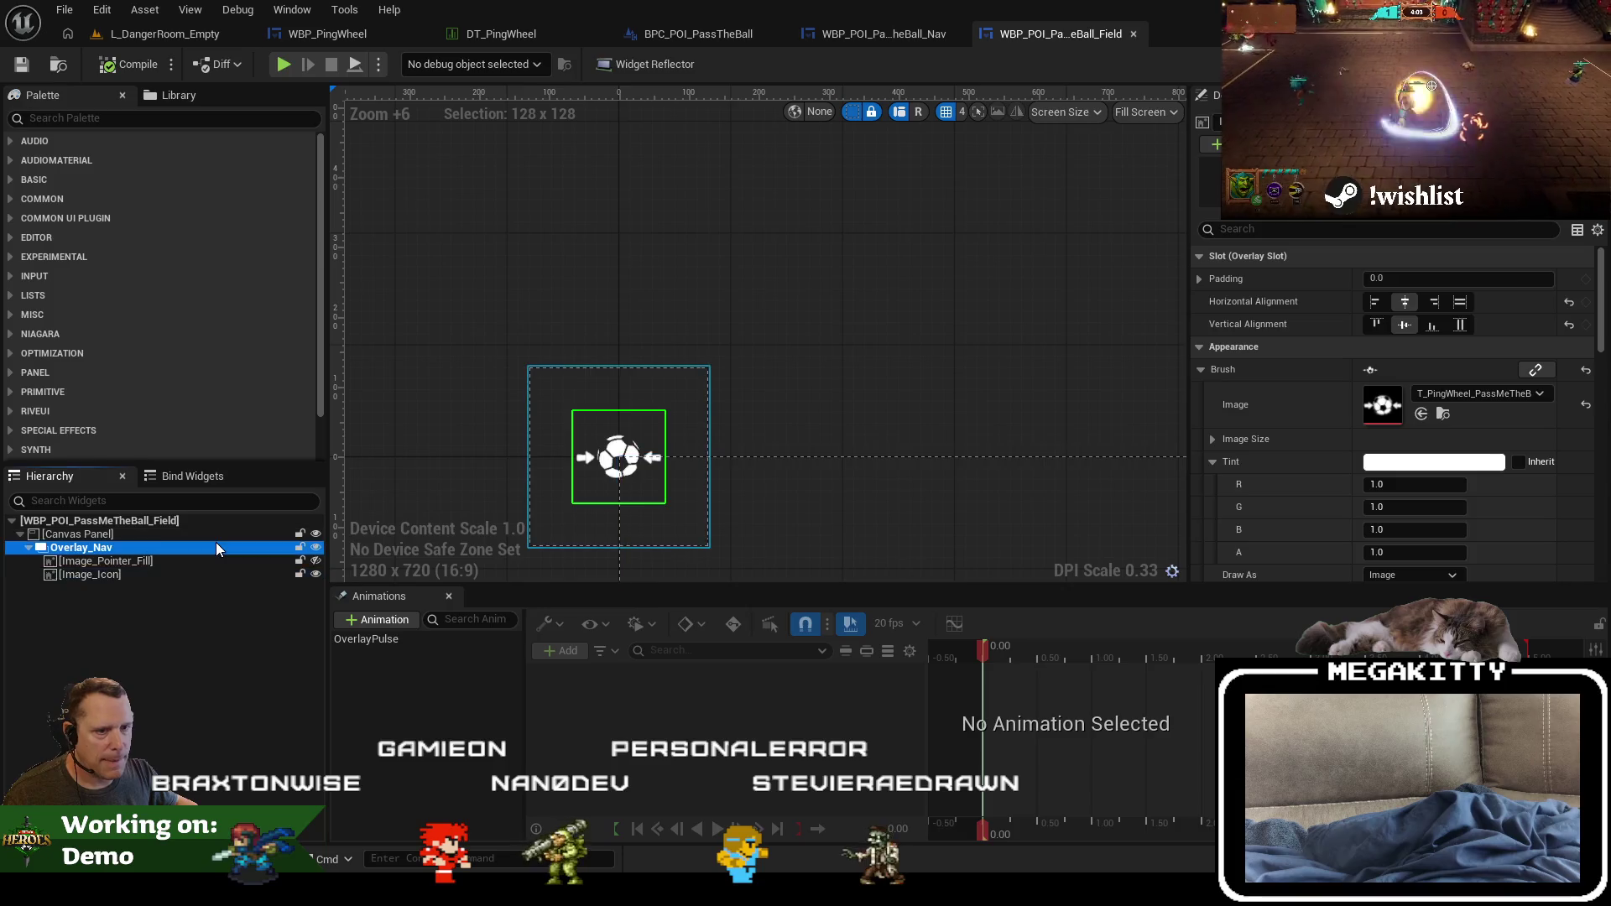
left_click(208, 559)
left_click(195, 574)
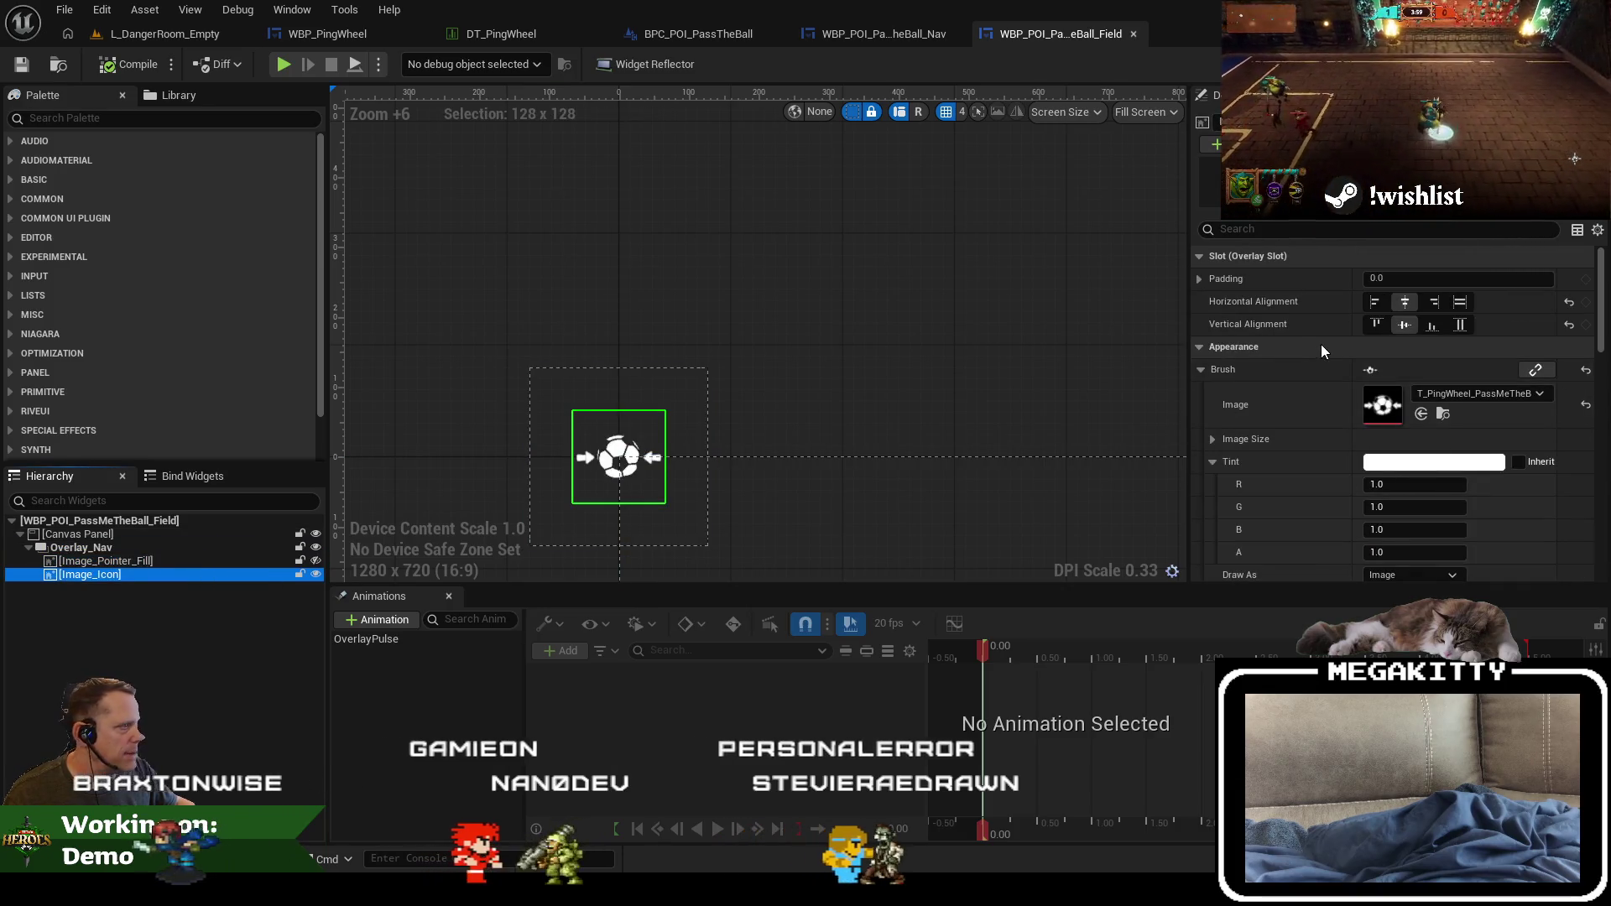
scroll(1321, 344, "down", 5)
scroll(1322, 355, "down", 1)
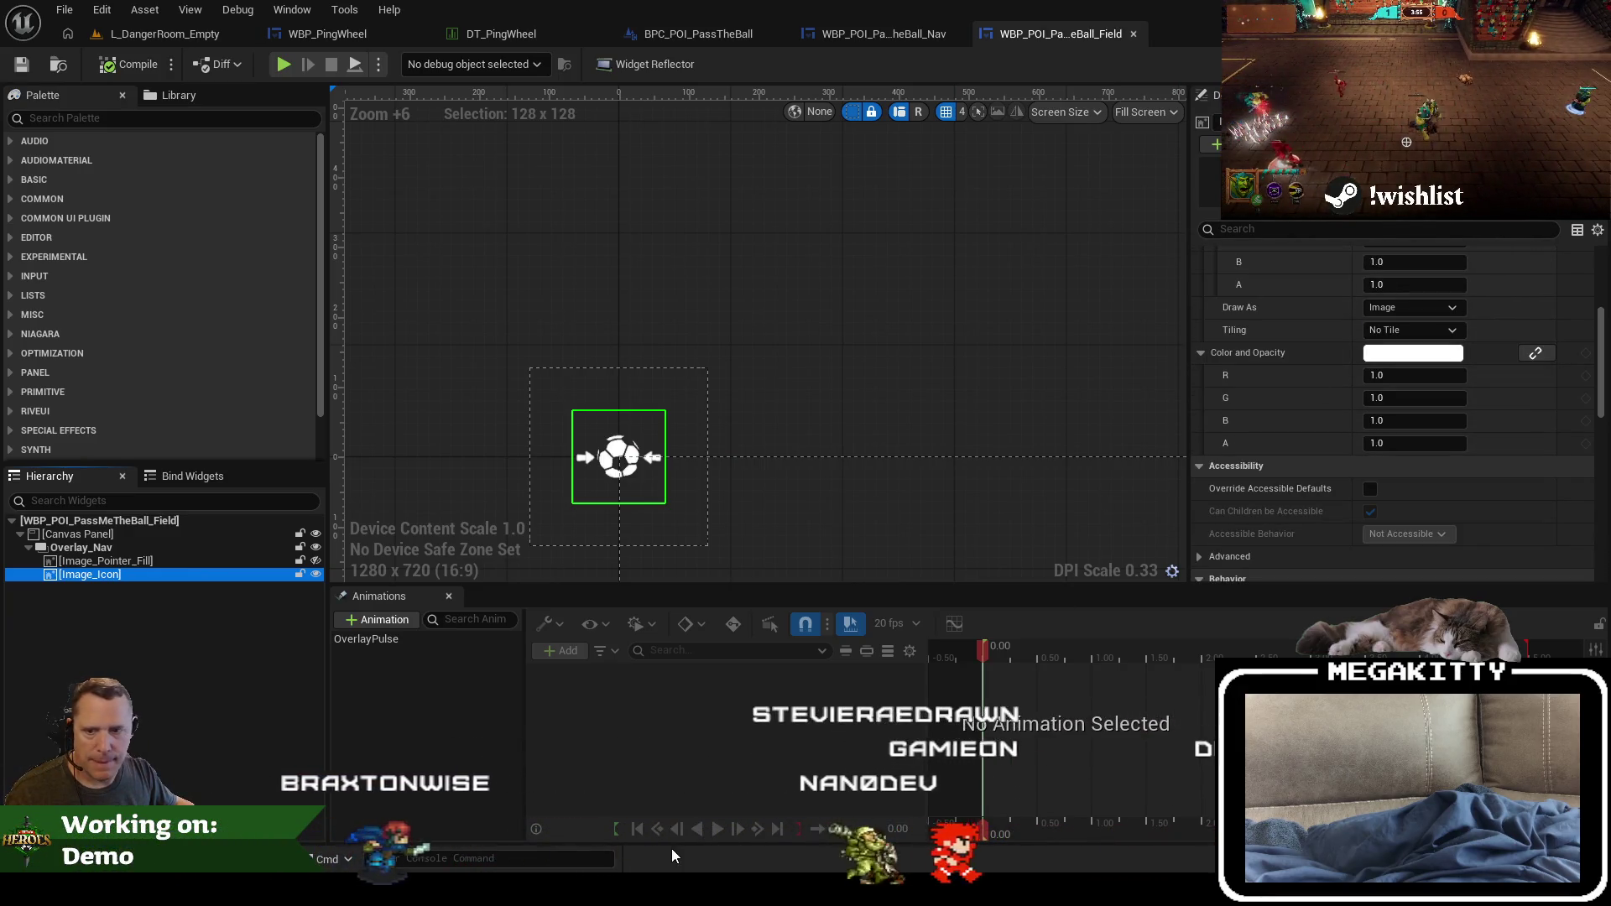
scroll(1499, 431, "down", 5)
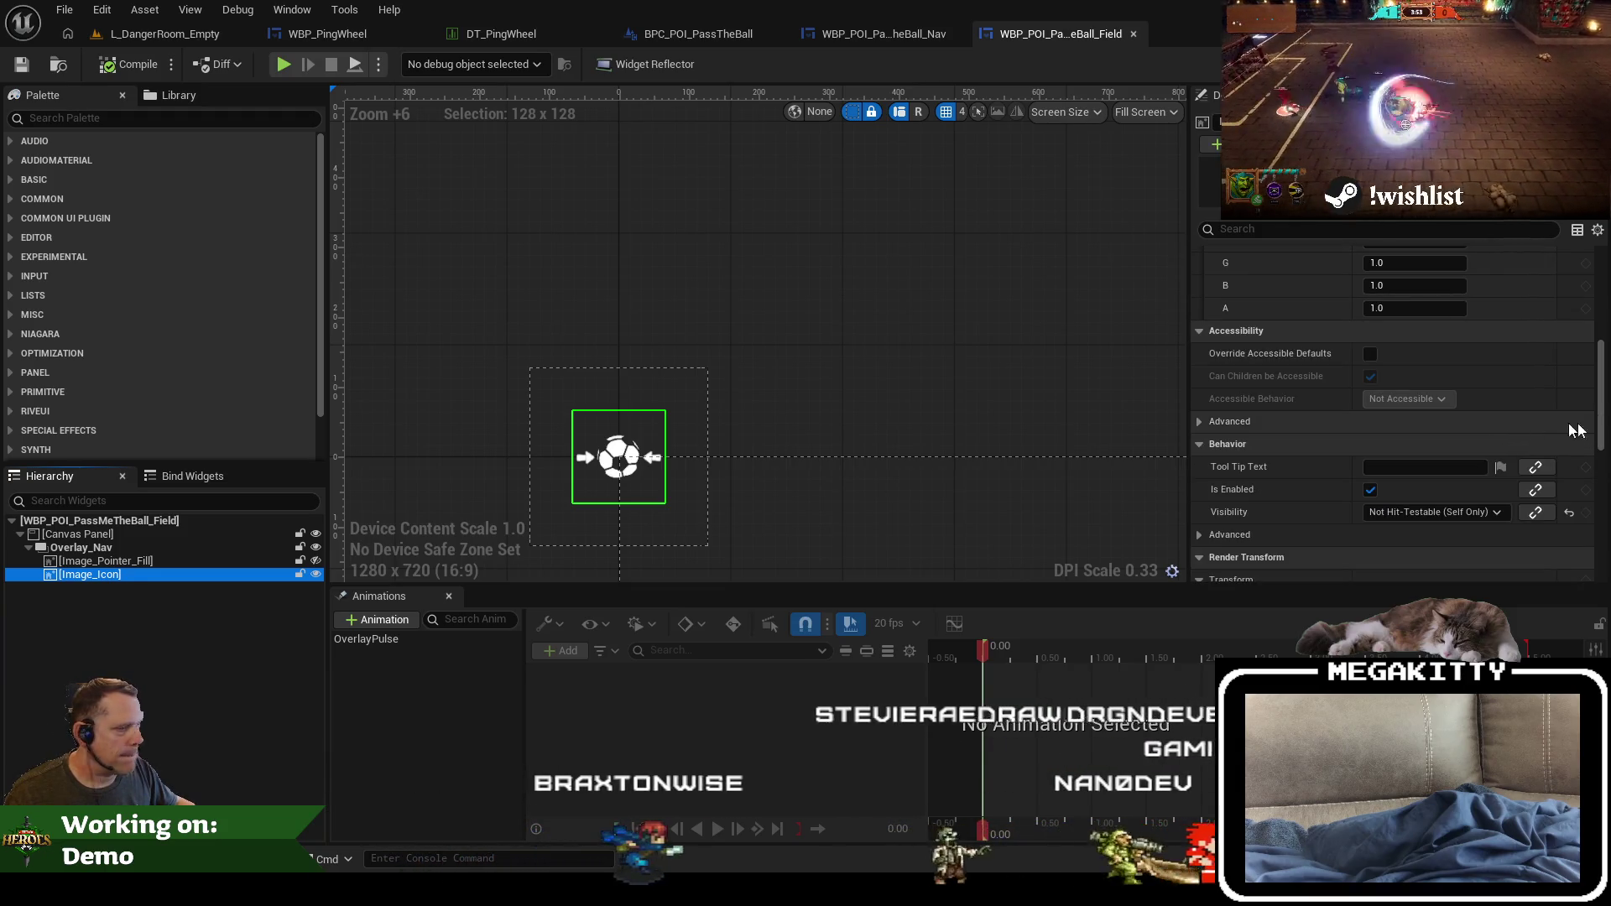
left_click_drag(1602, 406, 1605, 289)
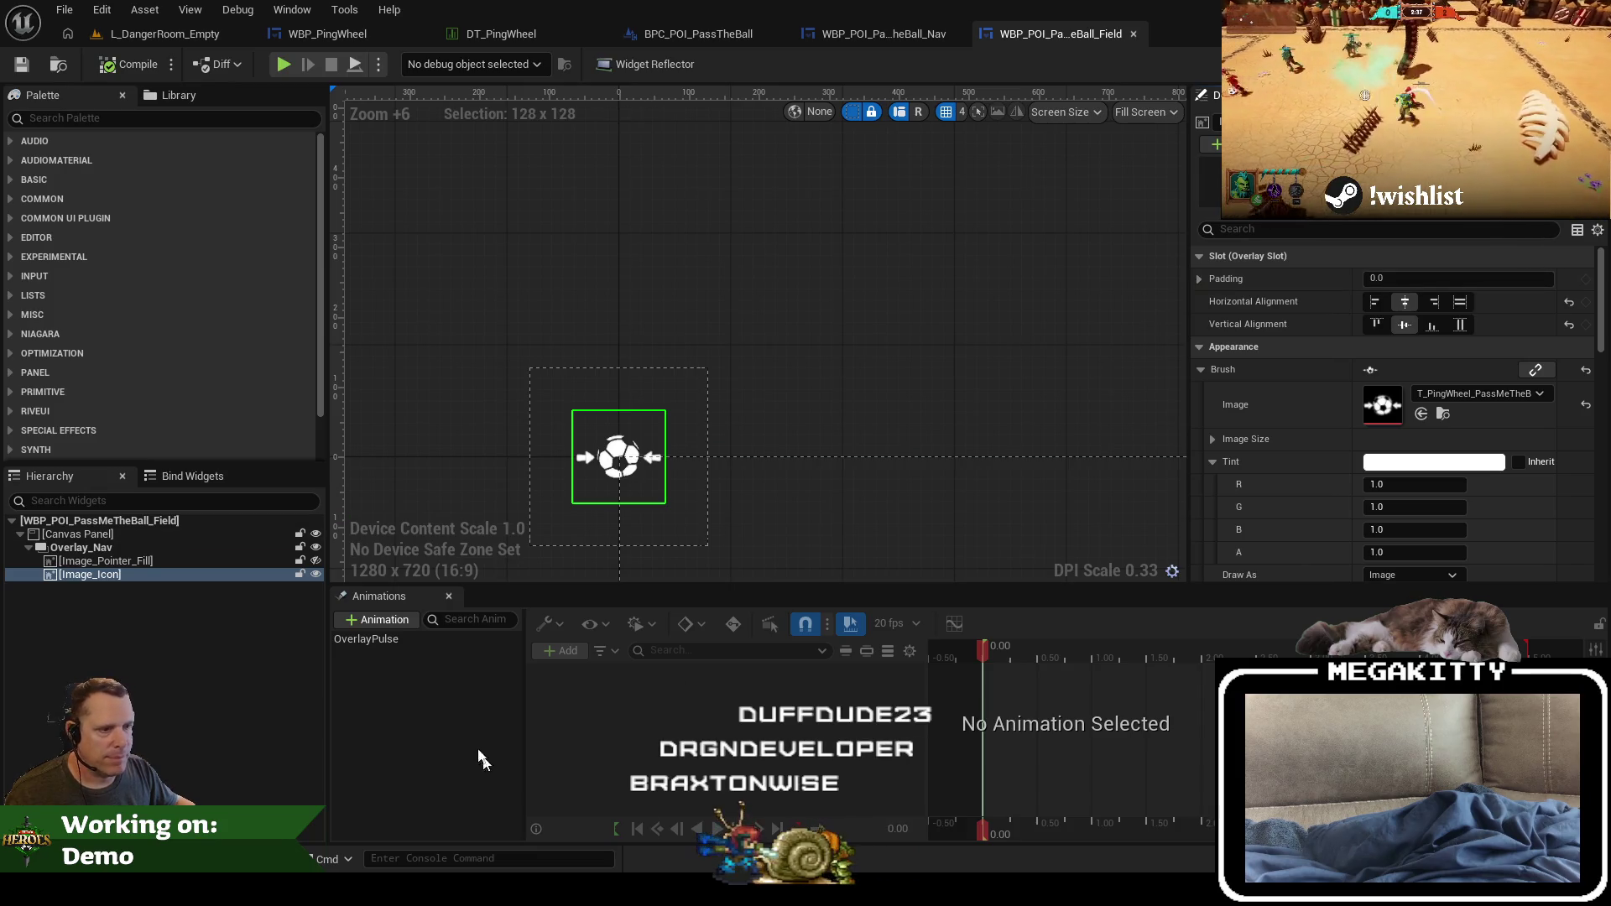
Step: In OverlayPulse, set Scale X and Scale Y to 1.2 and preview the animation
left_click(400, 643)
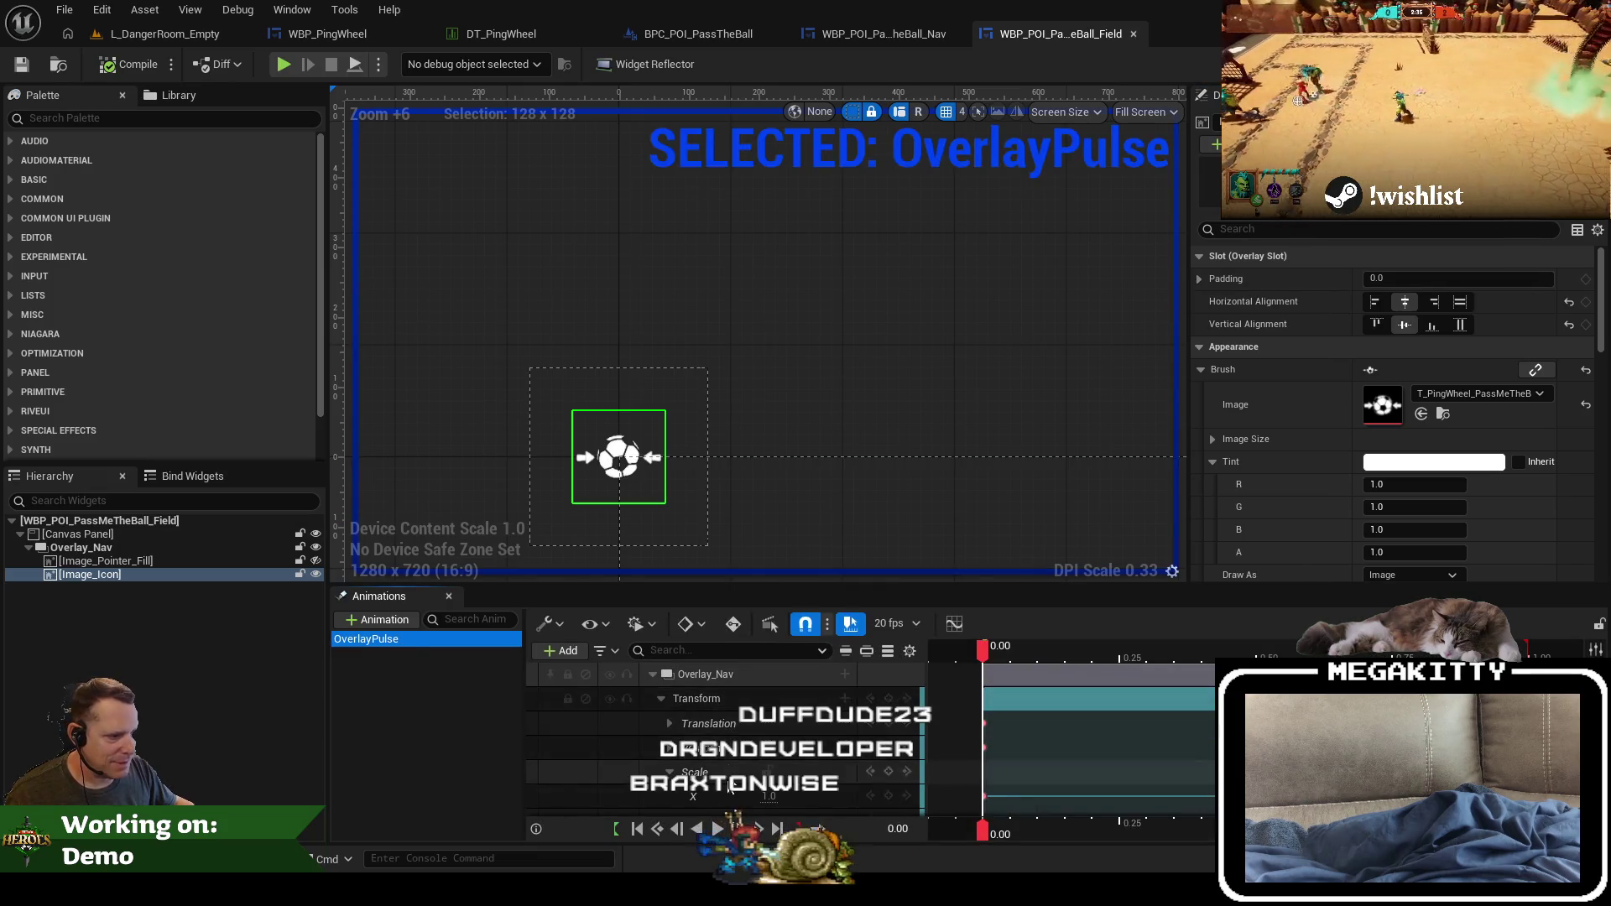
scroll(728, 786, "down", 2)
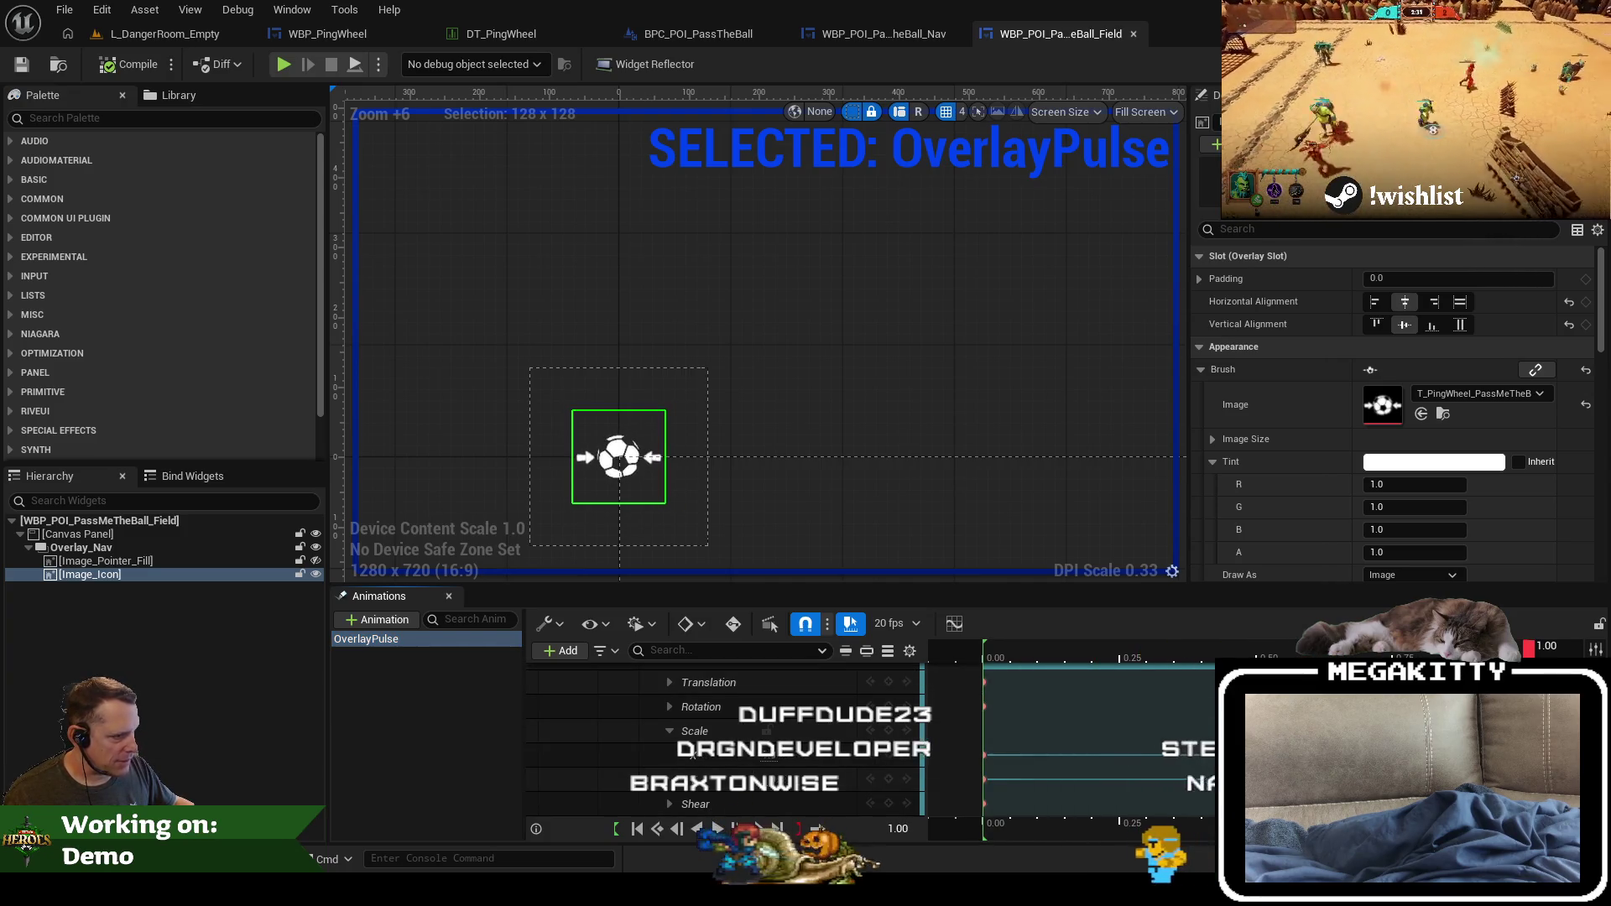
left_click(984, 663)
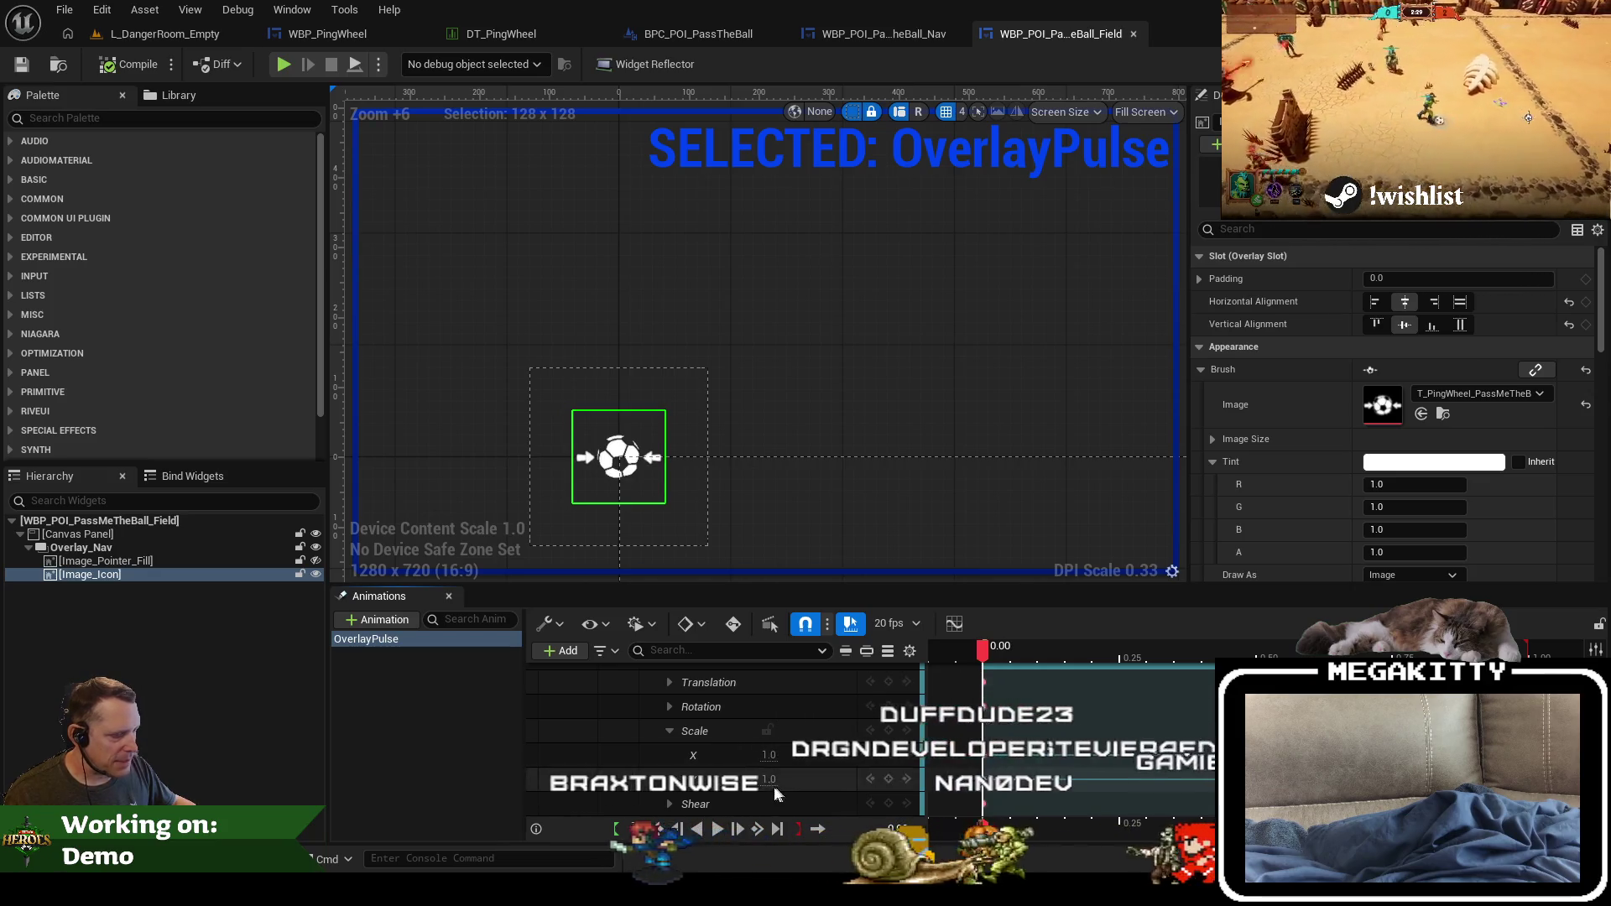
left_click(766, 755)
type("1.2")
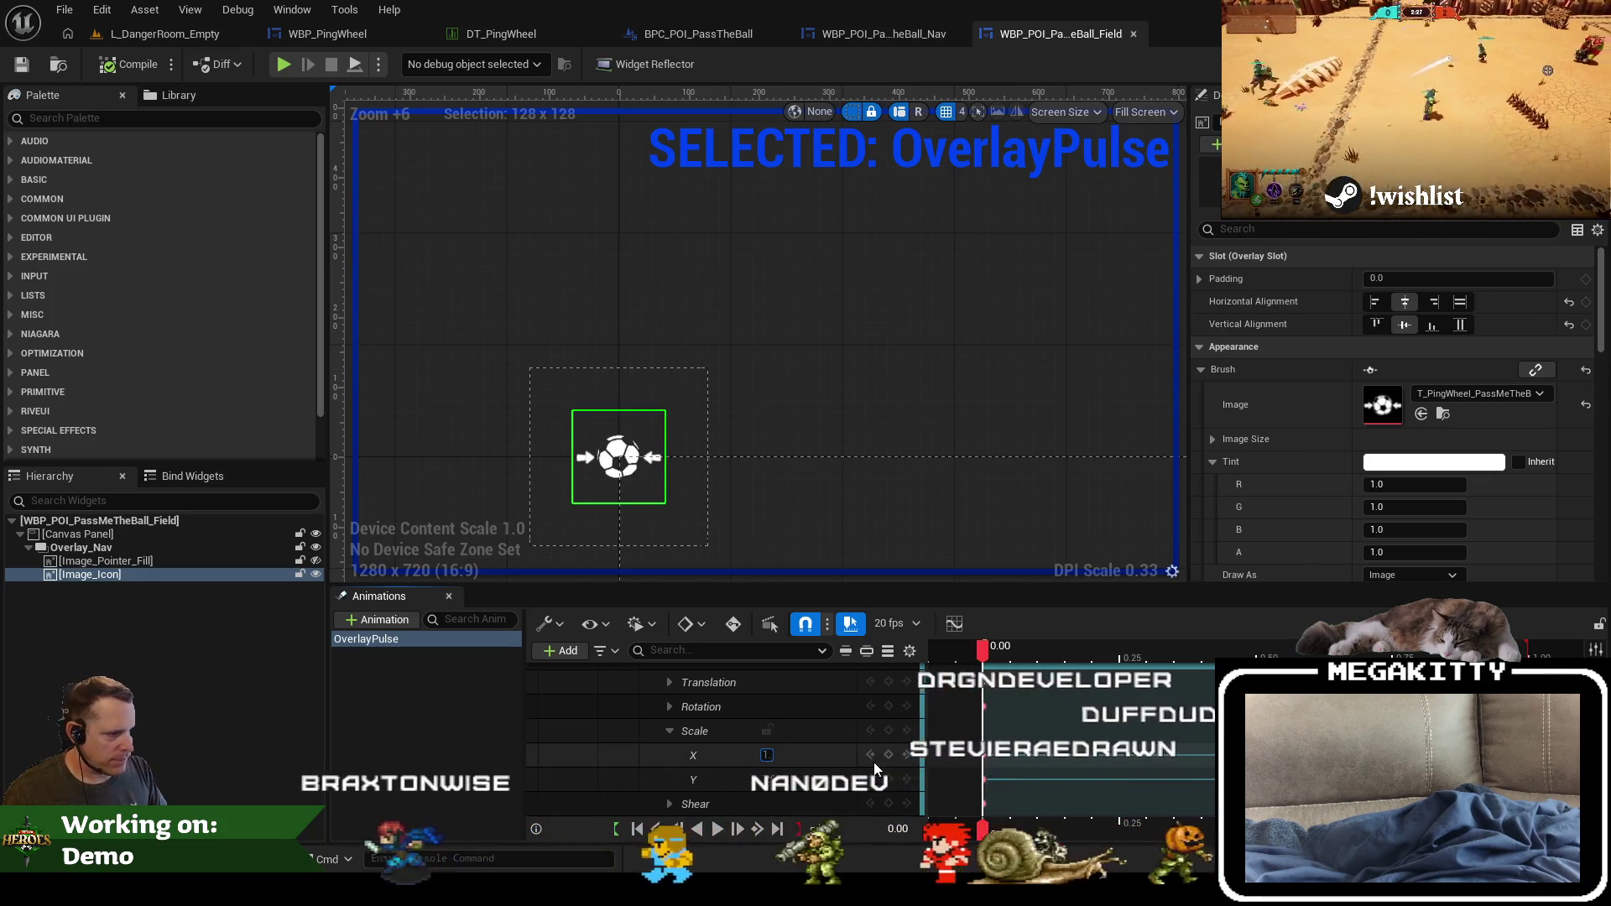
key("Return")
left_click(769, 780)
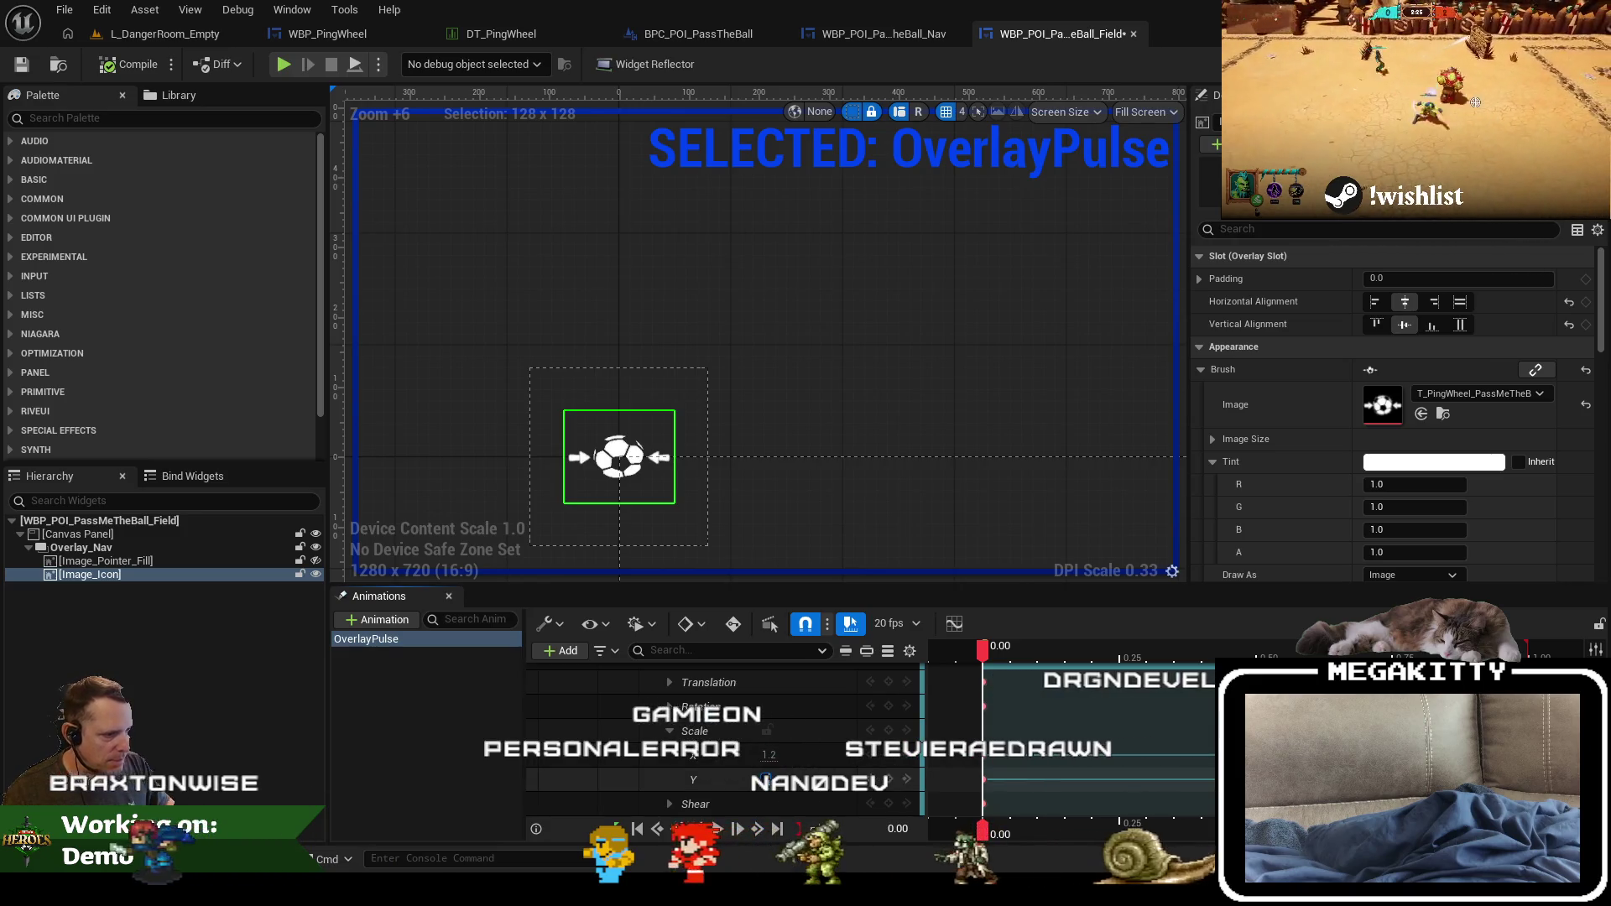
type("1.2")
key("Return")
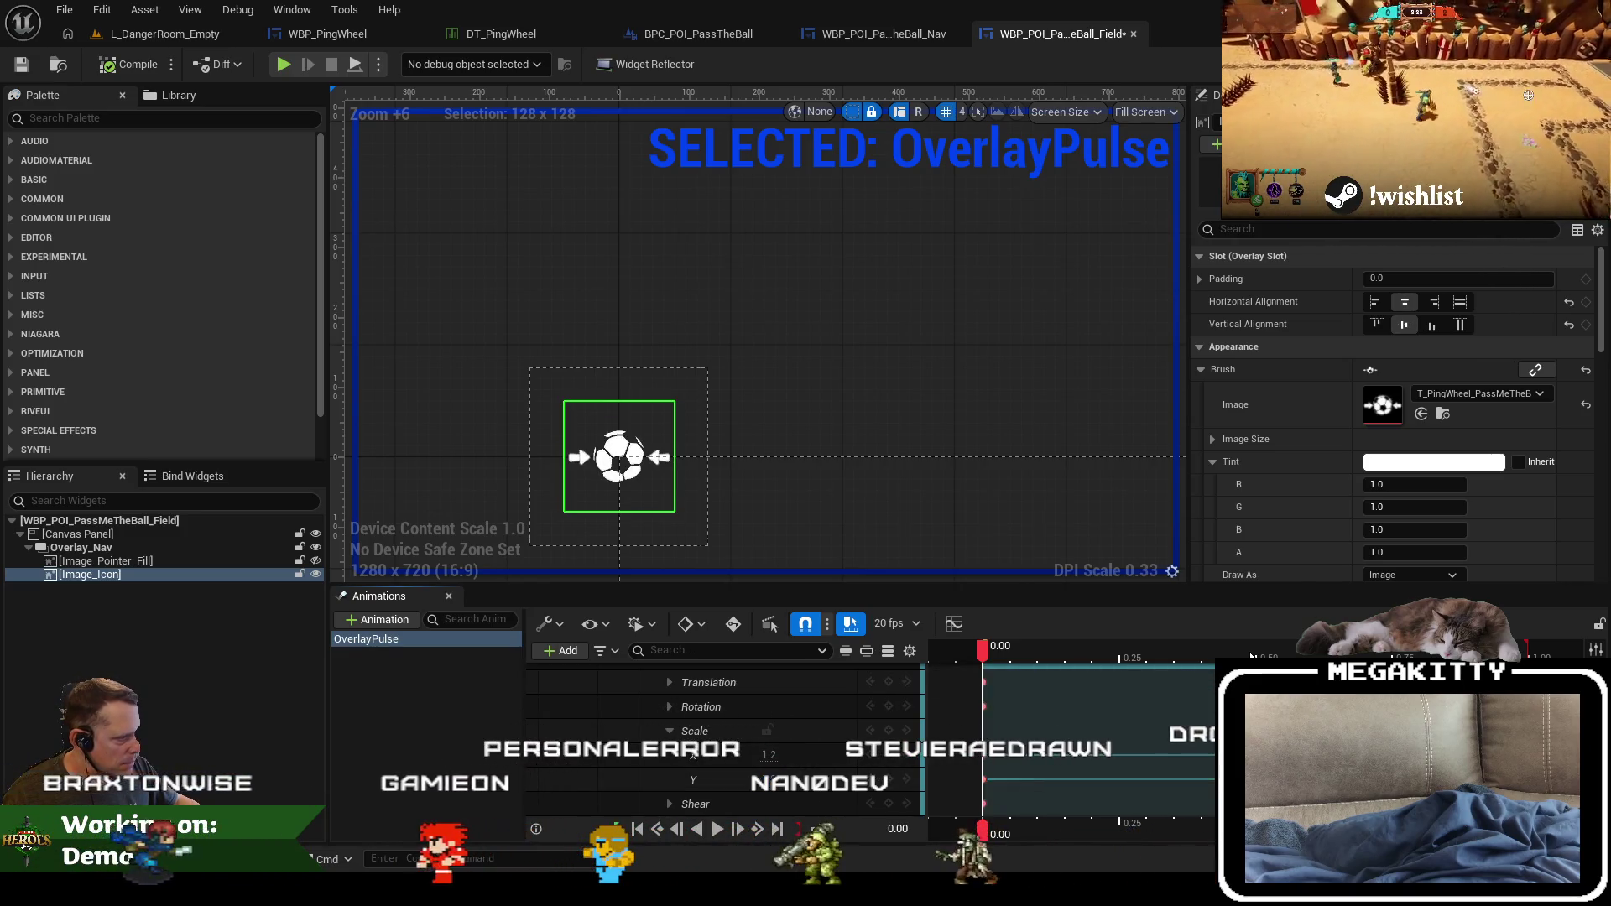
key("space")
Step: Enter Scale X 1.2 at the animation end and select the Scale Y track
left_click(770, 755)
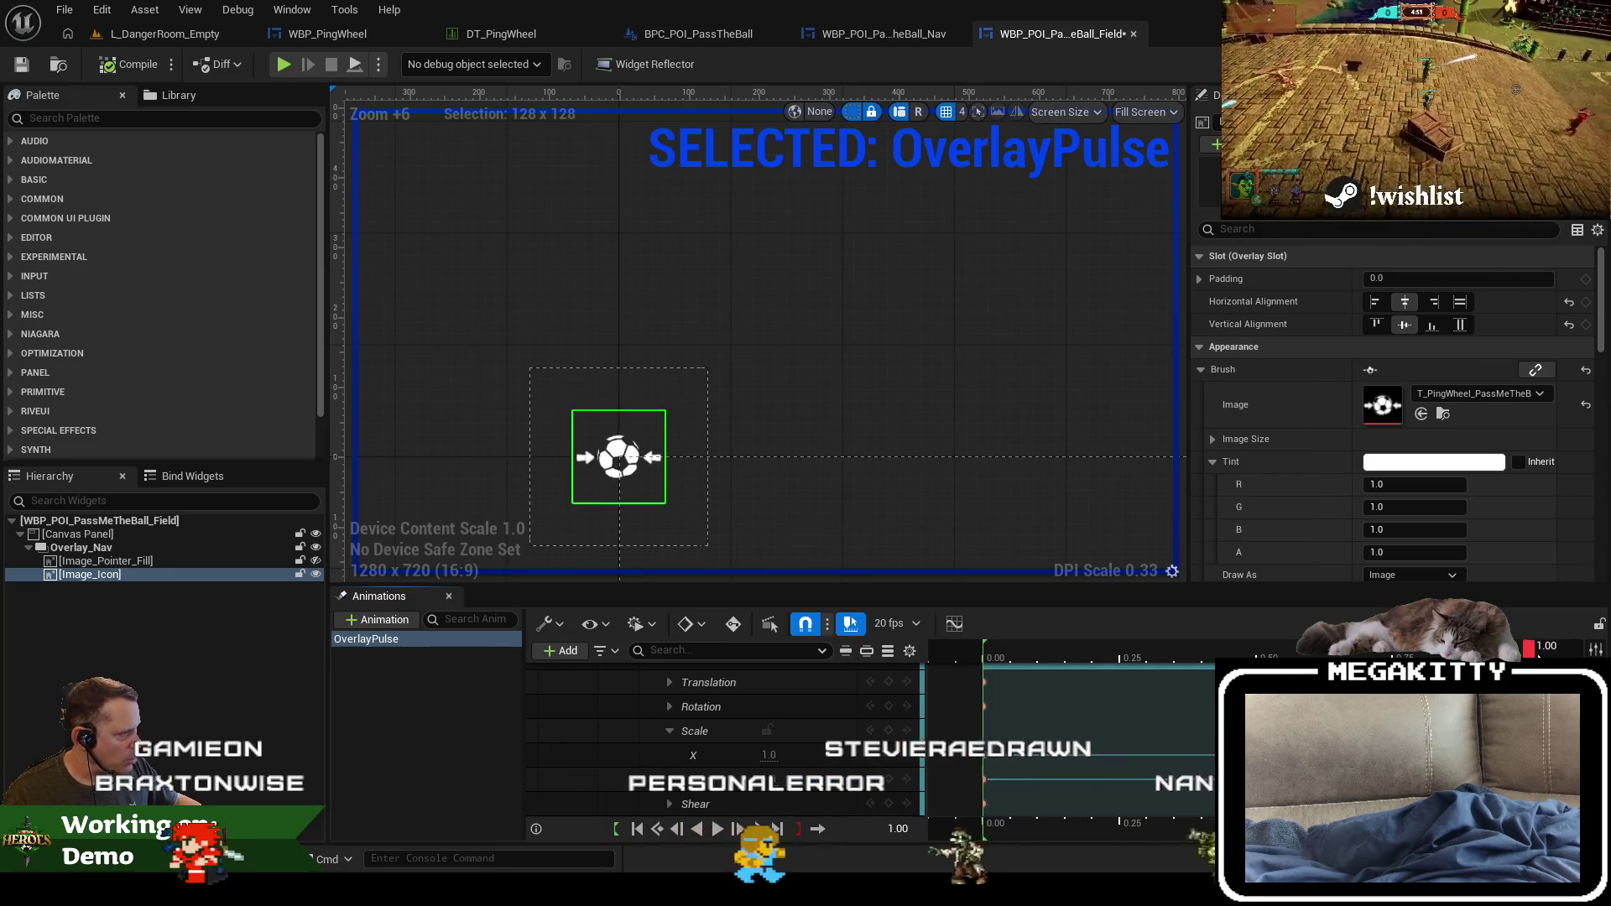
left_click(769, 755)
type("1.2")
key("Return")
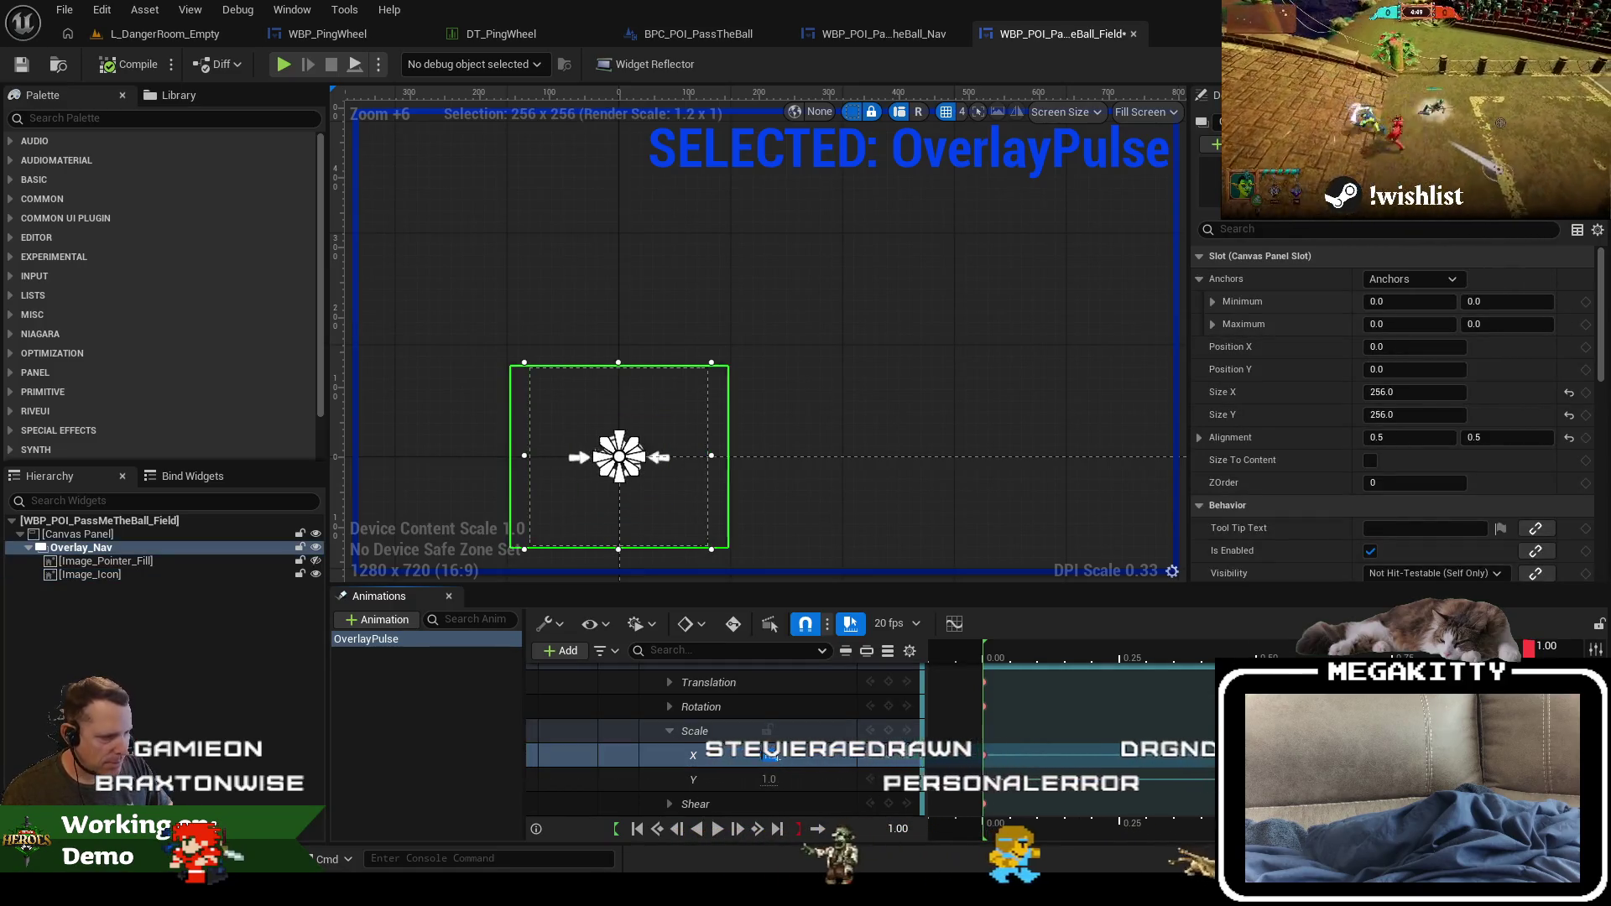
left_click(772, 777)
type("1.2")
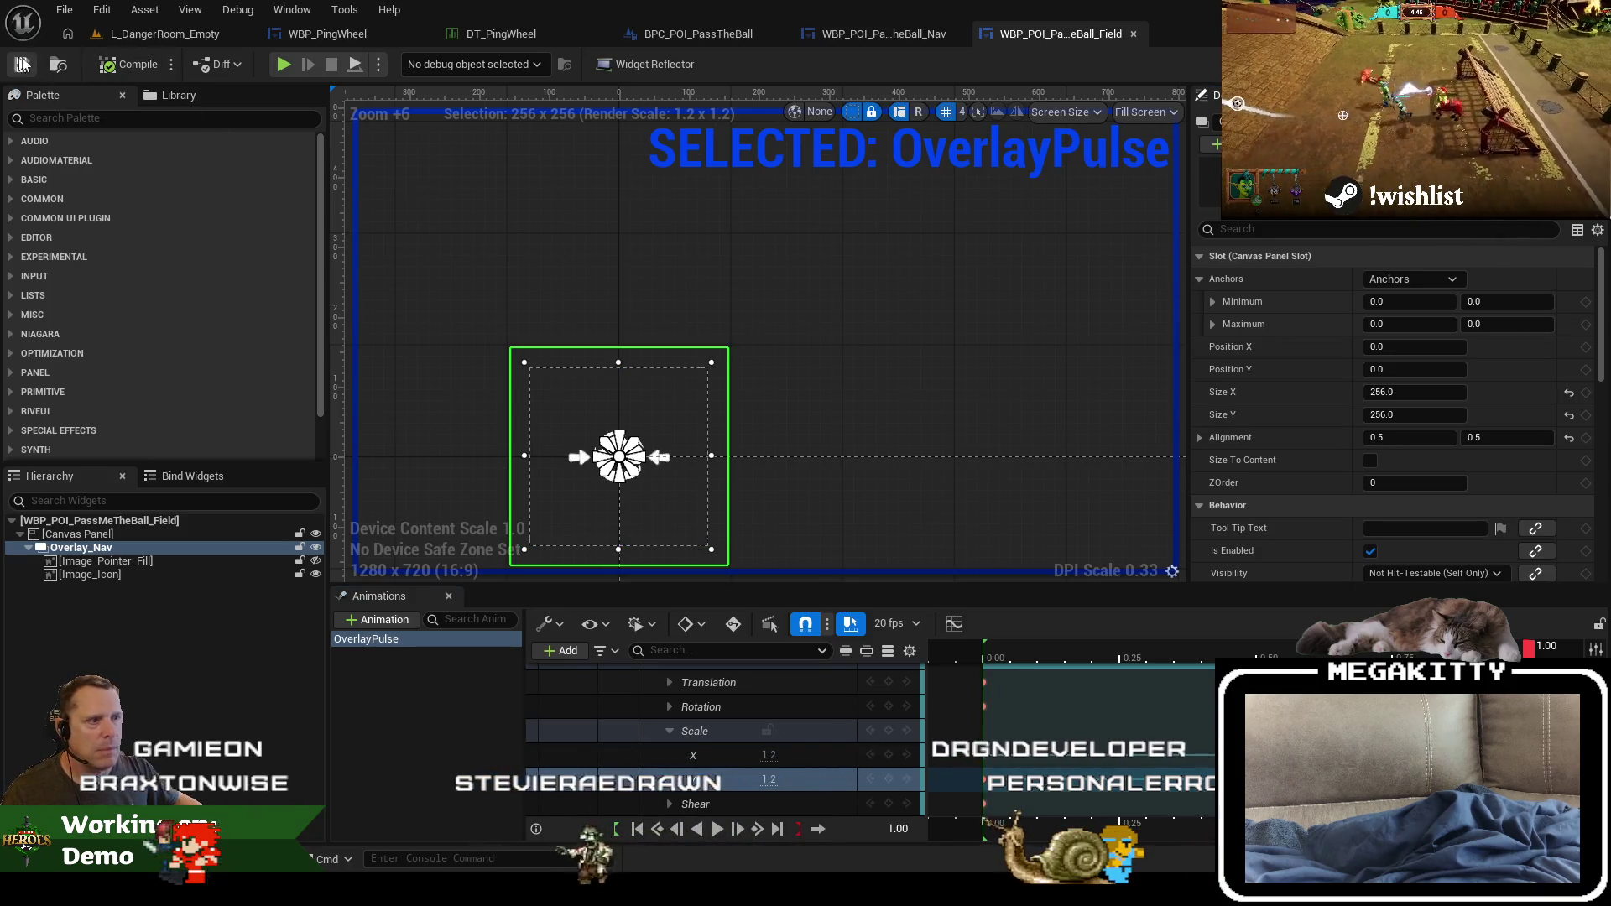
left_click(145, 37)
Step: Play-test the map, calling for the ball with the ping wheel and running the hero around the green block
key("alt+p")
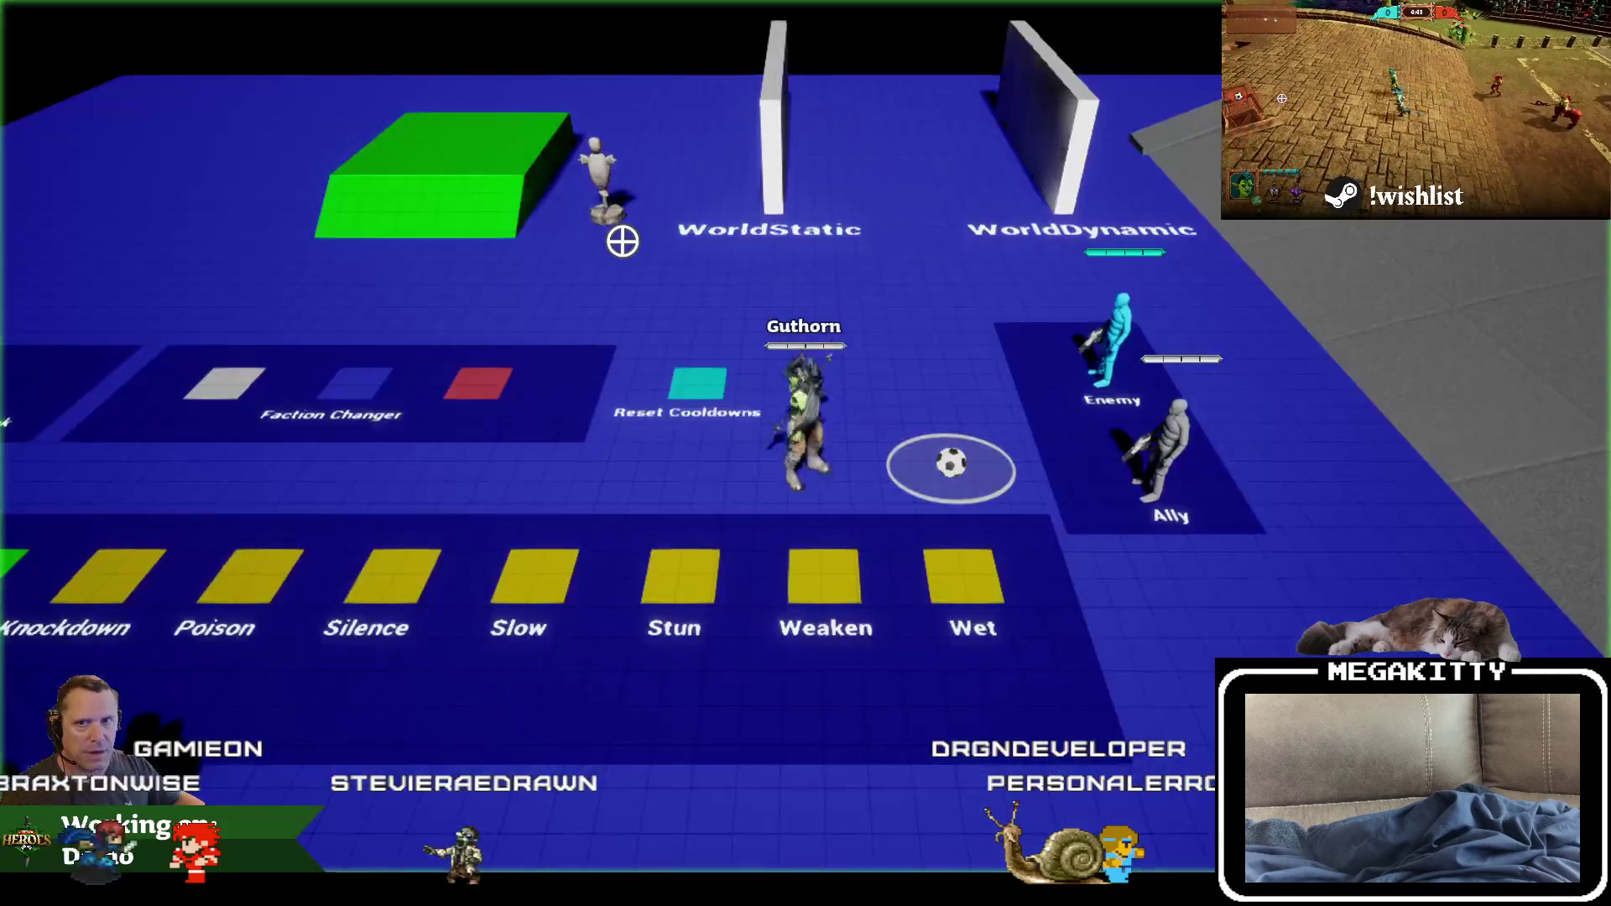
key("q")
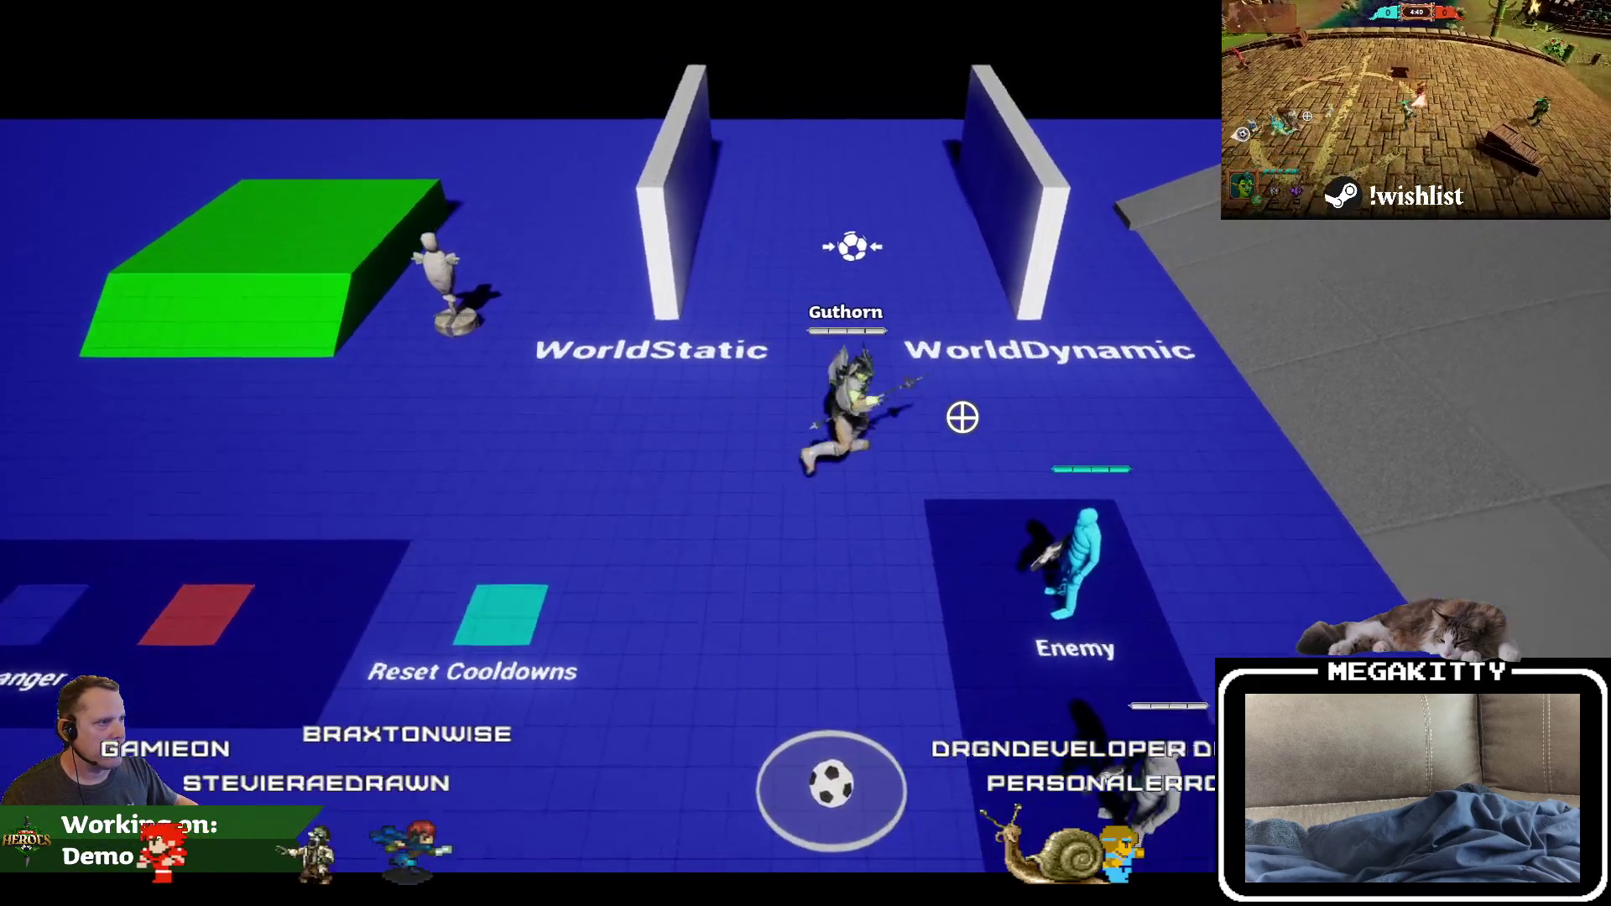
key("a")
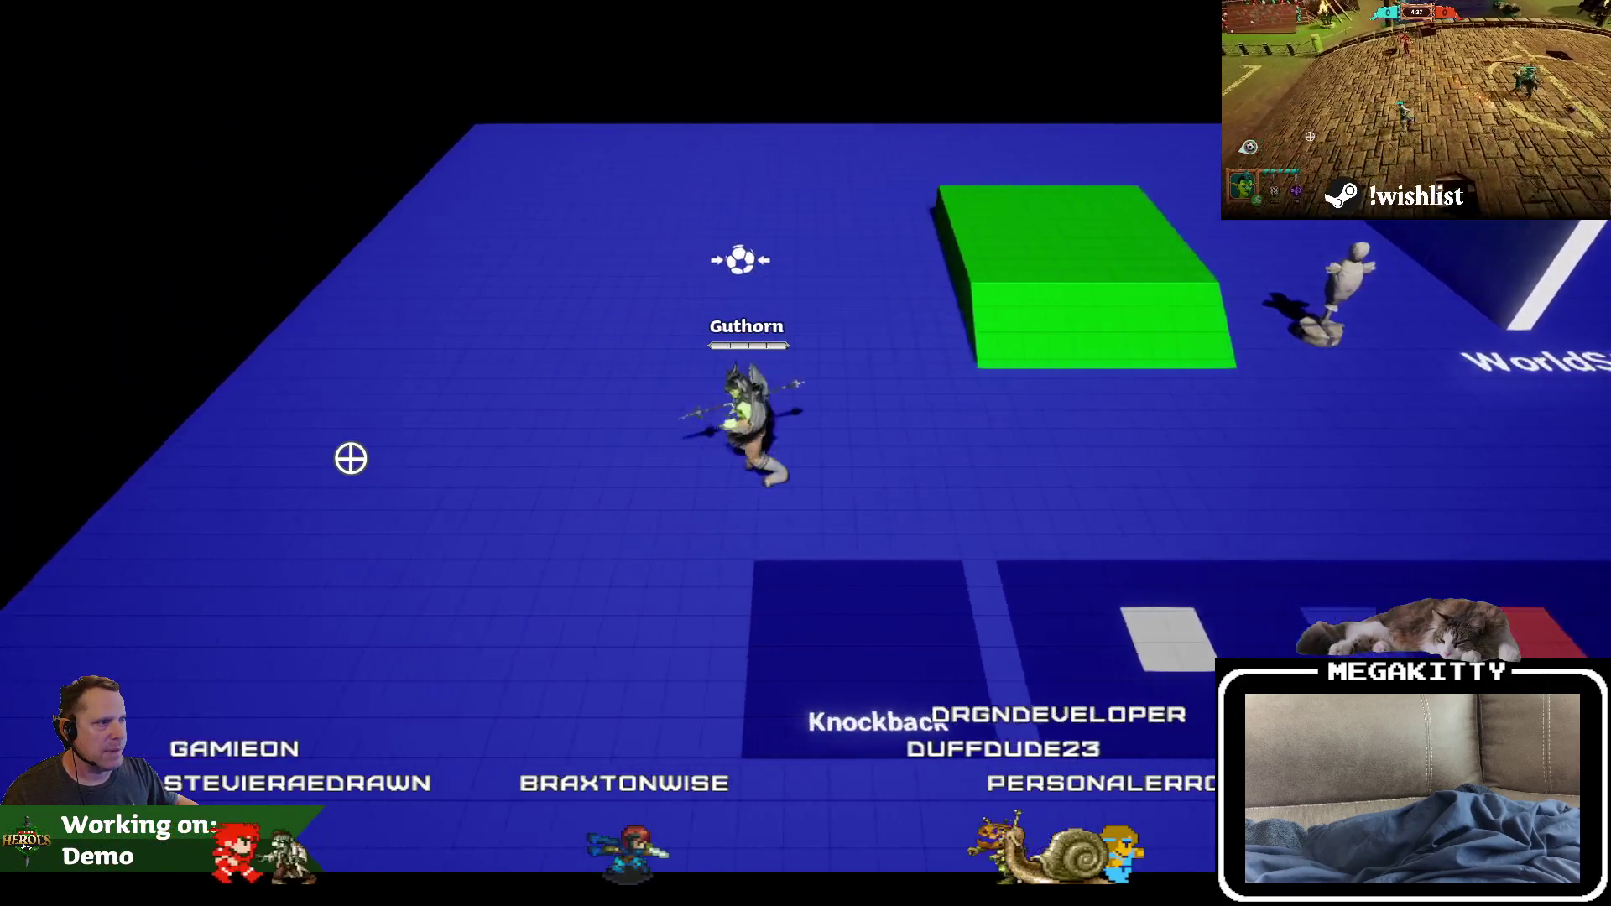
key("s")
key("w")
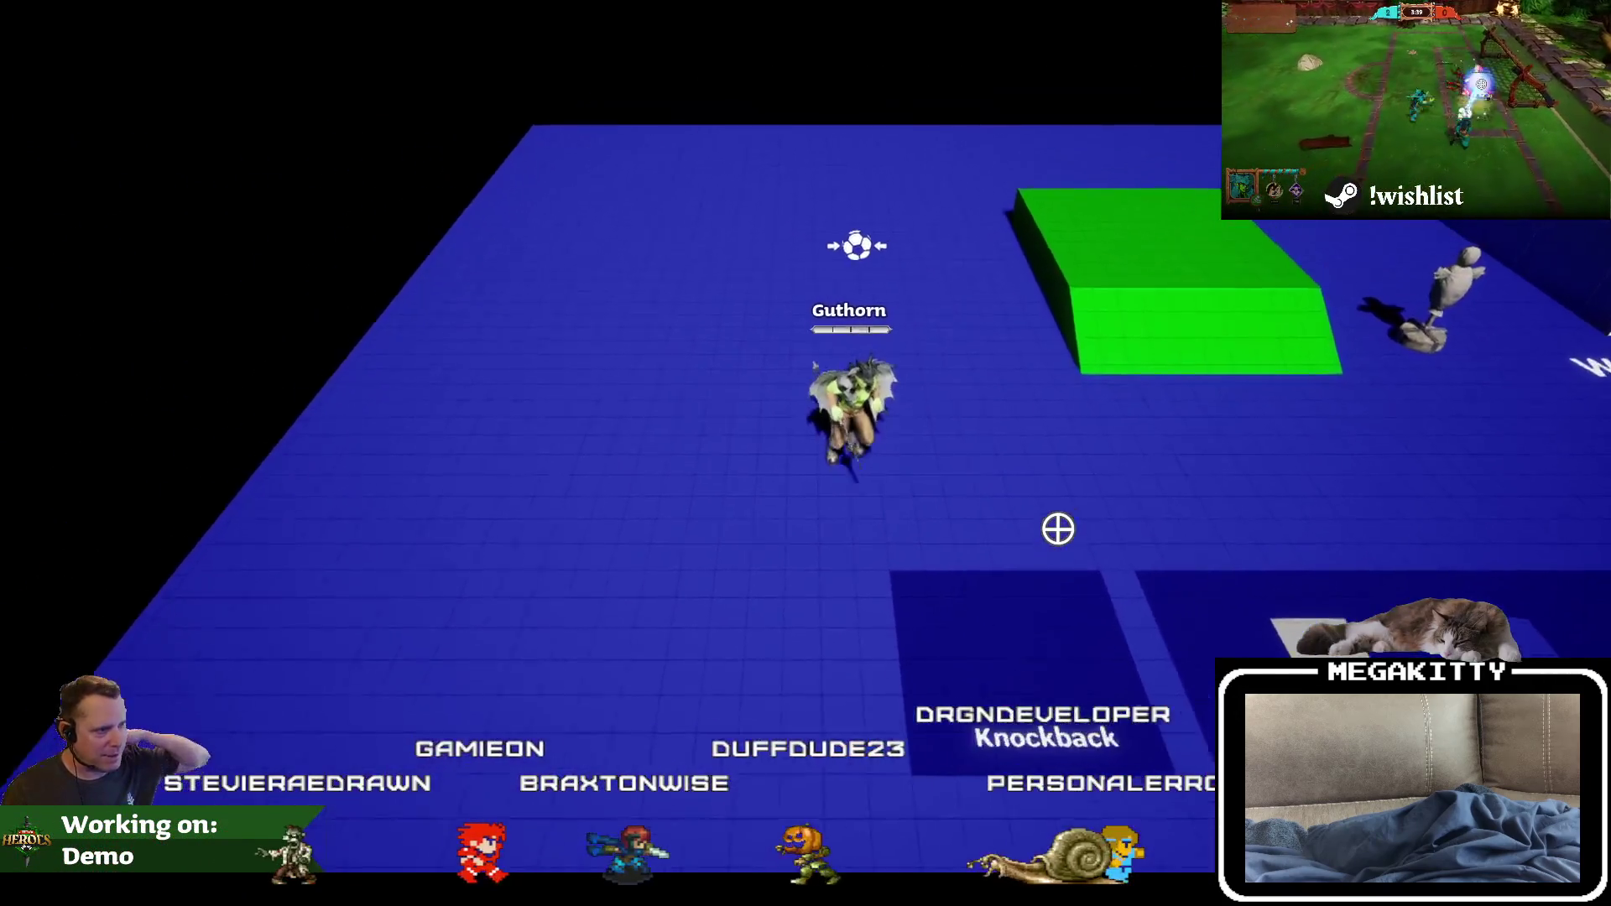
key("d")
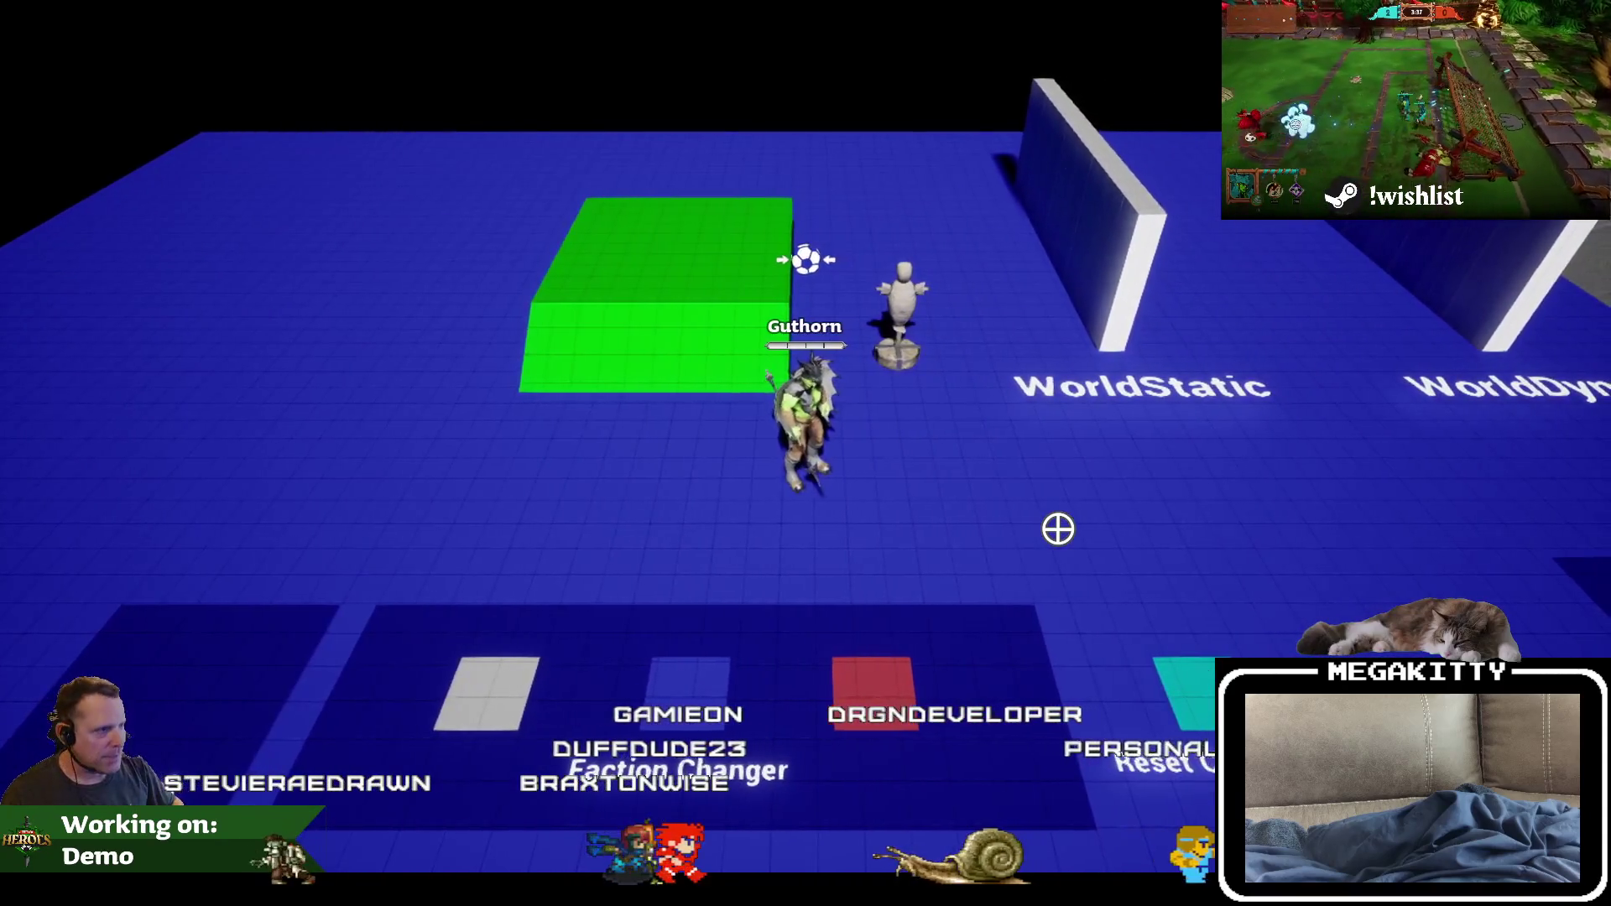
key("a")
key("Escape")
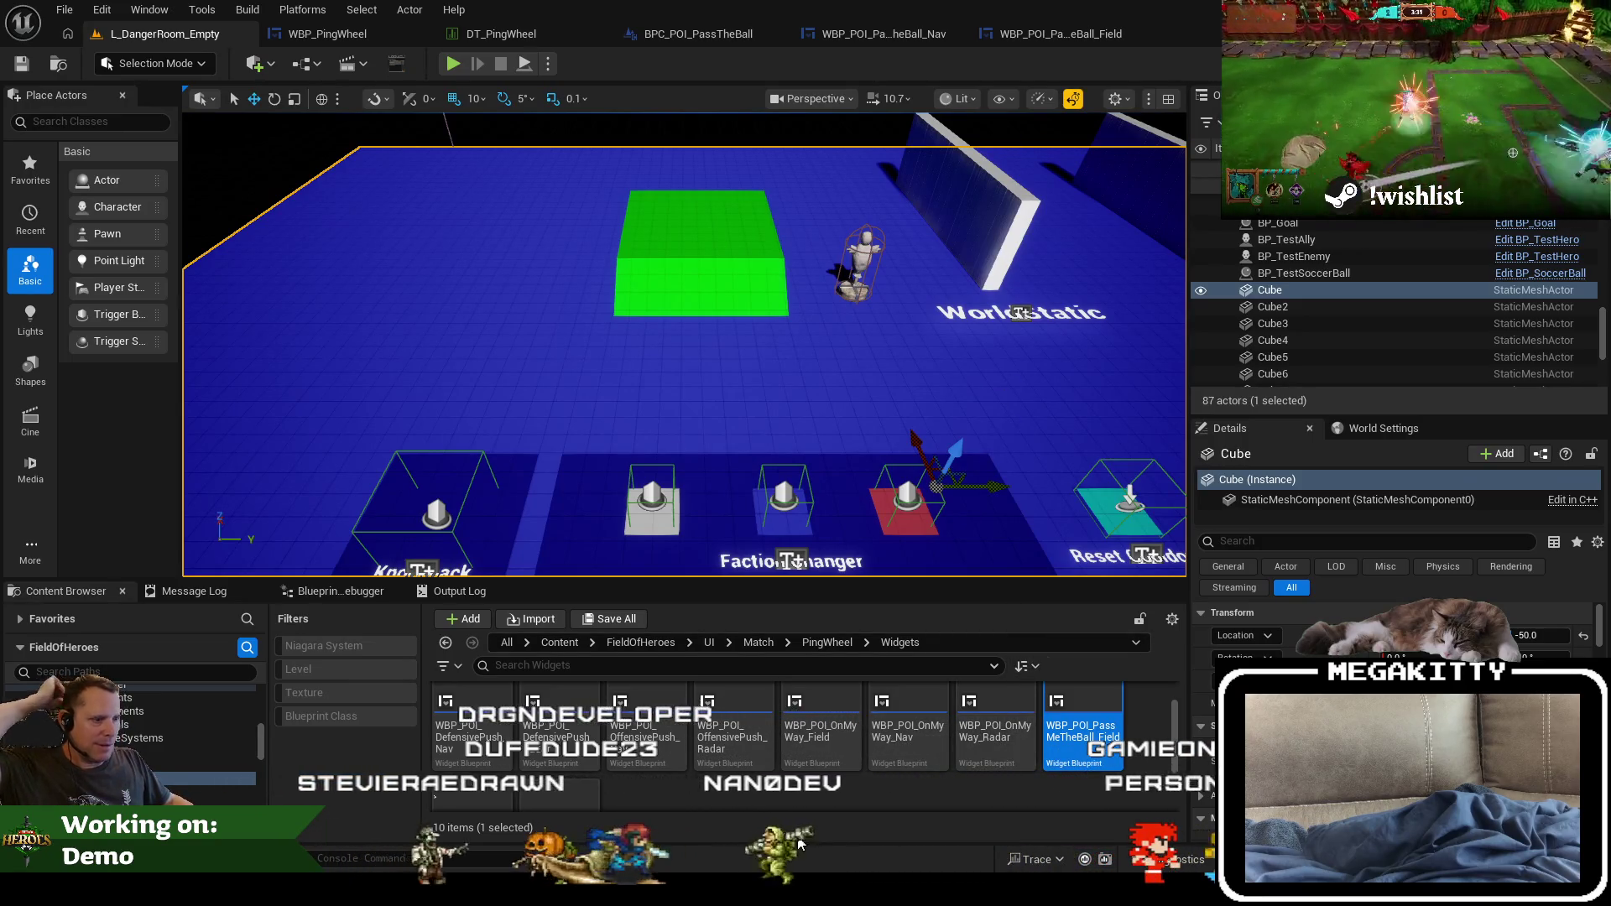
Step: Play-test again, sending a Strike ping from the wheel while moving Guthorn toward the ball
scroll(697, 782, "down", 2)
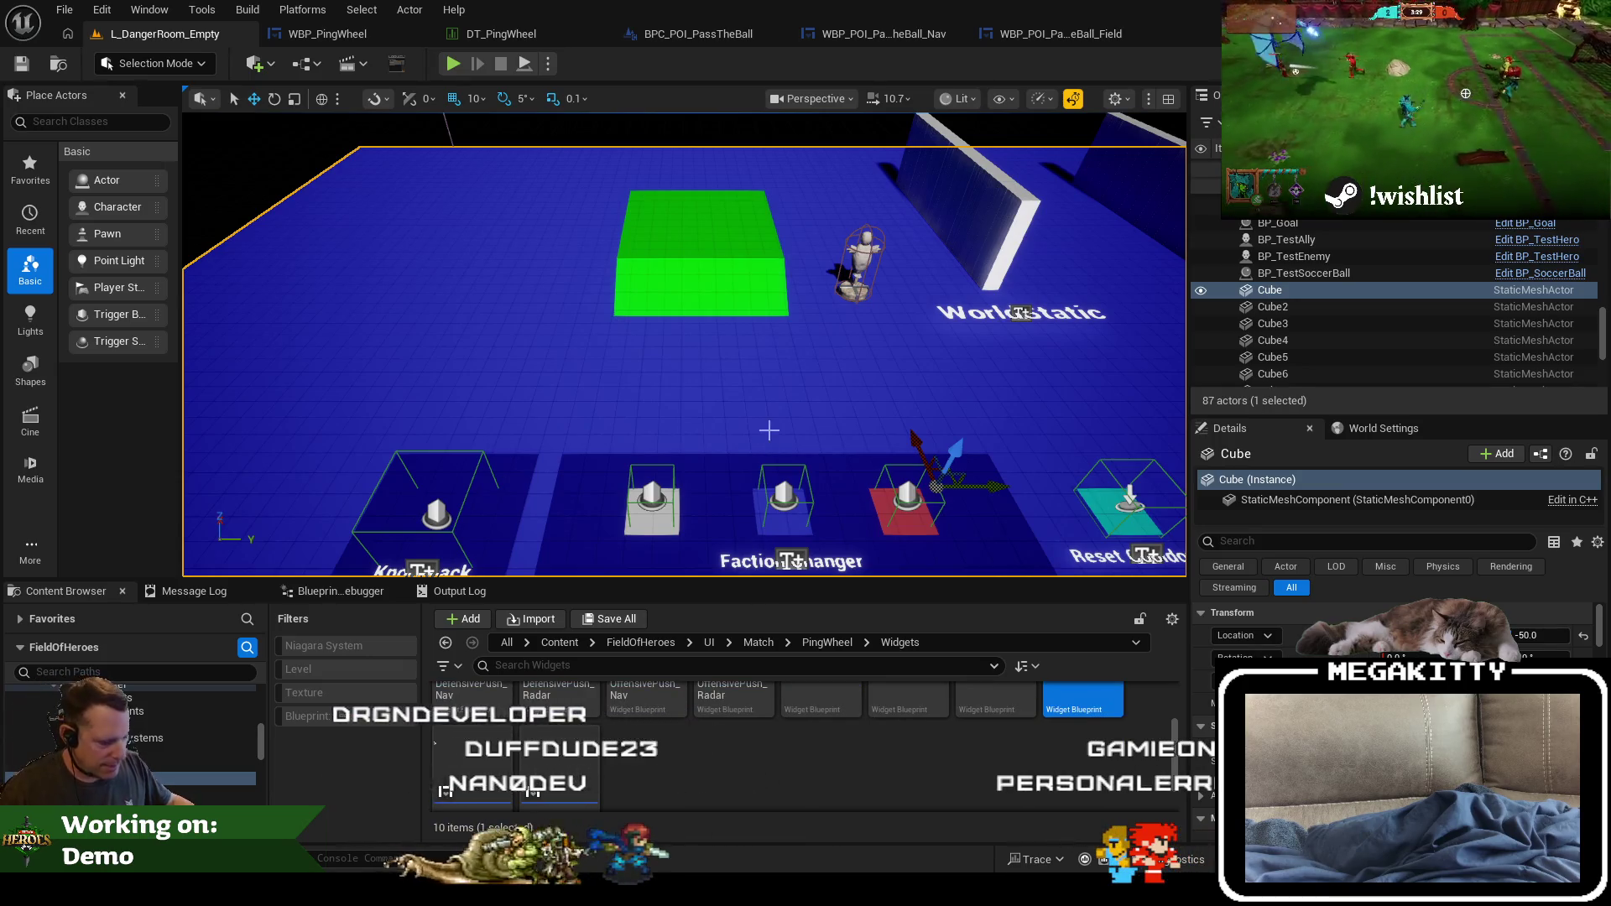
key("alt+p")
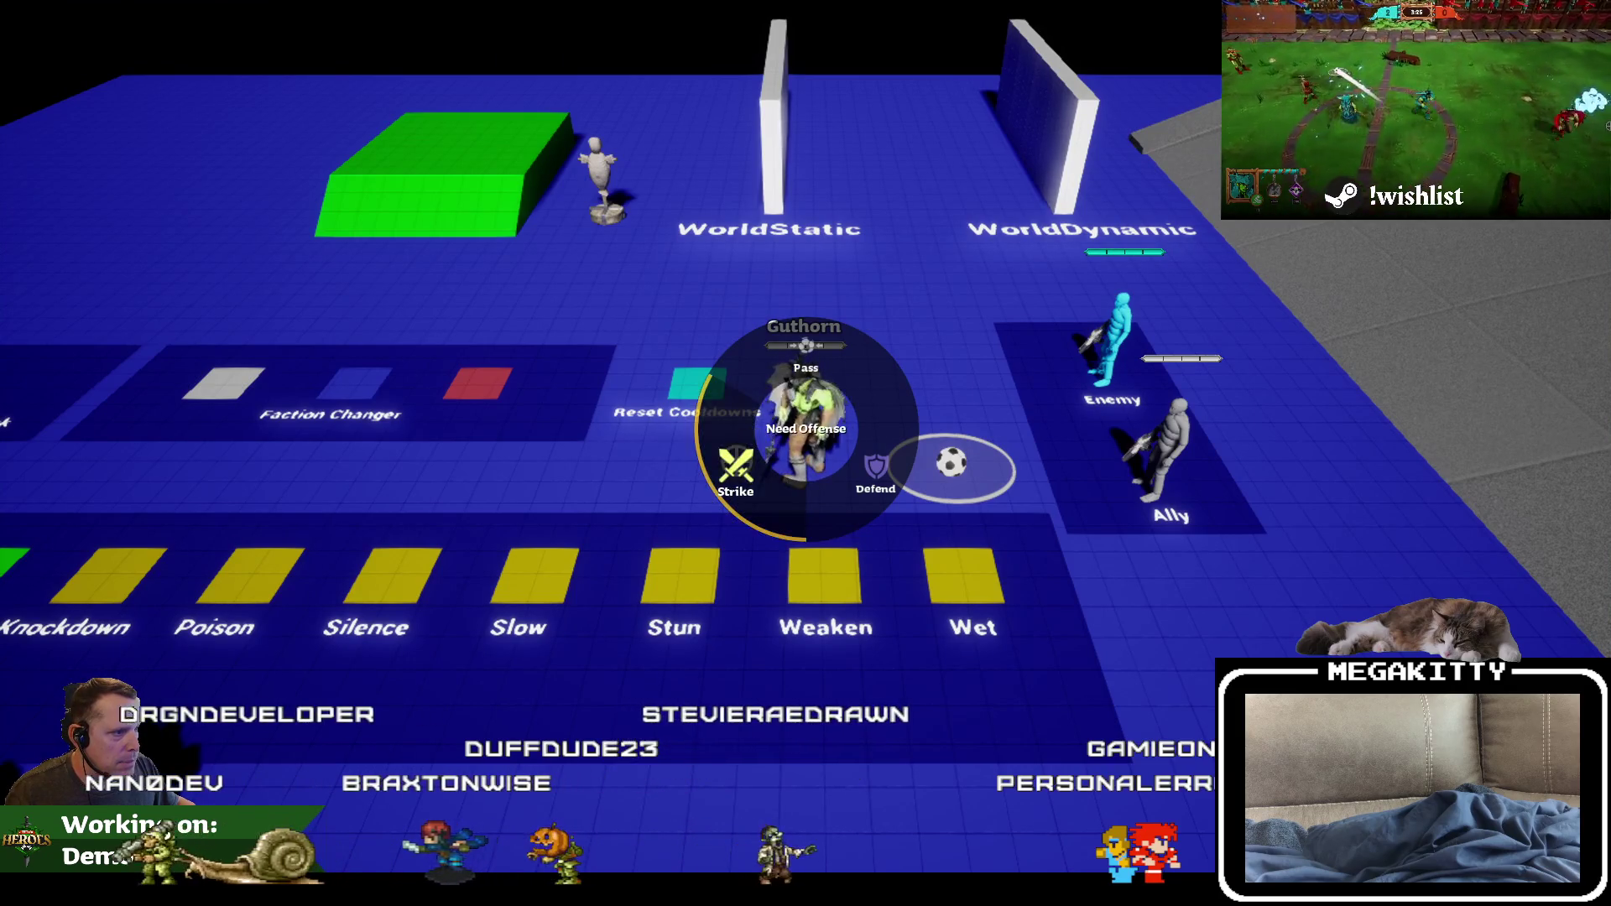
left_click(736, 461)
key("w")
key("d")
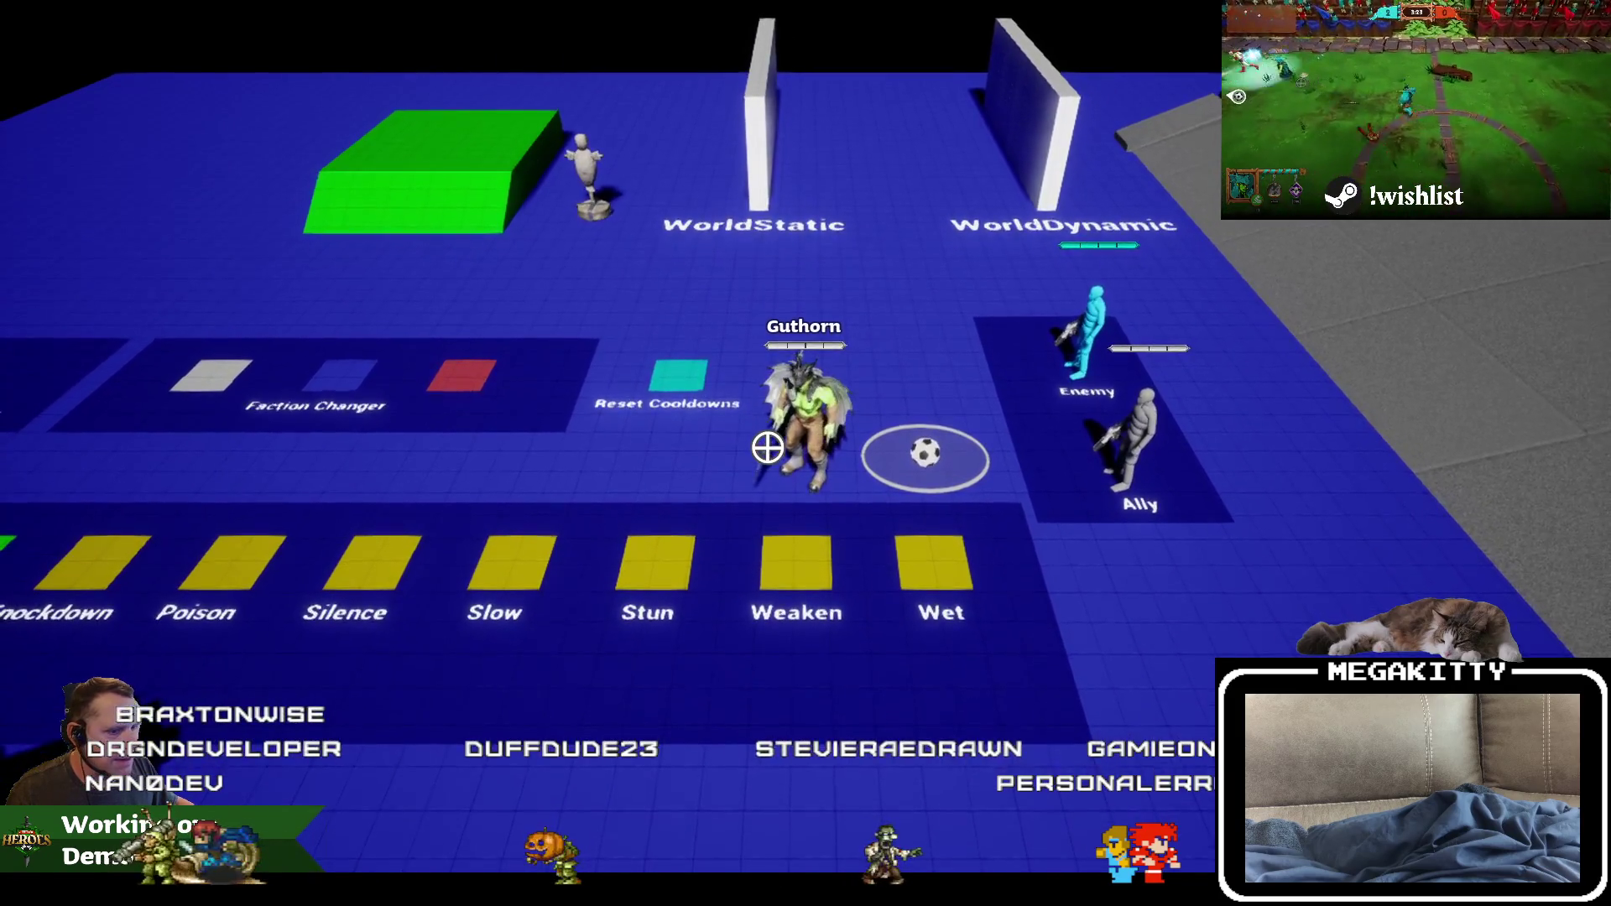
key("Escape")
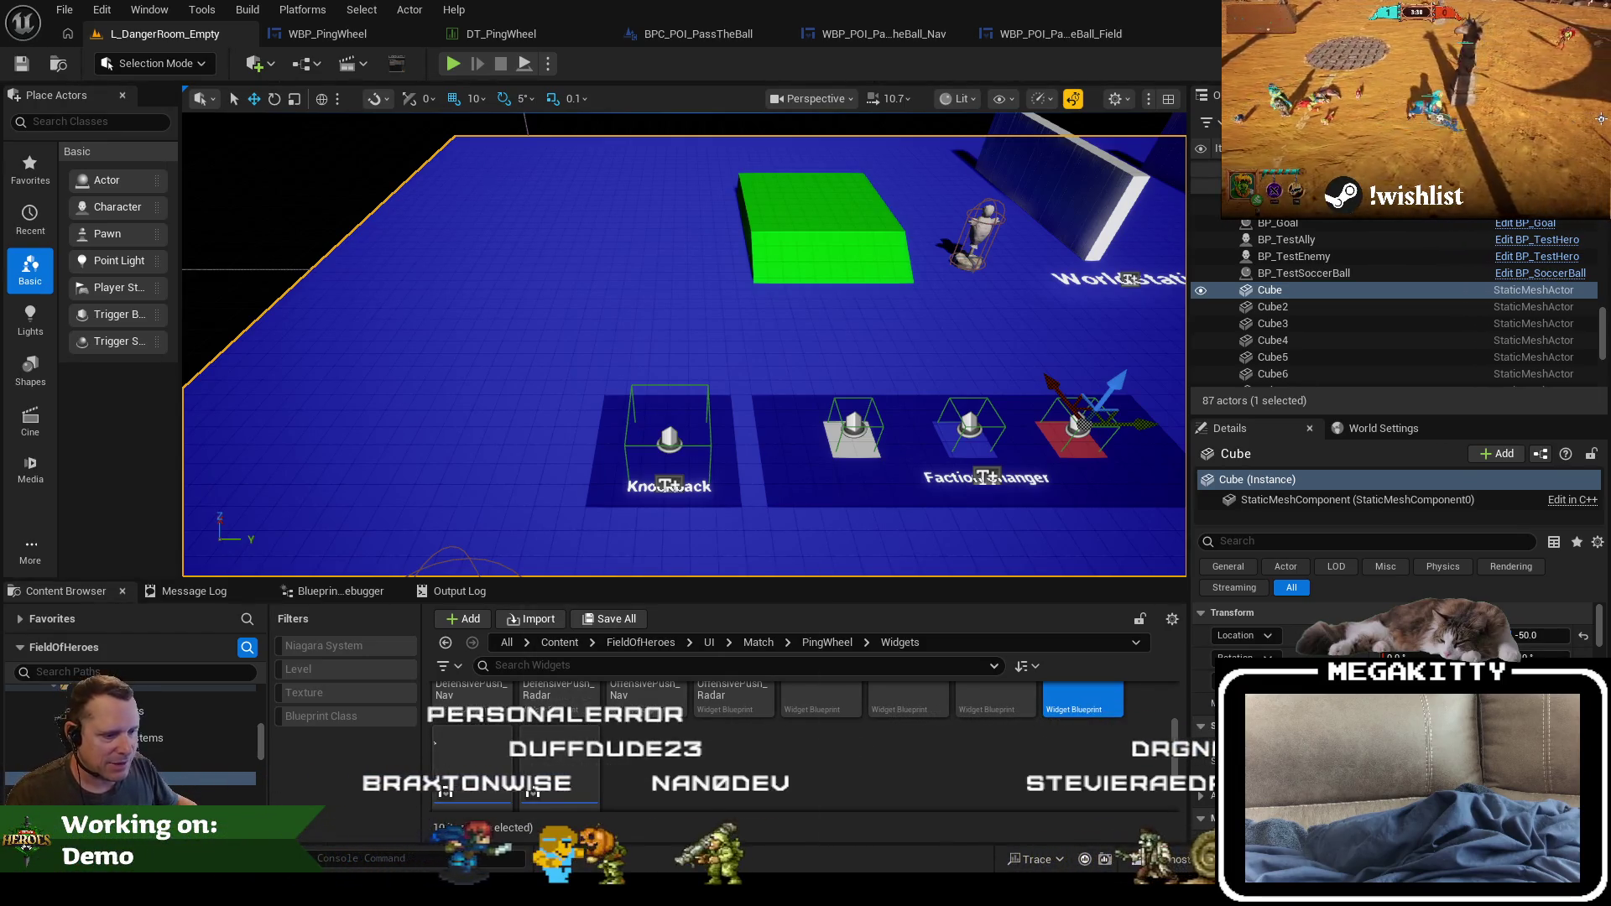
key("alt+Tab")
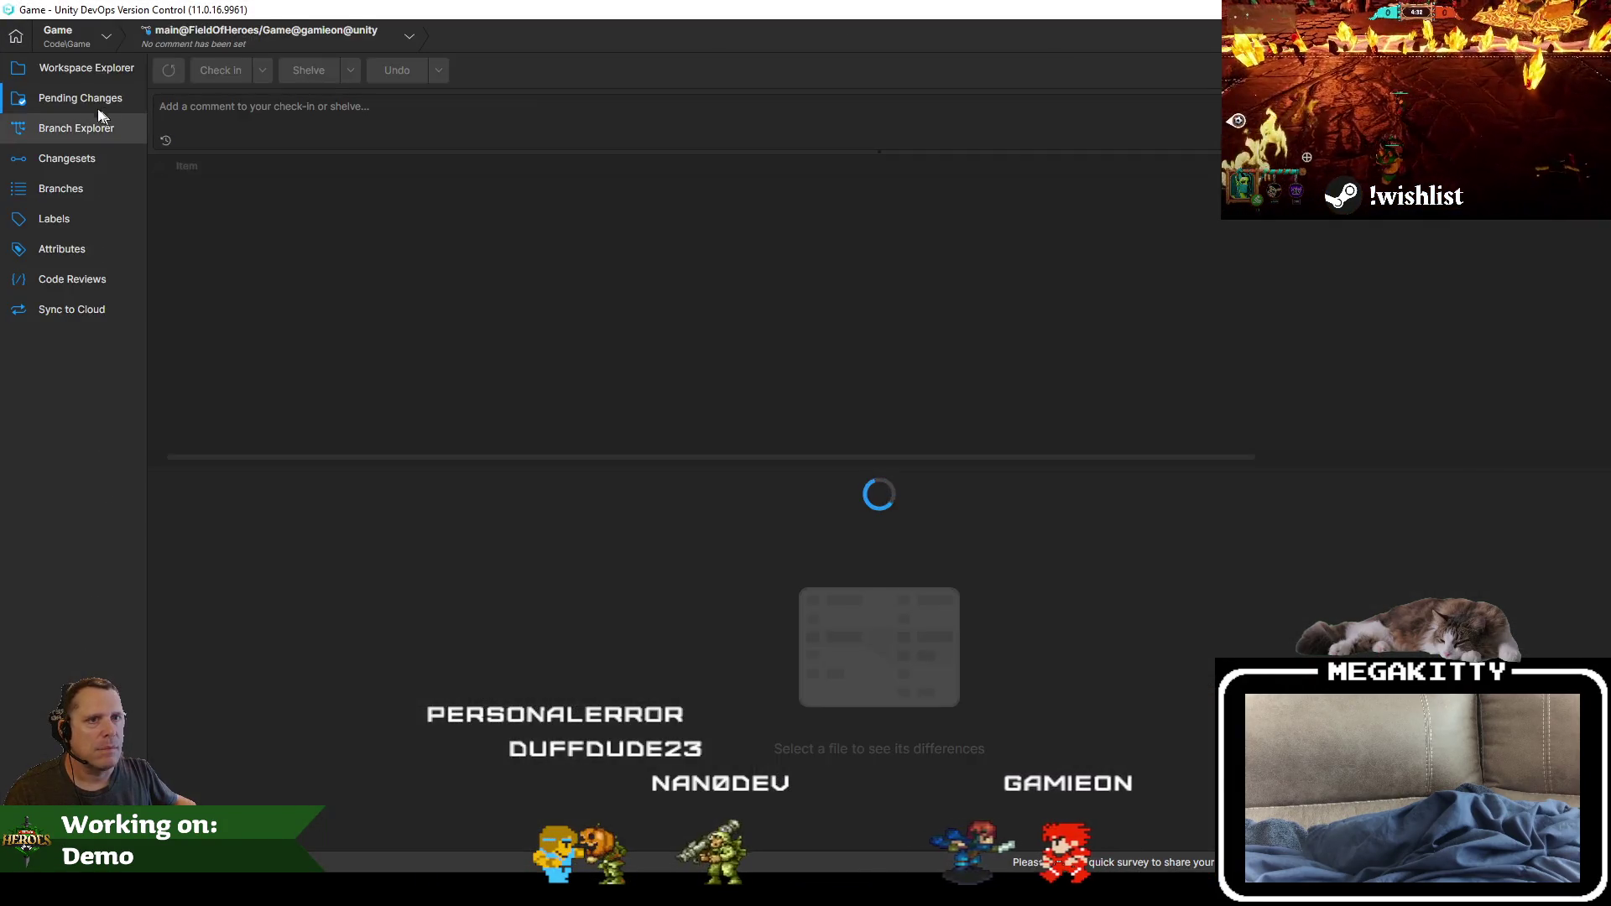
Step: Write a check-in comment beginning 'Ping wheel no longer…' that notes the removed halo
left_click(328, 118)
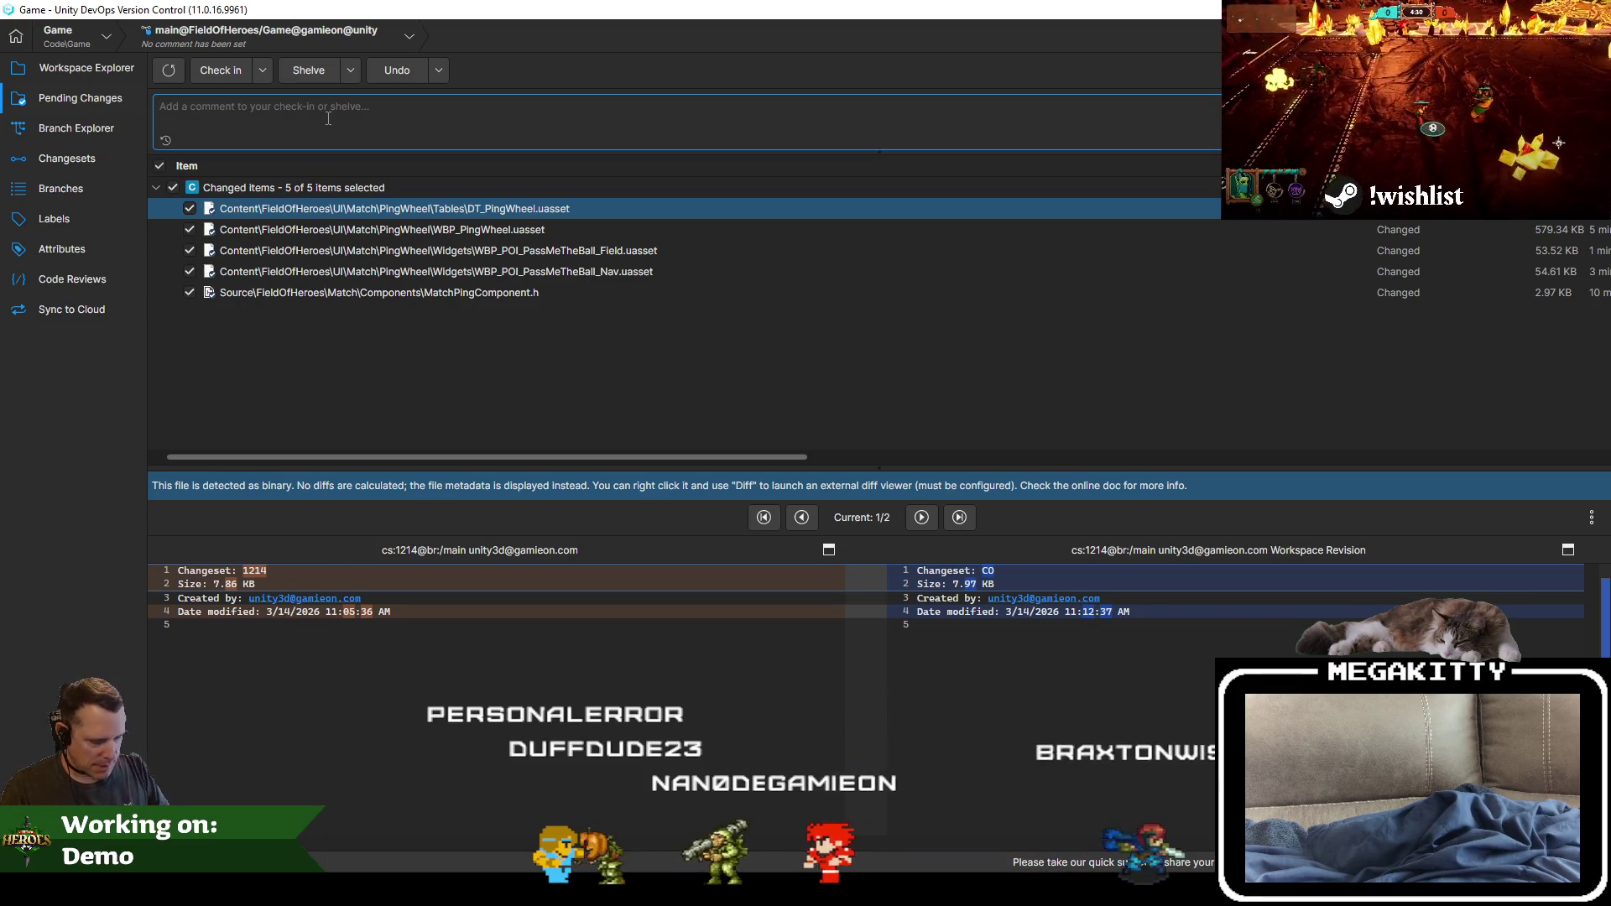
type("Ping wheel")
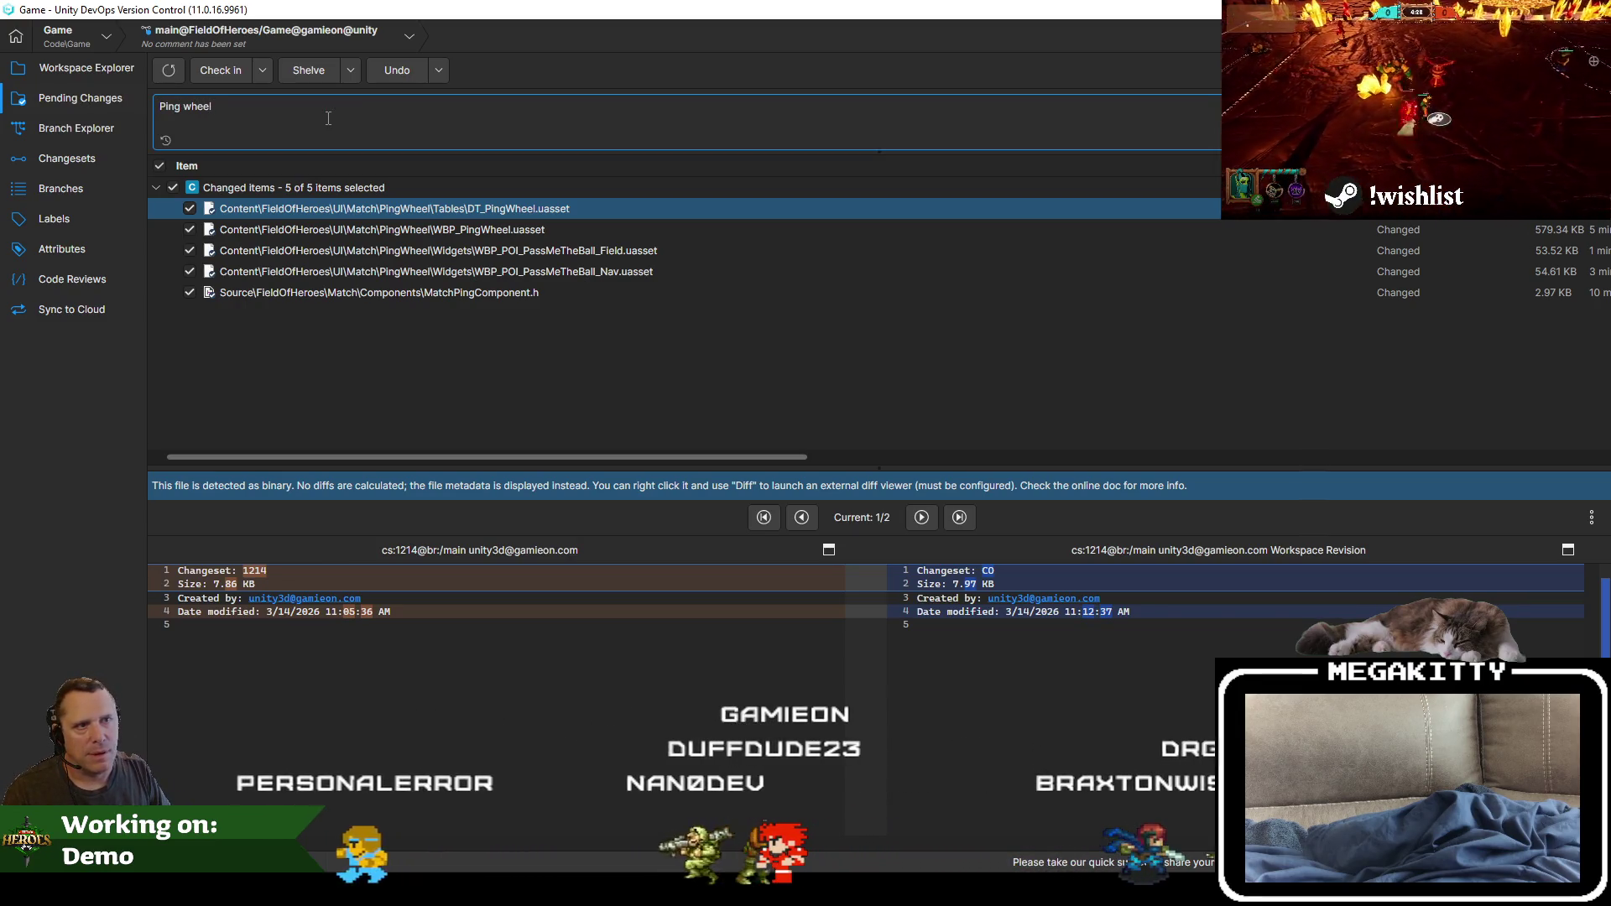
type(" no")
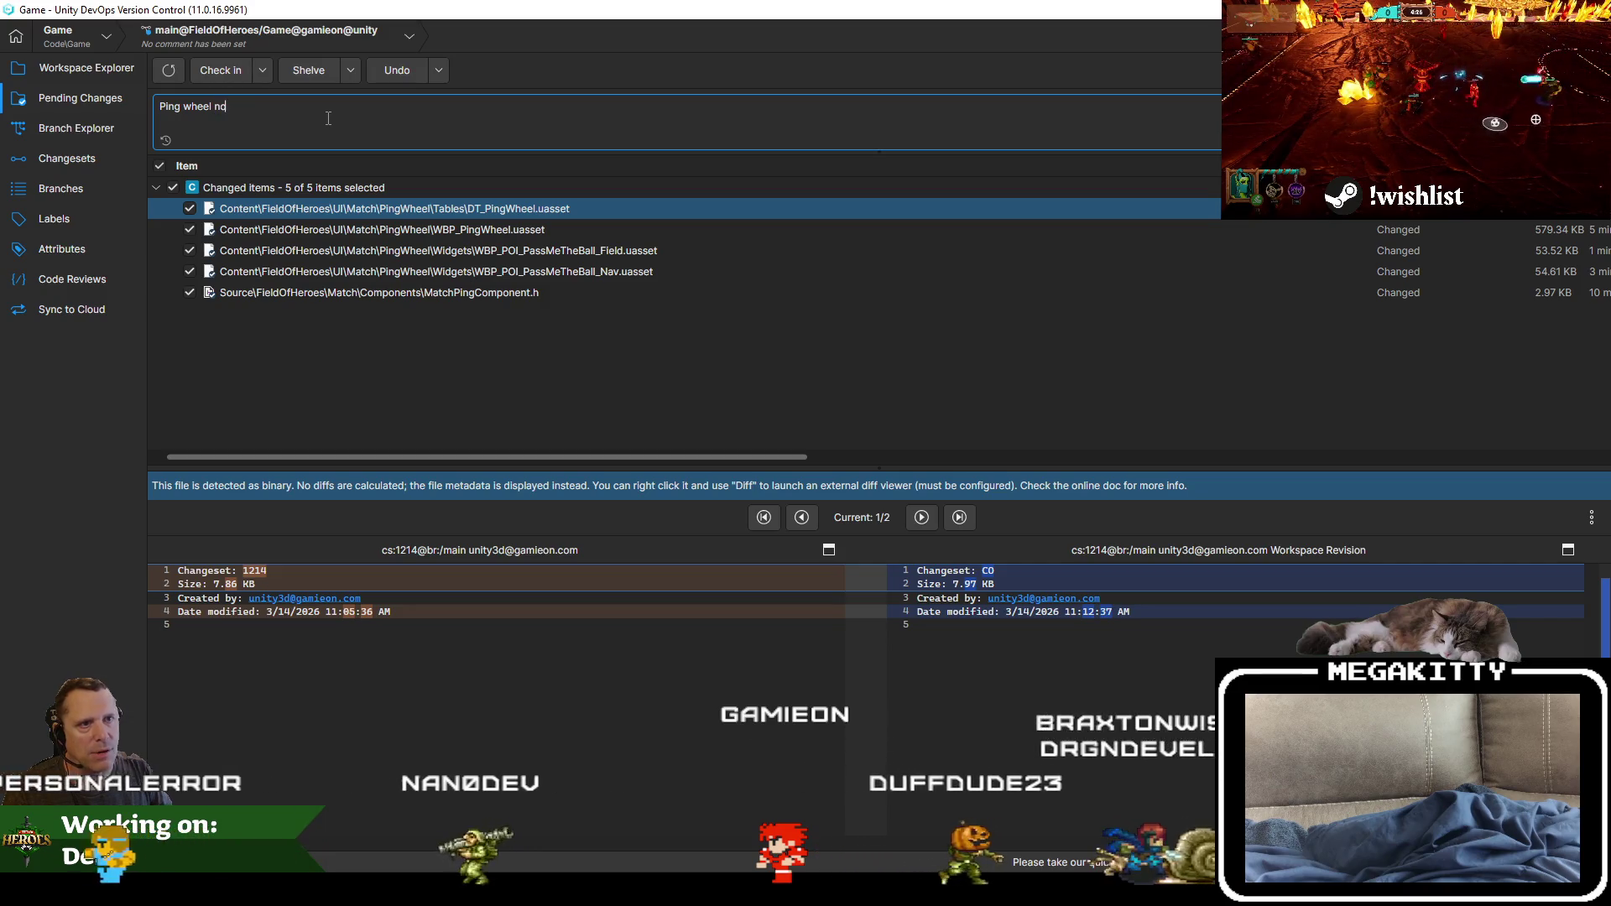
type(" longer v")
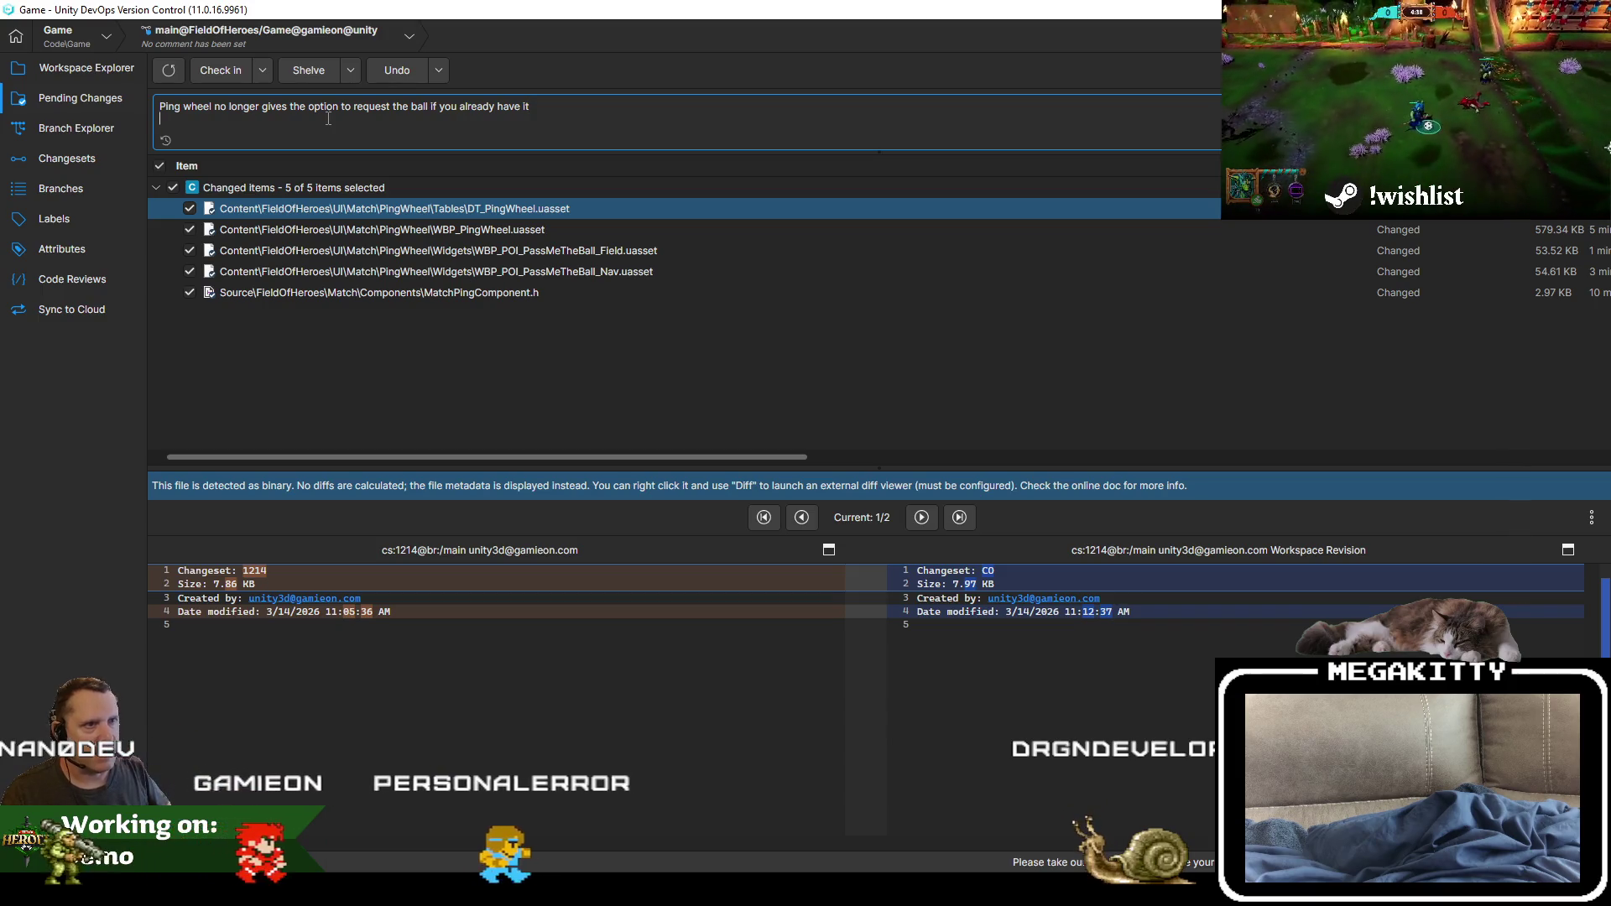
type("Removed ")
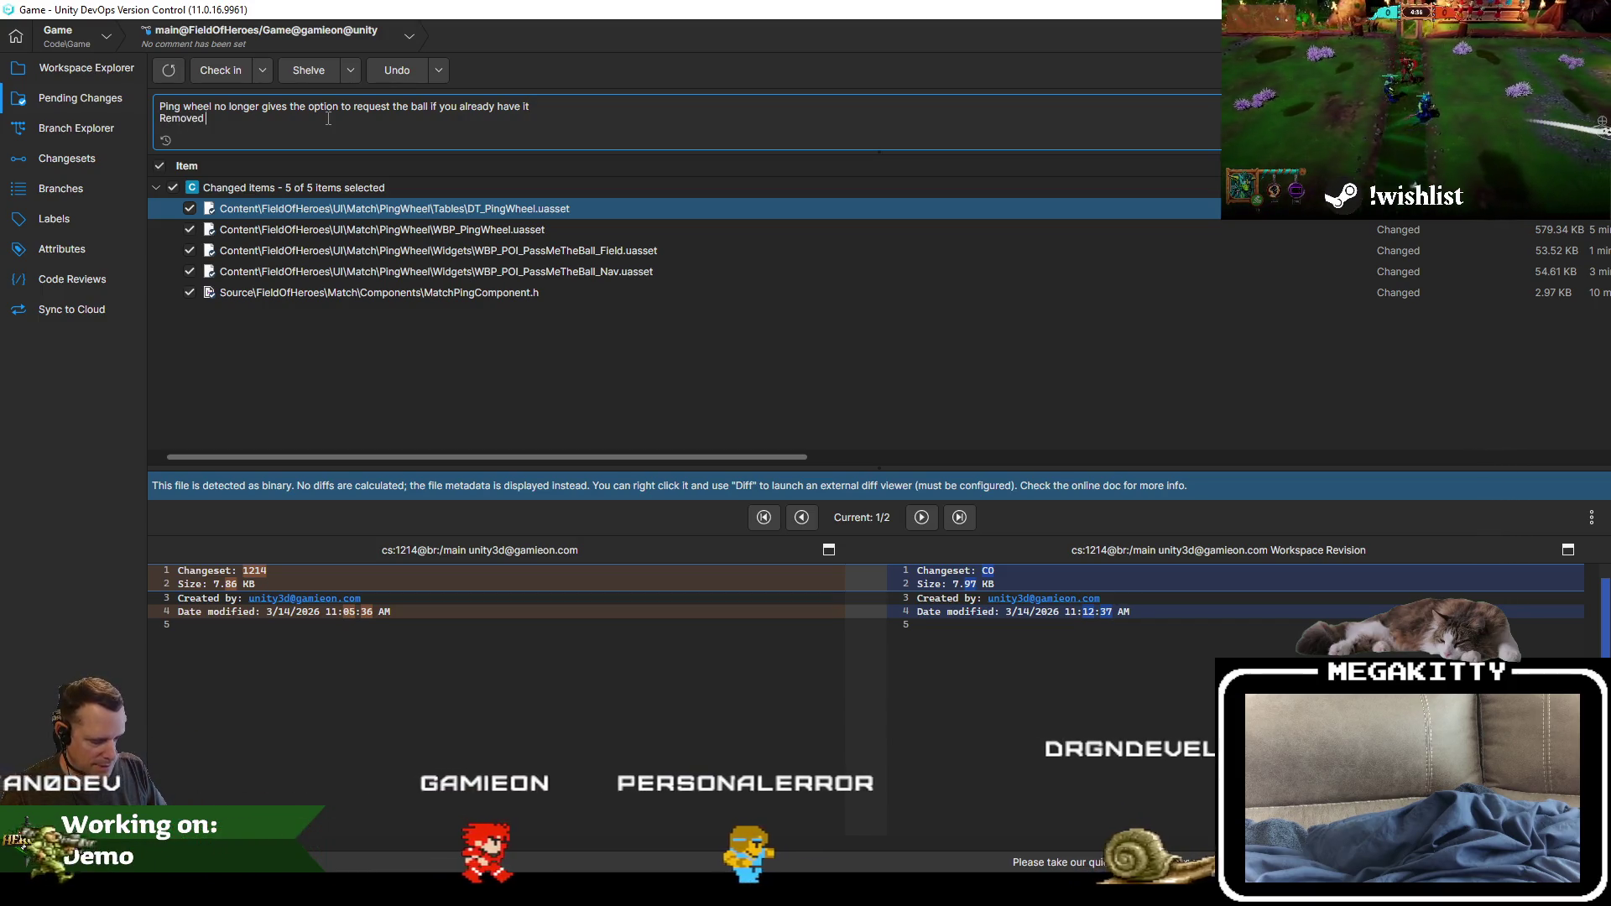
type("'")
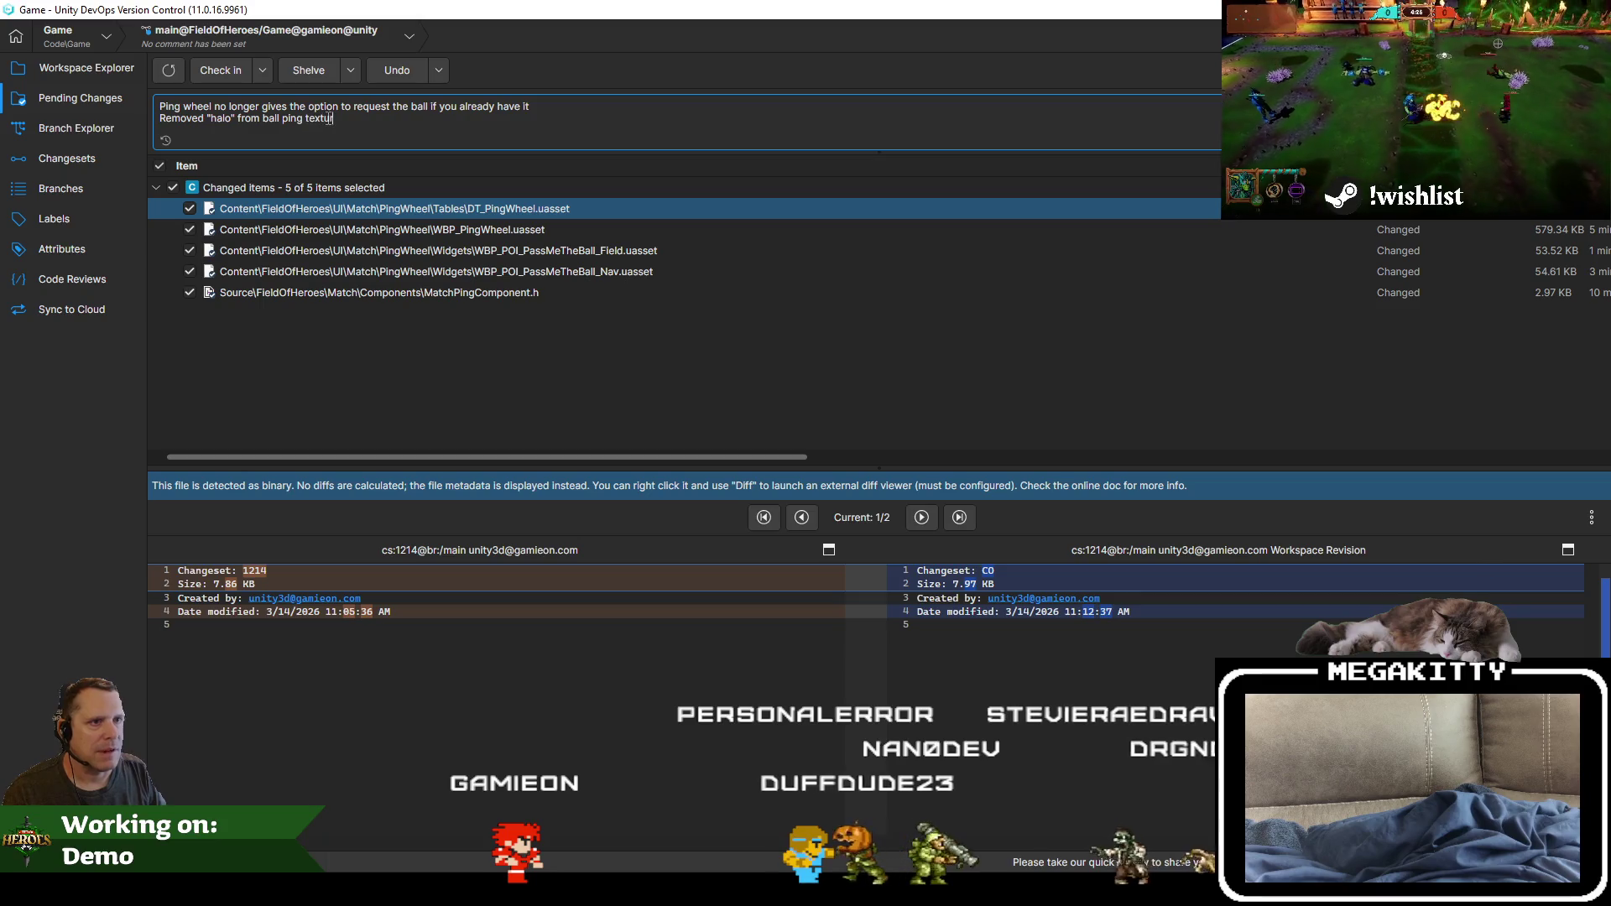
type("e")
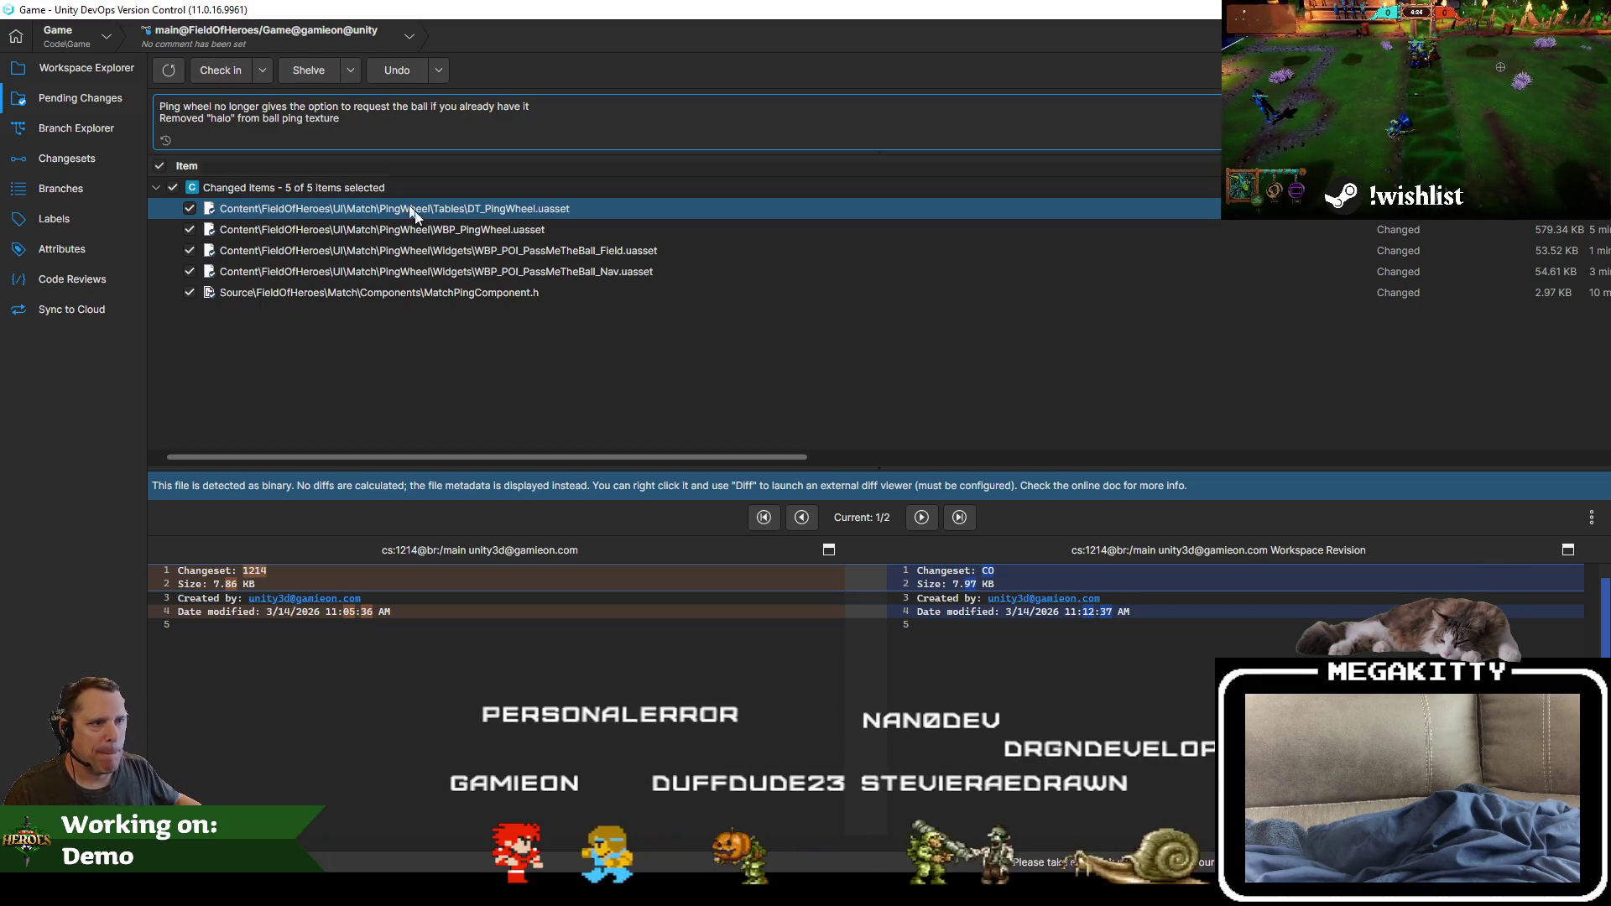
Step: Check in all five changed files, including MatchPingComponent.h
left_click(451, 290)
left_click(213, 67)
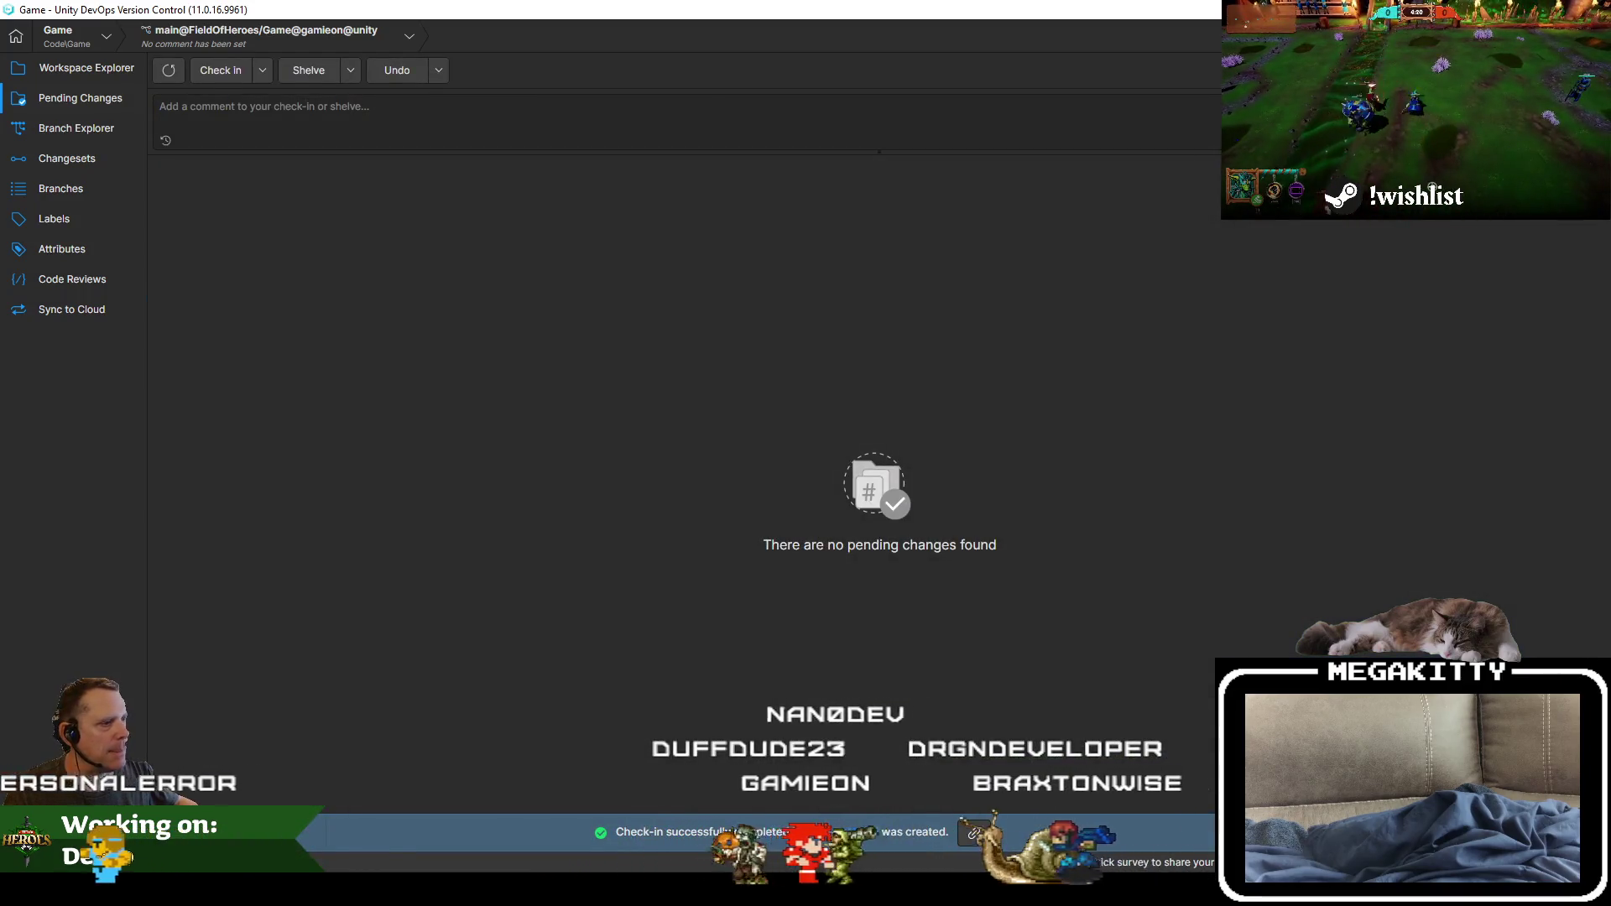
key("alt+Tab")
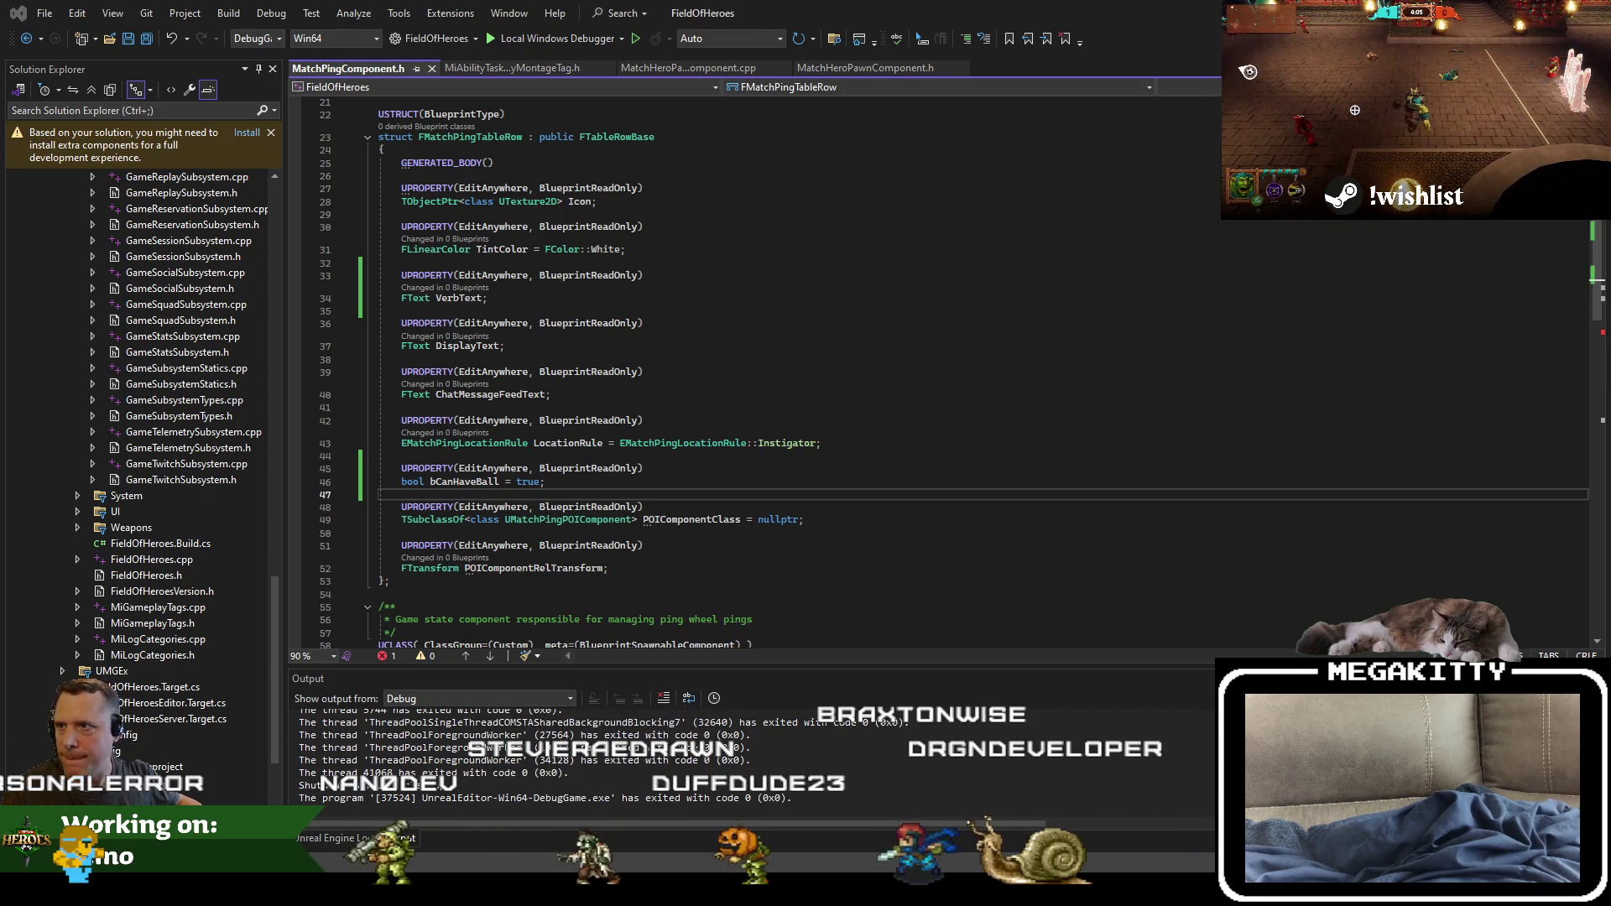
Step: Change Jira issue FOH-282's status from In Progress to Done
key("alt+Tab")
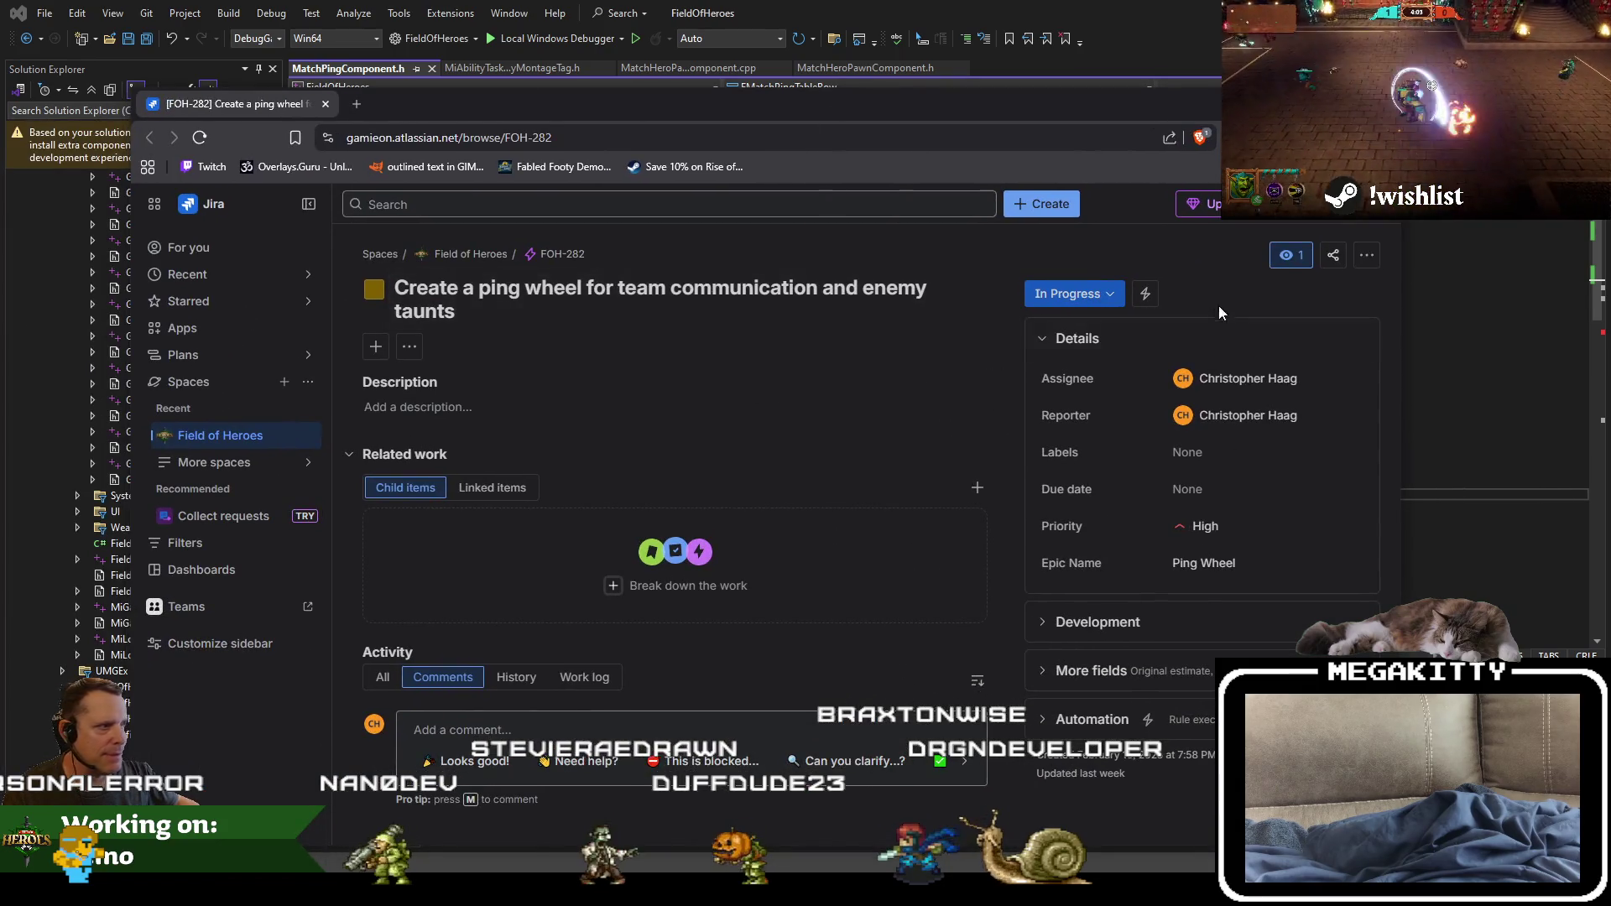
left_click(1082, 291)
left_click(1074, 467)
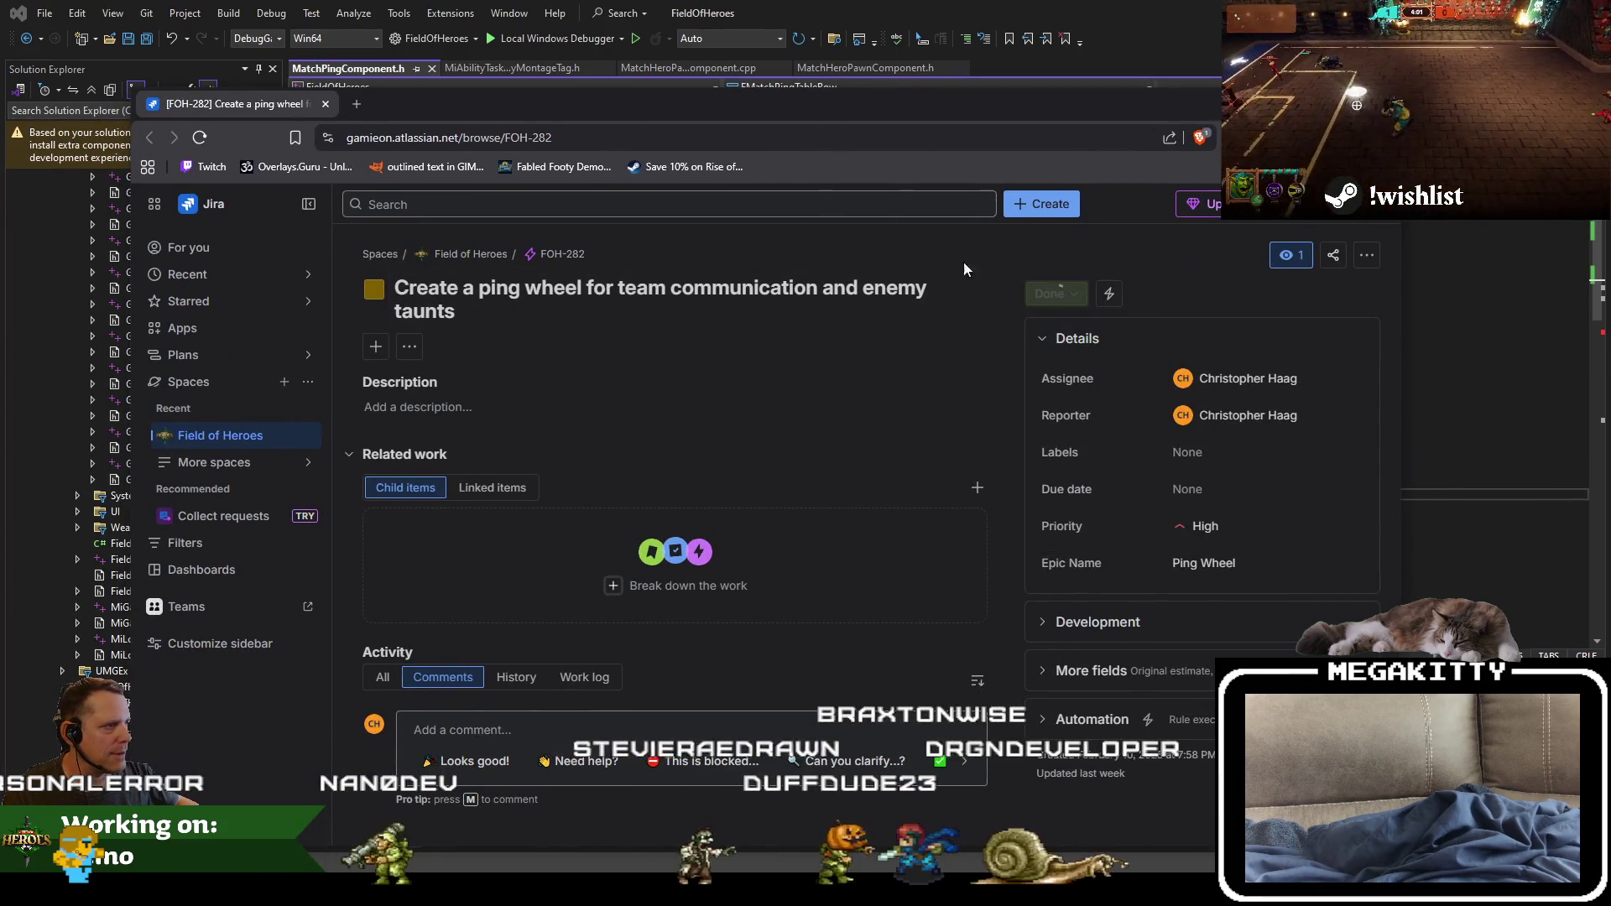
key("alt+Tab")
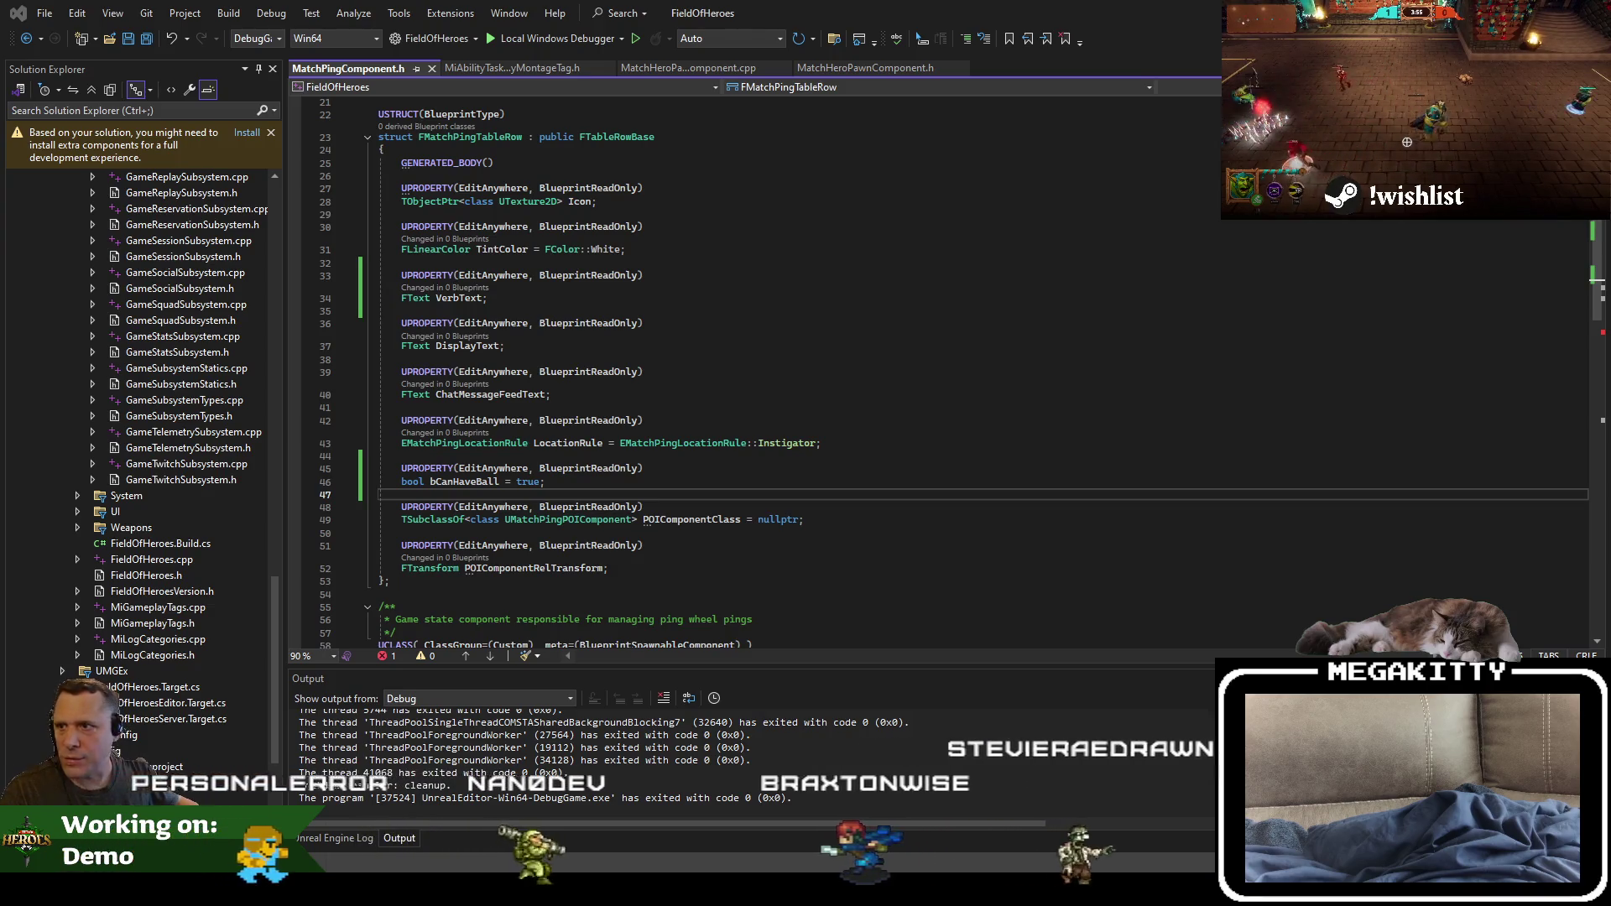
Step: Open FOH-284, the hero ability practice space, in its own browser tab
key("alt+Tab")
left_click_drag(737, 96, 593, 44)
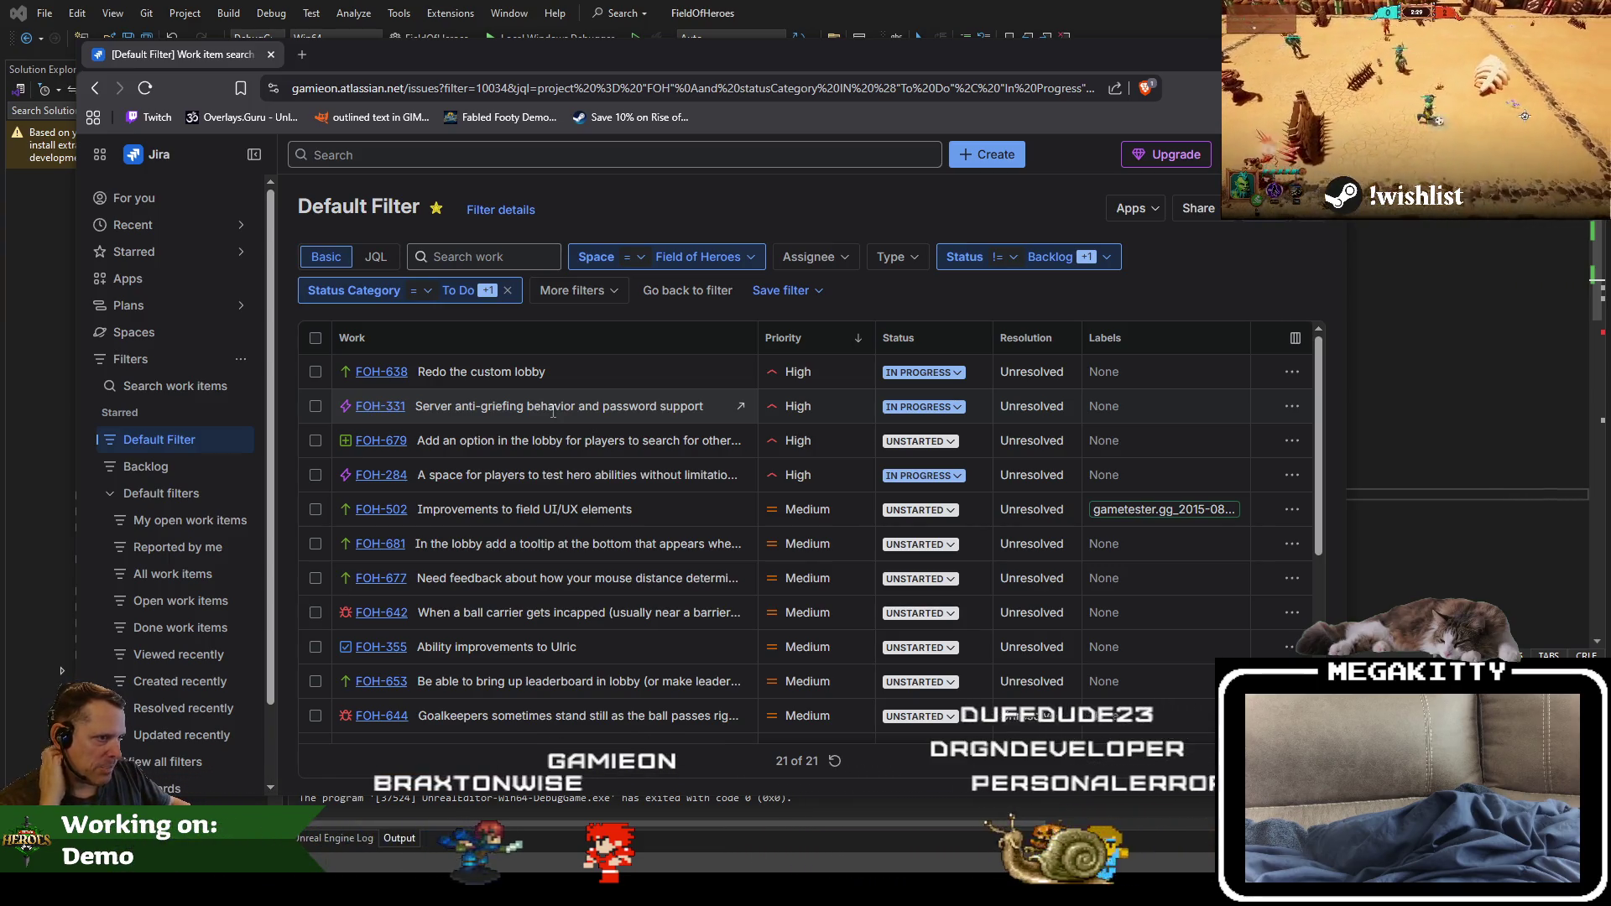
middle_click(378, 480)
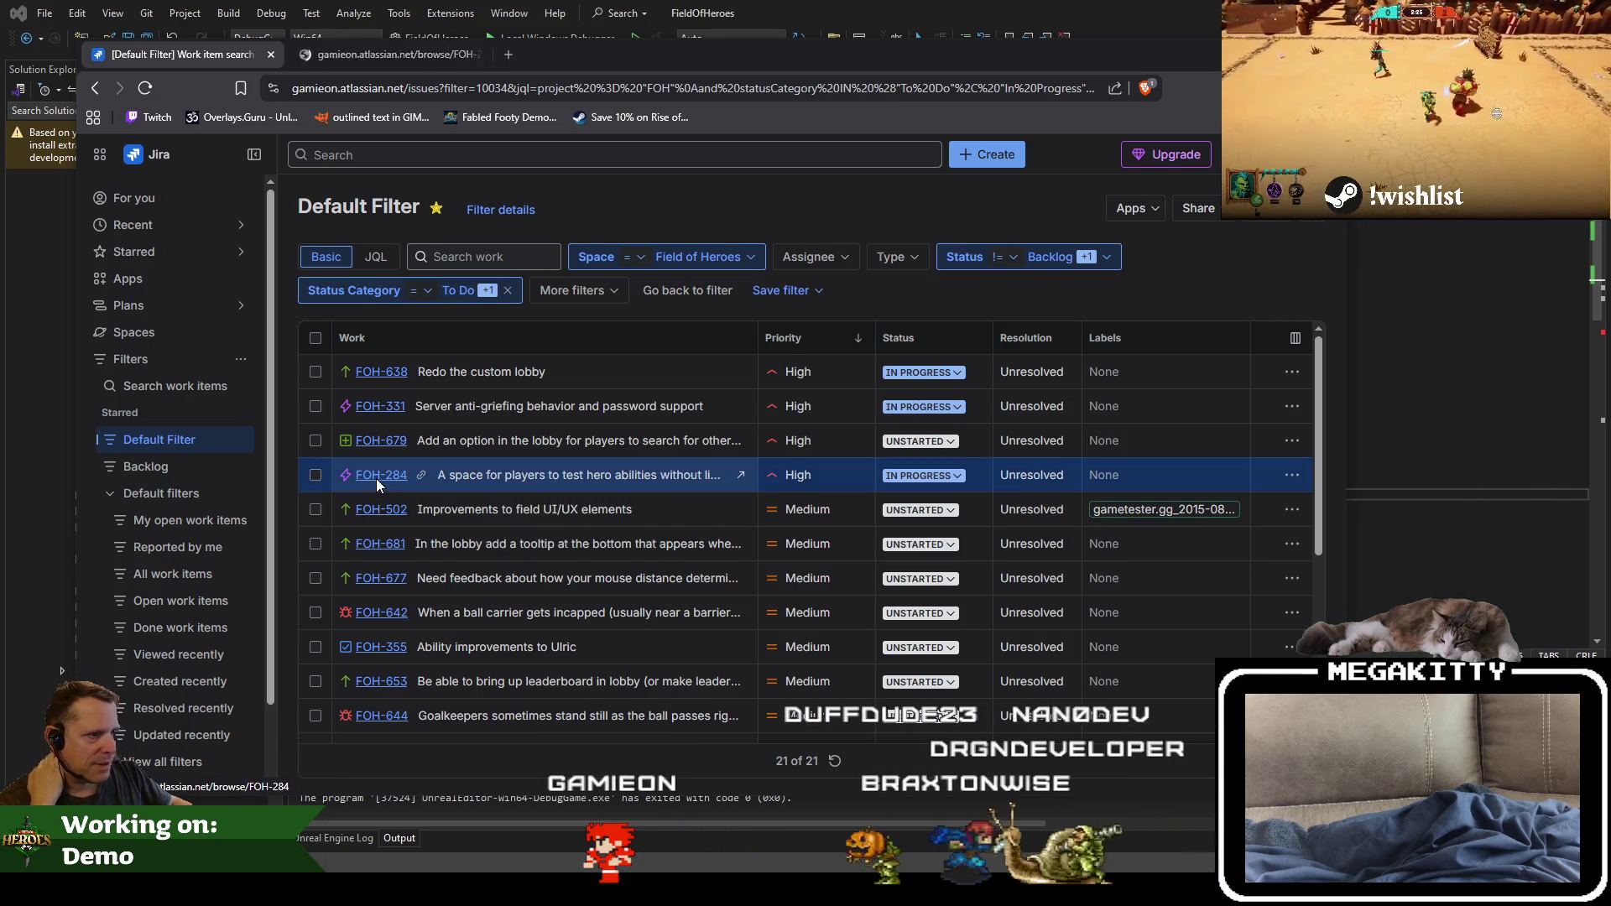
left_click(369, 51)
double_click(697, 56)
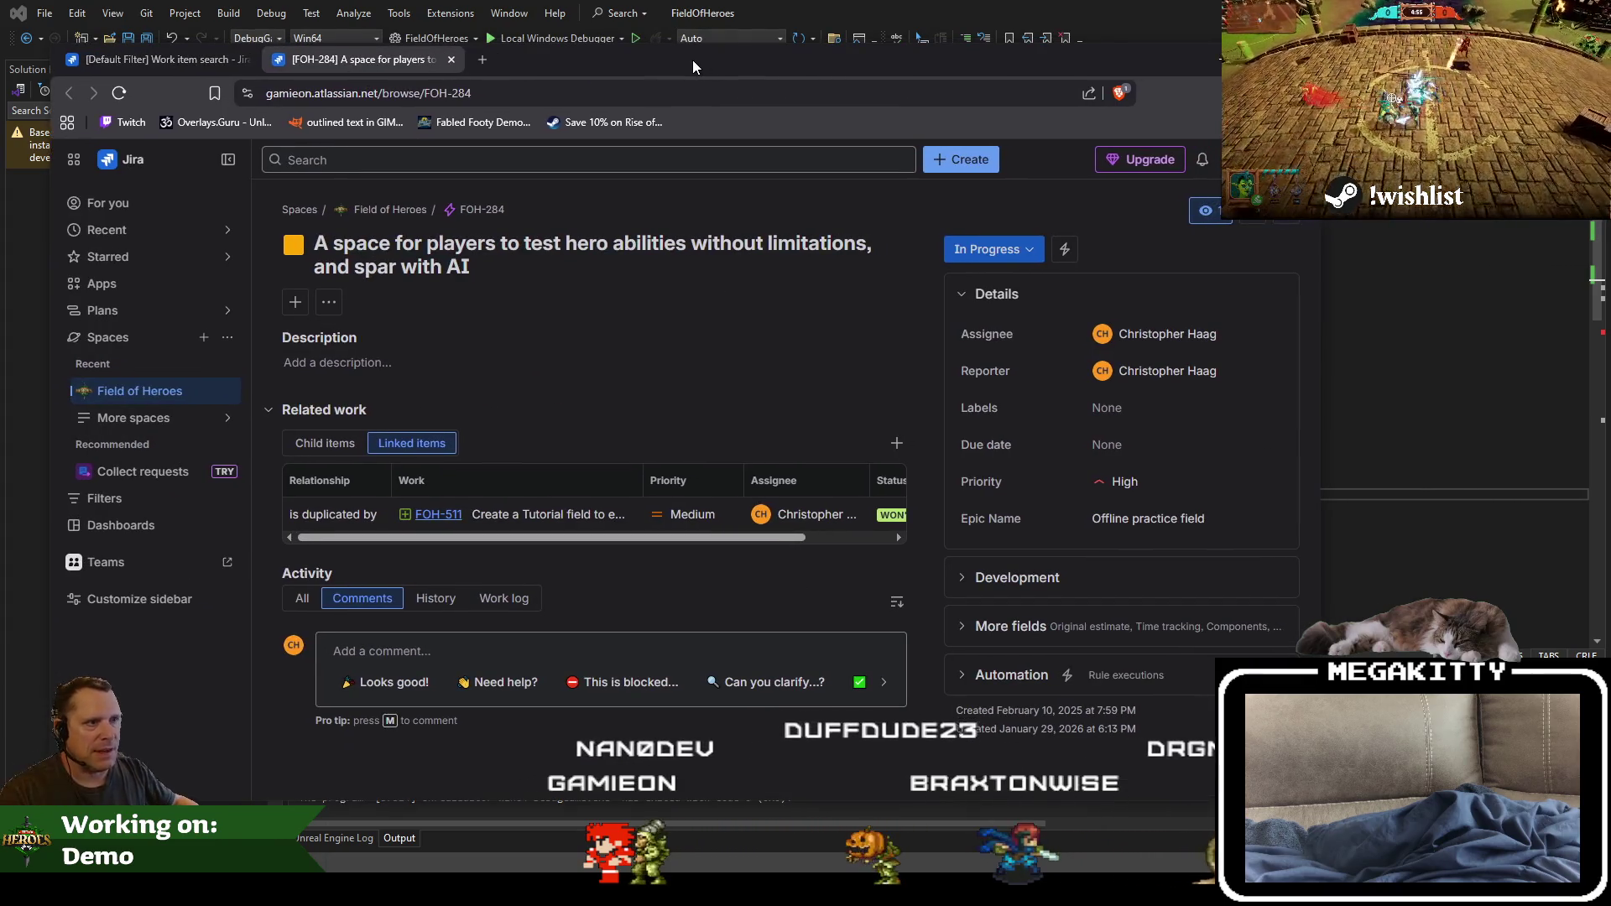
left_click(1219, 58)
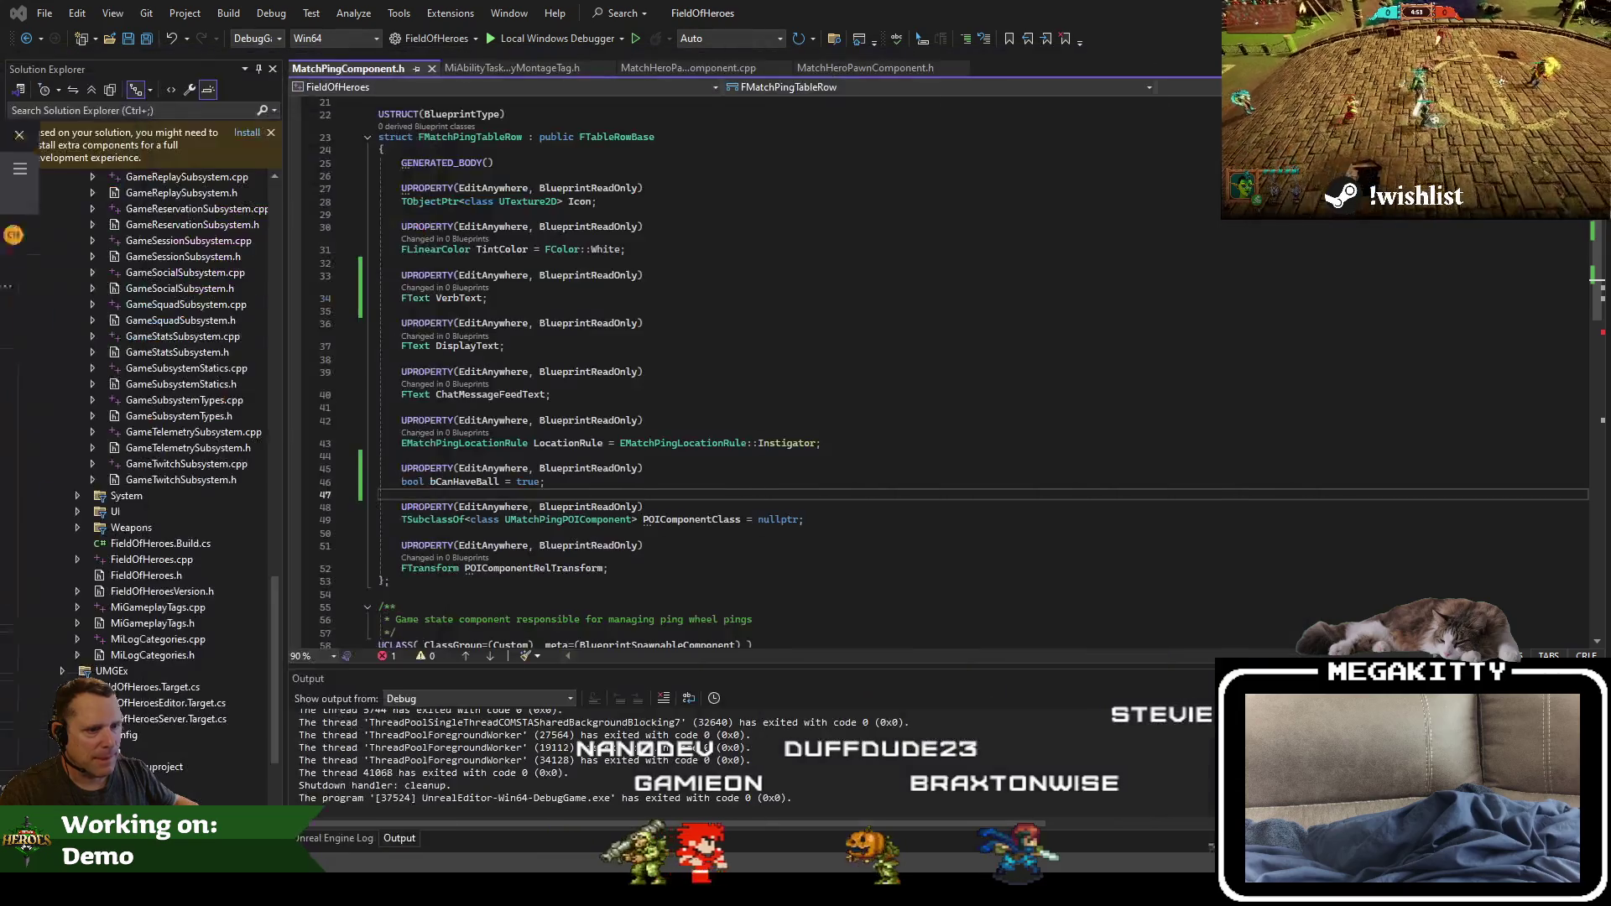
left_click(1096, 511)
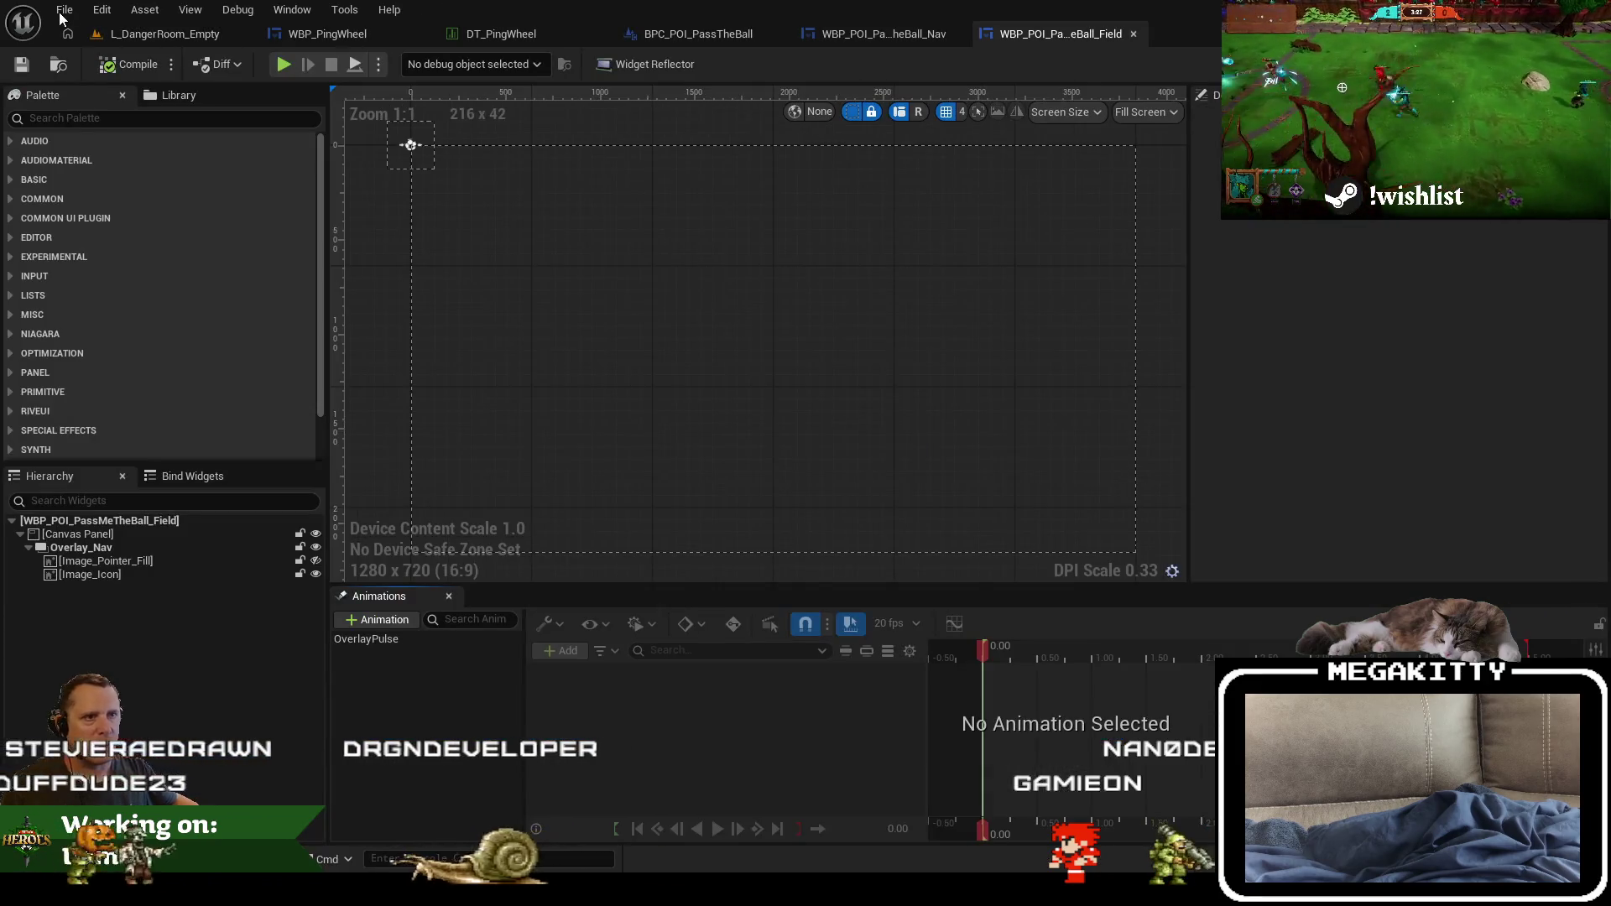
Step: Return to the L_DangerRoom_Empty level editor tab in Unreal
left_click(161, 32)
Step: Open the L_PracticeField level from the recent levels list
right_click(169, 33)
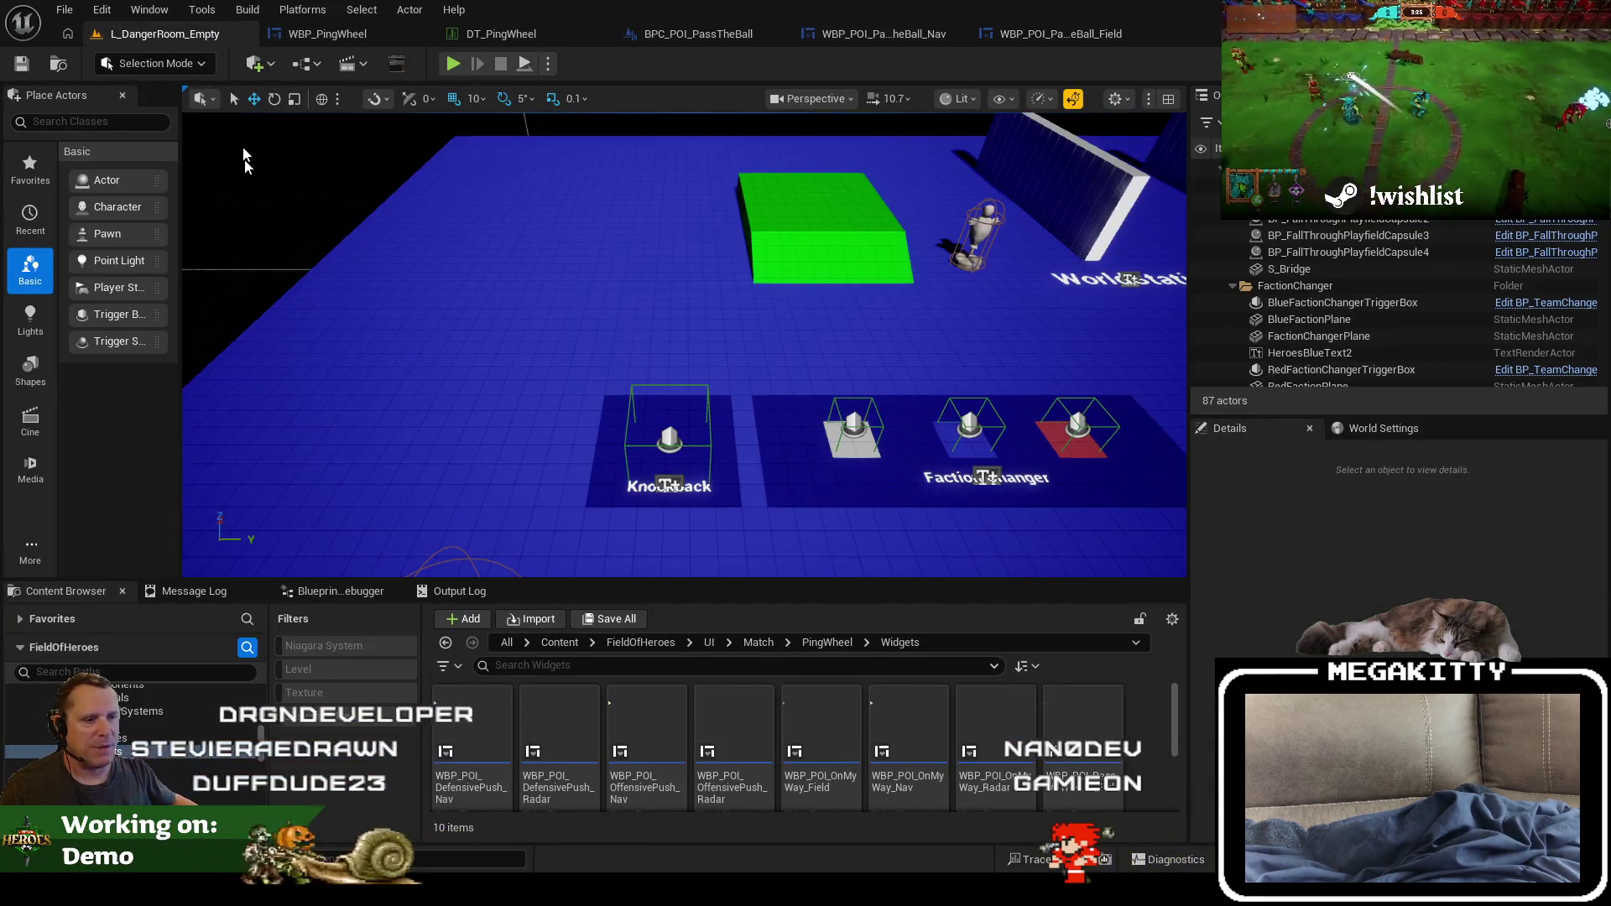
left_click(66, 10)
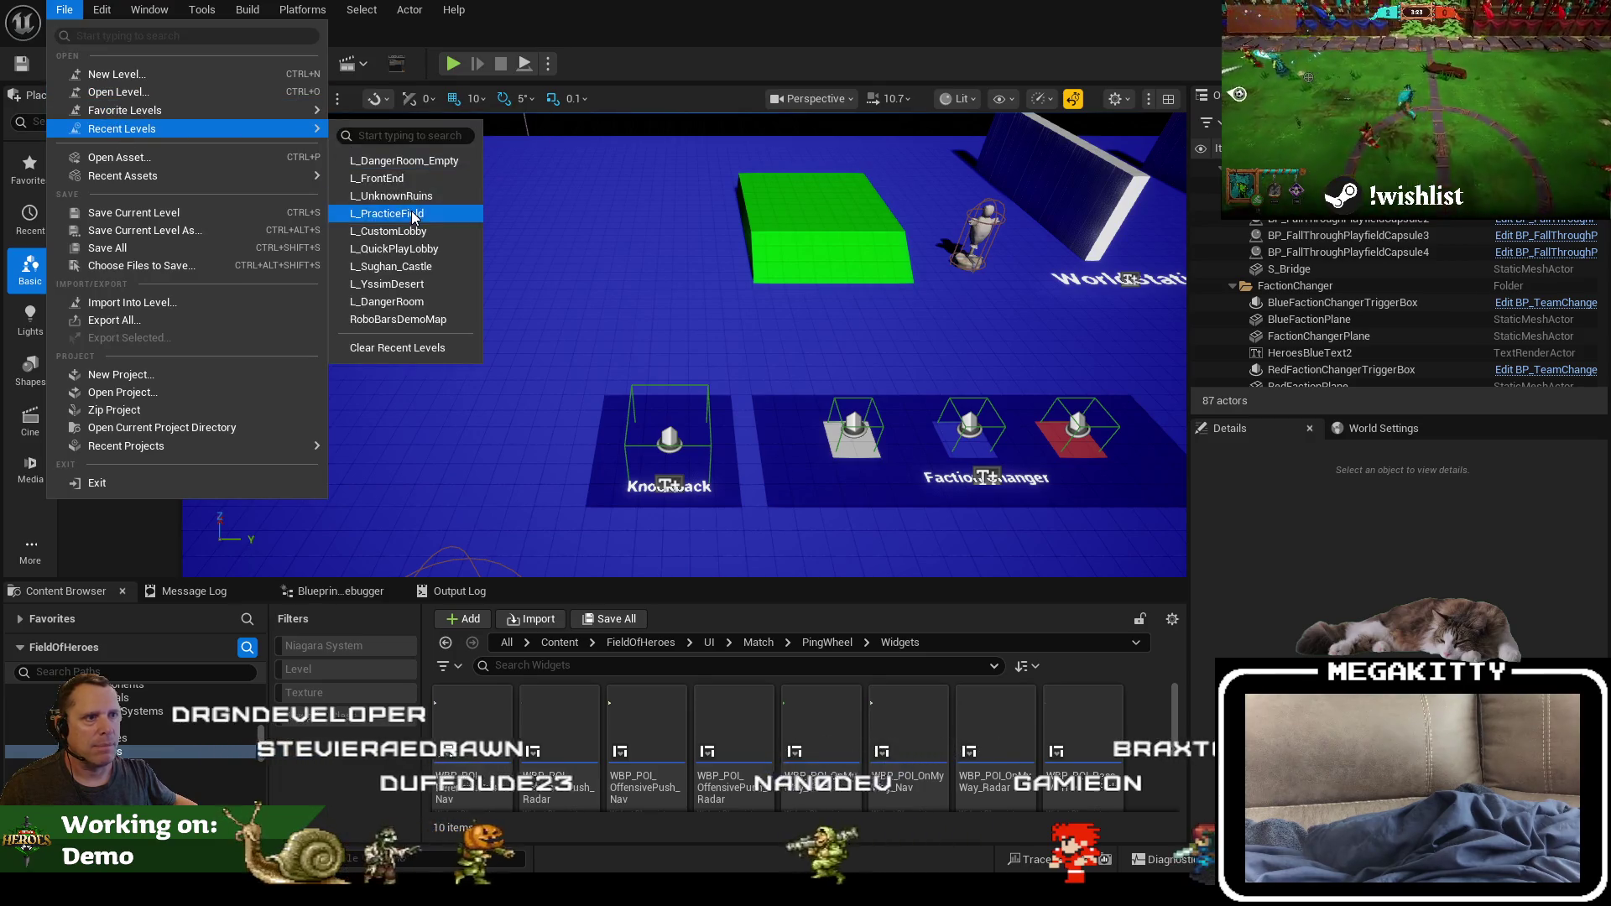
left_click(592, 384)
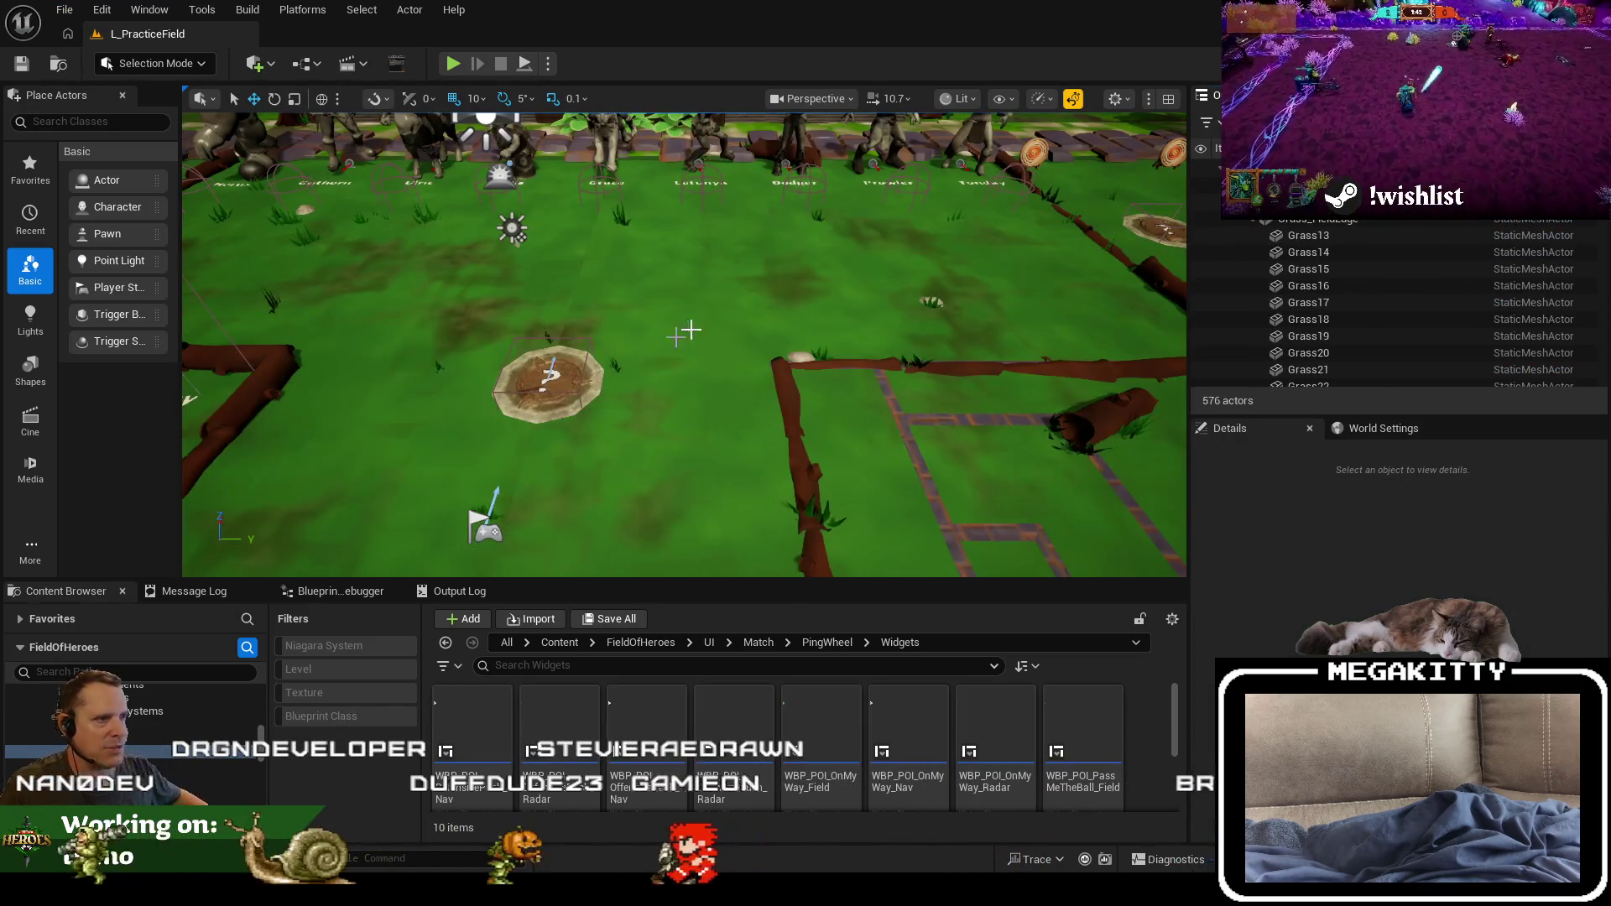
Step: Zoom out over the whole practice field in a full-screen immersive viewport
scroll(684, 333, "down", 5)
scroll(605, 135, "up", 3)
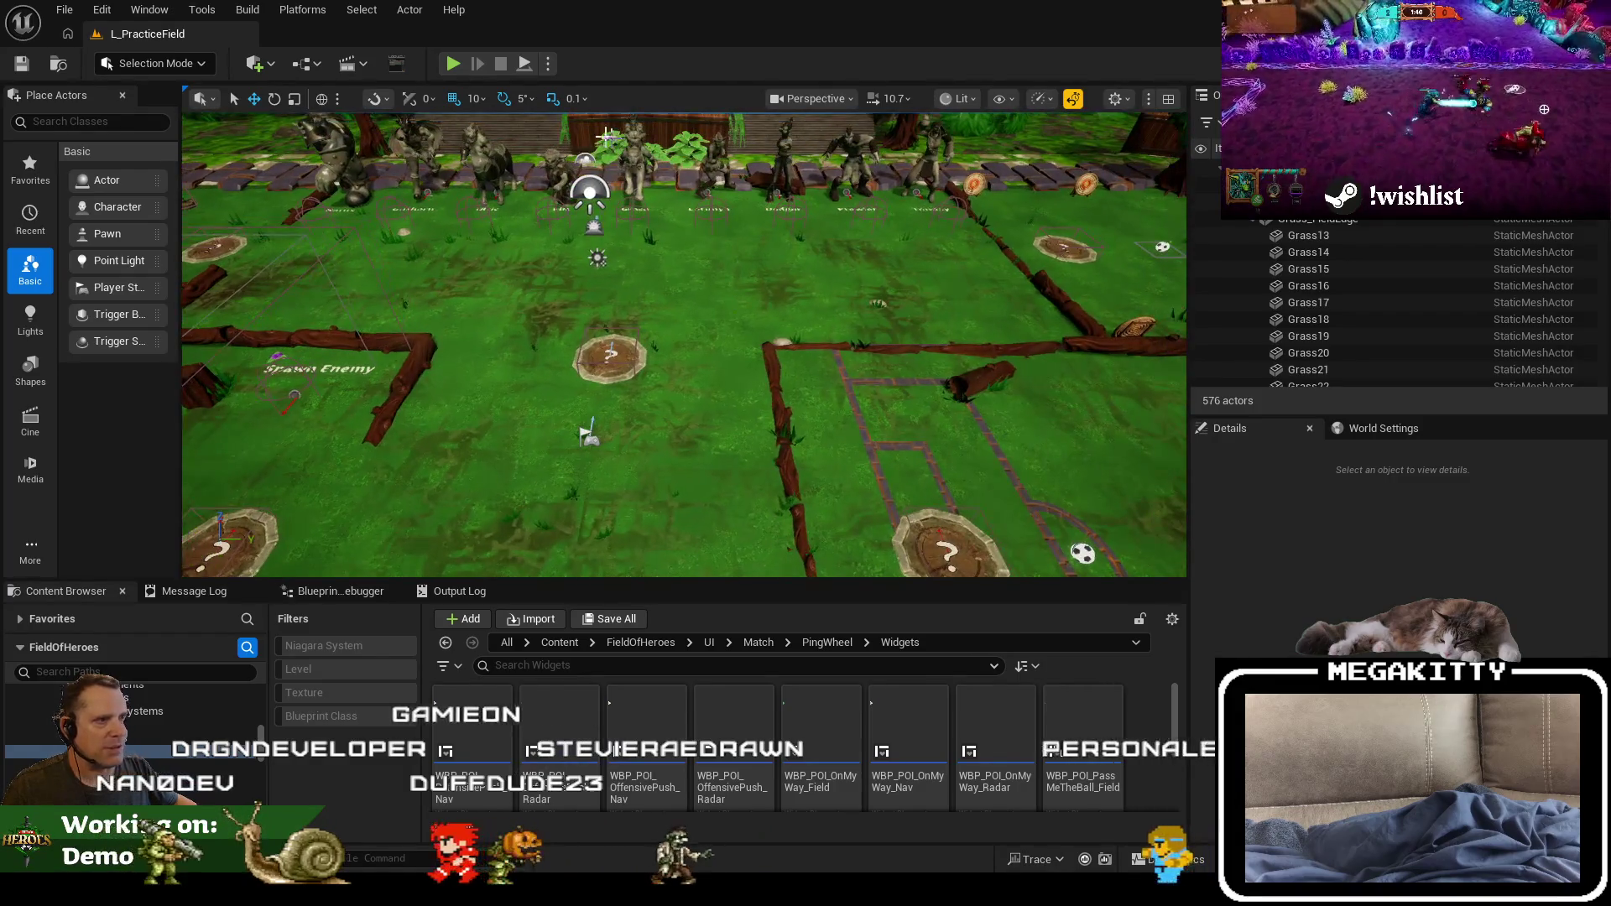
scroll(777, 236, "down", 6)
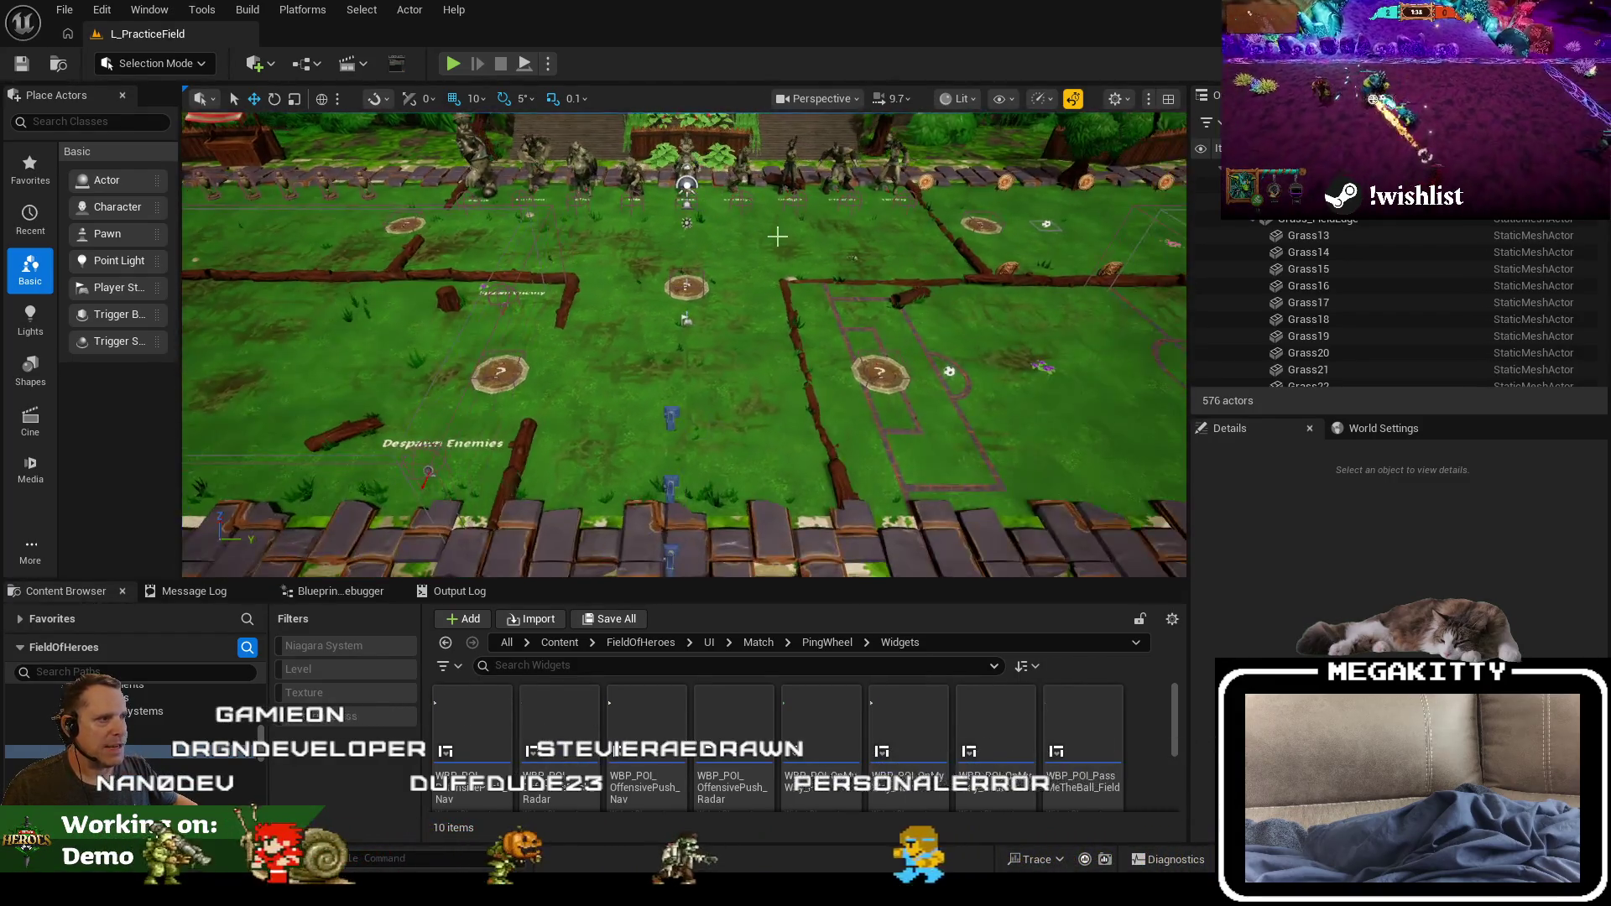
scroll(776, 237, "down", 4)
key("F11")
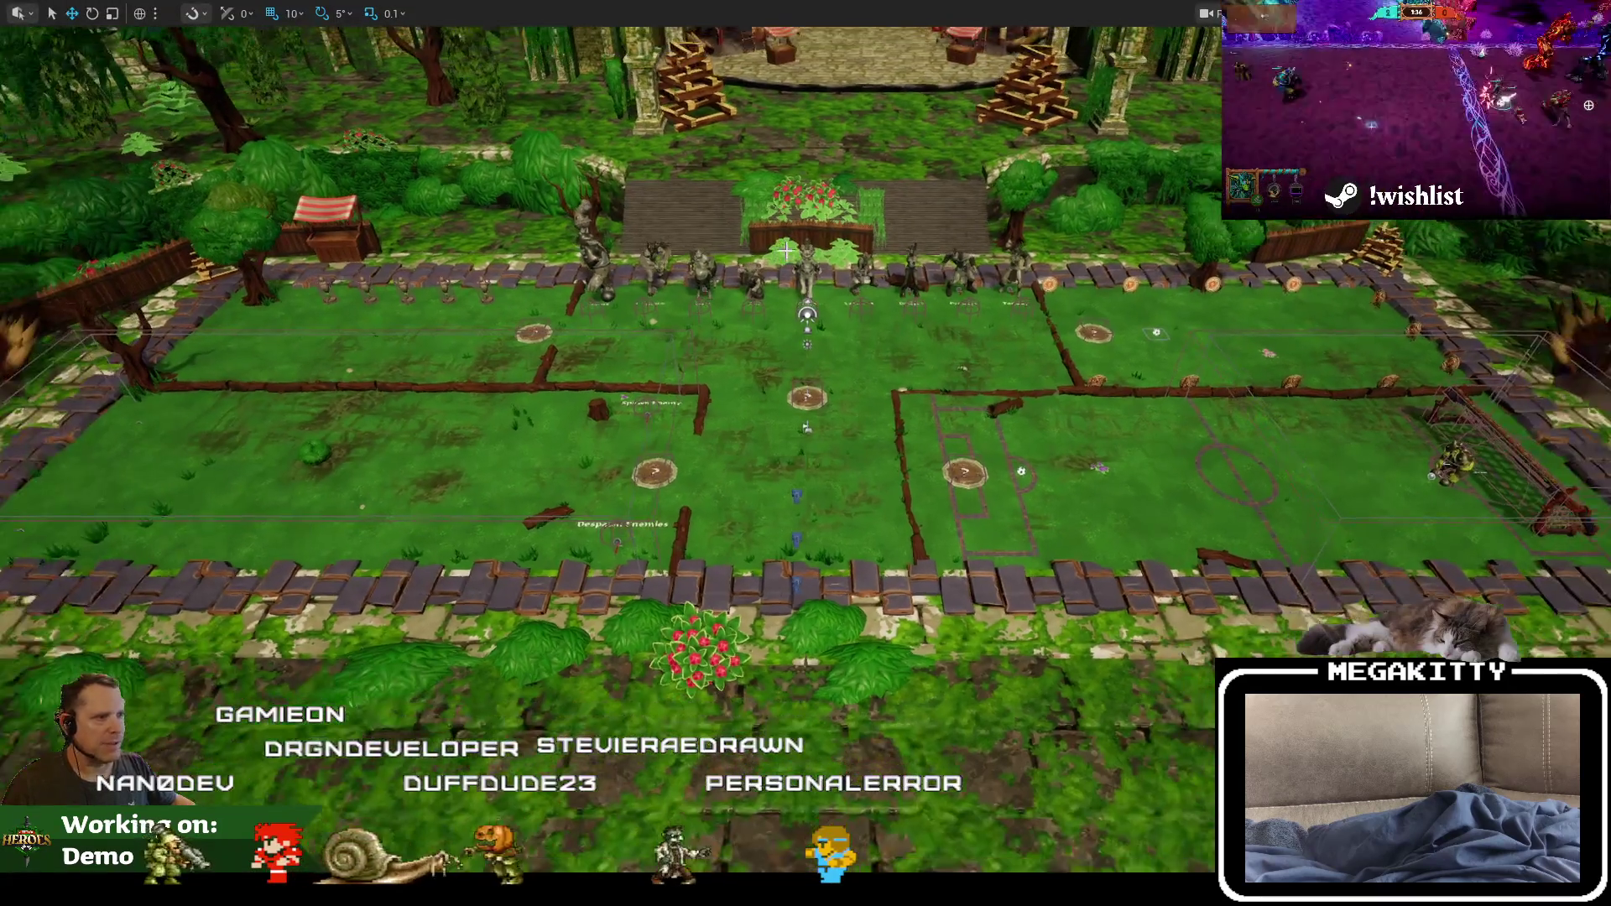
scroll(786, 250, "down", 4)
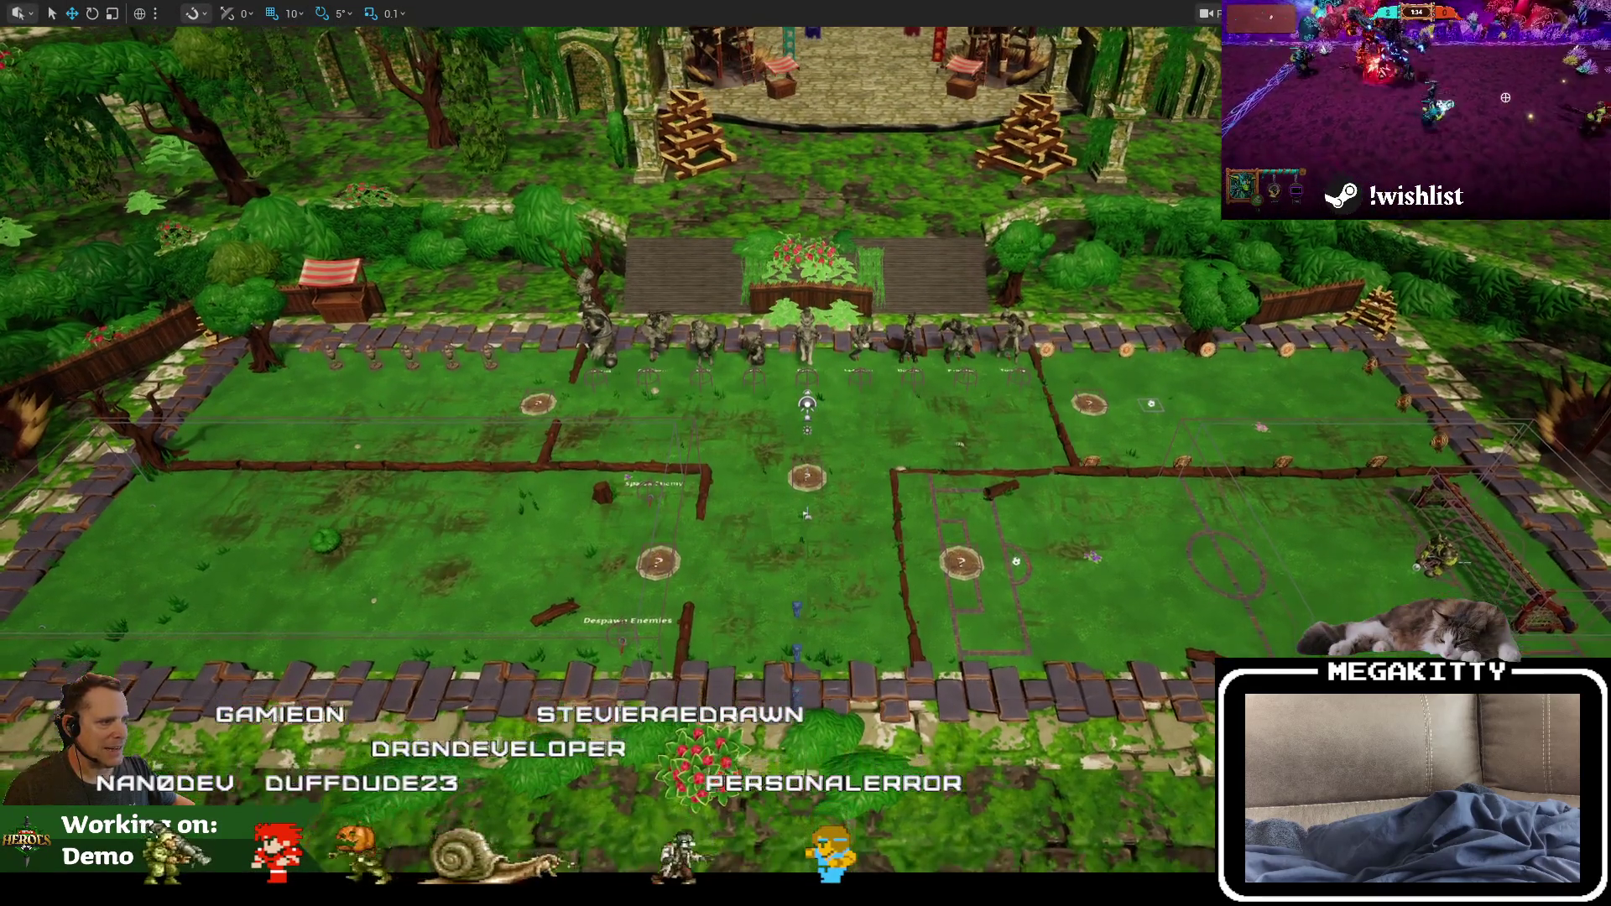
scroll(887, 417, "up", 3)
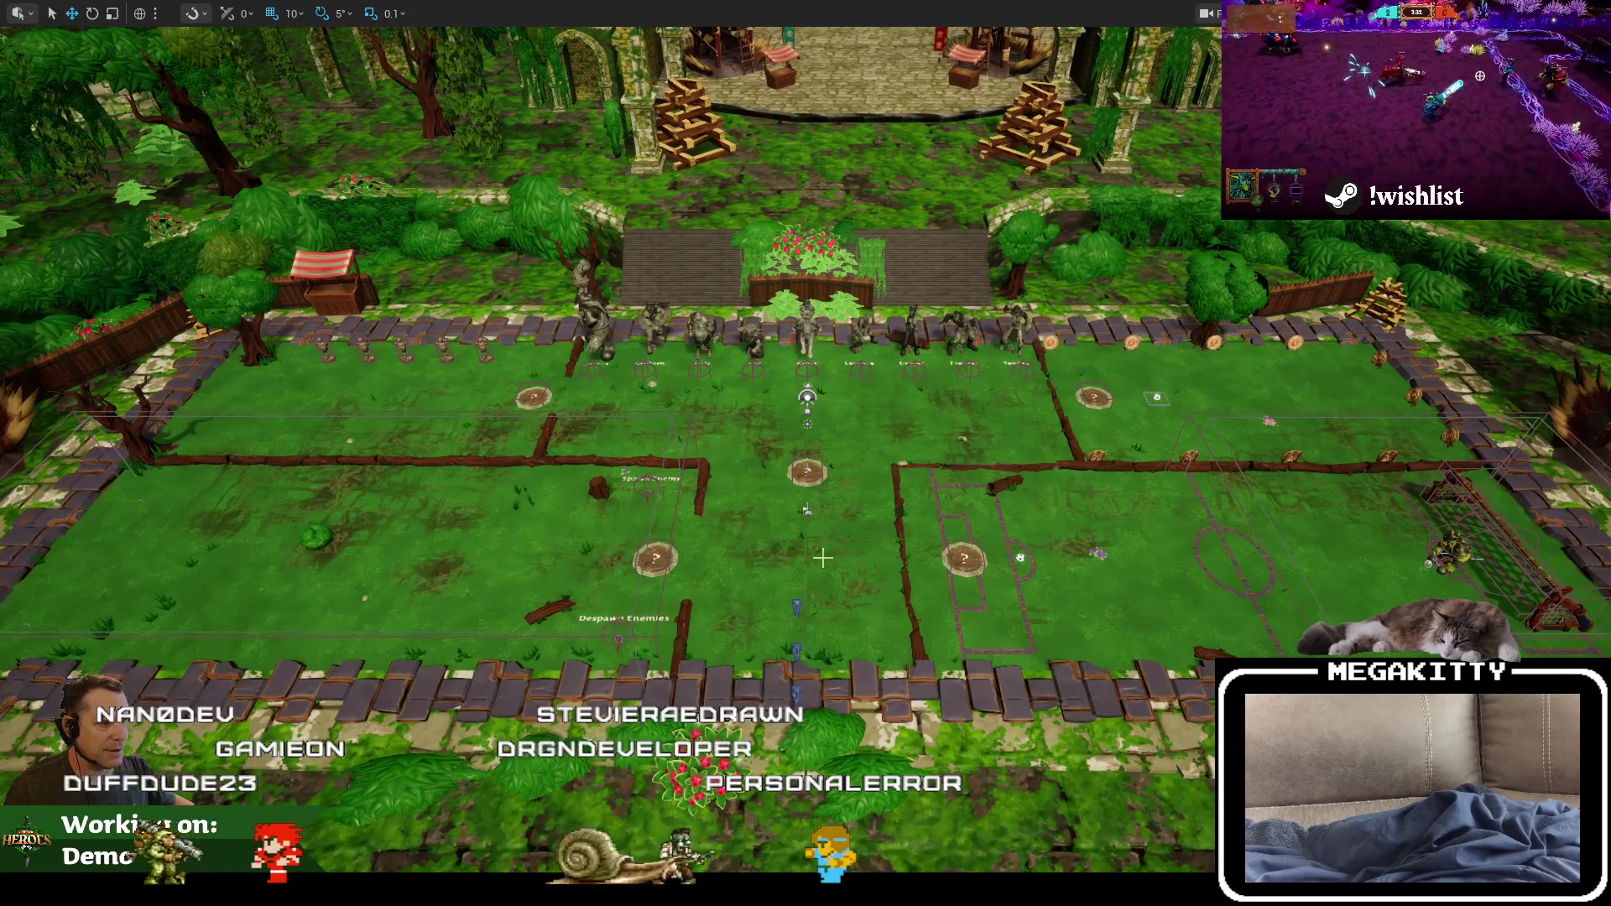
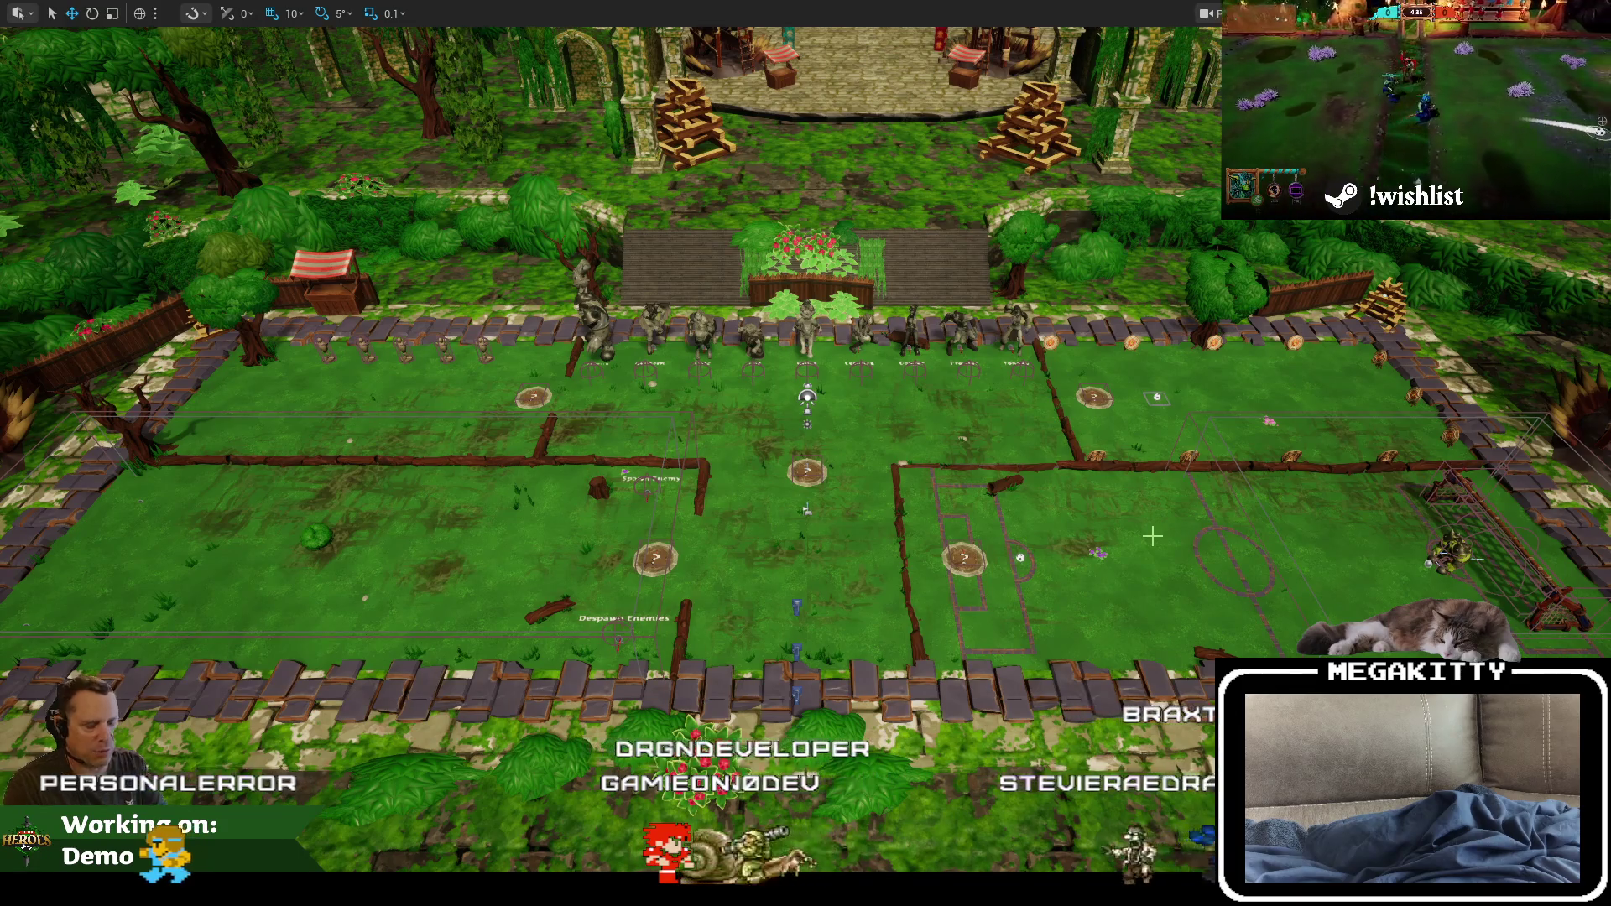
Step: Restore the full editor layout, zoom the viewport toward the Despawn Enemies area, then go fullscreen again
key("F11")
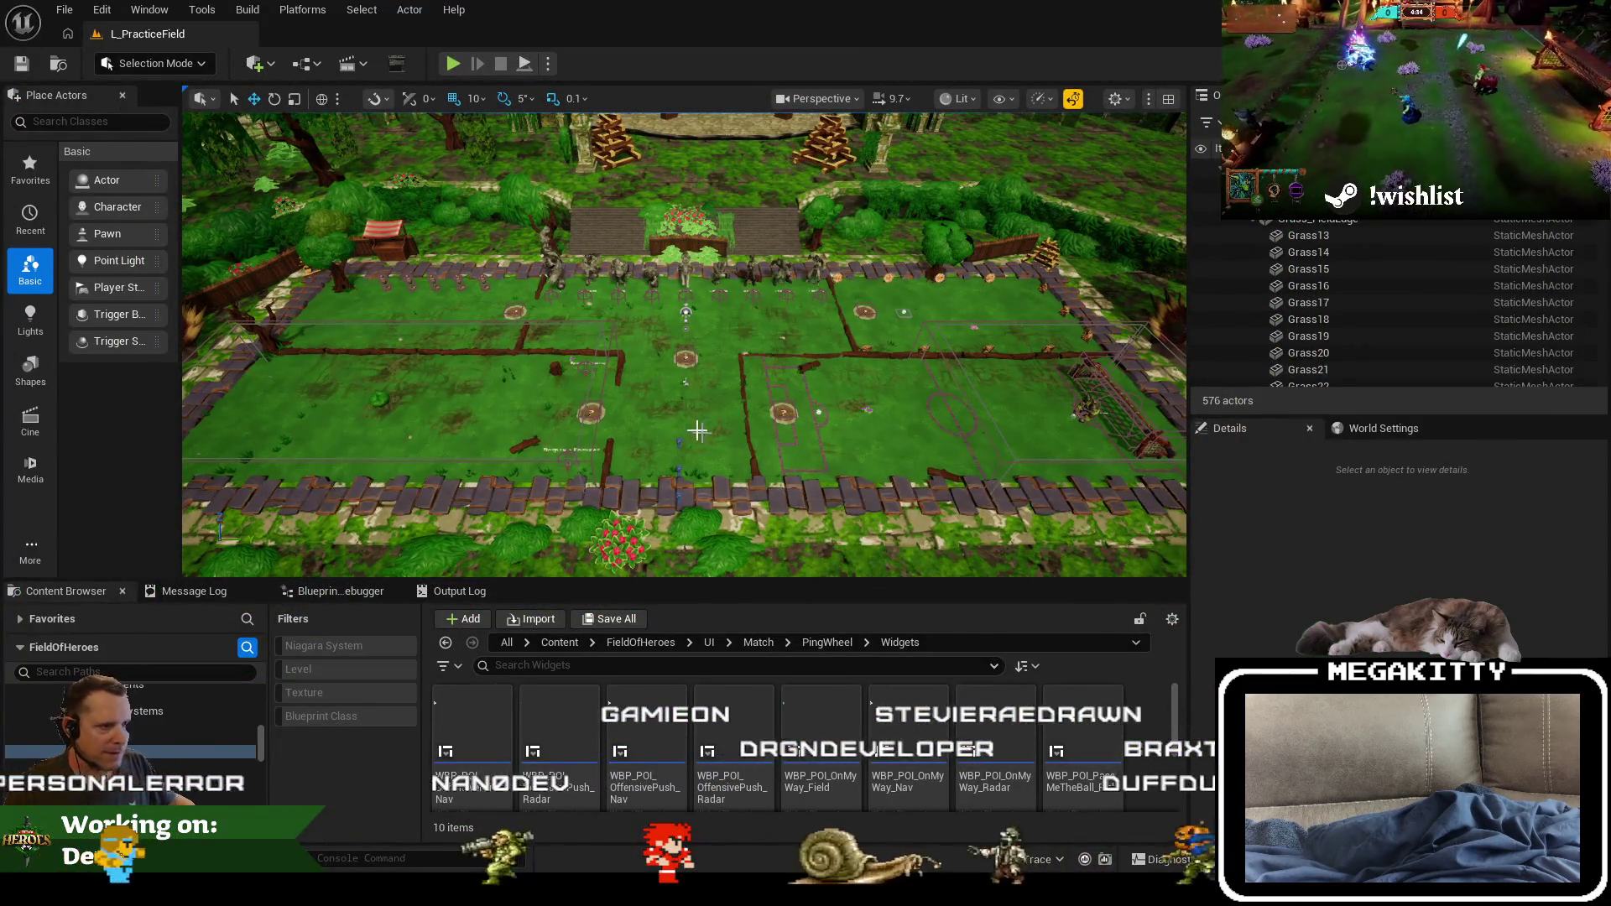
scroll(697, 431, "up", 5)
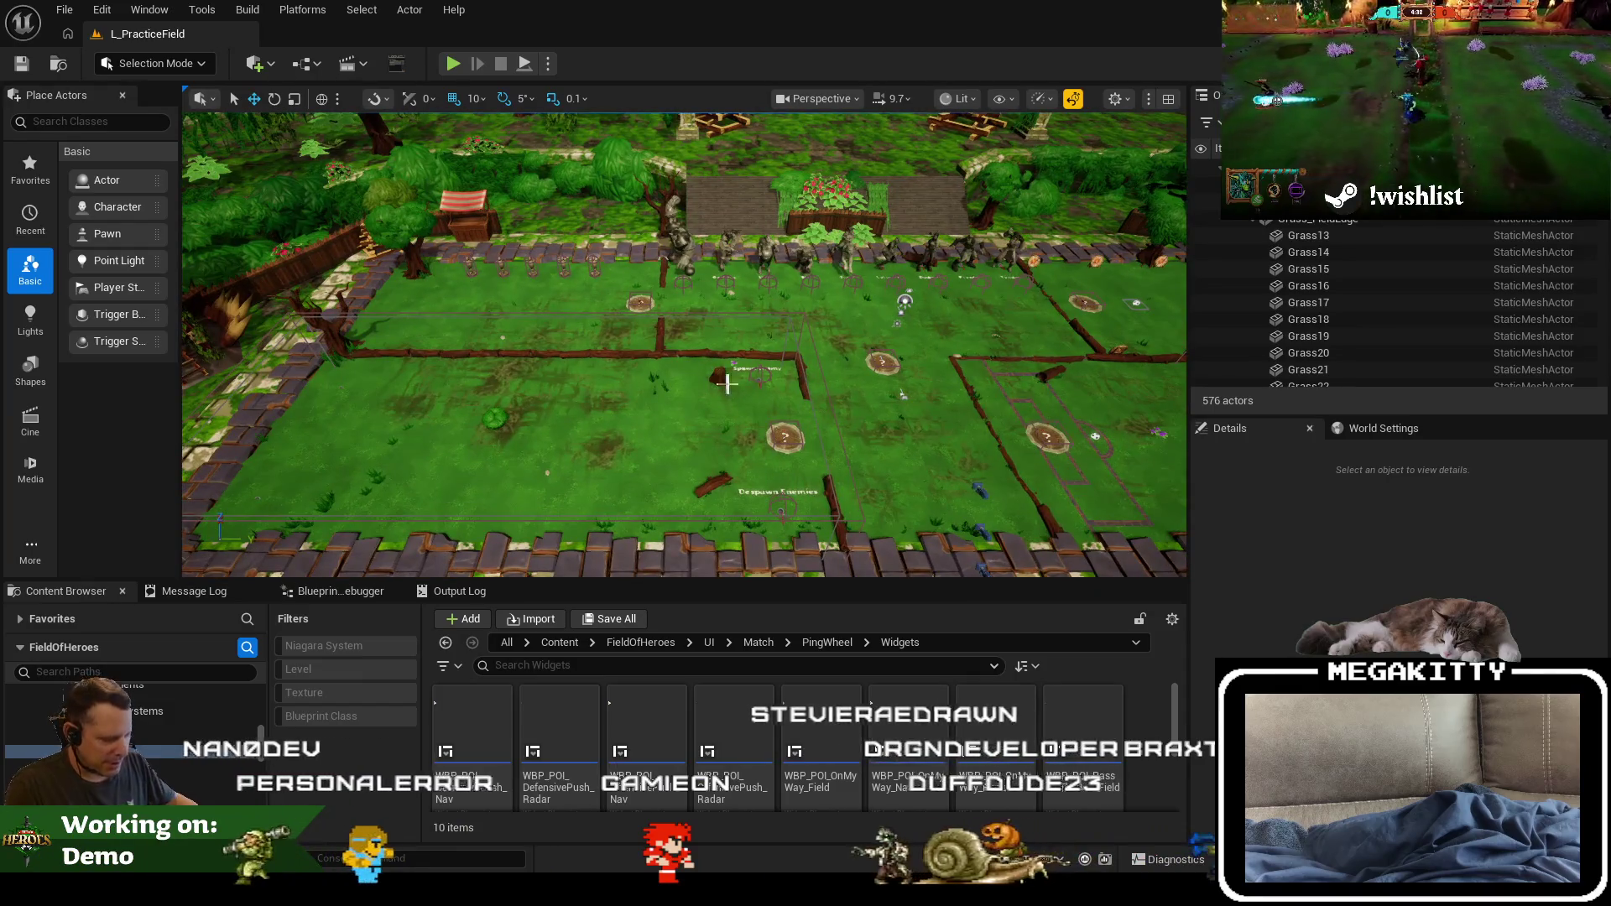
scroll(727, 384, "up", 5)
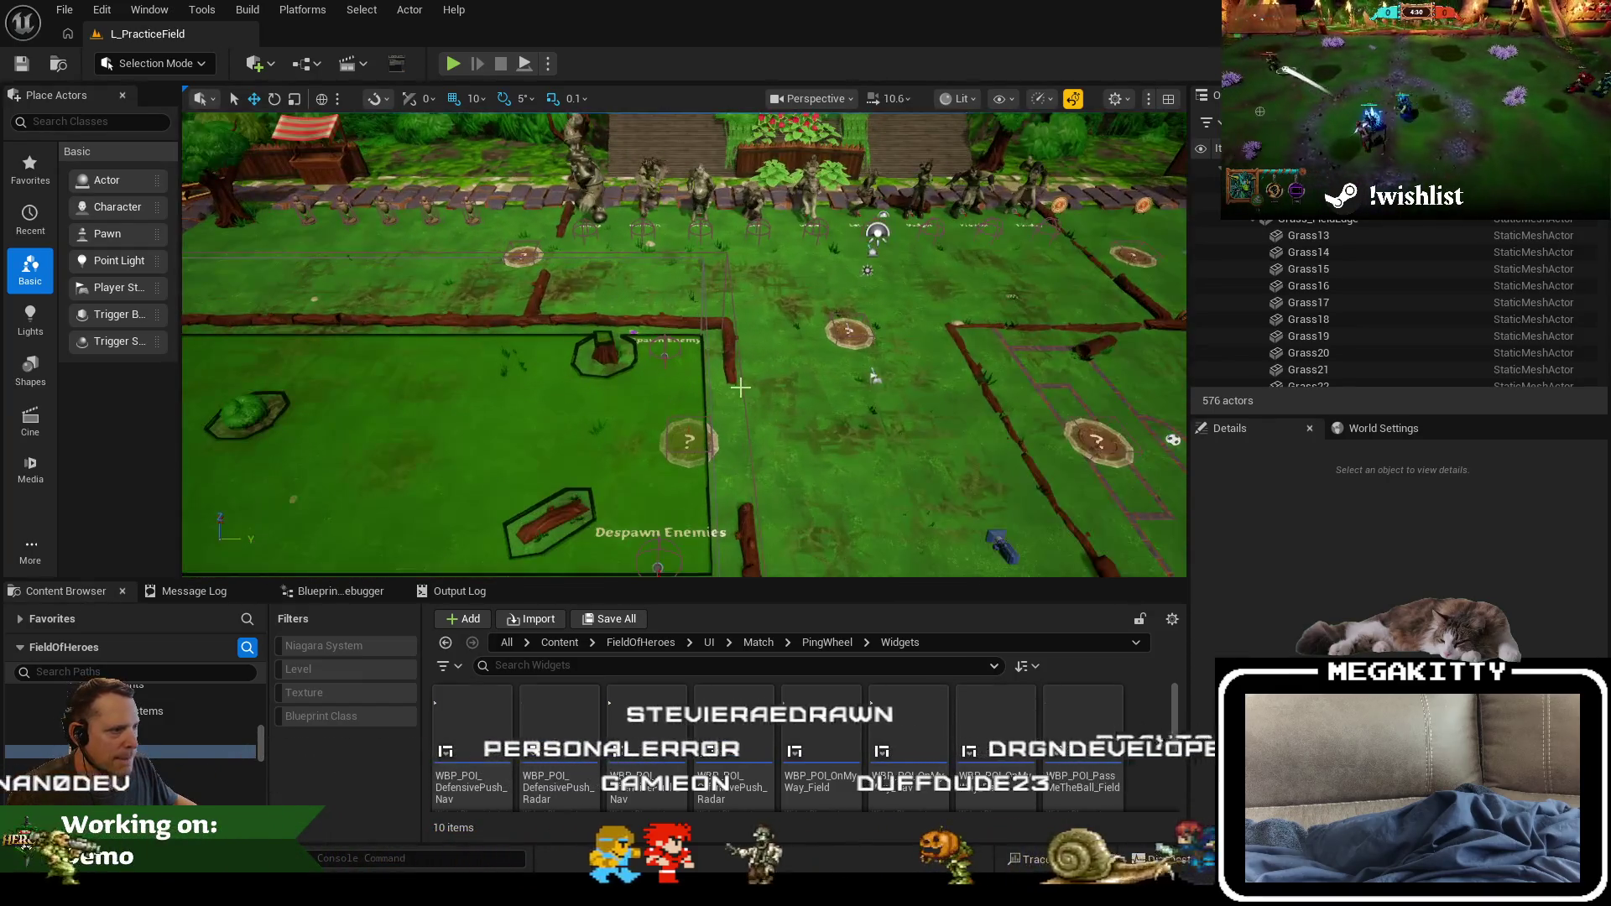
scroll(740, 386, "up", 3)
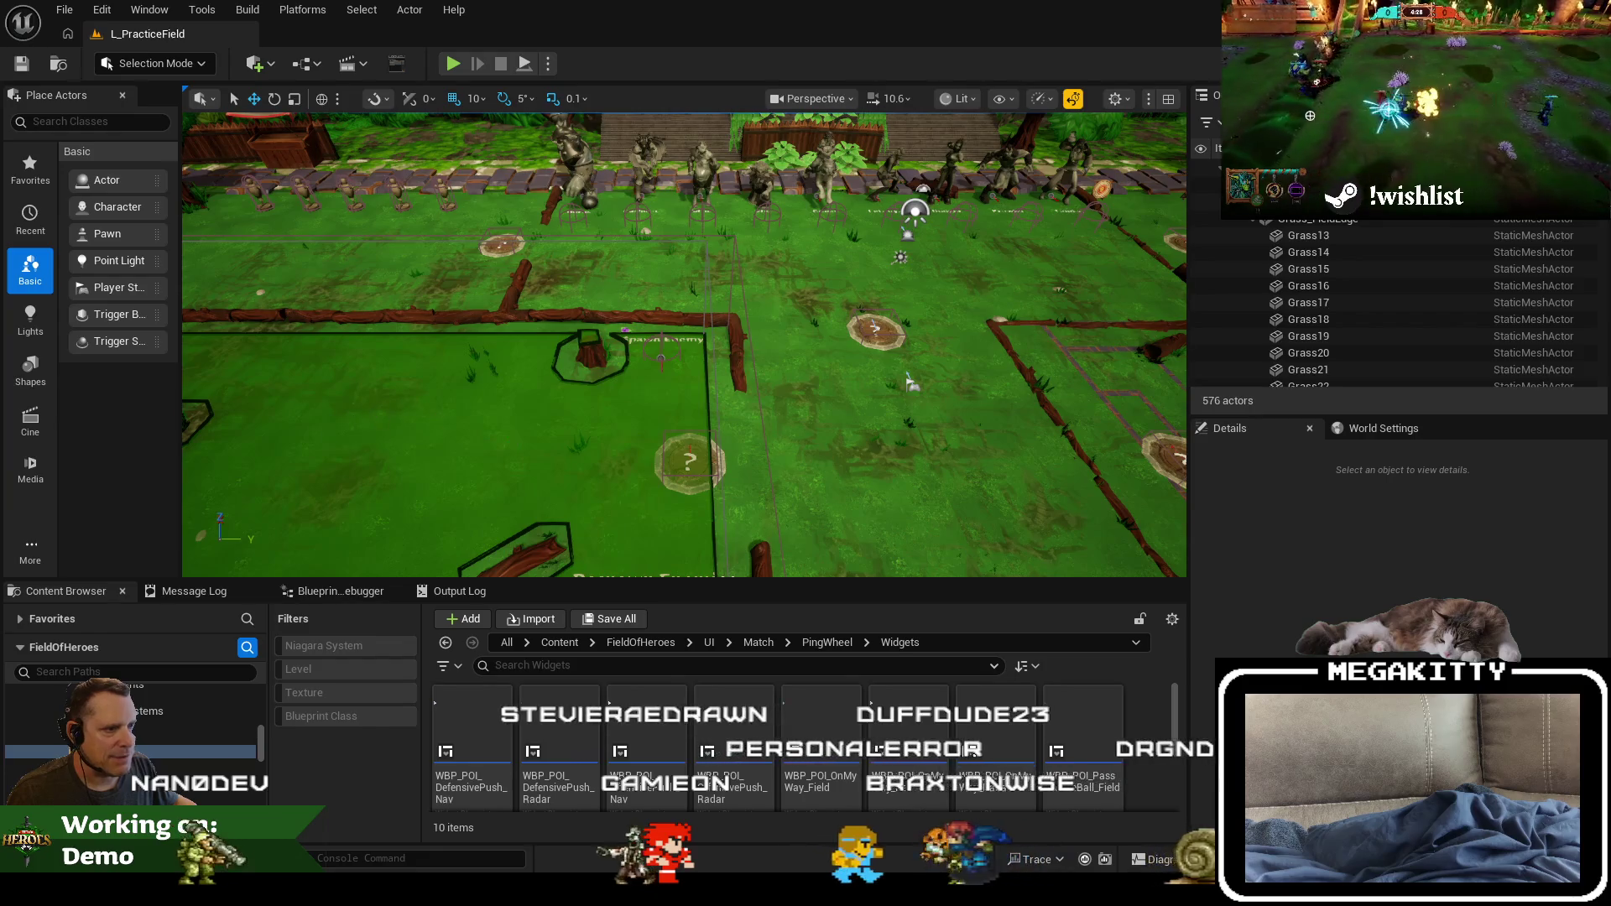
scroll(624, 423, "down", 6)
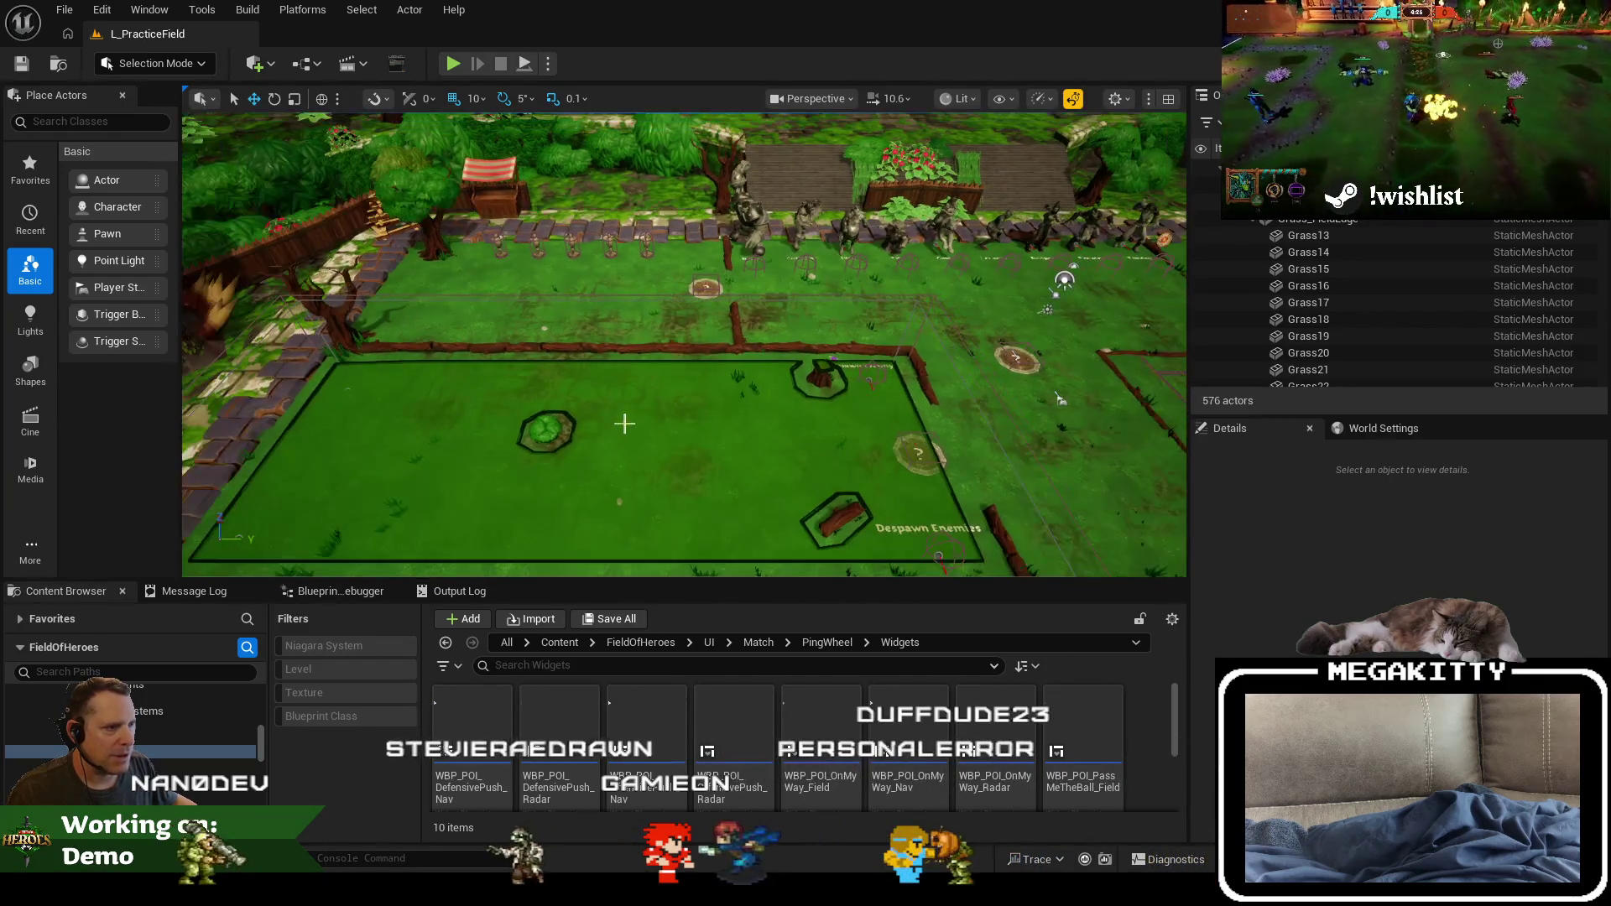
scroll(624, 424, "up", 5)
key("F11")
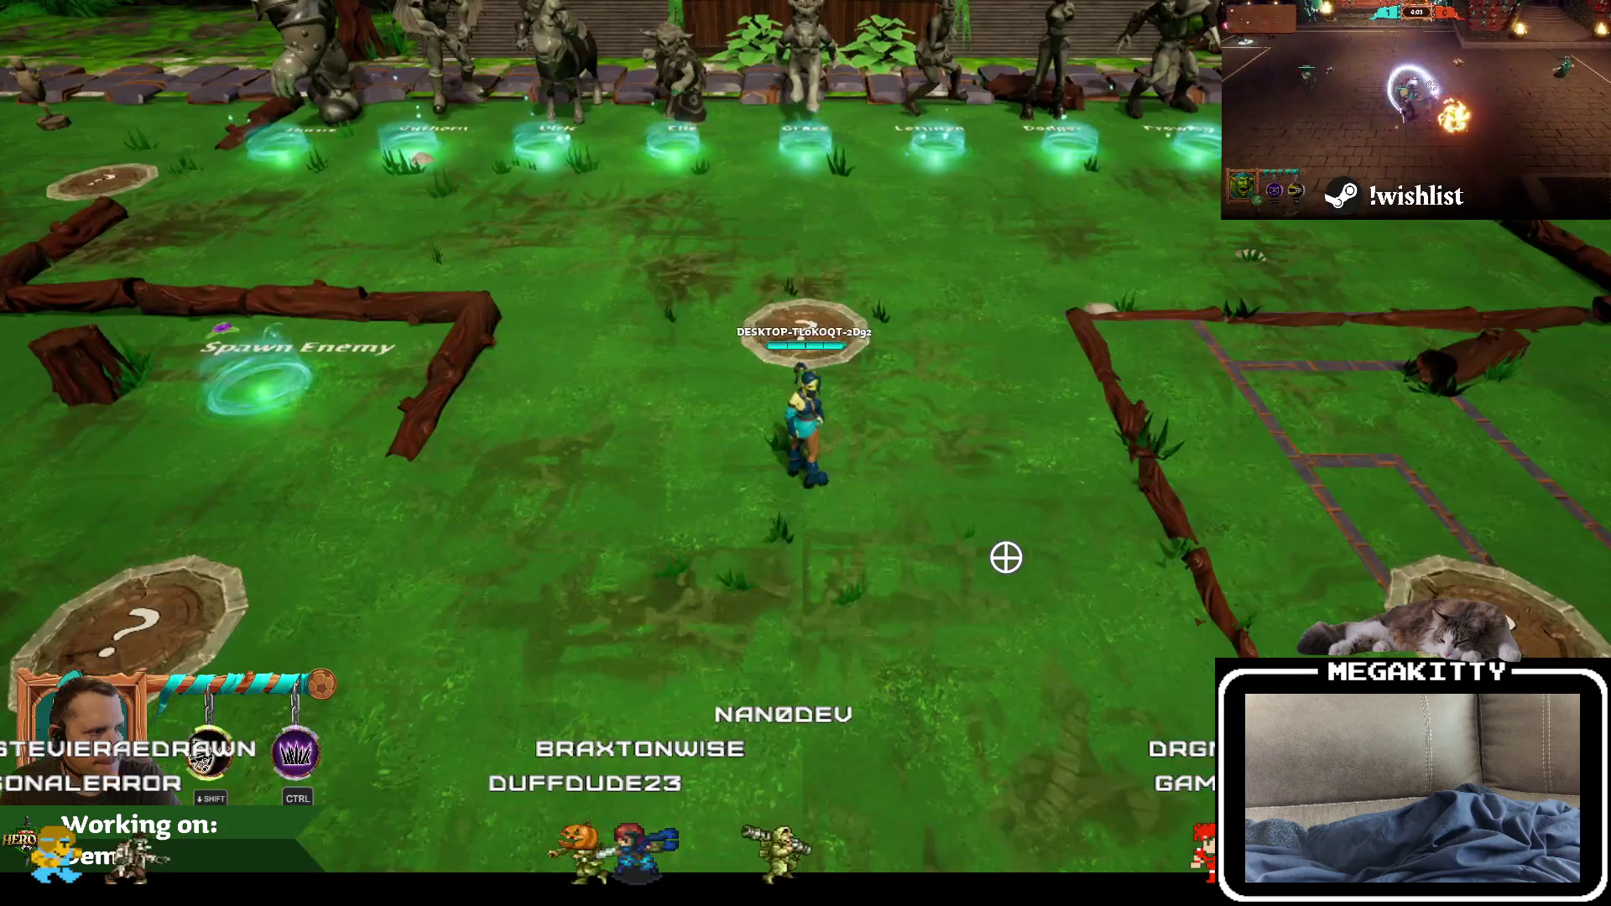
Step: Walk the hero onto the Spawn Enemy ring to spawn Horus, then head toward the Despawn Enemies ring
key("w")
key("a")
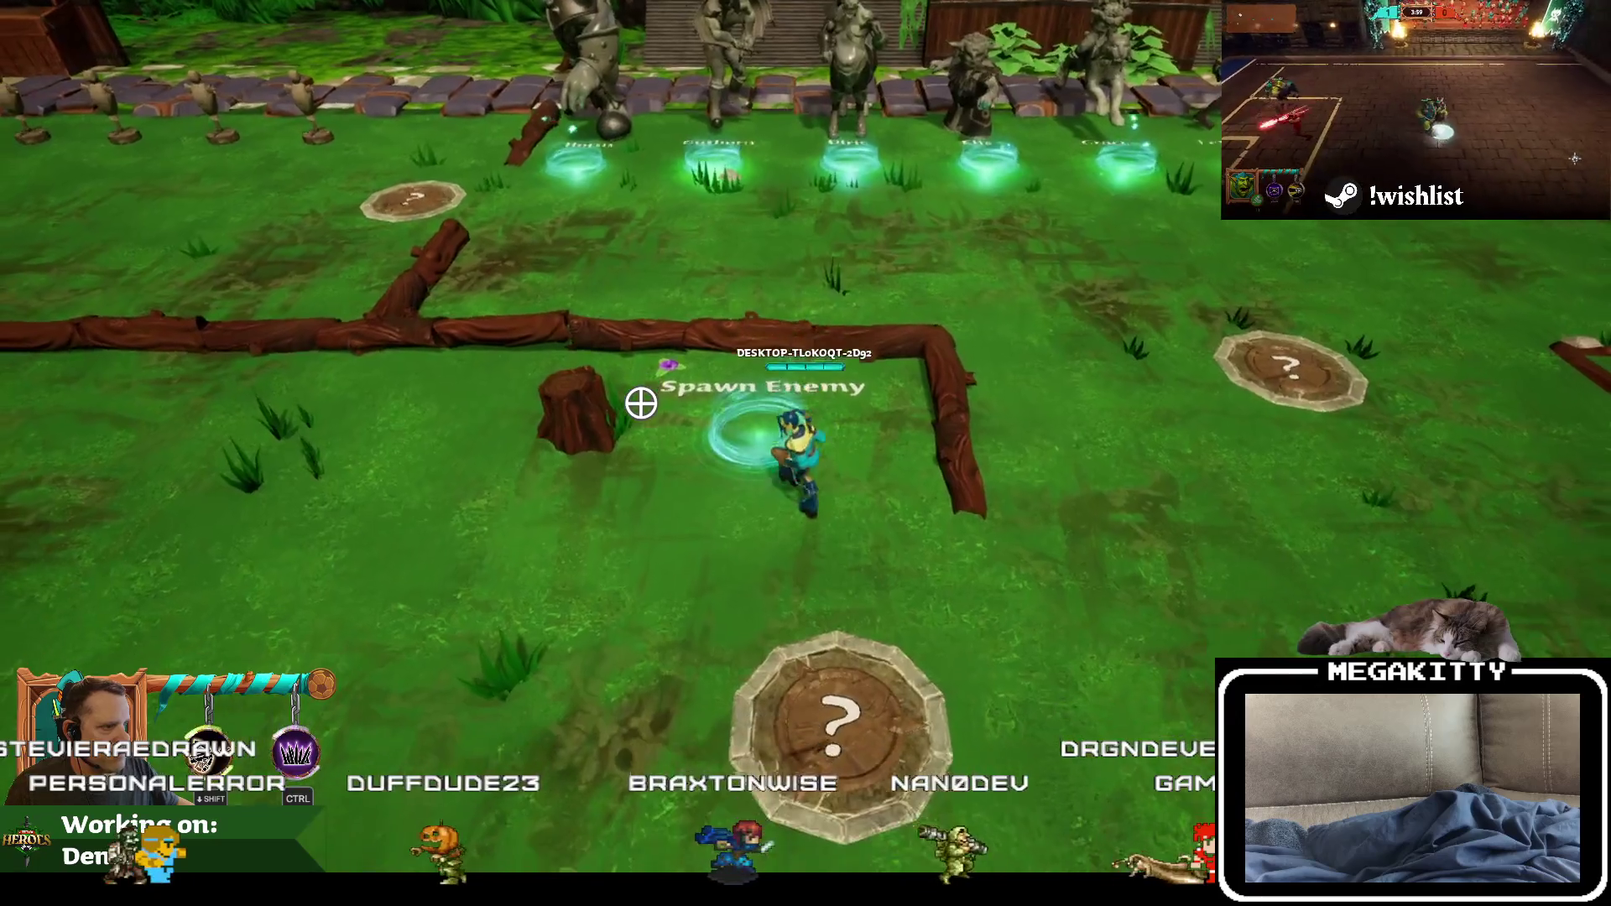
key("s")
key("a")
key("d")
key("s")
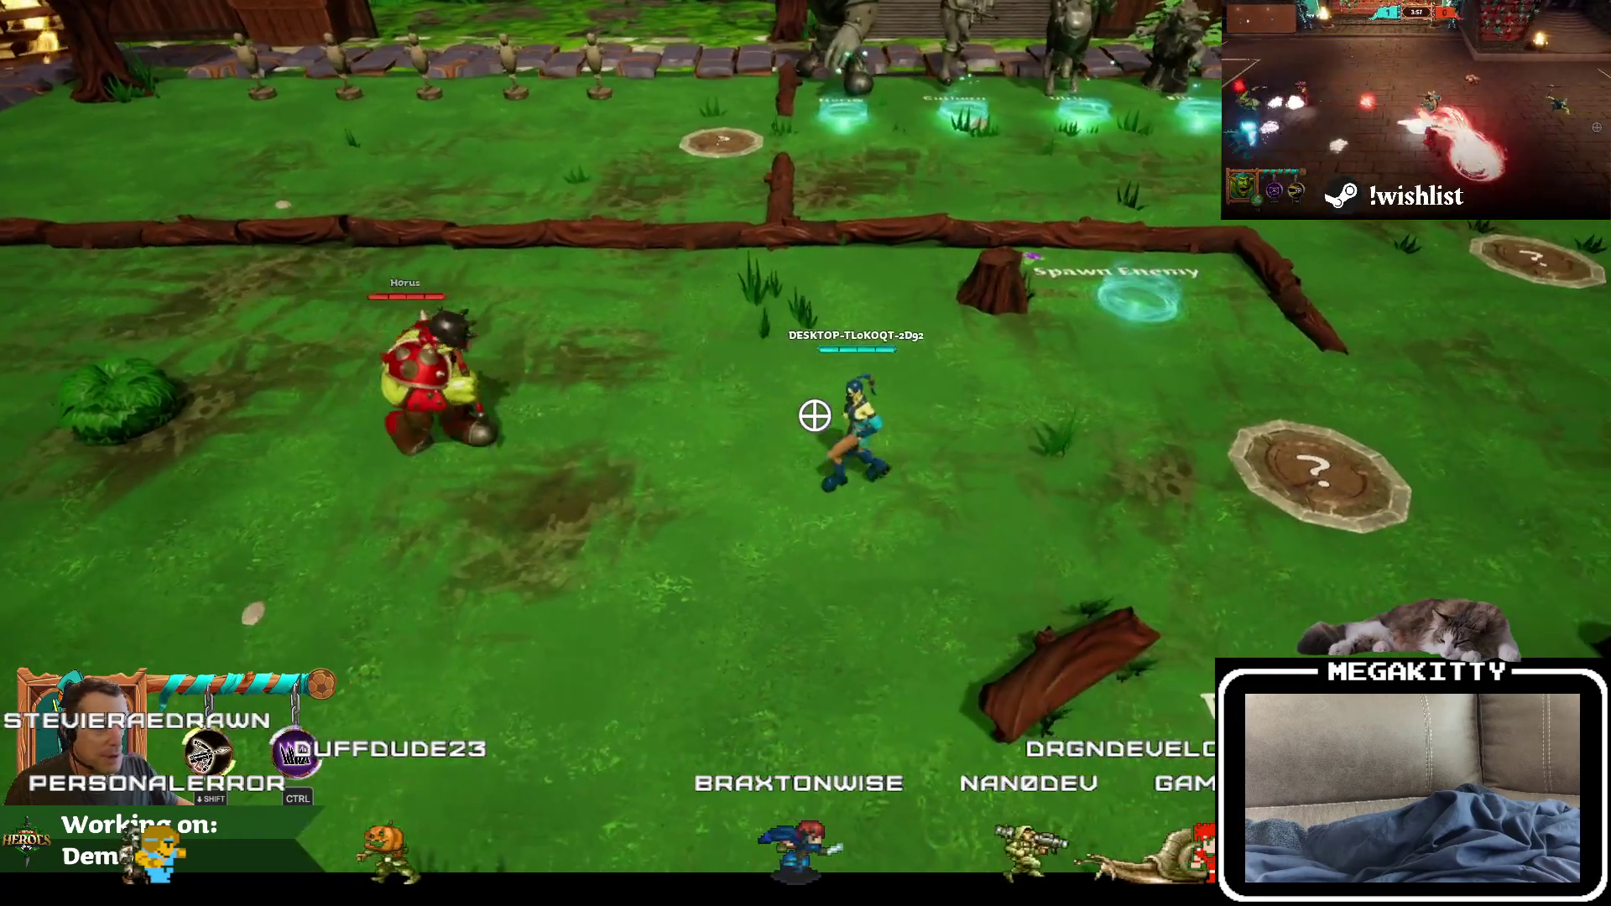
Step: Run the hero around the field with Horus following, then eject to the editor camera
key("d")
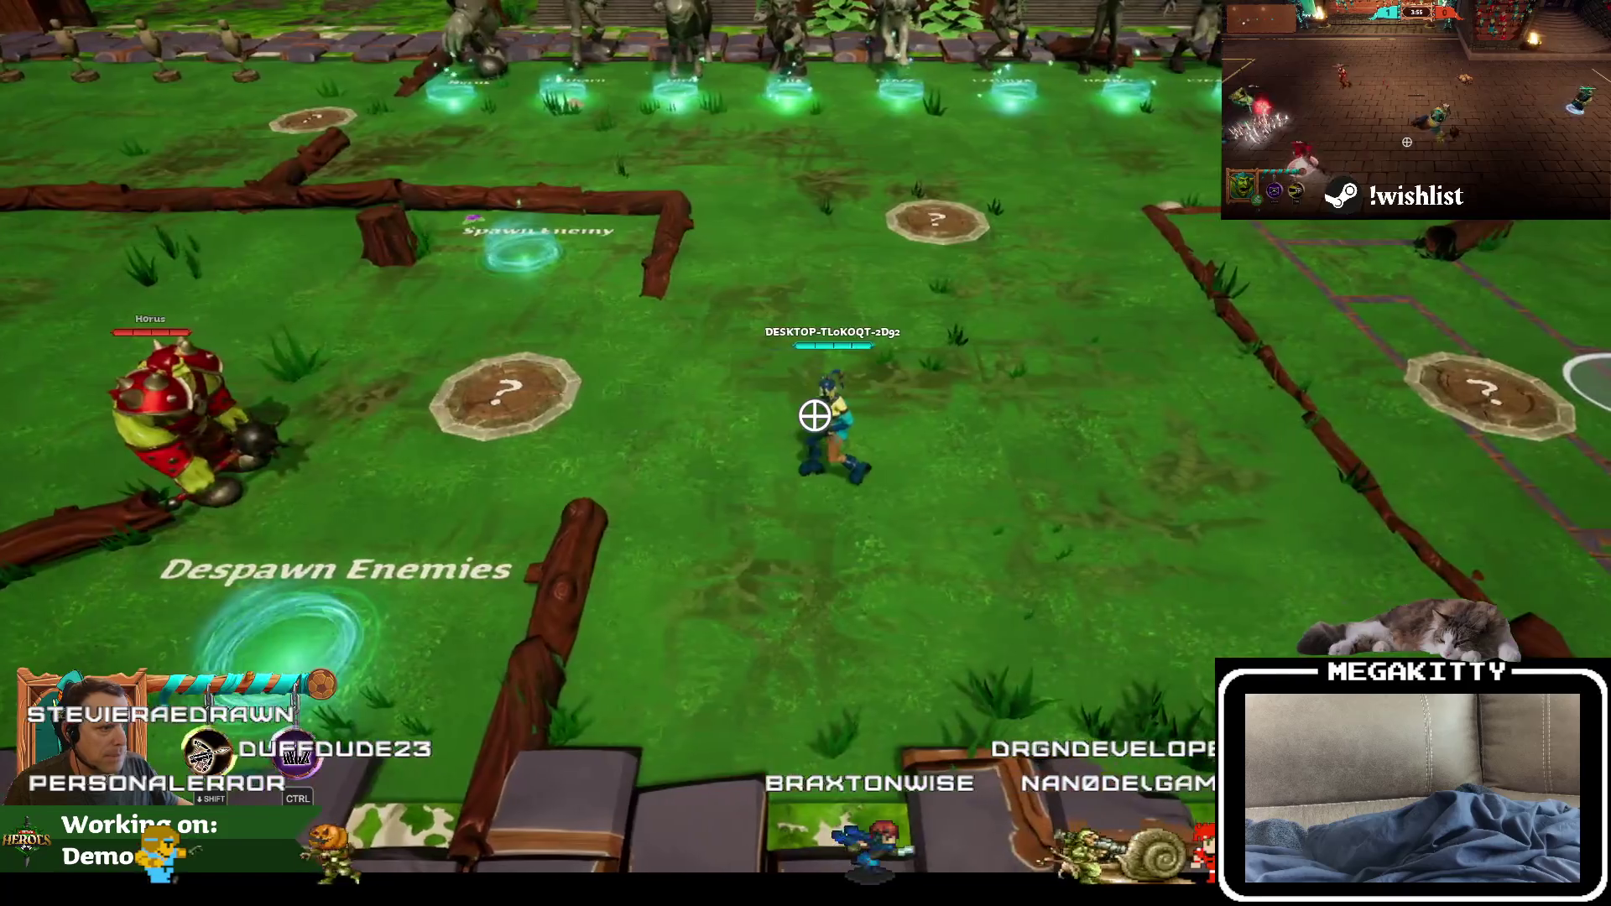
key("a")
key("d")
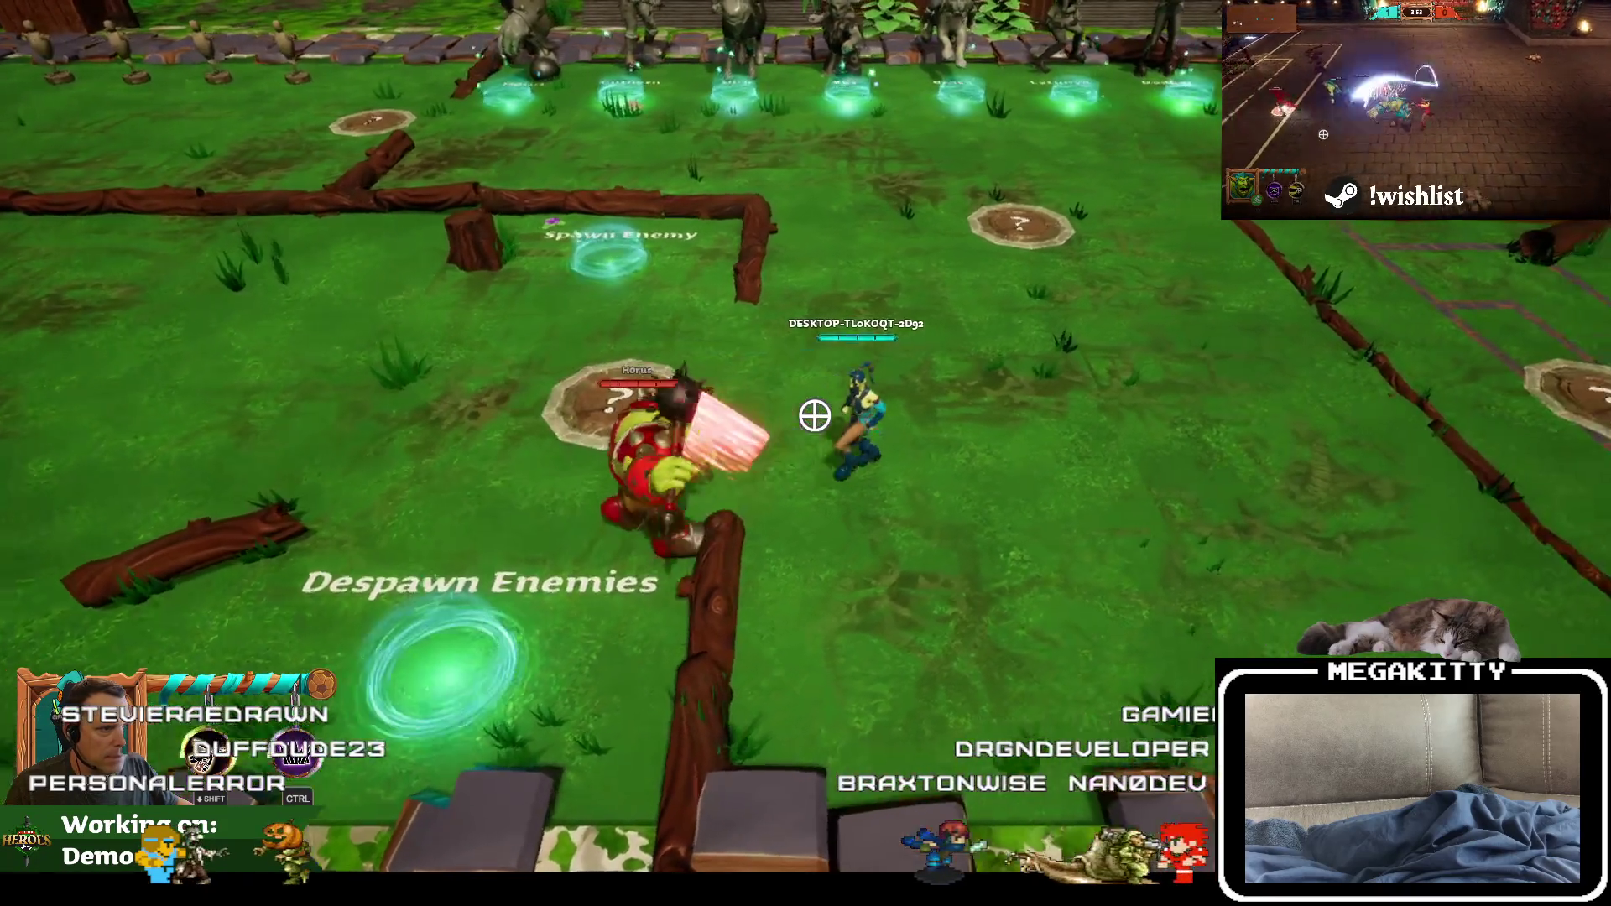
key("w")
key("a")
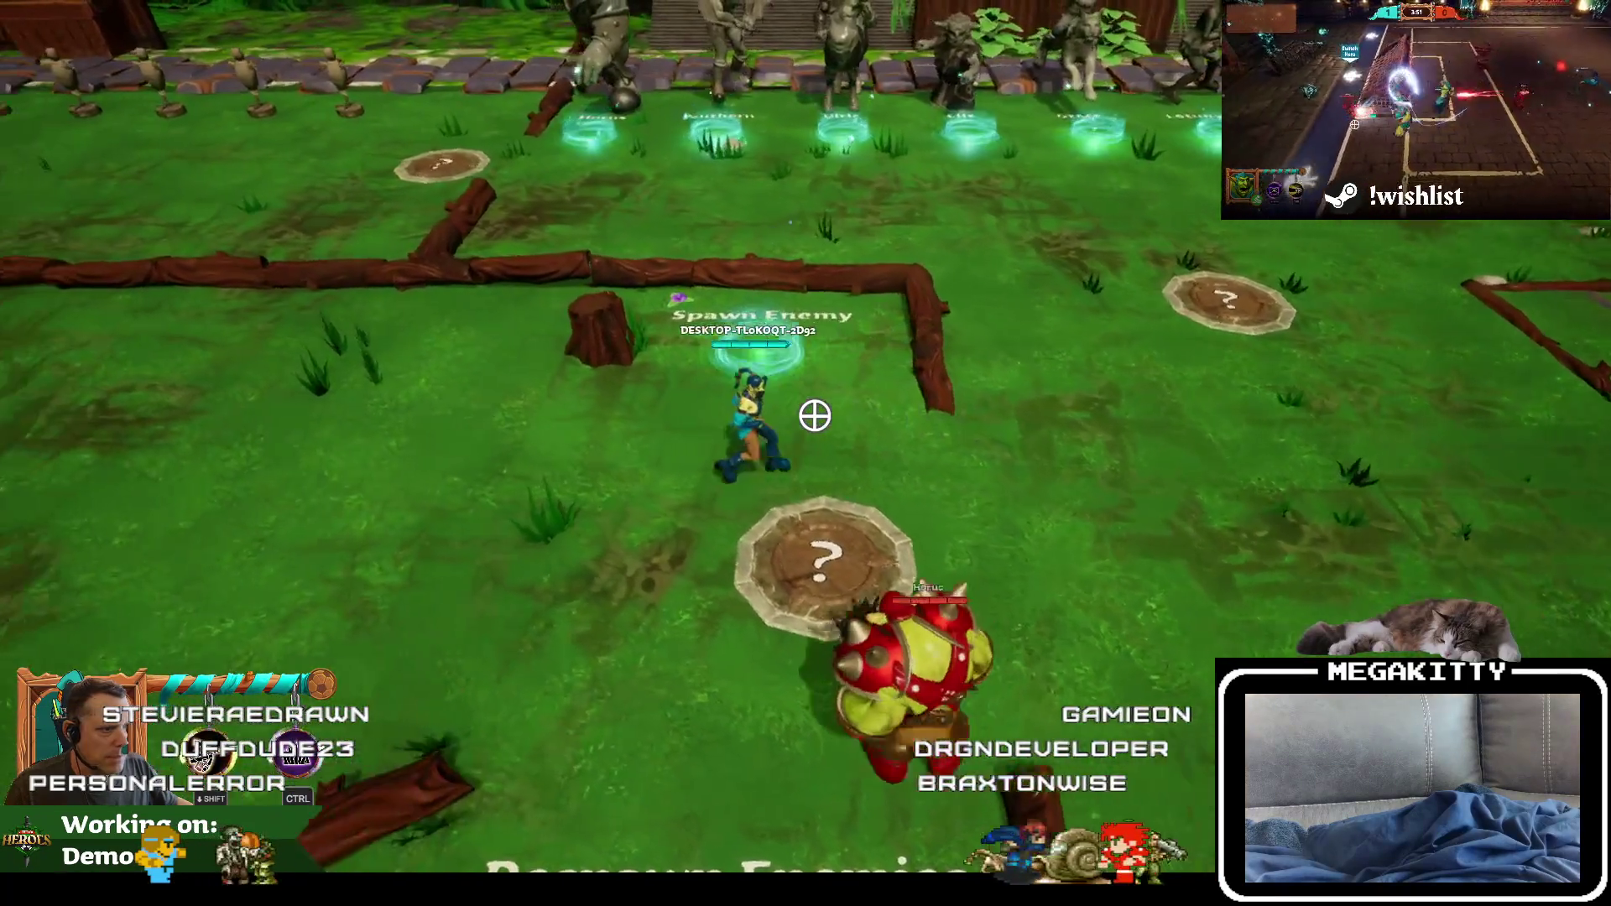
key("s")
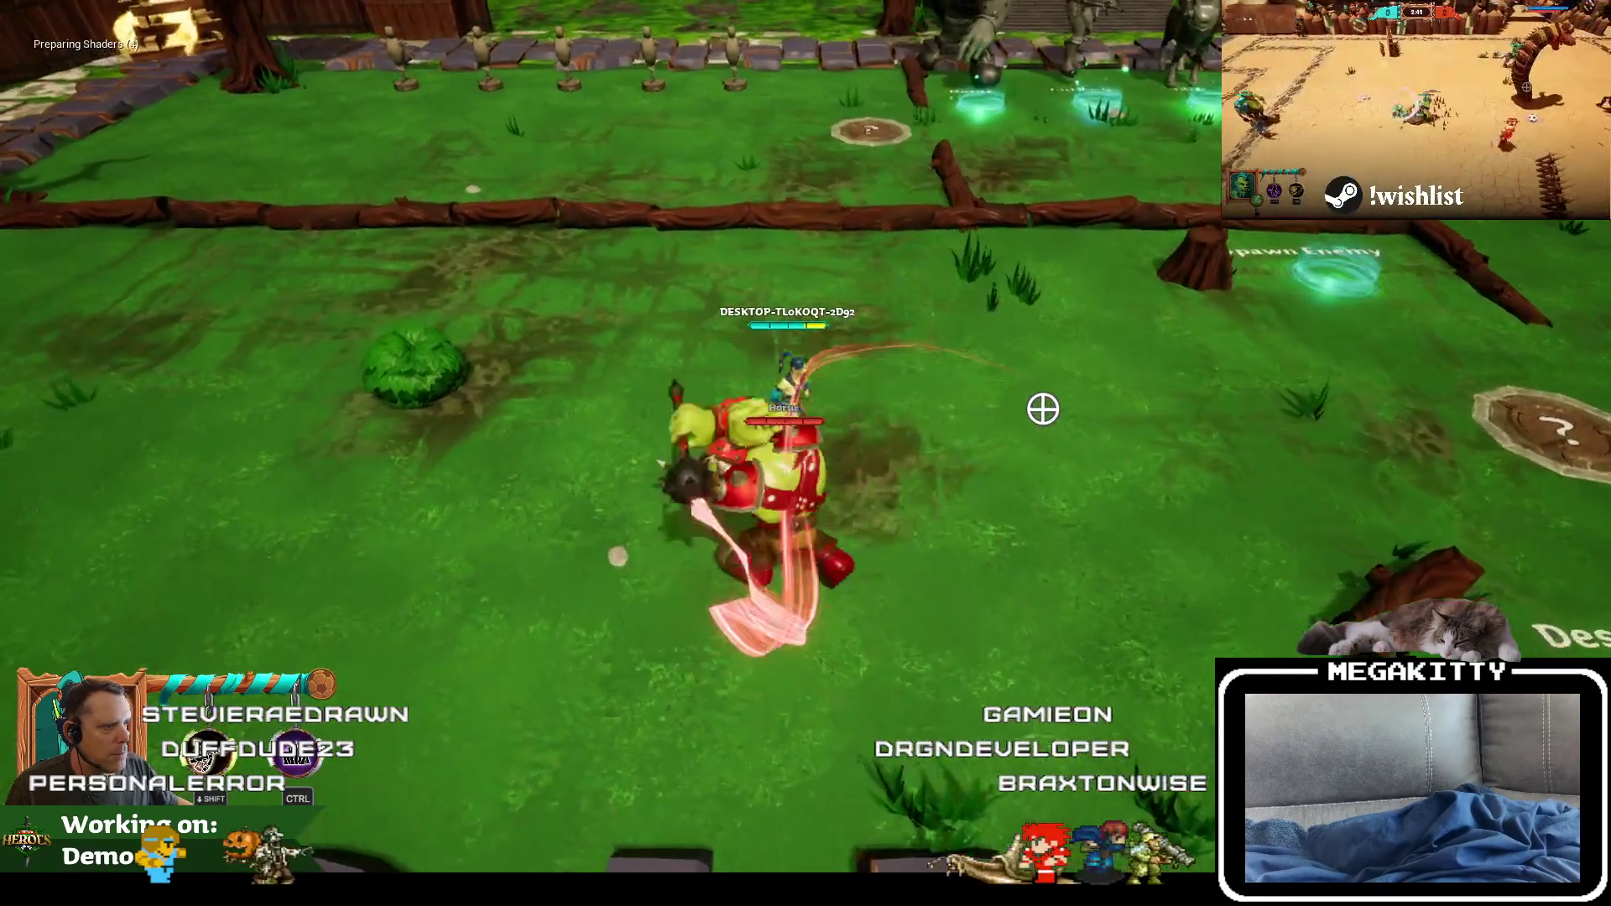
key("w")
key("d")
key("d")
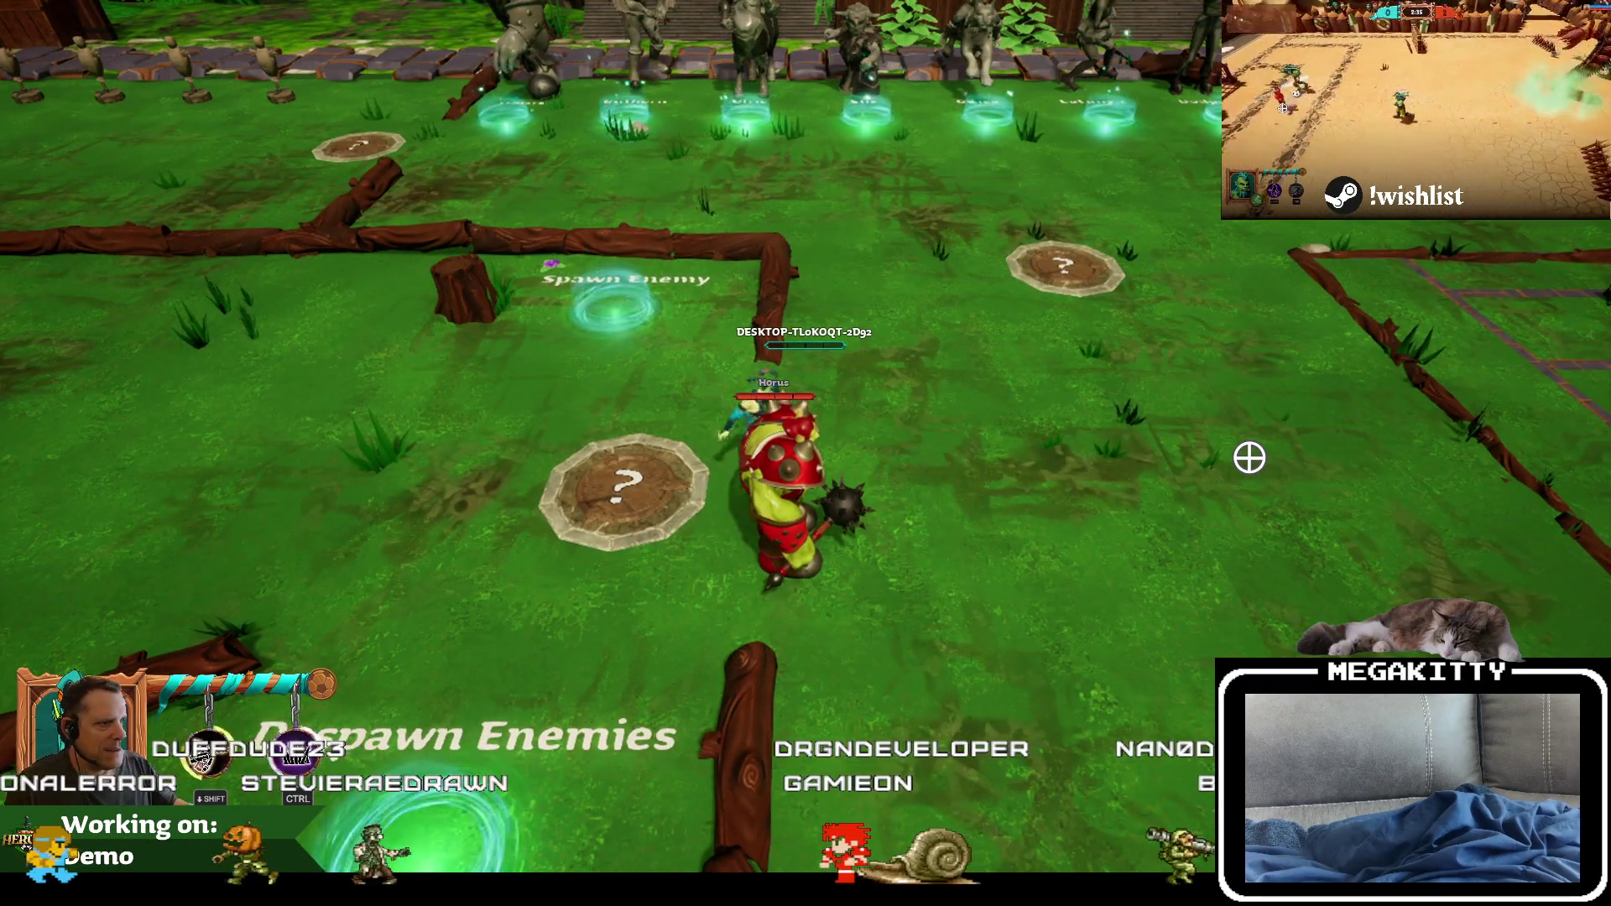
key("d")
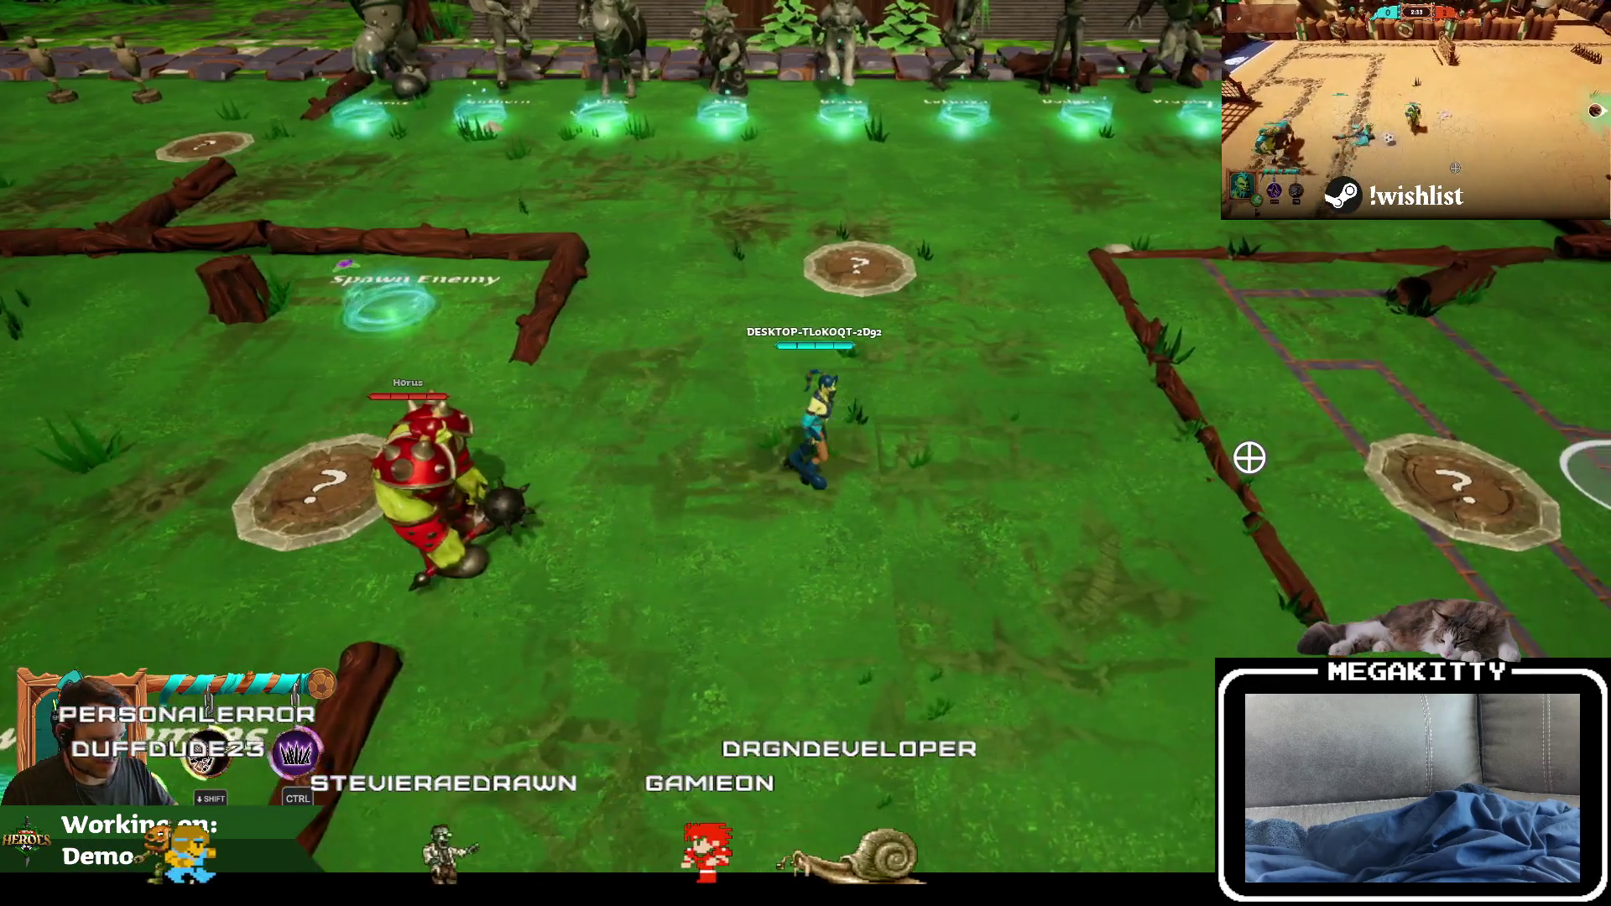
key("F8")
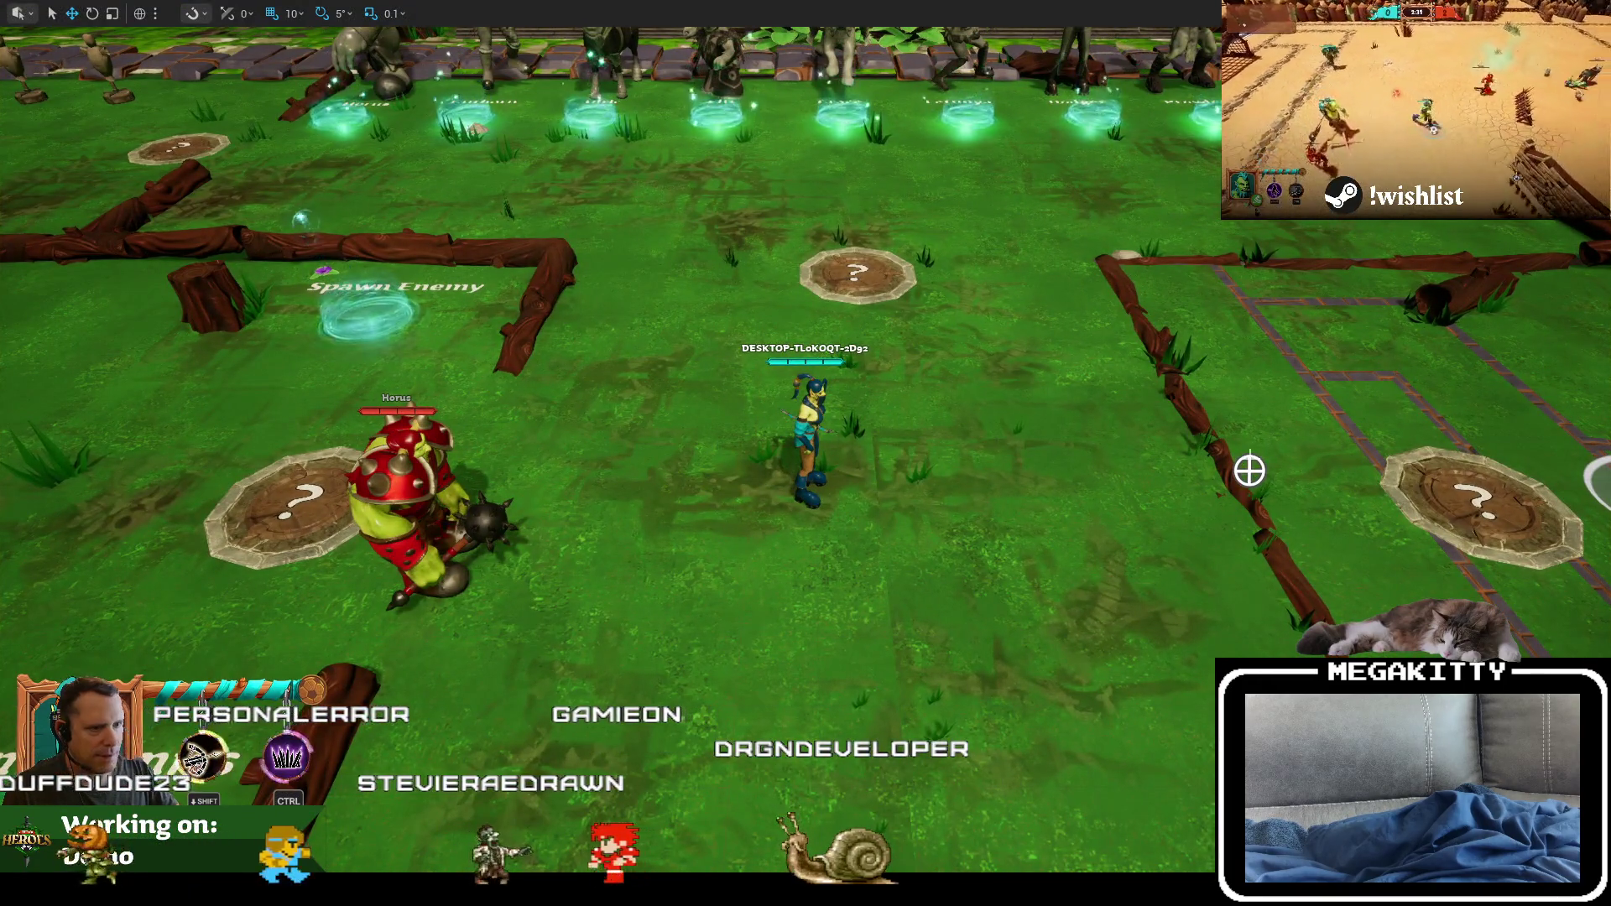
Step: Pan the free camera left and right across the practice field
scroll(1013, 432, "down", 3)
key("Left")
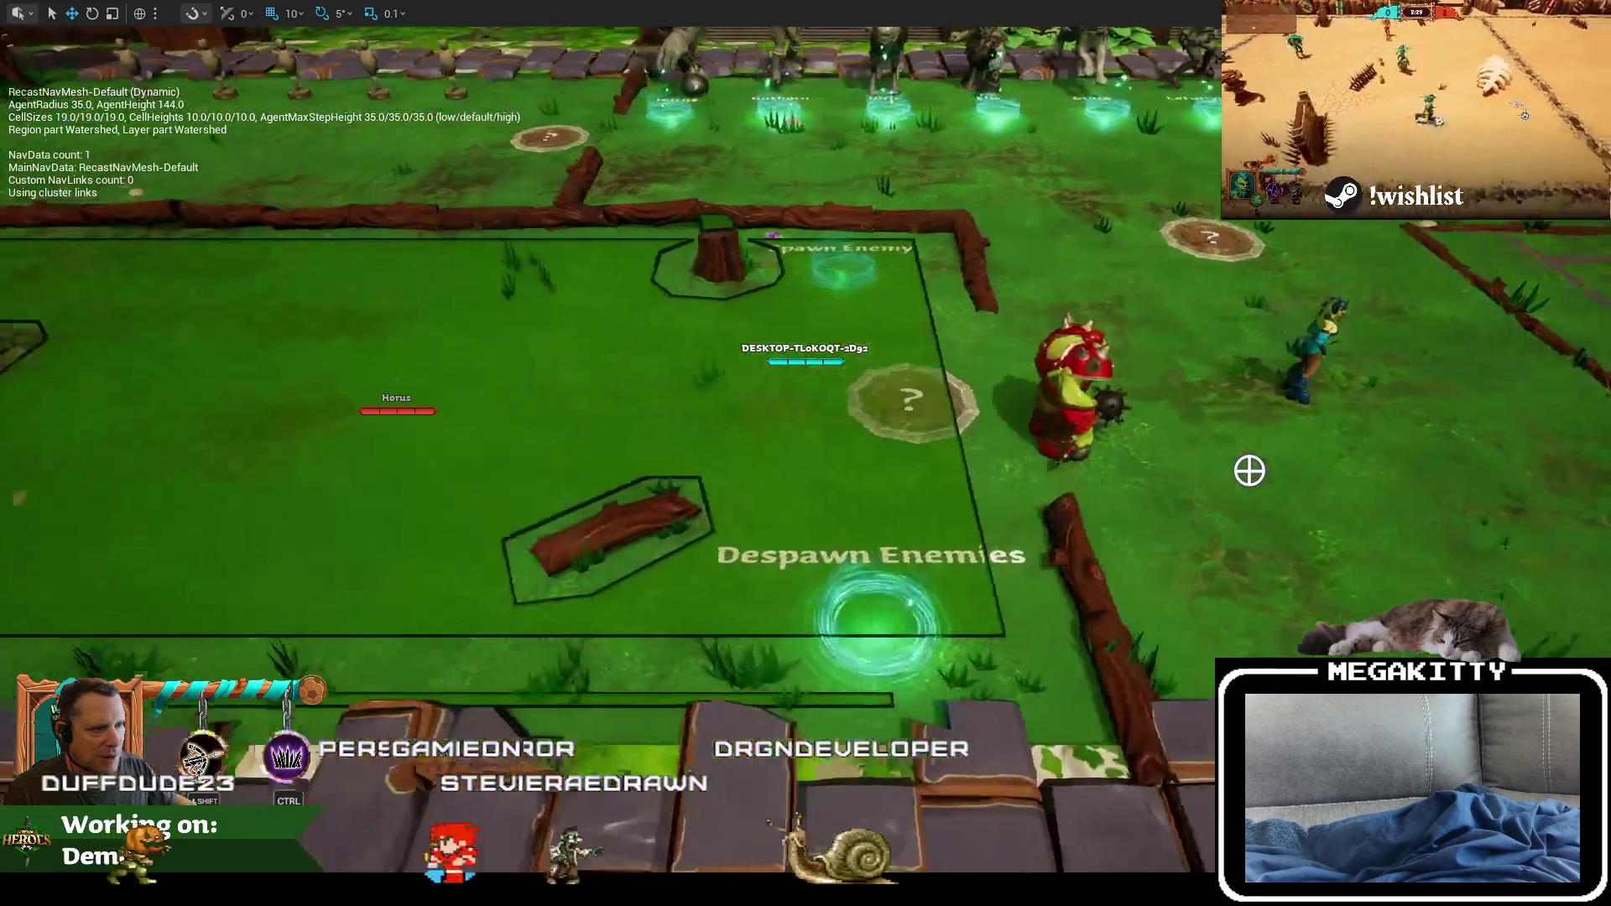
key("Right")
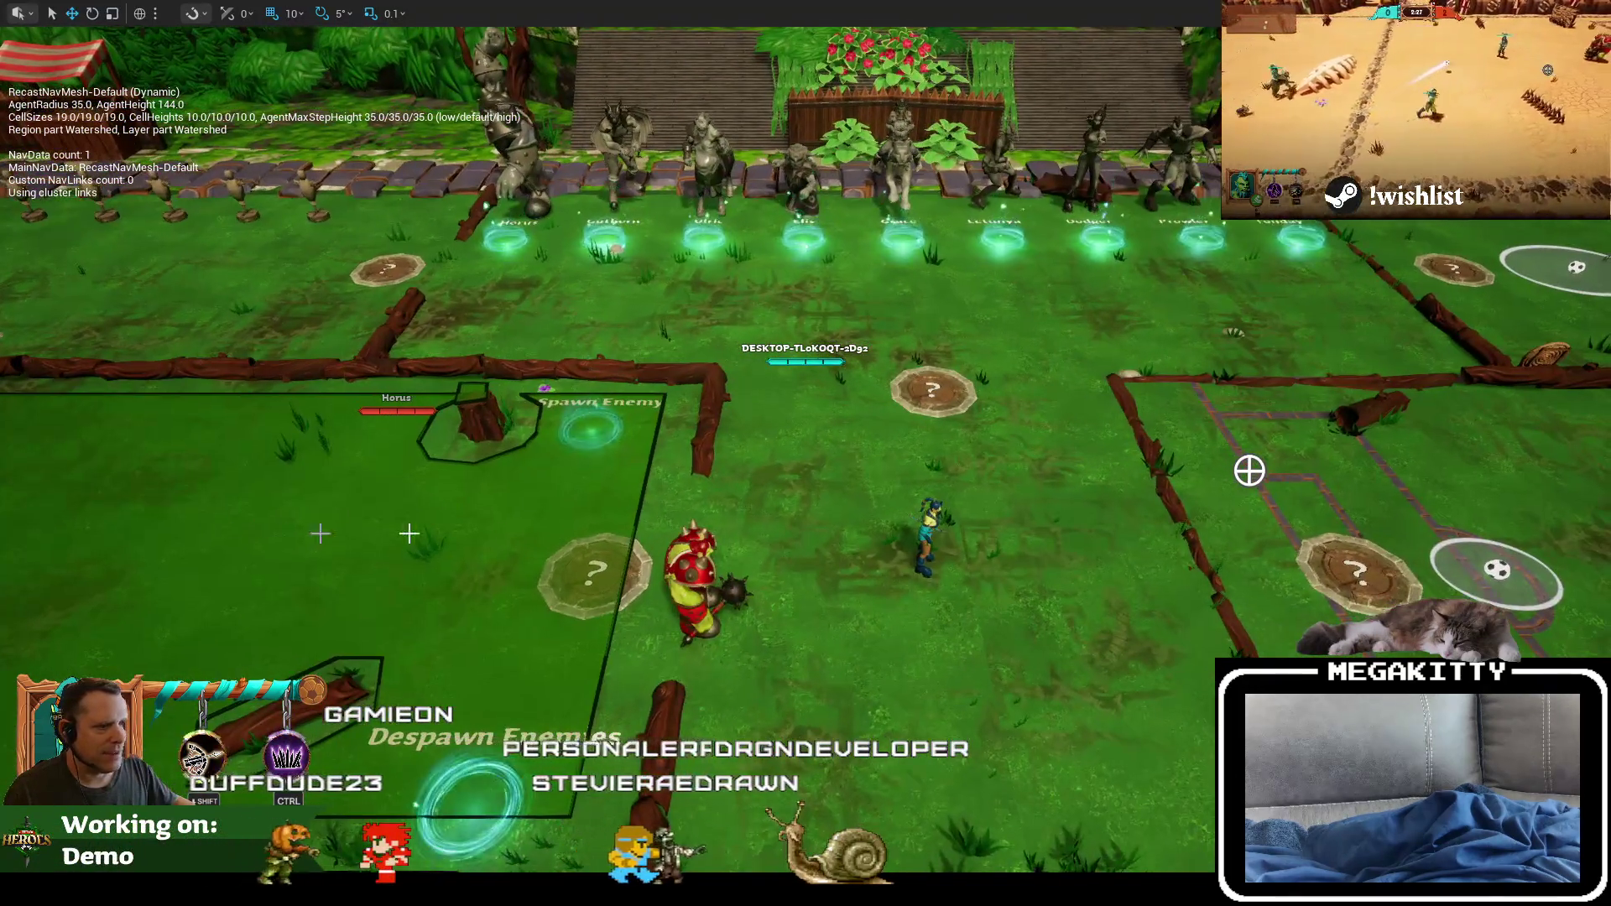
key("Left")
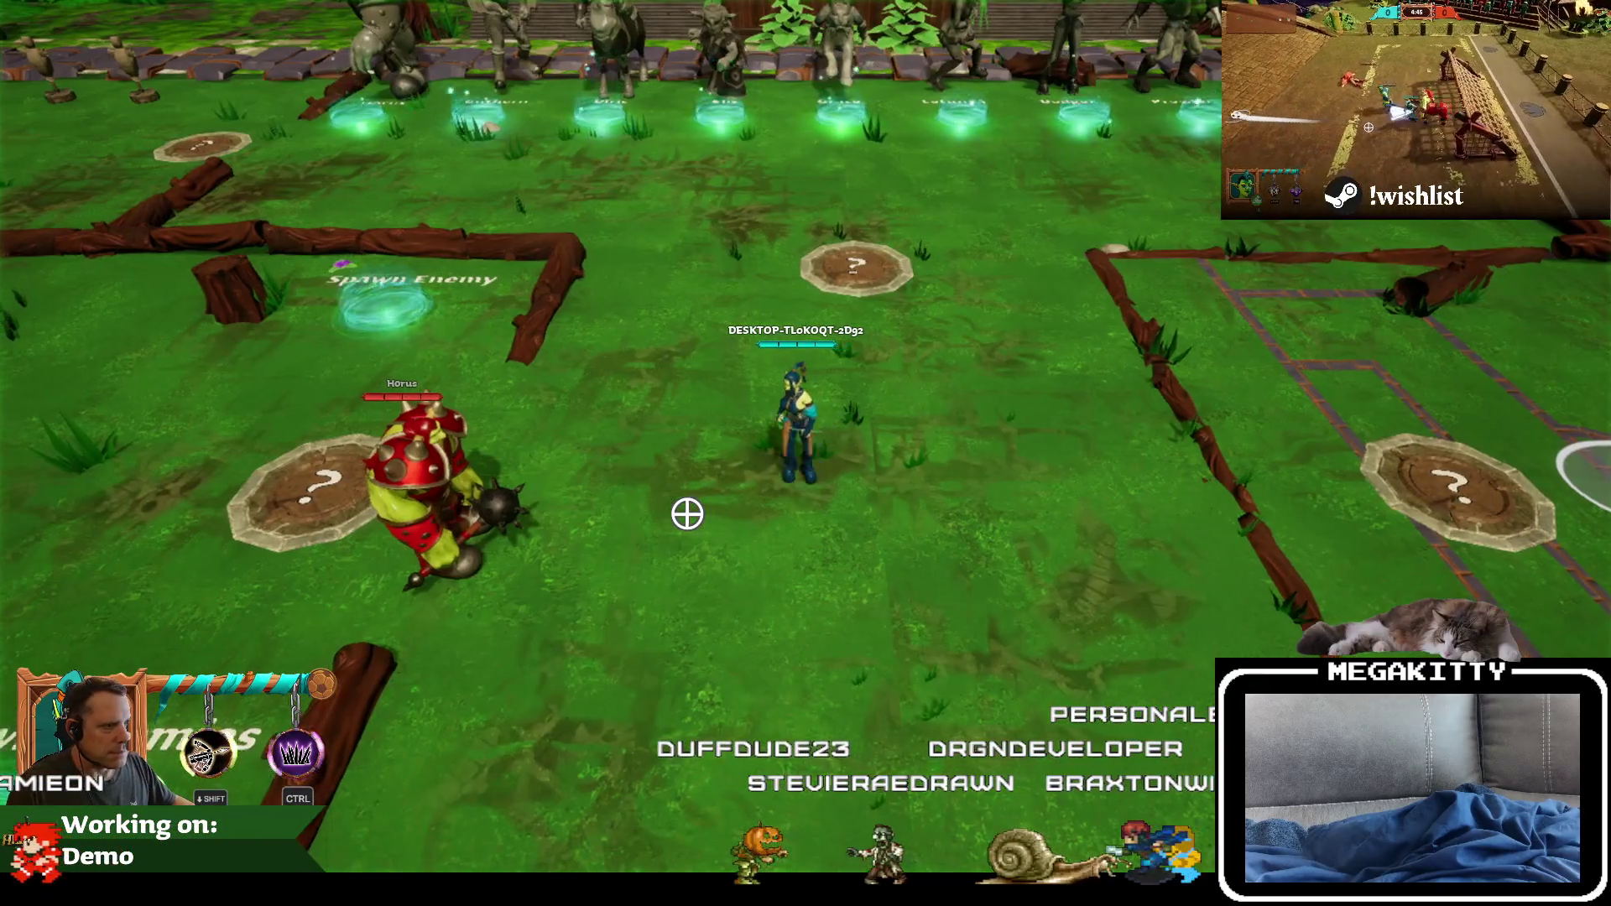
Step: Run the hero left and back toward Horus, then end the play session
key("a")
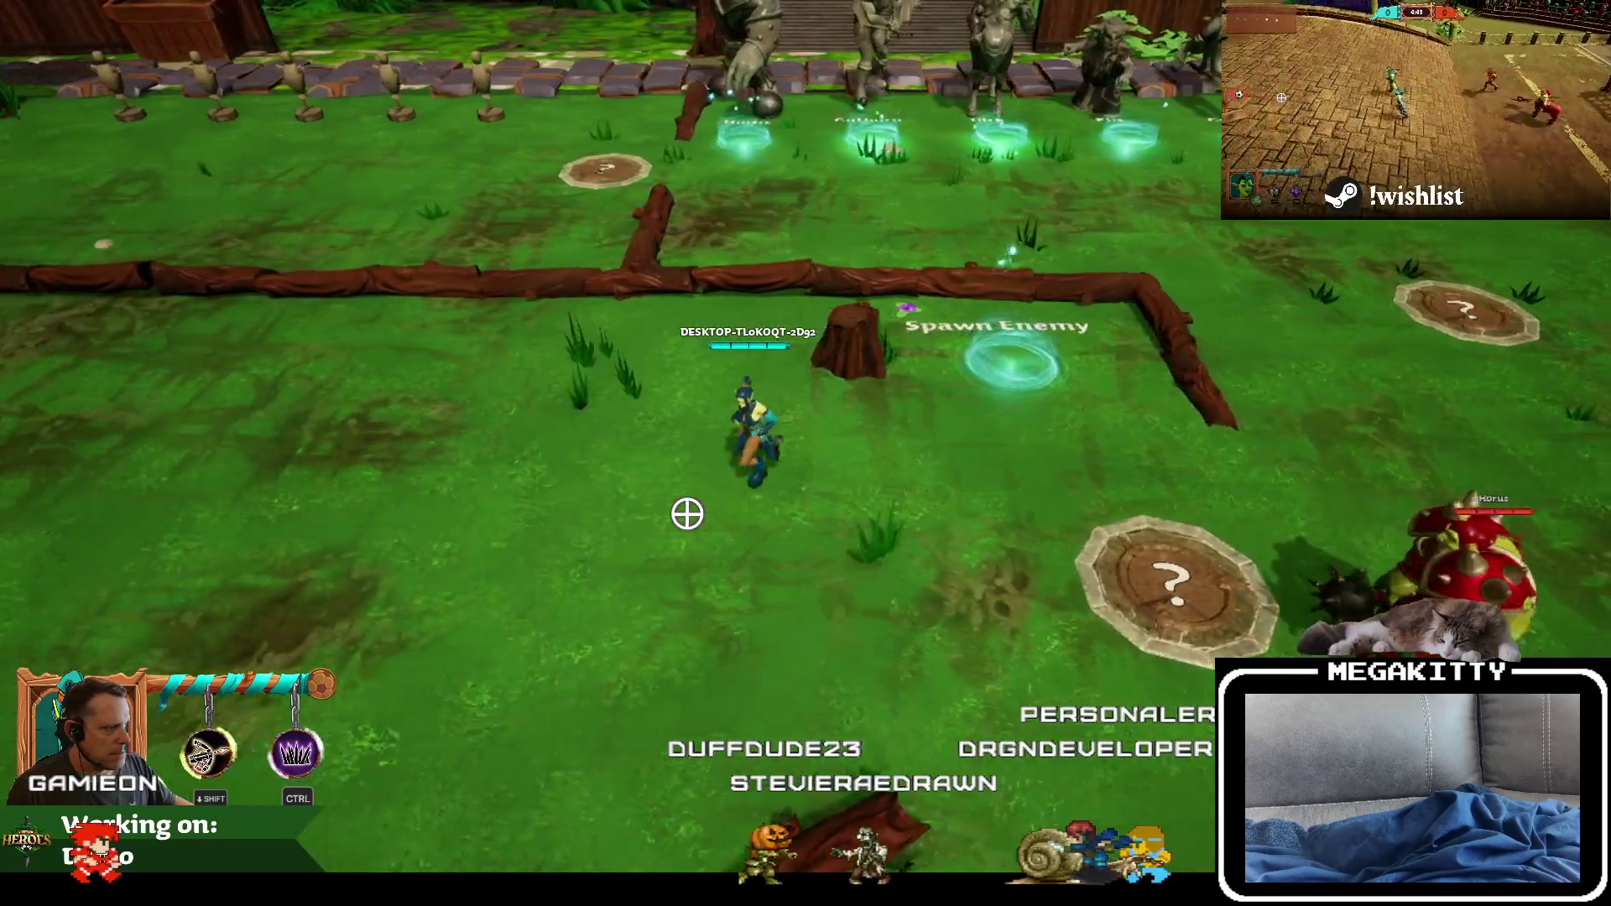
key("d")
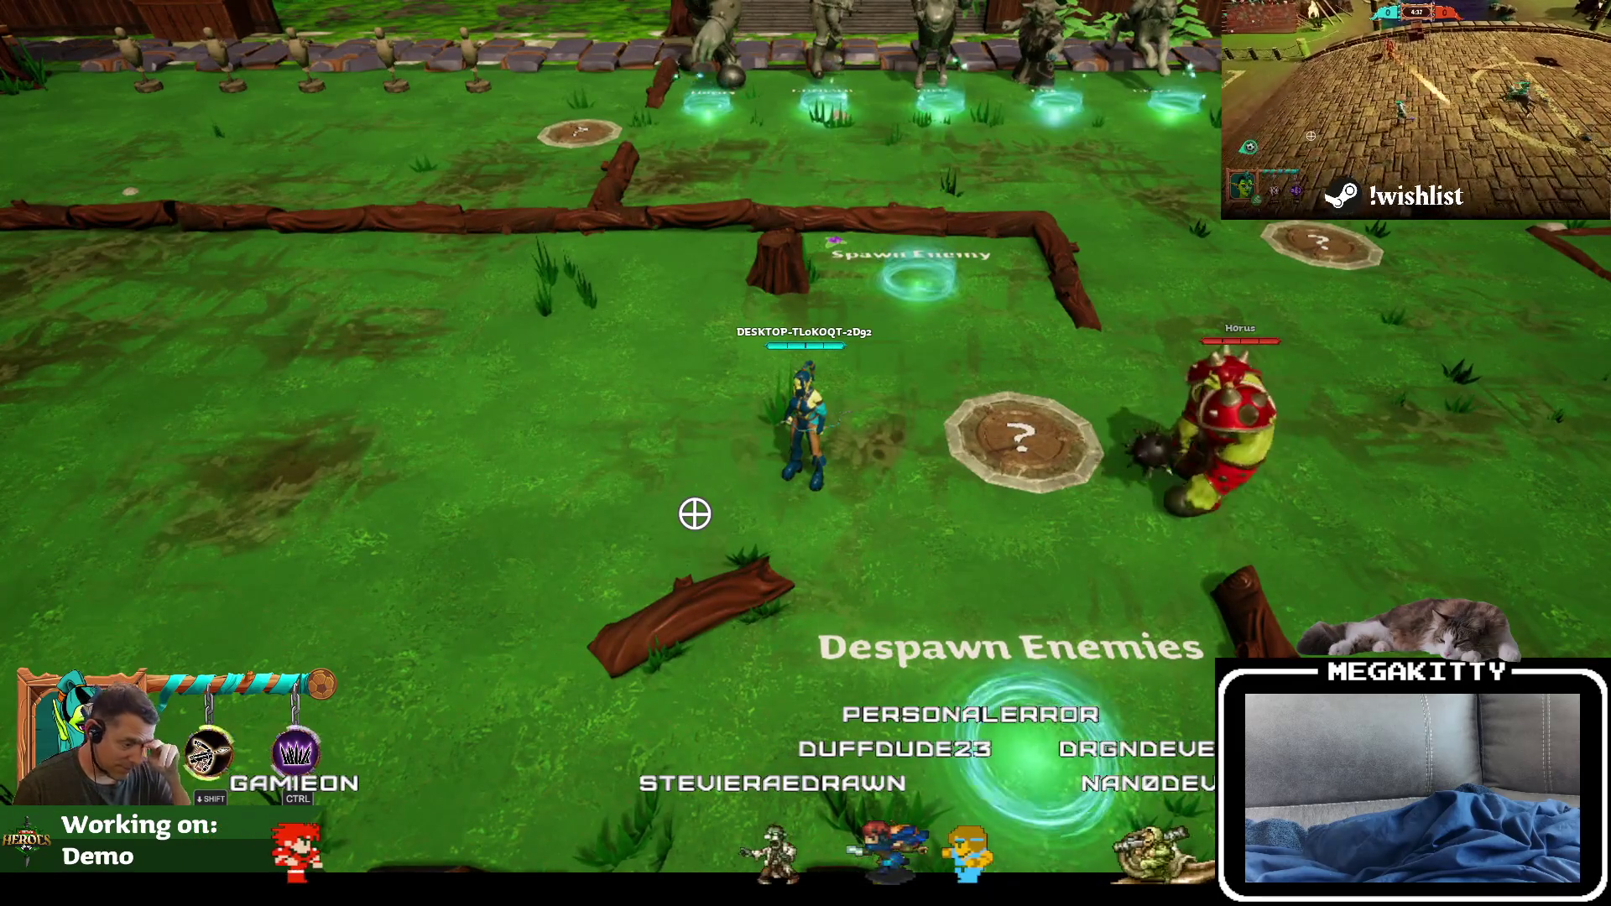
key("a")
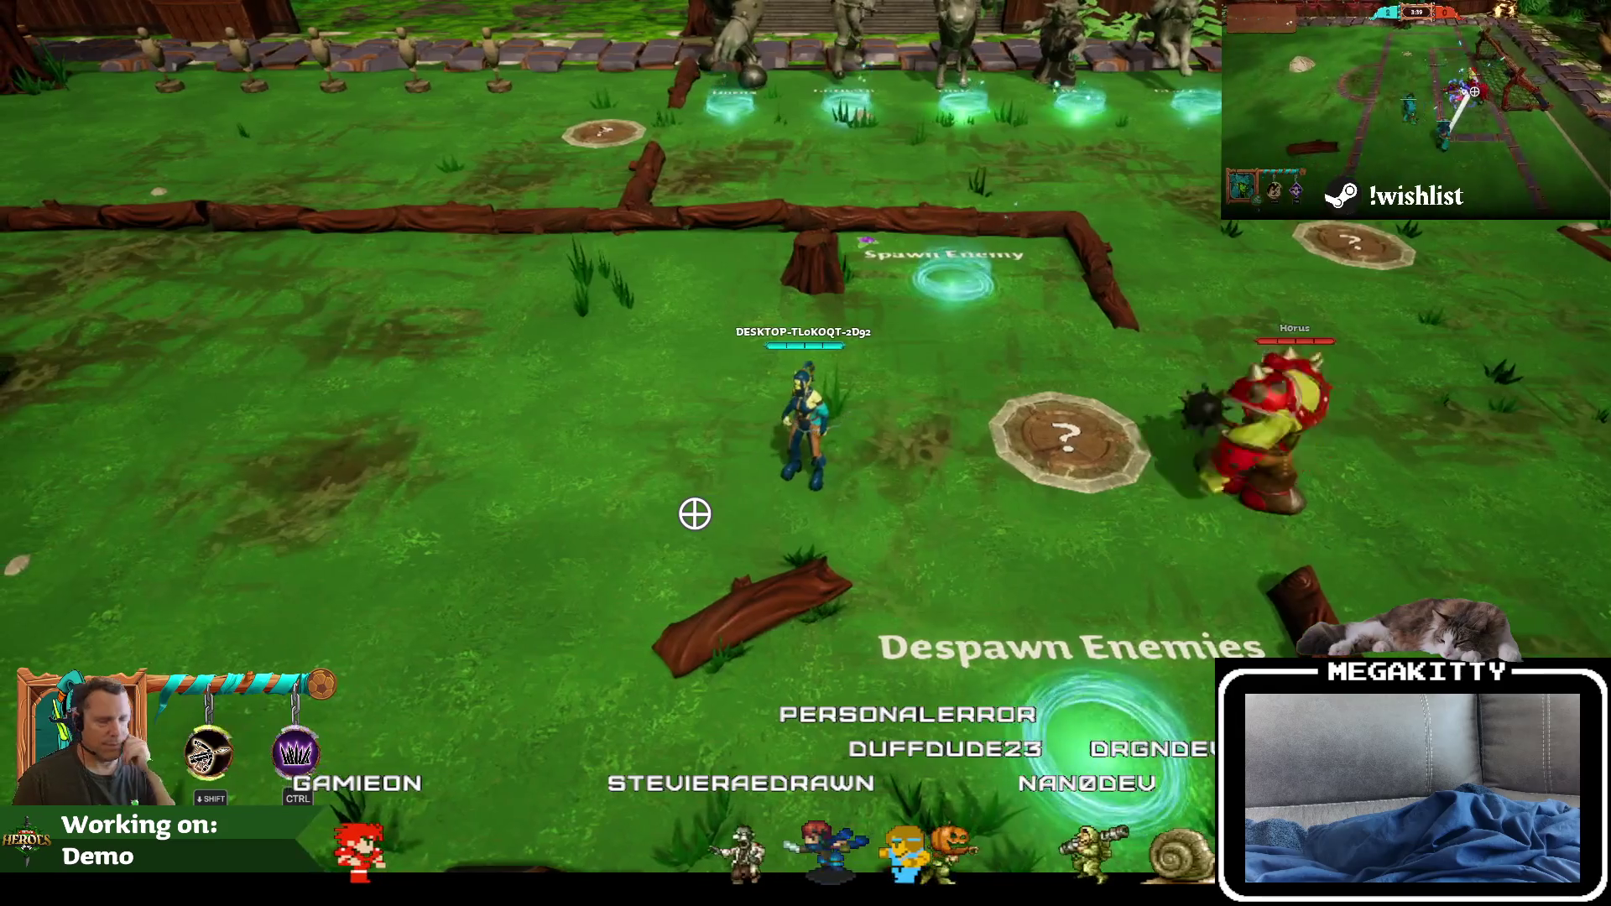
key("Escape")
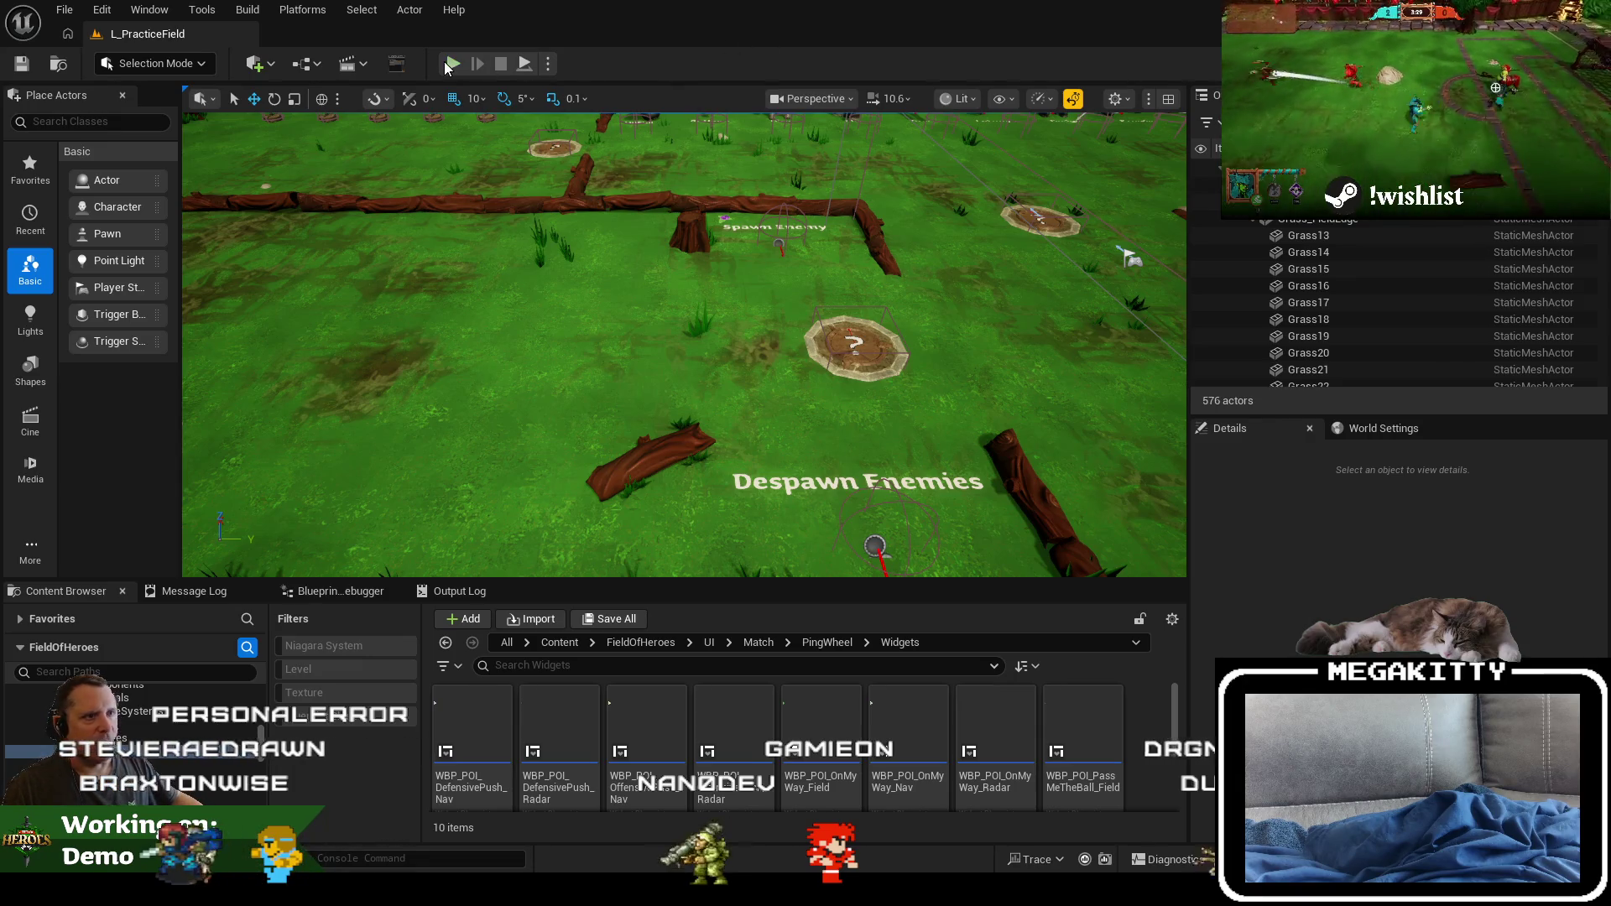
Step: Start a fullscreen play session and move the hero in front of the training dummies
key("alt+p")
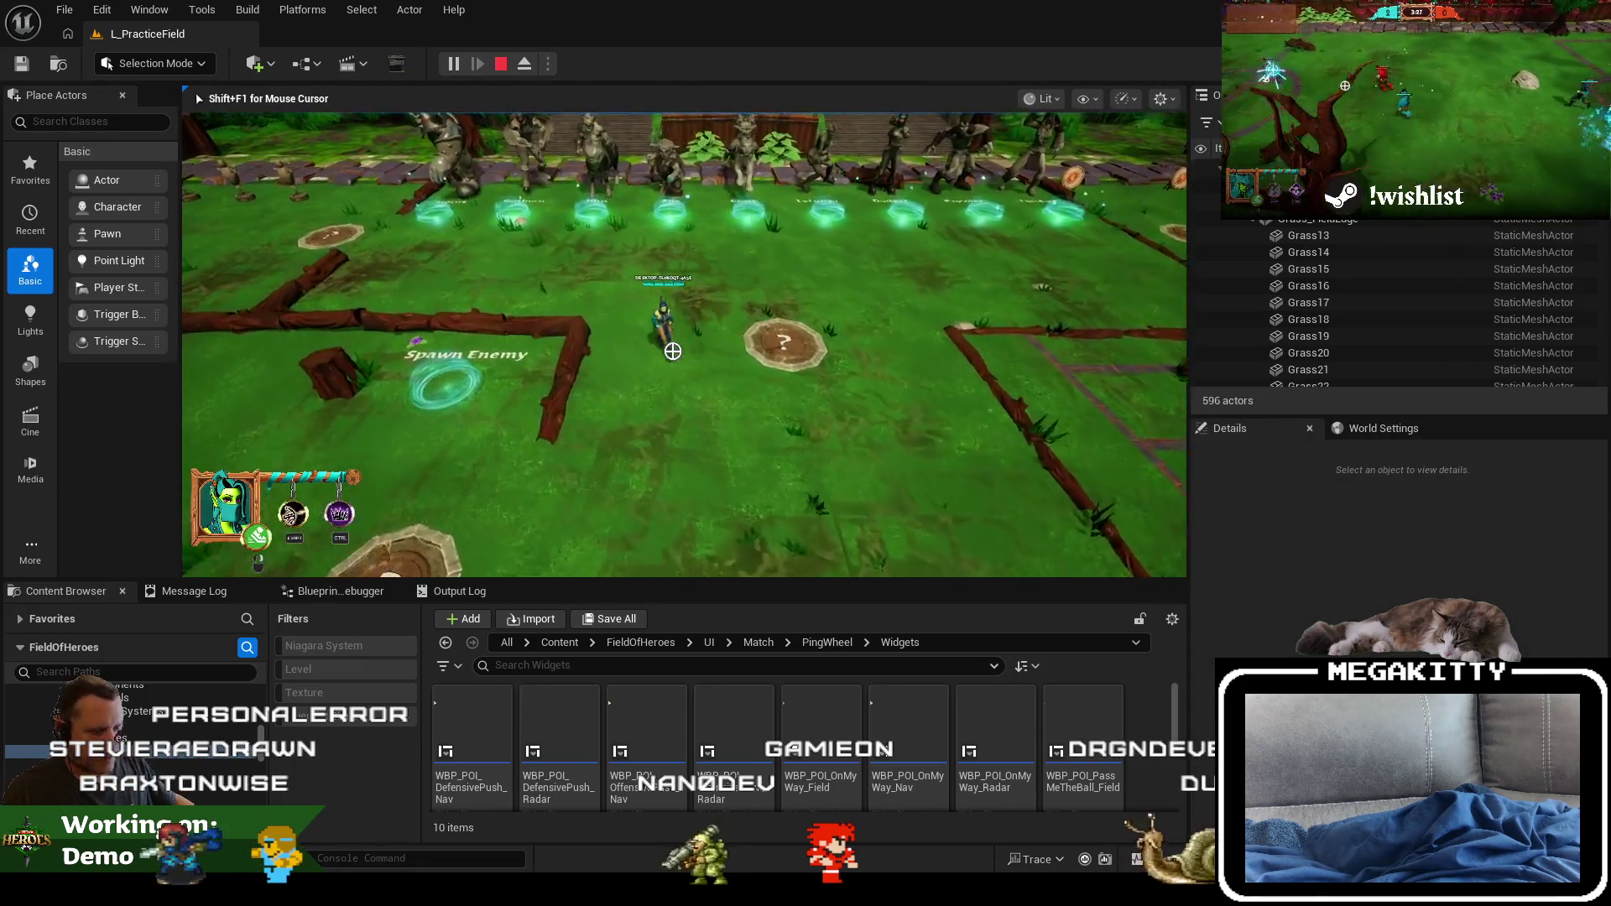
key("F11")
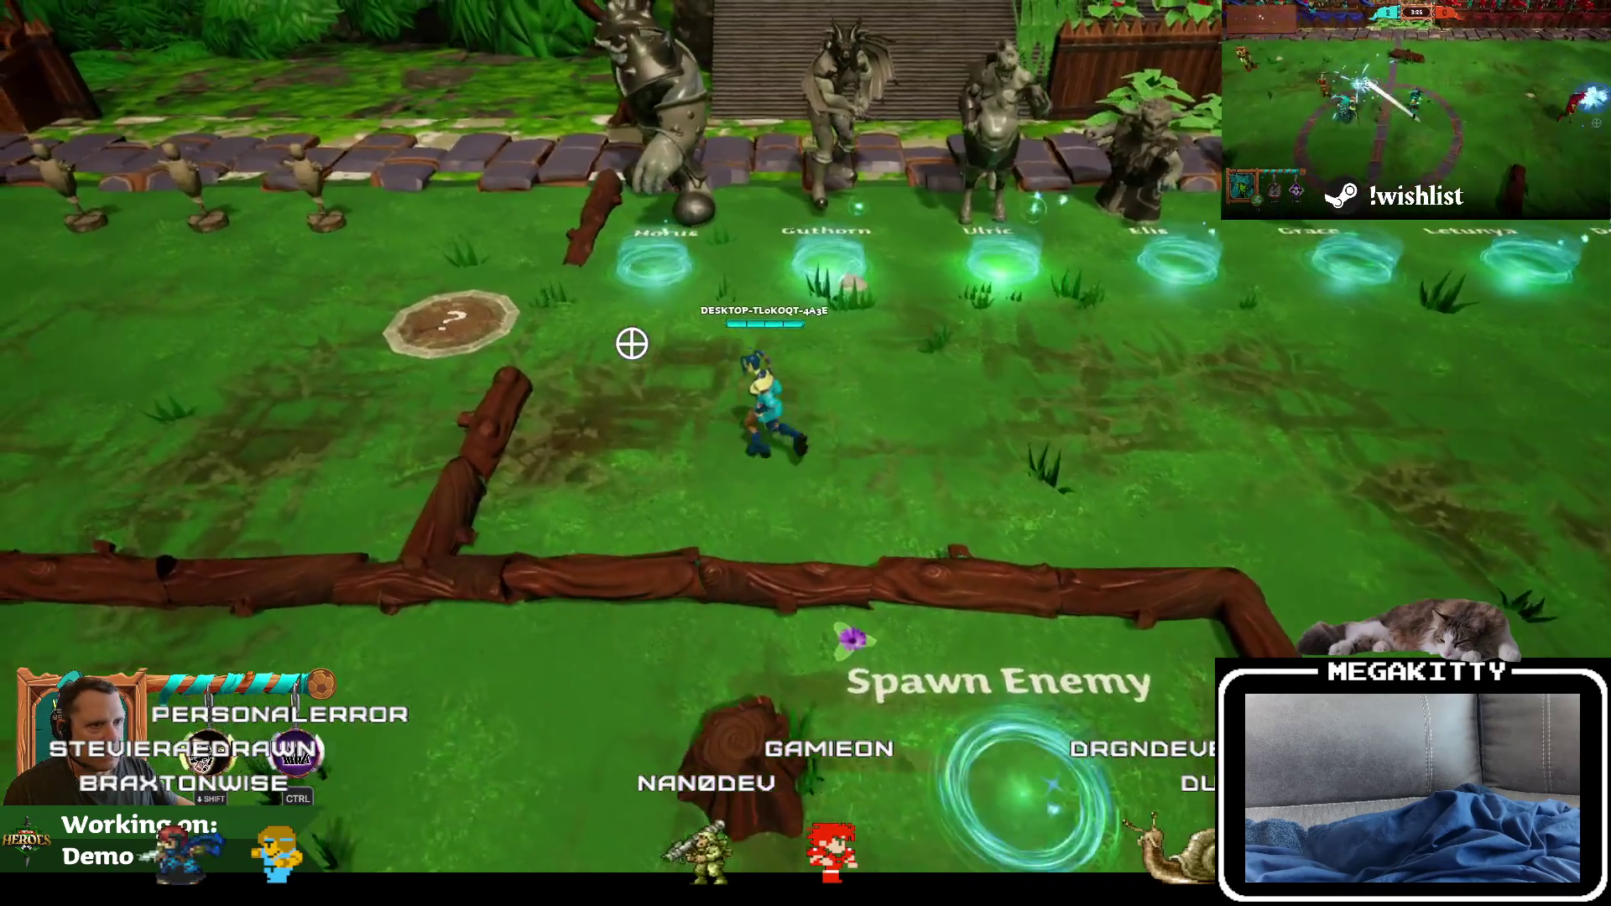
key("a")
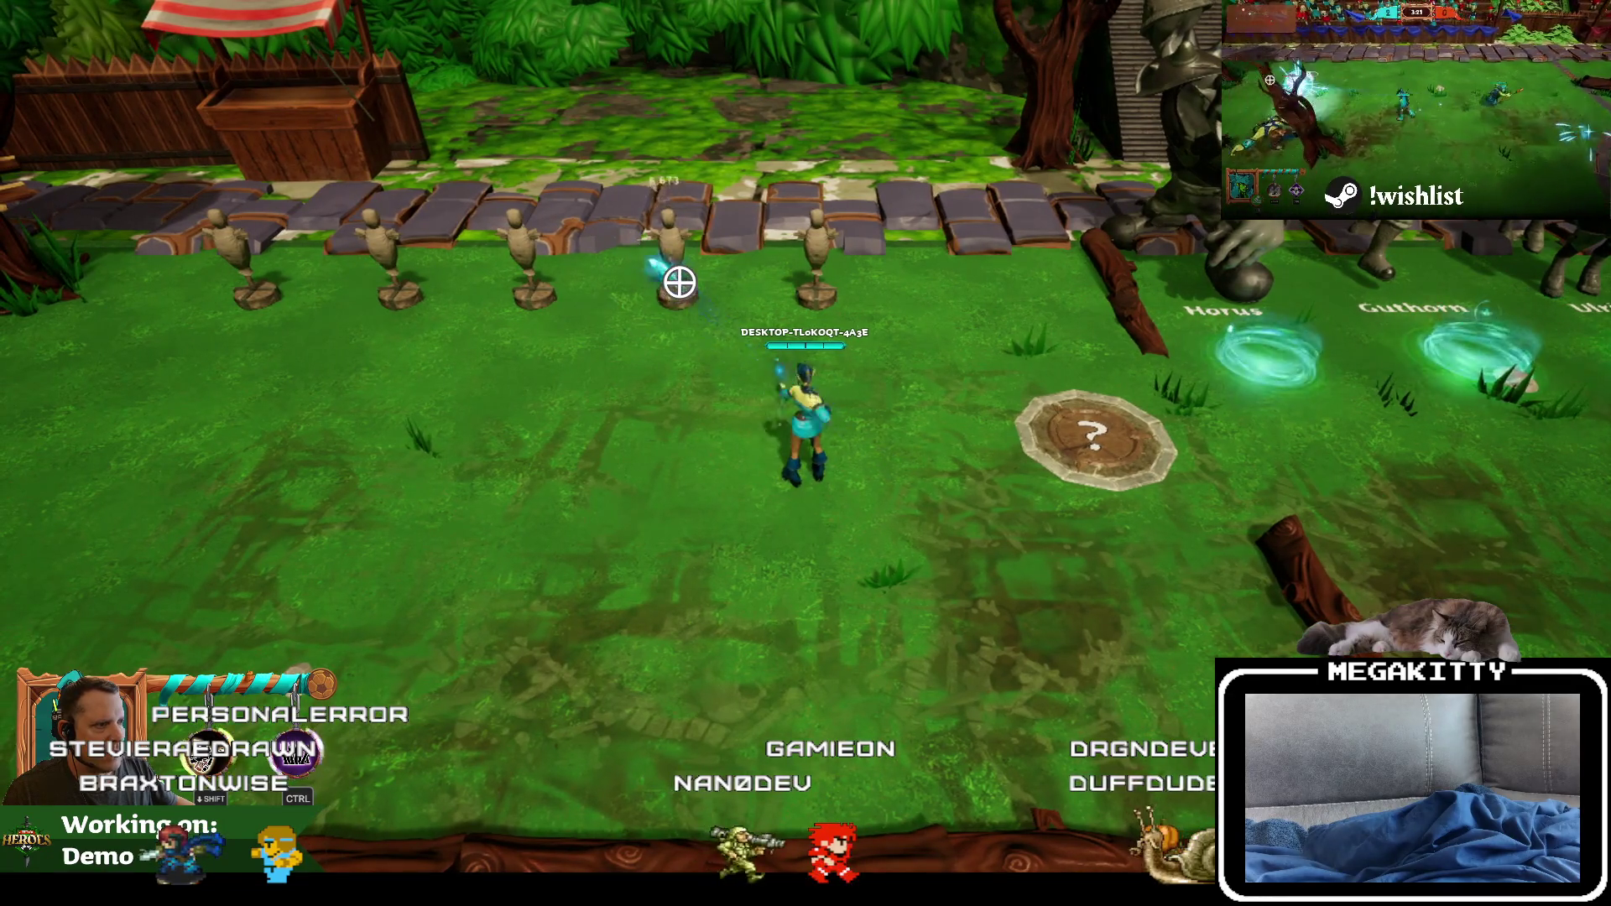
key("a")
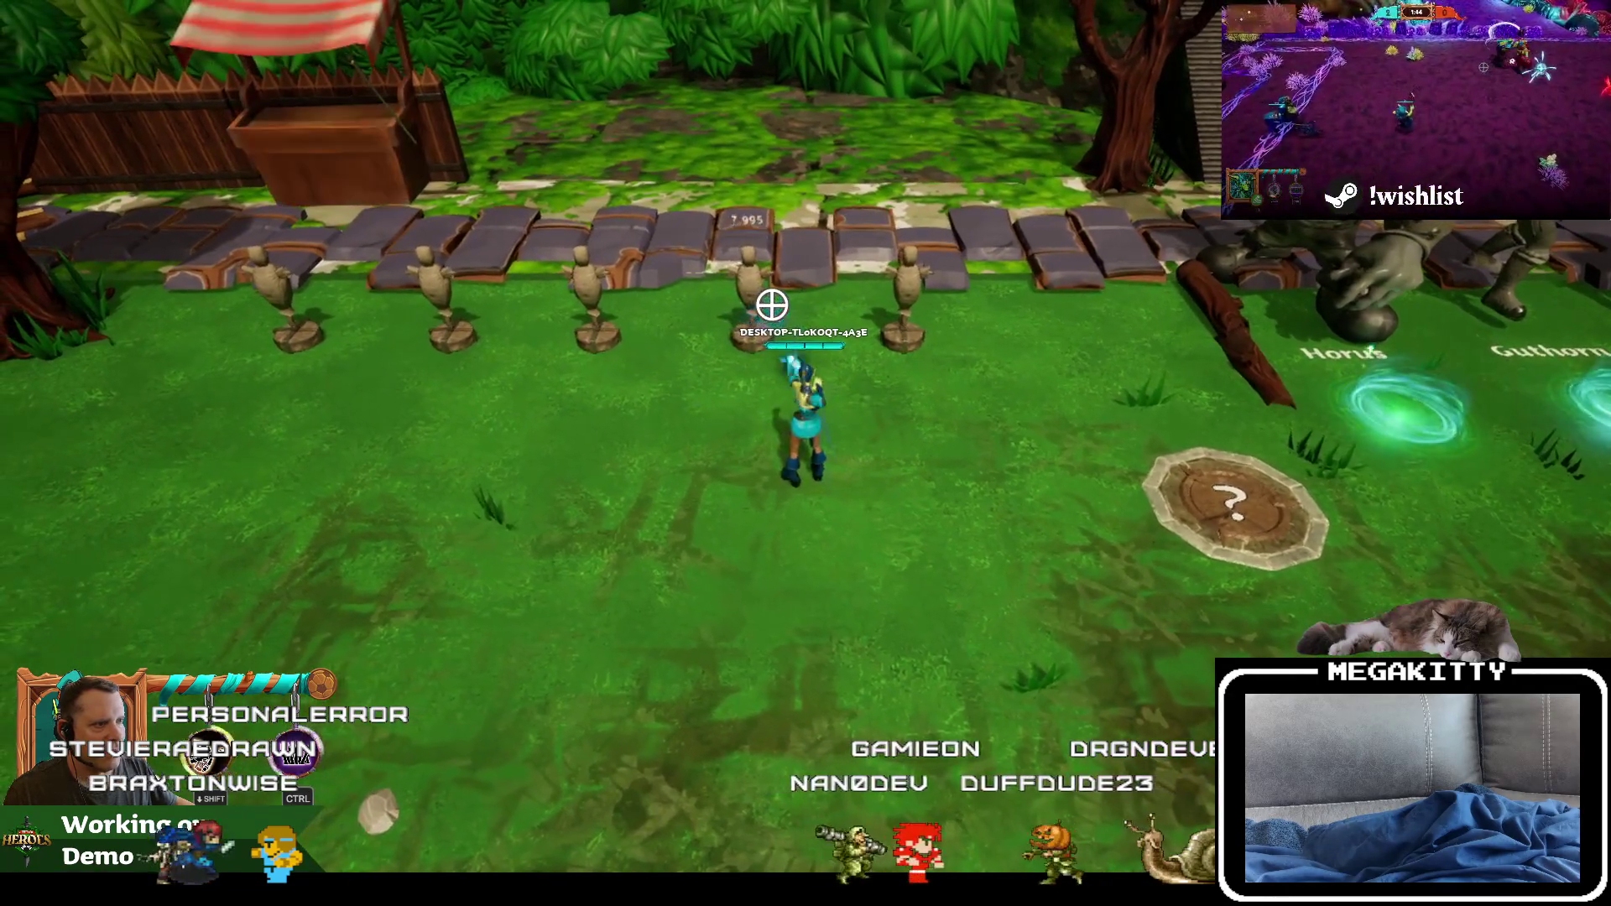
key("a")
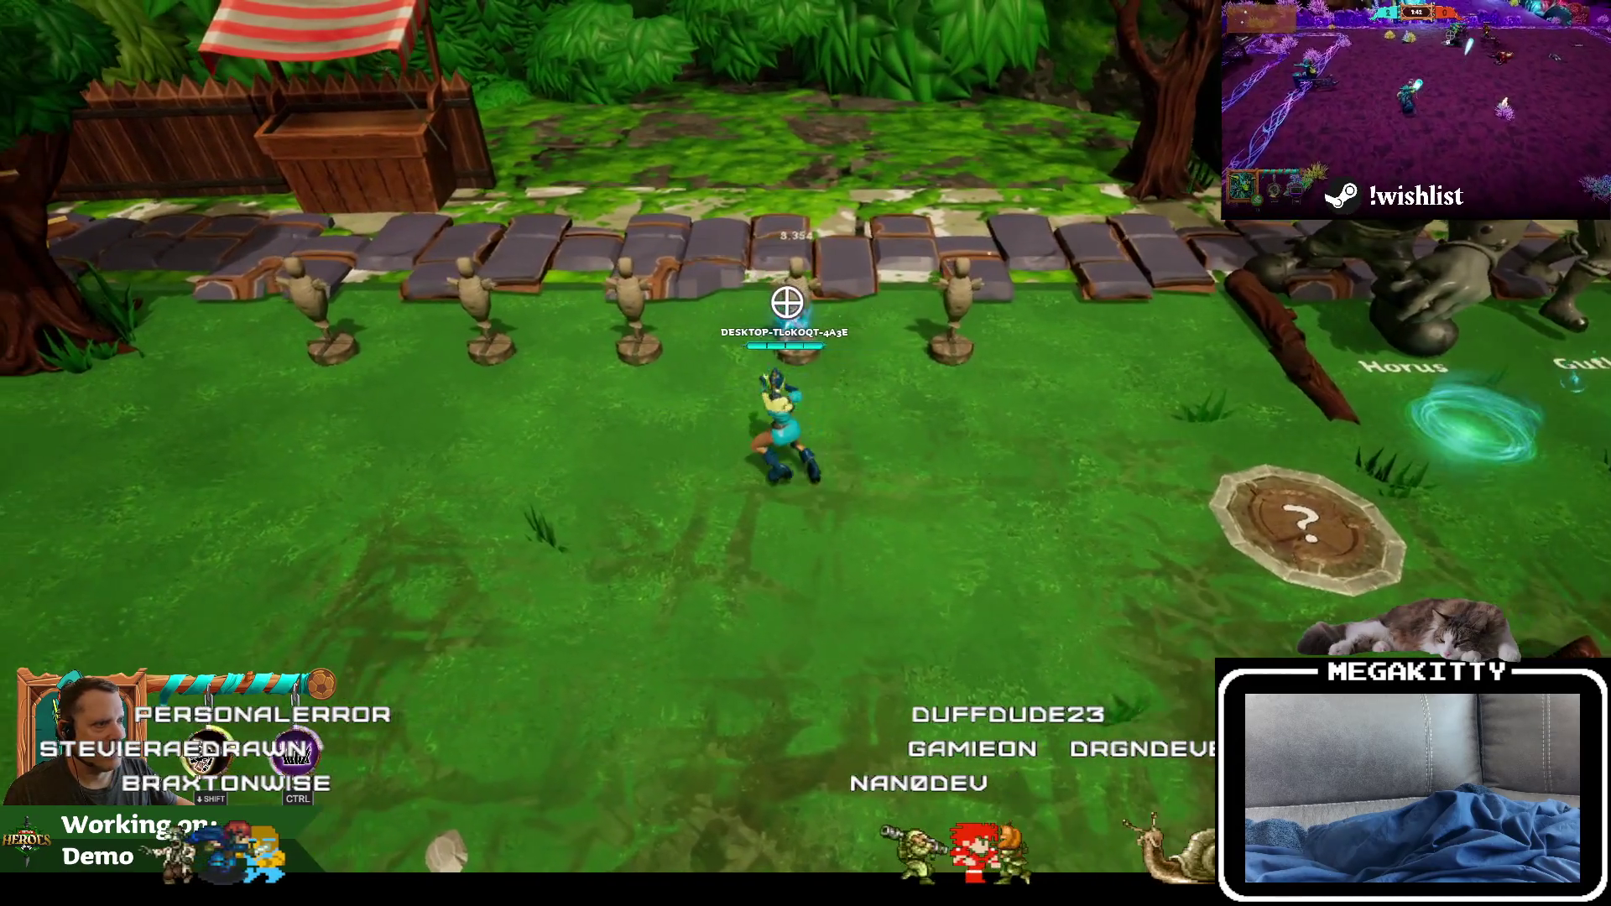
key("d")
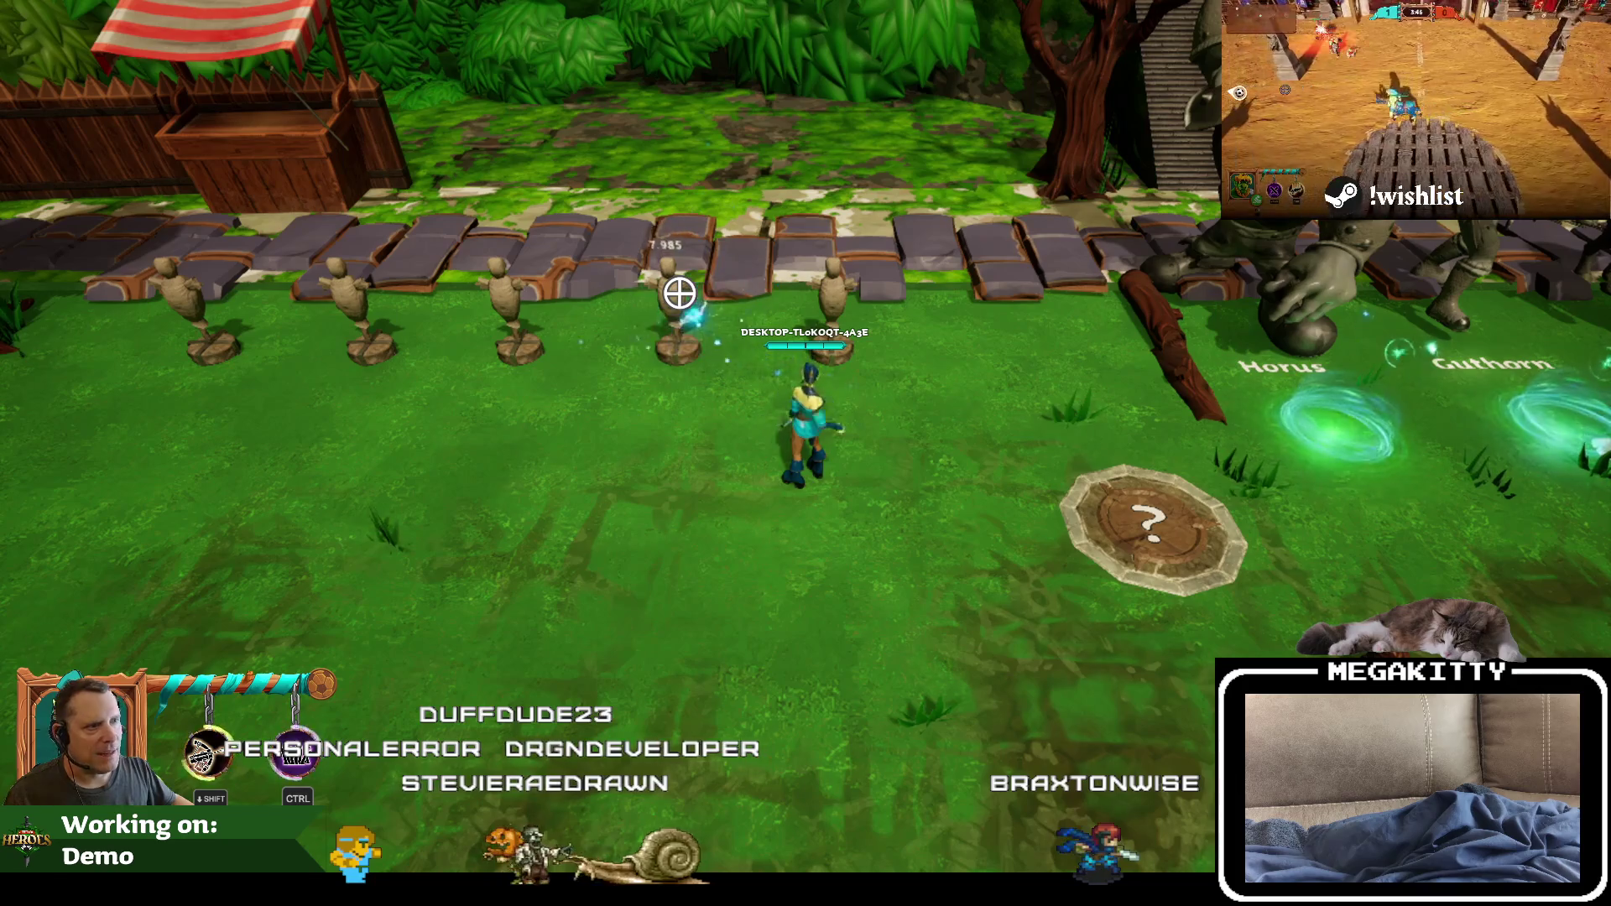
Step: Attack a training dummy twice to see its damage numbers, then stop playing
left_click(680, 293)
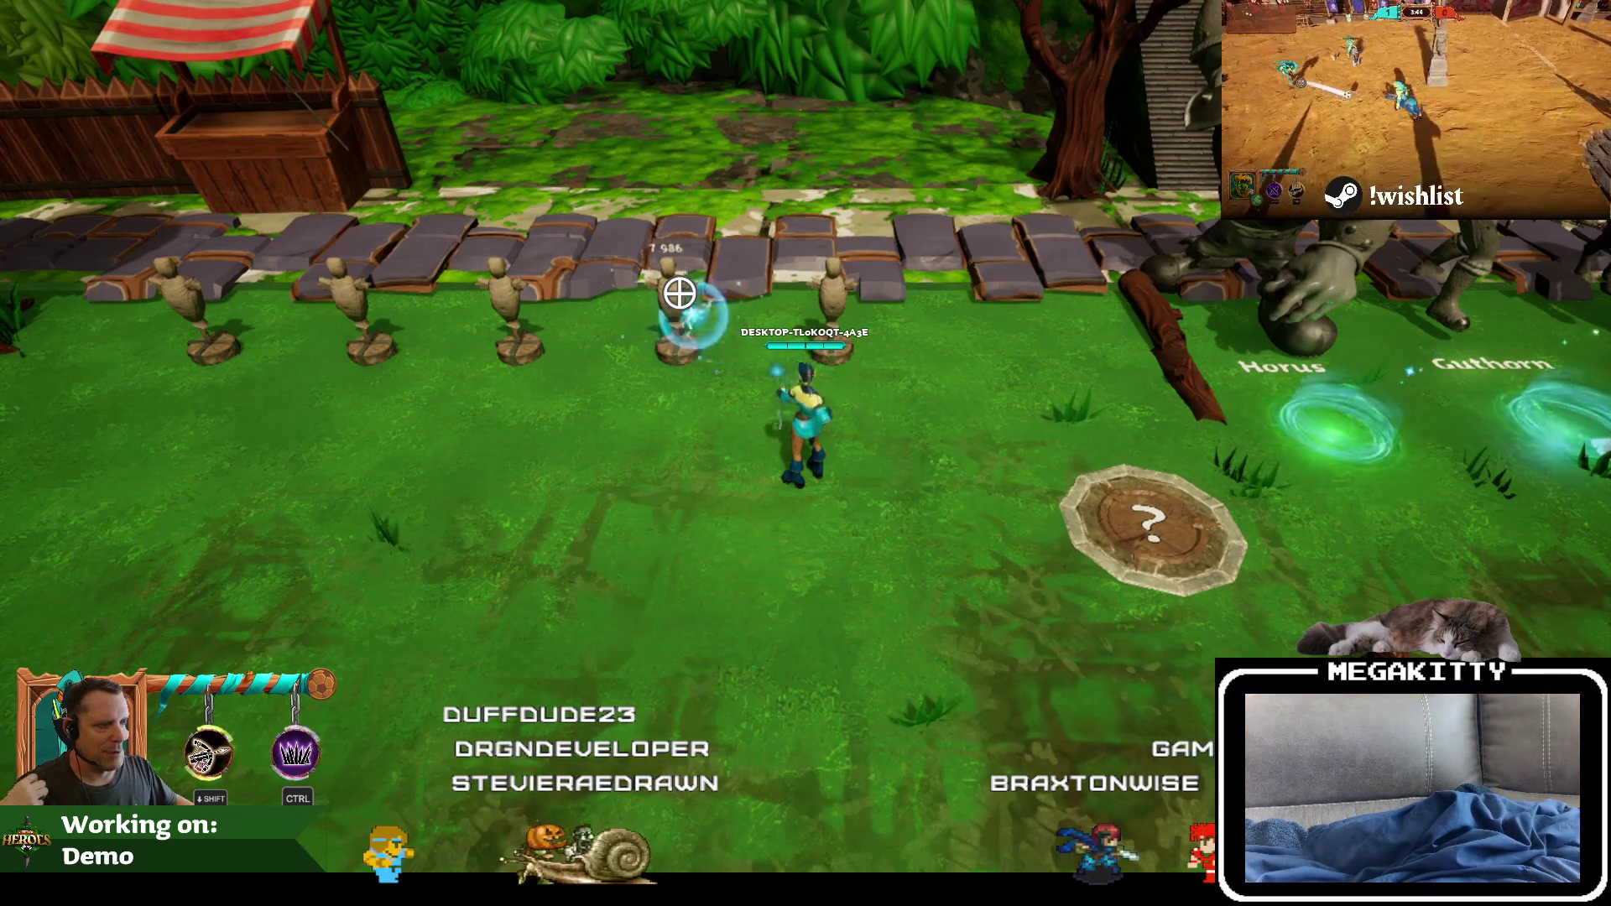
left_click(680, 293)
key("Escape")
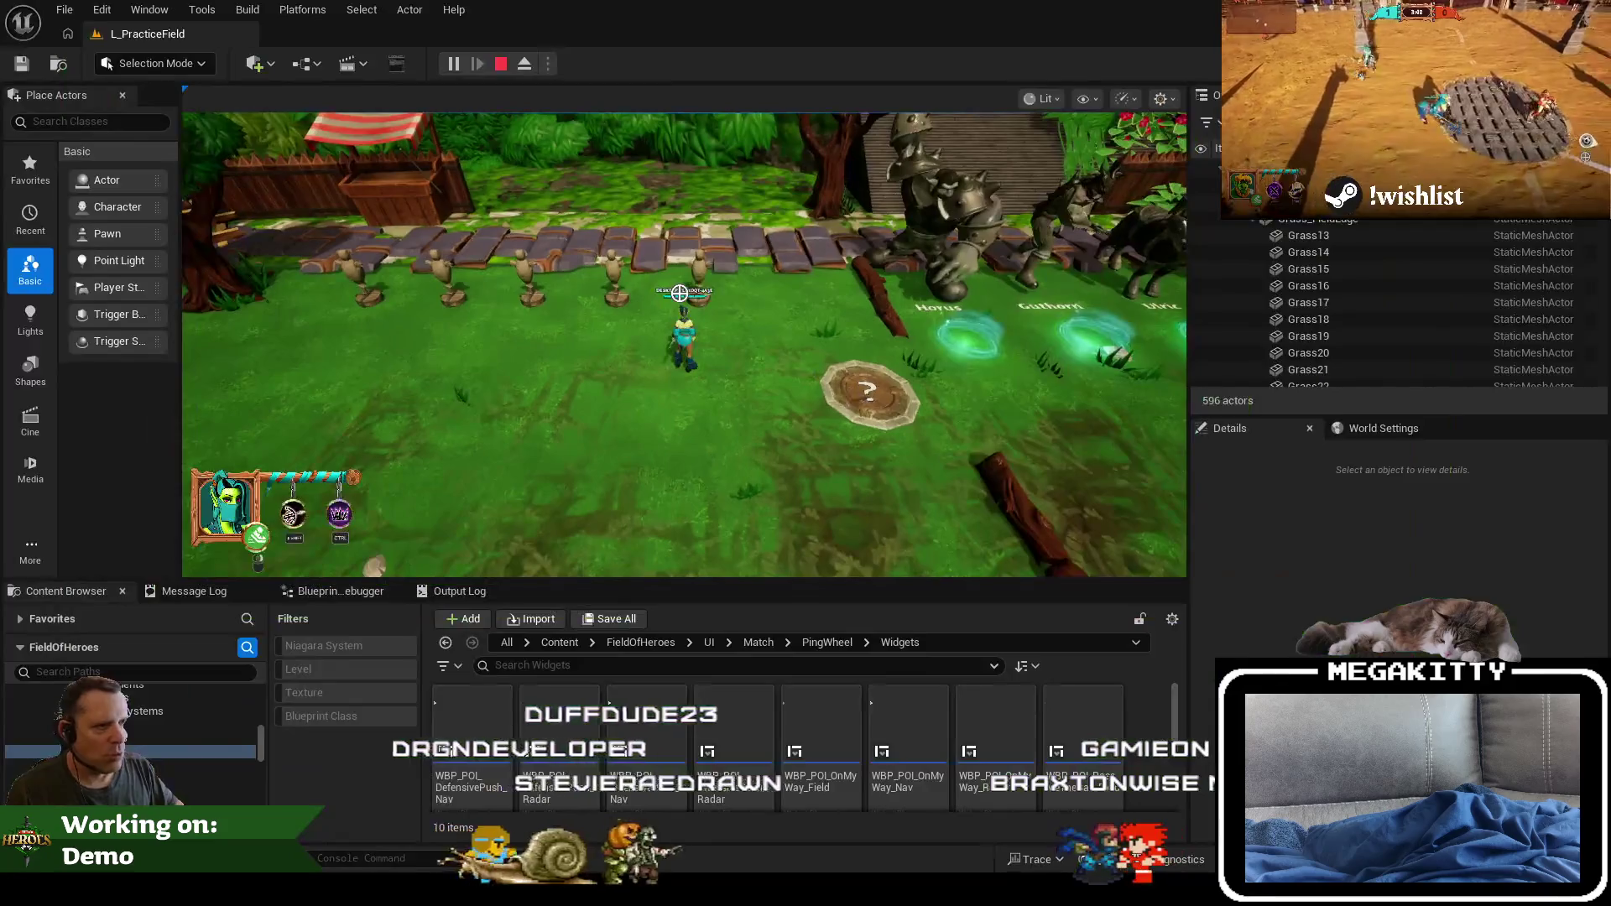
Step: Select a training dummy and open BP_TrainingDummy docked as a tab in the main editor
scroll(604, 272, "up", 3)
left_click(604, 272)
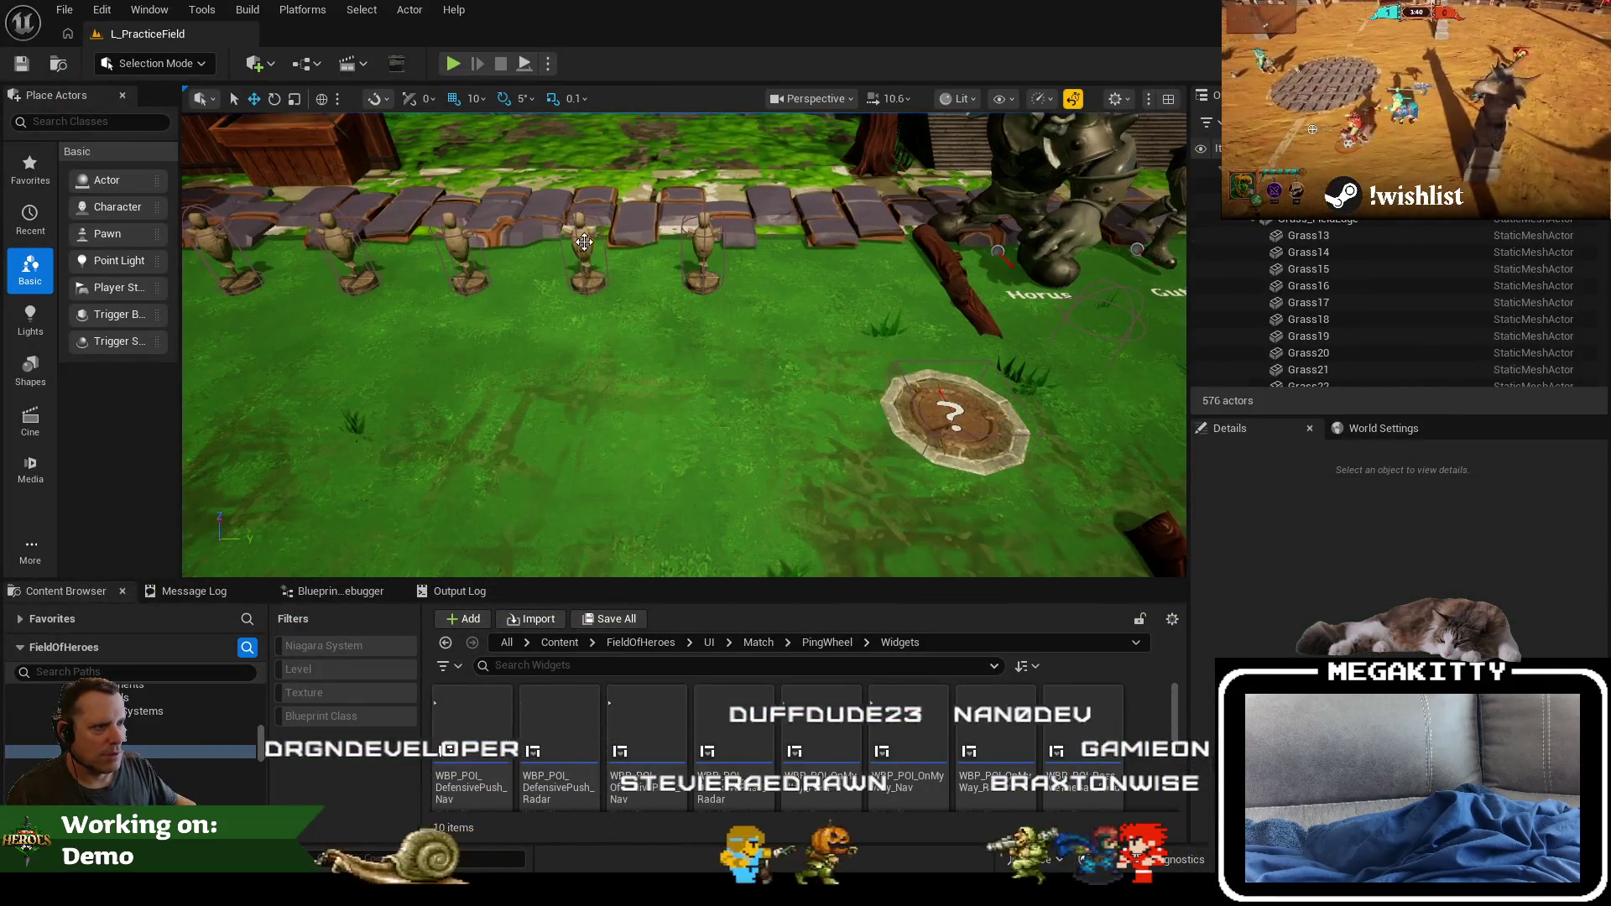
key("ctrl+e")
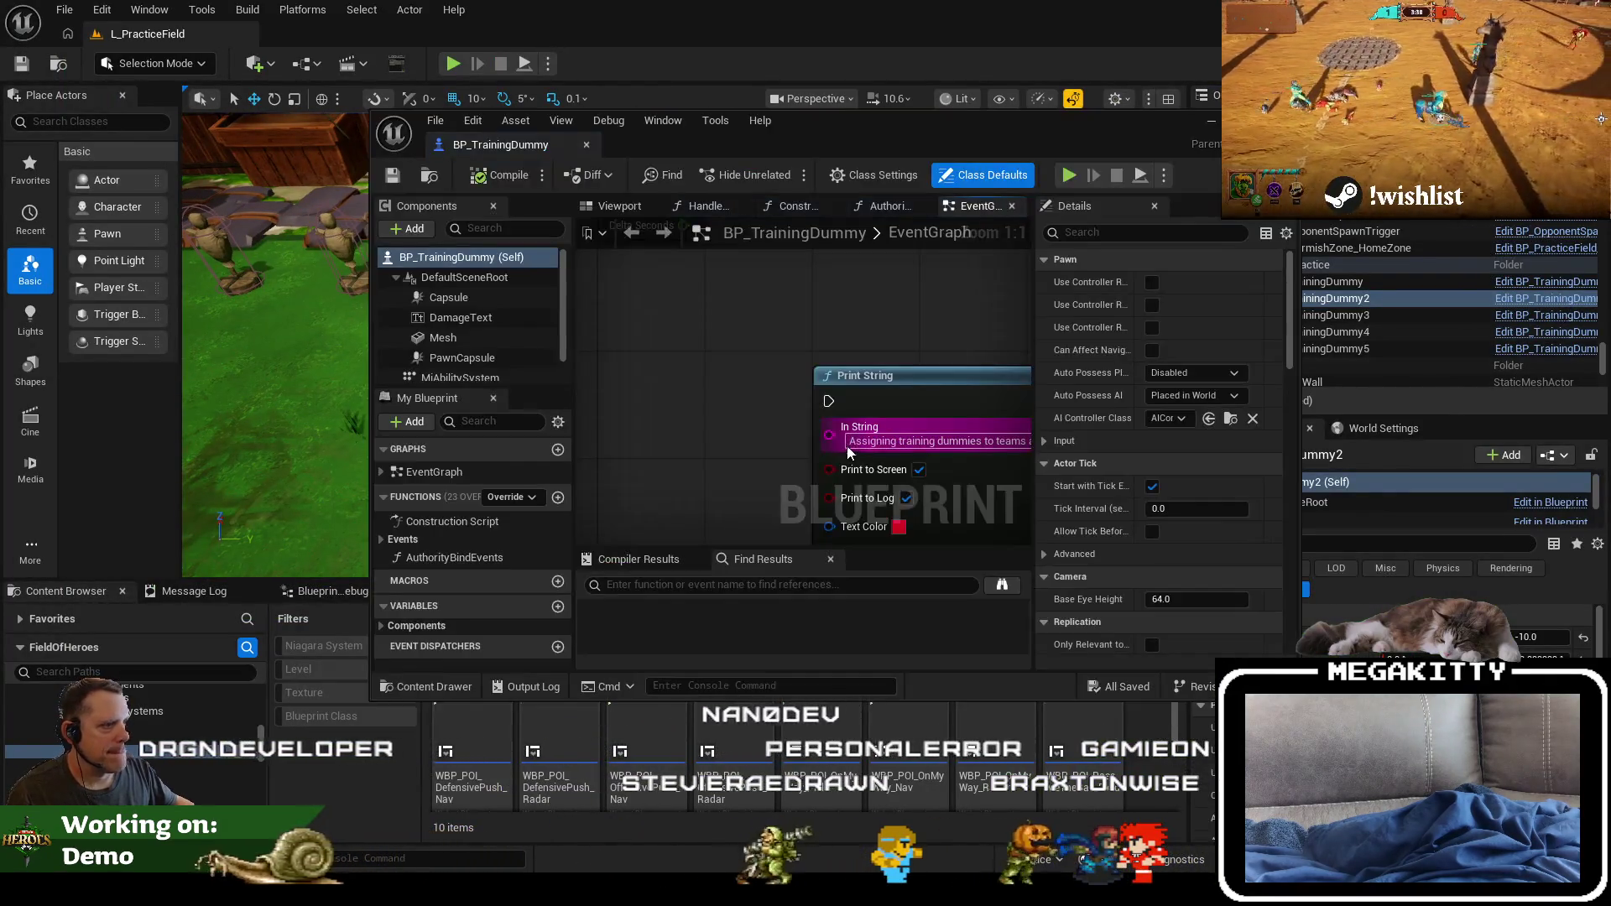
mouse_move(456, 115)
left_mouse_down()
mouse_move(356, 20)
mouse_move(380, 43)
mouse_move(368, 34)
left_mouse_up()
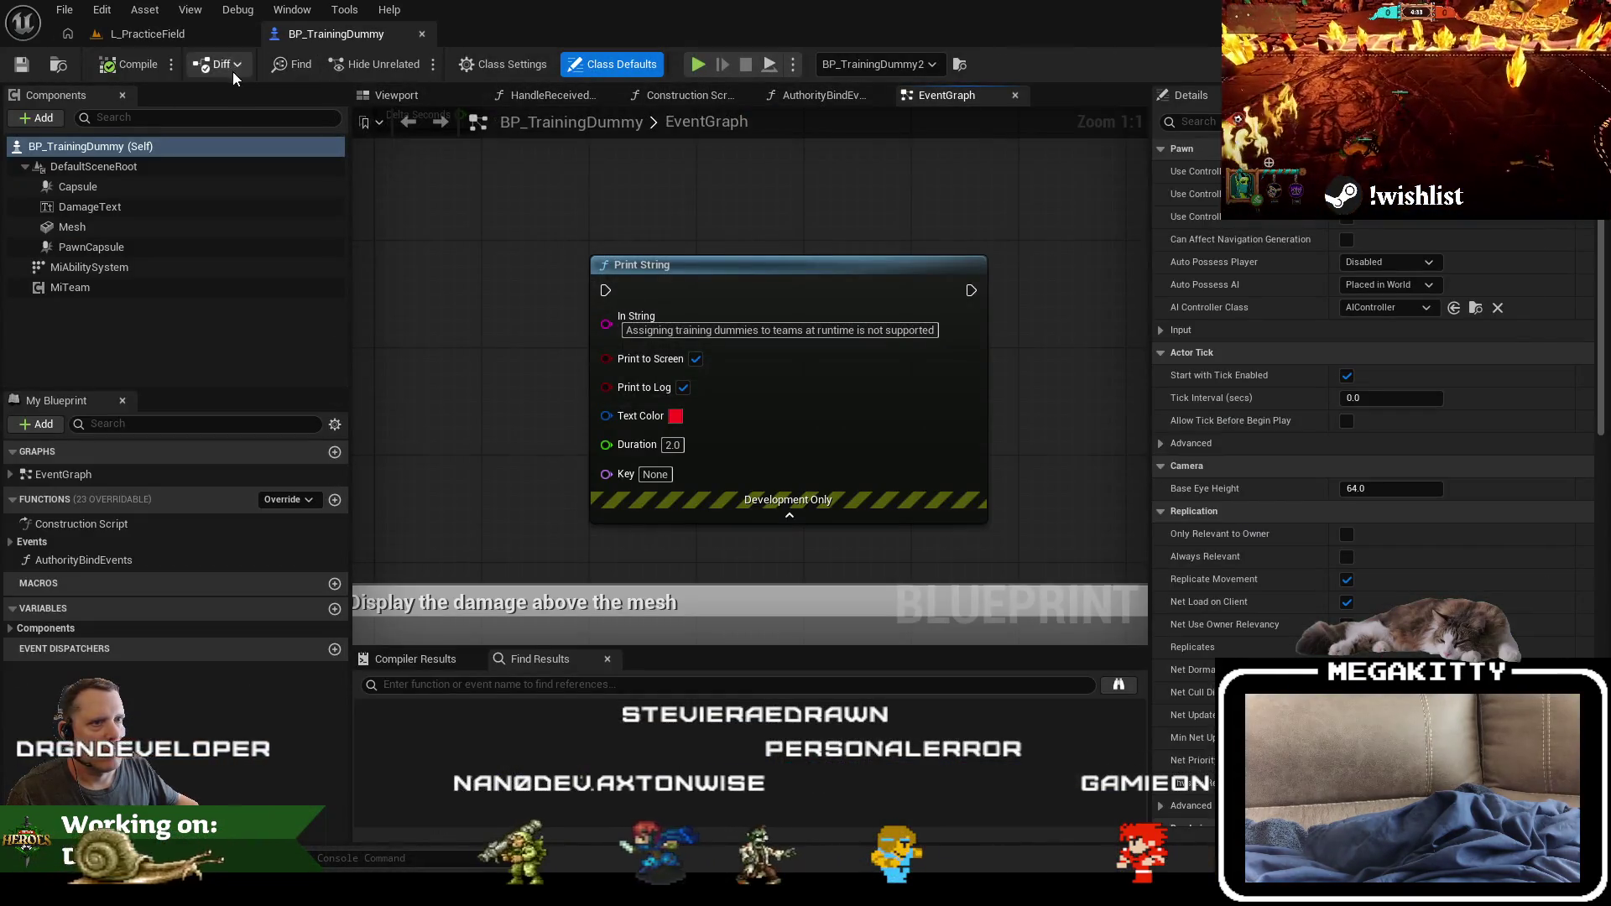
Step: In the Blueprint's Viewport, select the DamageText component and orbit around the dummy
left_click(396, 95)
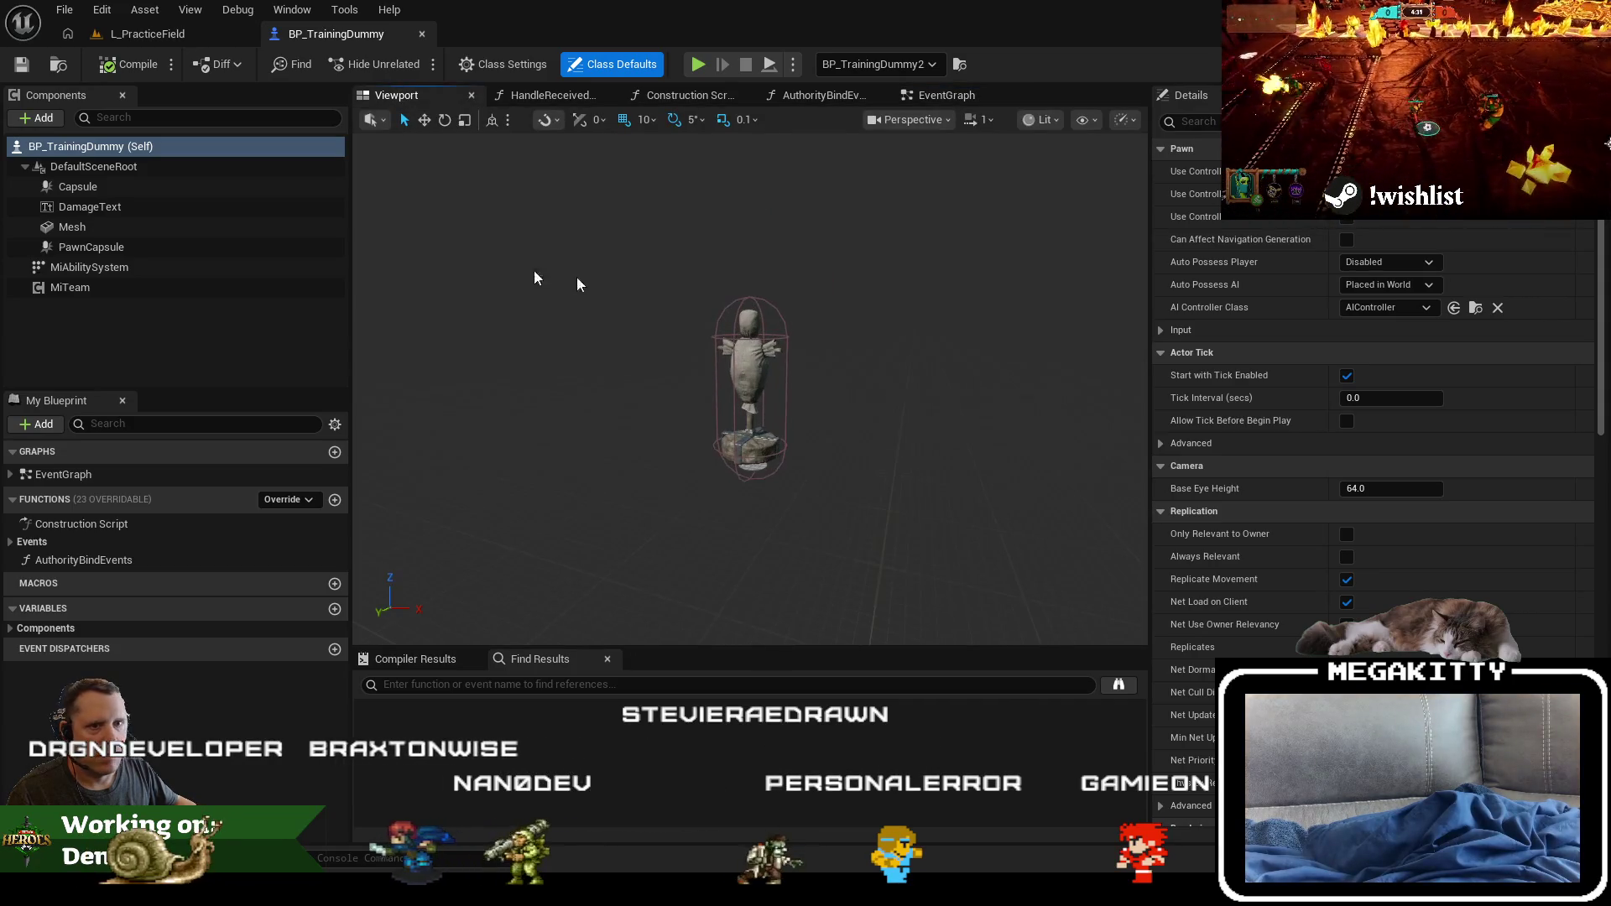
left_click(90, 206)
mouse_move(583, 281)
left_mouse_down()
mouse_move(688, 290)
mouse_move(738, 252)
mouse_move(788, 319)
mouse_move(869, 300)
left_mouse_up()
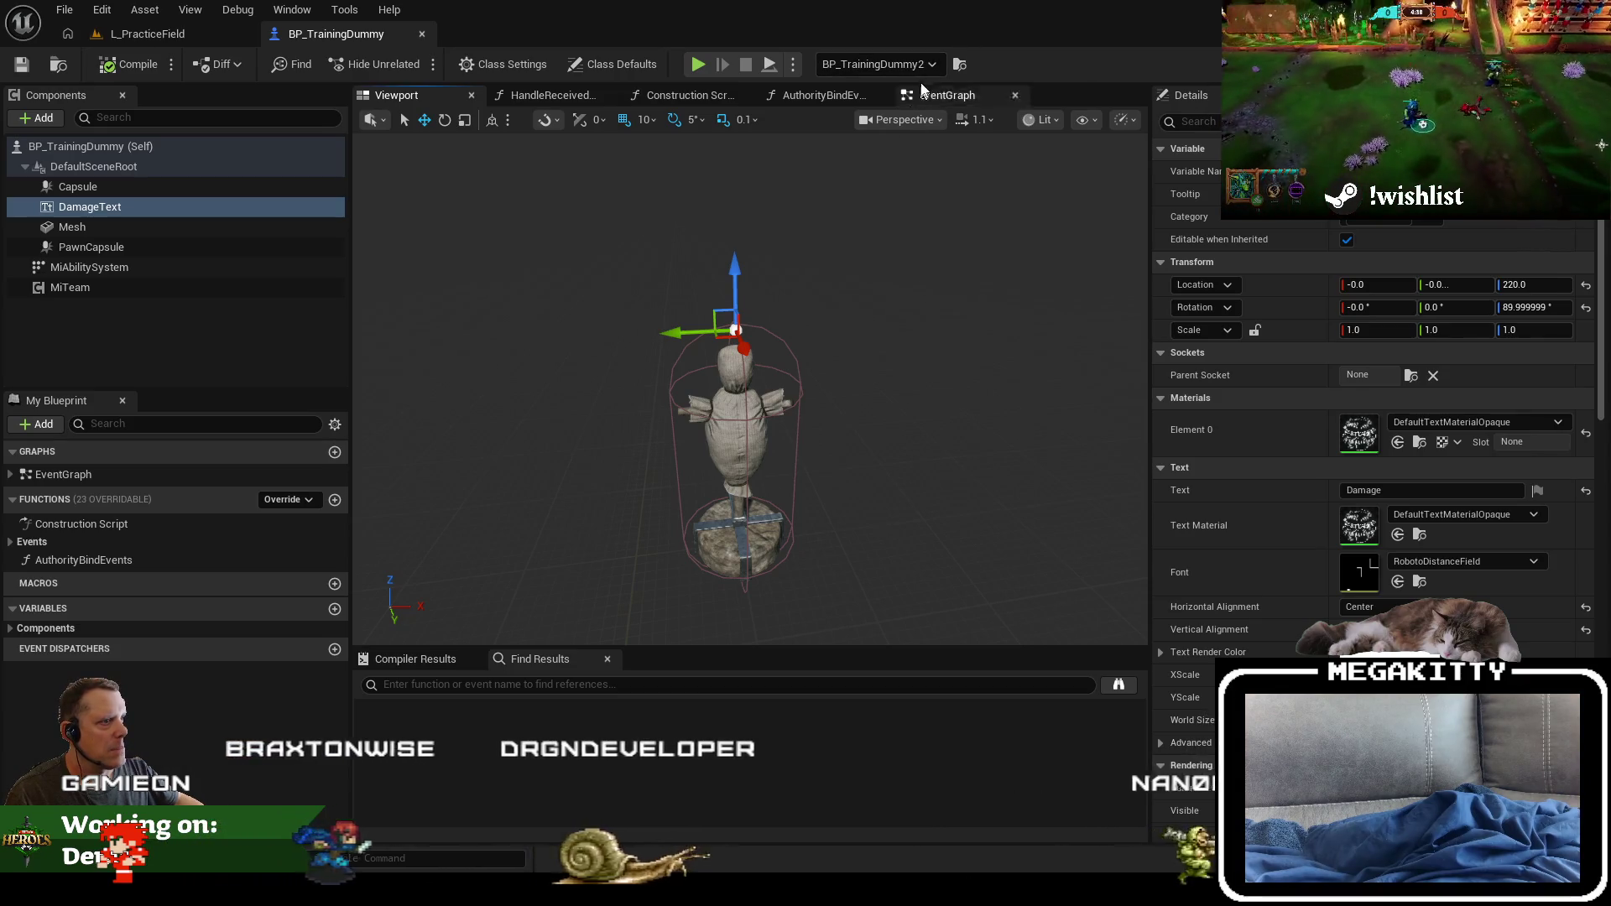
Step: Move the EventGraph tab beside Viewport and close the tabs to its right
left_click(896, 94)
left_click_drag(888, 88, 466, 94)
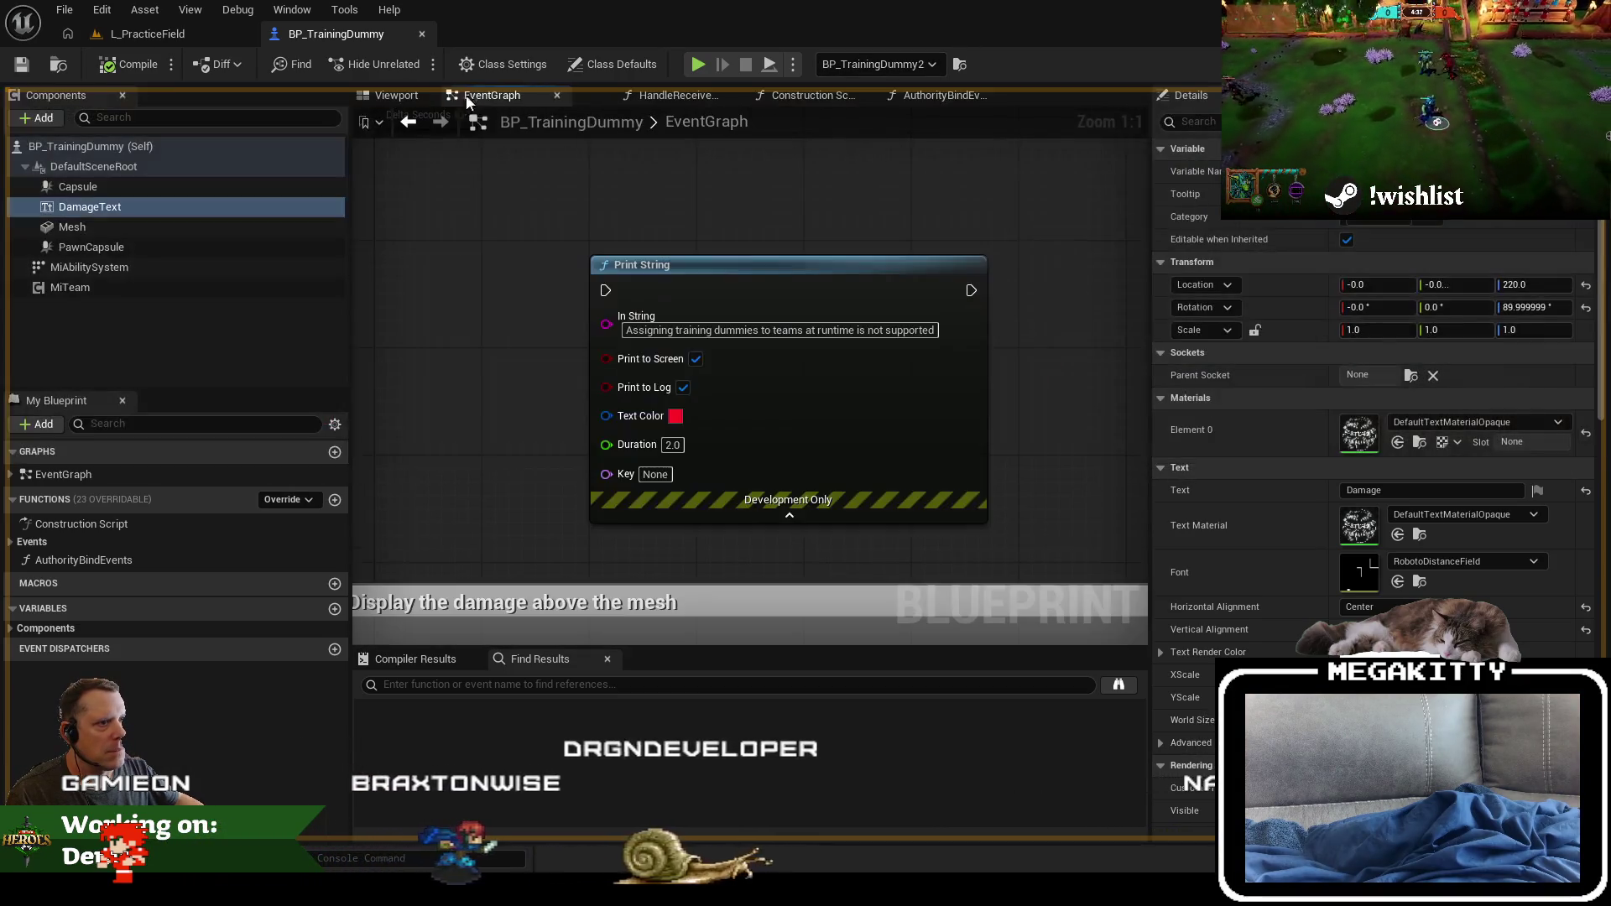
right_click(525, 93)
left_click(592, 181)
scroll(592, 480, "down", 4)
scroll(604, 504, "up", 3)
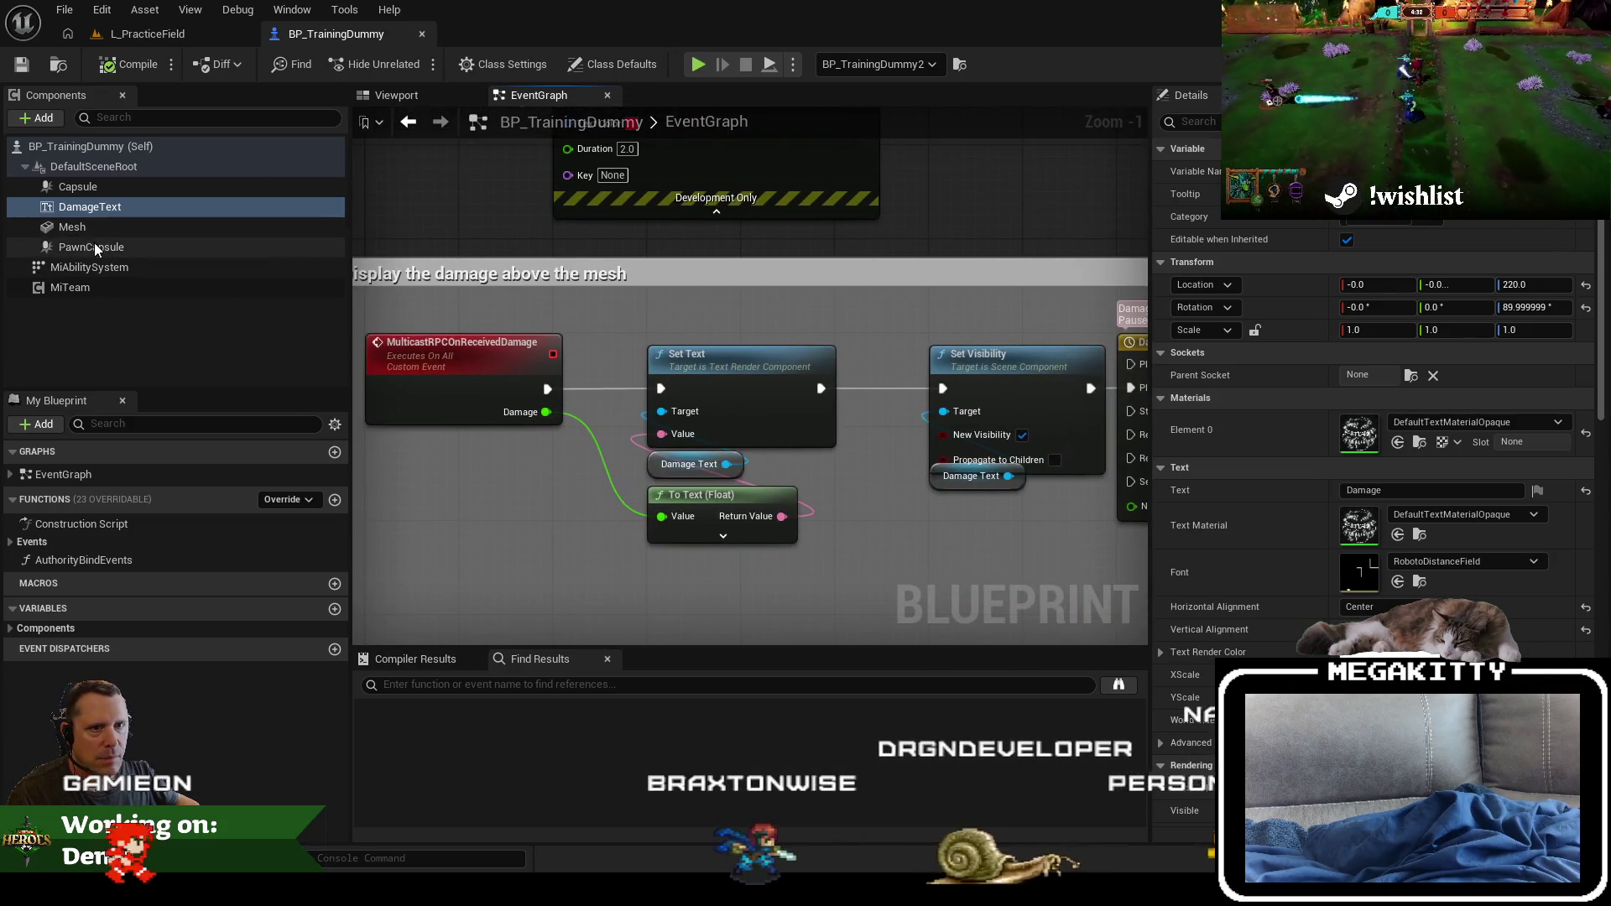
Step: Zoom around the dummy in the Viewport, then bring up DamageText's actions from the EventGraph
left_click(391, 96)
scroll(764, 270, "up", 3)
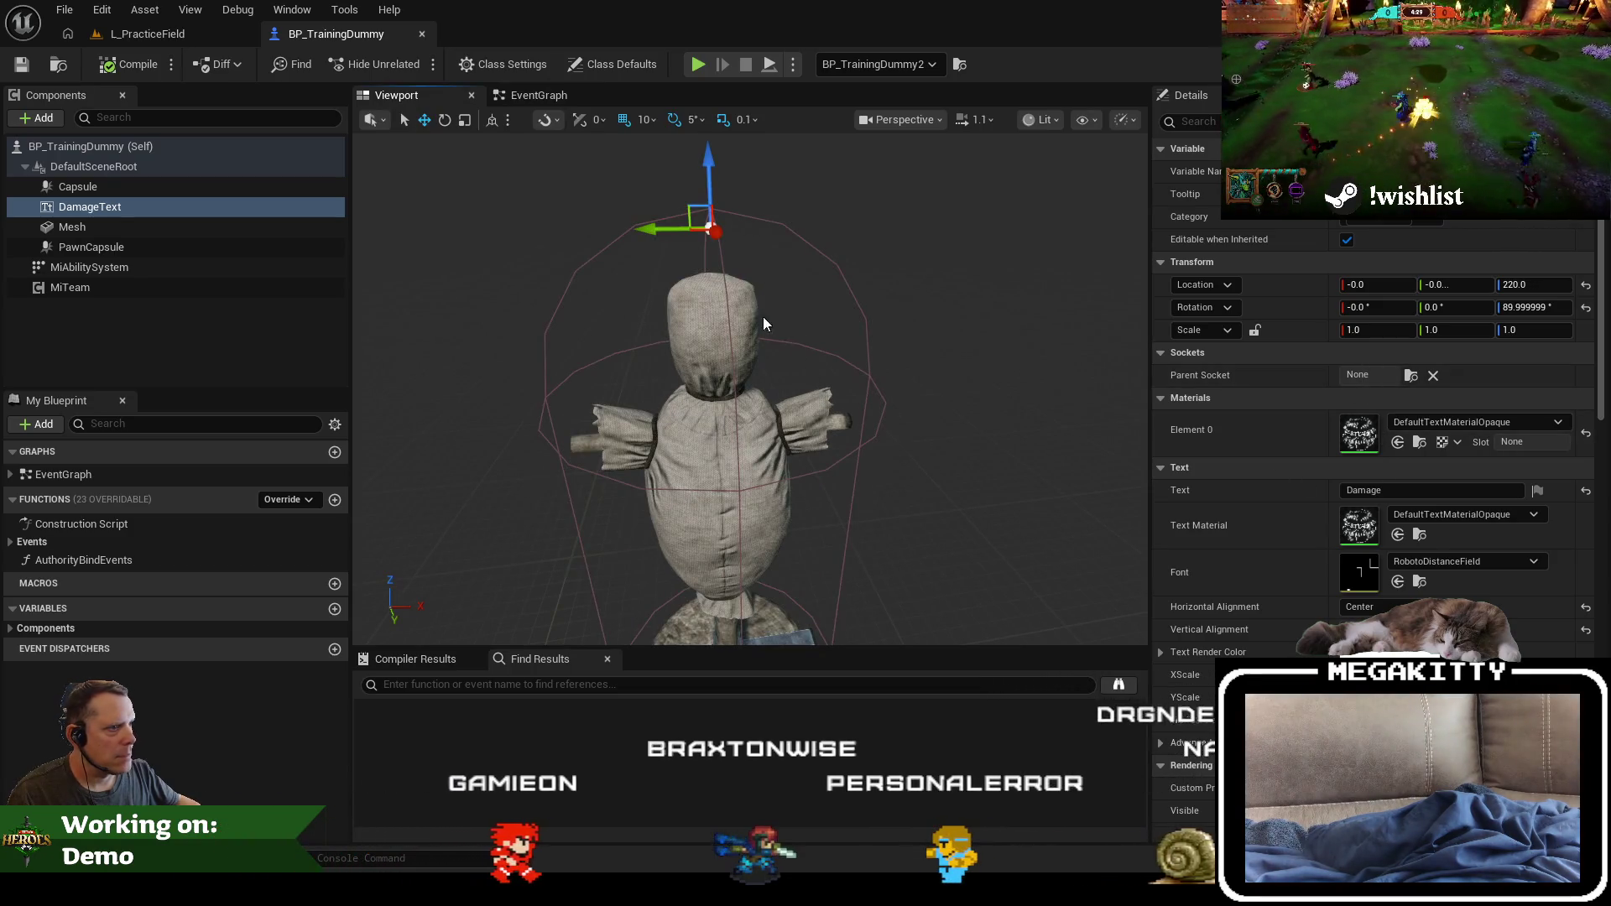
scroll(761, 316, "down", 3)
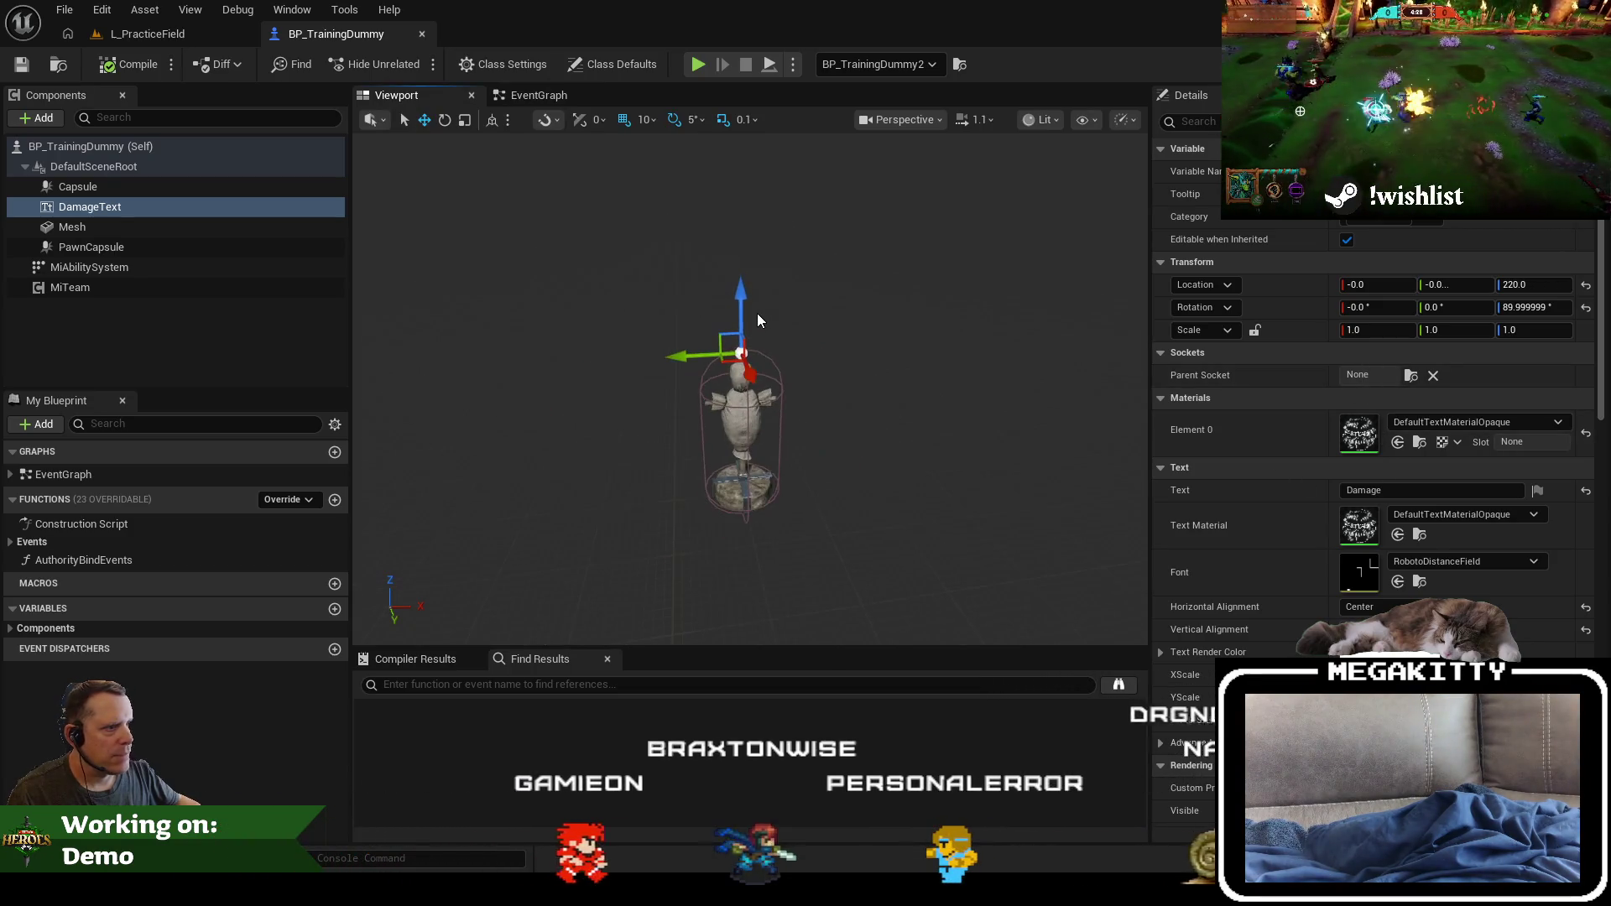
scroll(757, 314, "up", 3)
scroll(777, 331, "down", 2)
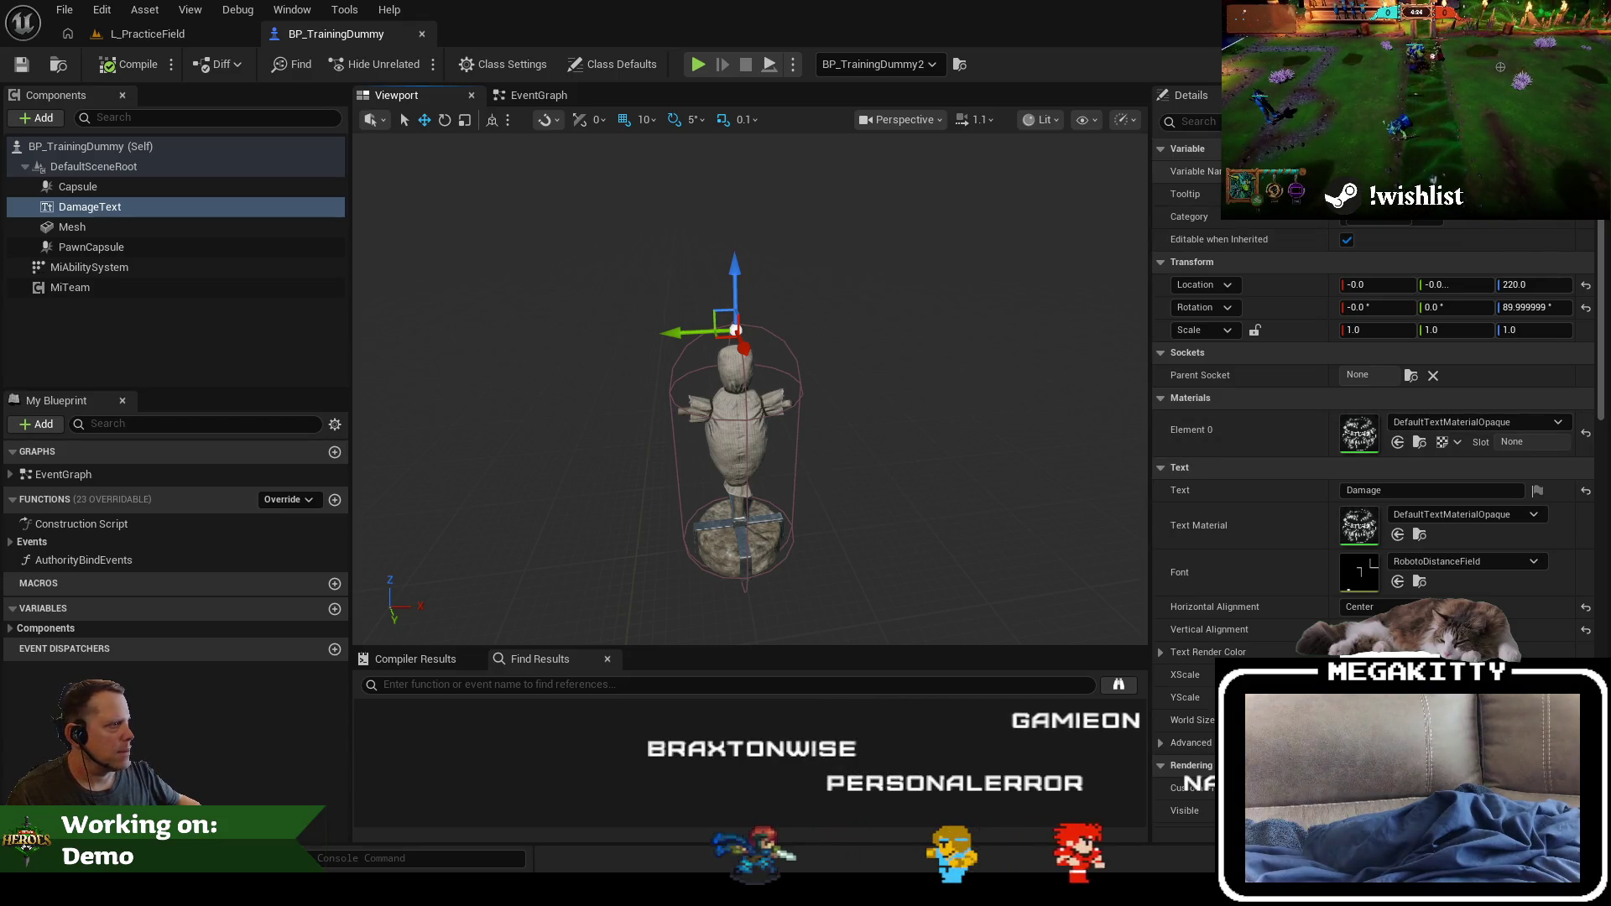
scroll(1376, 436, "down", 3)
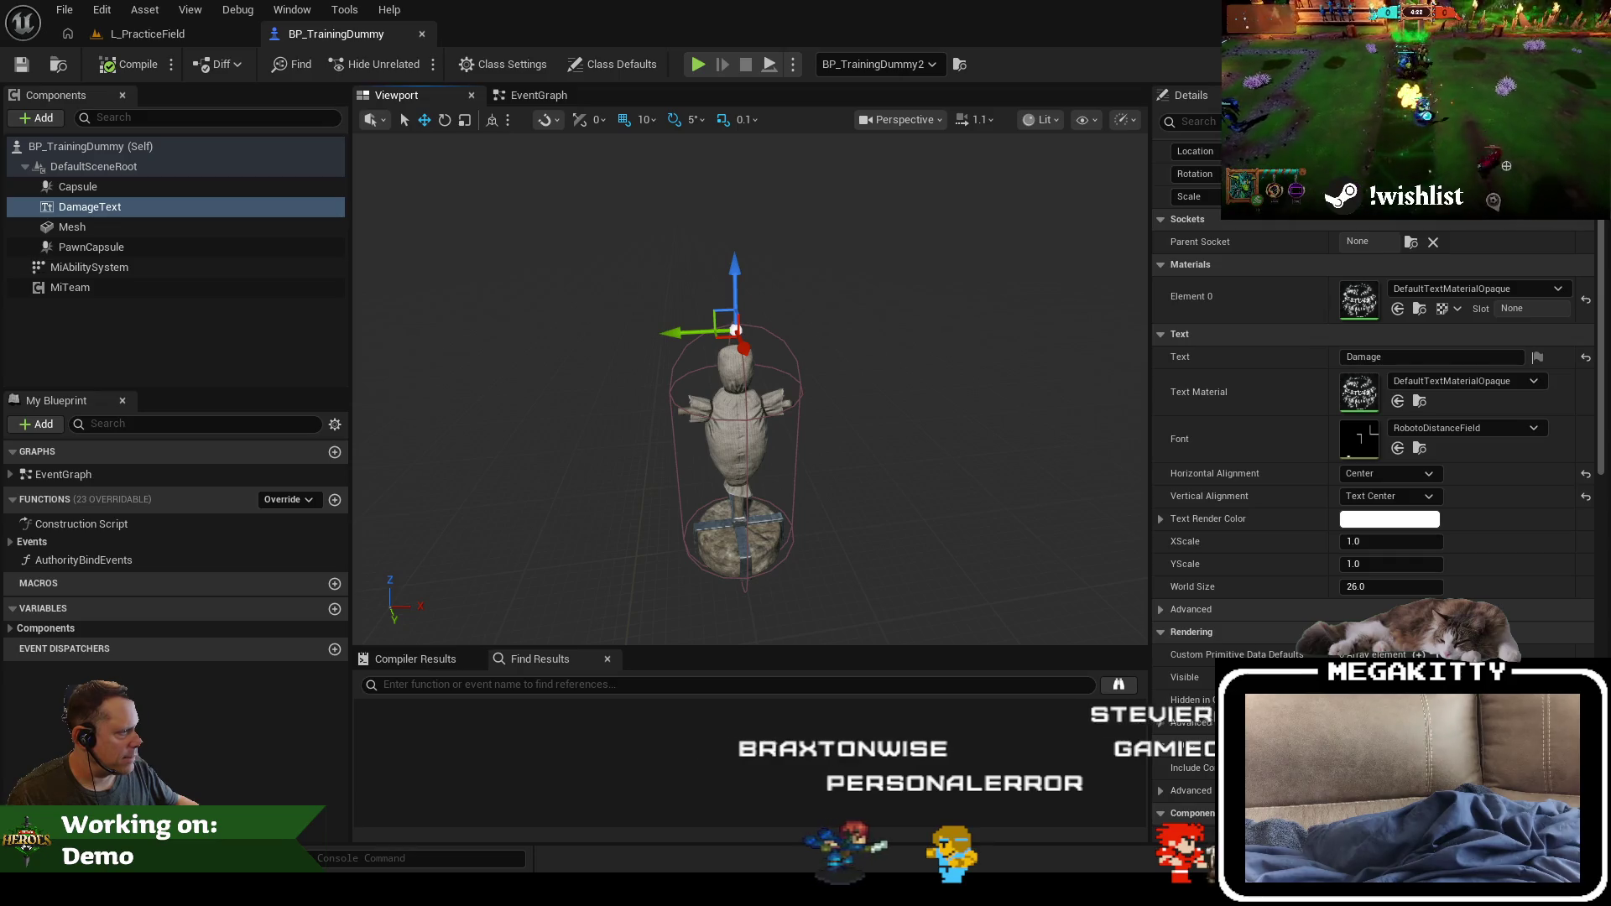
scroll(1376, 436, "down", 3)
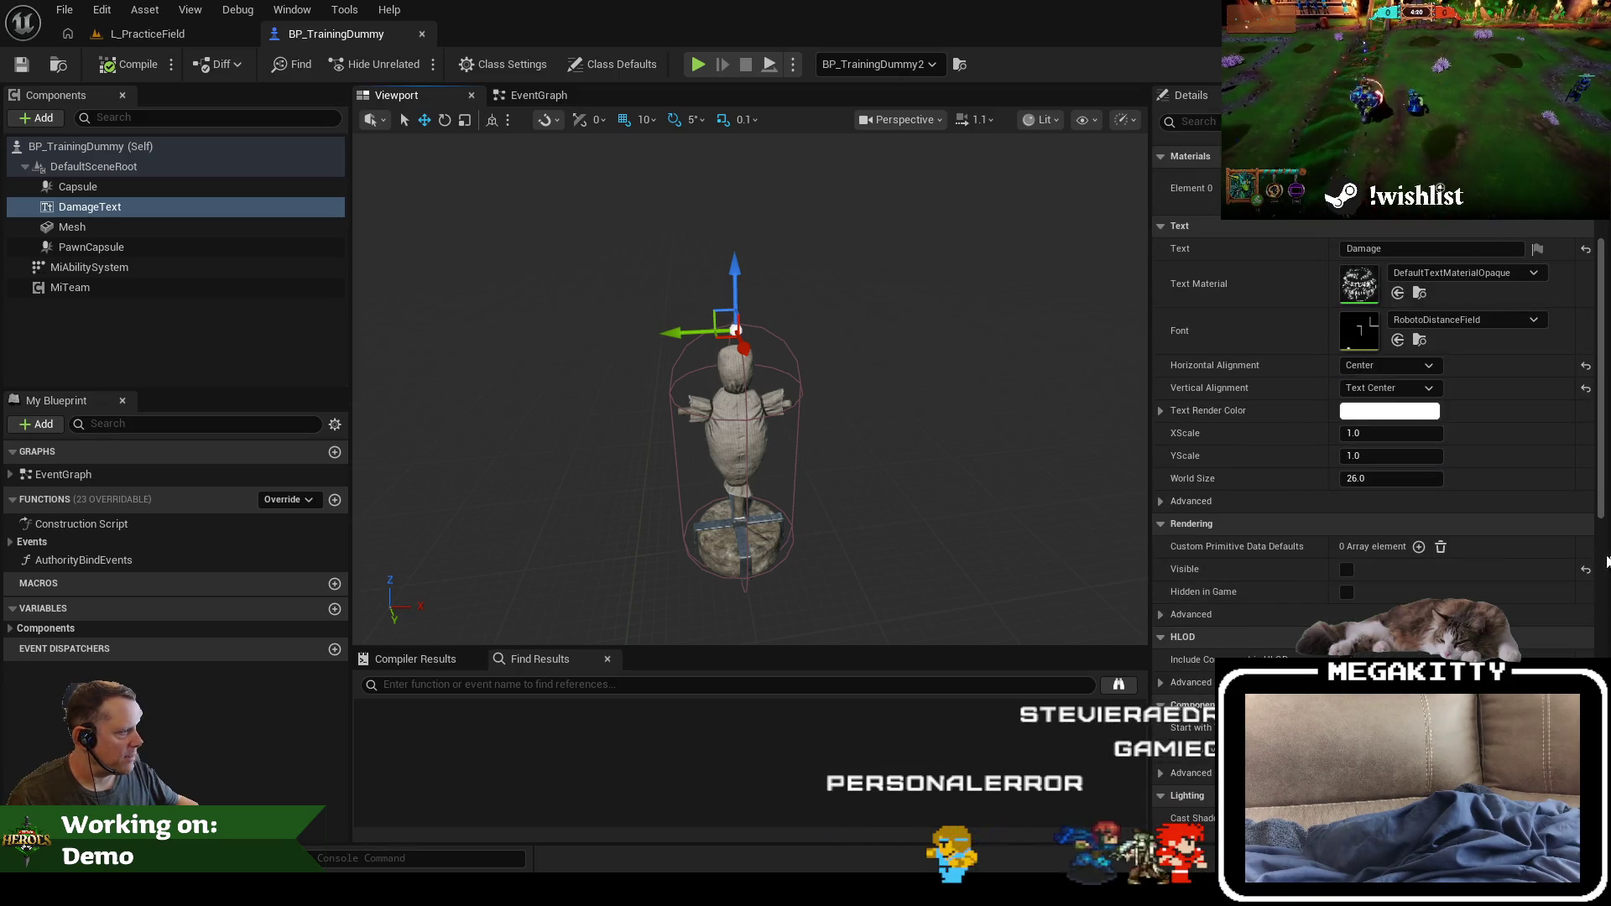
scroll(872, 302, "up", 3)
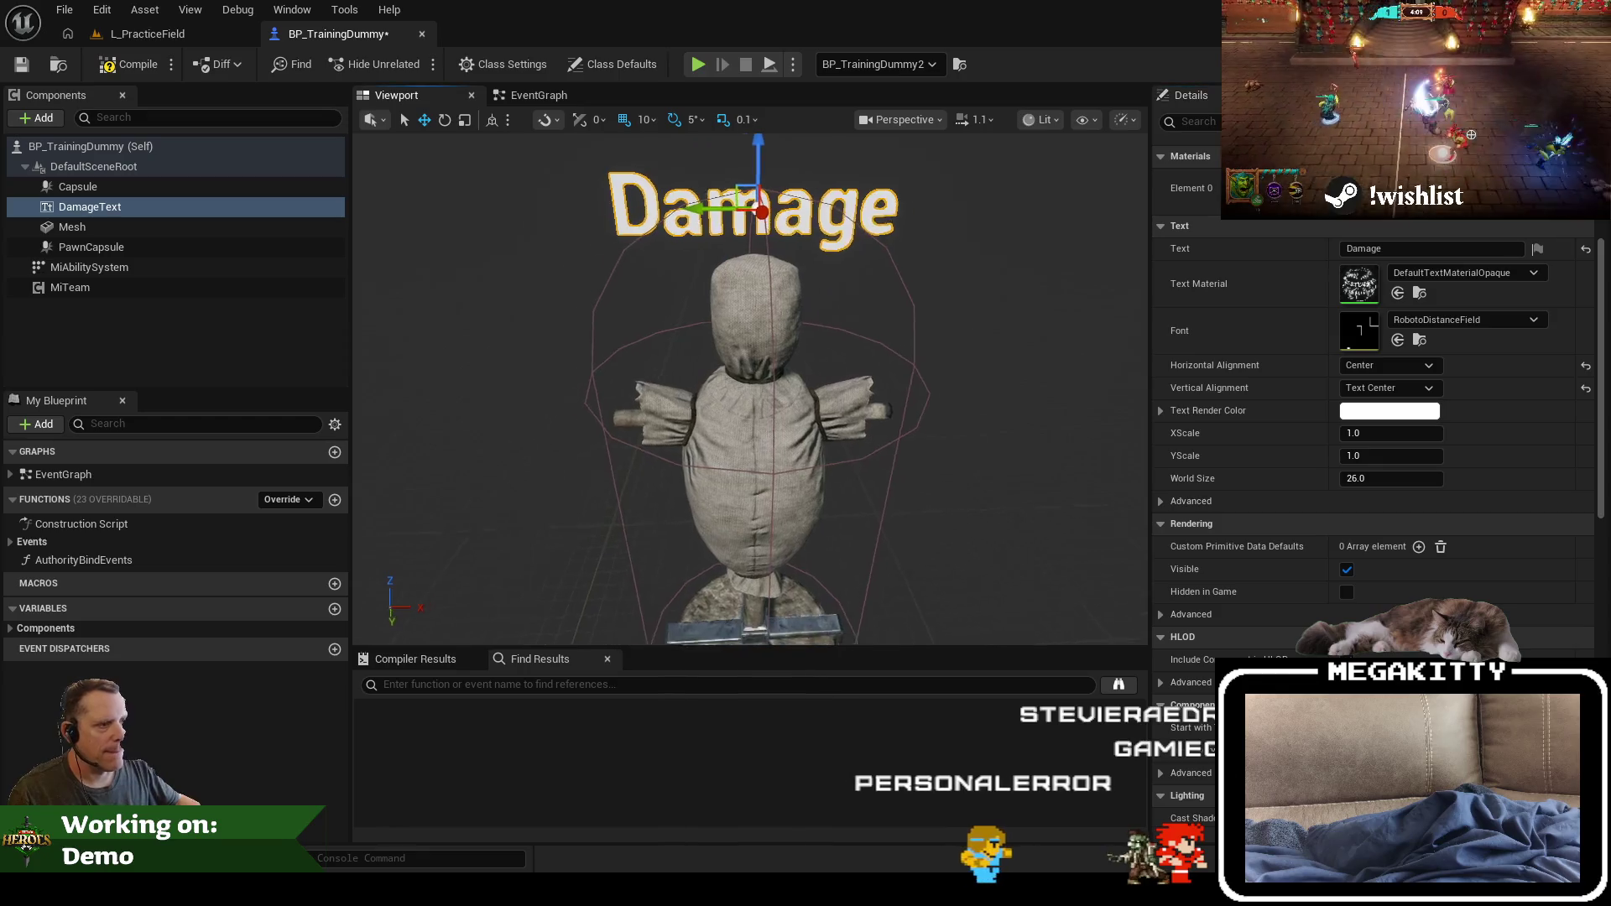
scroll(874, 296, "down", 3)
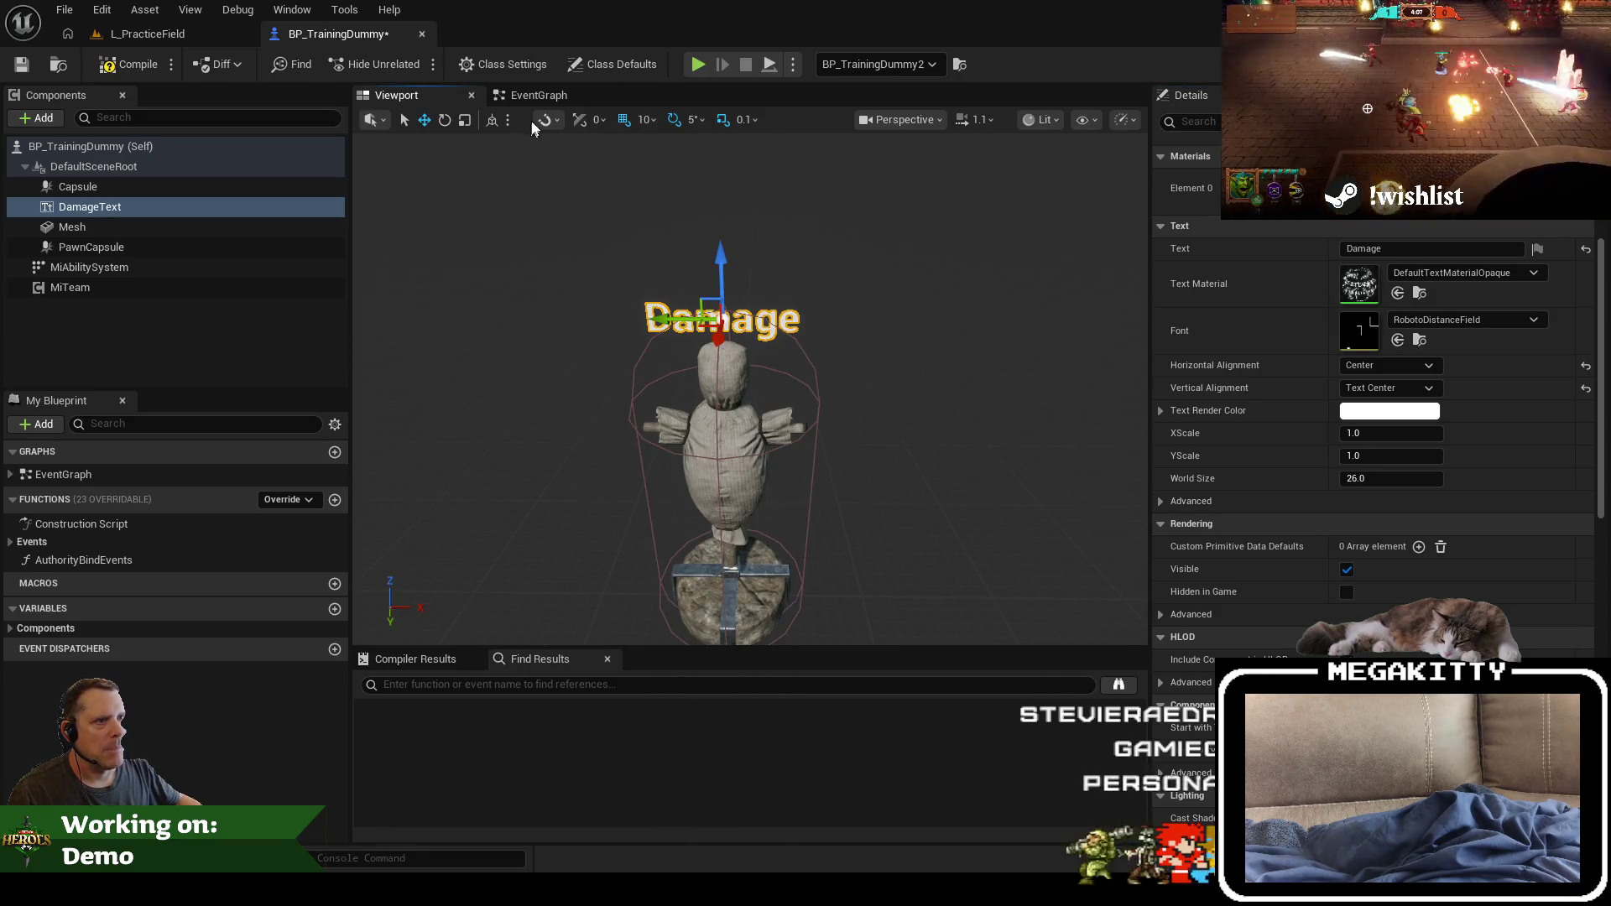
left_click(533, 95)
right_click(118, 211)
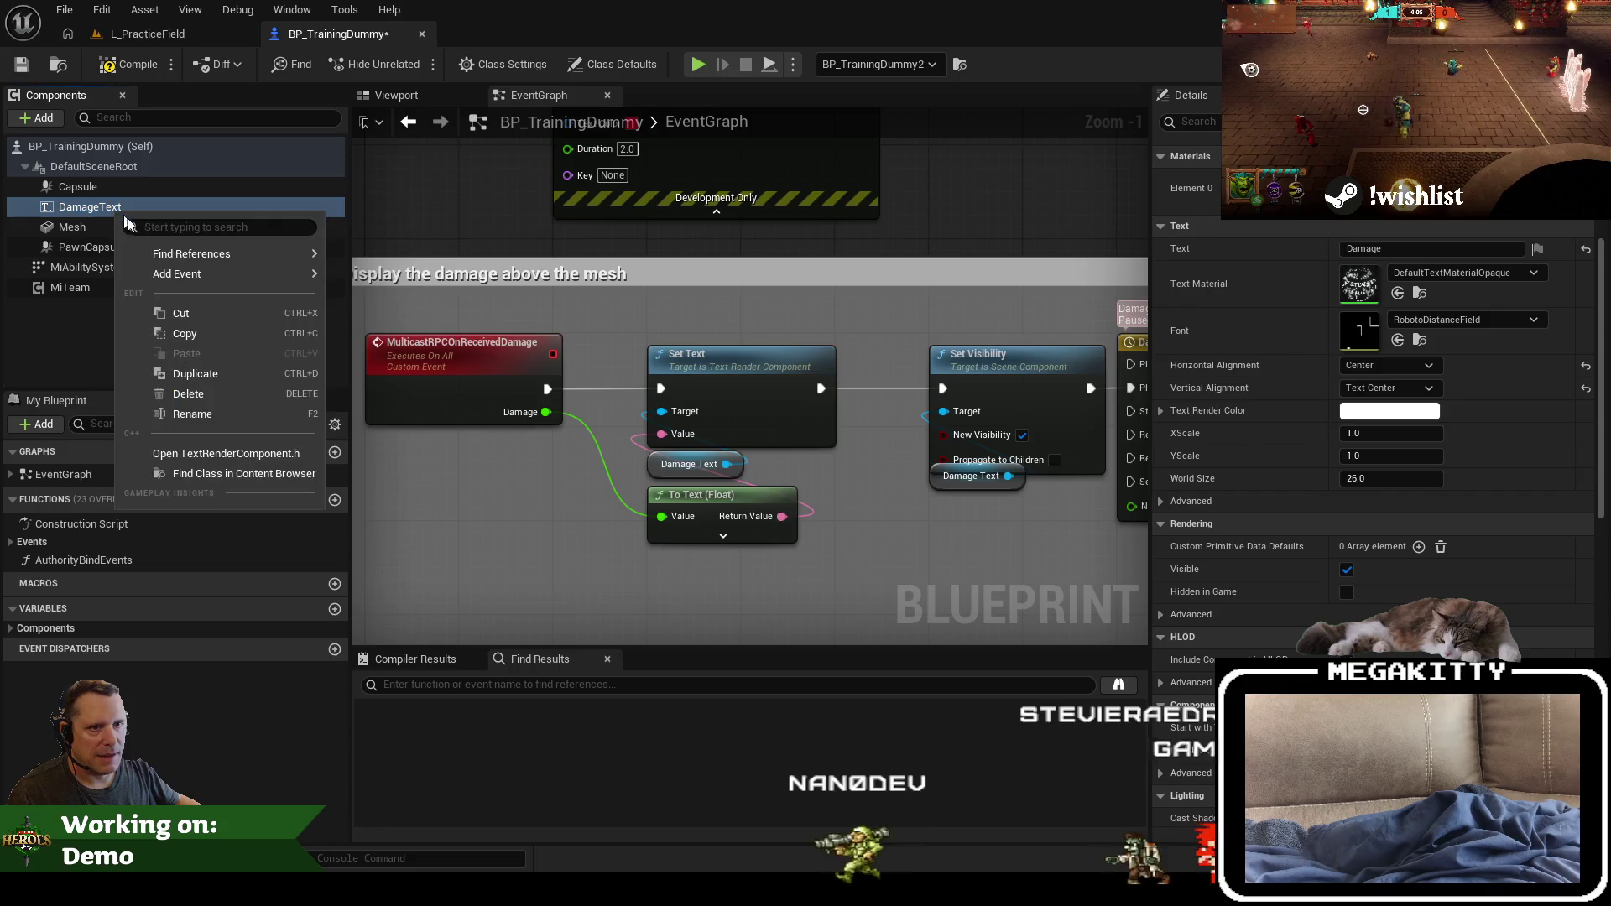
Step: Find all references to DamageText and jump to the first Get DamageText node
mouse_move(223, 250)
left_click(409, 297)
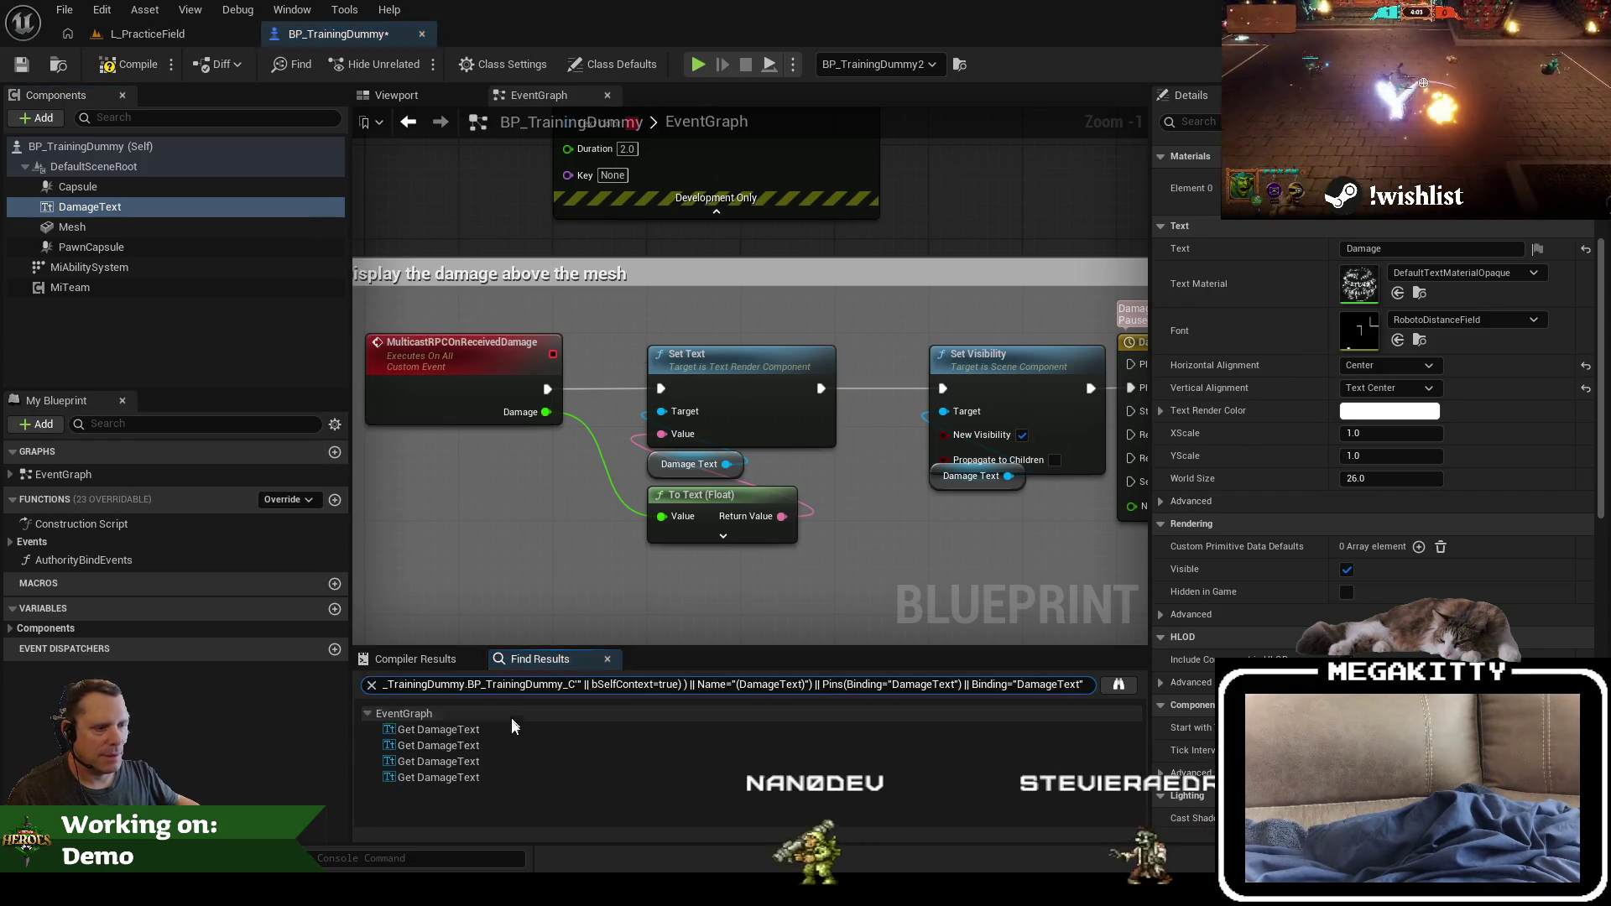
left_click(500, 729)
scroll(516, 553, "down", 2)
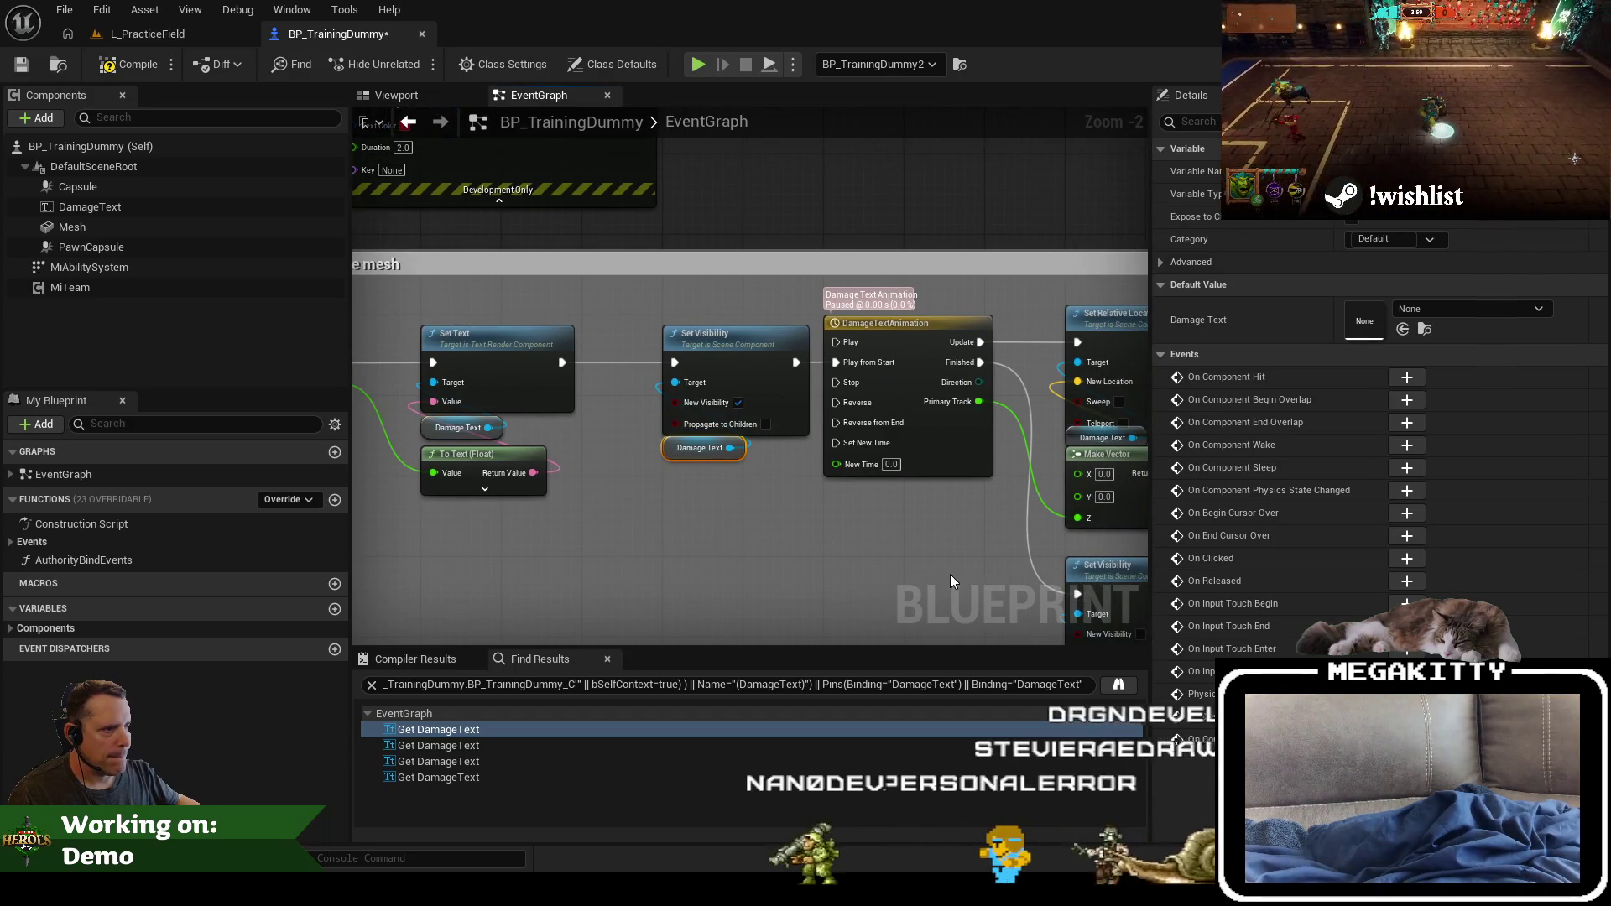
scroll(1011, 412, "up", 2)
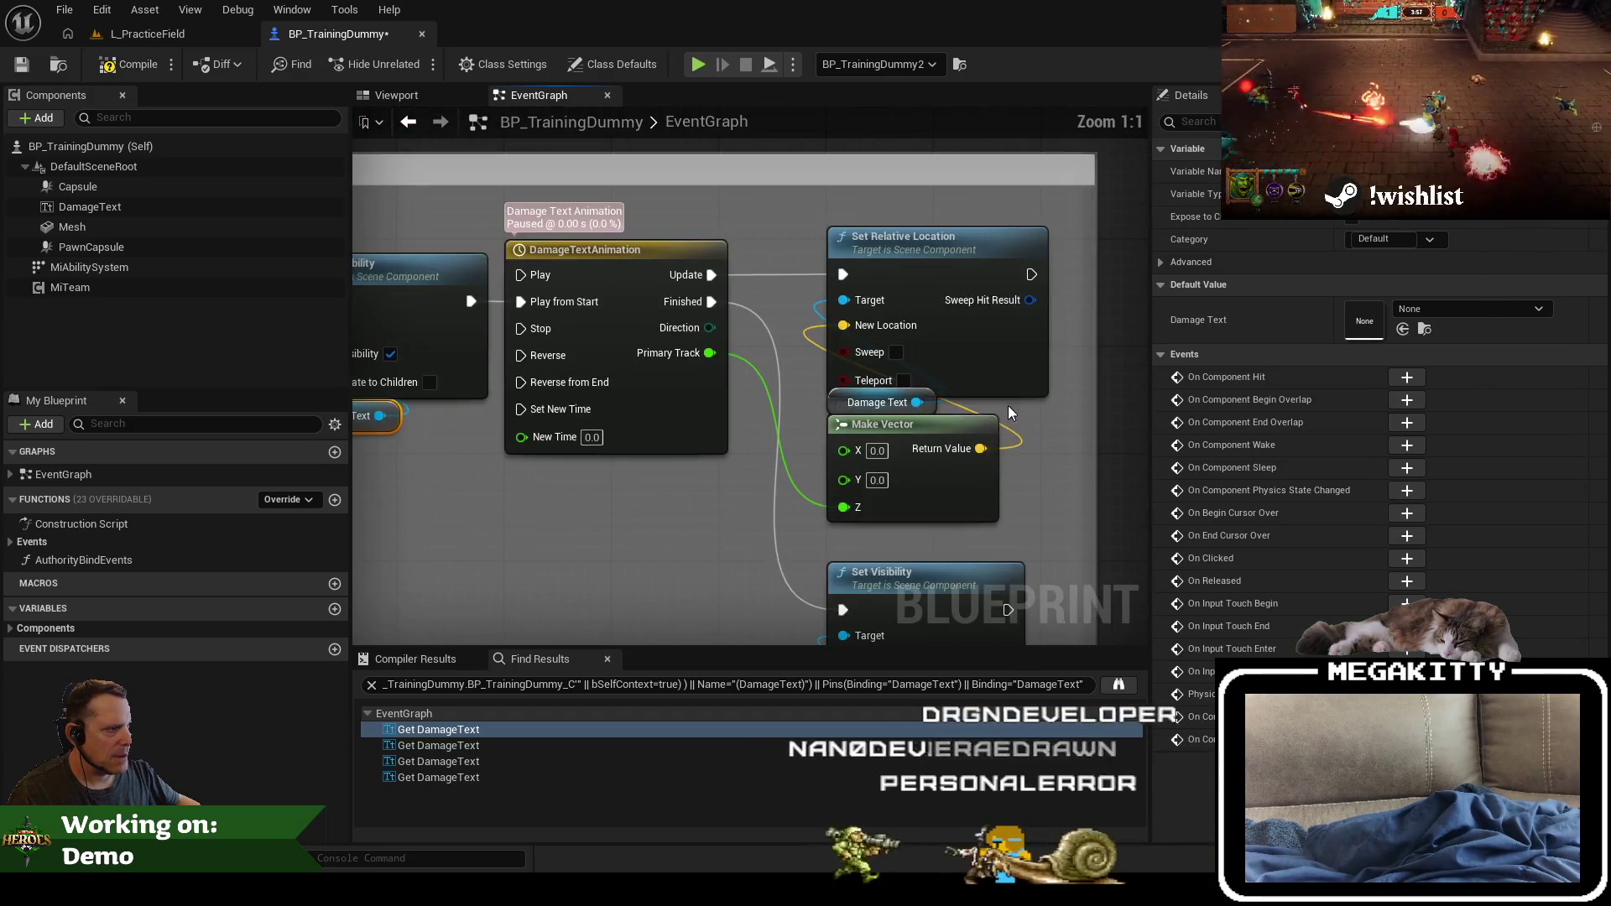
Step: Nudge the Damage Text getter and Make Vector down, then select the DamageTextAnimation timeline node
left_click(842, 419)
left_click_drag(841, 418, 836, 417)
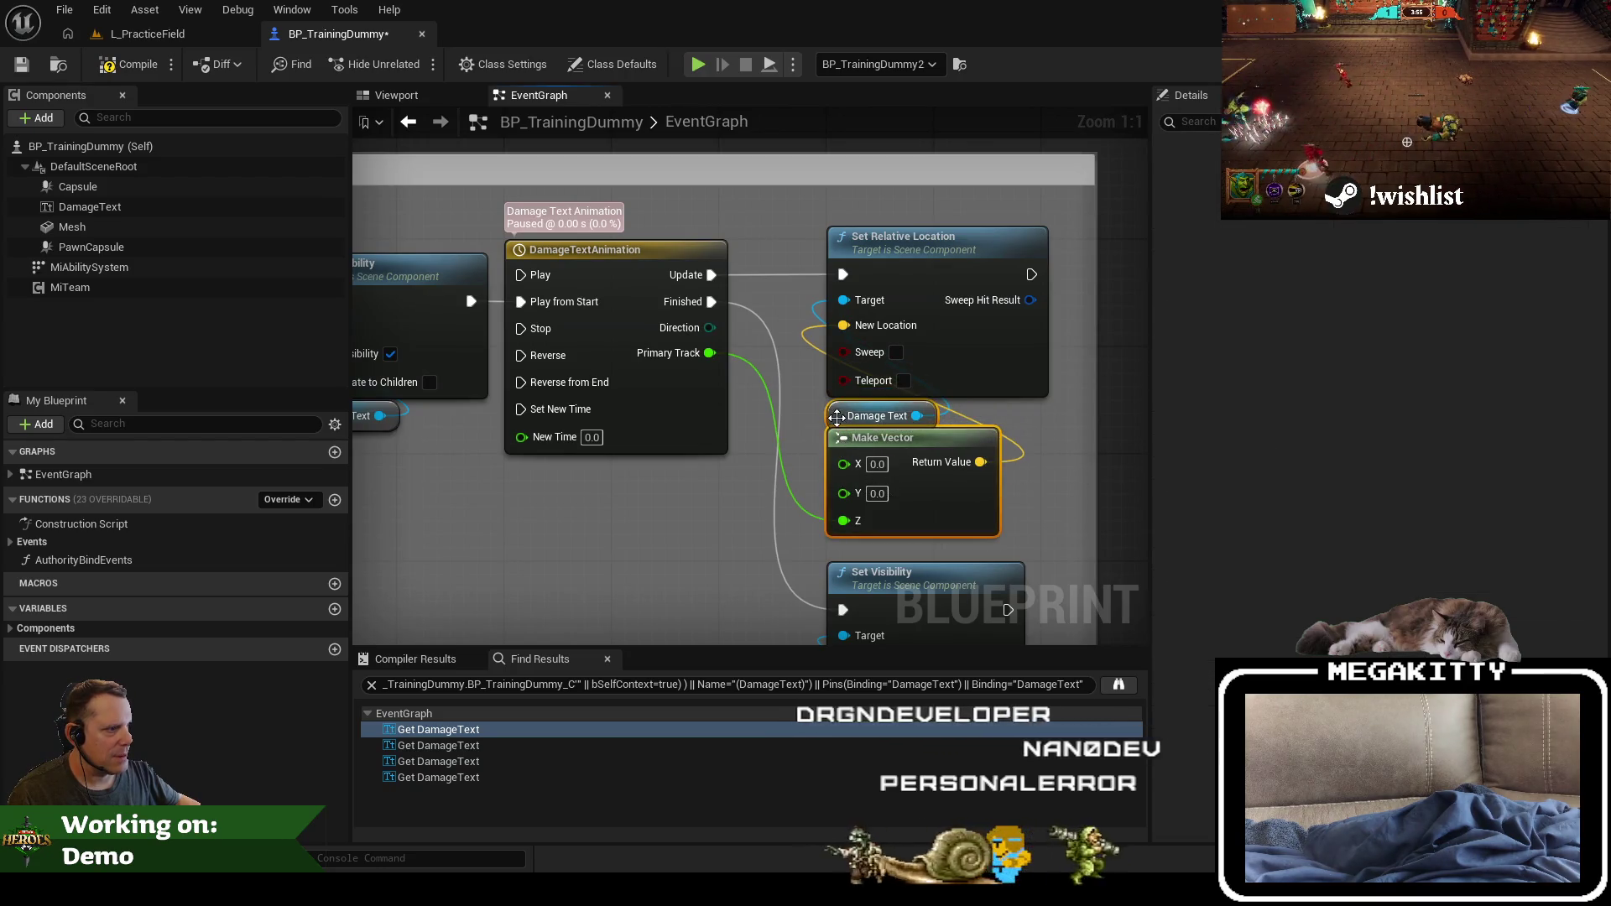
mouse_move(717, 537)
left_mouse_down()
mouse_move(811, 414)
mouse_move(800, 542)
left_mouse_up()
left_click(767, 385)
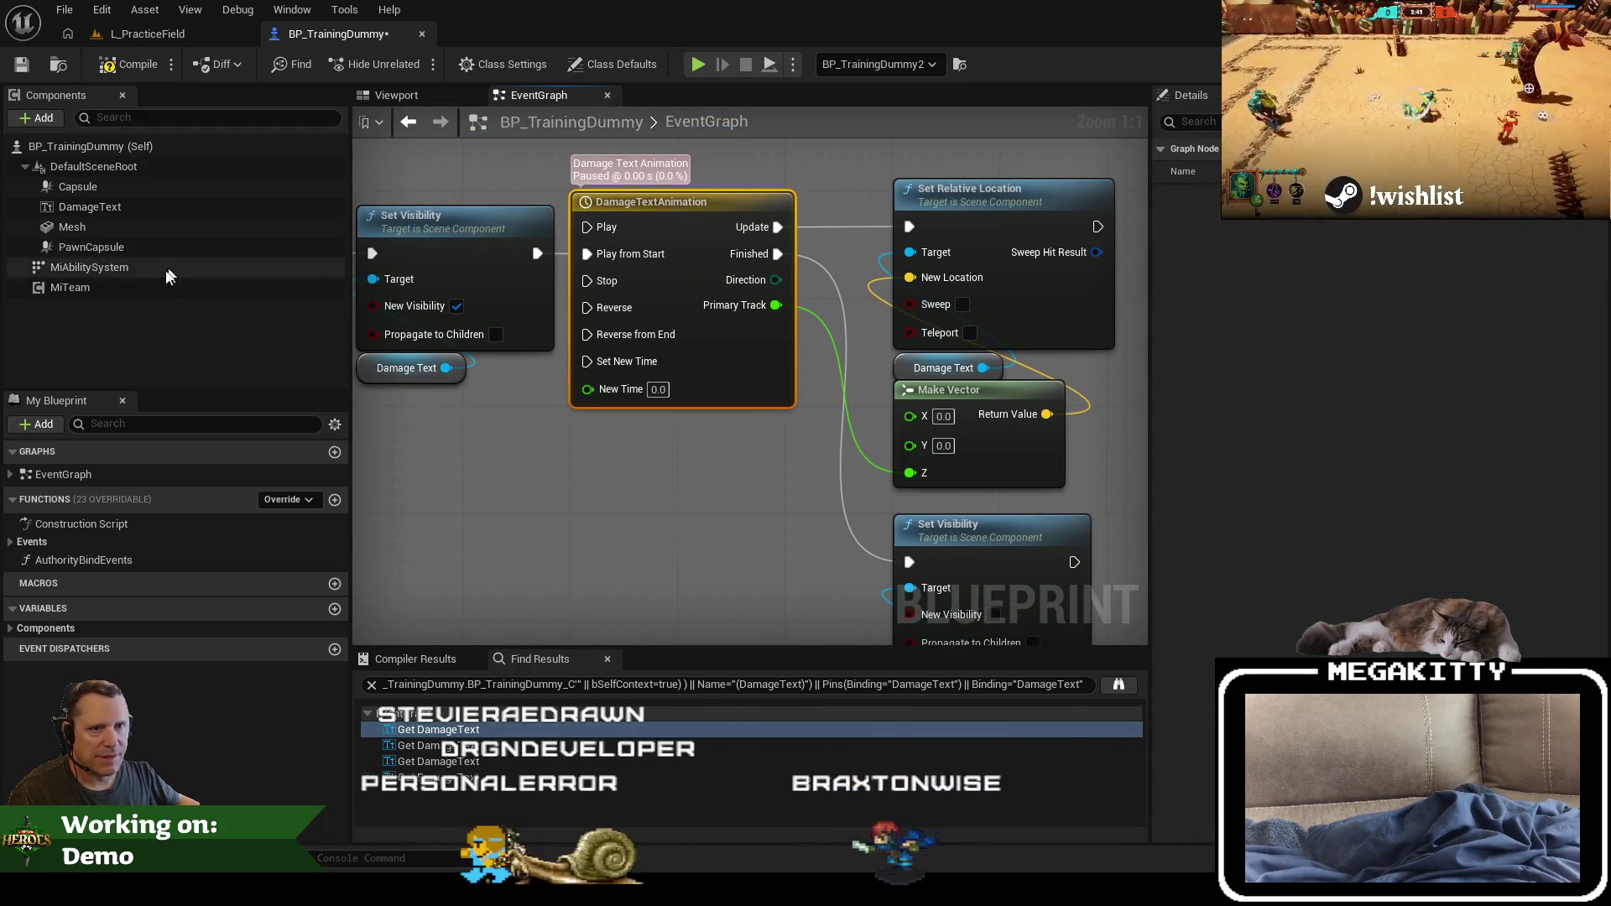
left_click(90, 207)
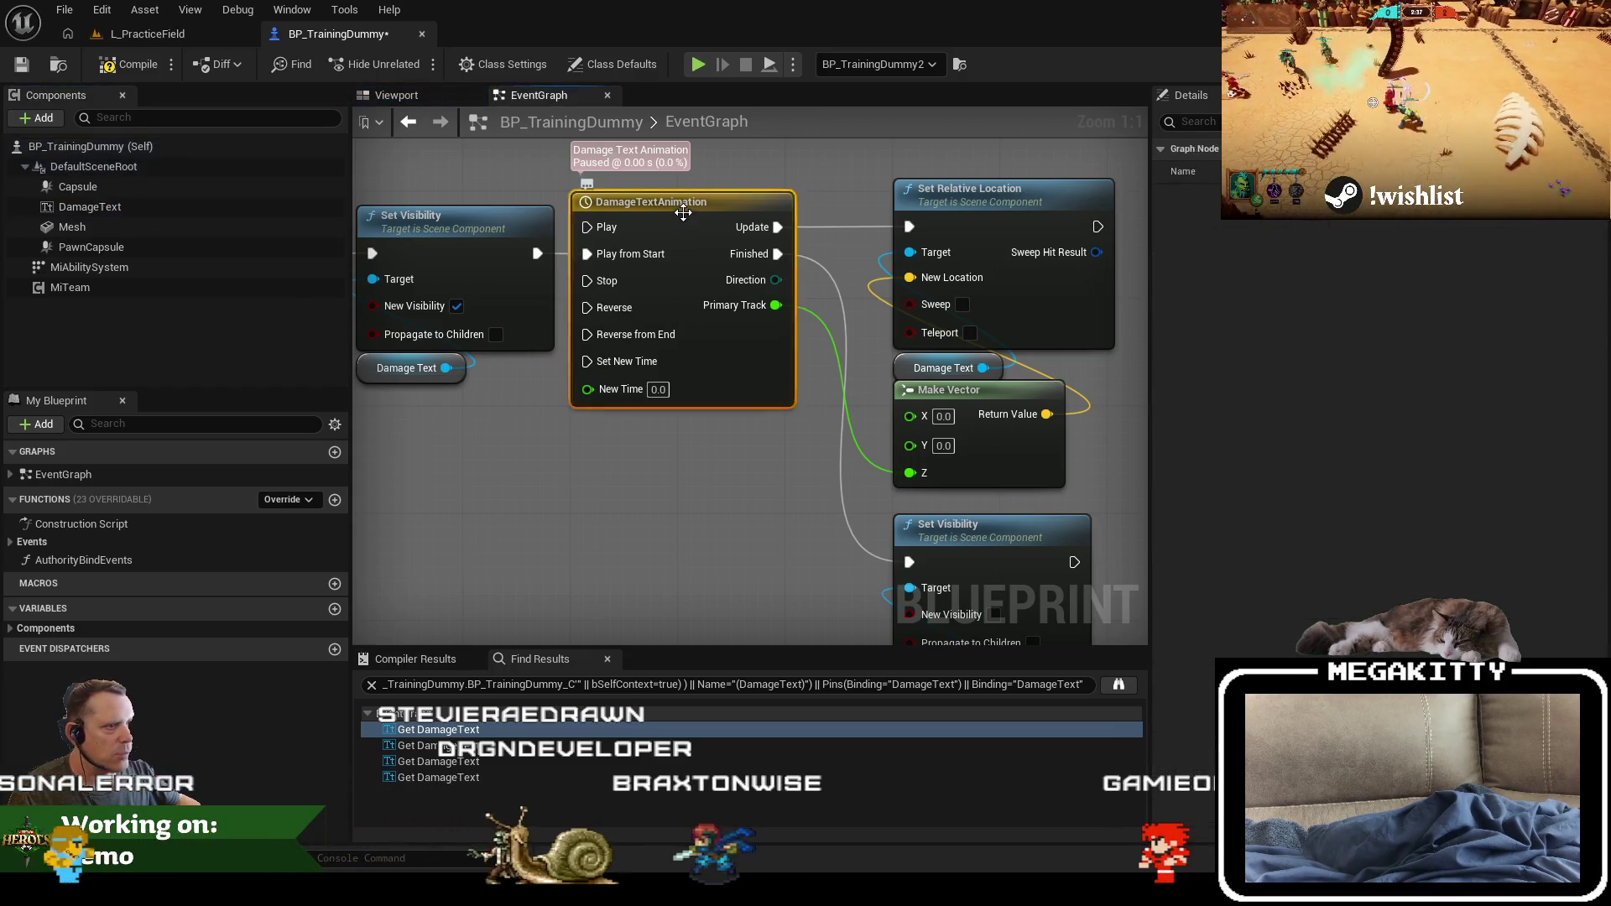
Step: Open the DamageTextAnimation timeline and inspect the curve's first key
double_click(671, 203)
scroll(645, 294, "down", 2)
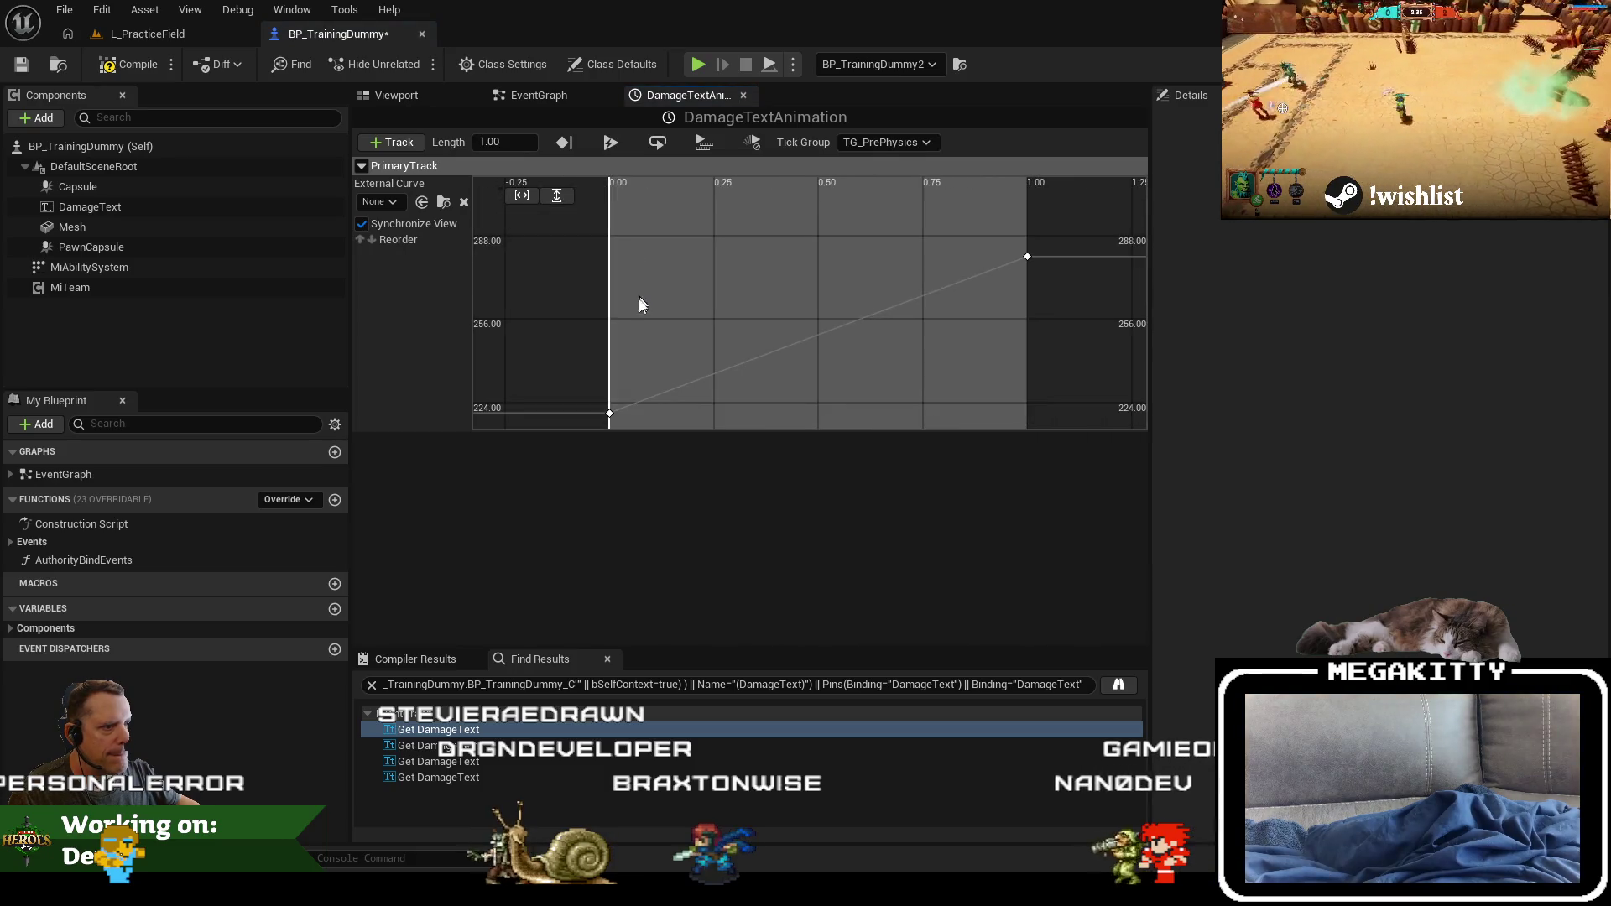
scroll(662, 378, "down", 2)
scroll(831, 309, "up", 1)
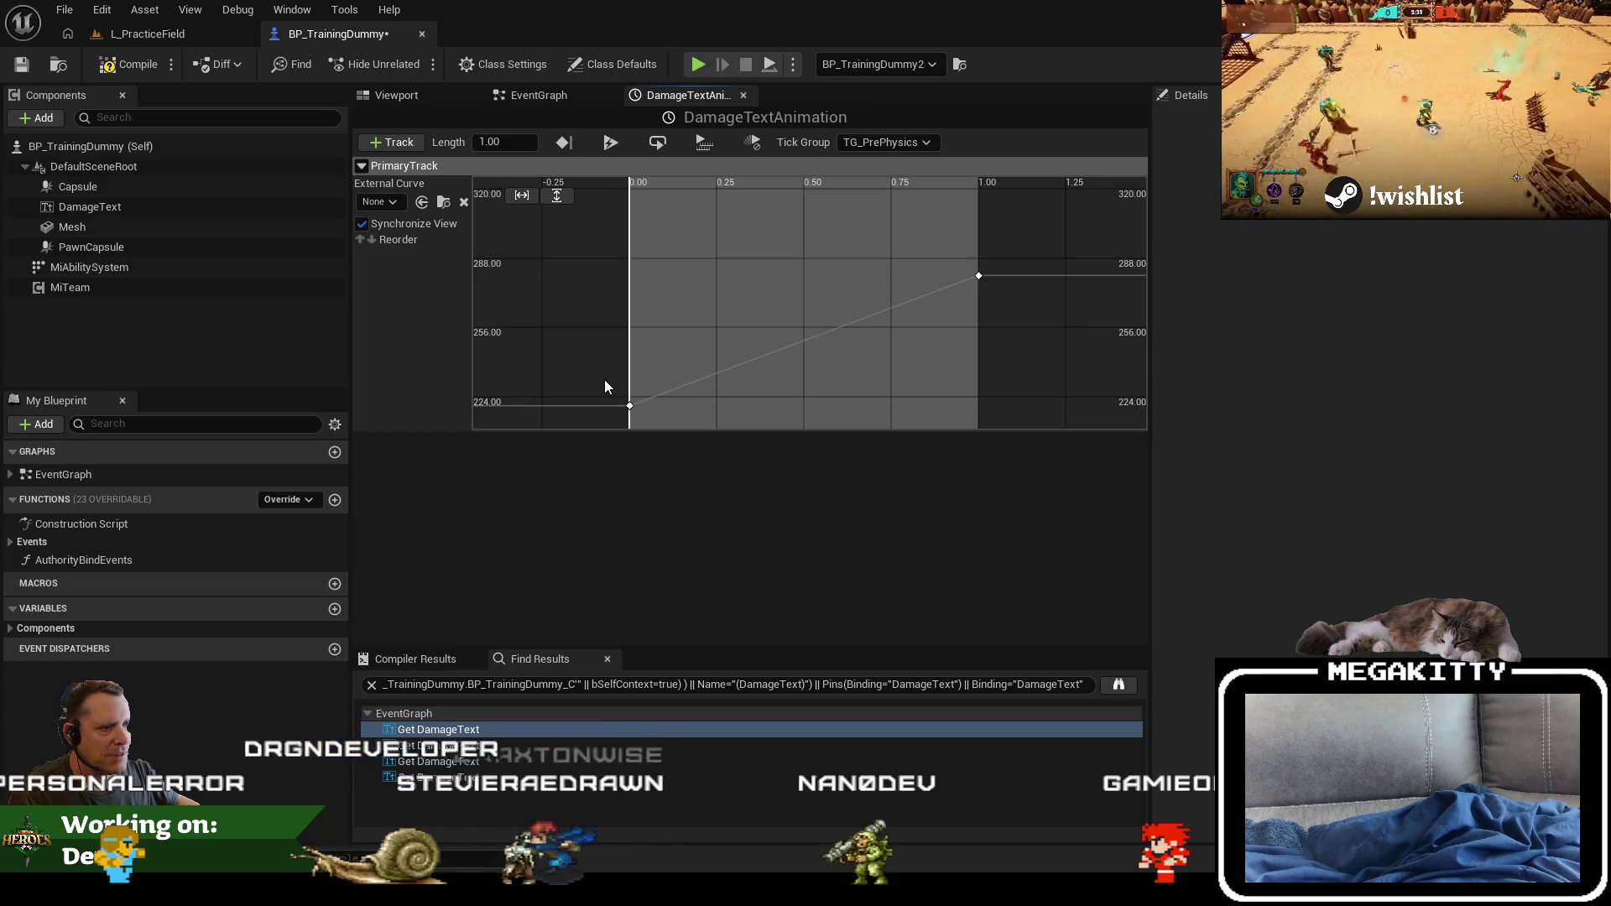
left_click(630, 406)
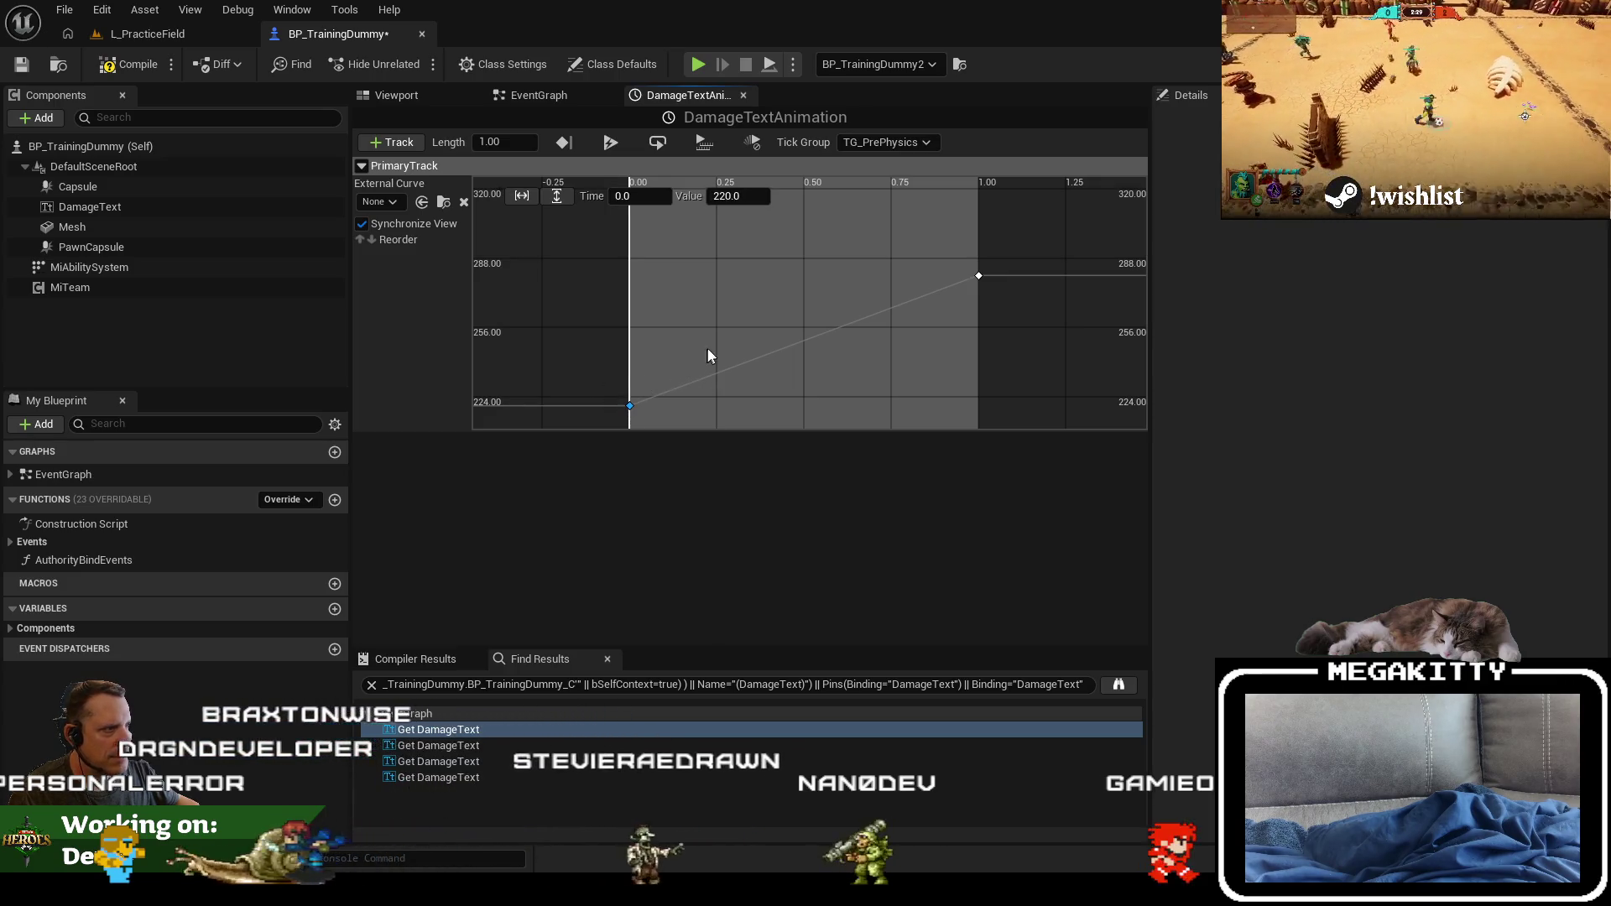
Step: Set the DamageText component's Z location to 230
left_click(149, 209)
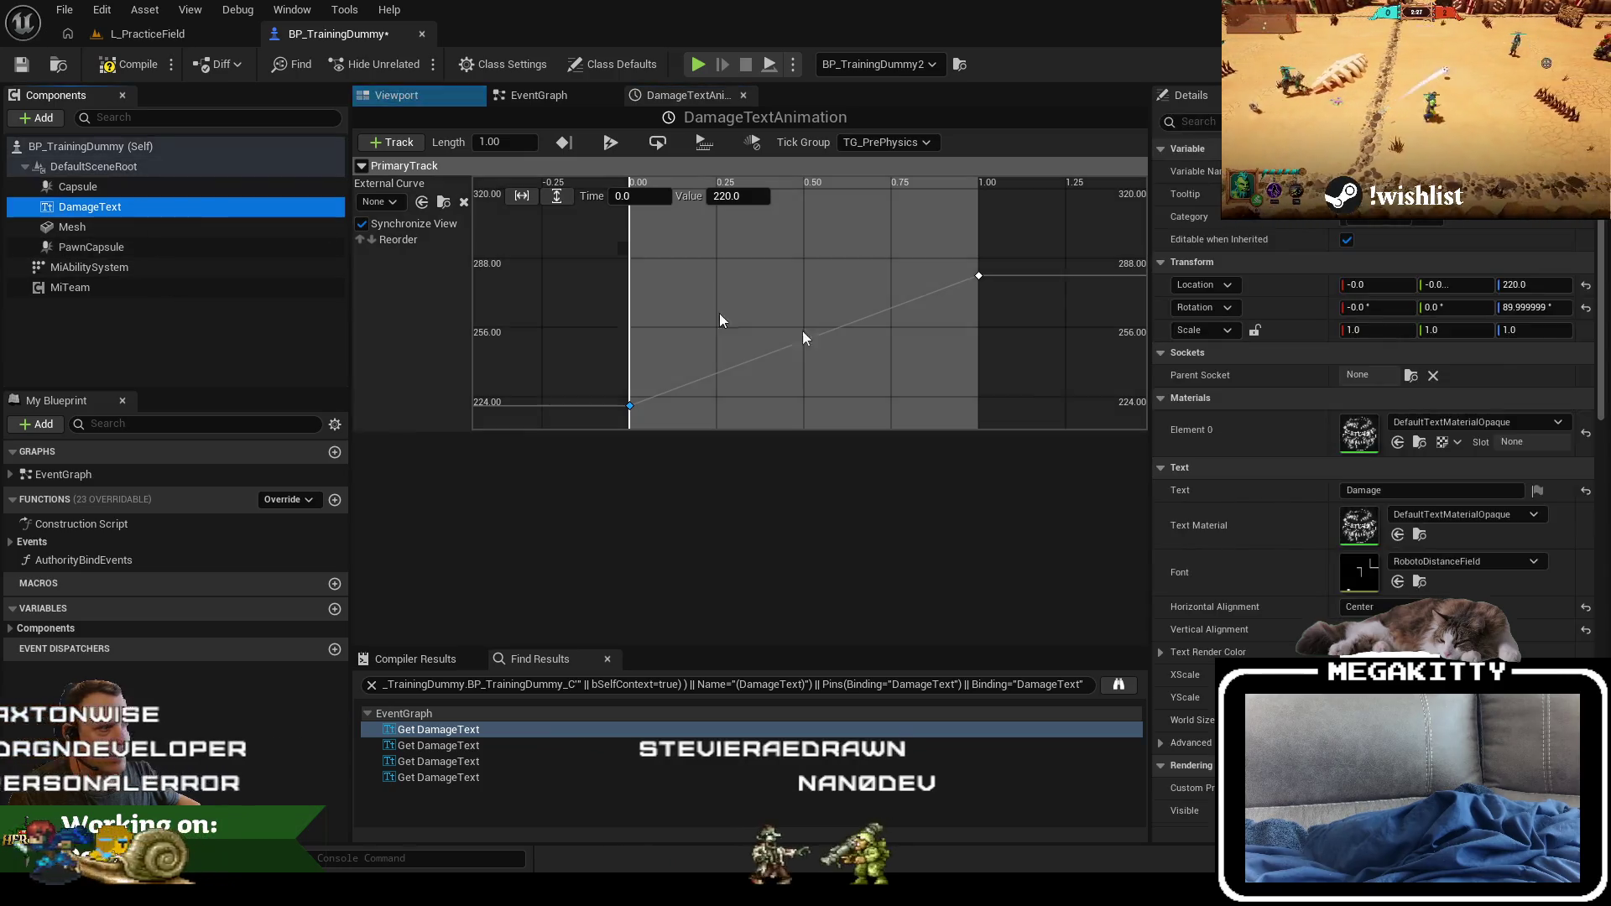
left_click(1545, 288)
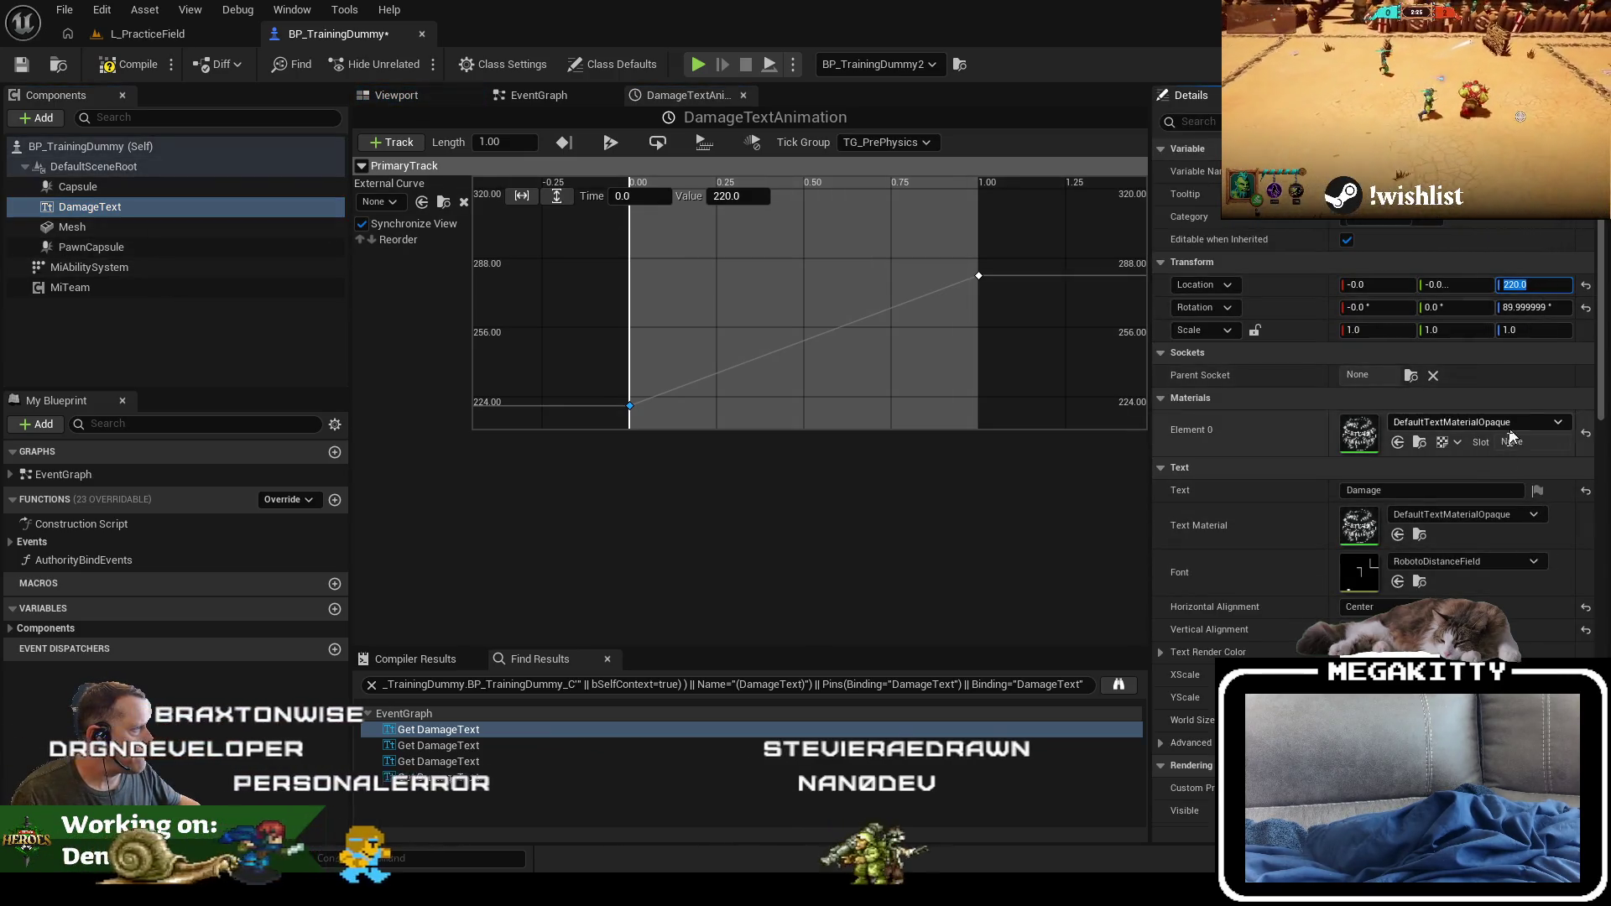
left_click(396, 95)
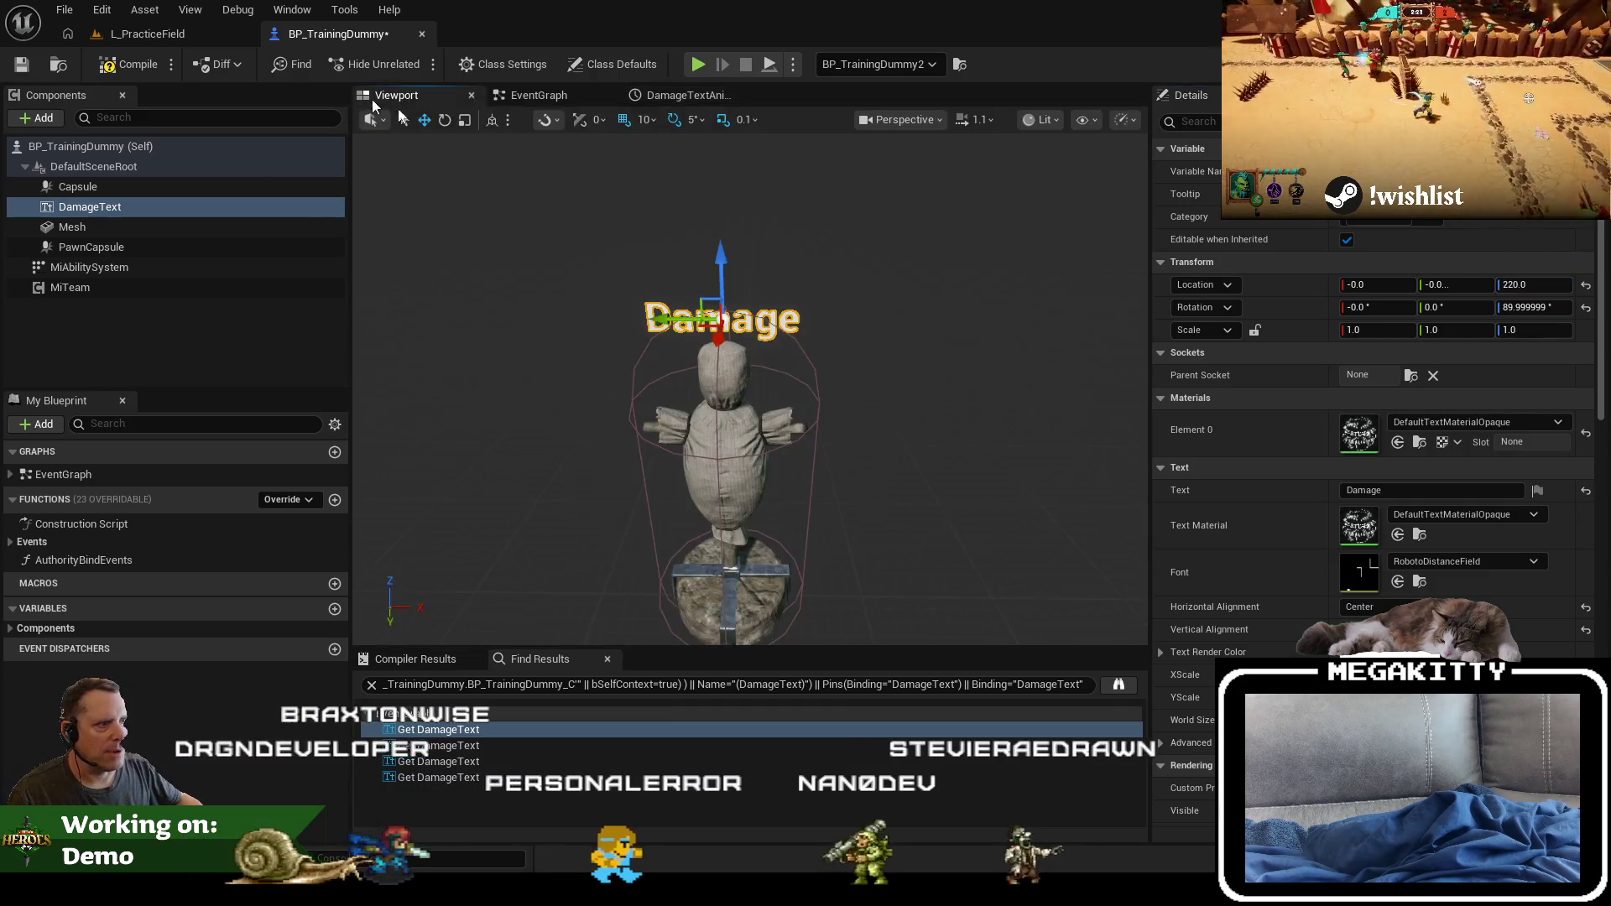
left_click(1525, 285)
type("240")
key("Return")
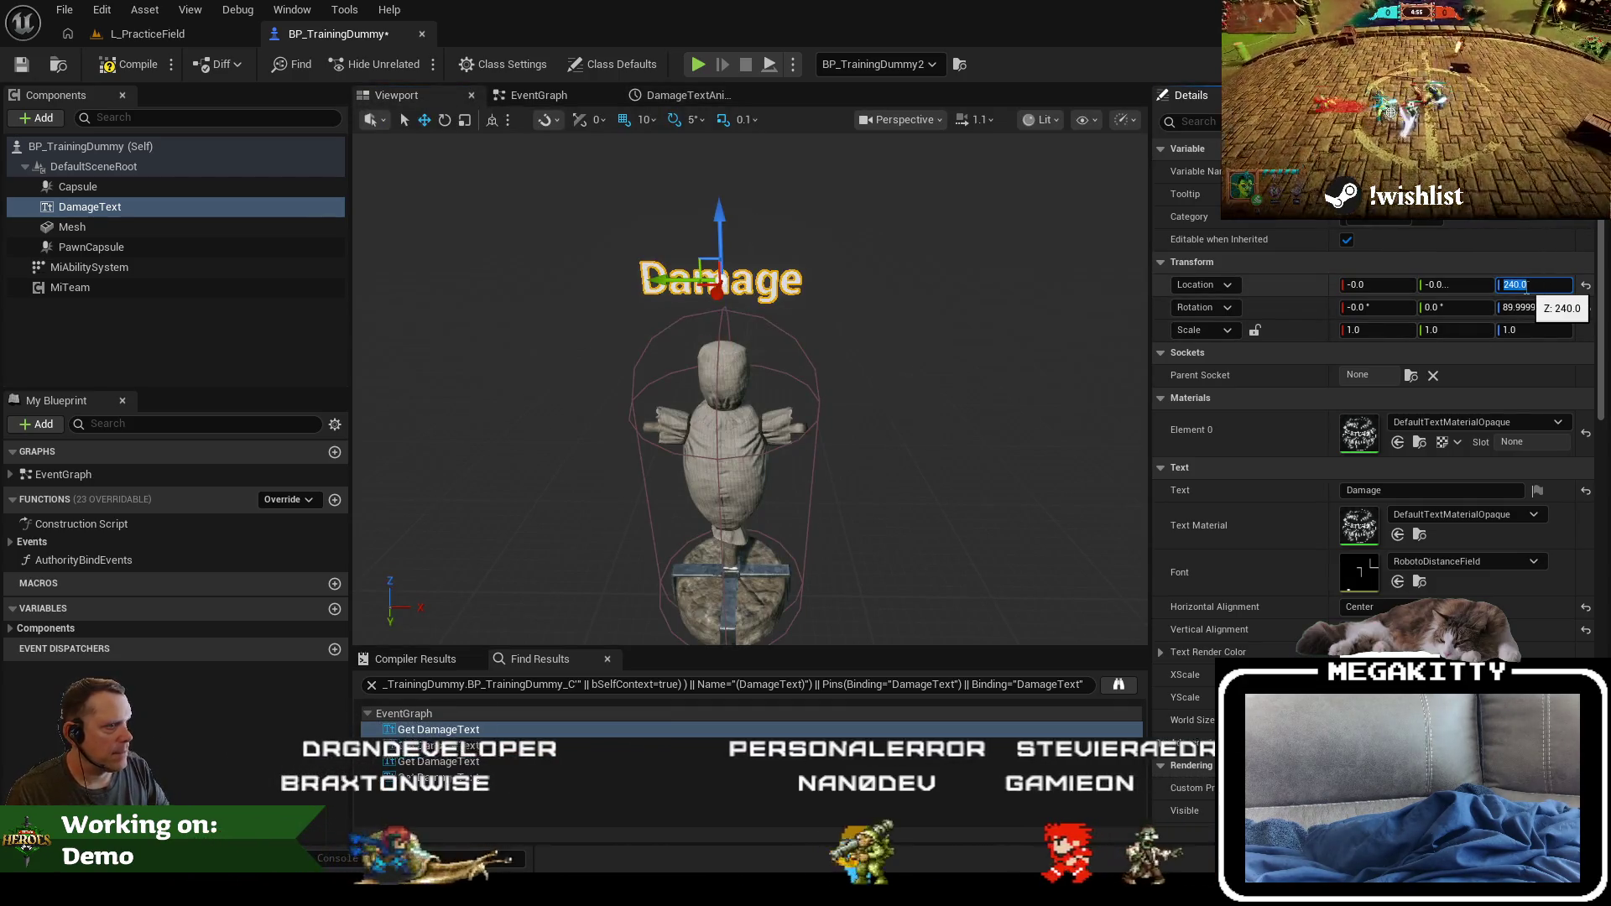
type("230")
key("Return")
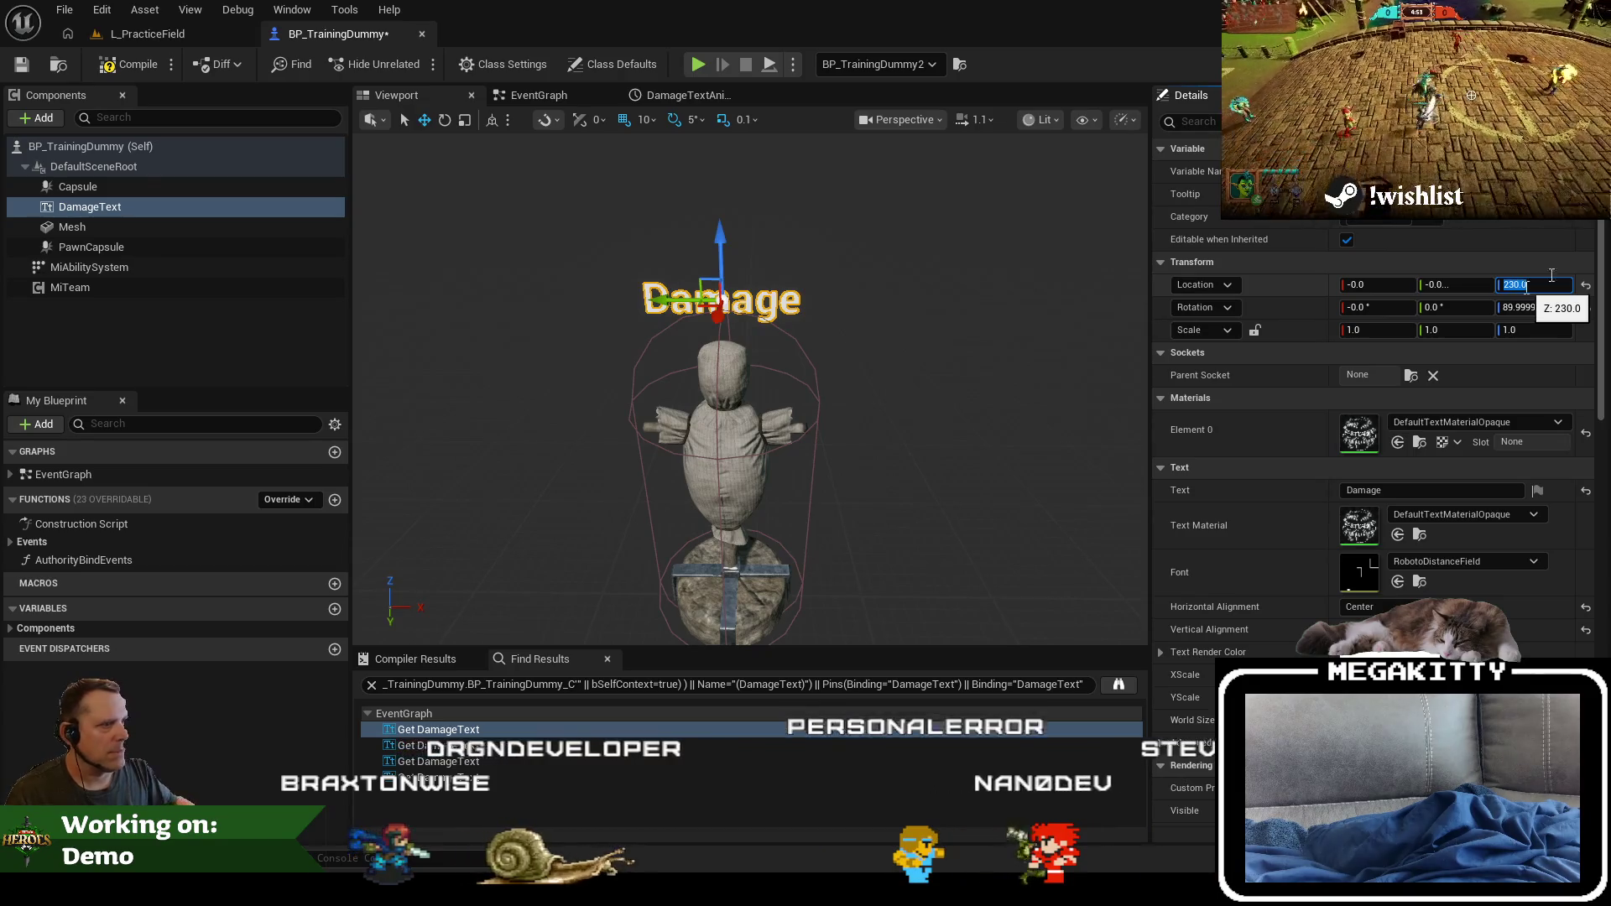
Step: Raise the timeline's end key at time 1.0 to about 290
left_click(671, 95)
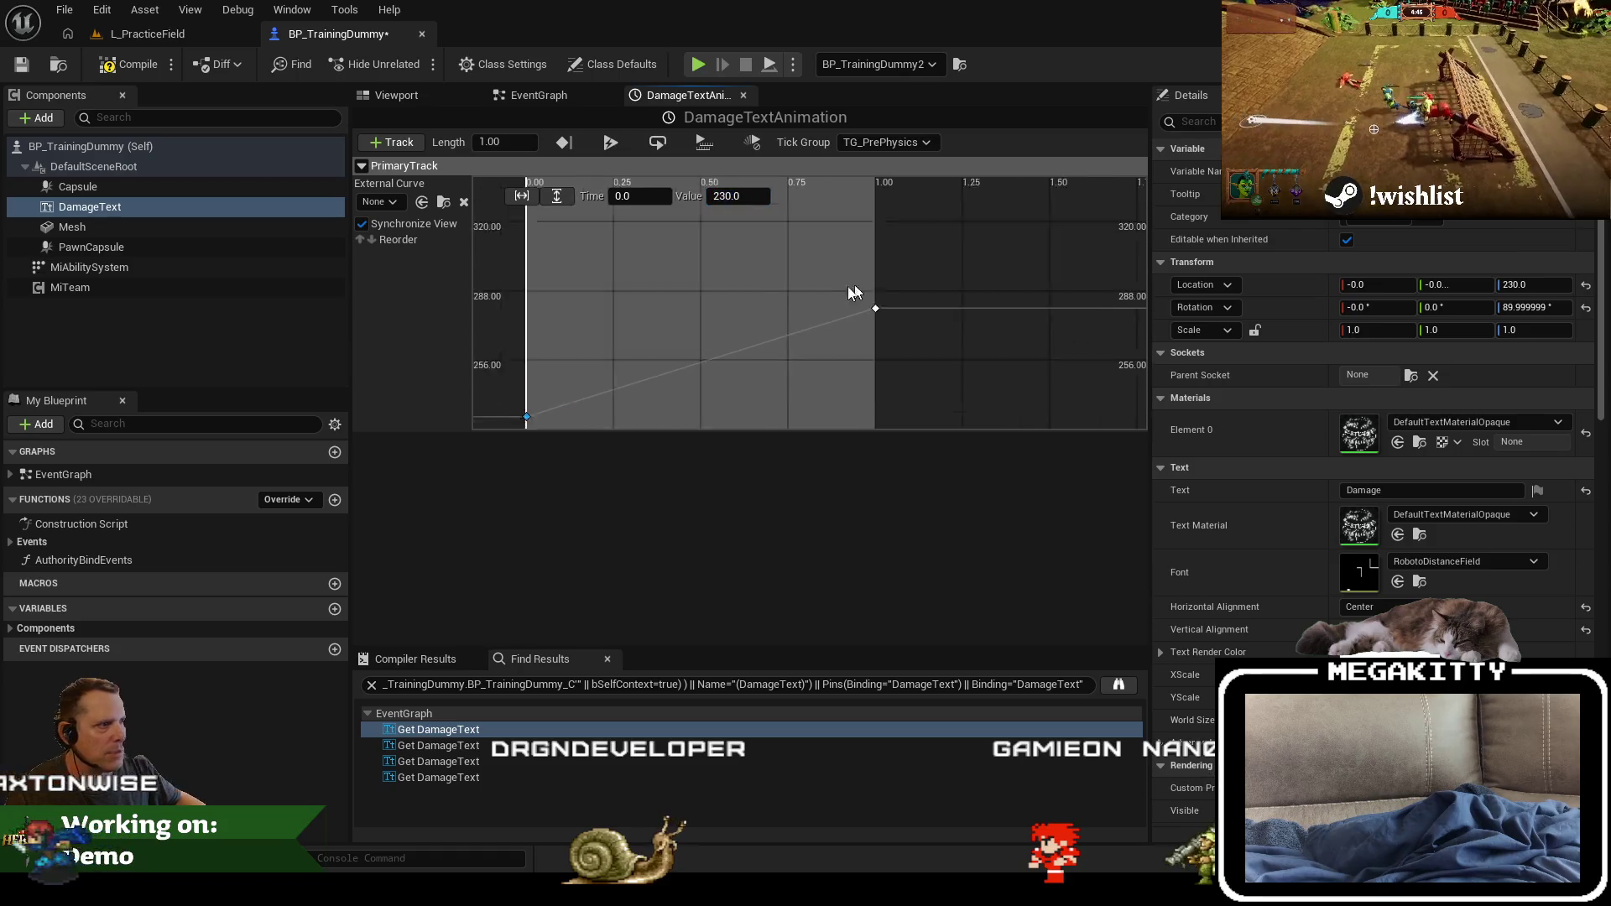
left_click(854, 292)
type("29")
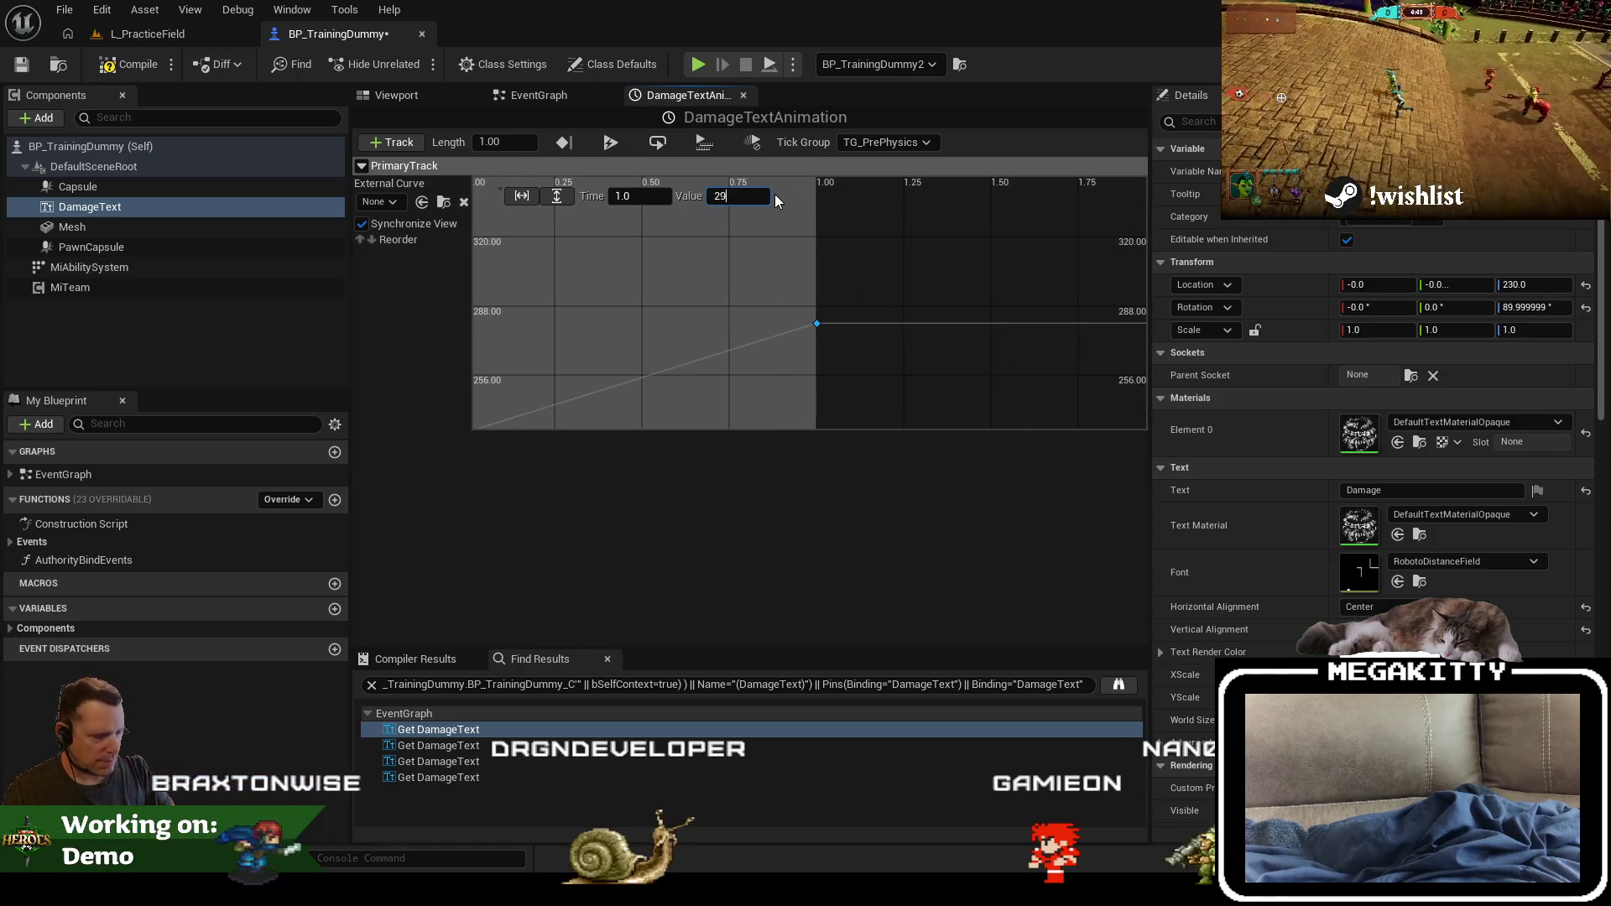
type("0")
left_click(909, 279)
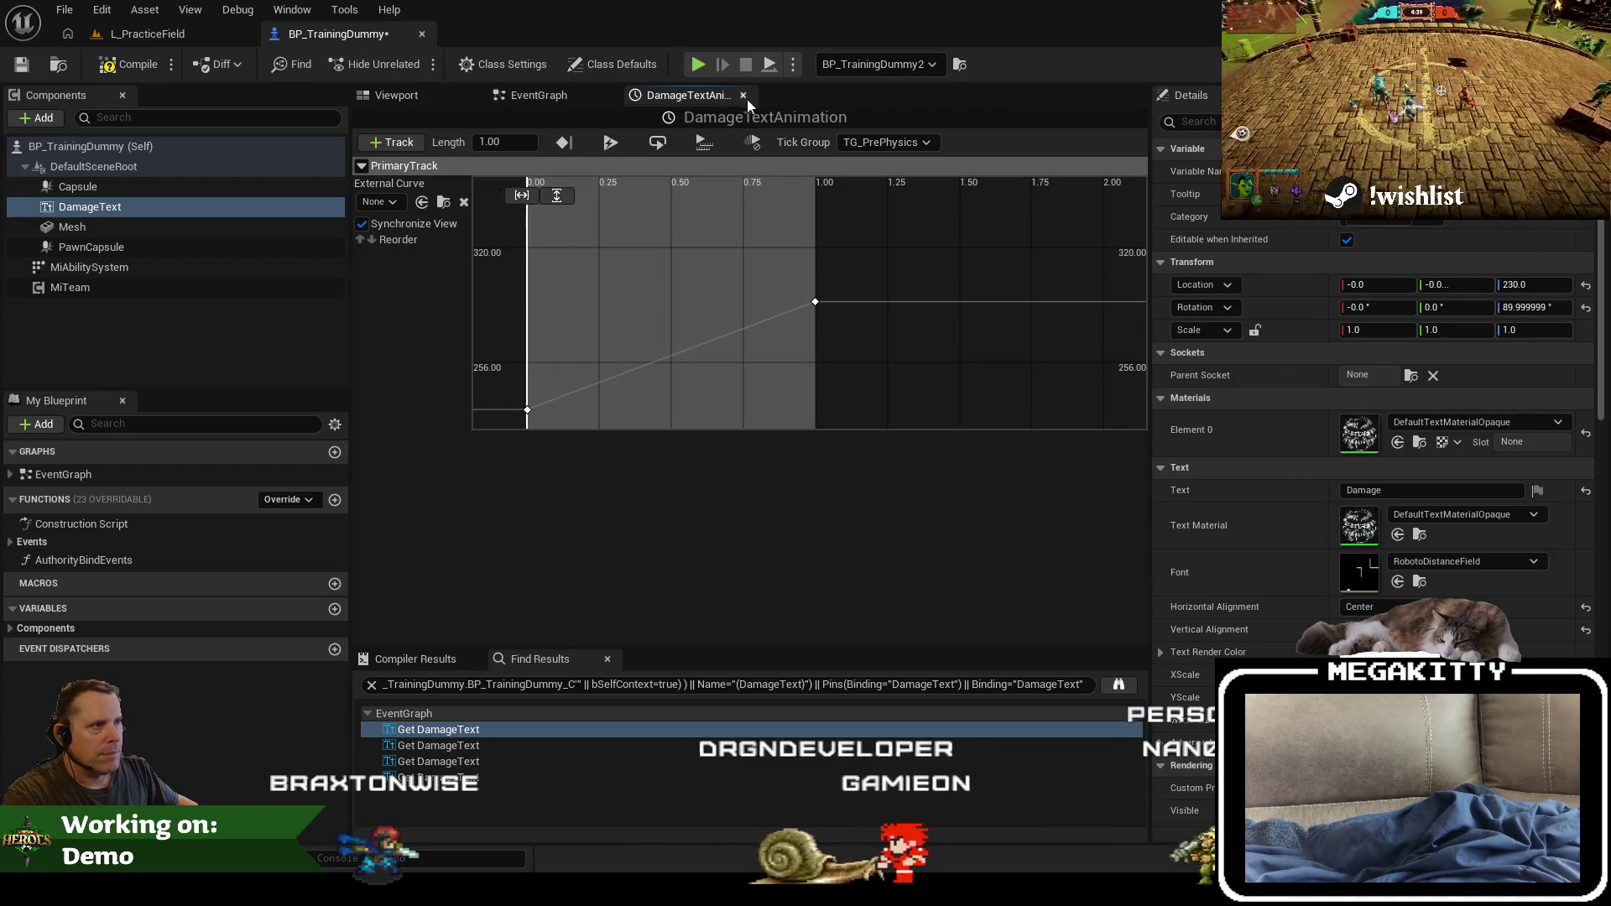
Step: Close the timeline, then save and compile BP_TrainingDummy
left_click(743, 95)
key("ctrl+s")
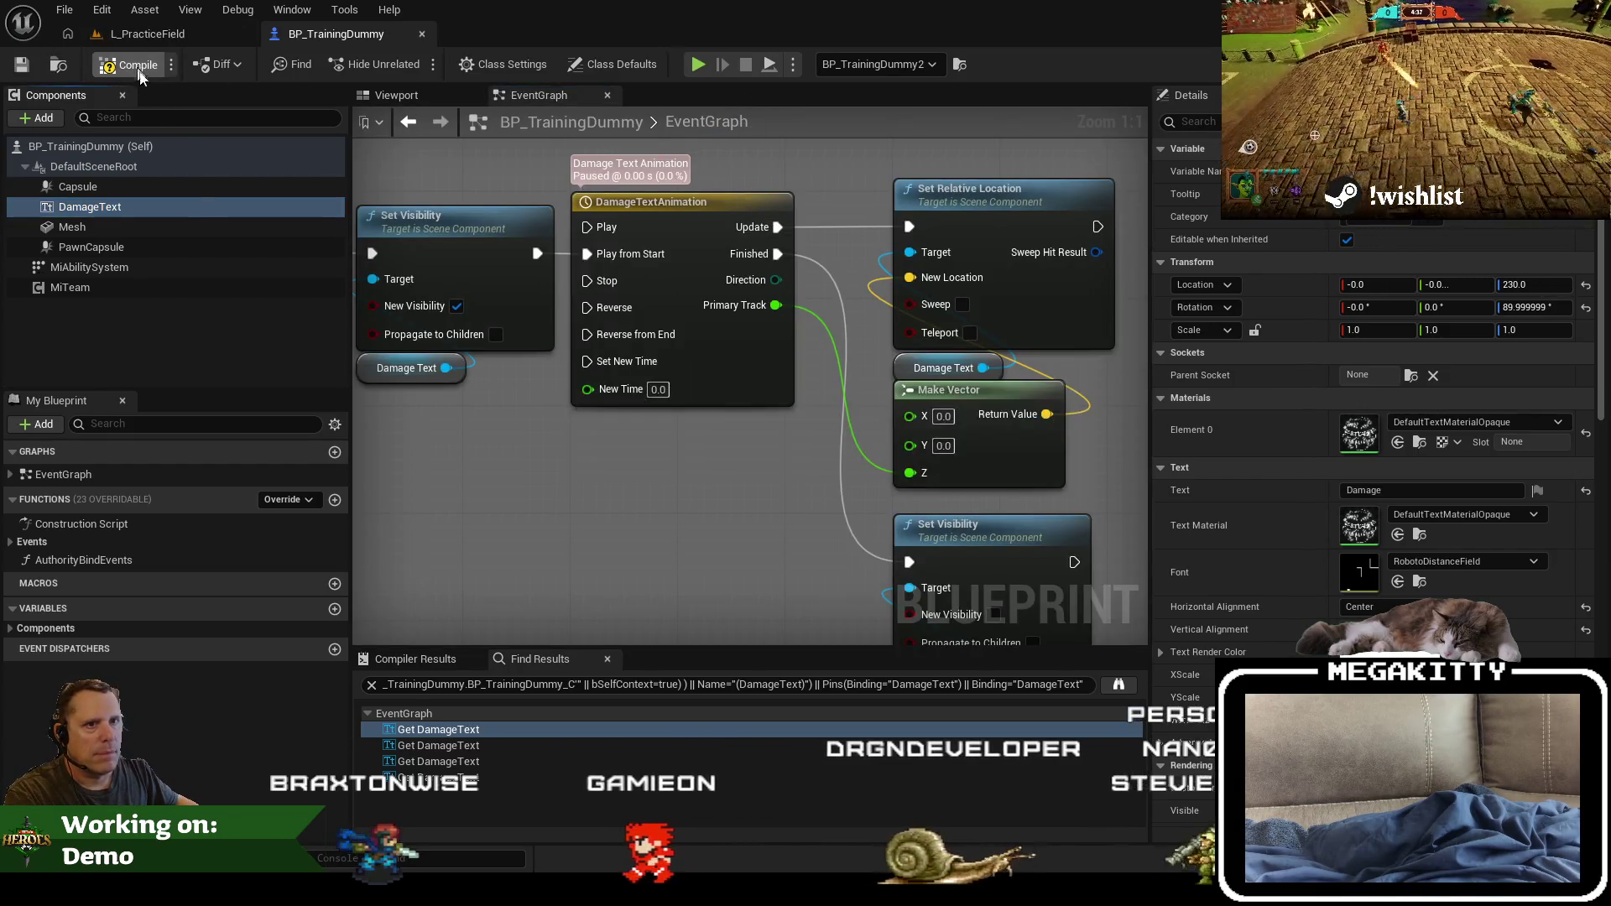
left_click(134, 64)
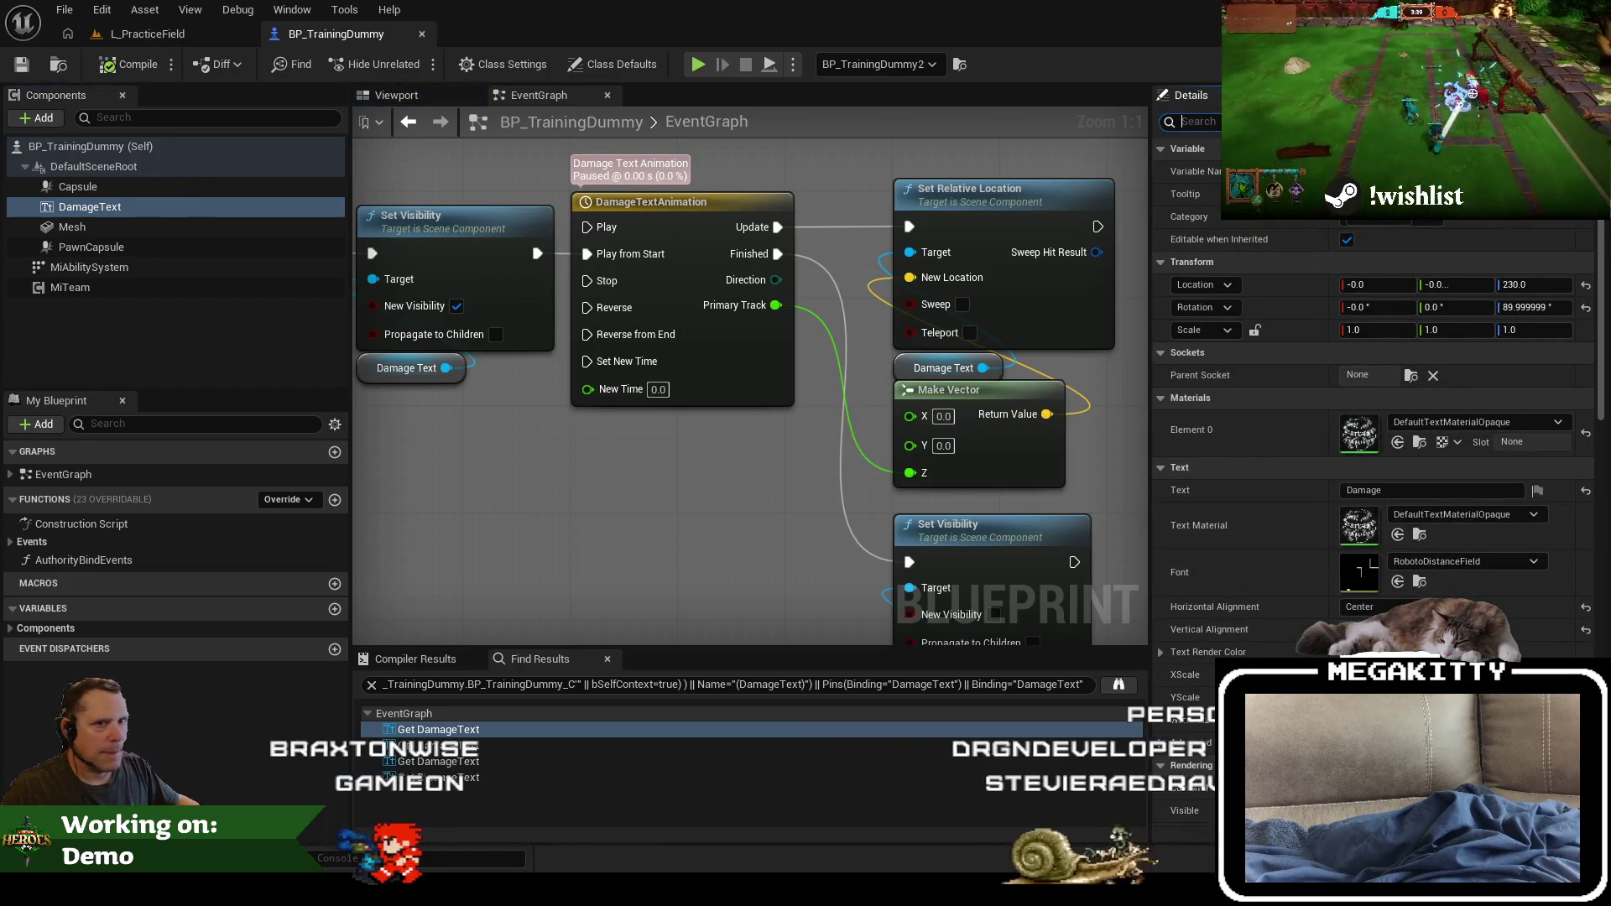
Step: Filter Details by 'font', set DamageText's font to Sauna-Bold_TextRenderer, then clear the filter
type("font")
left_click(1464, 178)
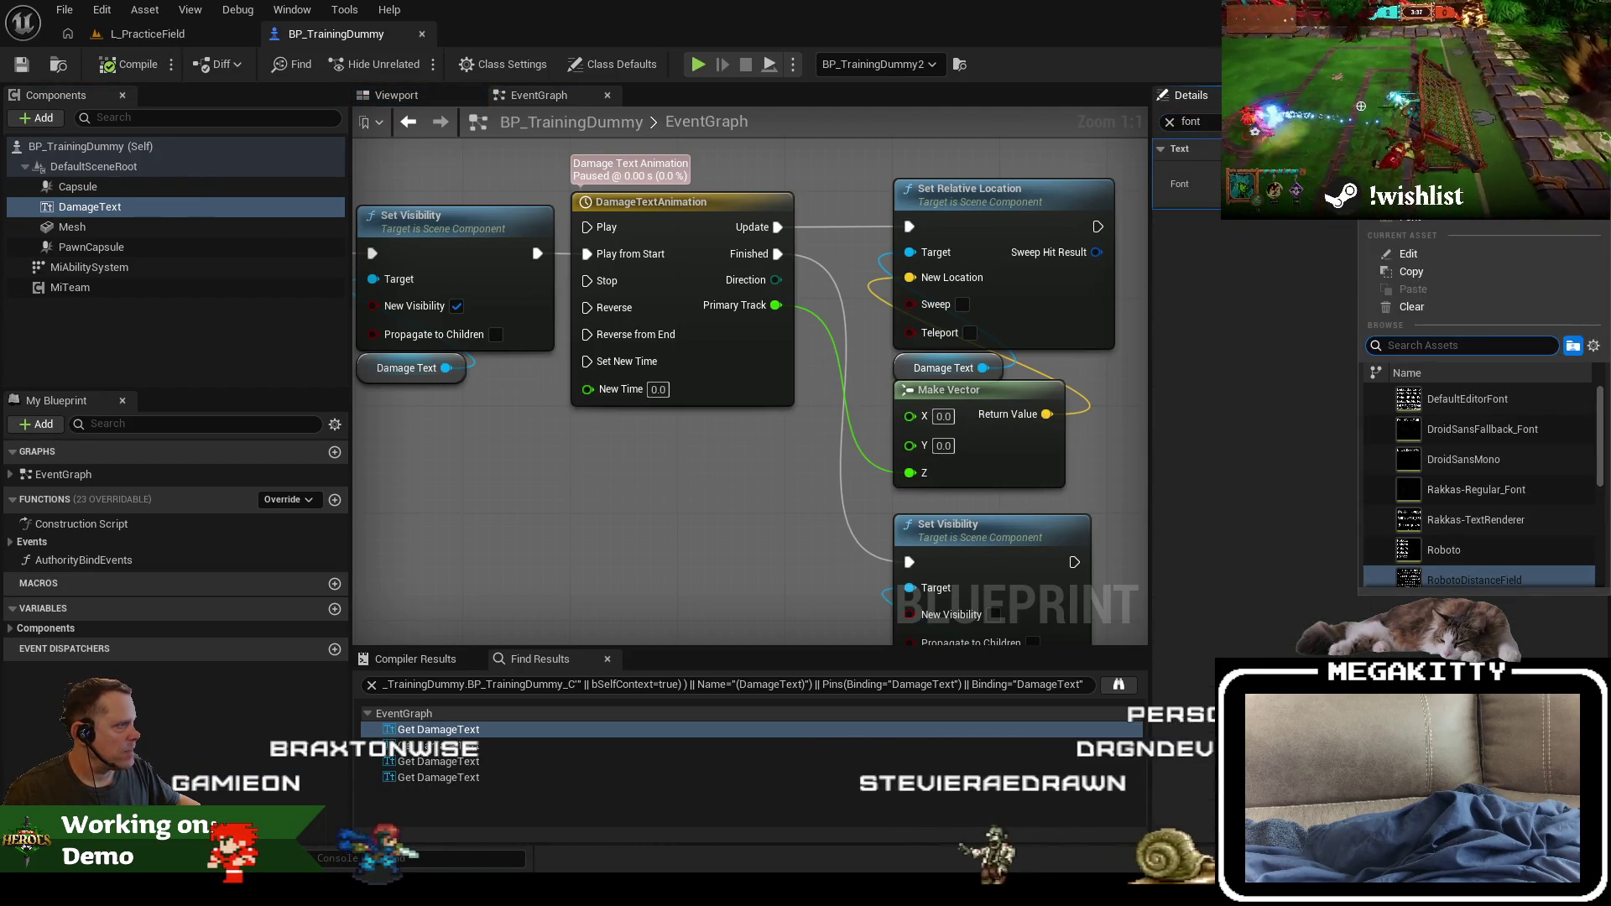
scroll(1541, 526, "down", 5)
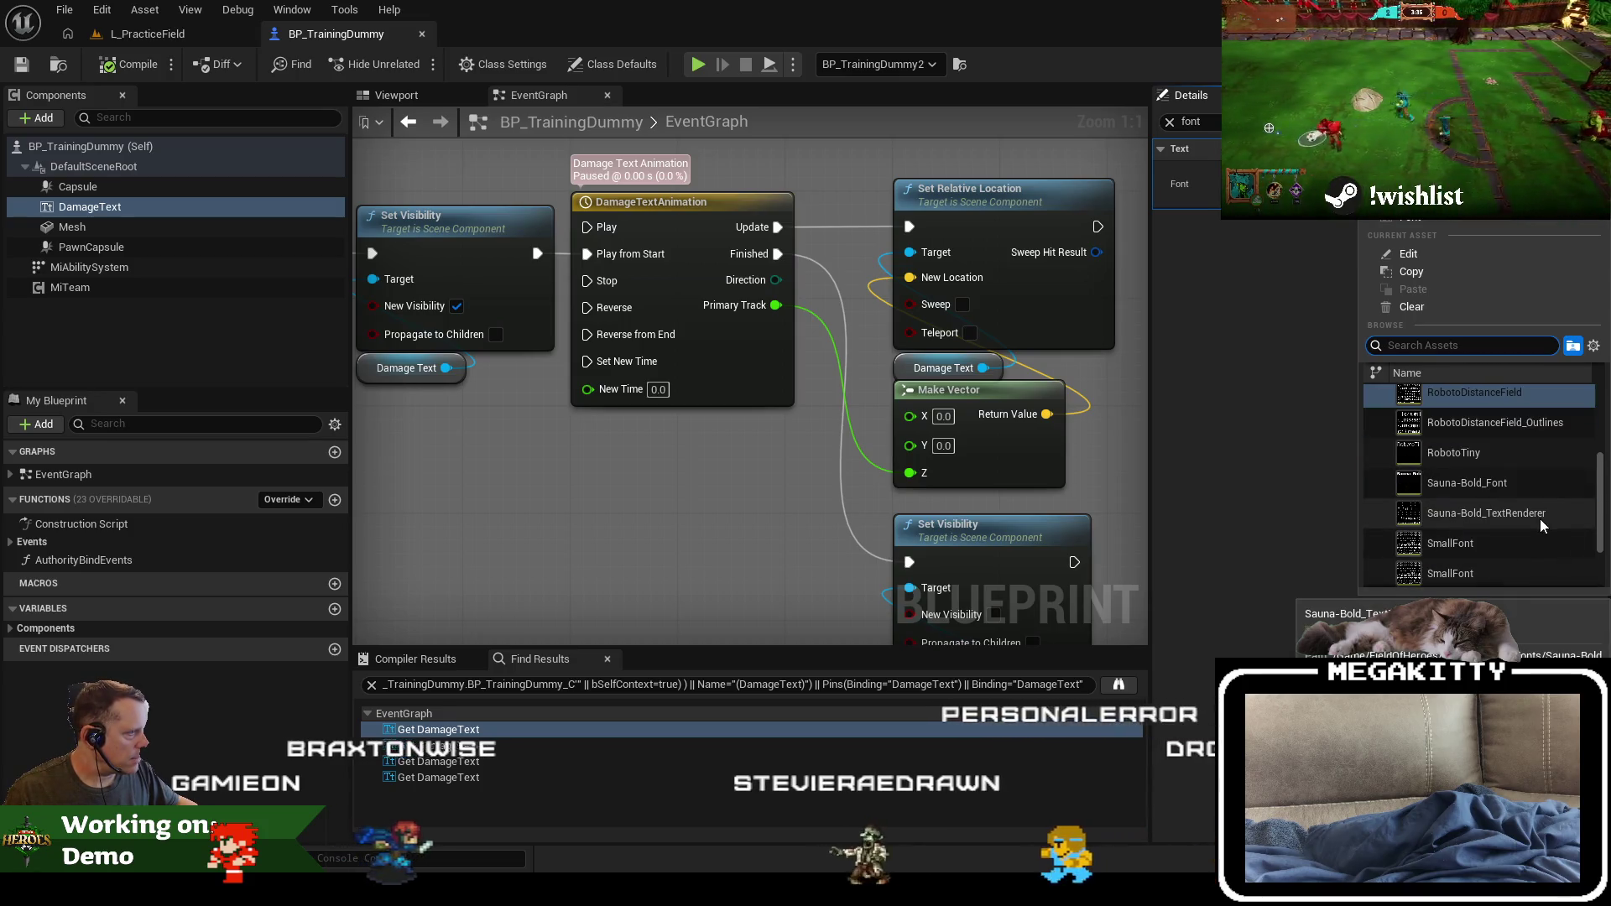
left_click(1484, 513)
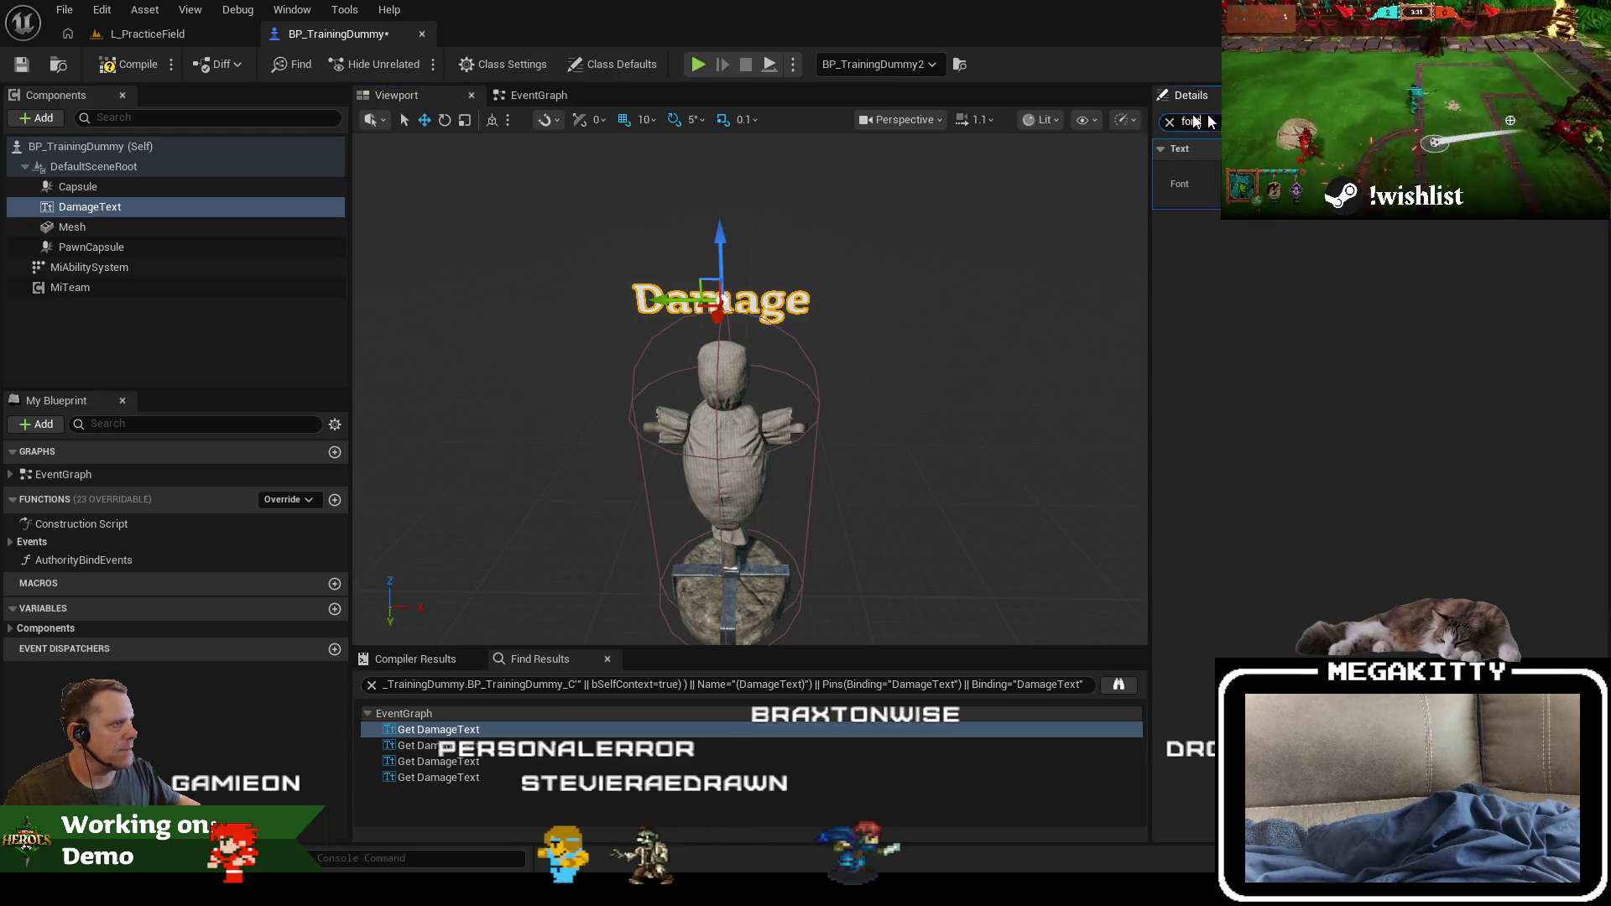
left_click(1169, 122)
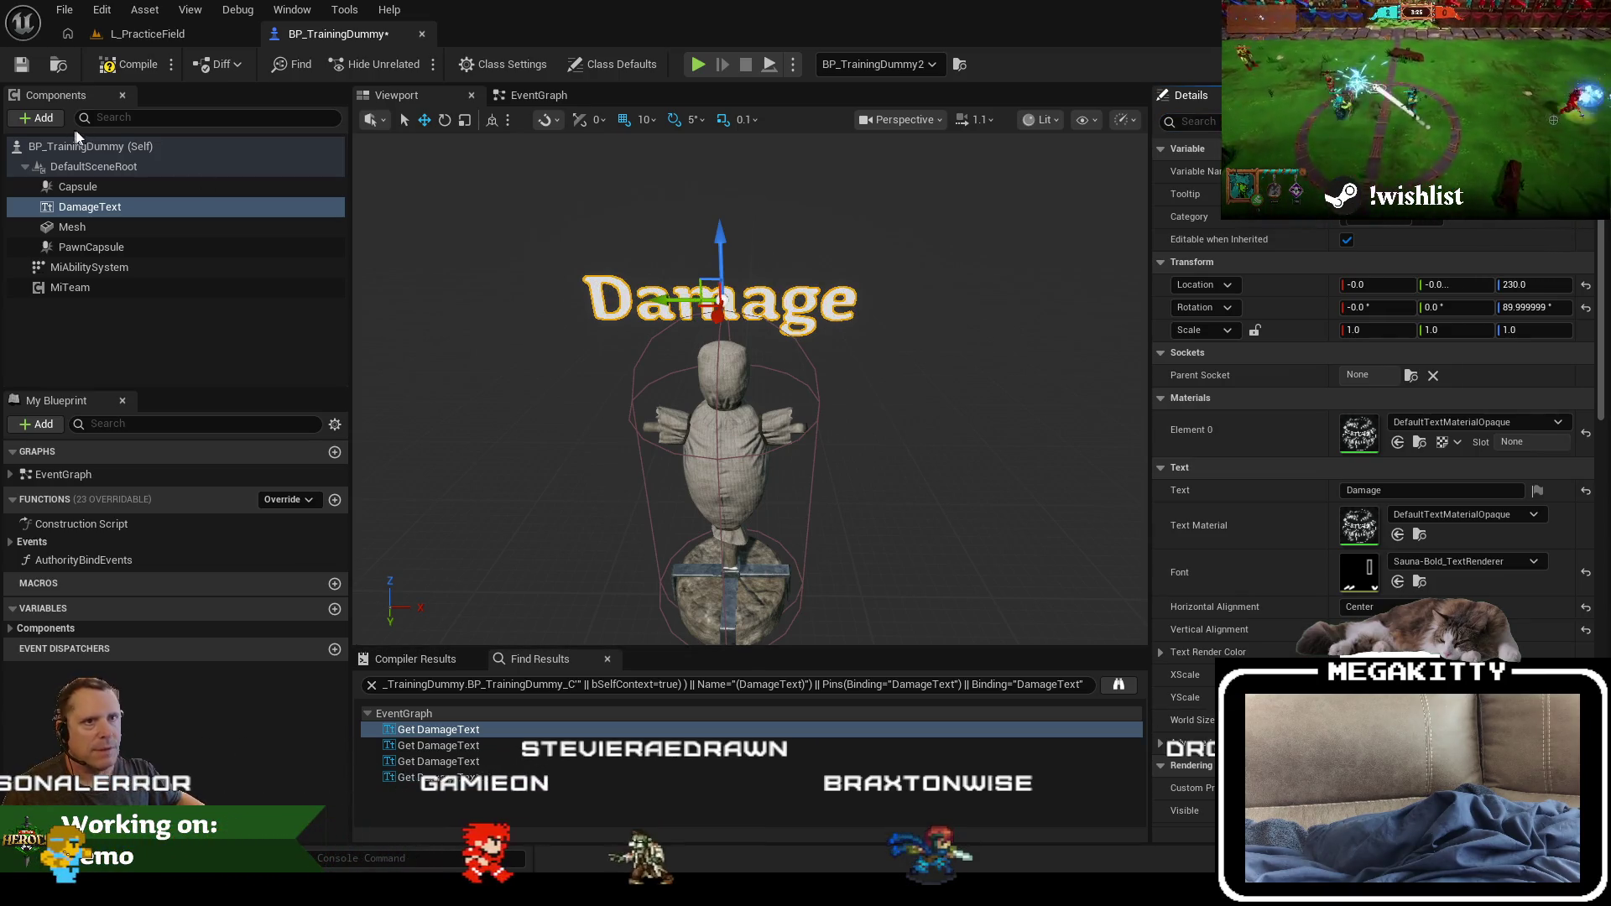
left_click(122, 39)
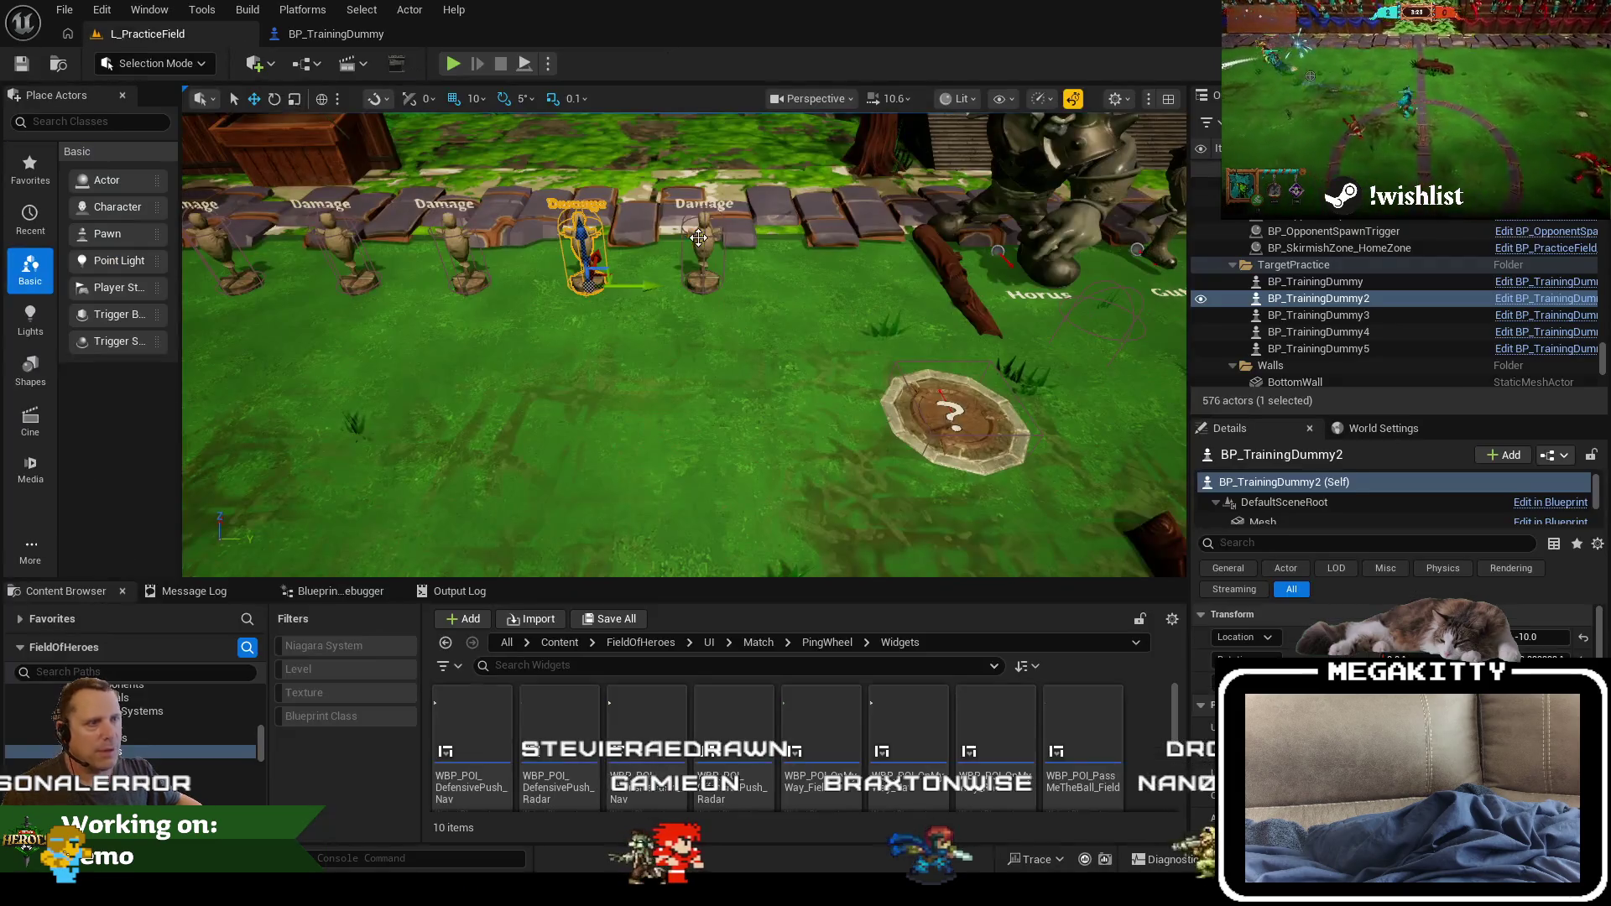
Step: Playtest the field, walking along the training dummies, then stop and reopen BP_TrainingDummy
key("alt+p")
key("a")
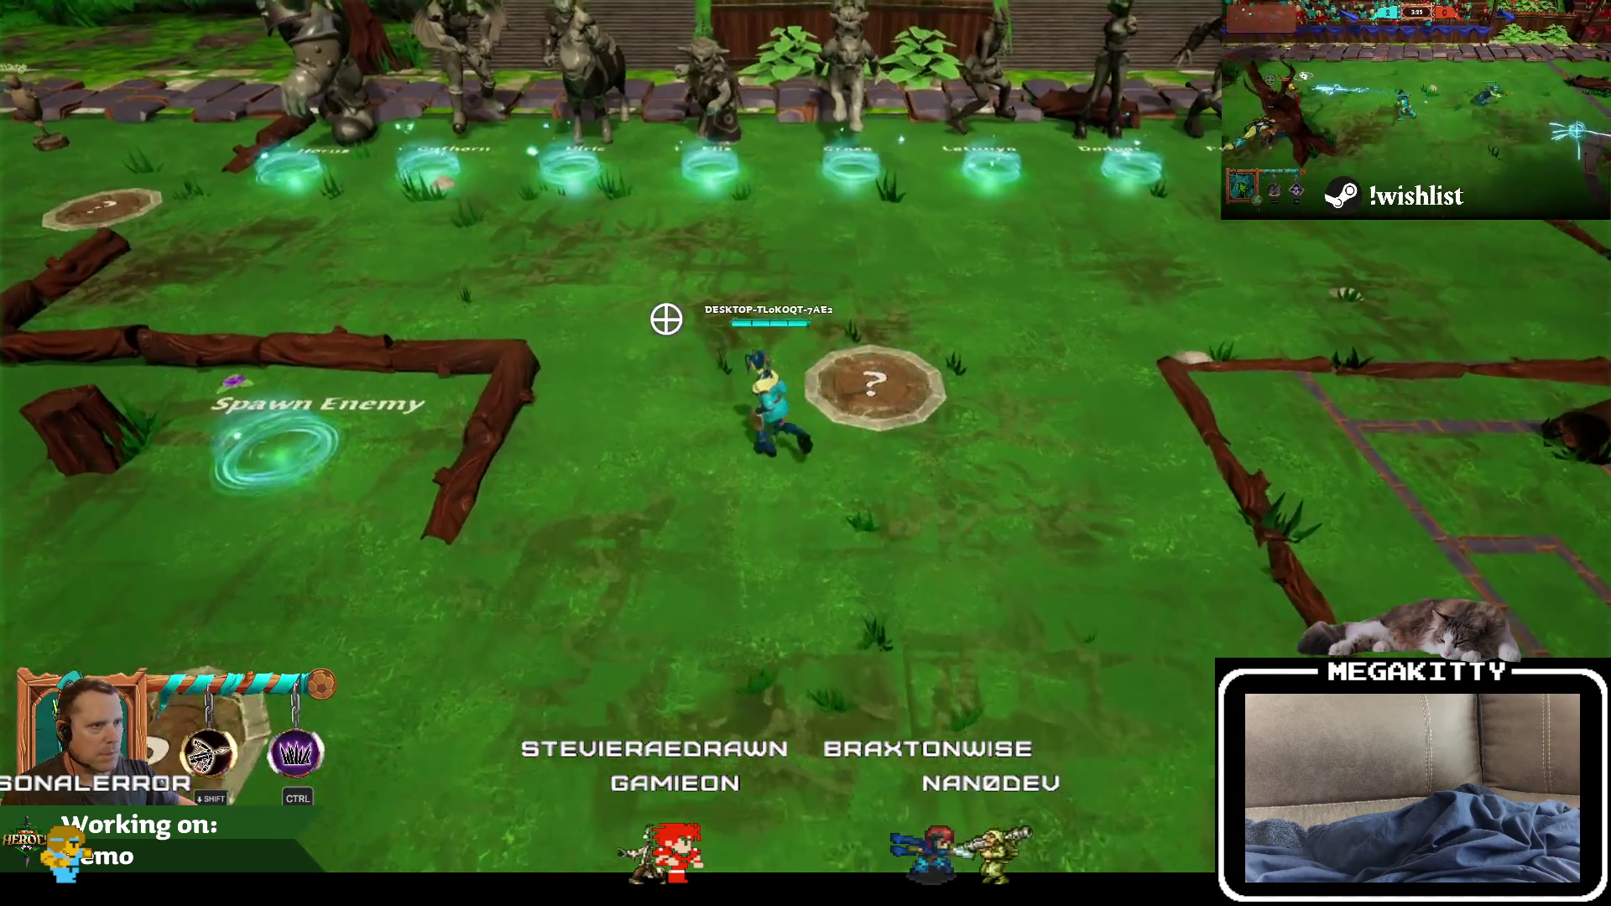
key("a")
key("w")
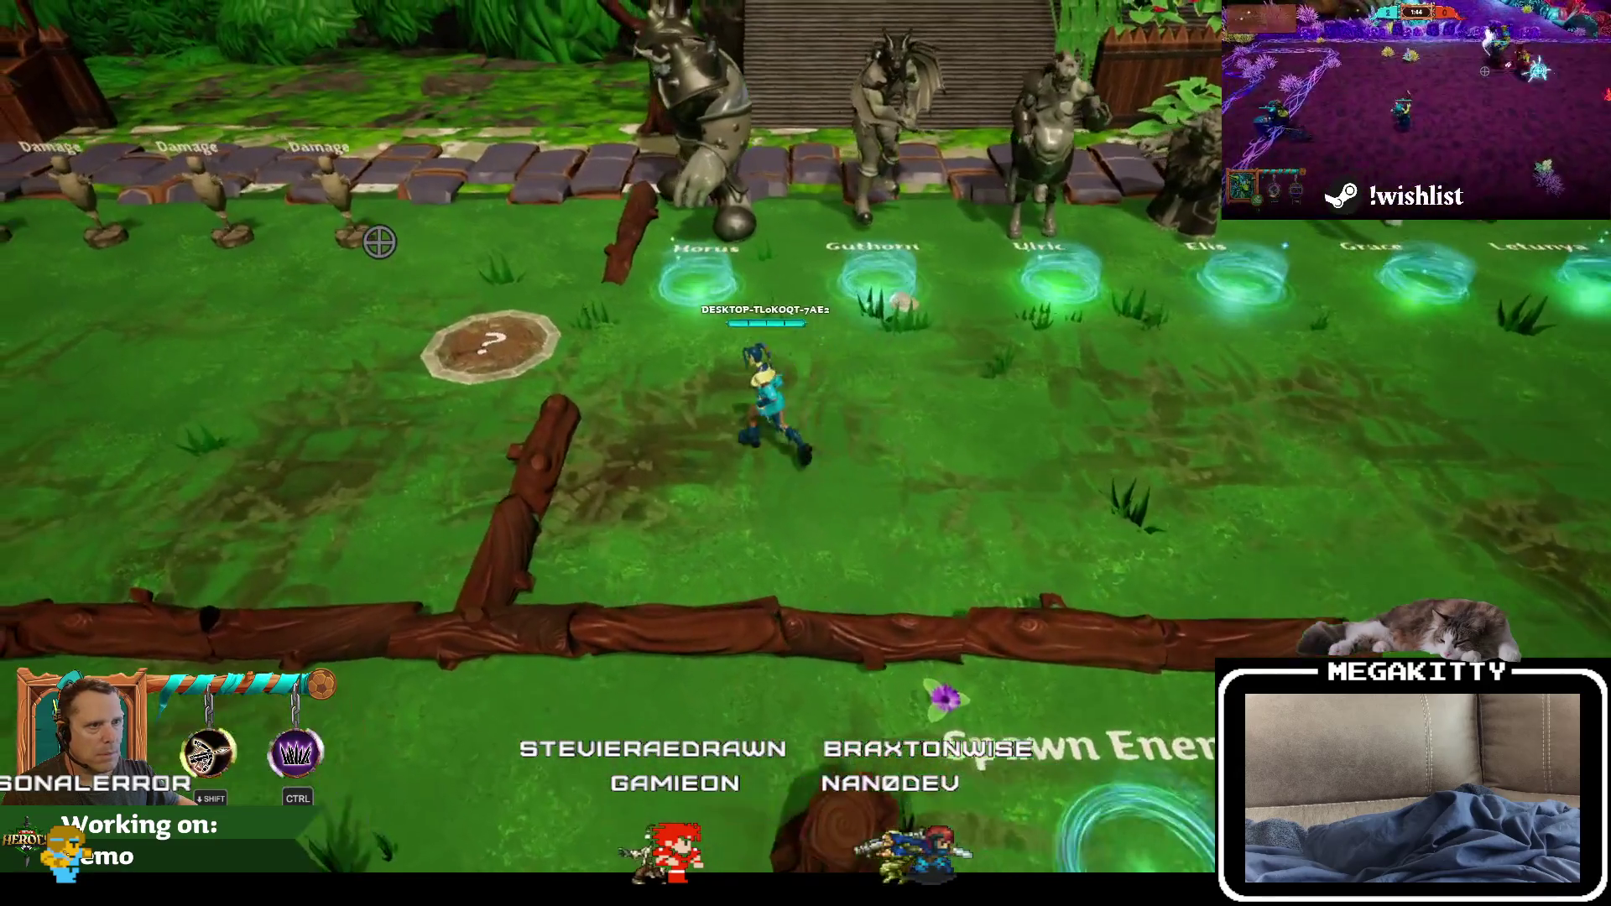
key("a")
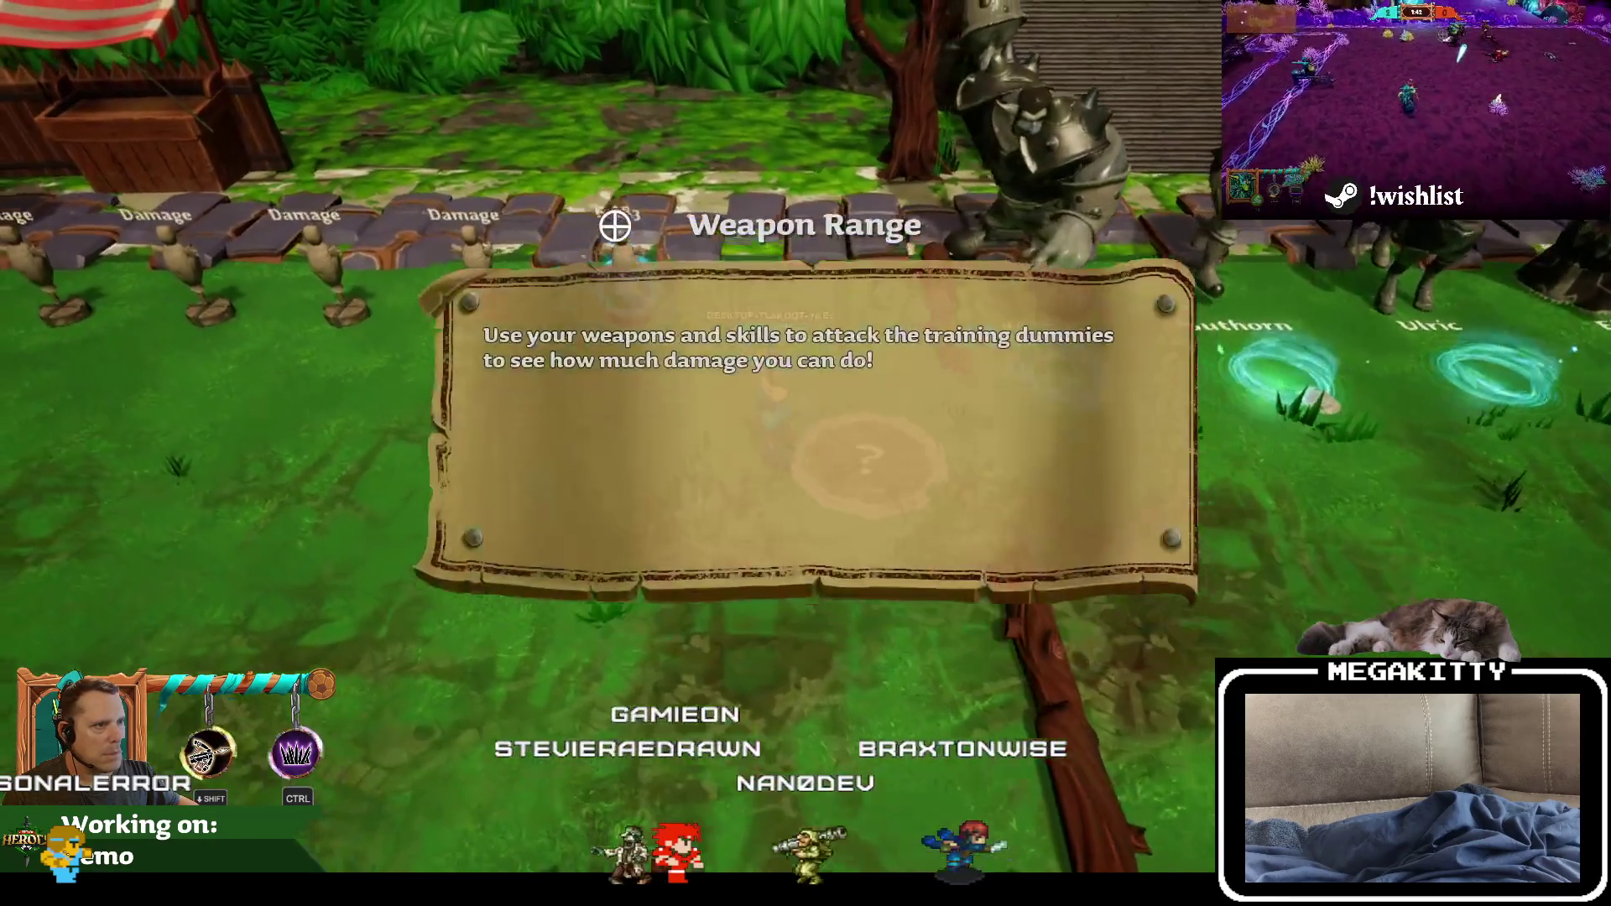
key("d")
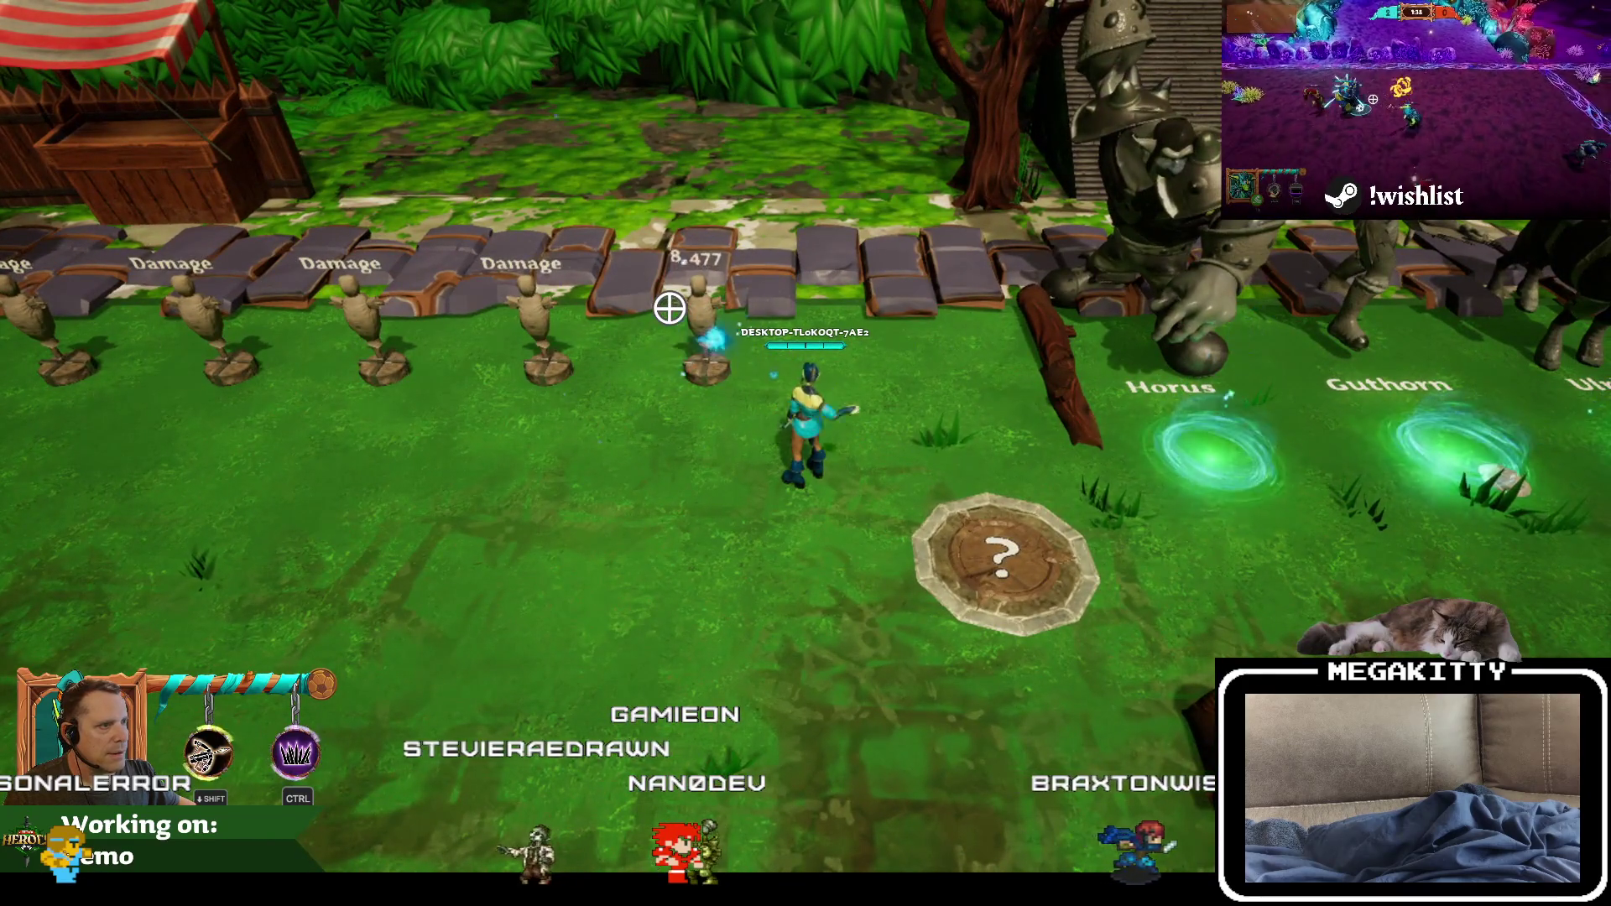
key("Escape")
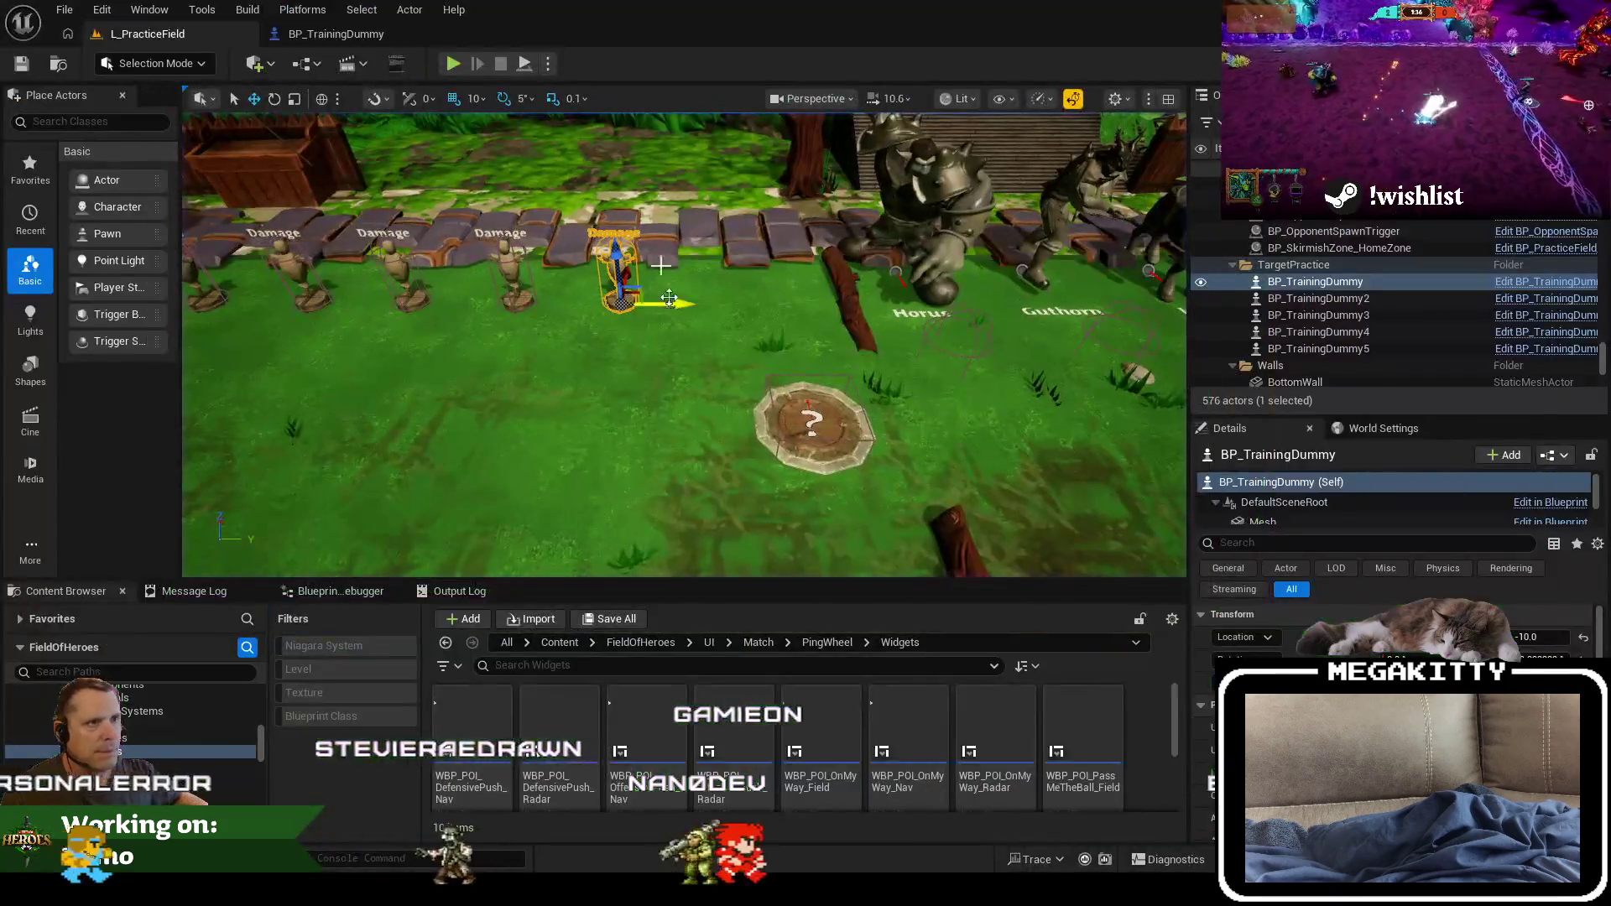
key("ctrl+e")
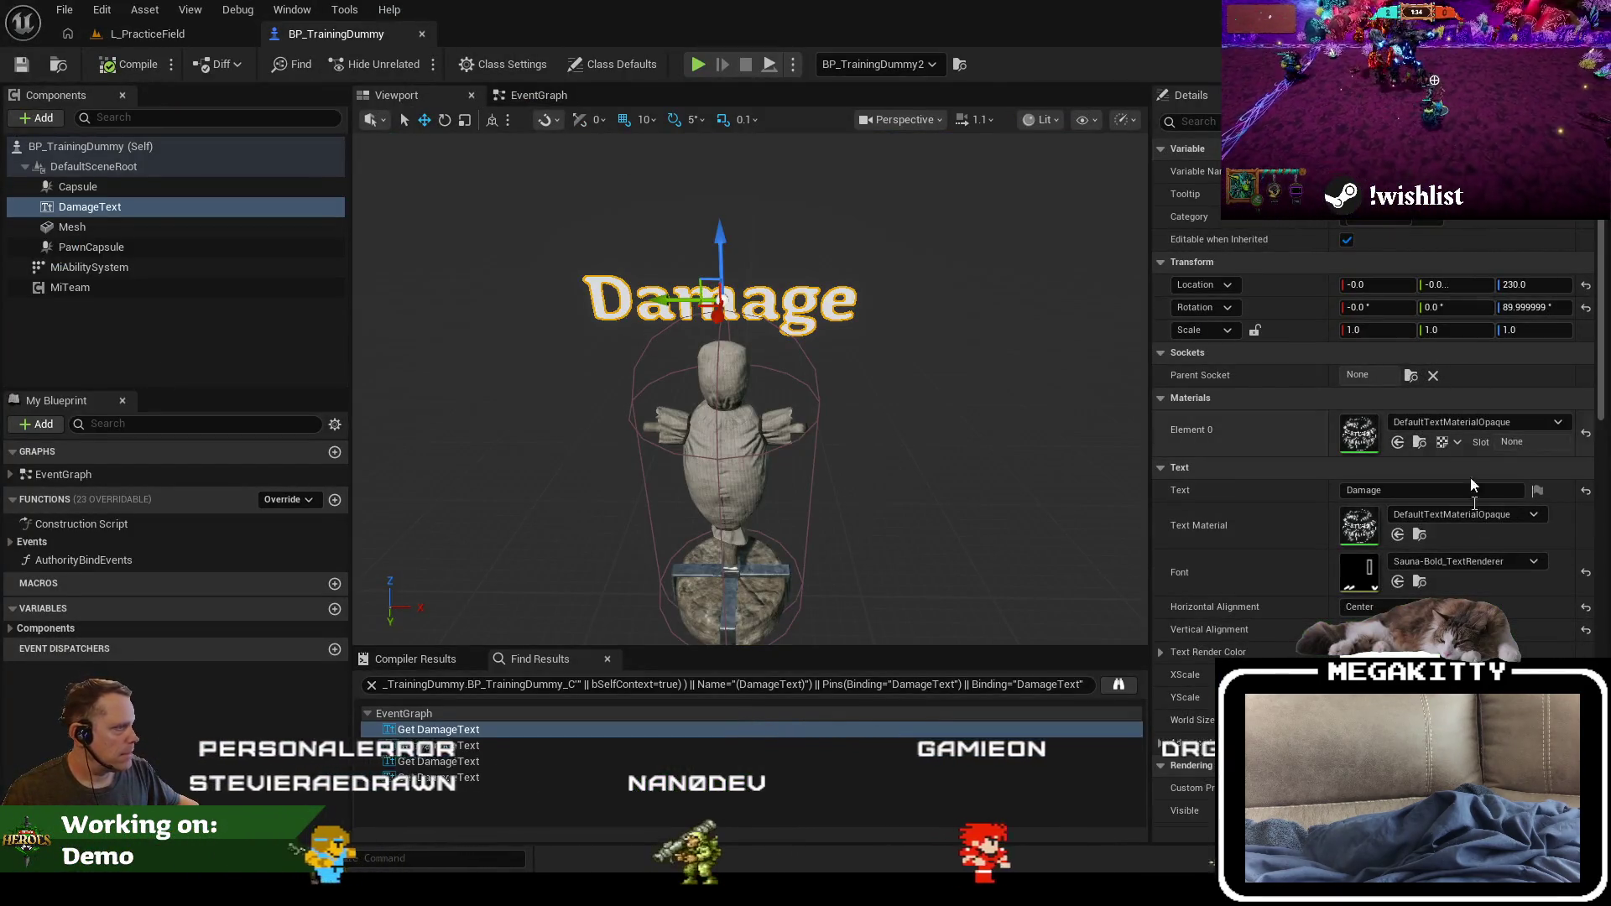
Step: Enlarge the dummy's Damage text and clear the 'out' property filter in Details
key("Return")
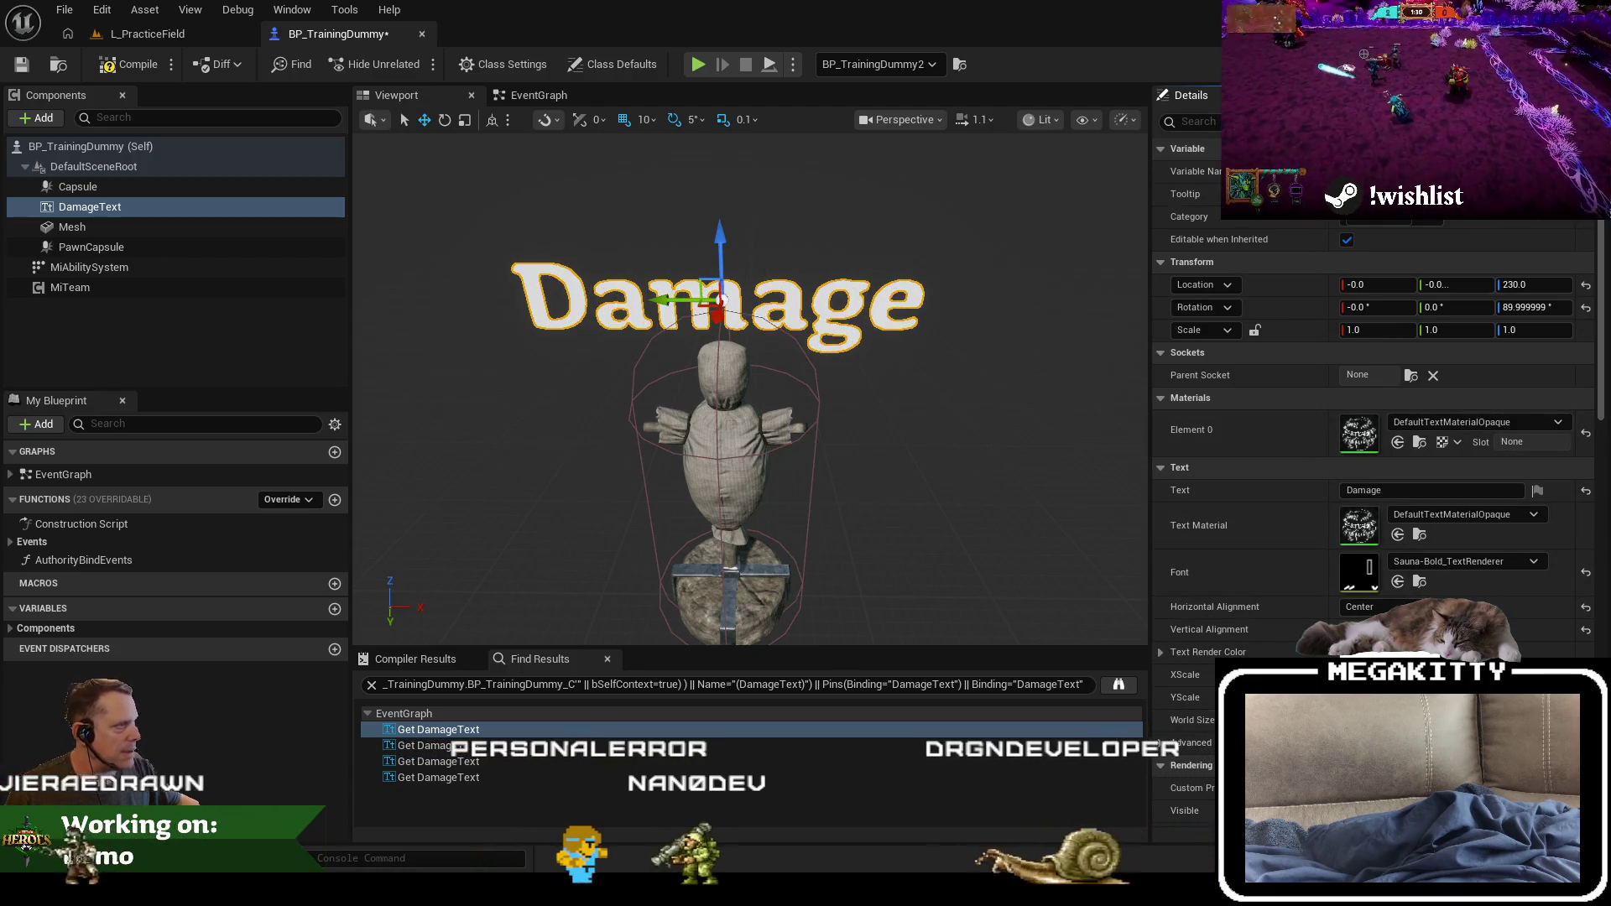
type("out")
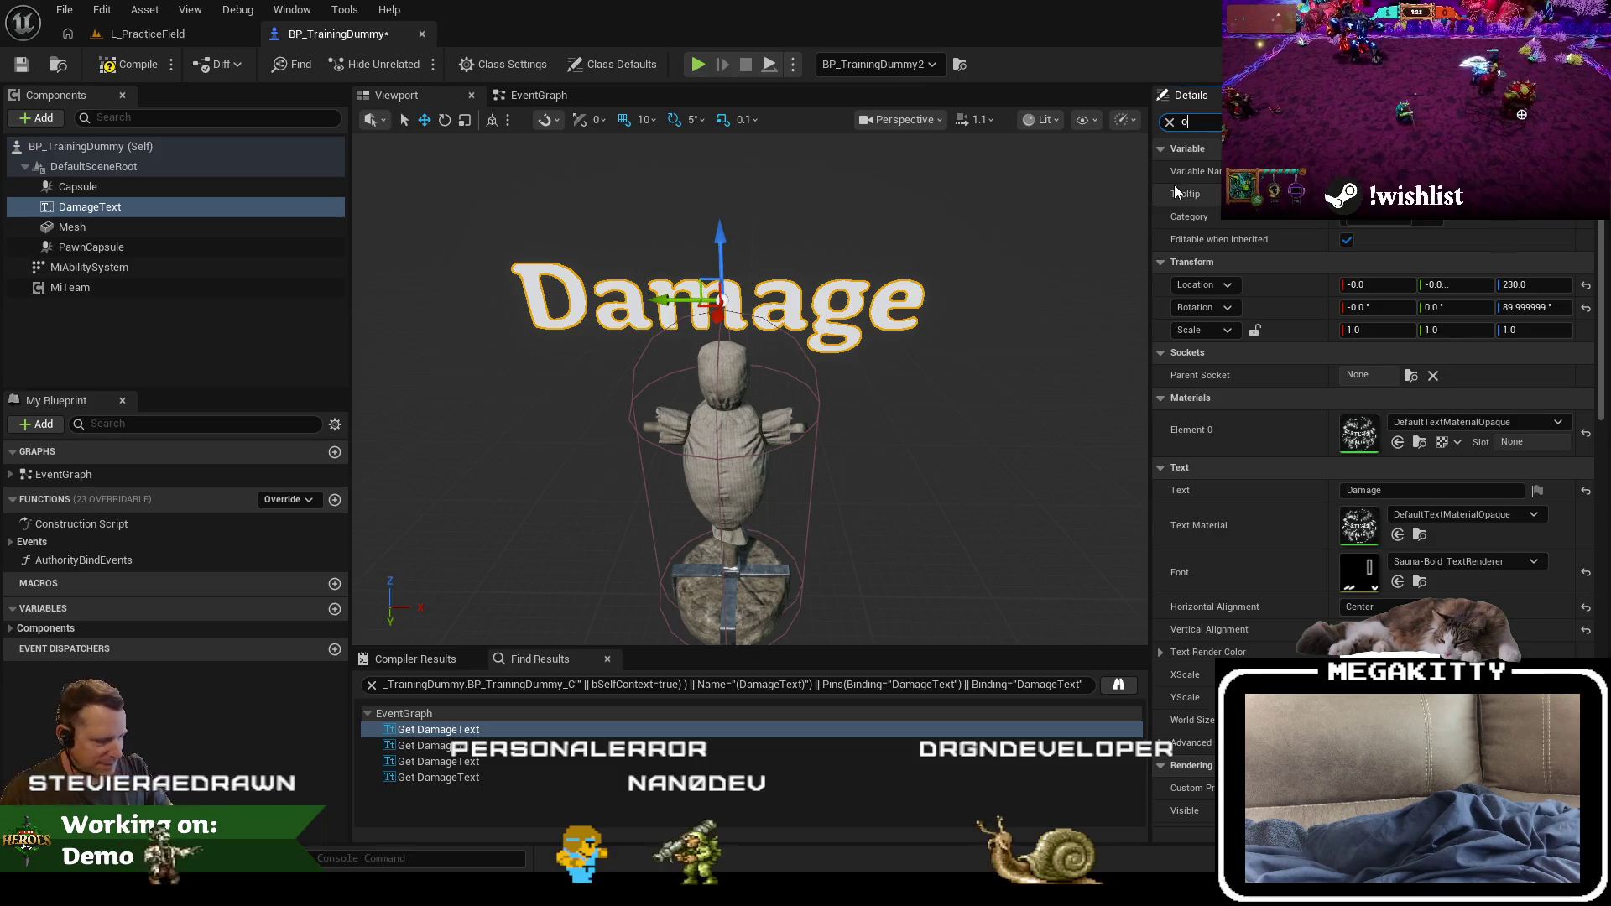
left_click(1170, 122)
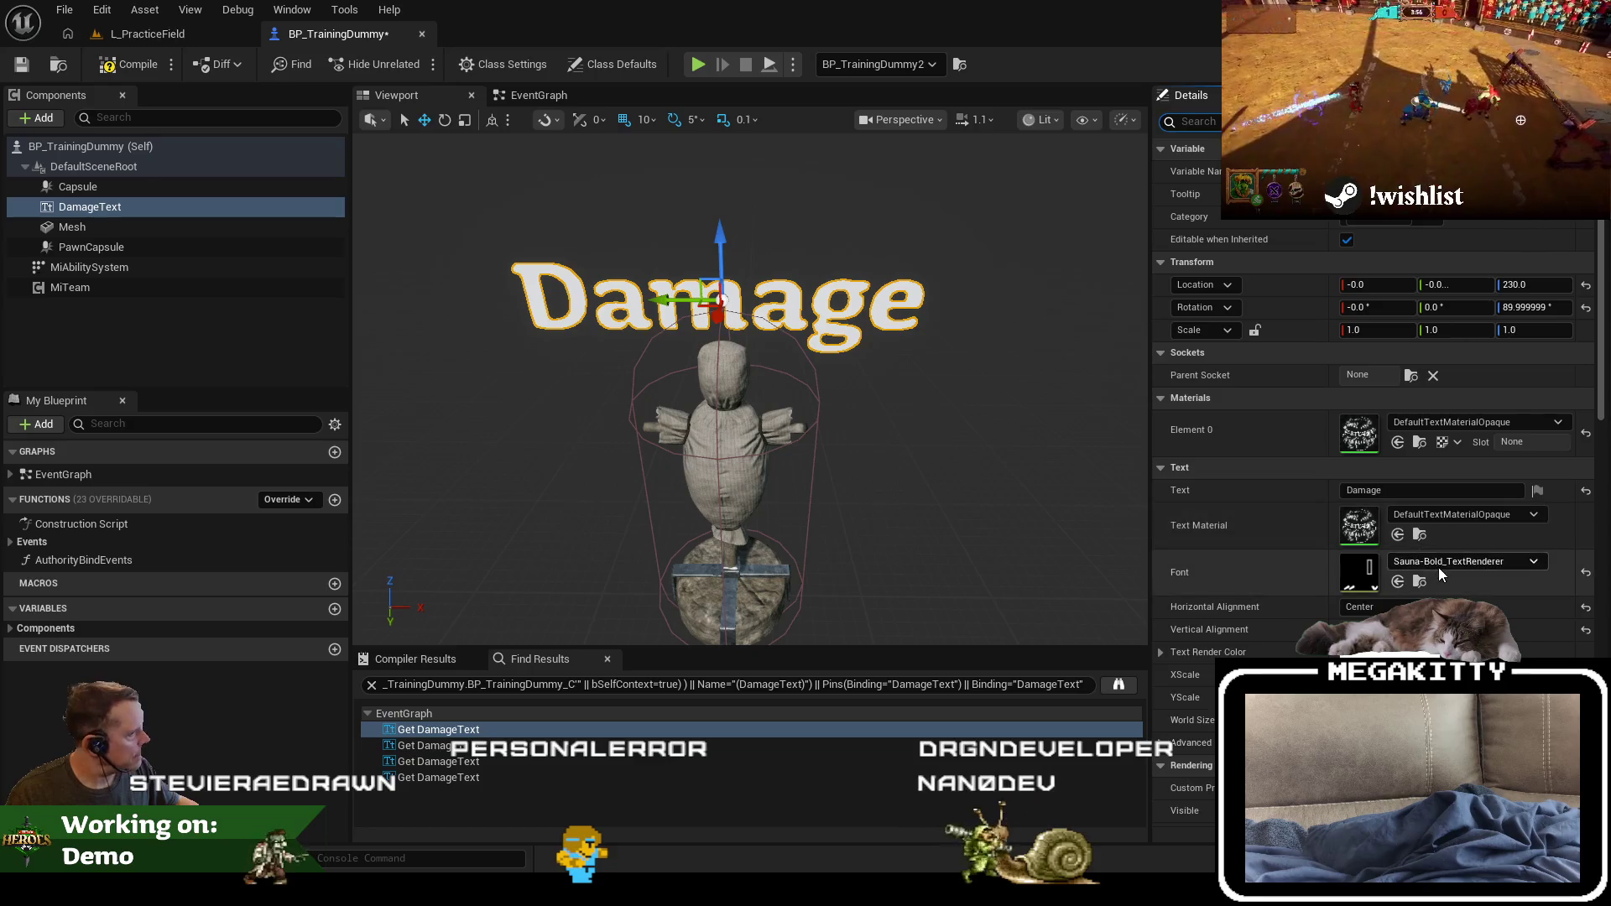
scroll(1438, 574, "down", 3)
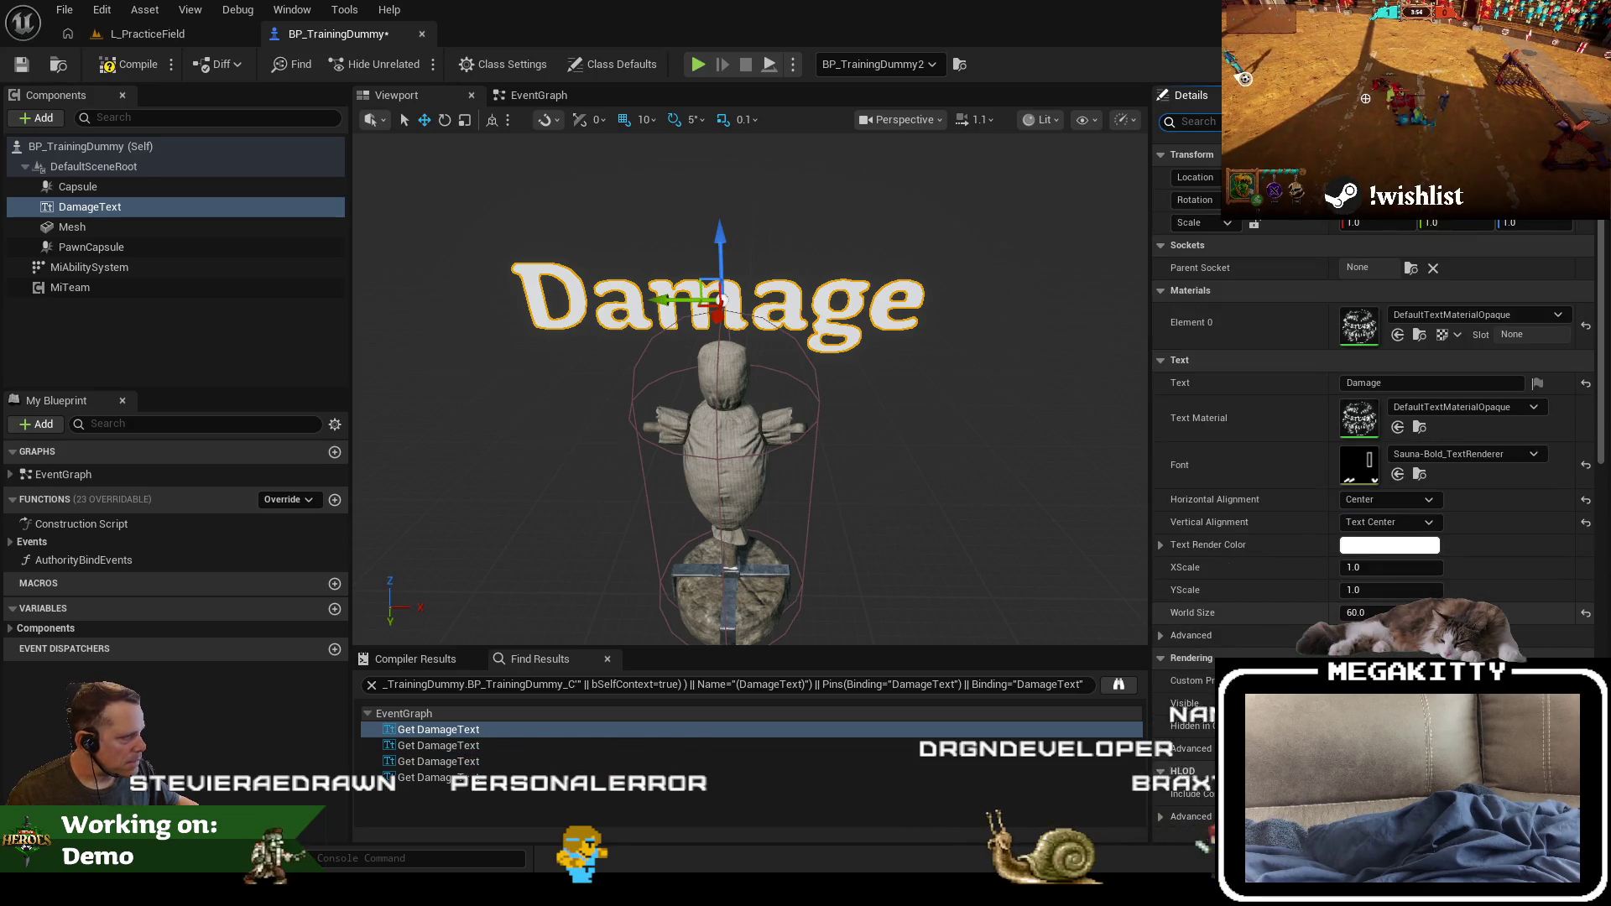
scroll(1493, 526, "up", 3)
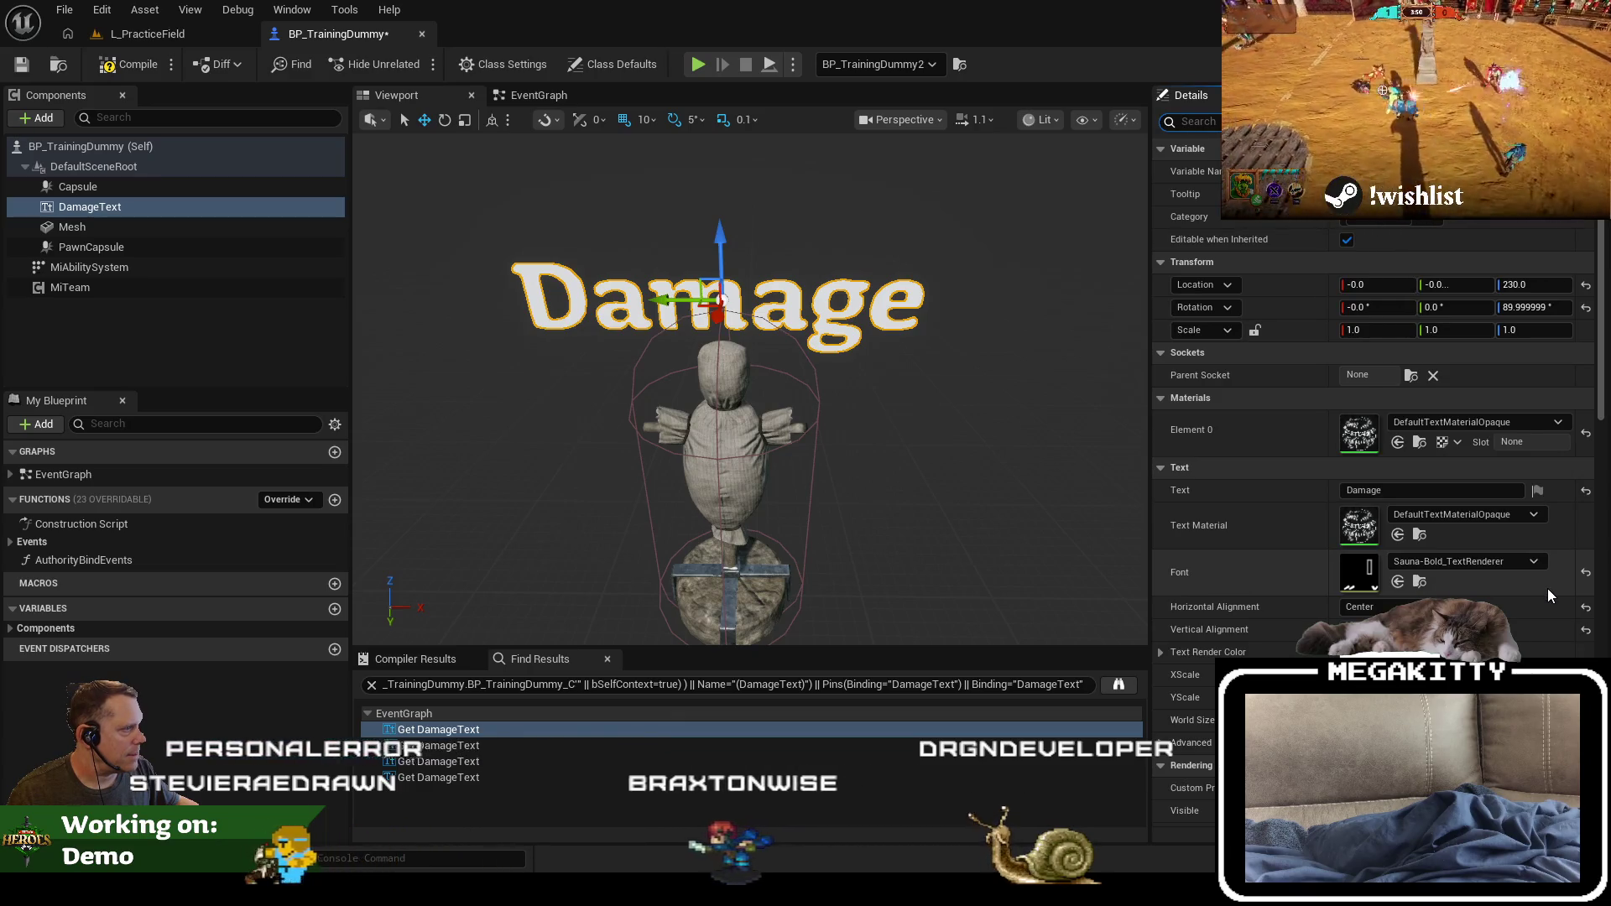
Step: Browse to the DamageText material, save BP_TrainingDummy, and leave the material list unchanged
left_click(1420, 541)
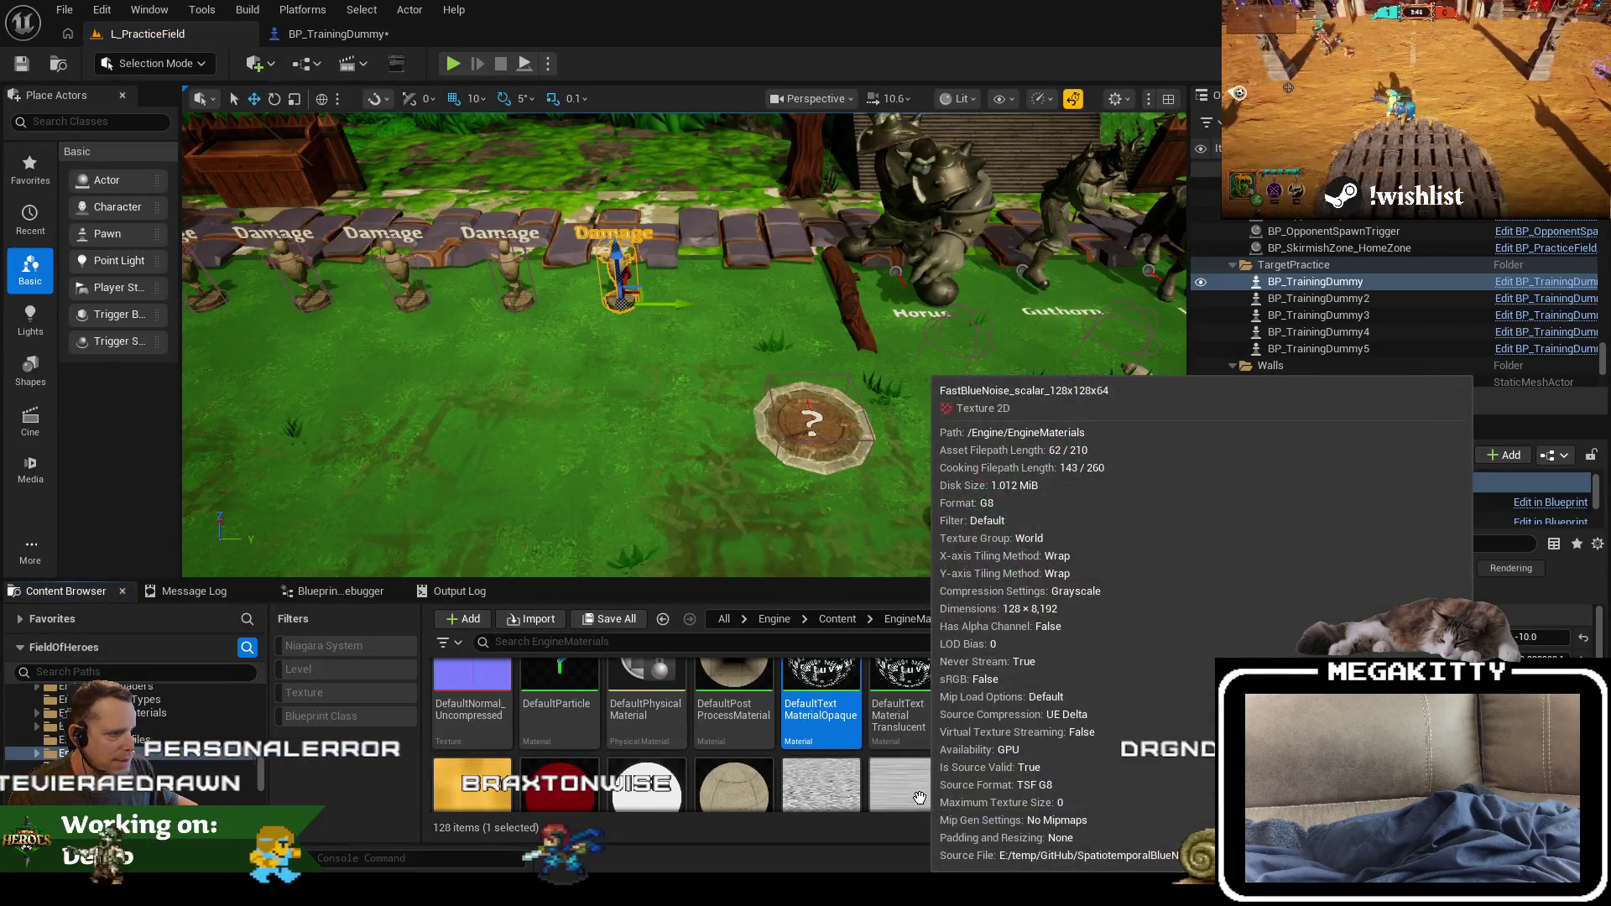
left_click(340, 38)
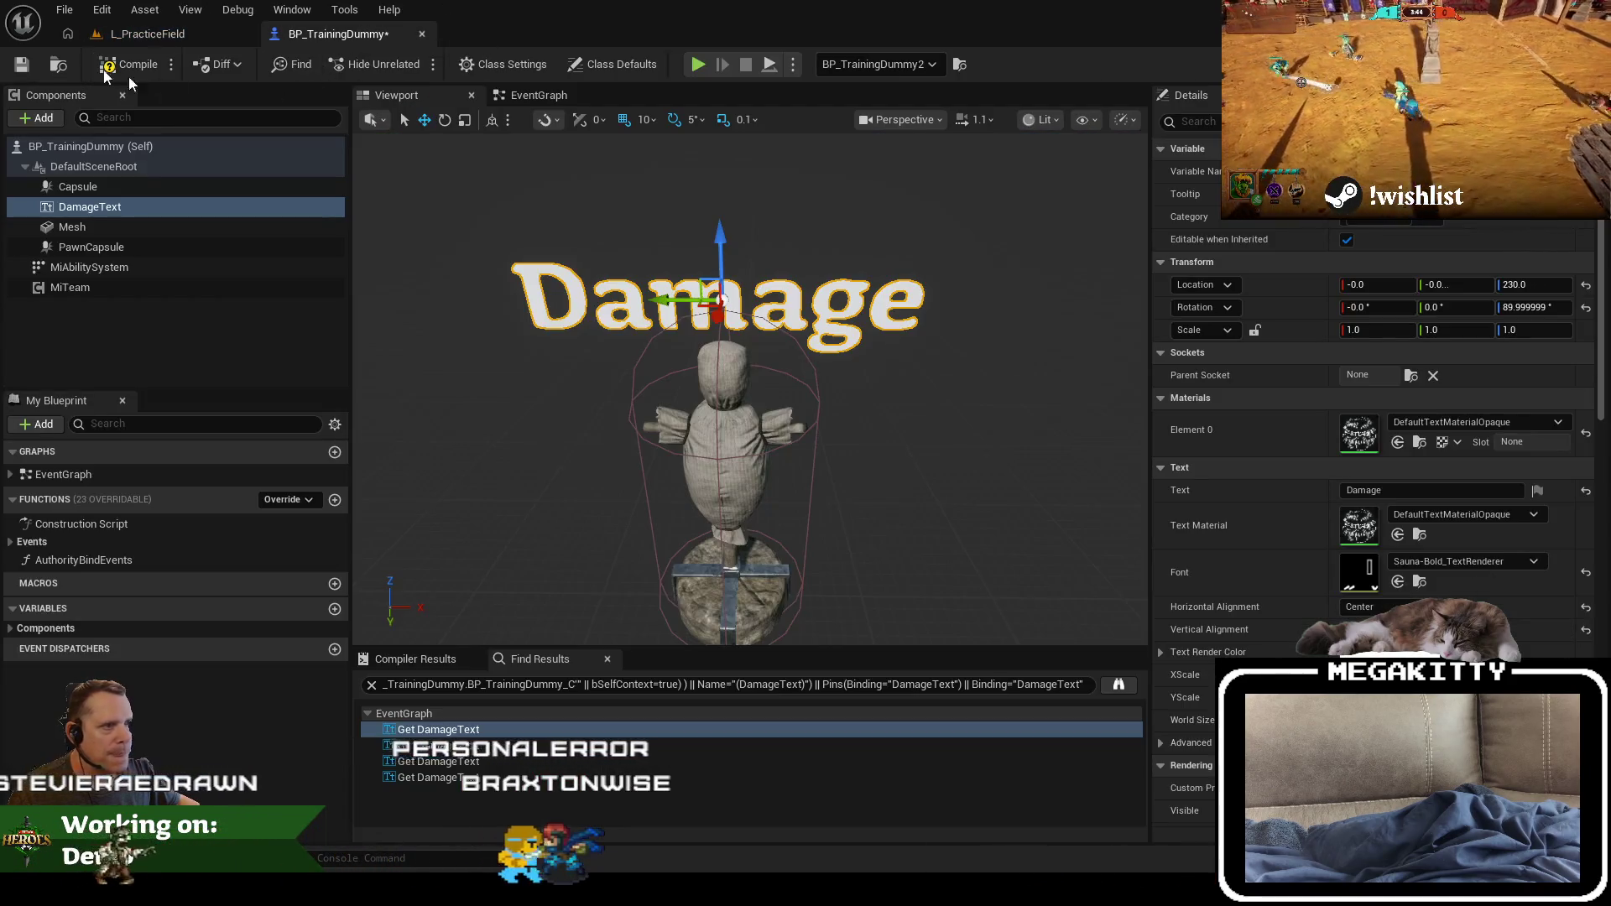
left_click(22, 67)
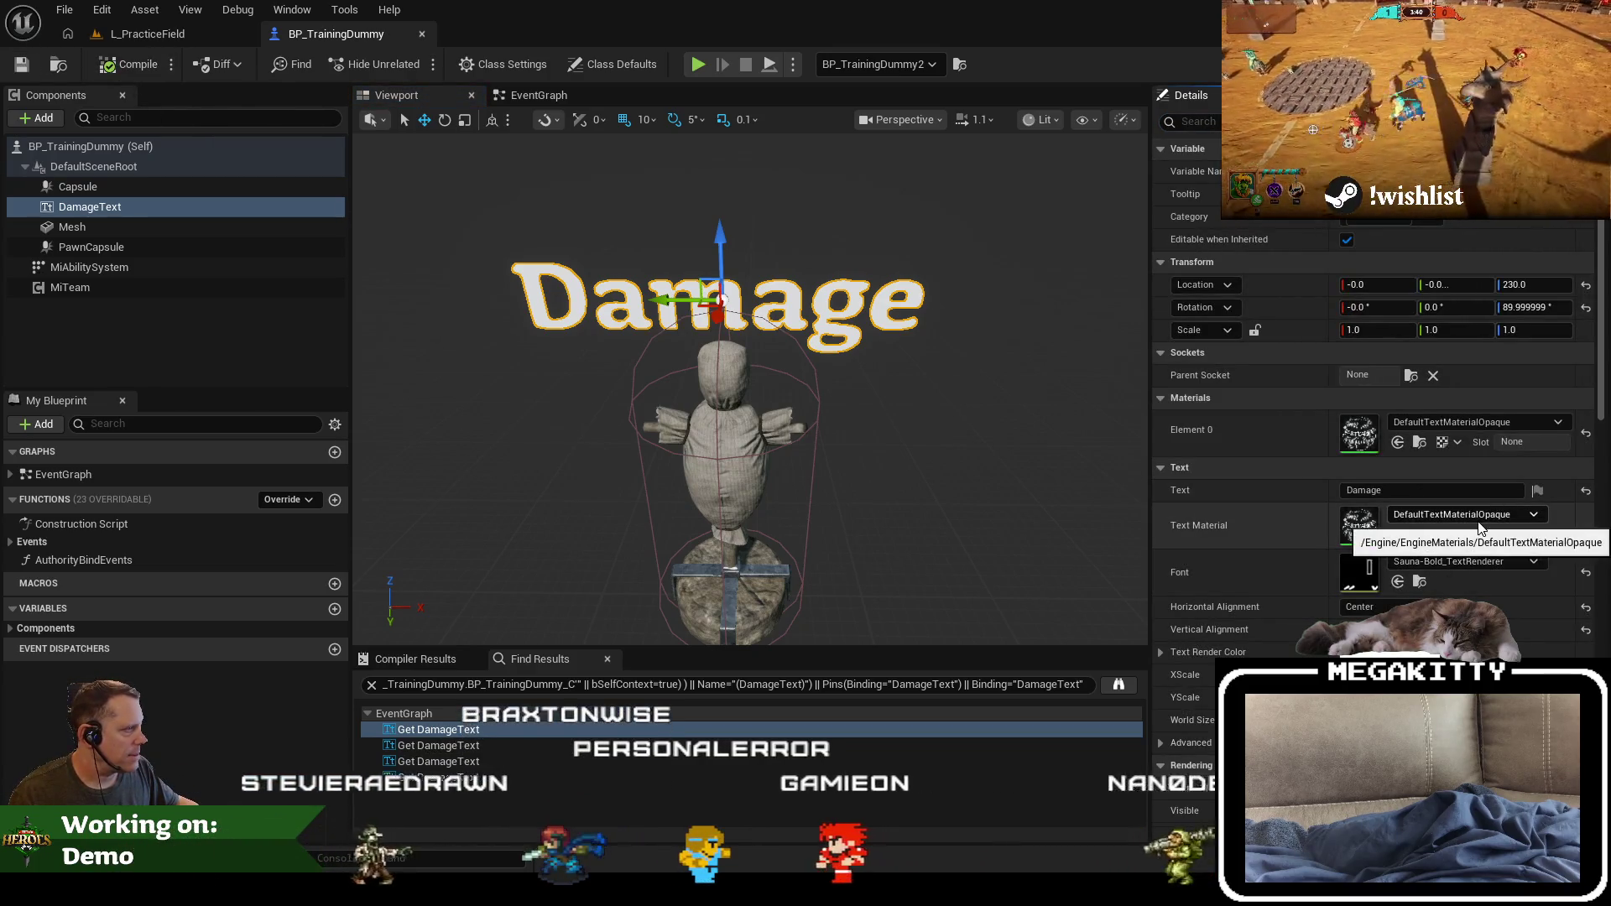
left_click(1461, 421)
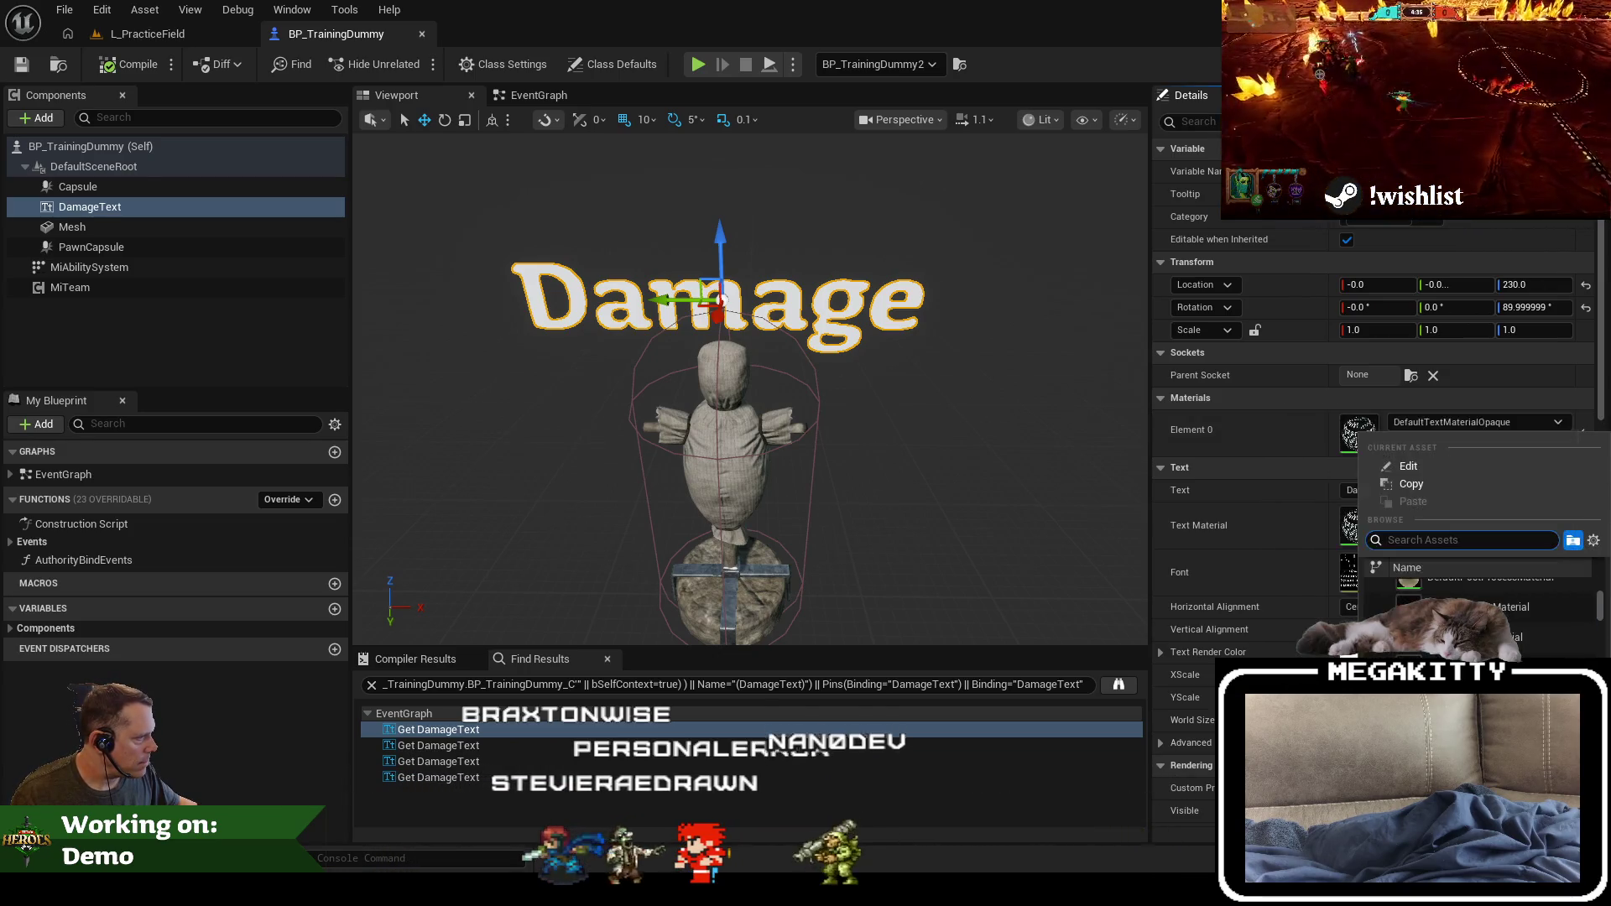
left_click(1257, 521)
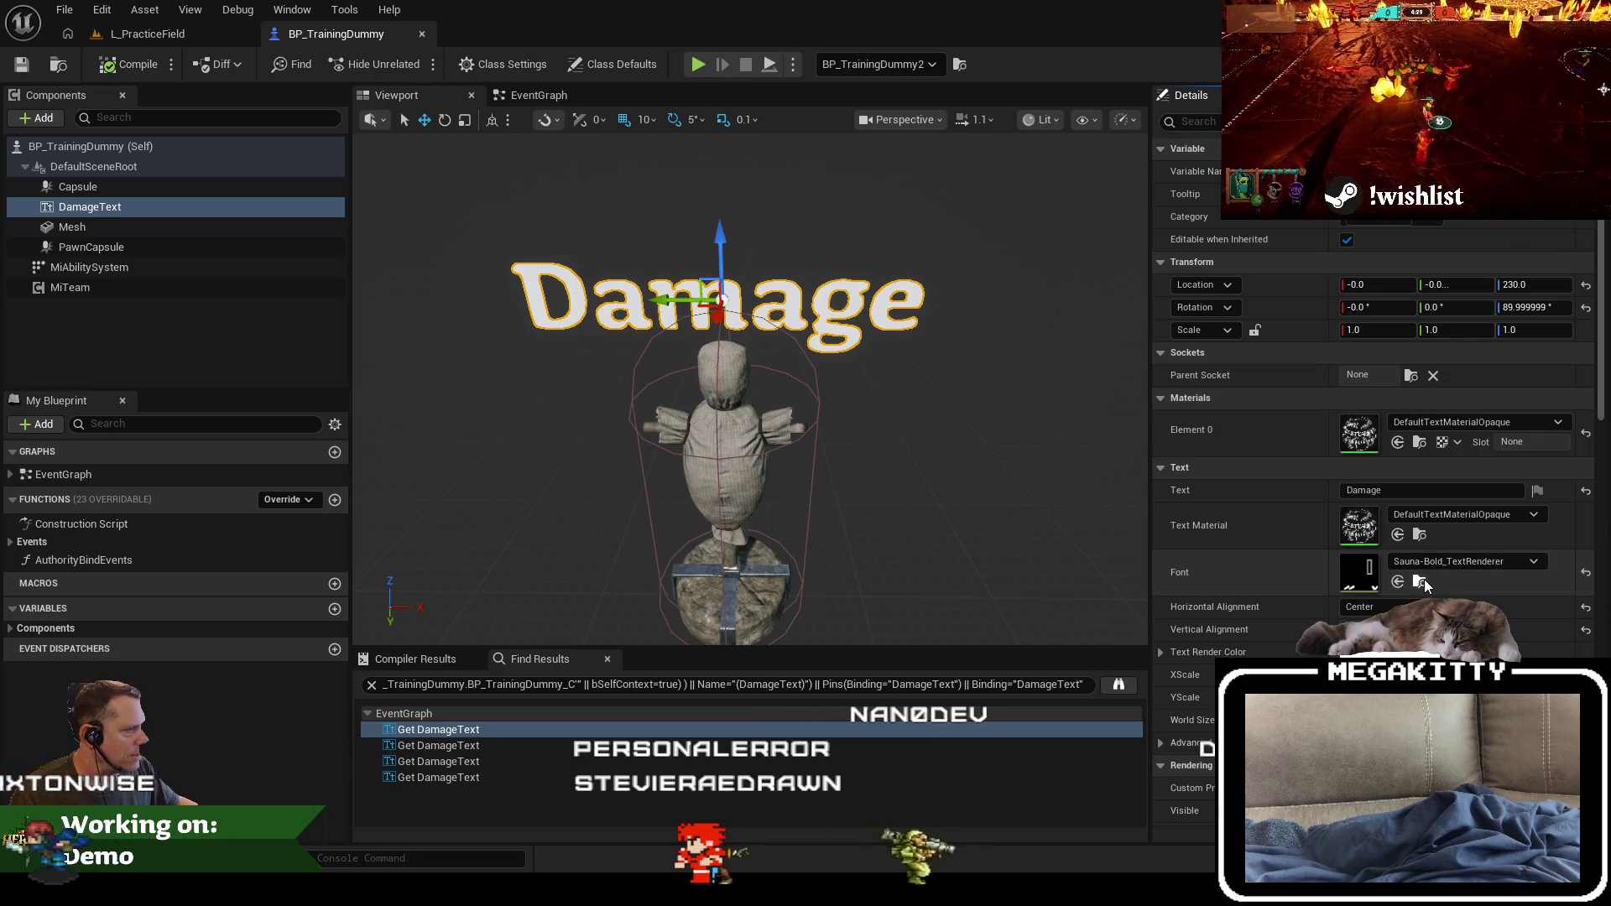
Step: Search the FieldOfHeroes content for 'tmunlit' to find the Sauna-Bold unlit text material
left_click(1424, 536)
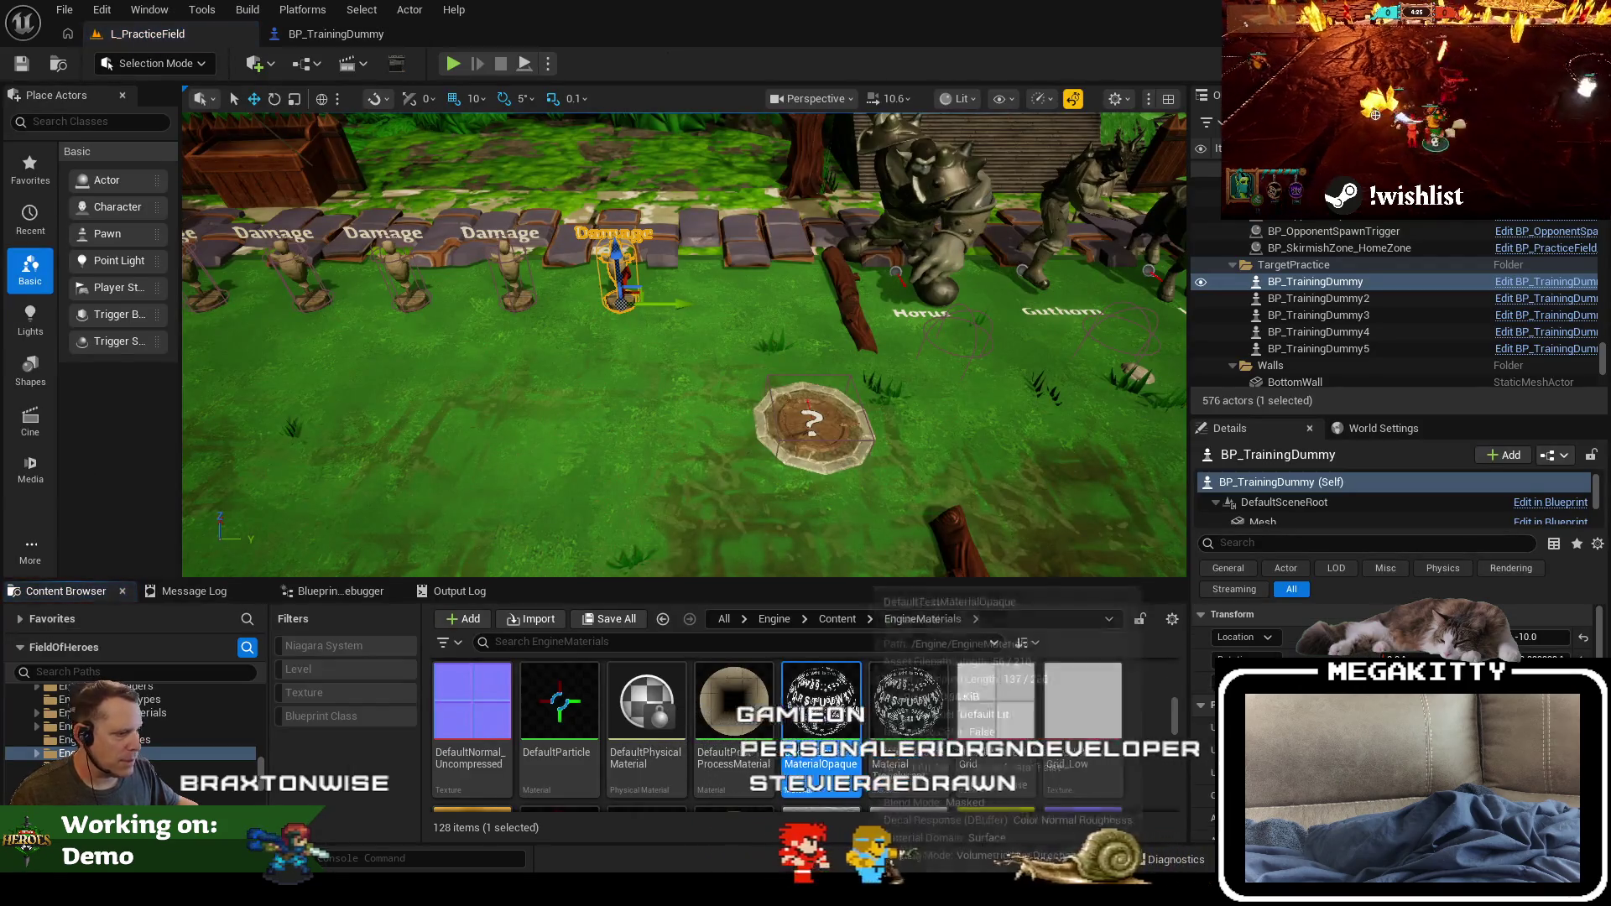
left_click(39, 693)
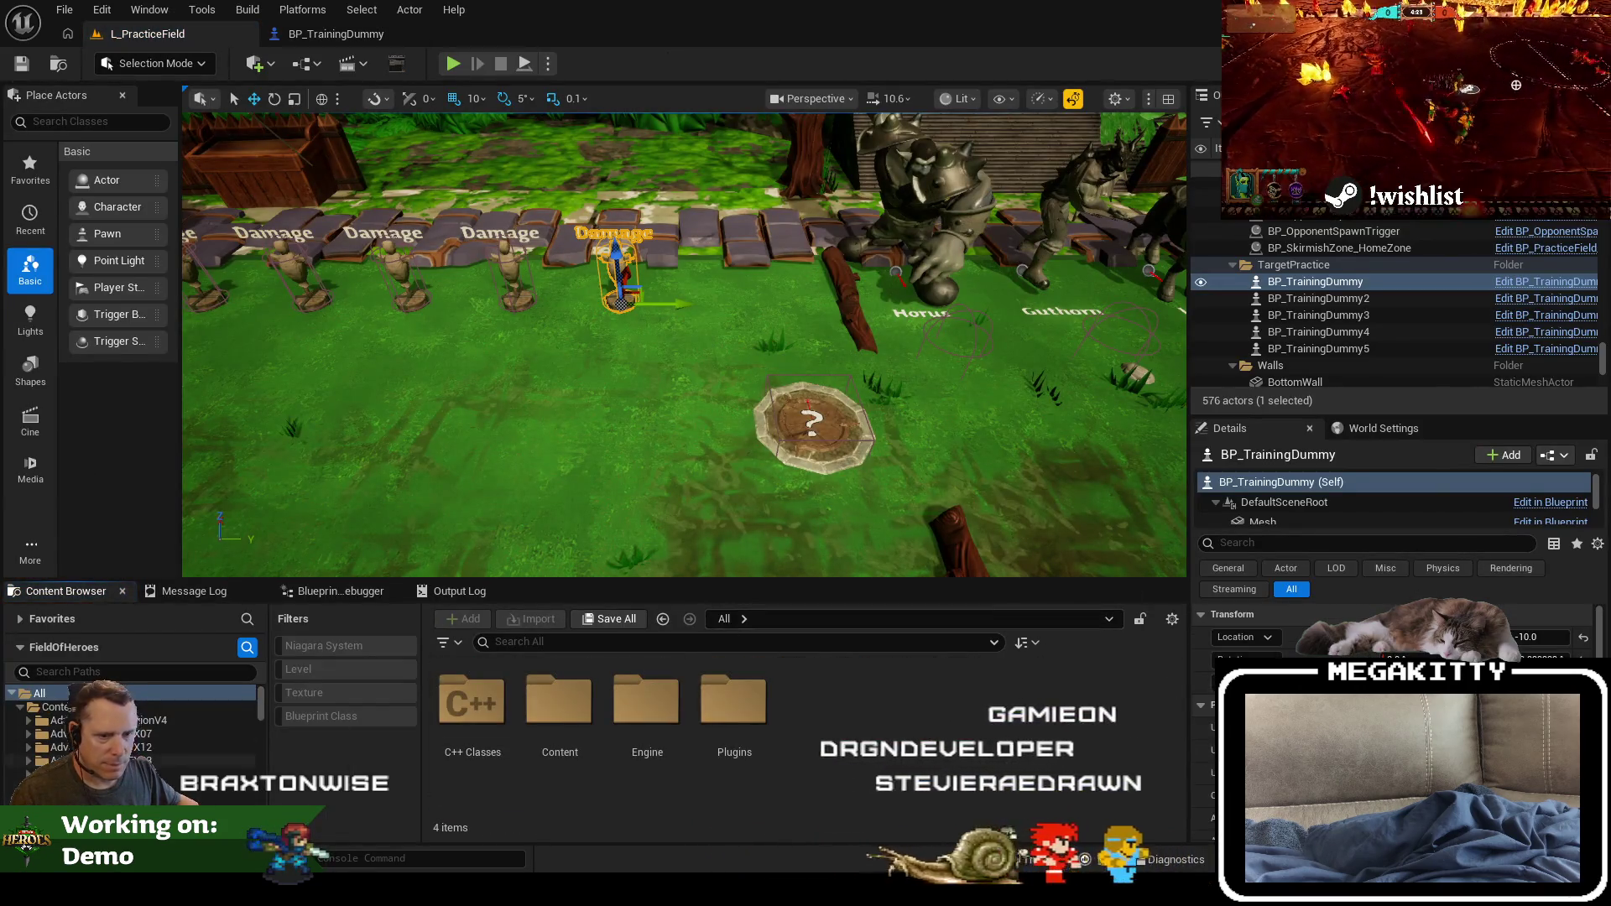
left_click(59, 720)
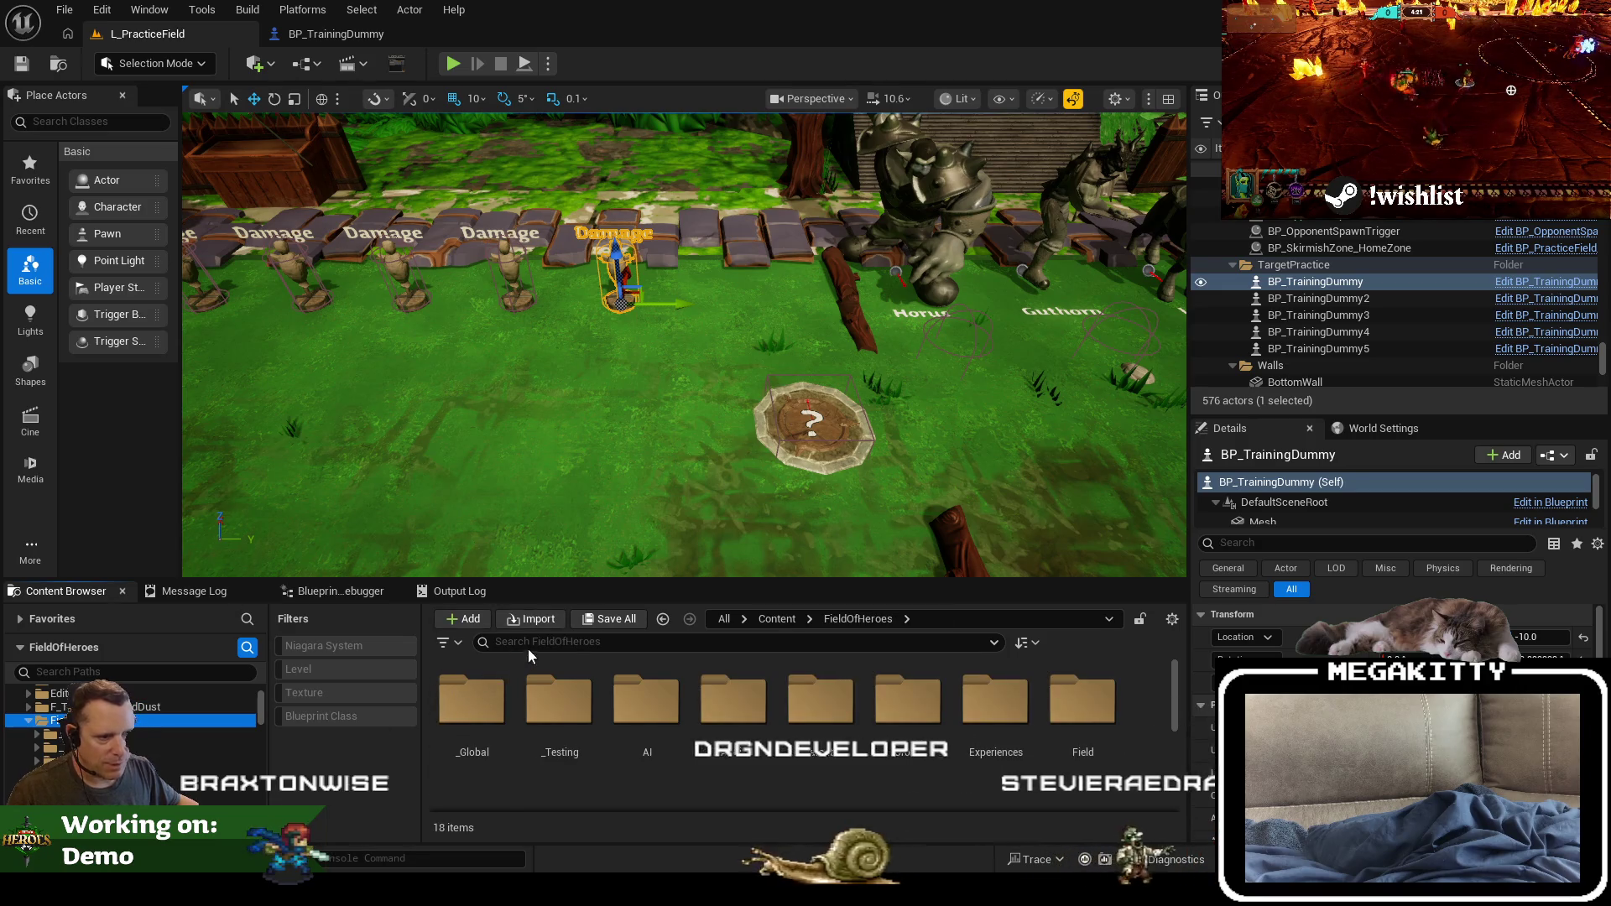
type("textmater")
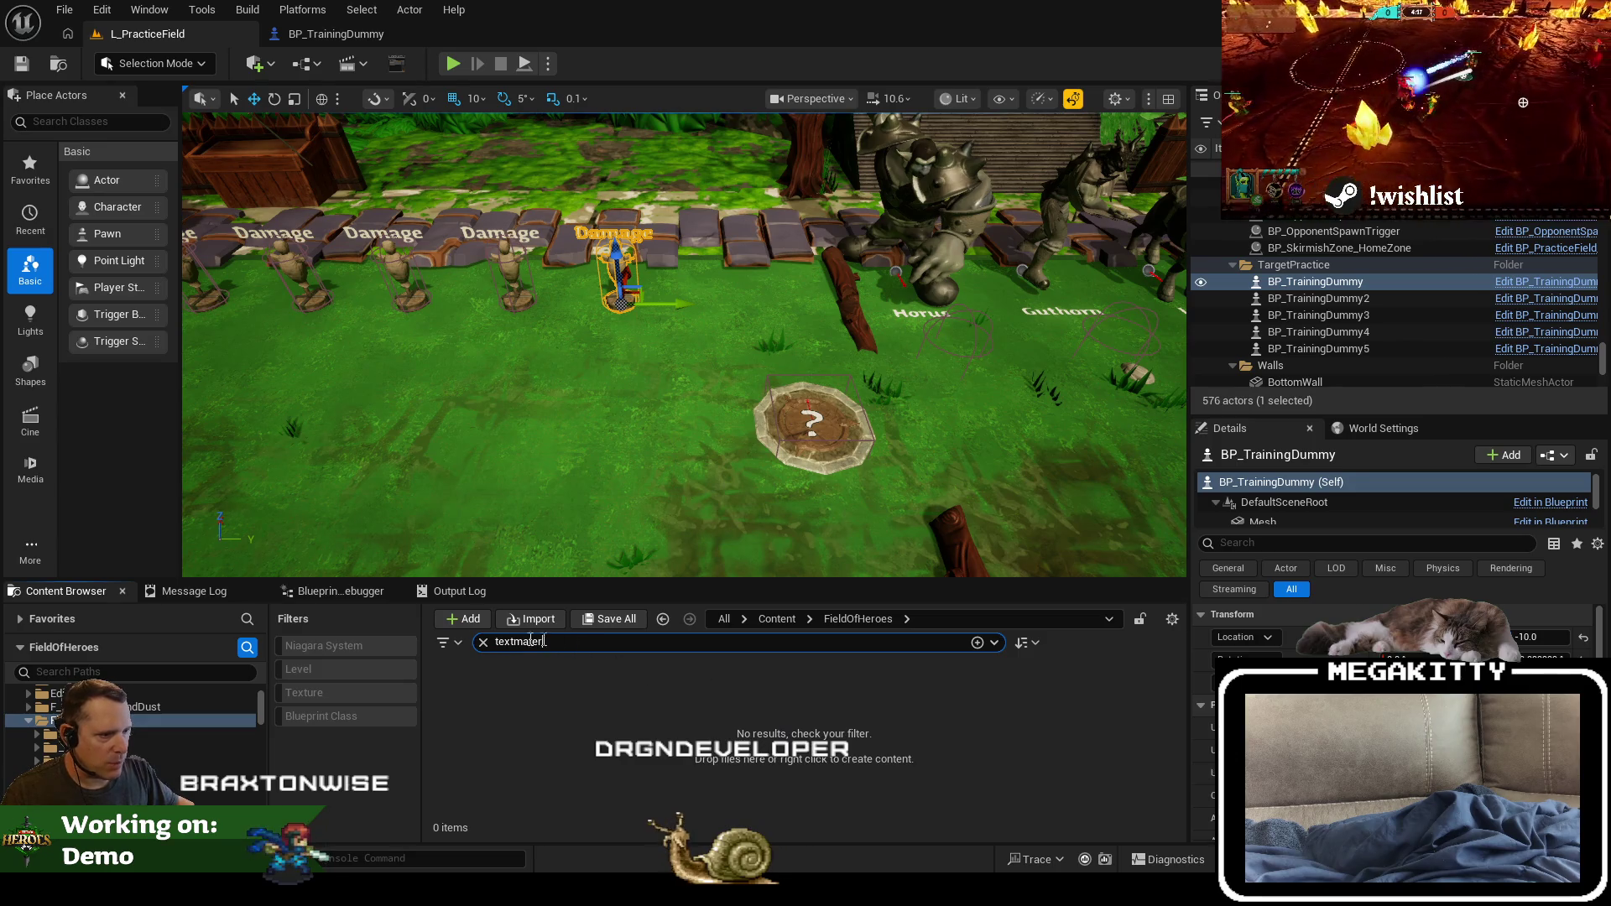
type("unlit")
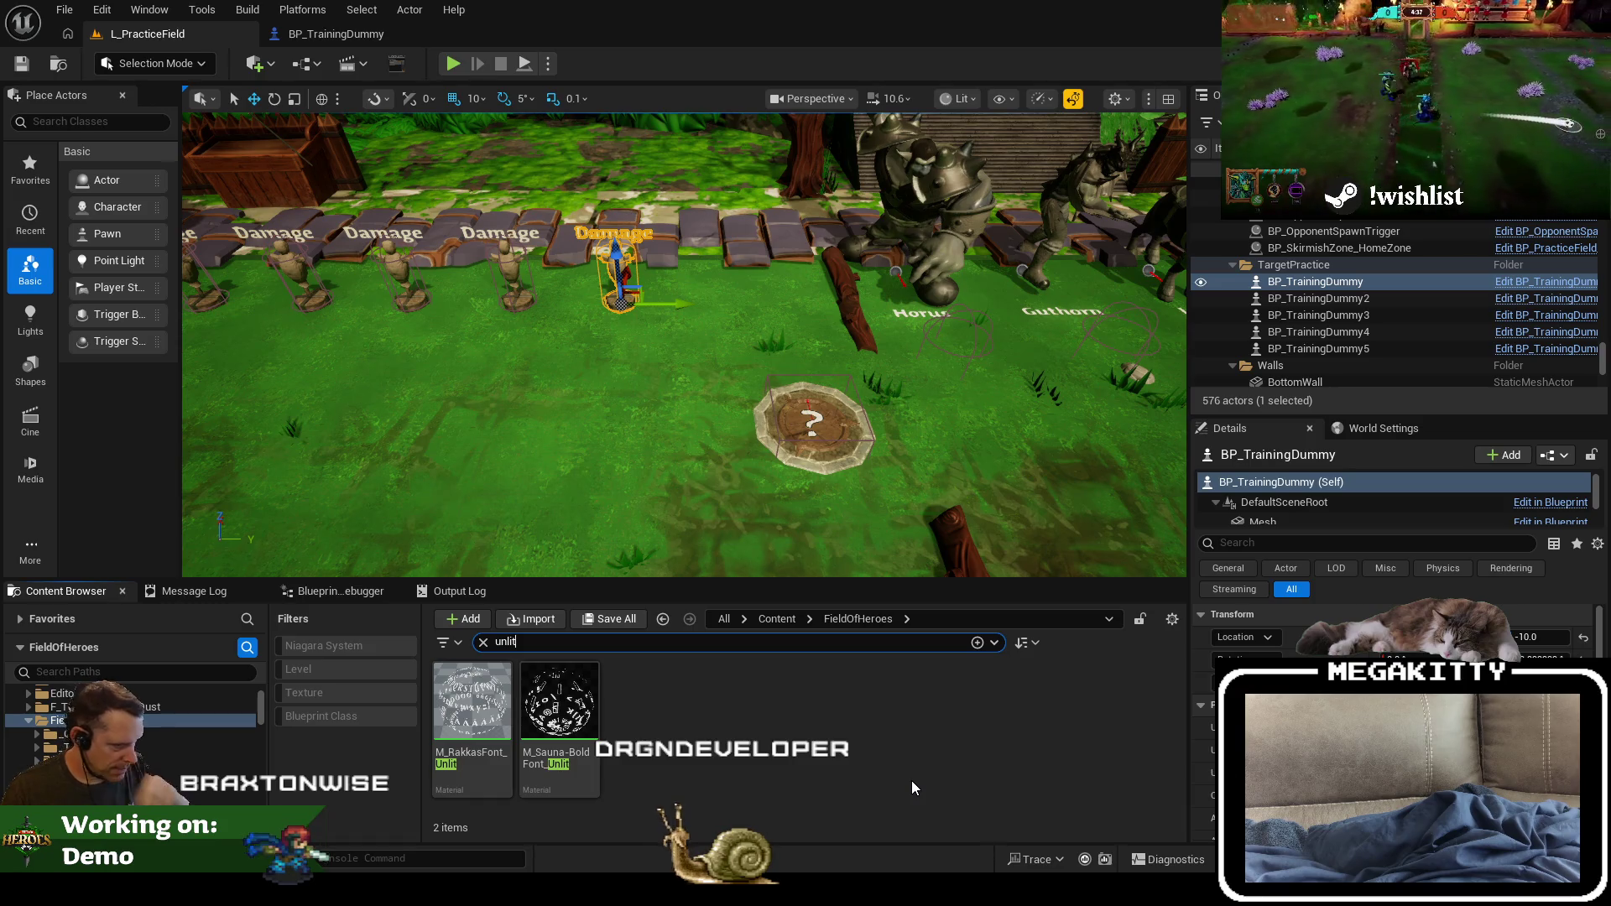
left_click(1549, 502)
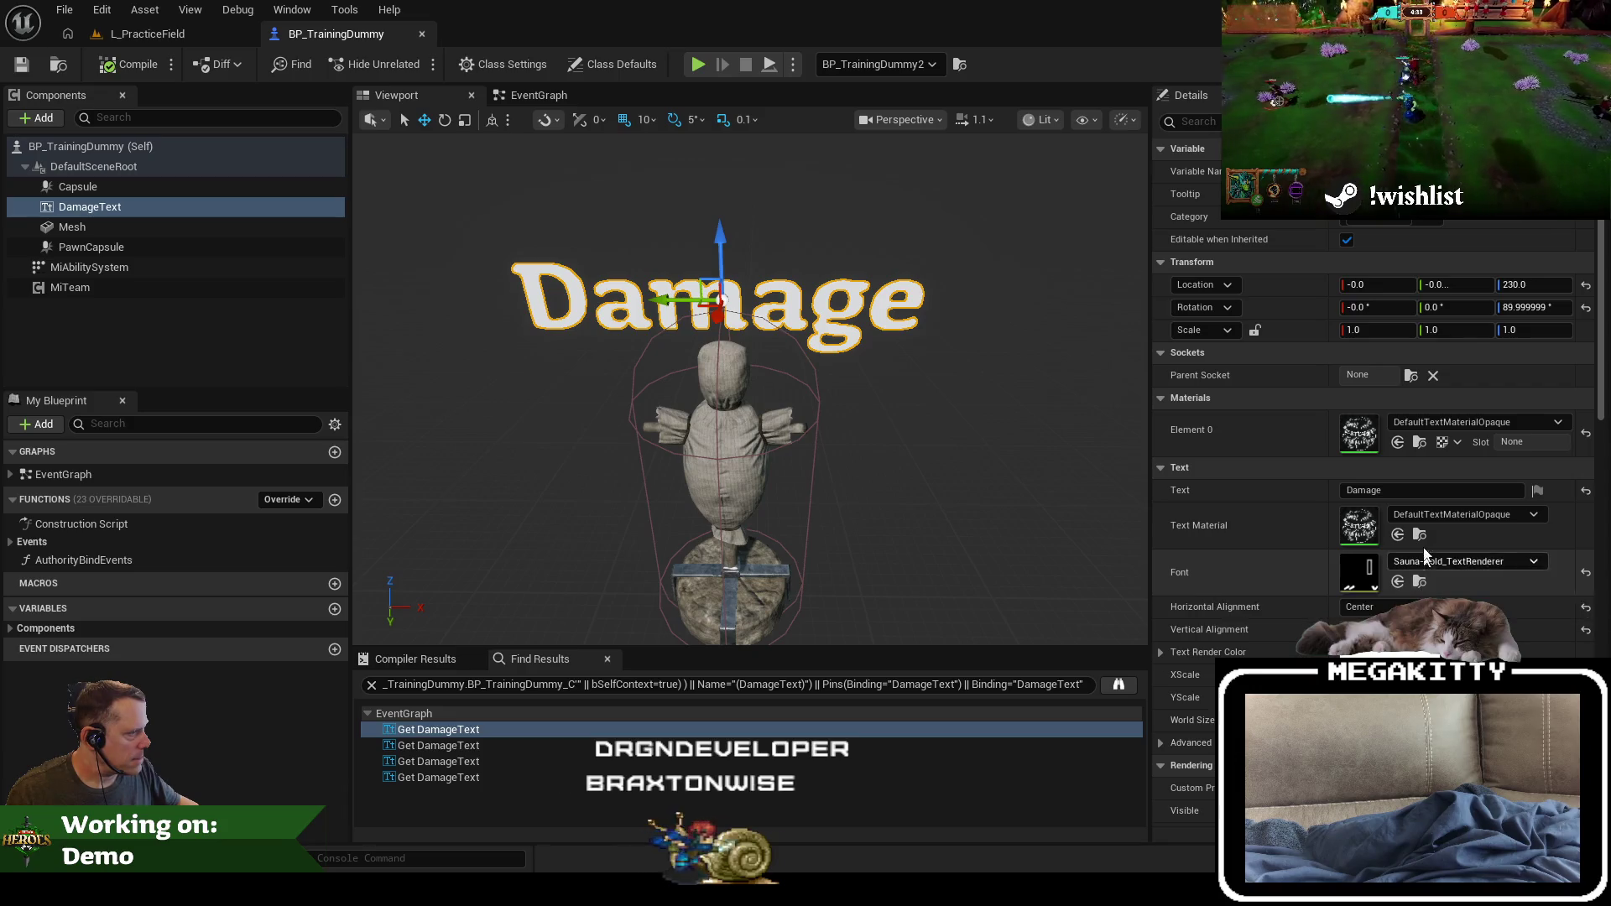
left_click(141, 40)
right_click(589, 738)
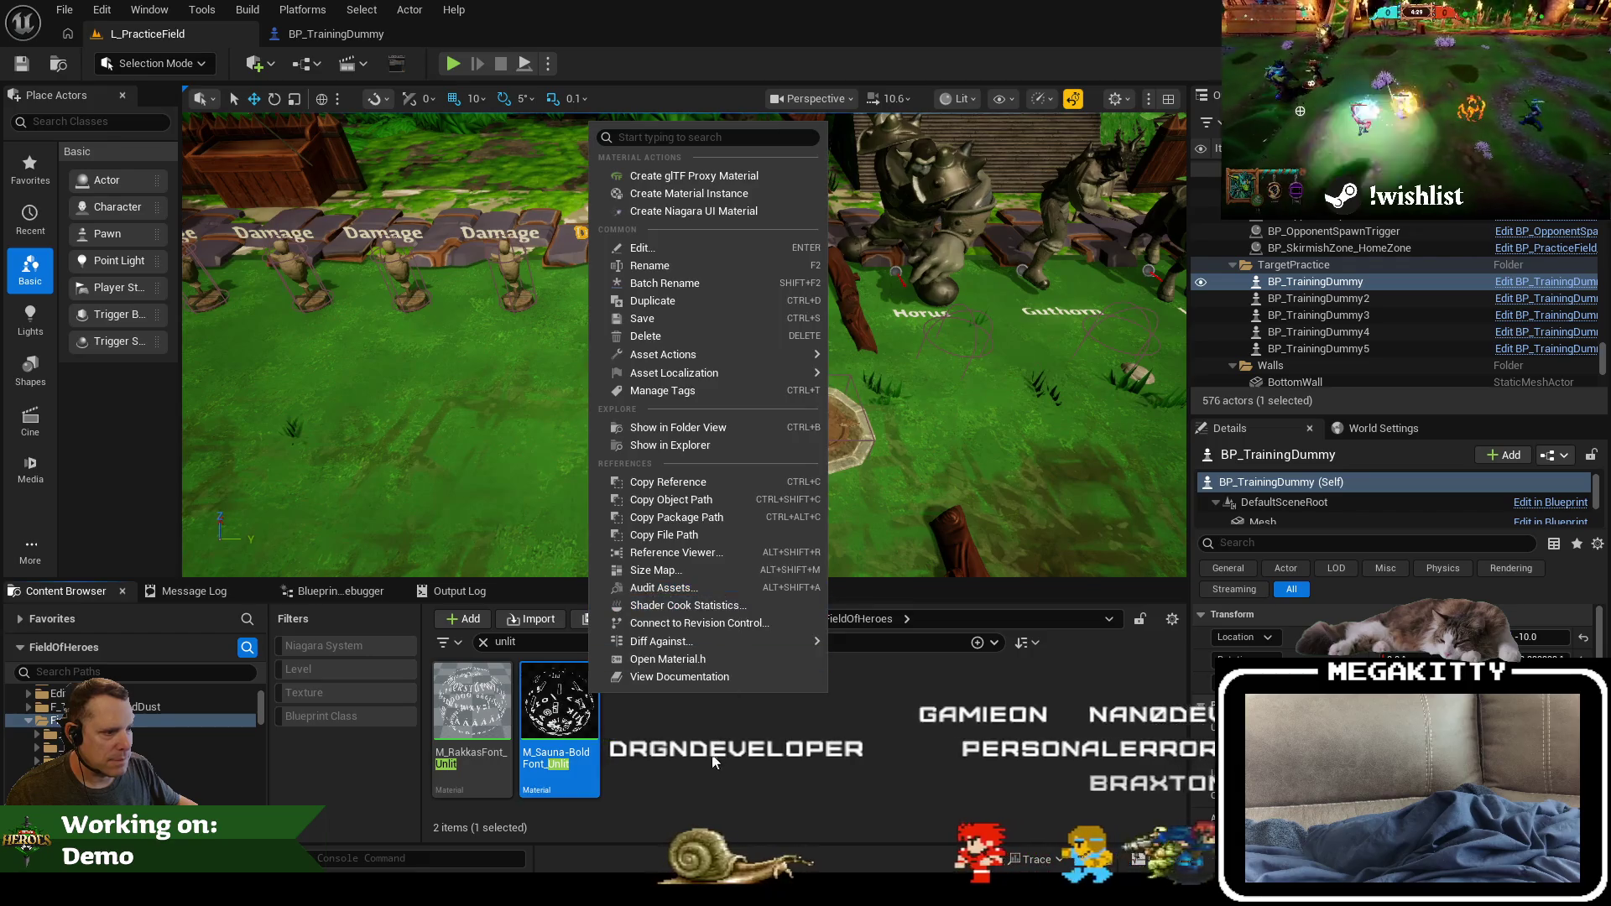
left_click(713, 761)
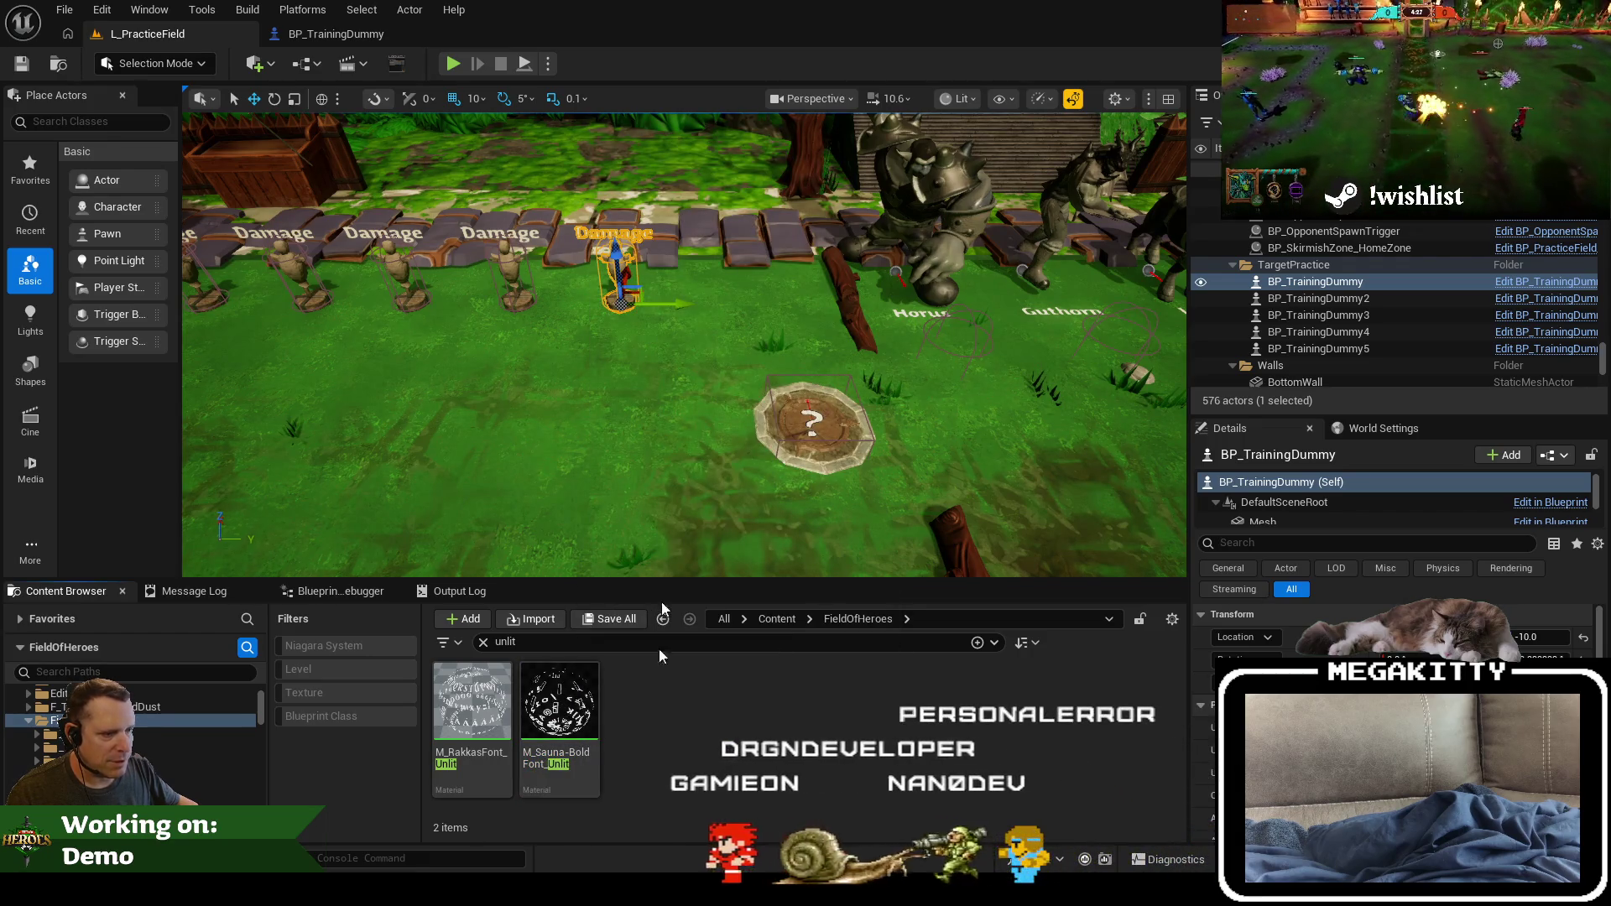
Step: Assign M_Sauna-BoldFont_Unlit to DamageText via a 'sauna un' search, then maximize the level view
left_click(335, 38)
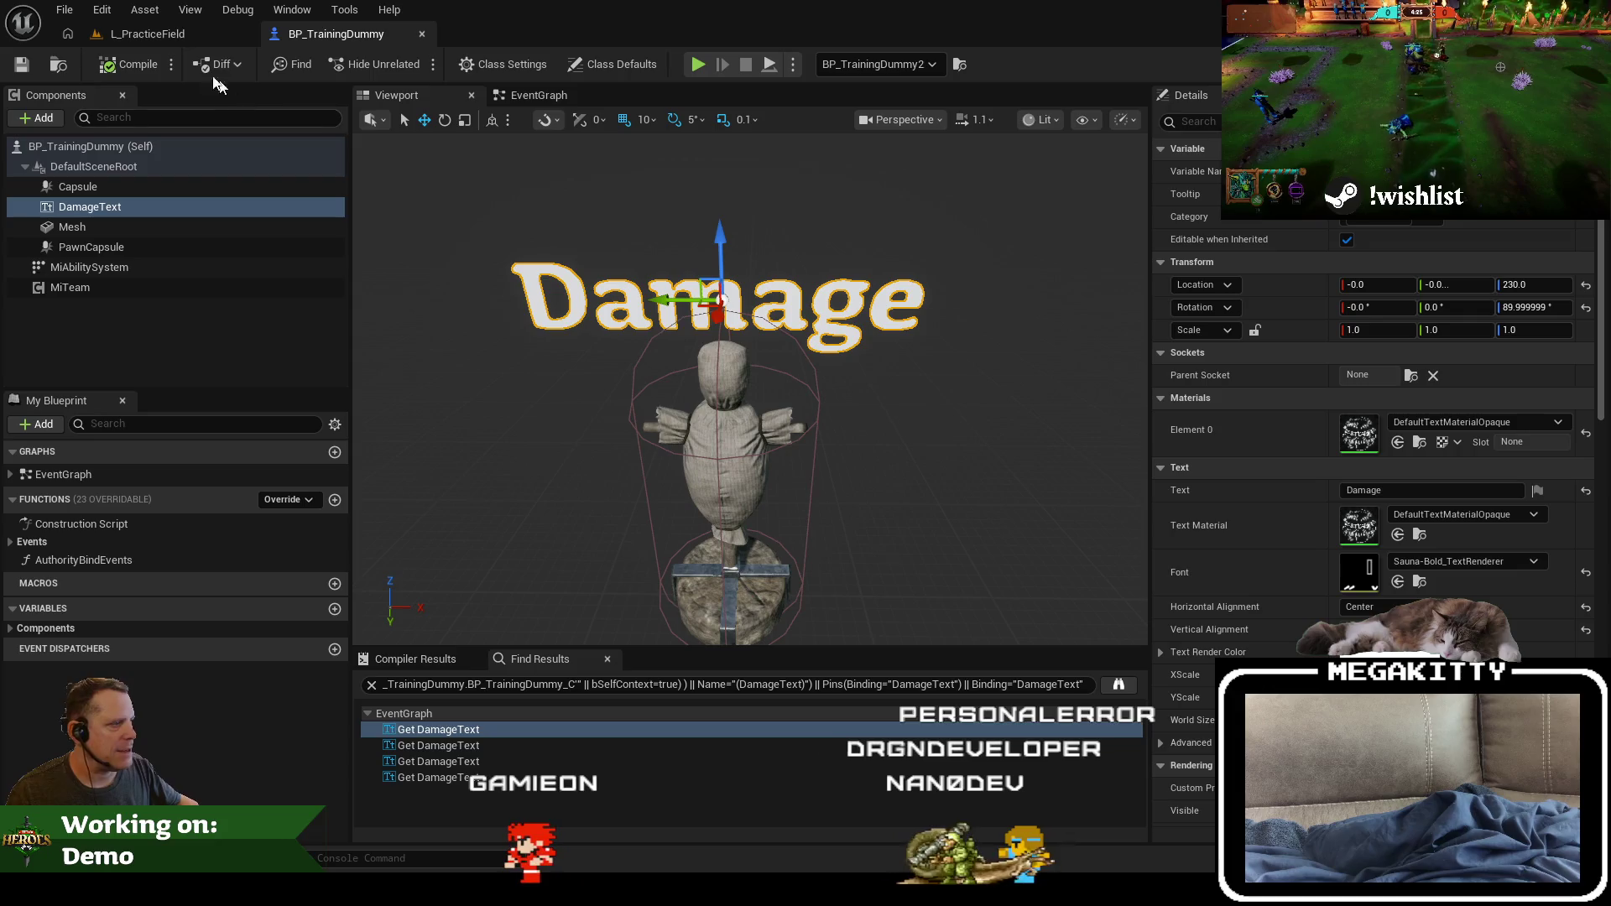
left_click(1483, 421)
type("sauna un")
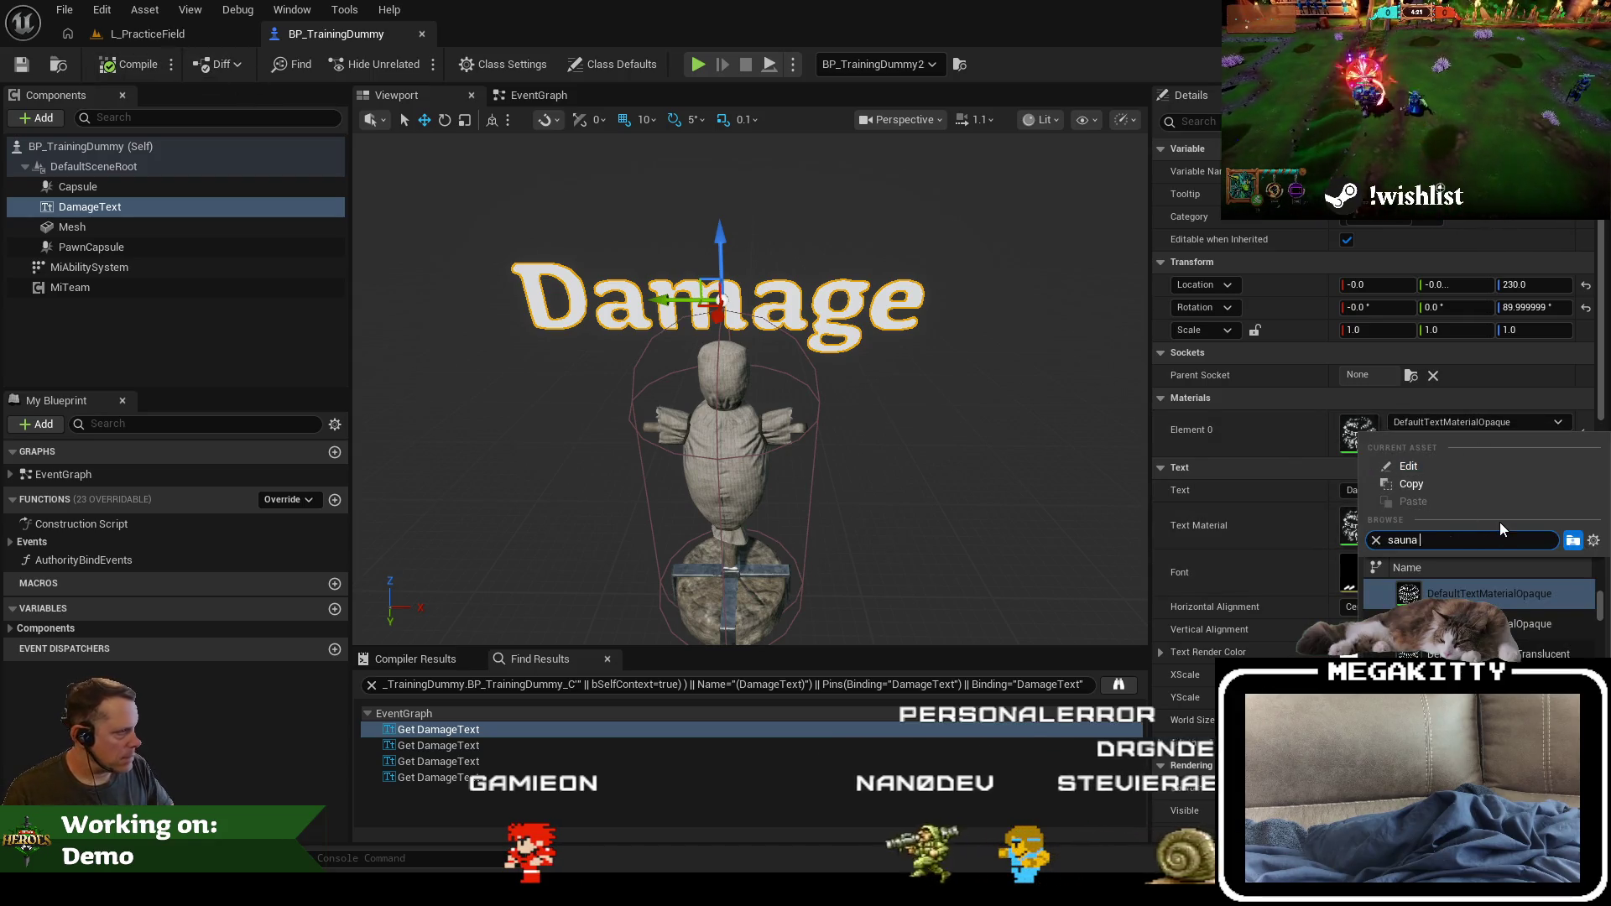
left_click(1549, 654)
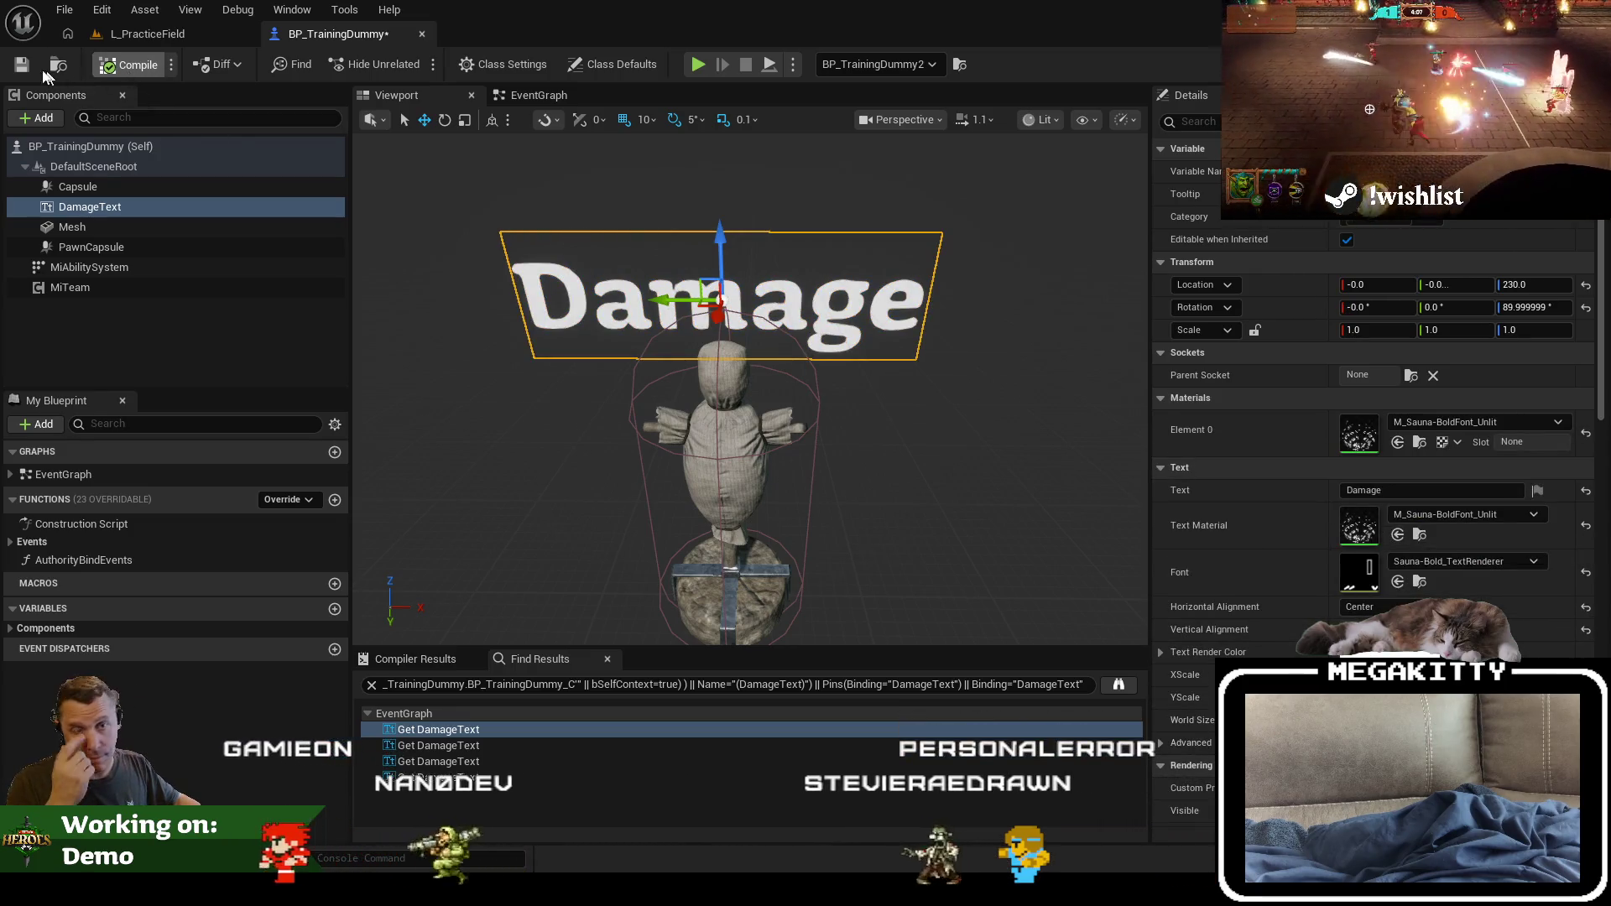
left_click(142, 34)
key("F11")
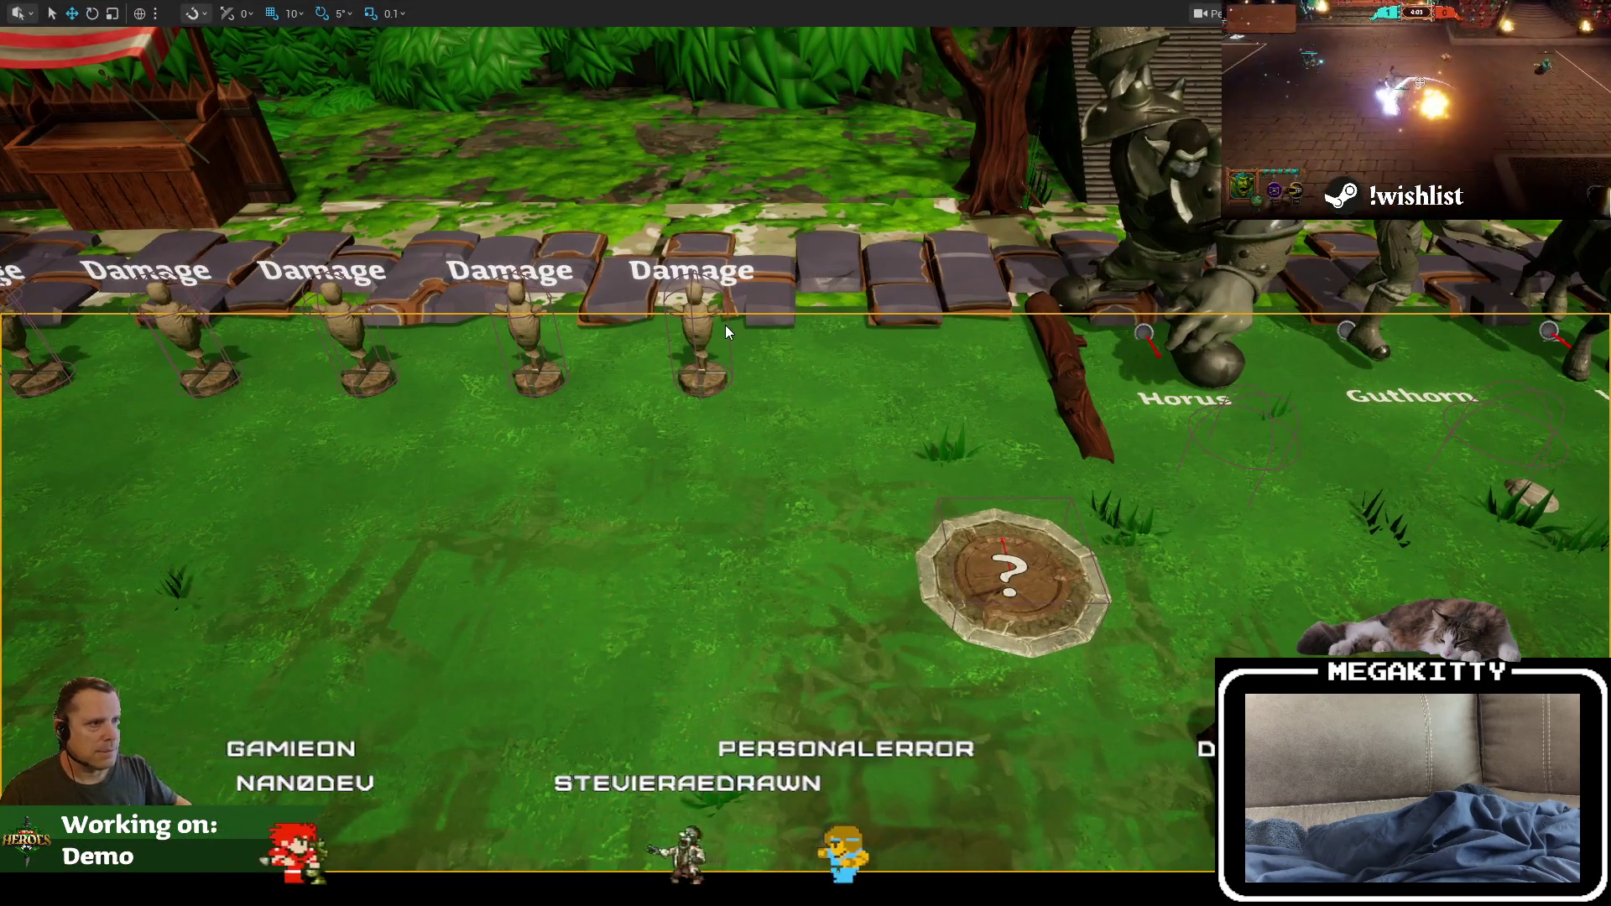
key("alt+p")
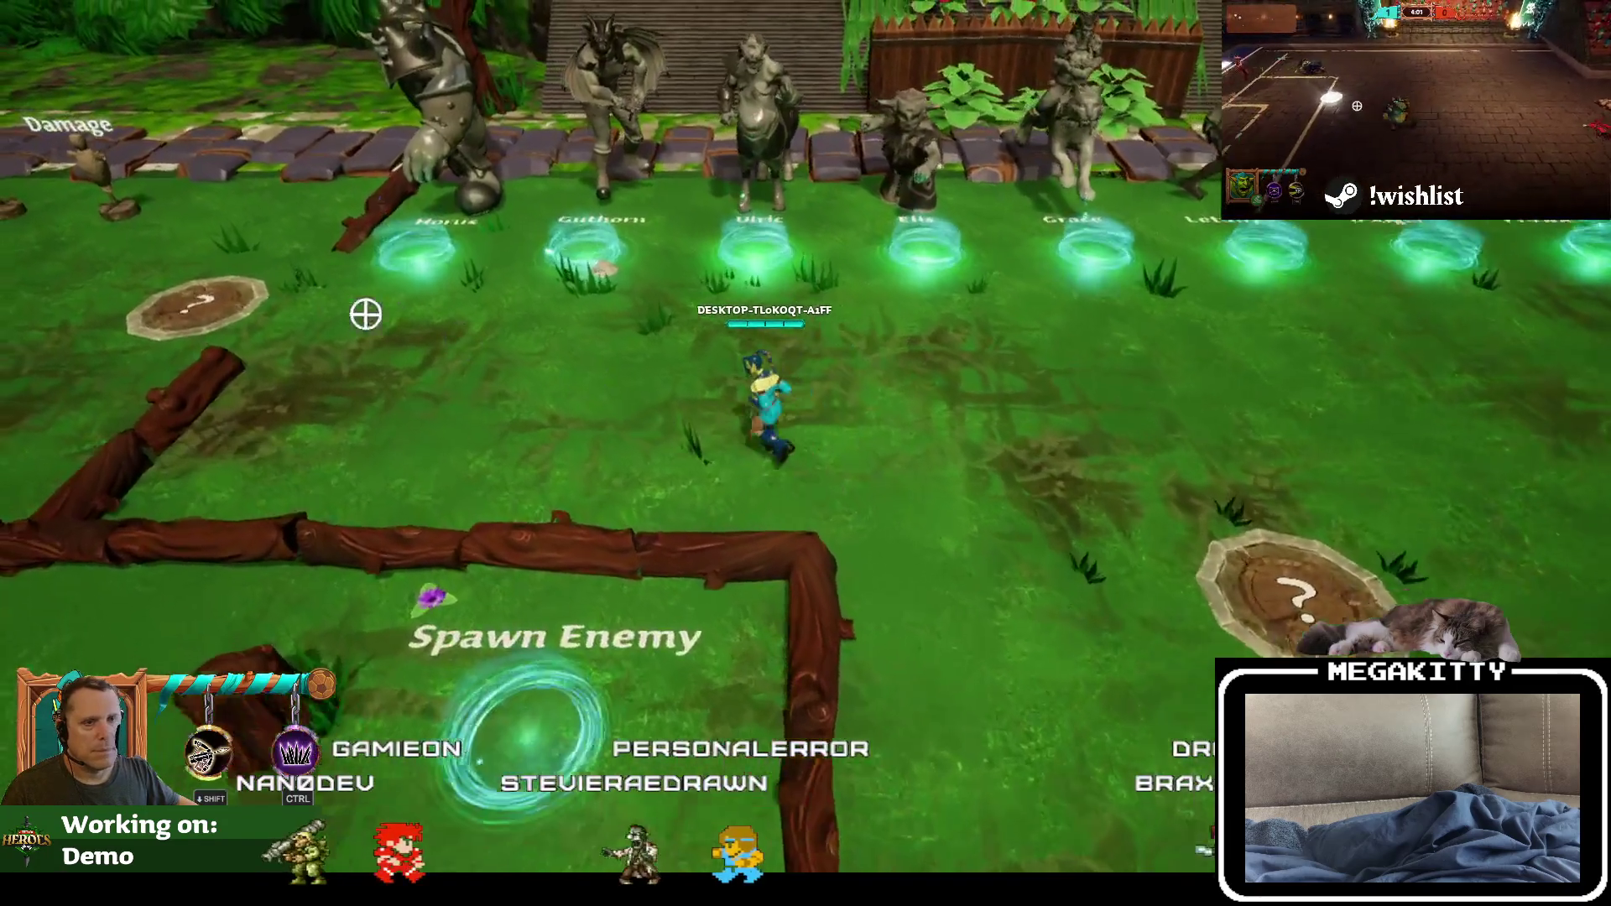
key("a")
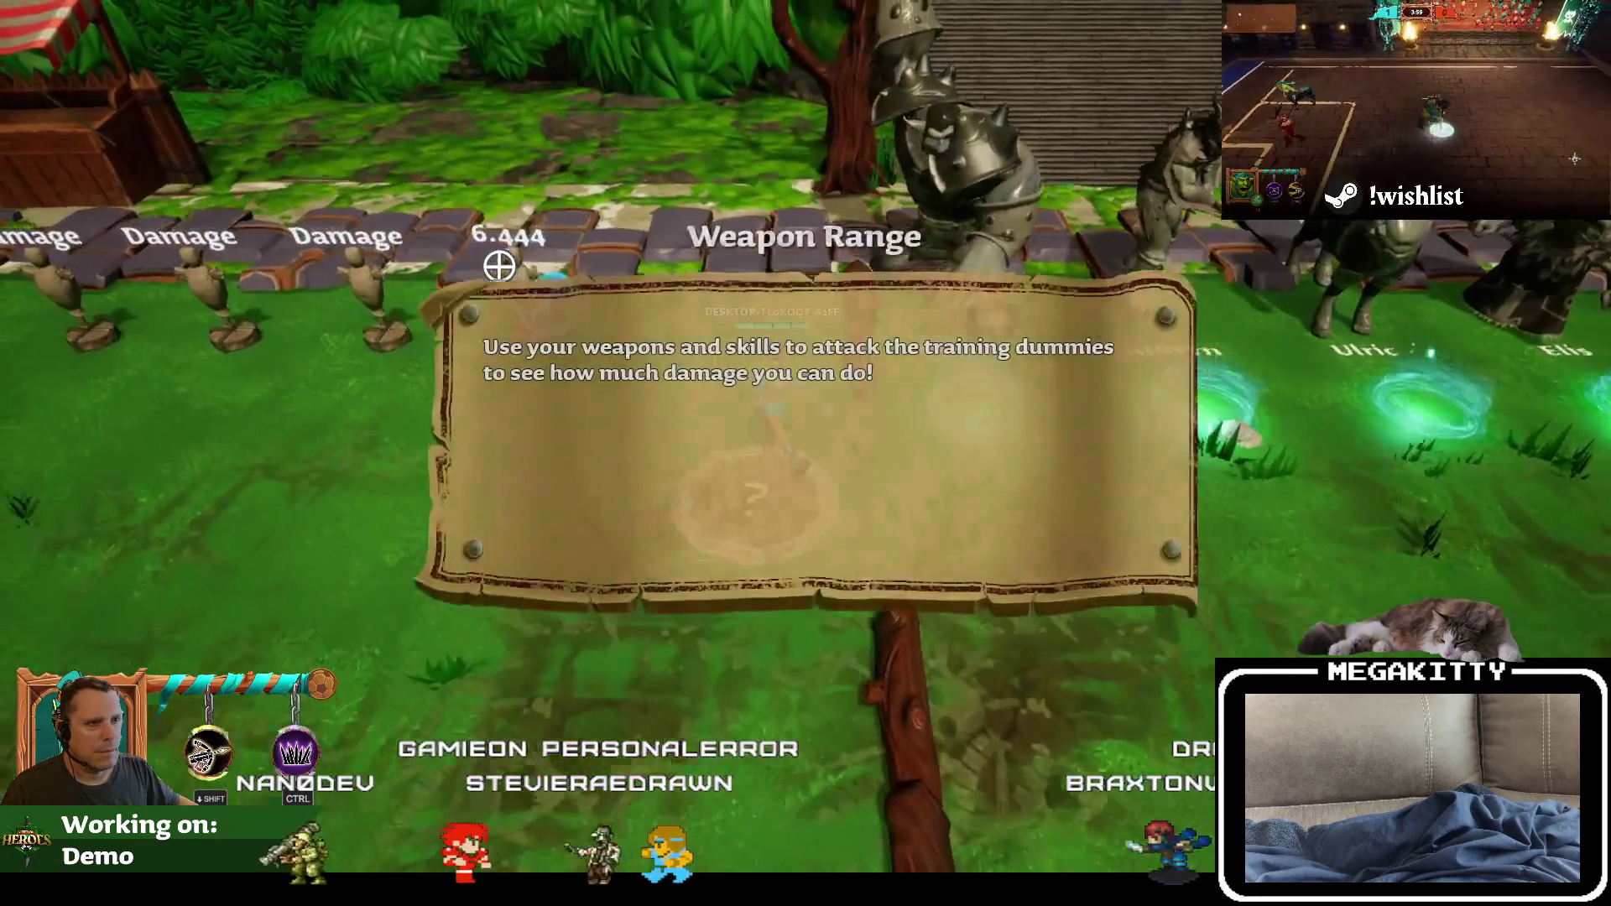
key("w")
left_click(499, 266)
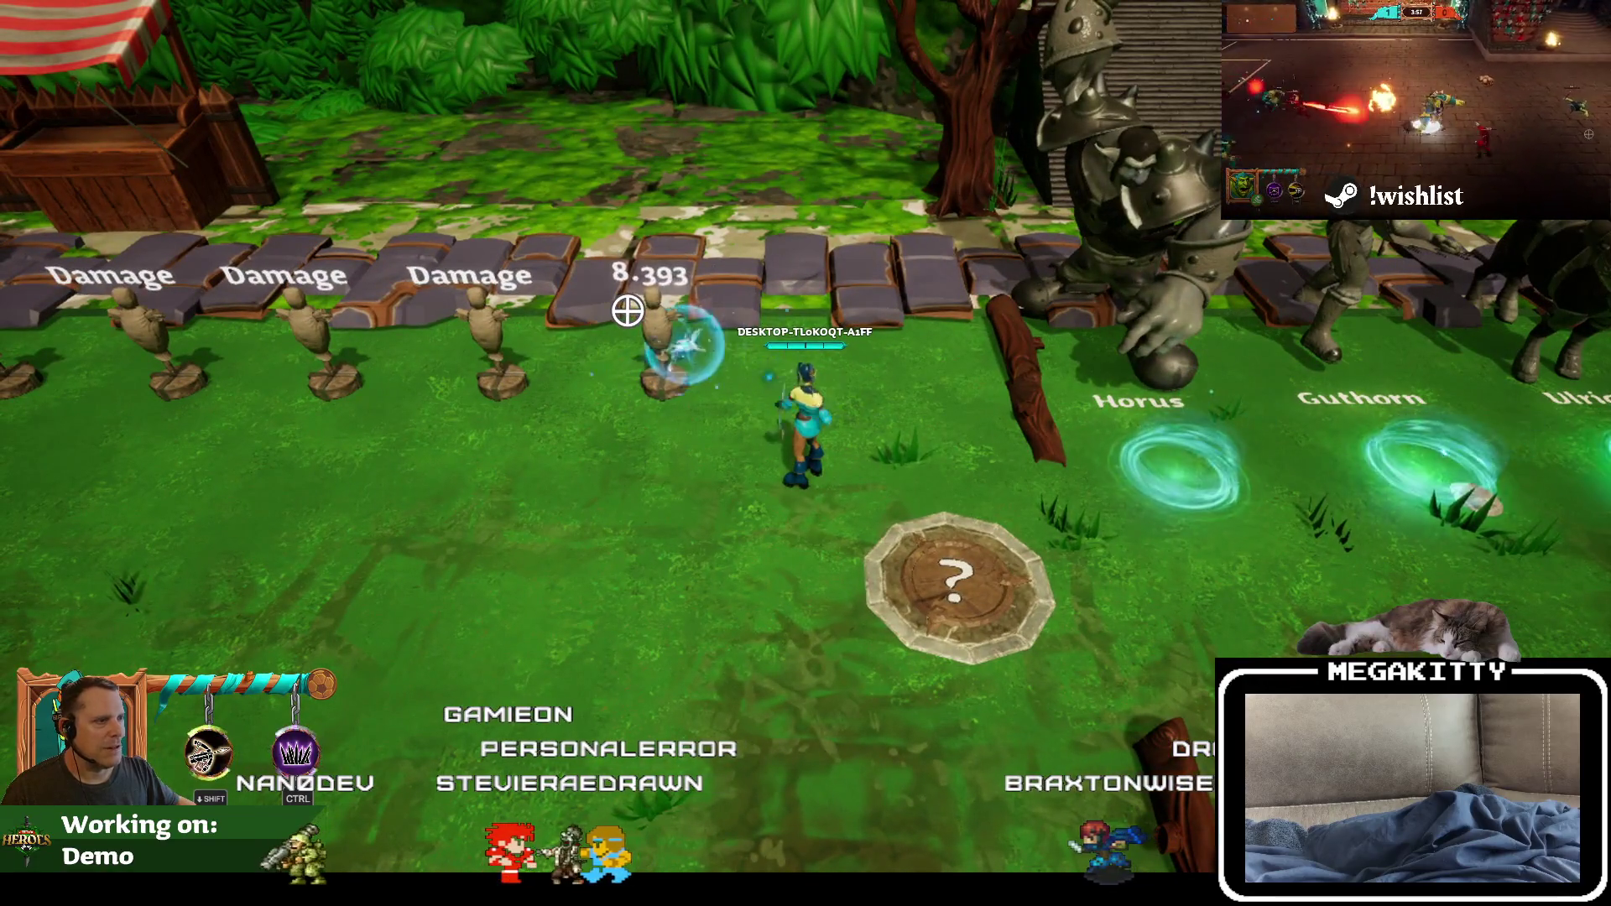
left_click(629, 312)
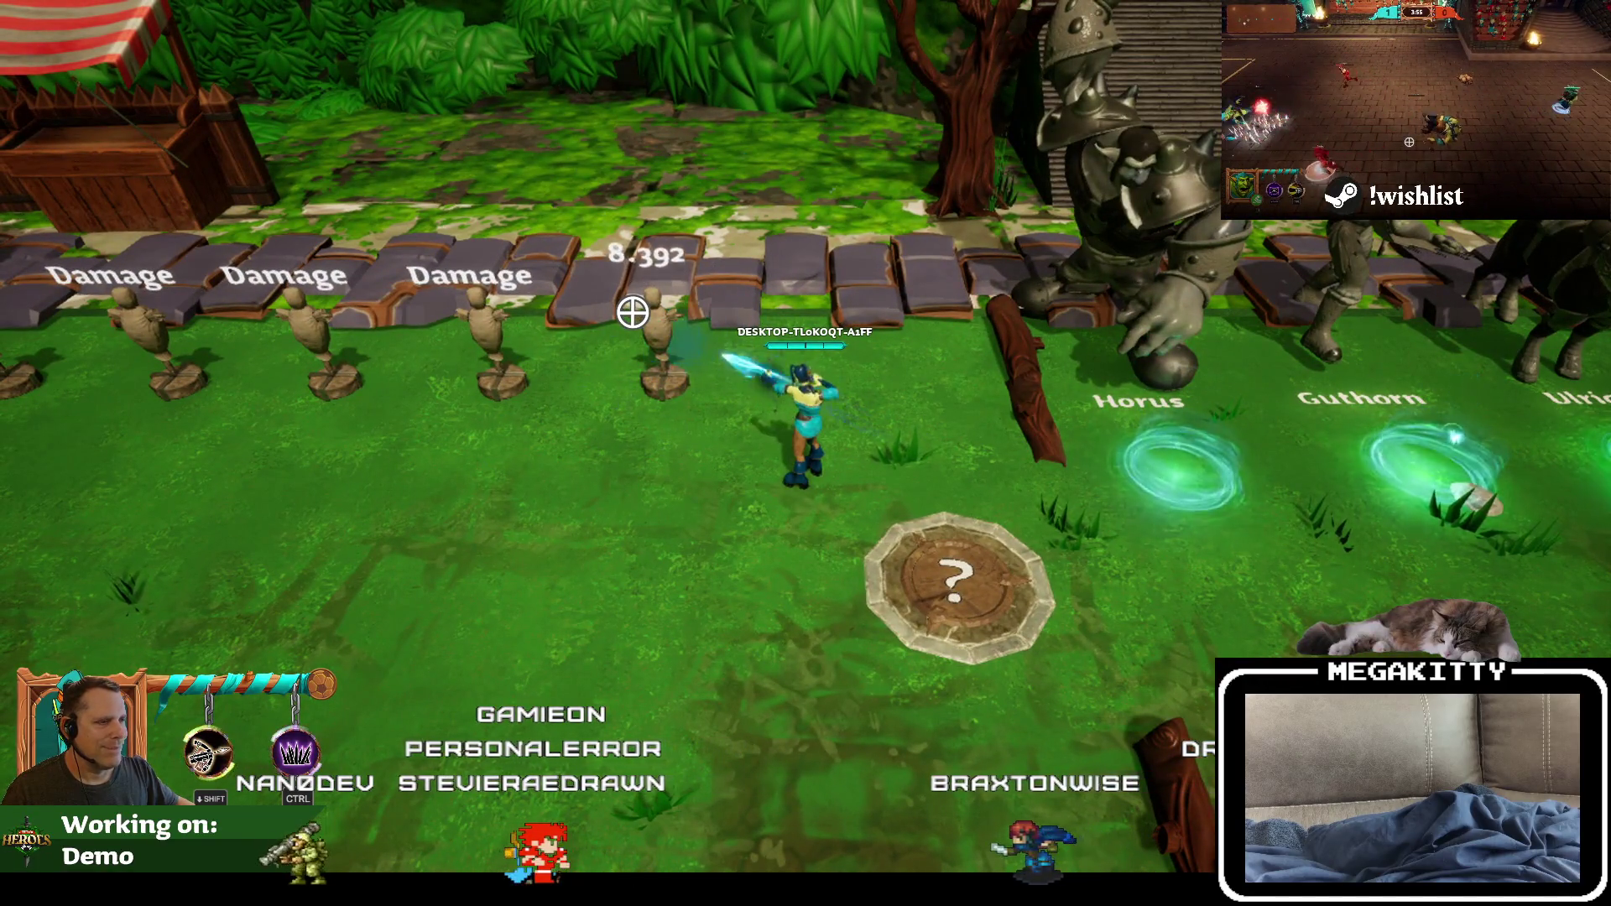
left_click(633, 312)
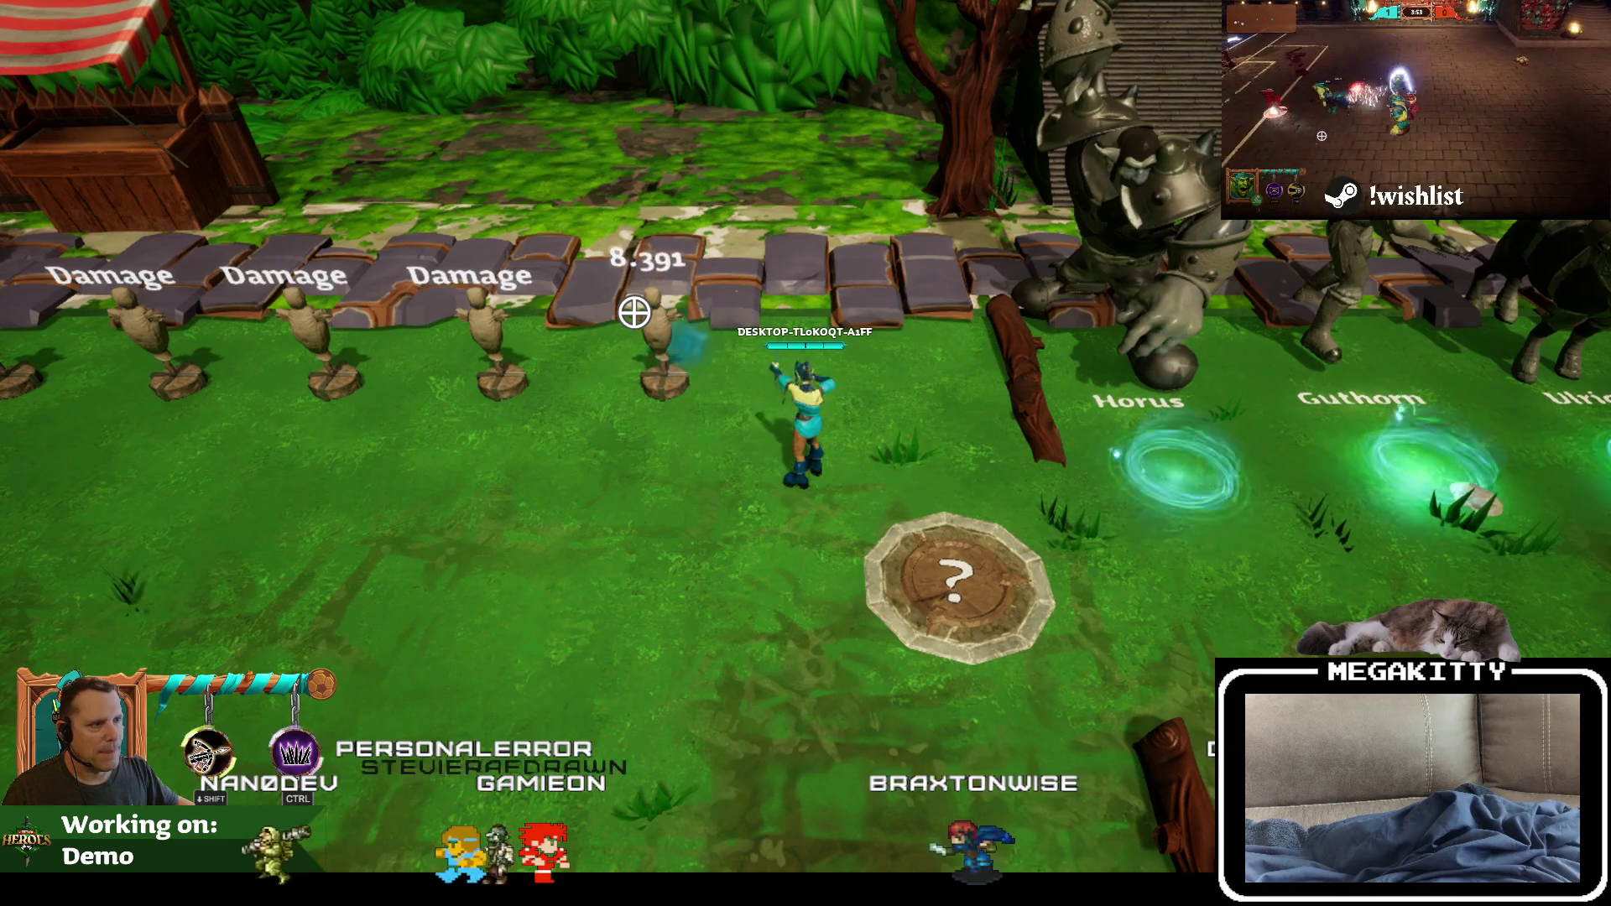
key("s")
key("a")
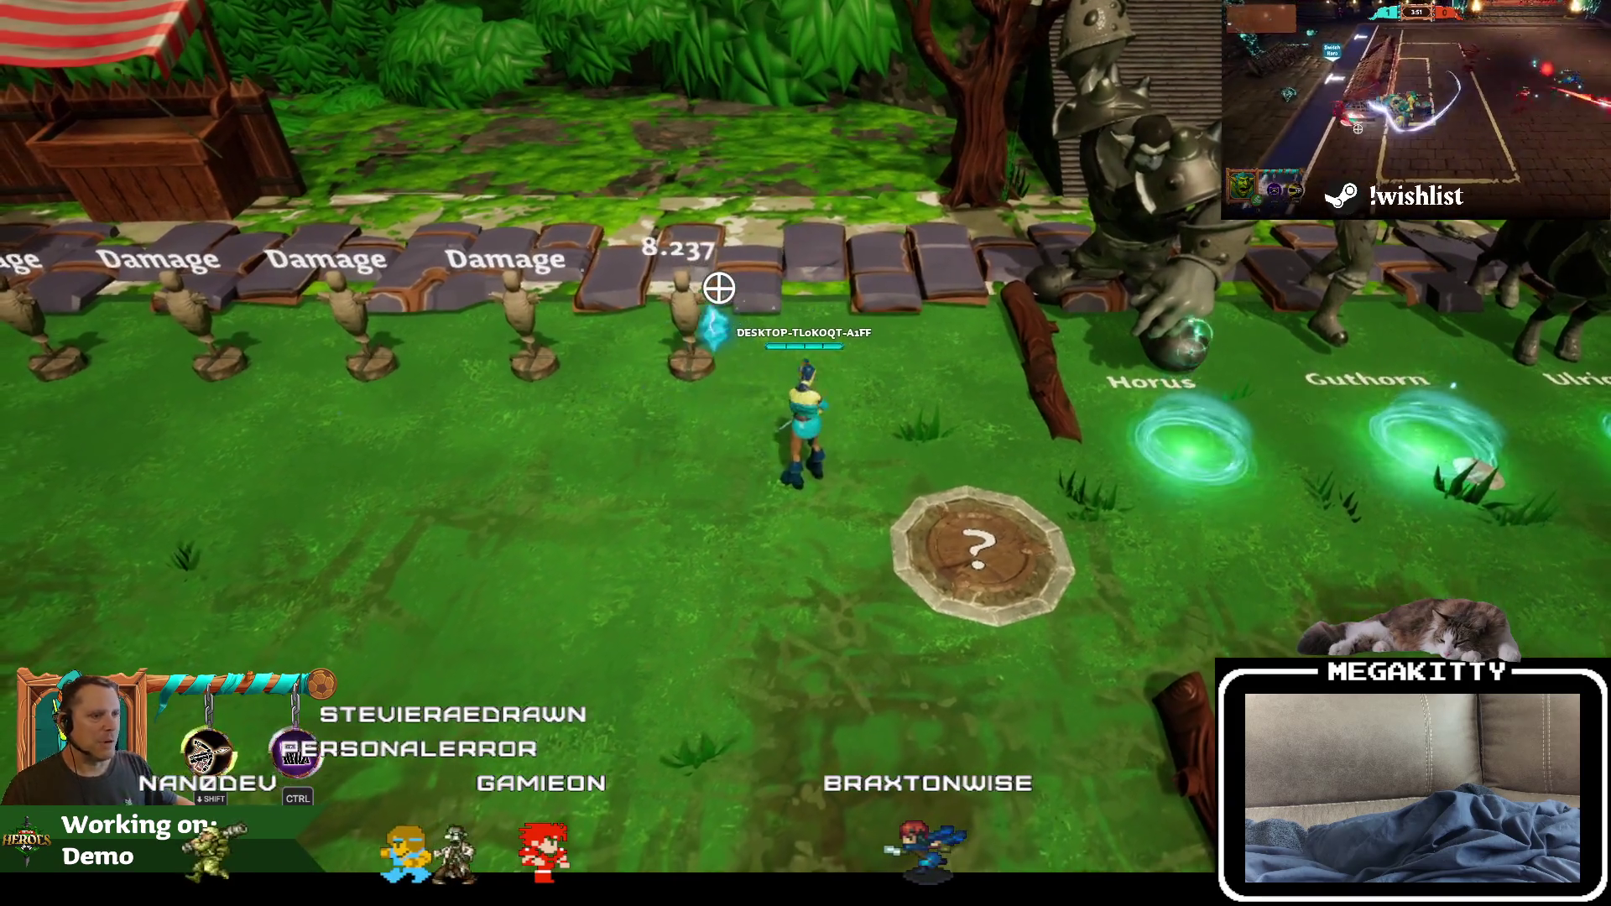
left_click(791, 277)
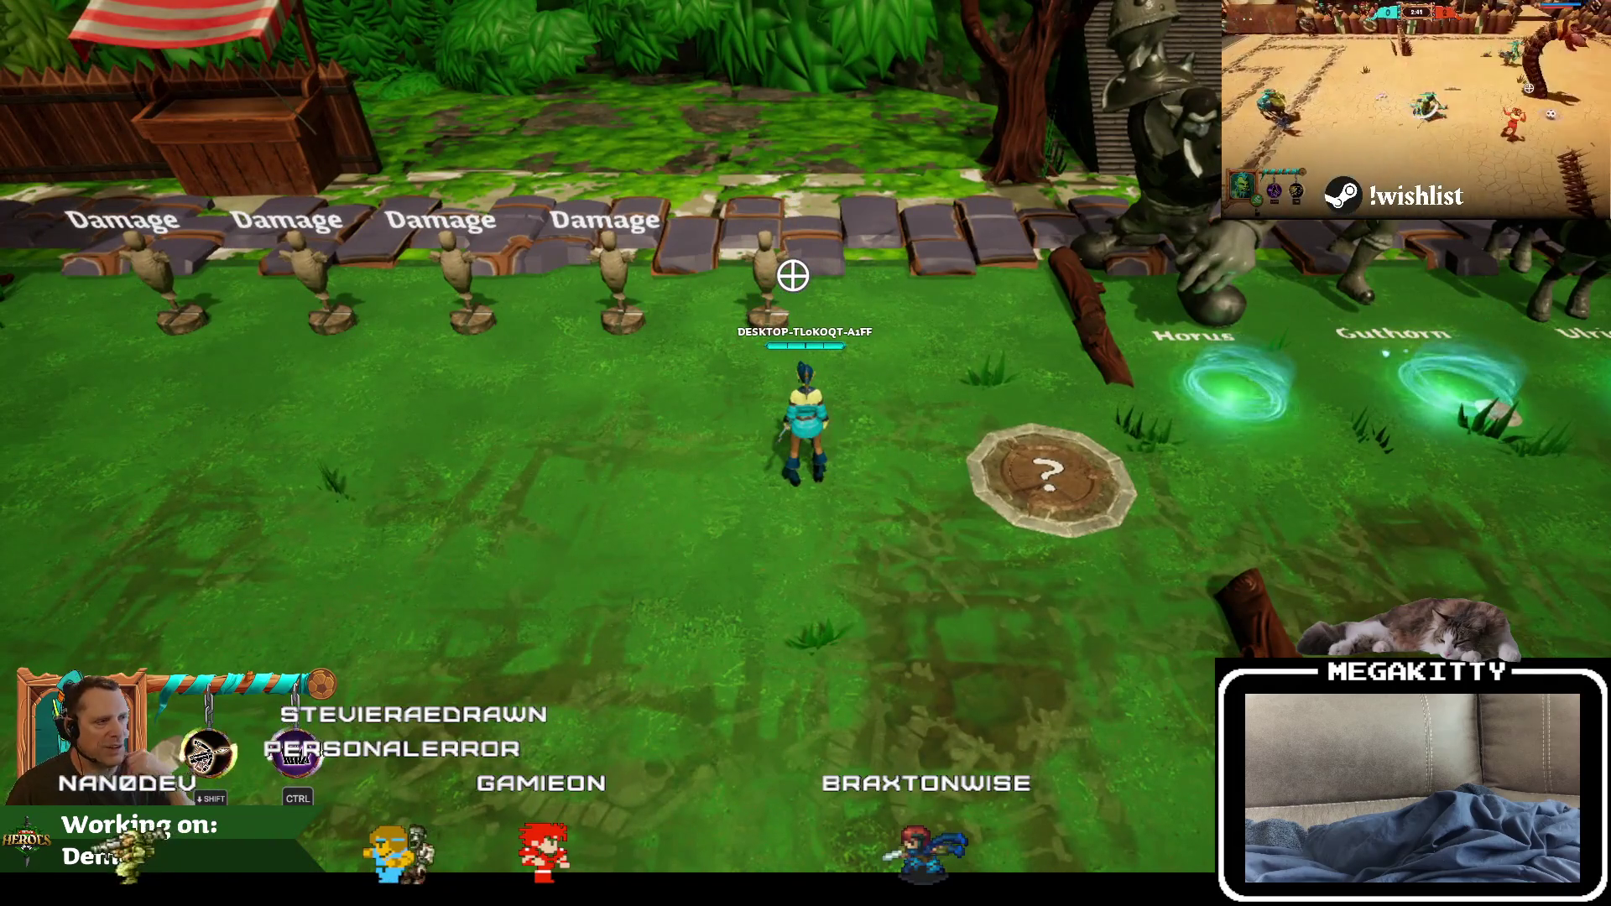
key("w")
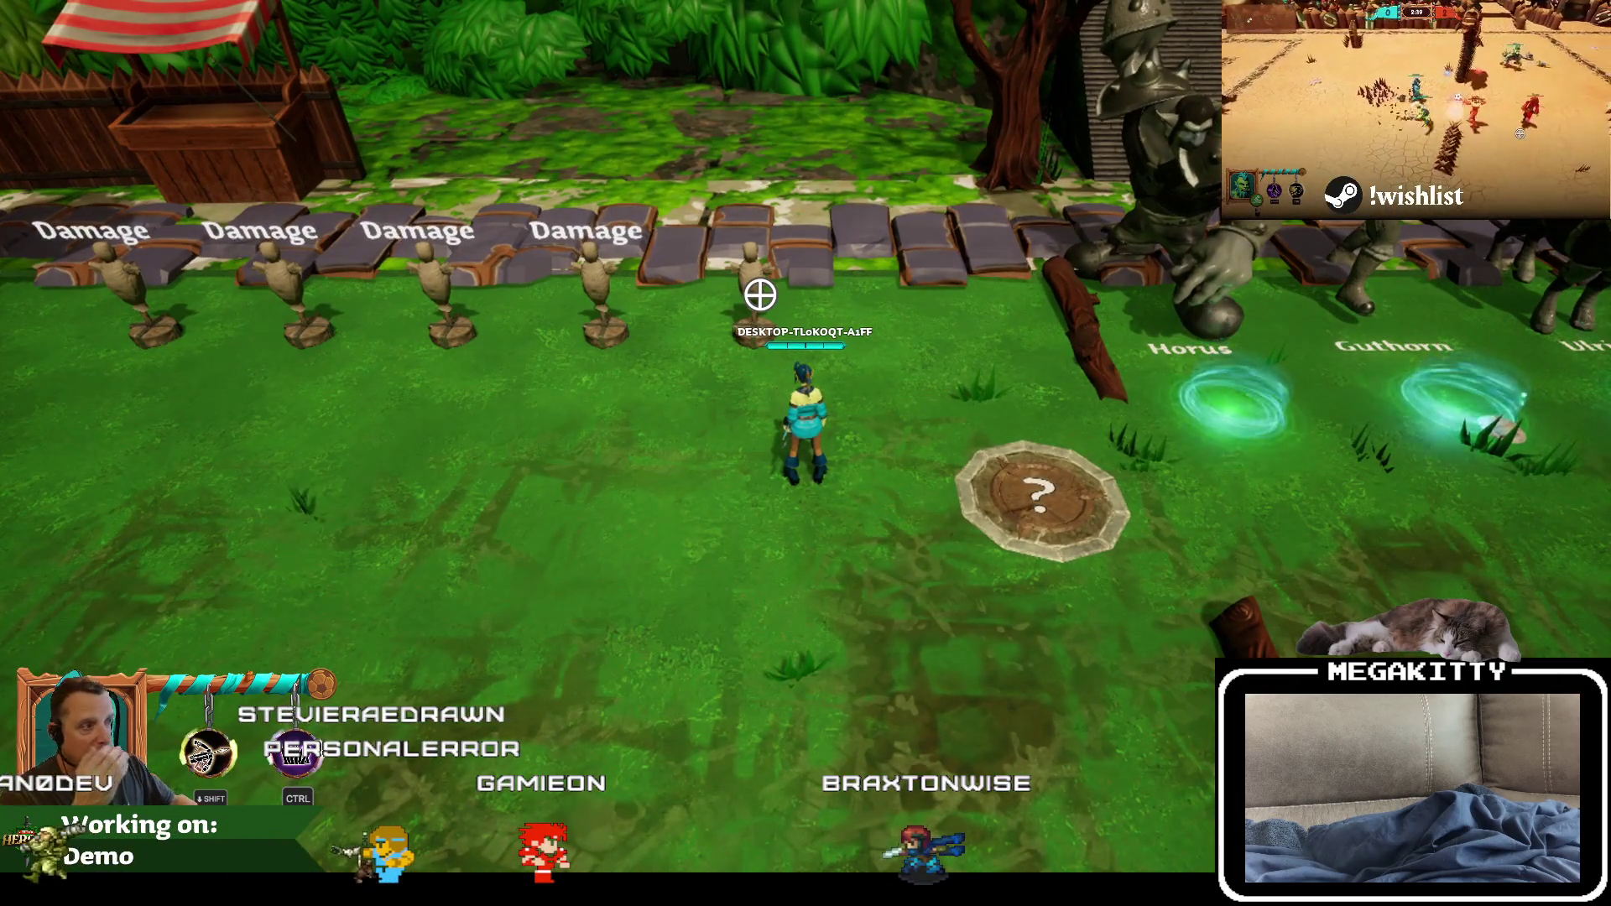
left_click(754, 279)
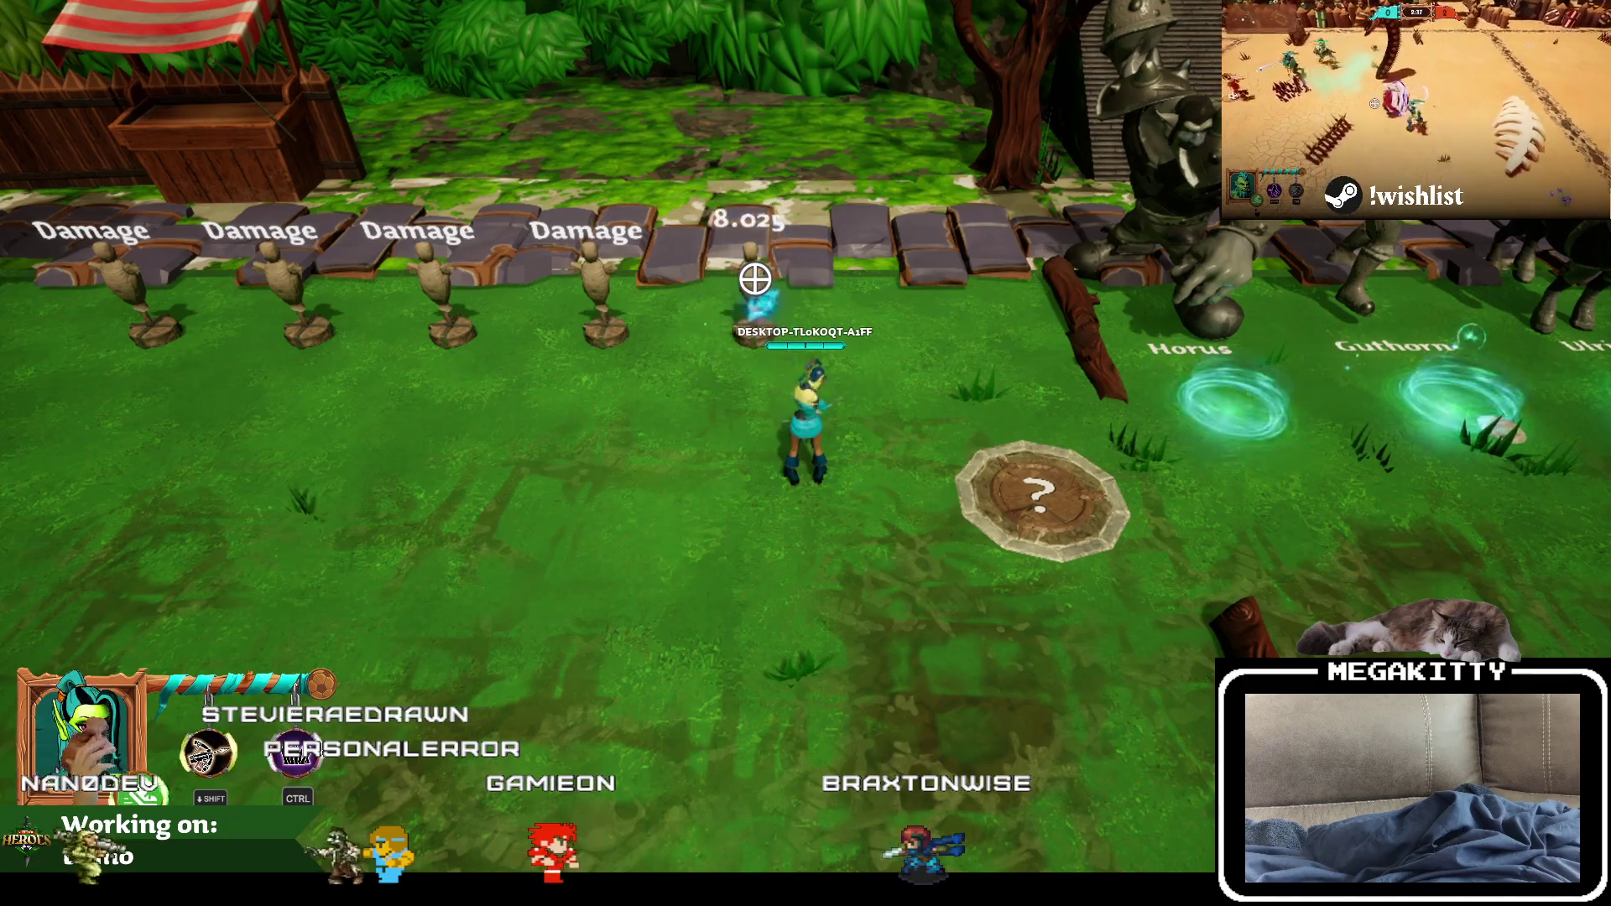
left_click(753, 279)
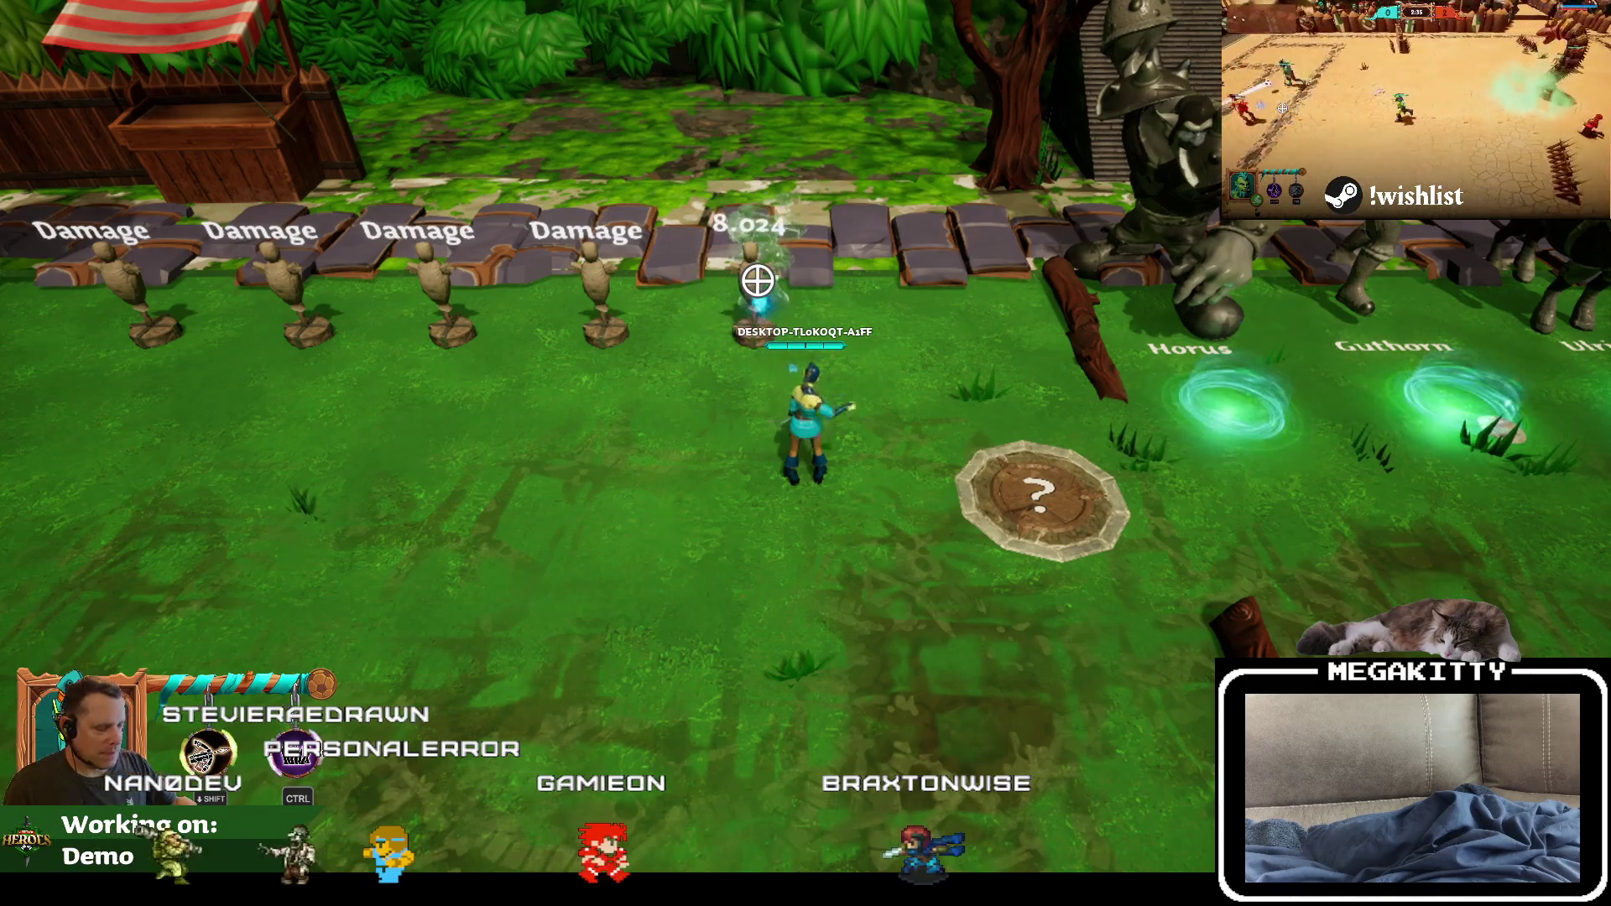
key("Escape")
left_click(363, 38)
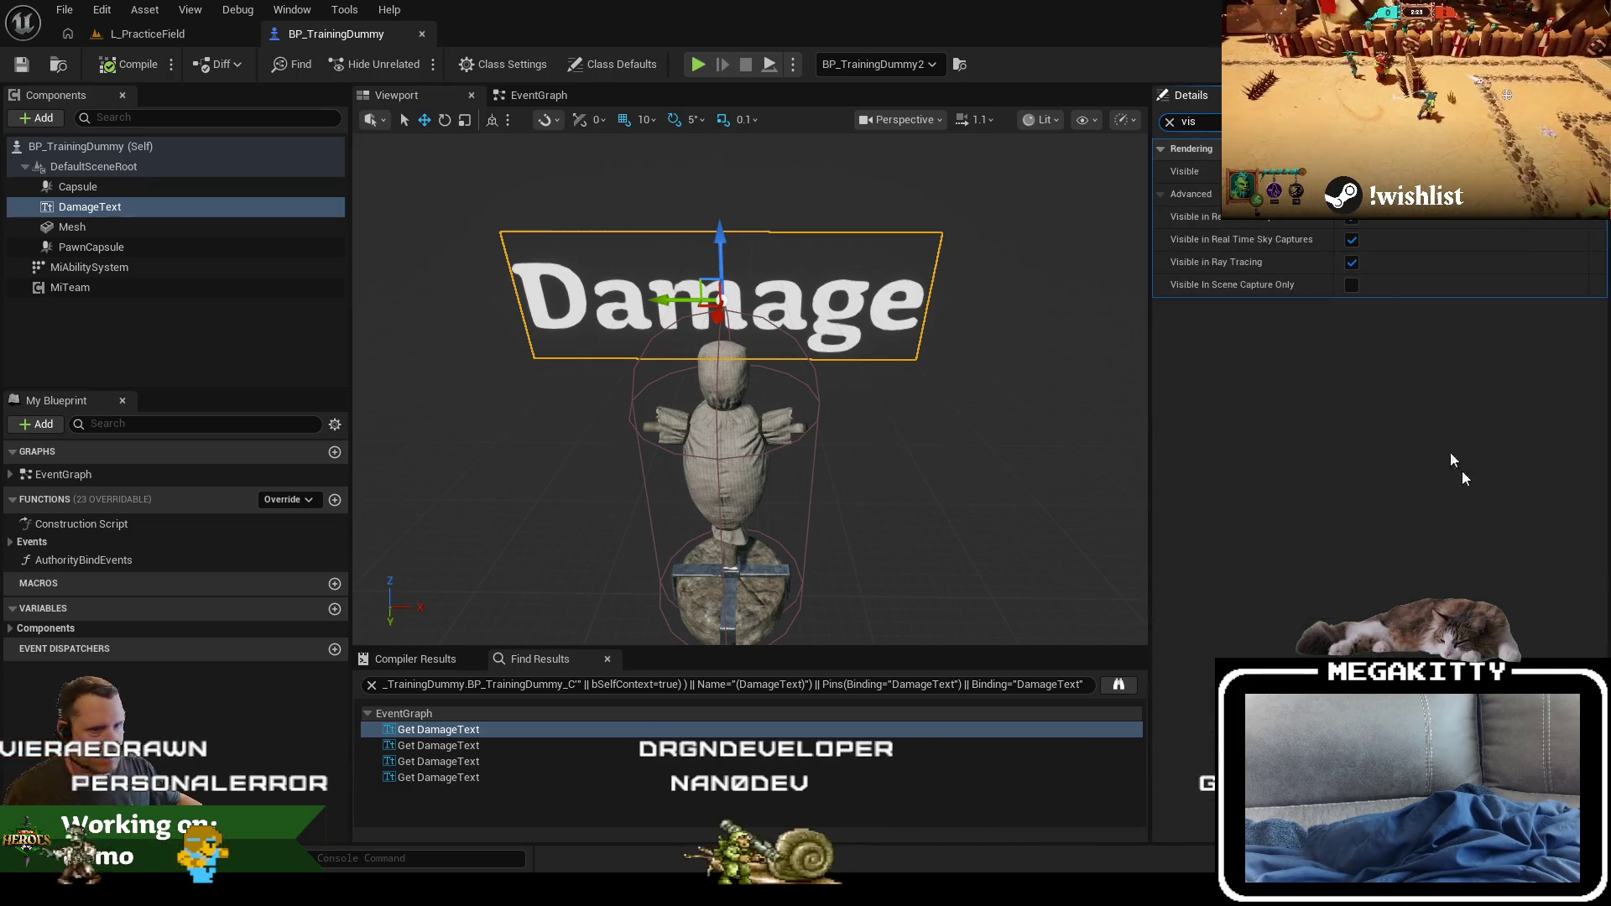
Step: Untick Visible on the DamageText component and clear the 'vis' property filter
left_click(1350, 171)
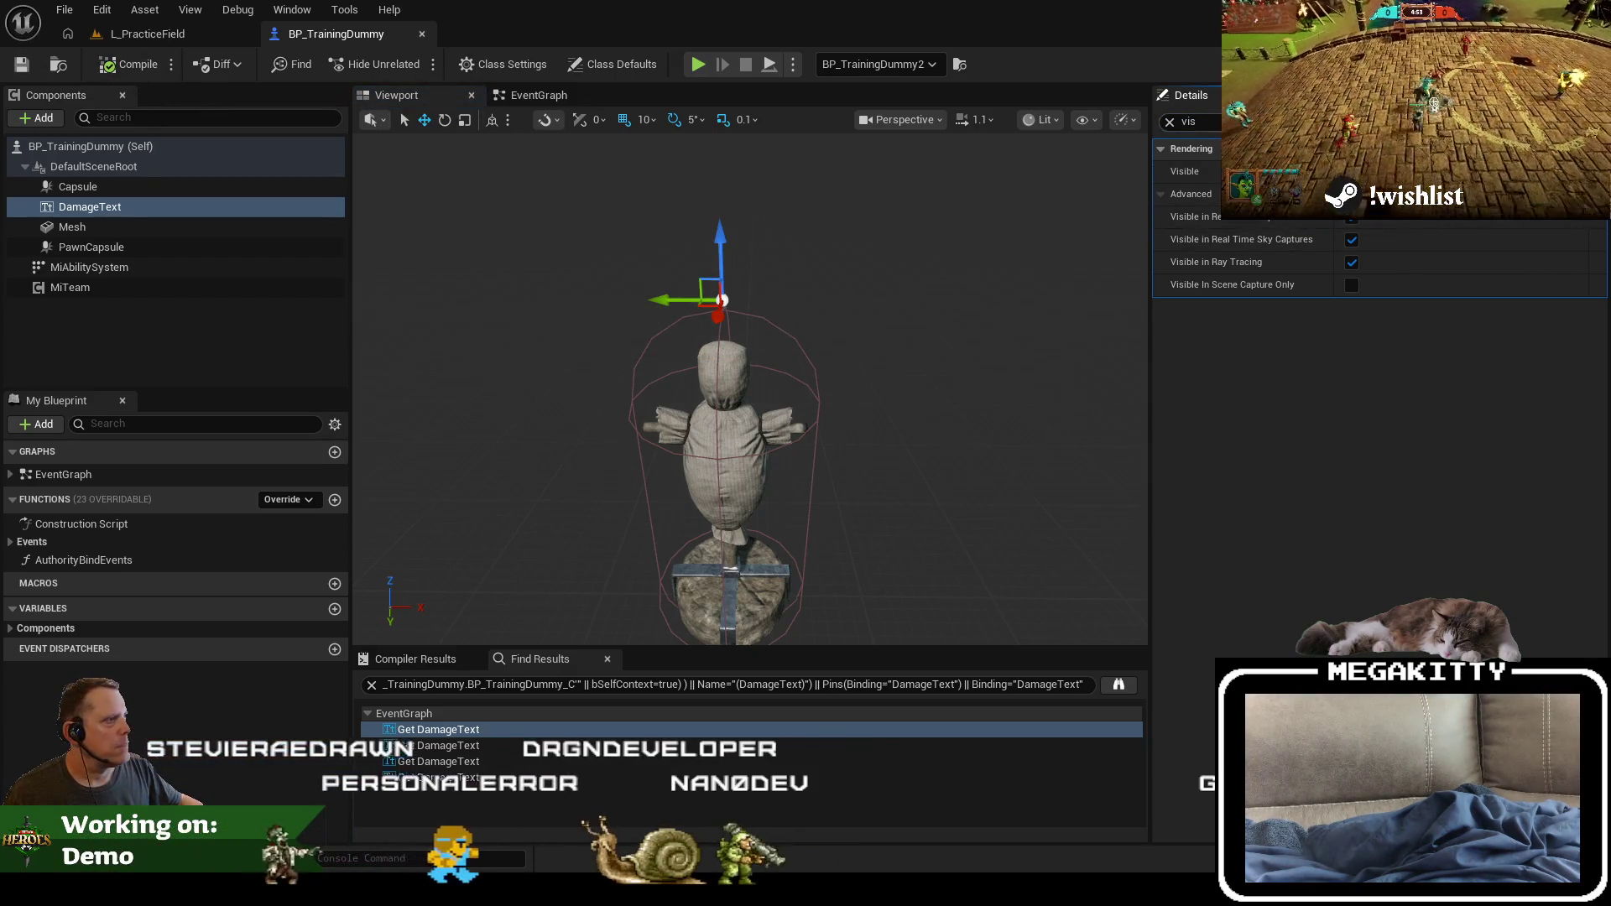
left_click(1169, 122)
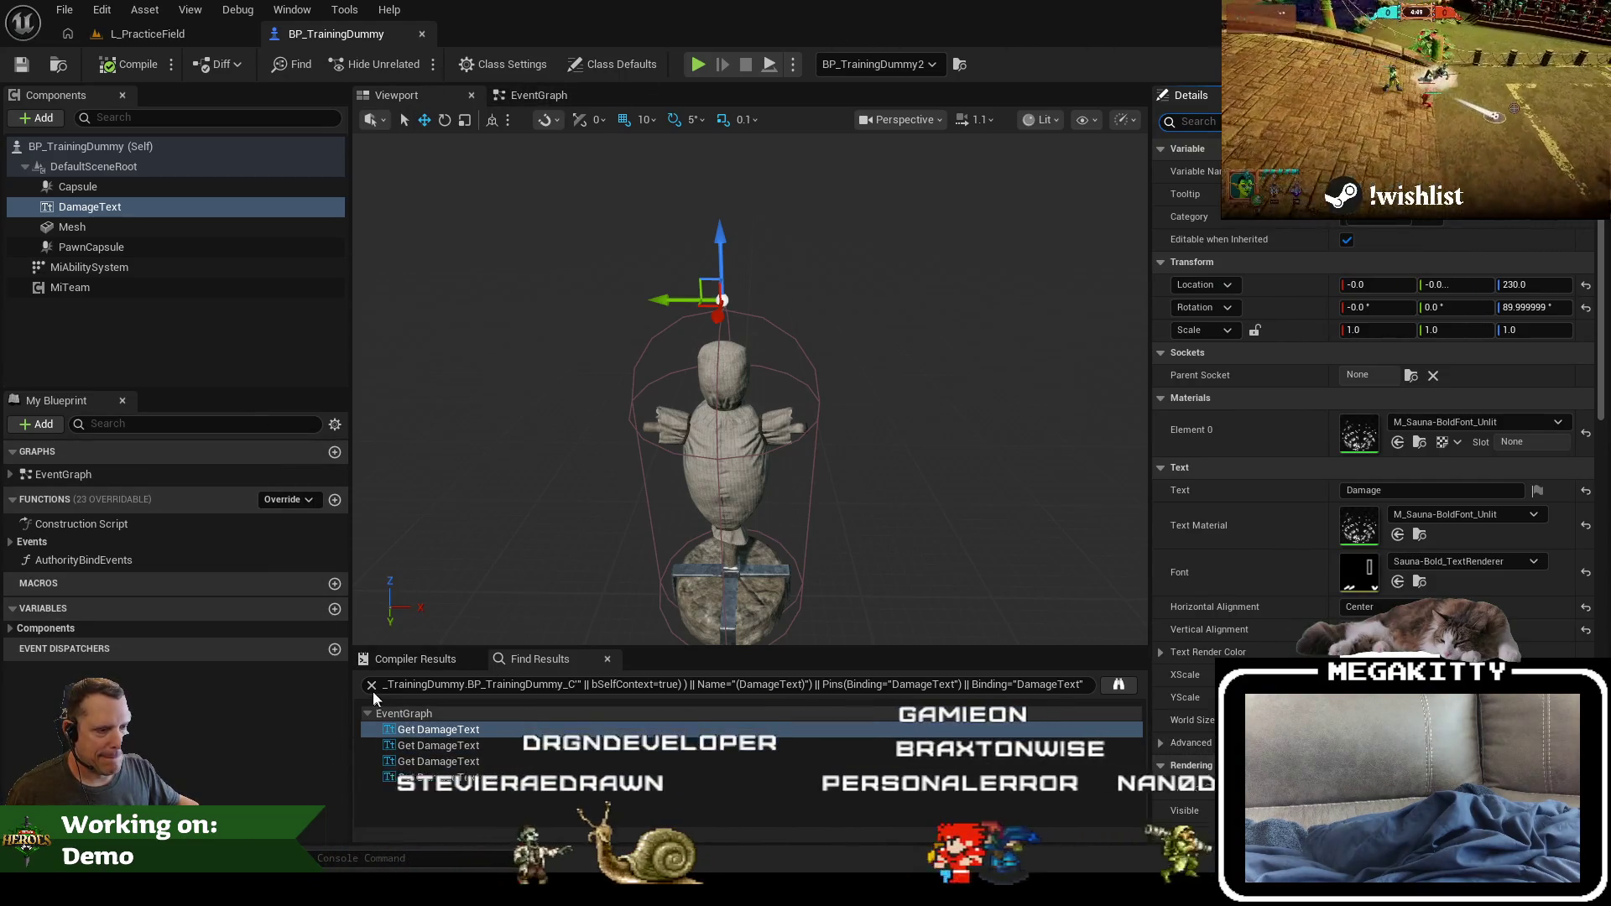
Step: Jump through the three DamageText references and expand the To Text (Float) node's advanced options
double_click(488, 761)
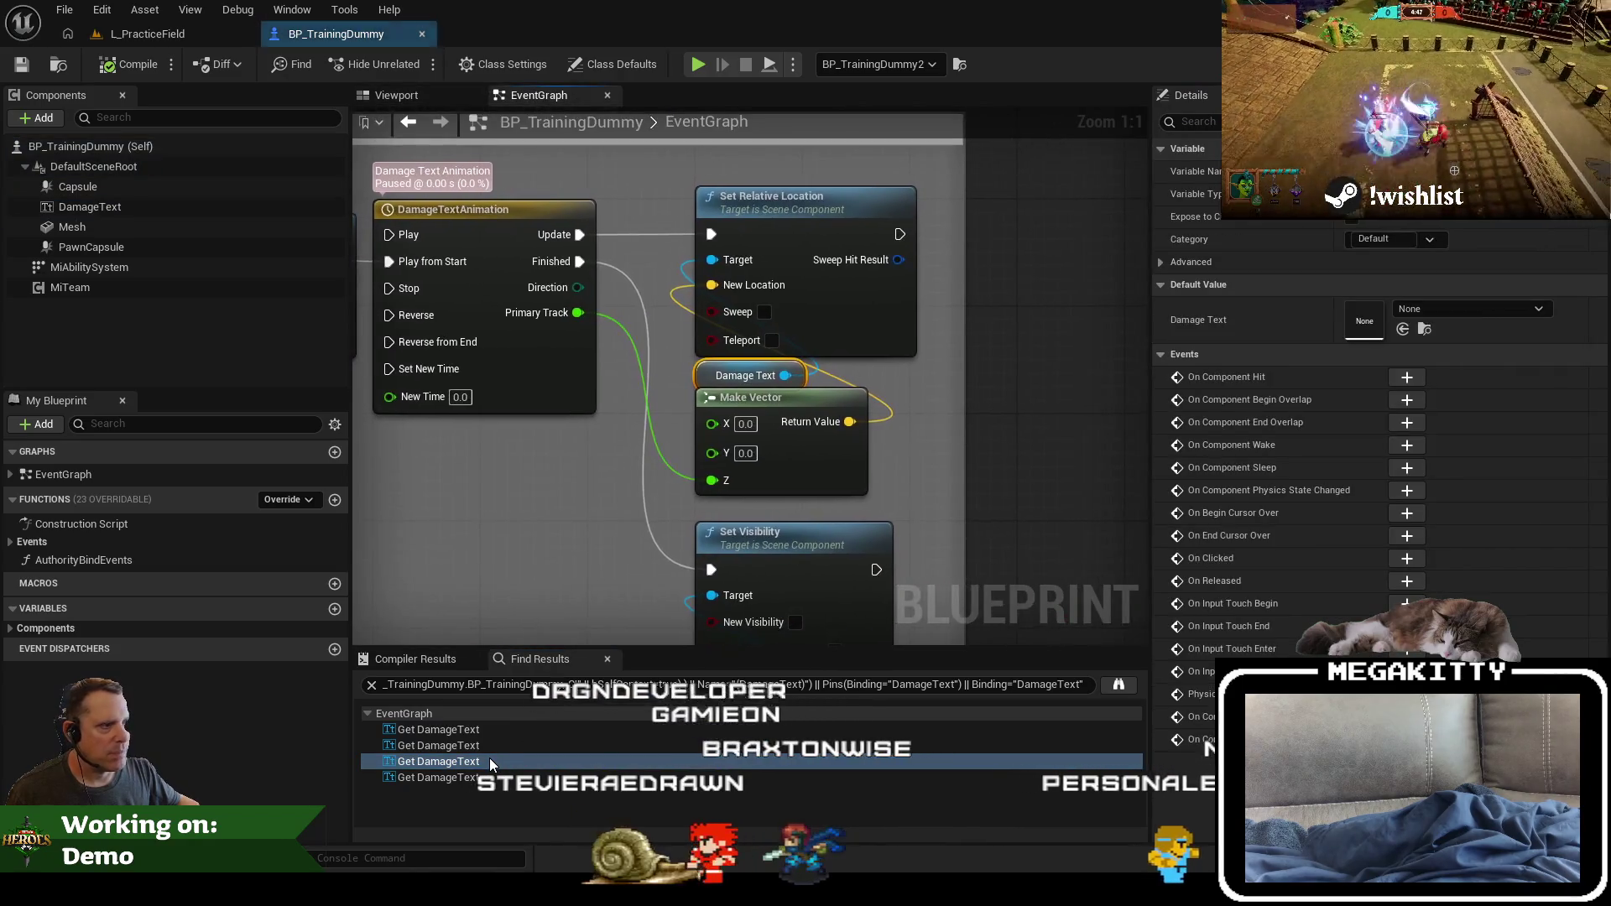
double_click(490, 750)
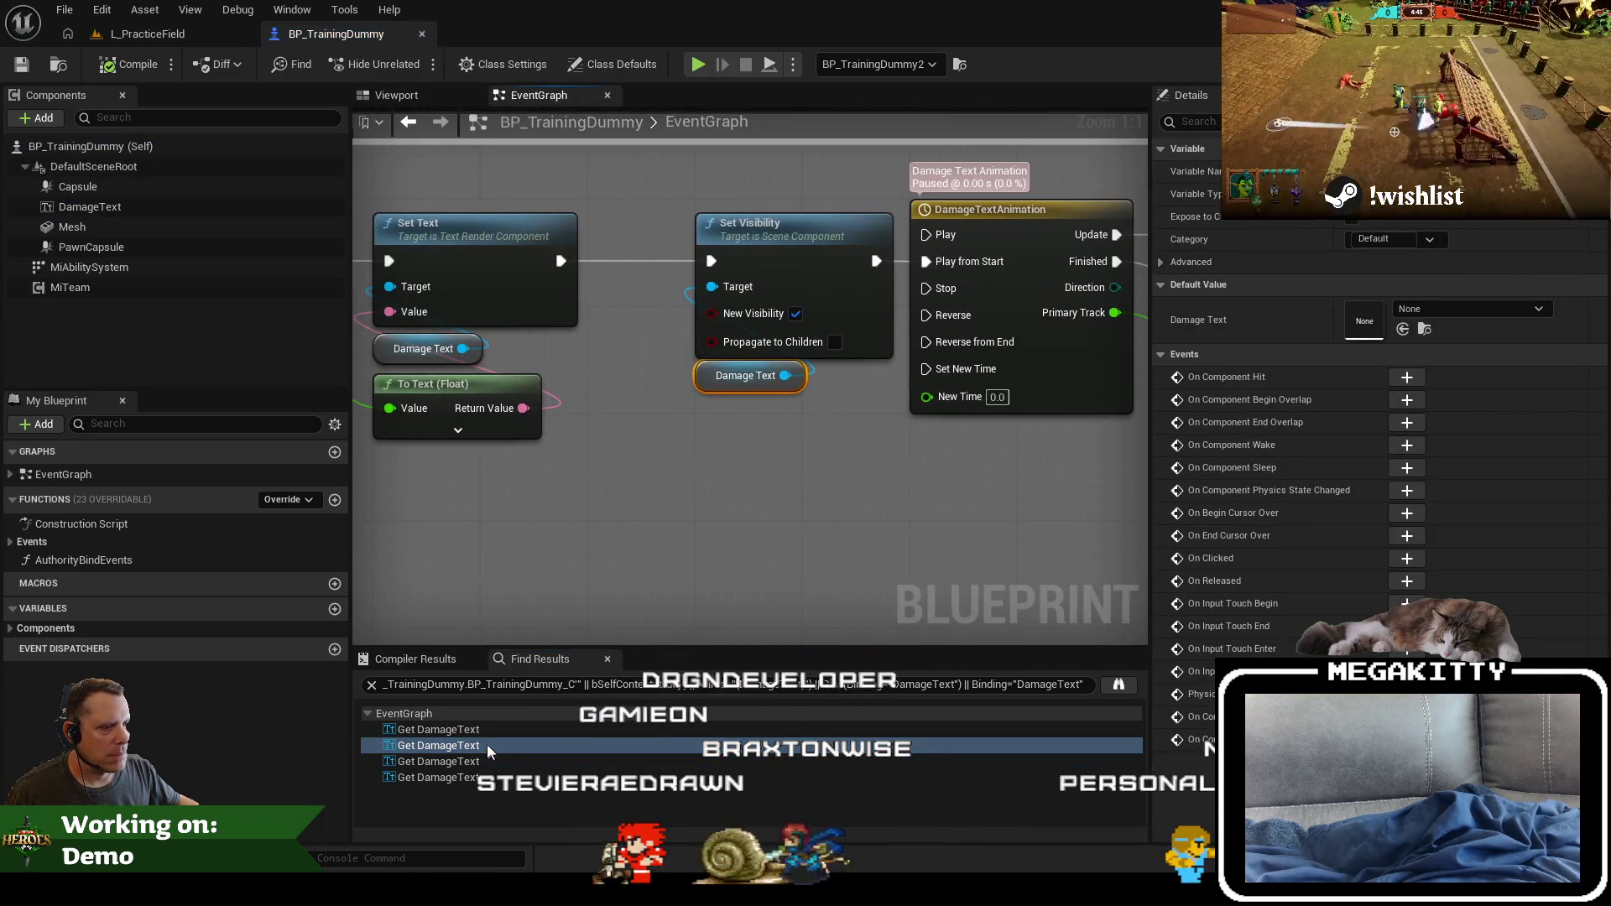
double_click(480, 731)
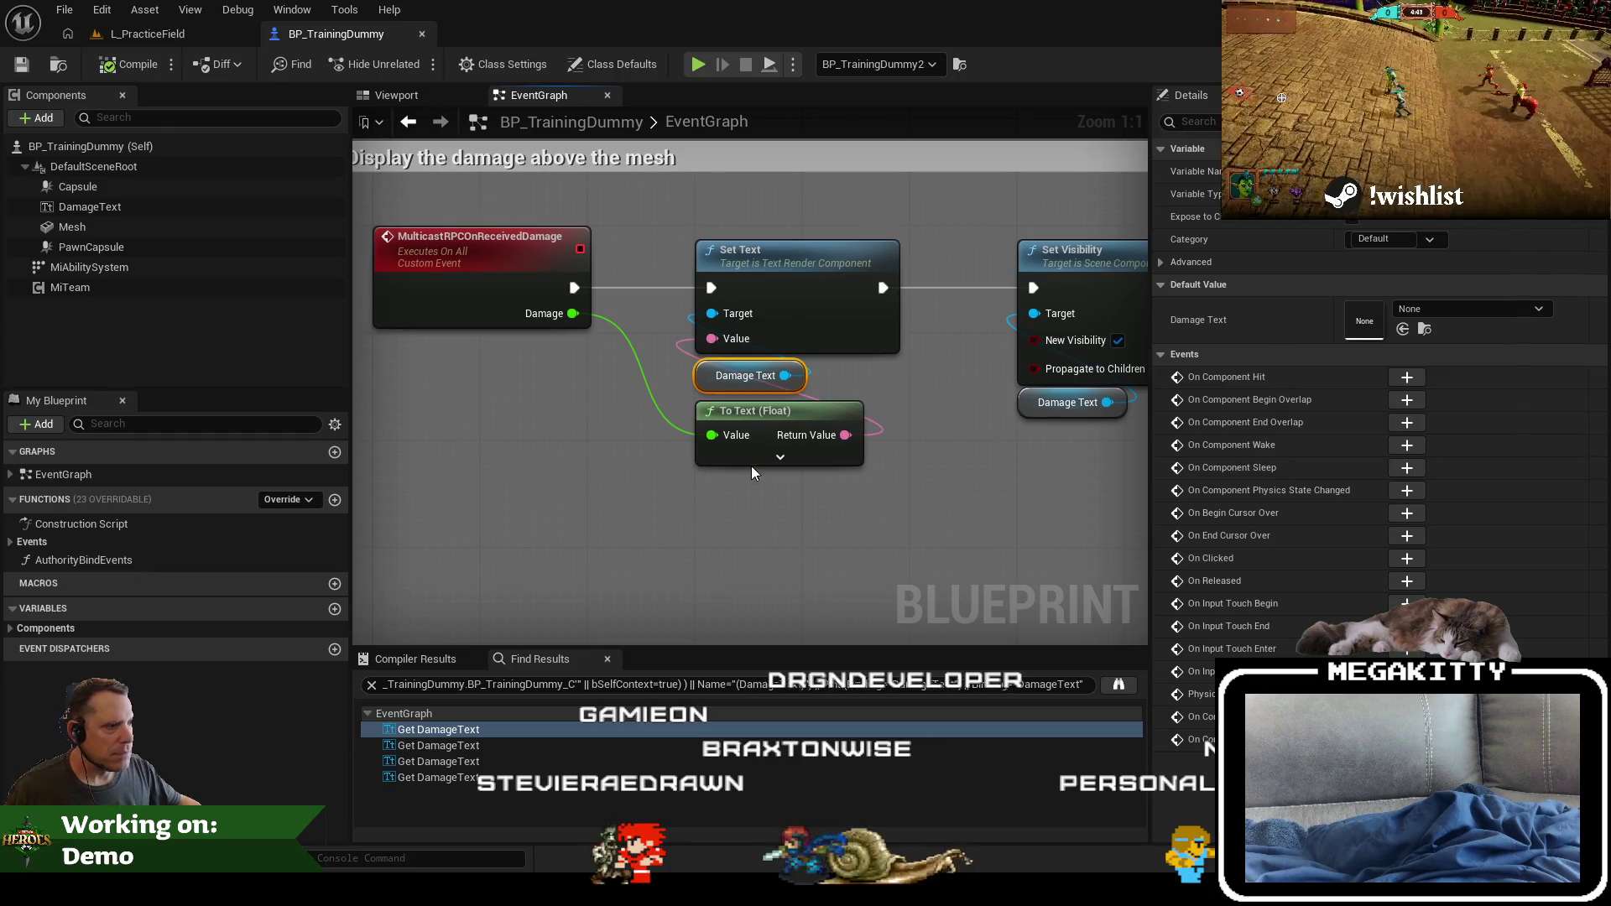
left_click(751, 466)
left_click(779, 456)
left_click_drag(945, 570, 898, 453)
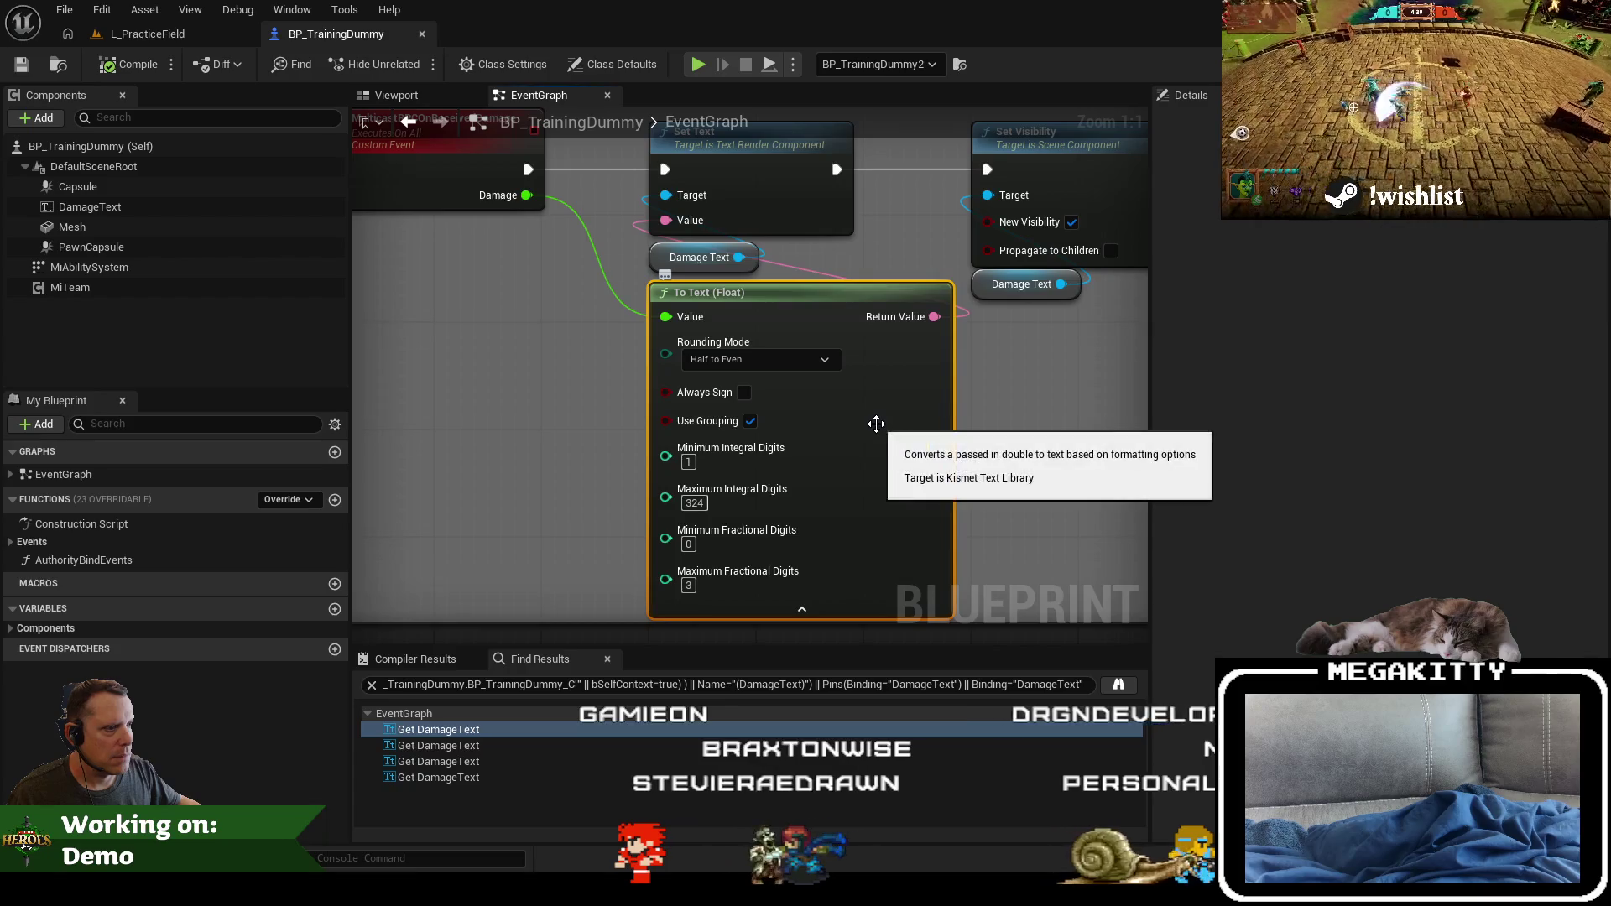
Step: Review the To Text rounding modes, keep Half to Even, and collapse the advanced options
left_click(752, 361)
left_click(752, 361)
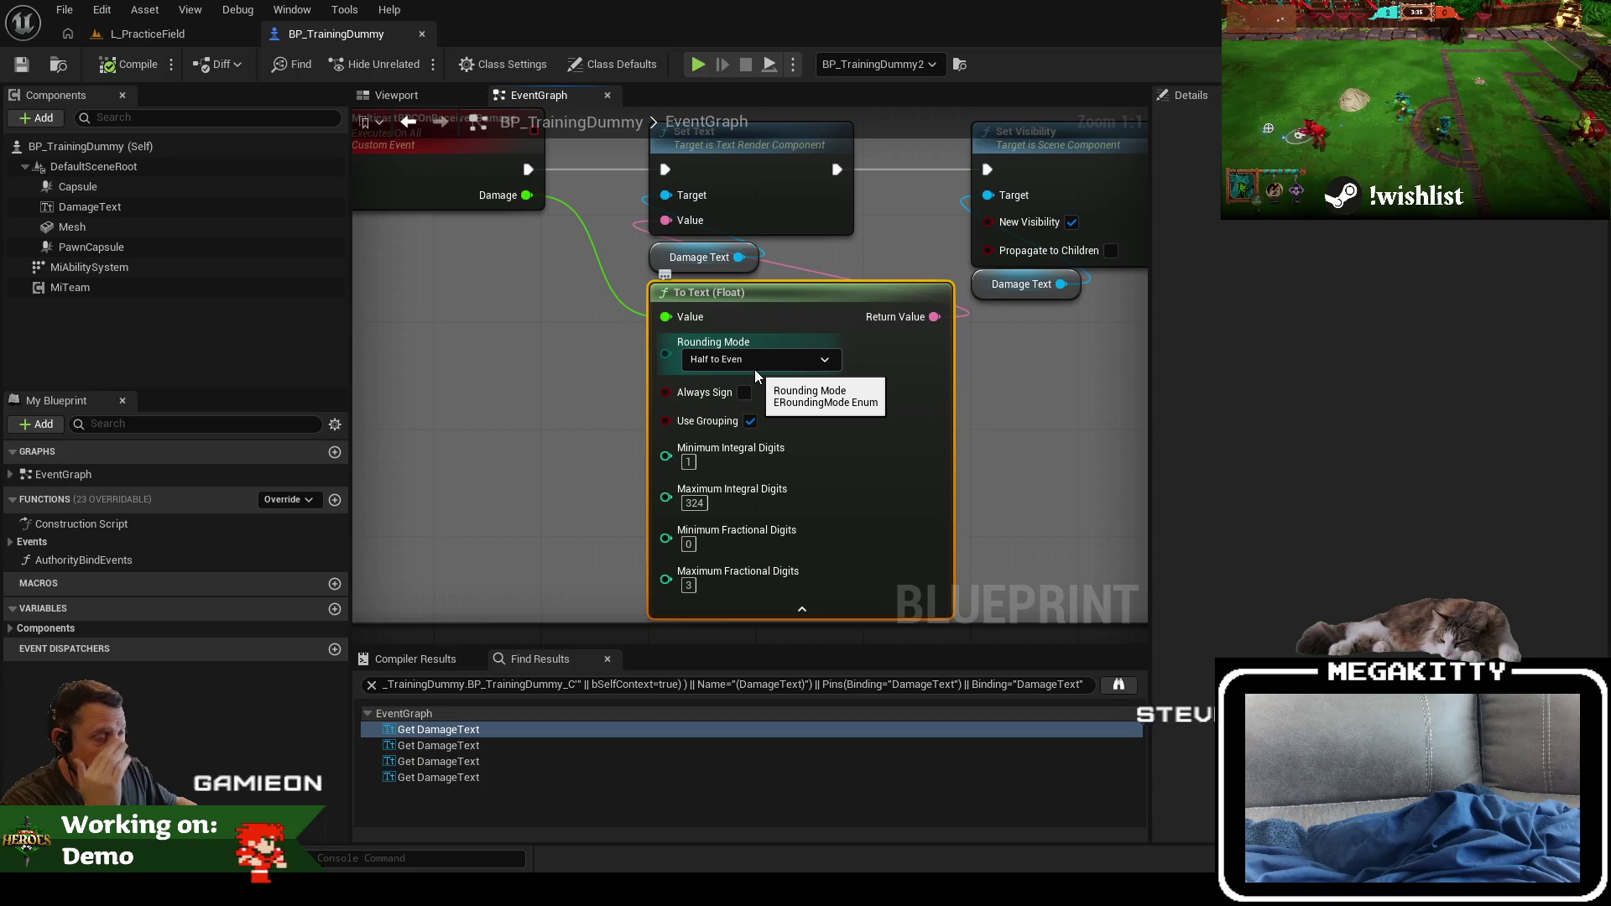
left_click(765, 360)
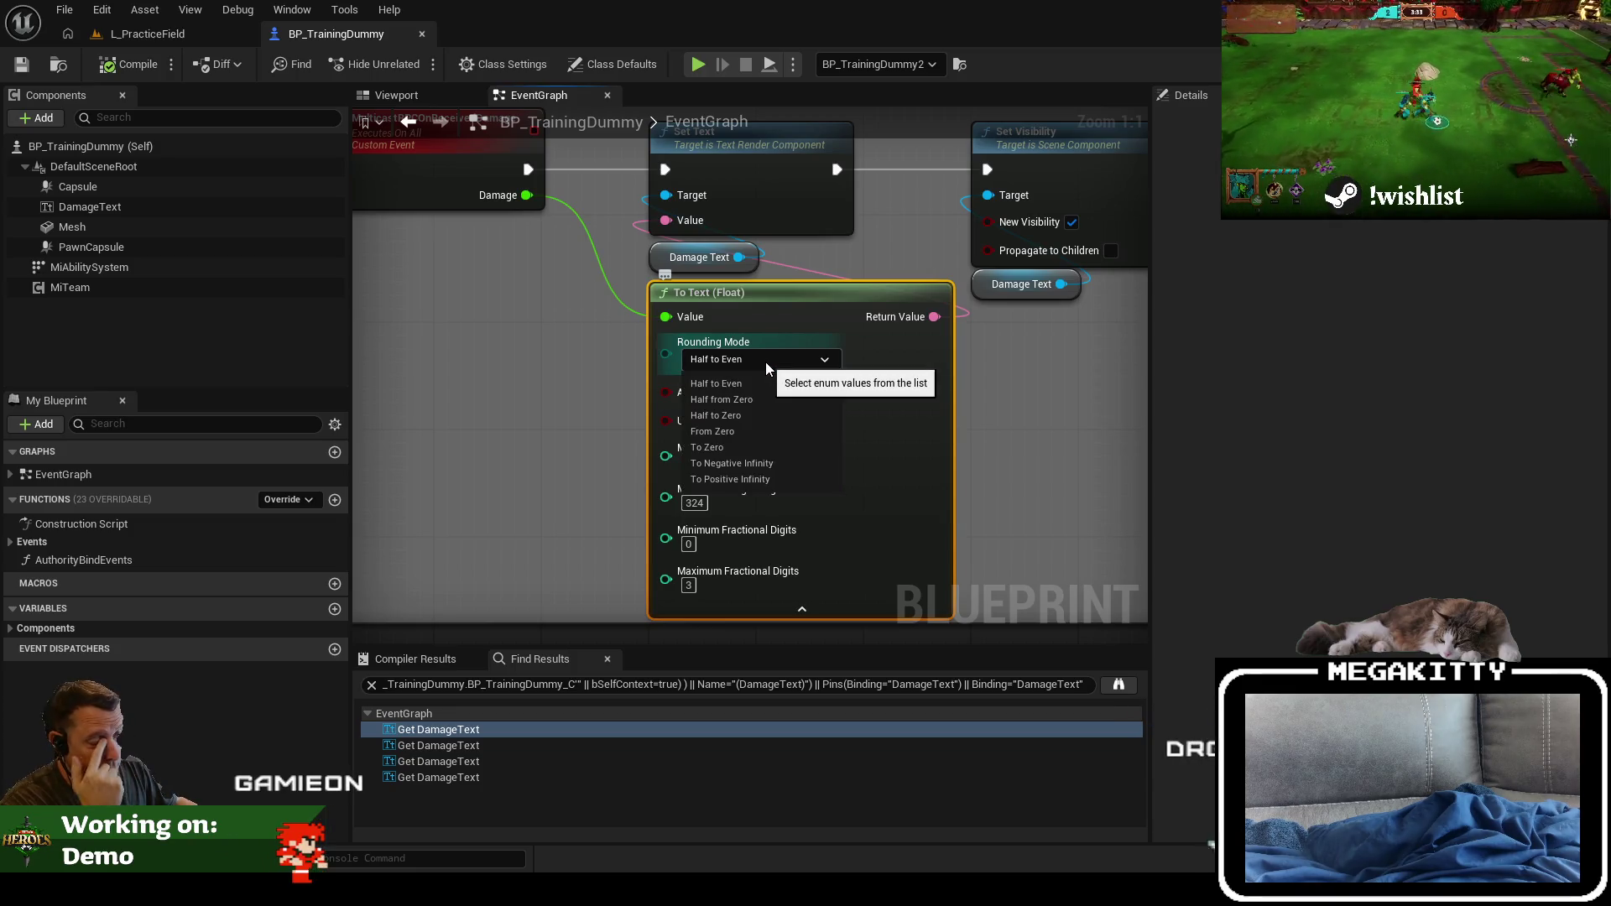
left_click(766, 360)
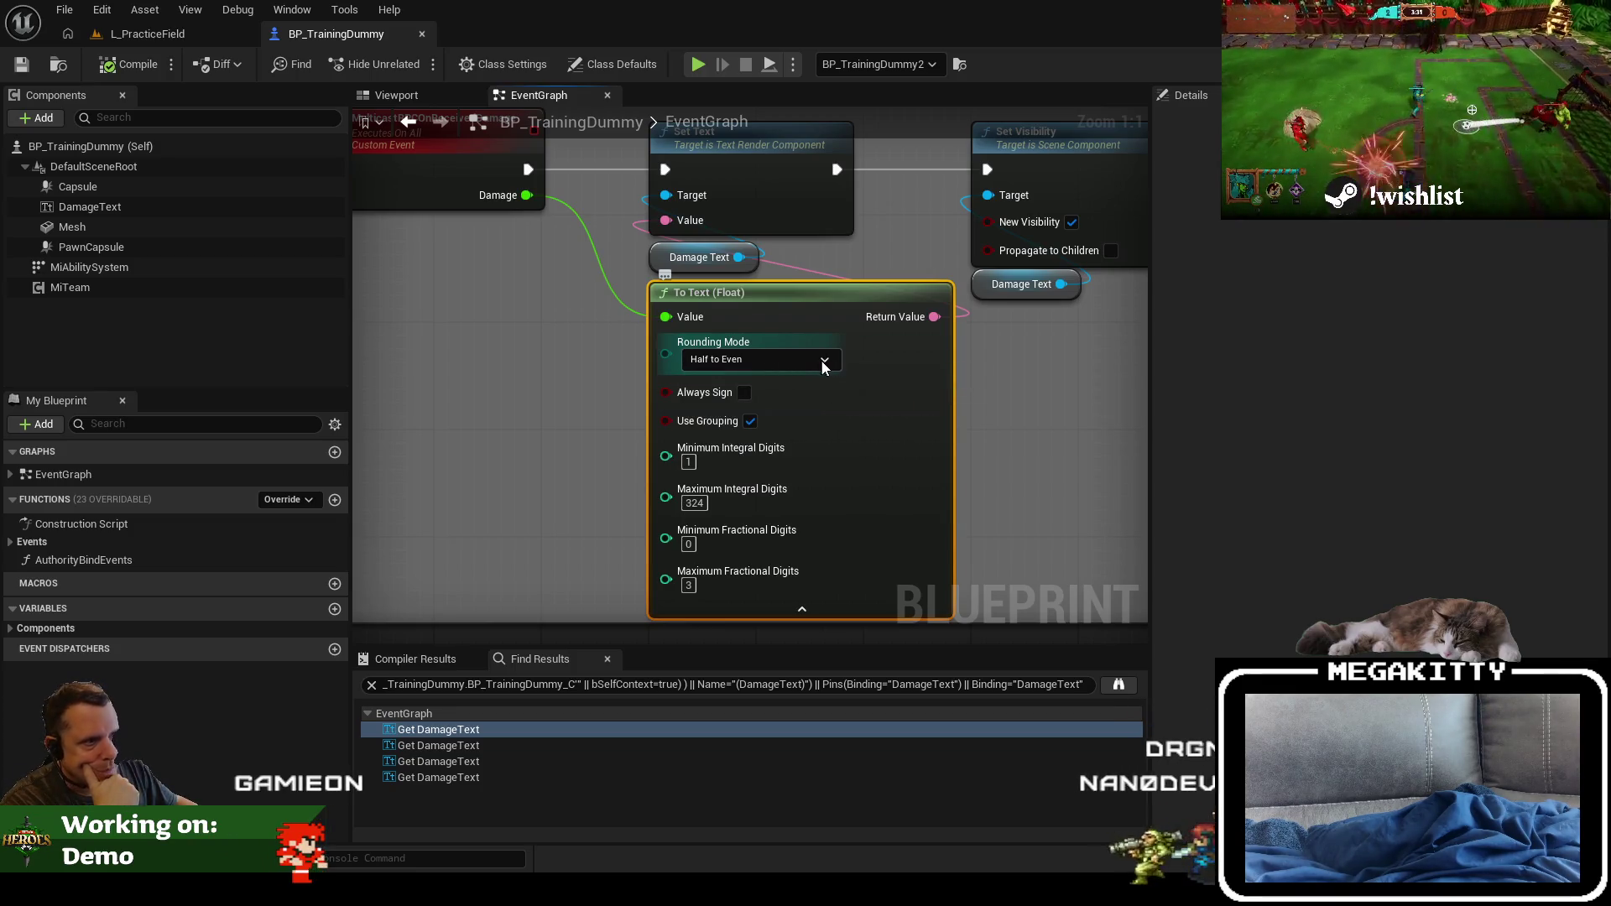
left_click_drag(820, 360, 834, 398)
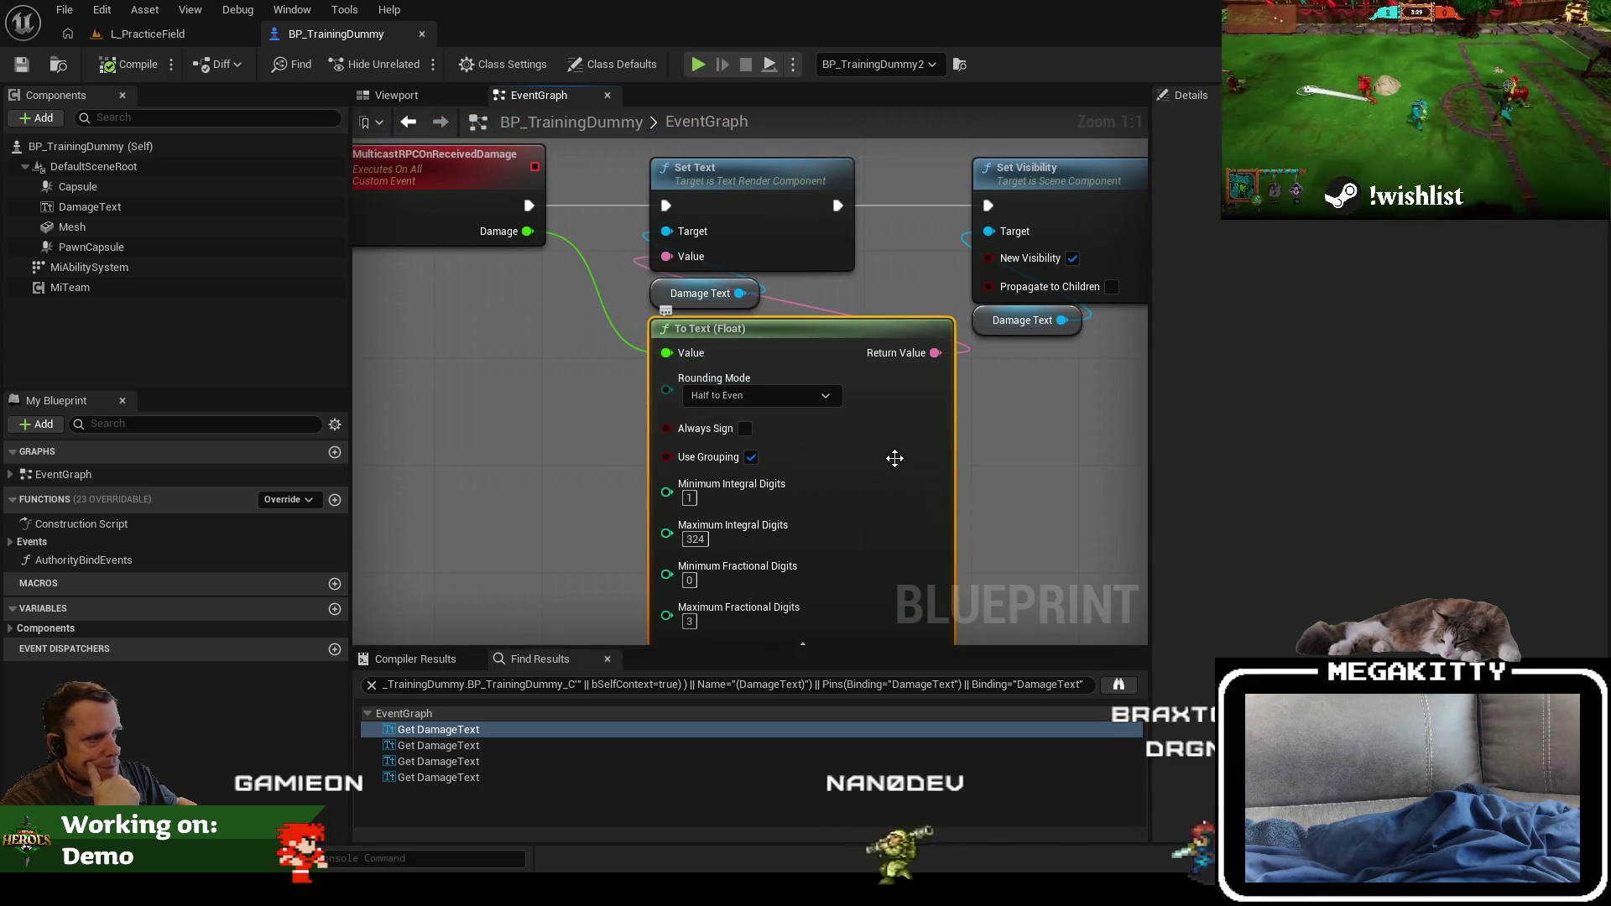
scroll(895, 458, "down", 1)
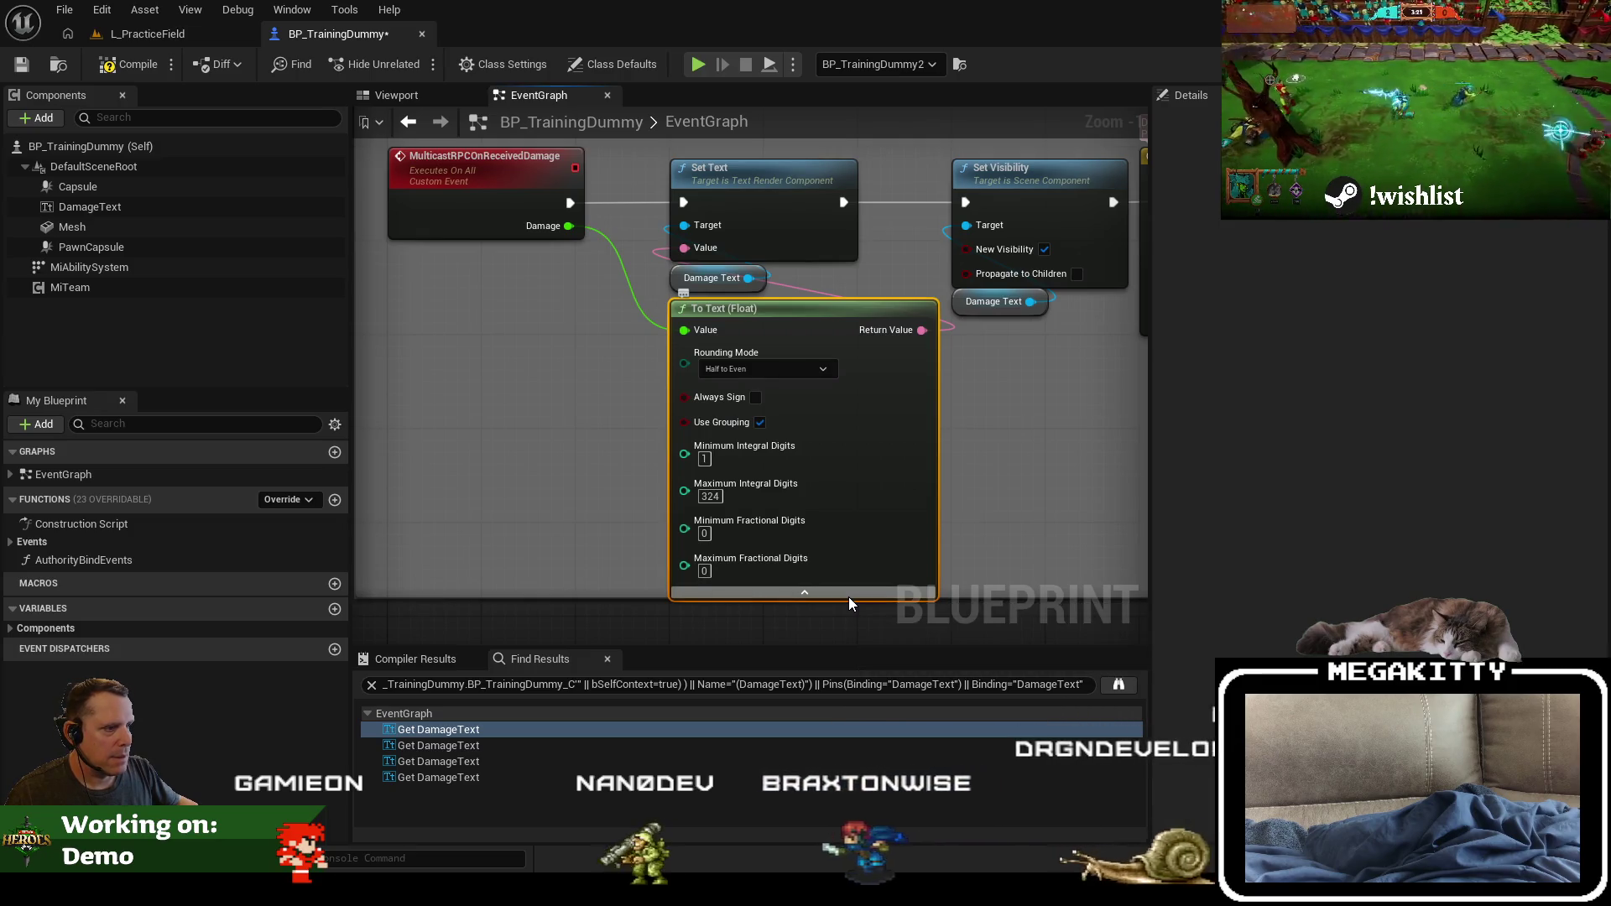
left_click(848, 597)
scroll(737, 538, "down", 5)
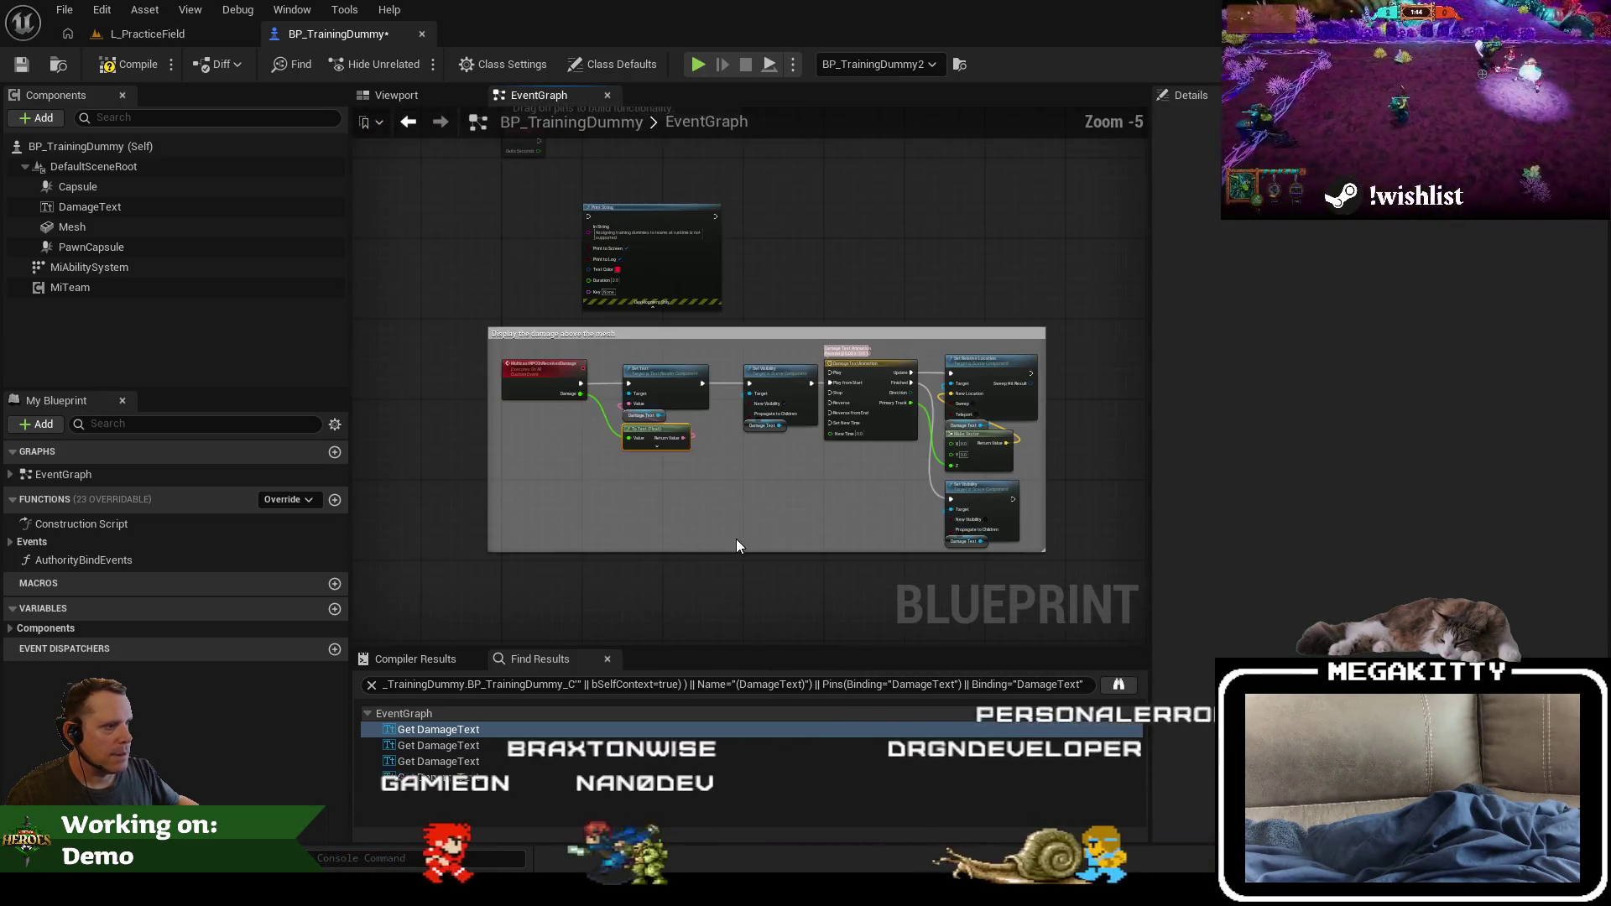
scroll(730, 522, "up", 4)
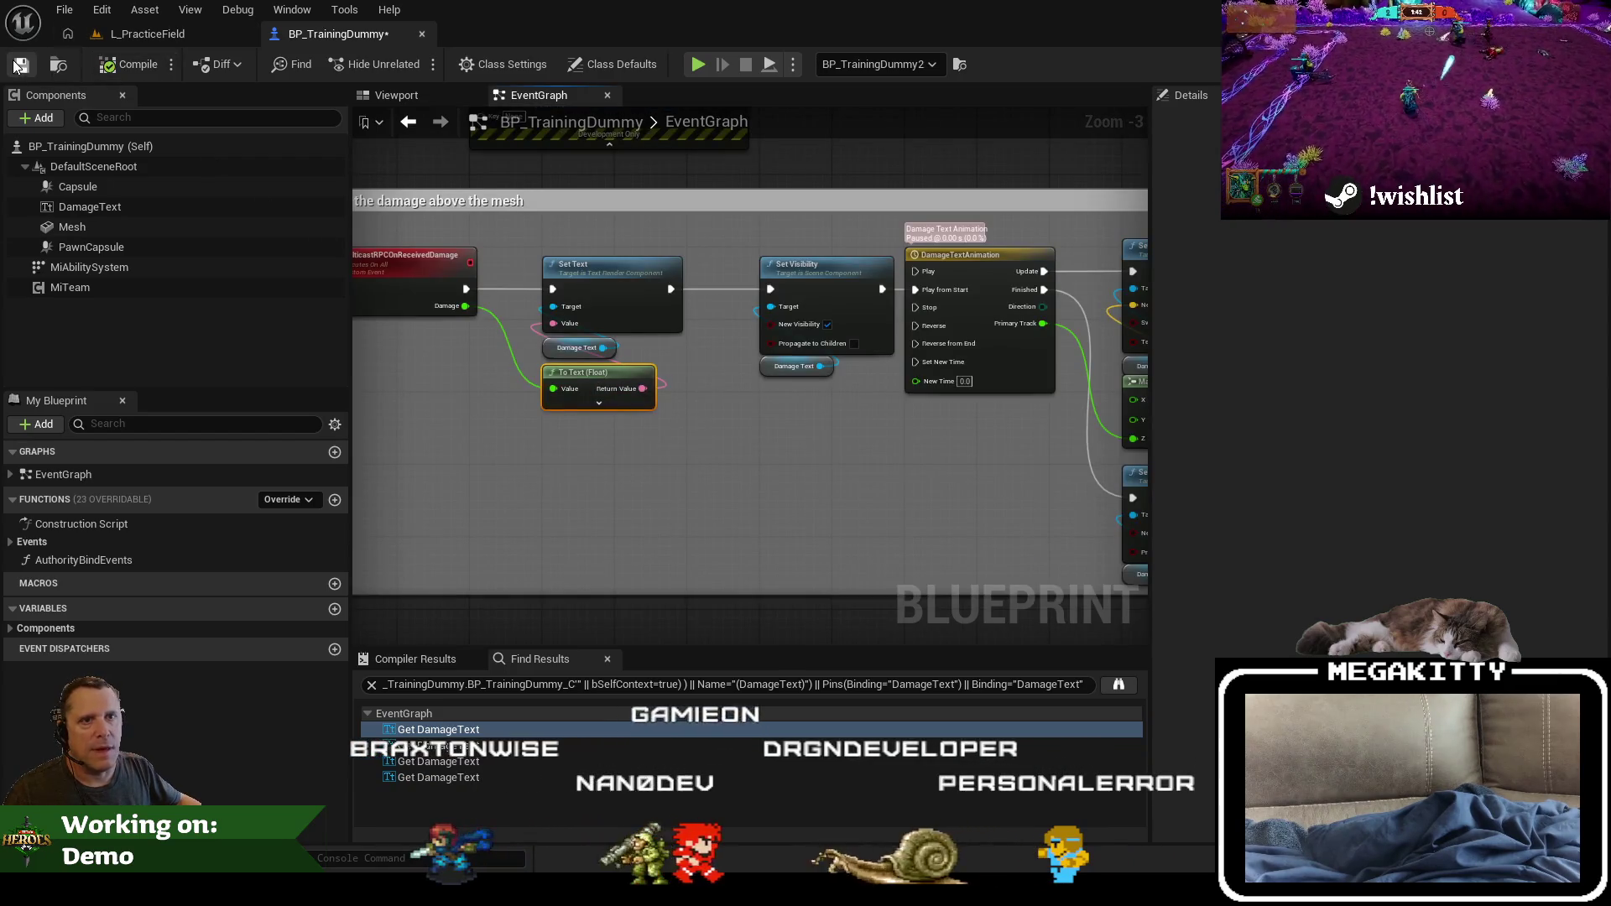
left_click(138, 33)
Step: Start a play session, run to the training dummies, and attack one
key("alt+p")
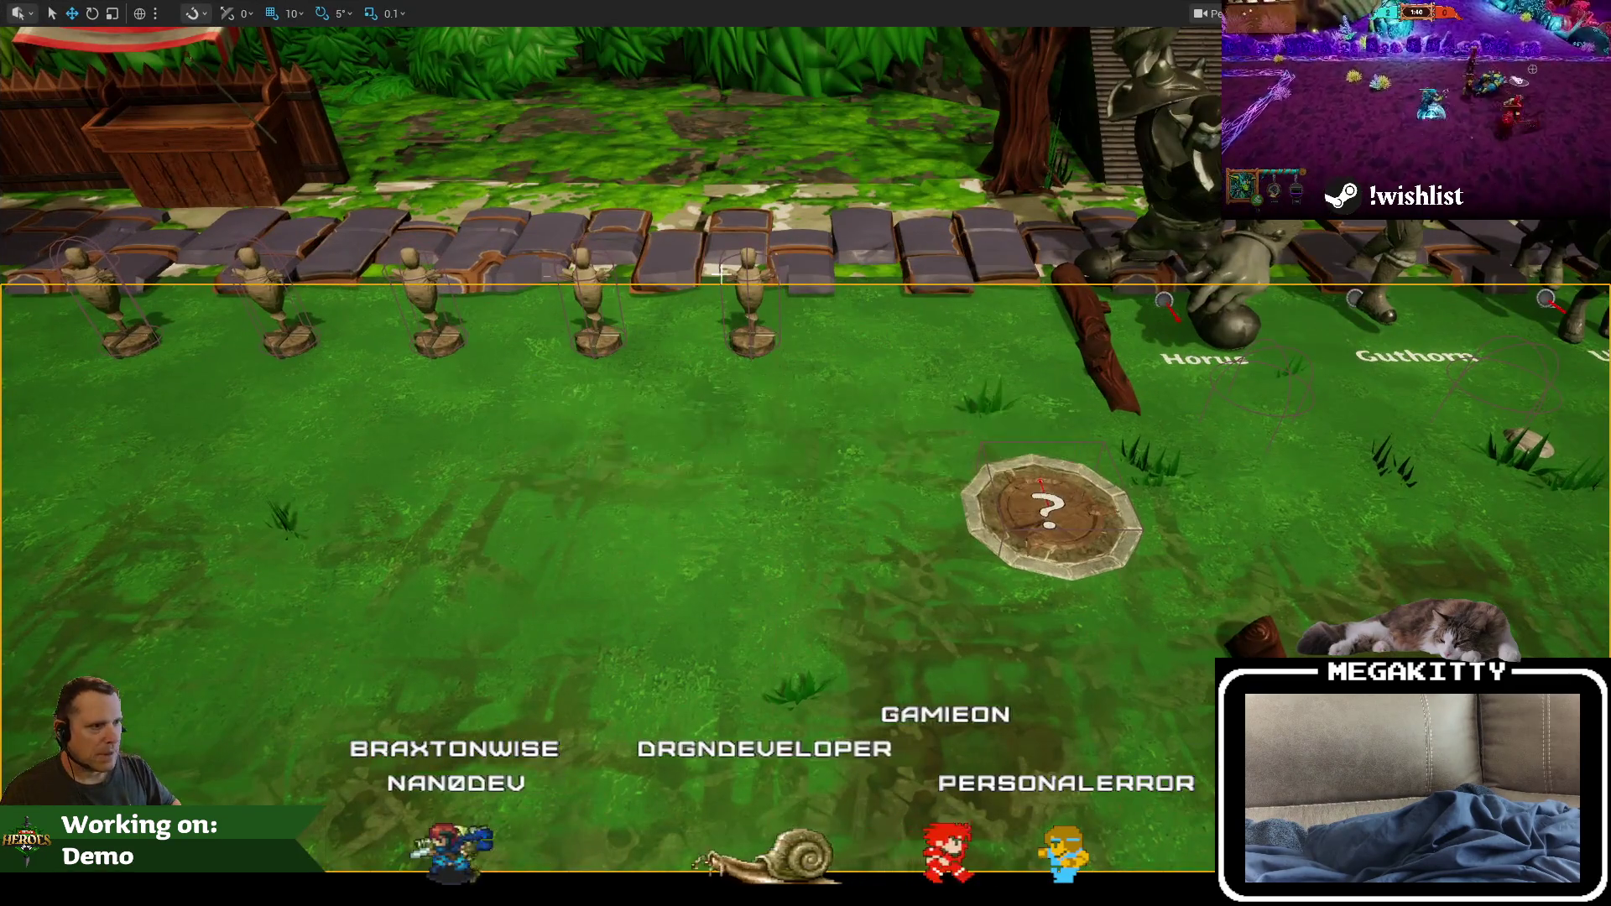
key("w")
key("a")
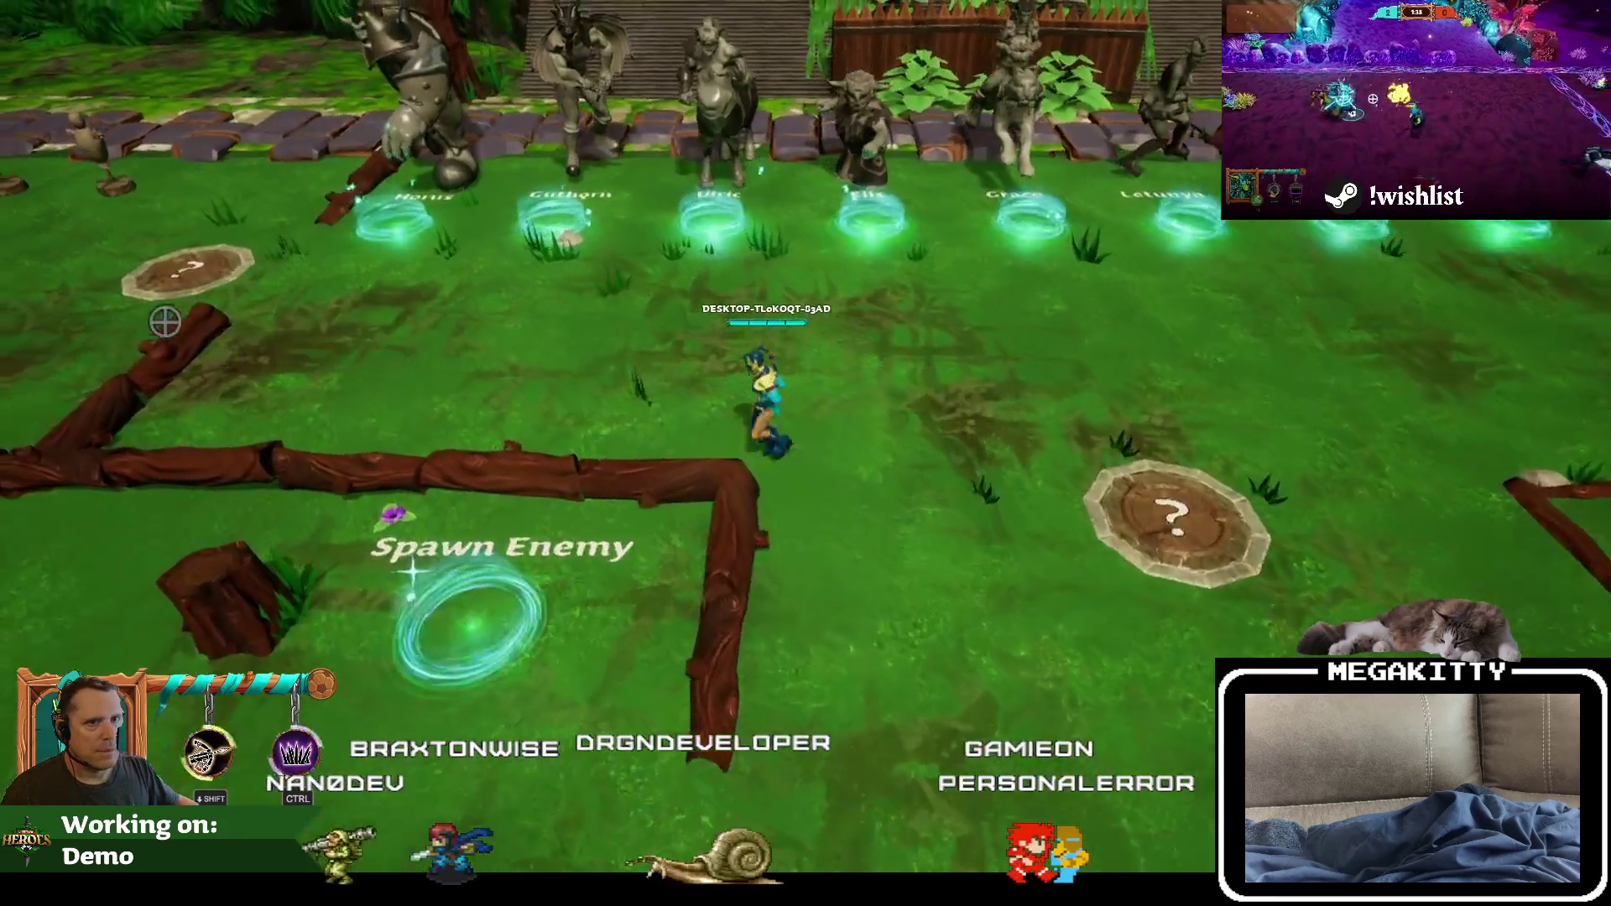
key("a")
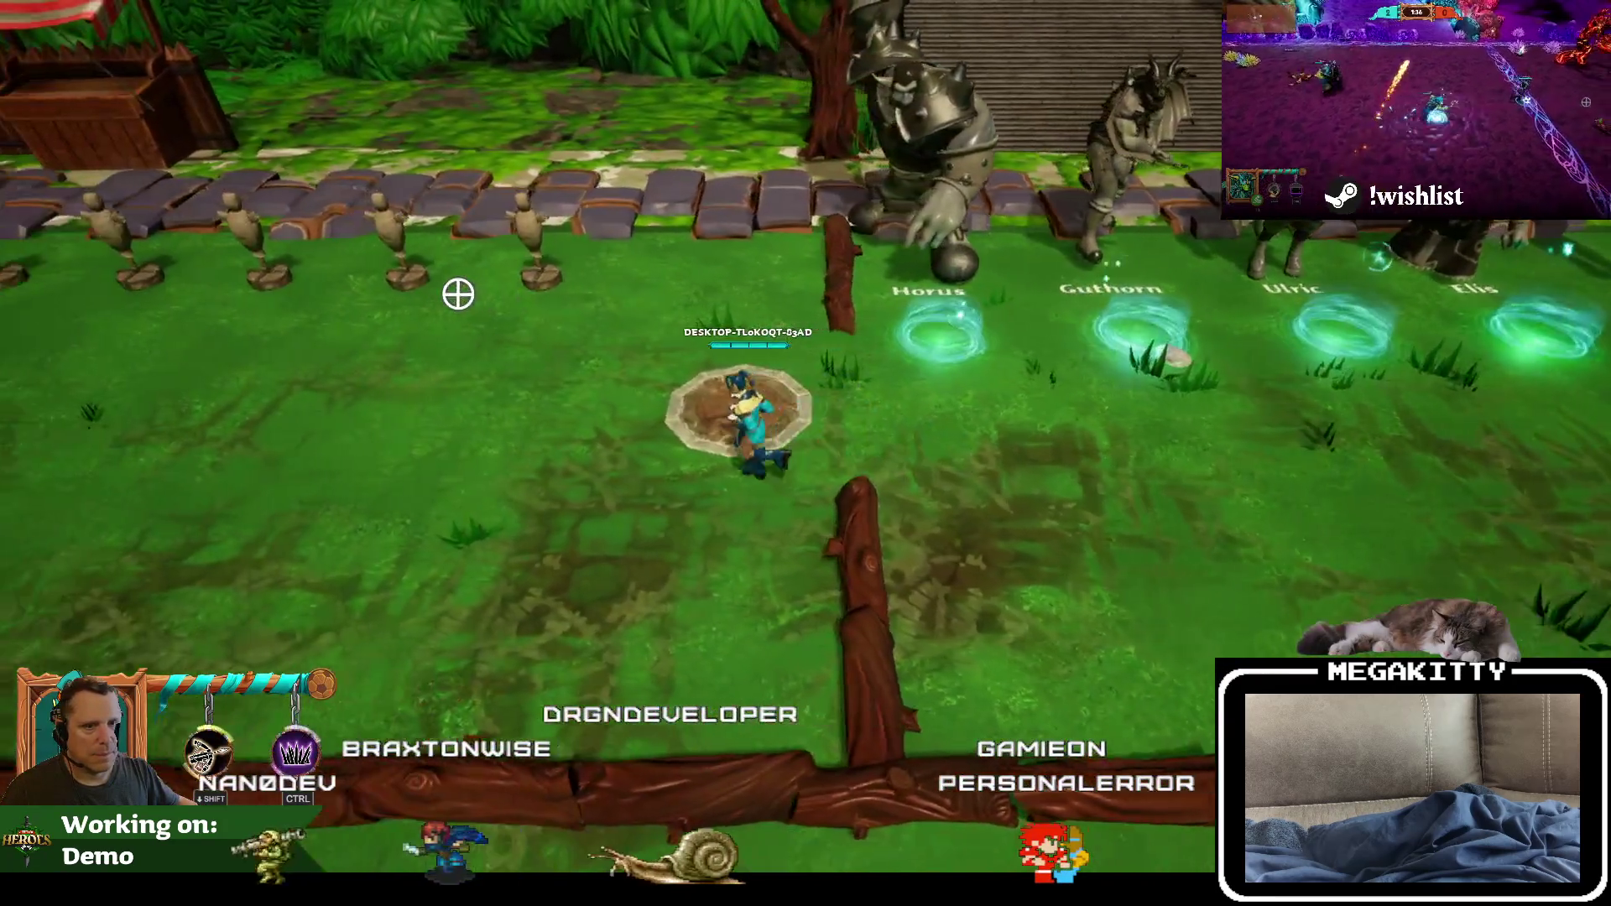
key("a")
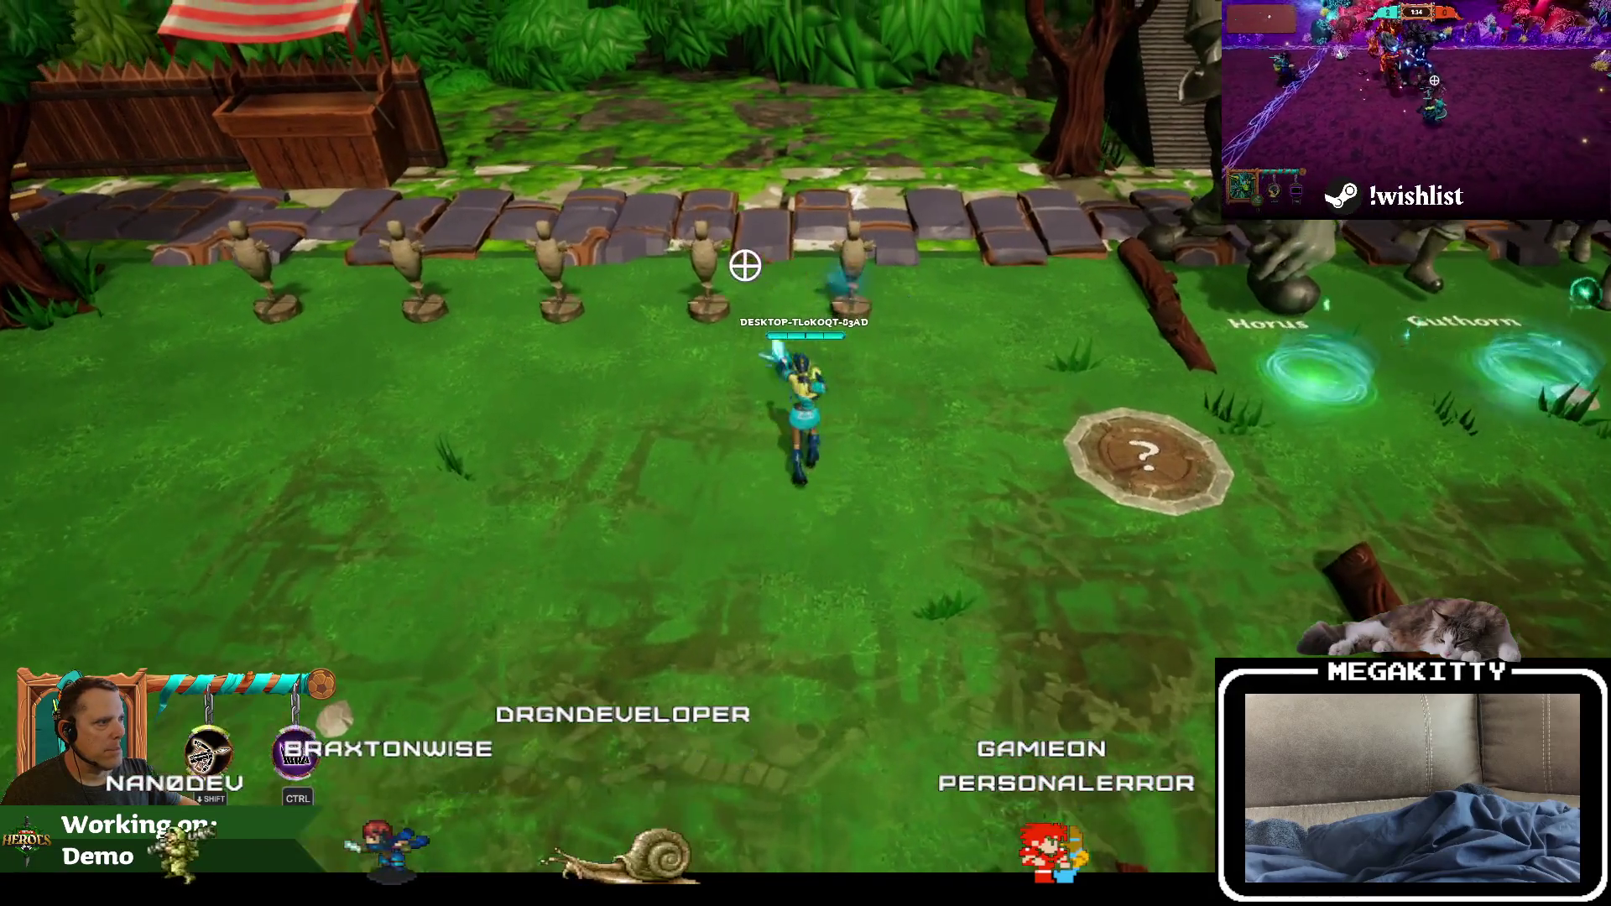
left_click(707, 257)
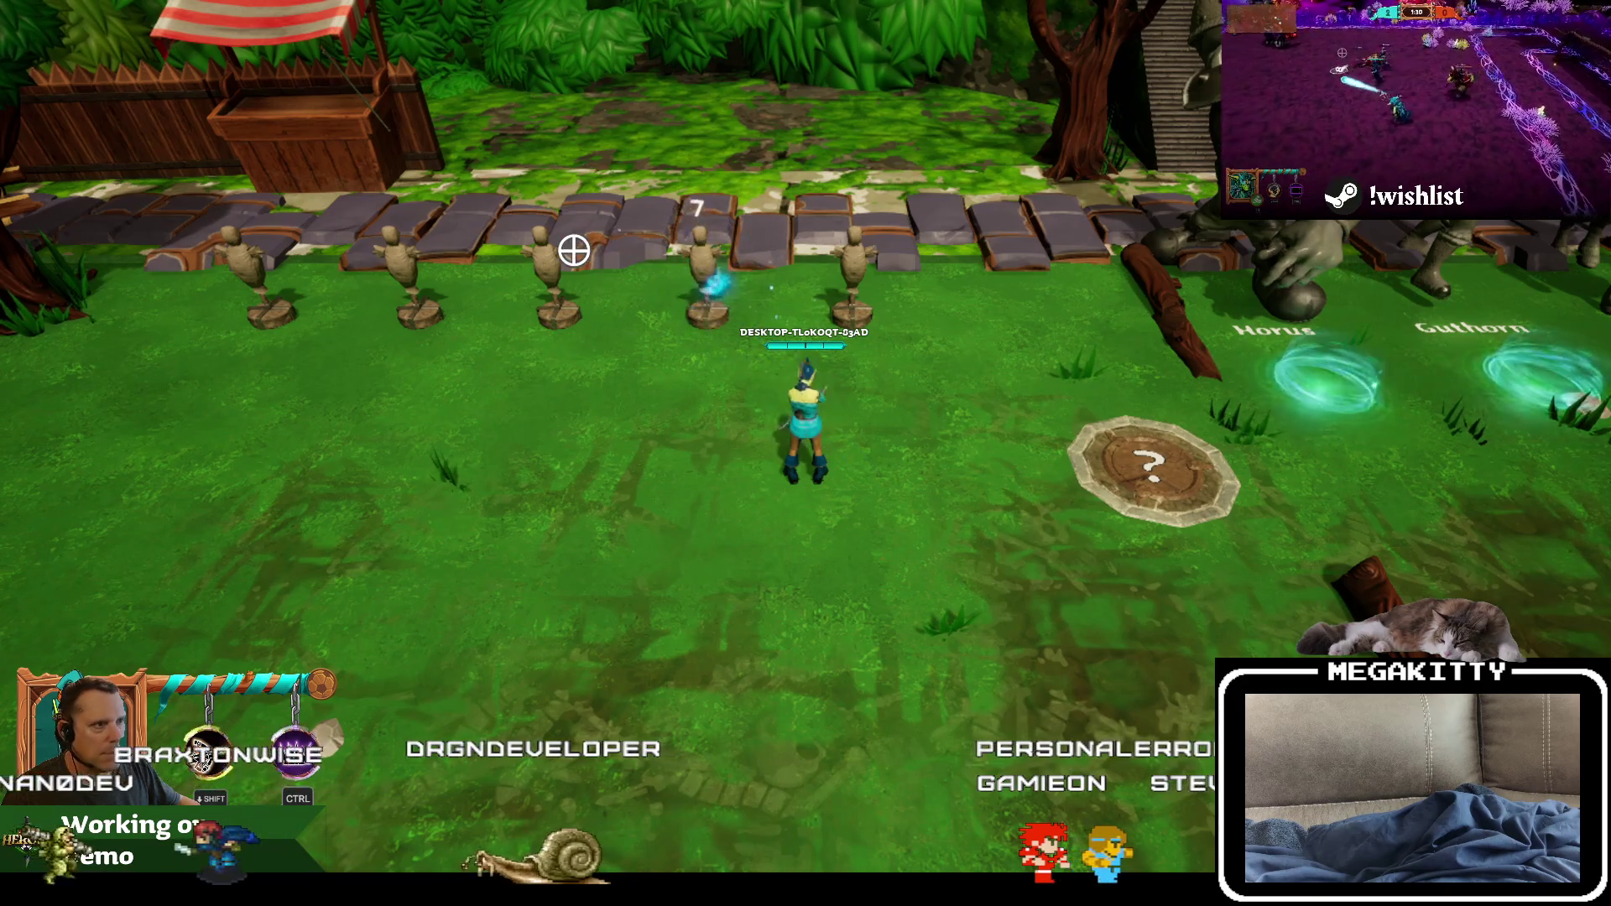
Step: Switch to Horus at the portal, hit the dummies repeatedly with the mace, then stop playing
key("d")
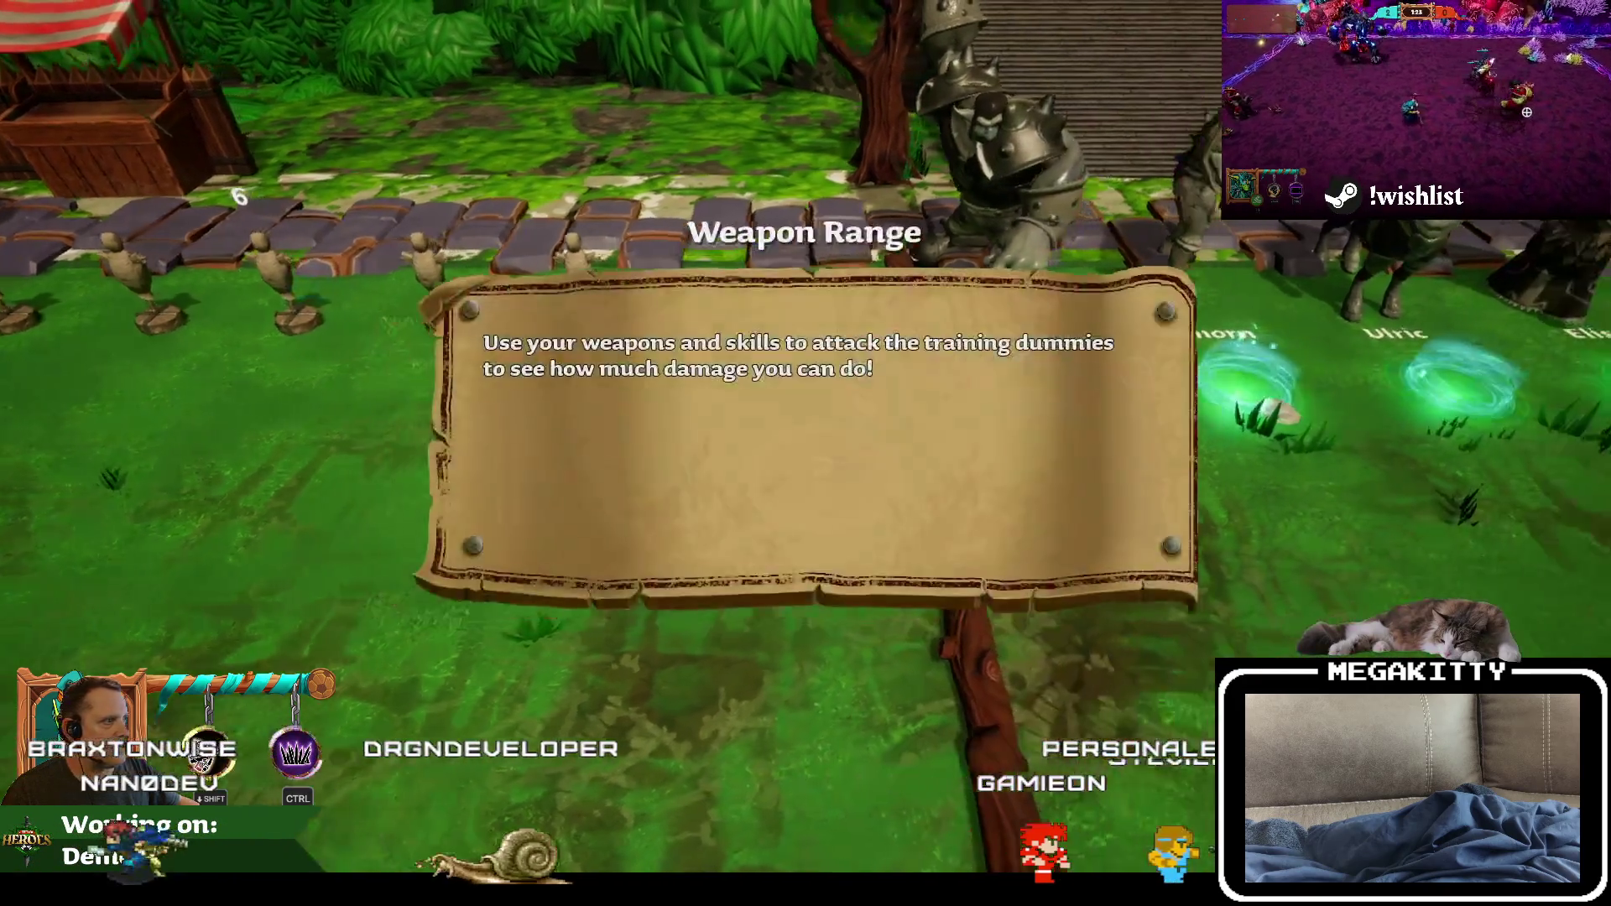
key("a")
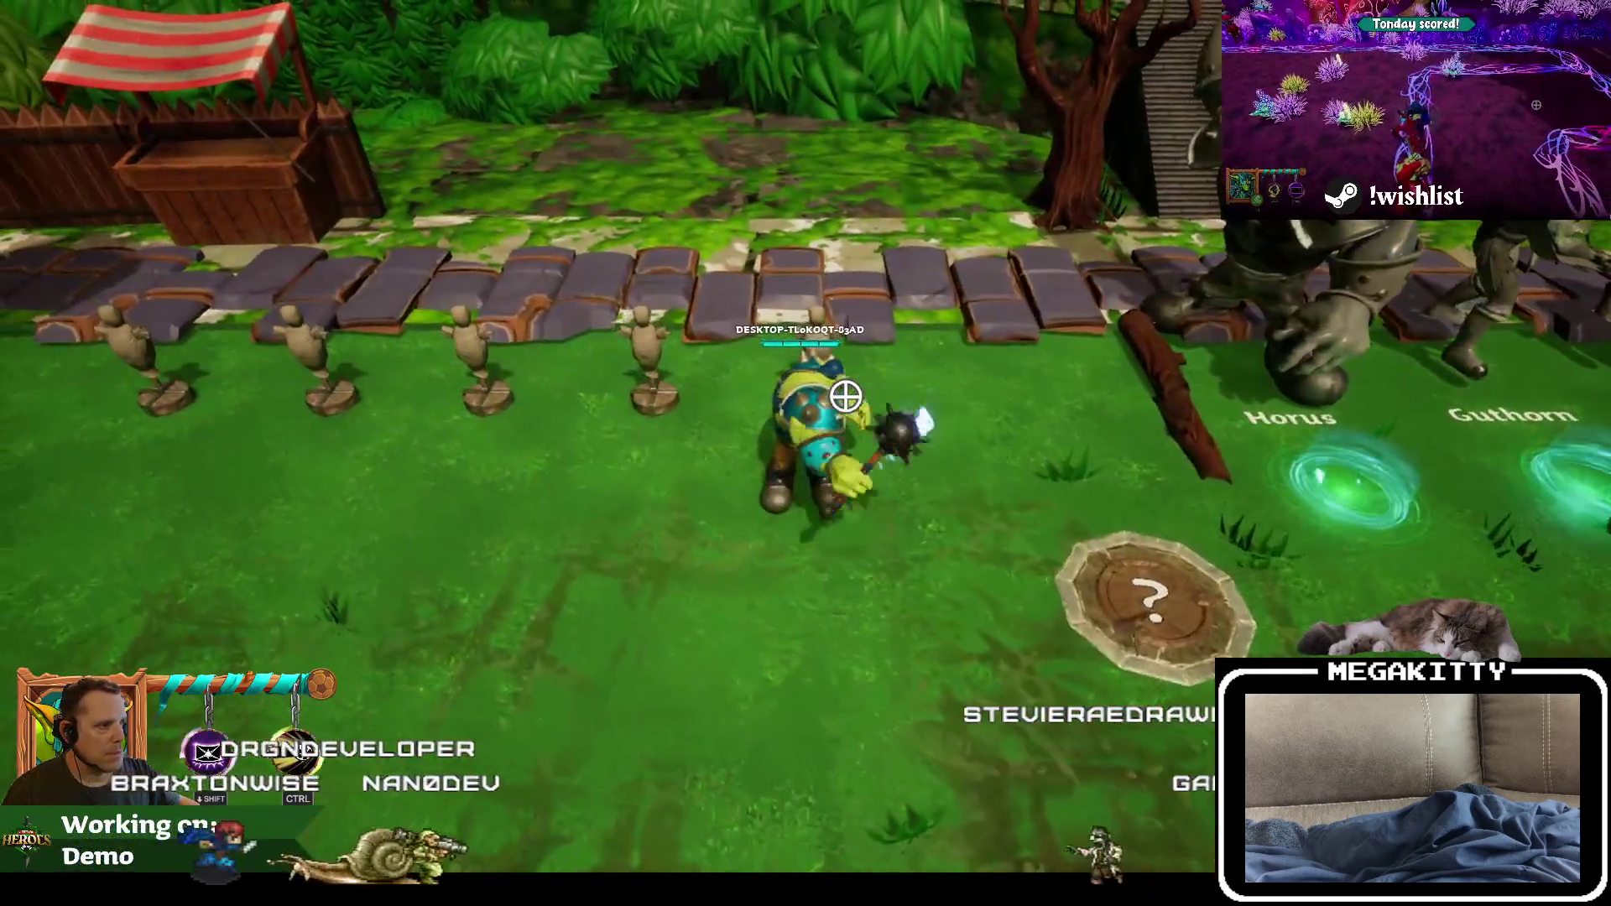
left_click(878, 374)
left_click(877, 374)
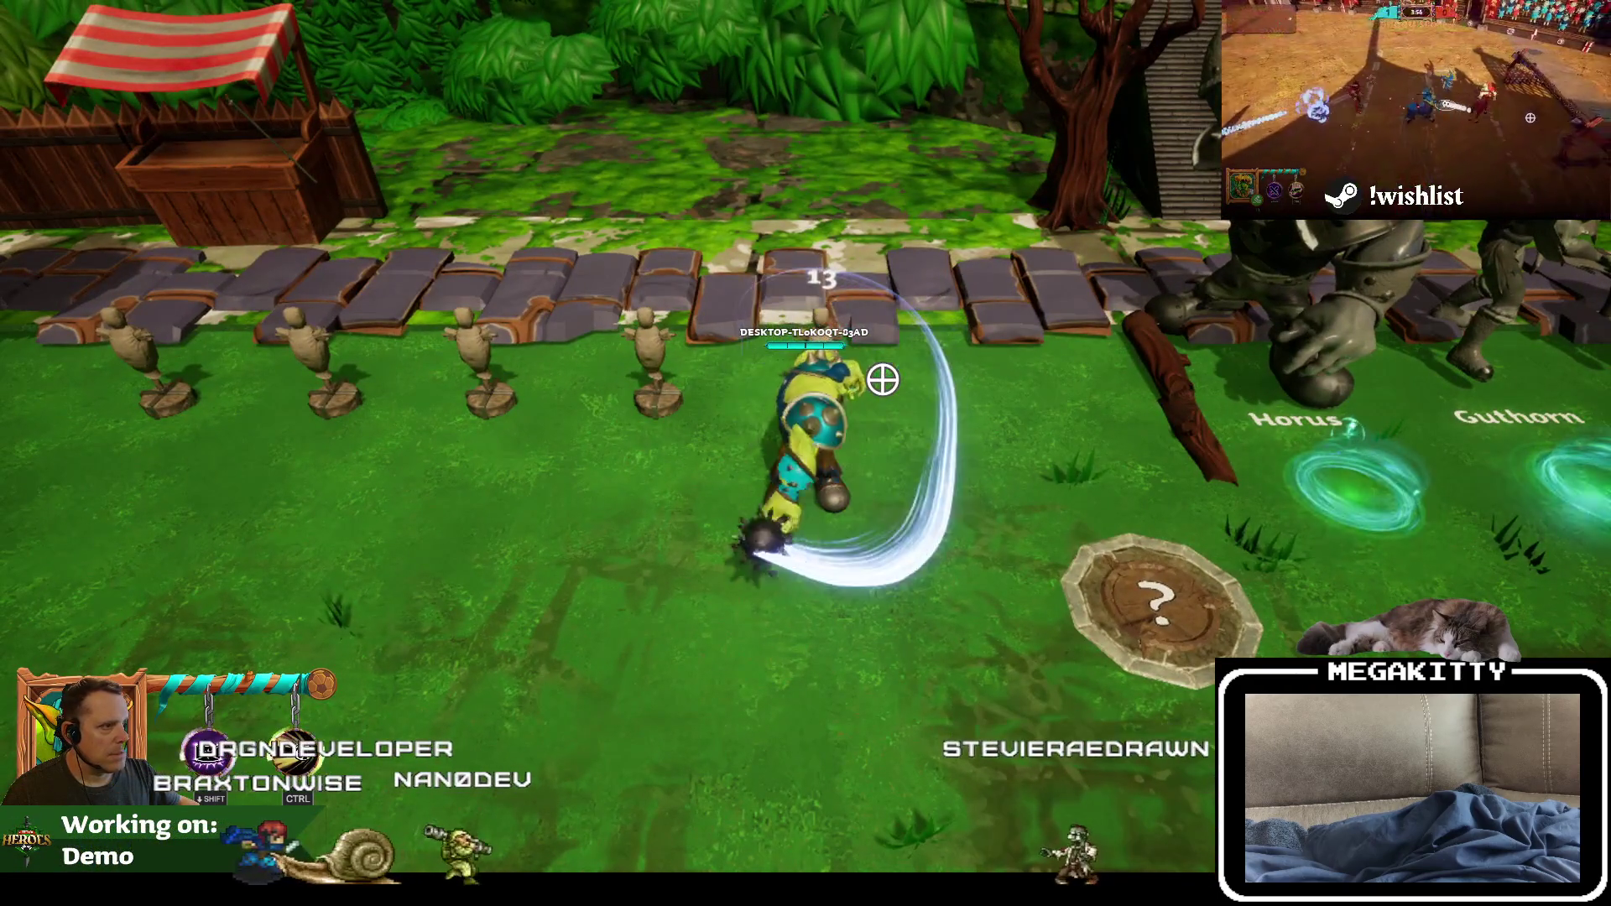
left_click(877, 375)
left_click(799, 369)
left_click(780, 361)
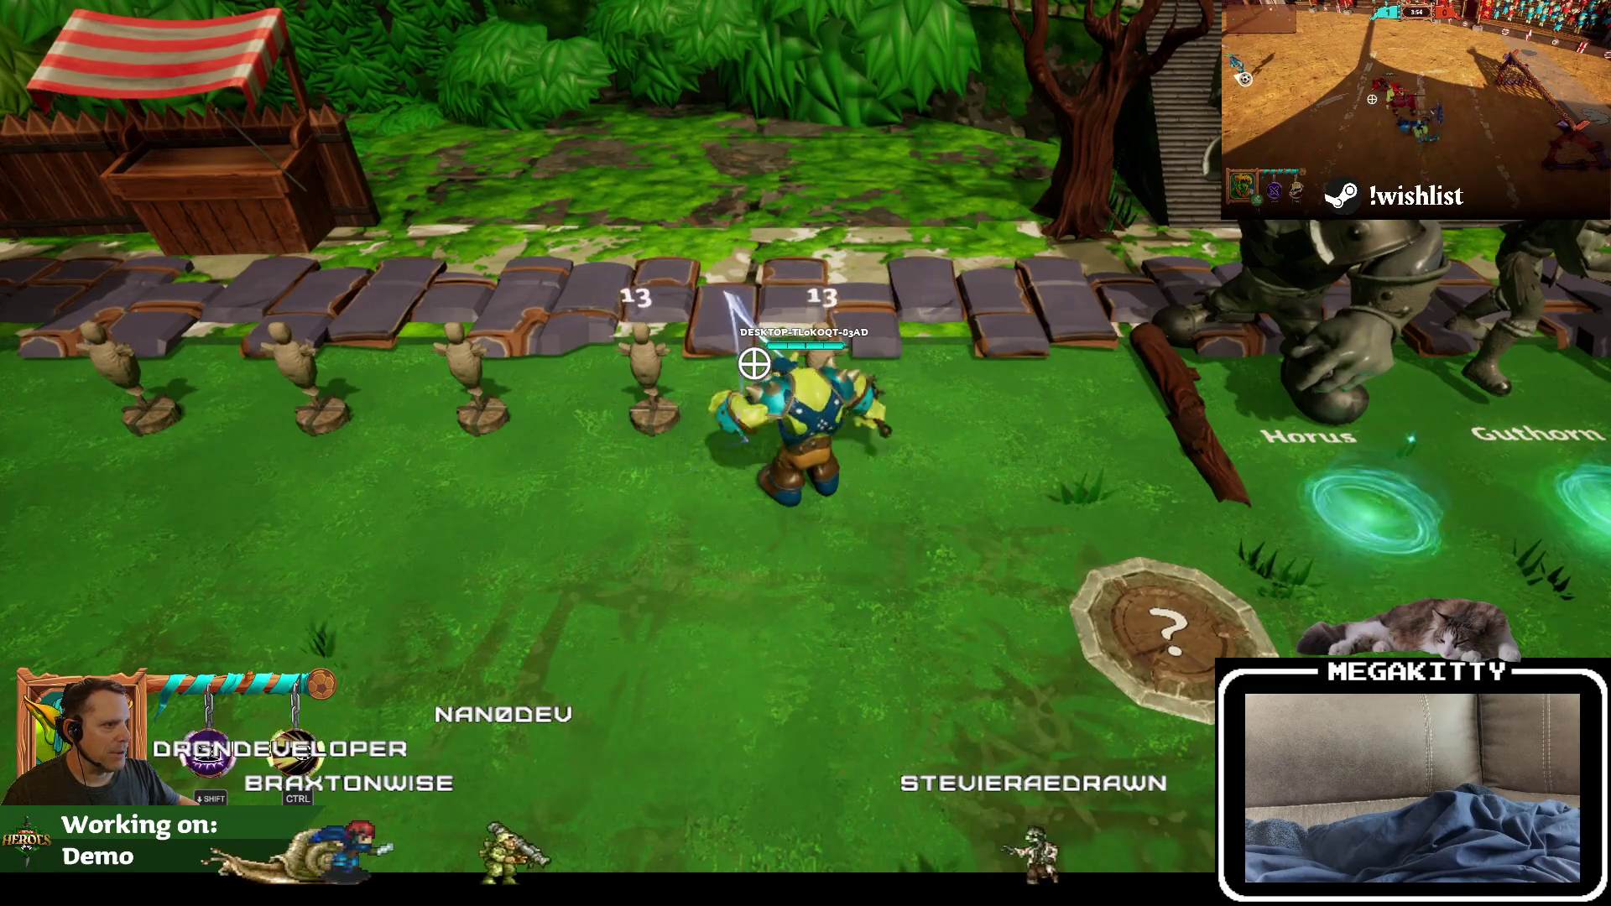
left_click(752, 363)
left_click(752, 363)
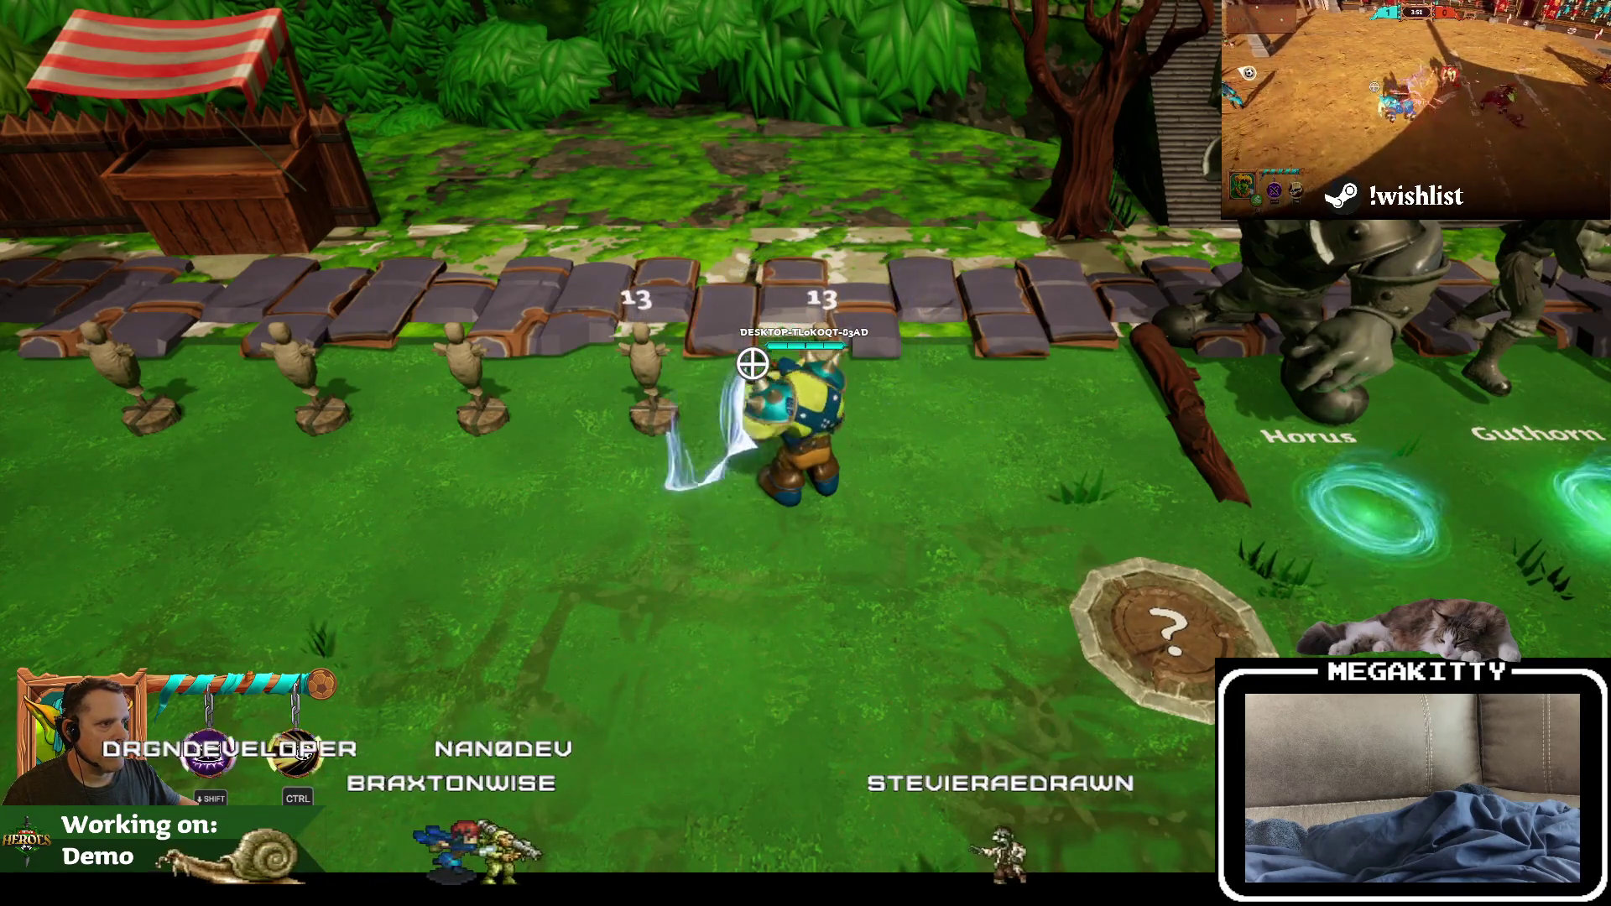
key("Escape")
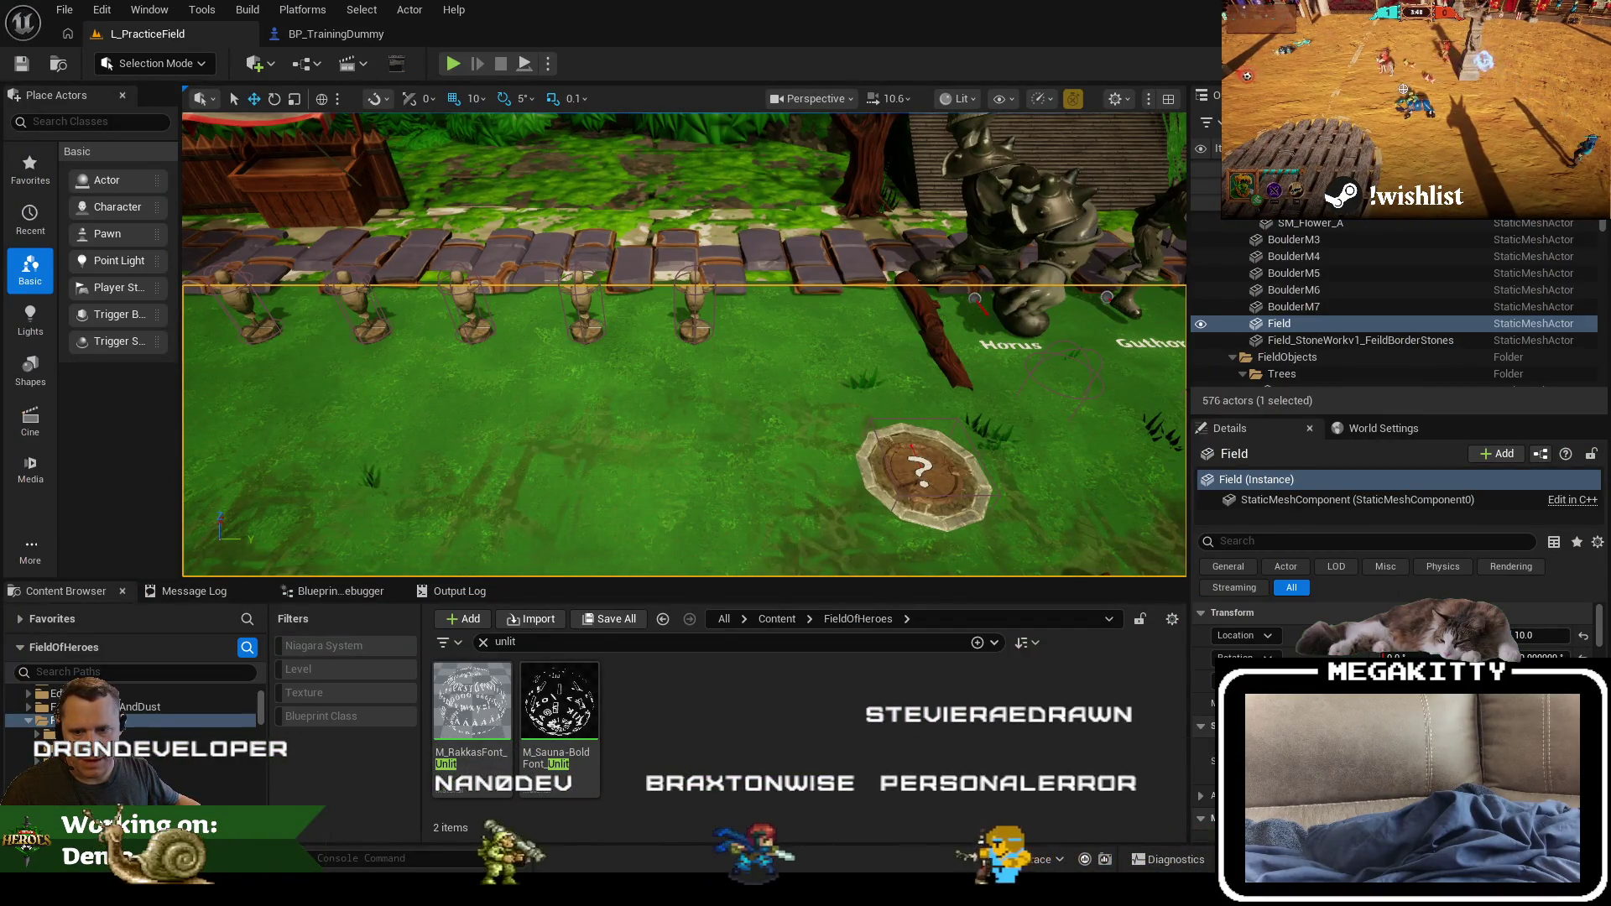
Step: Add a Format Text node feeding Set Text's Value in BP_TrainingDummy
left_click(351, 38)
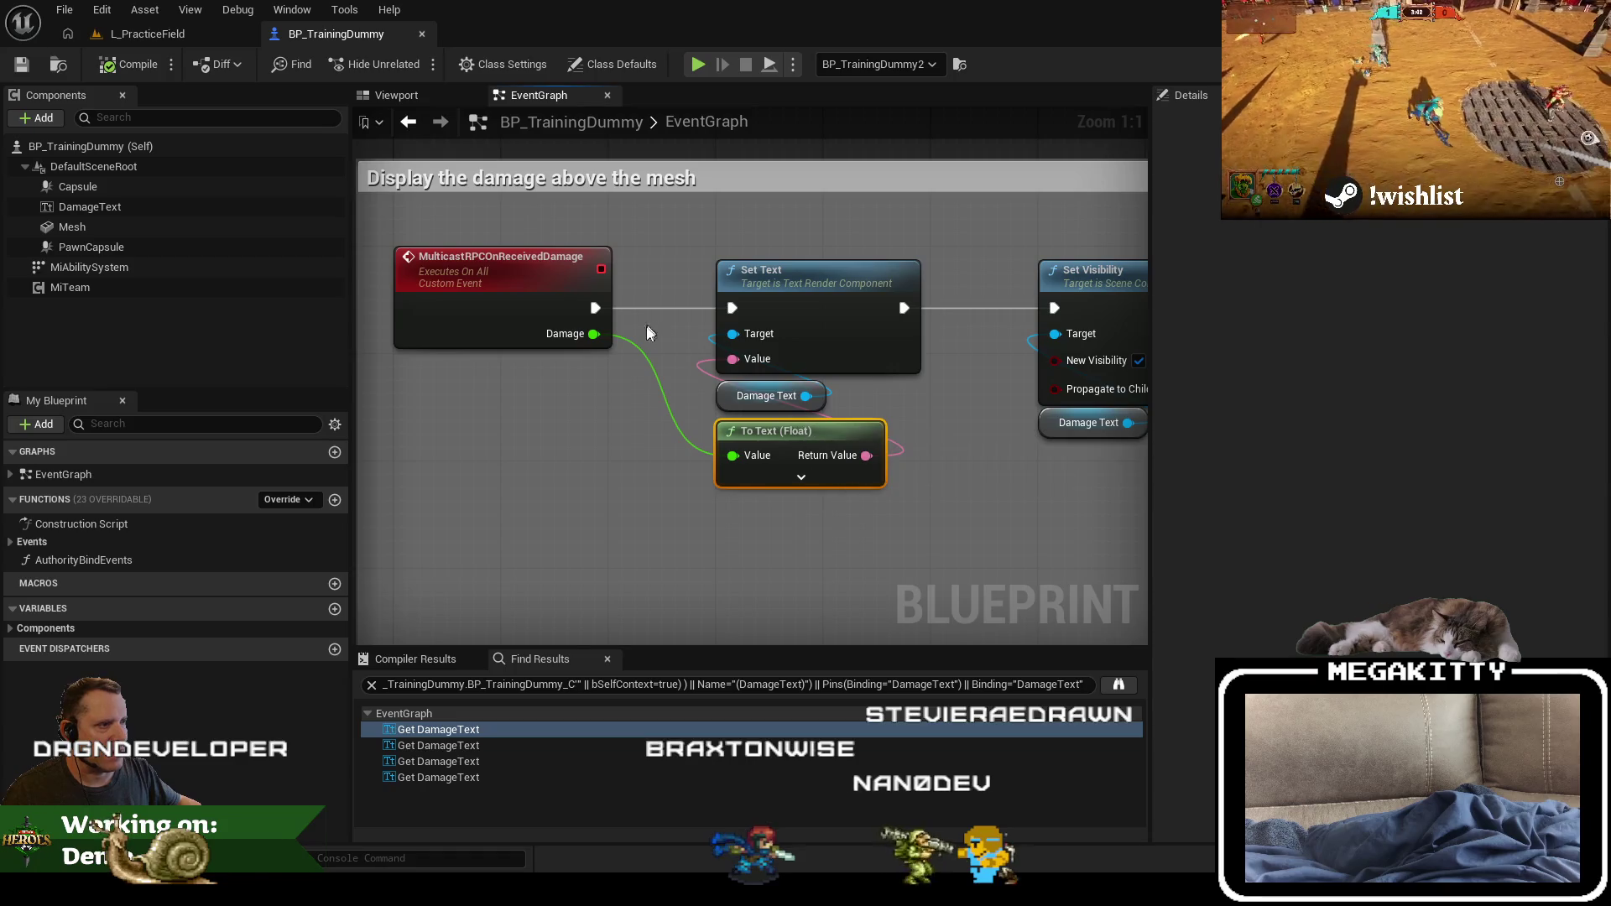
left_click_drag(780, 430, 604, 511)
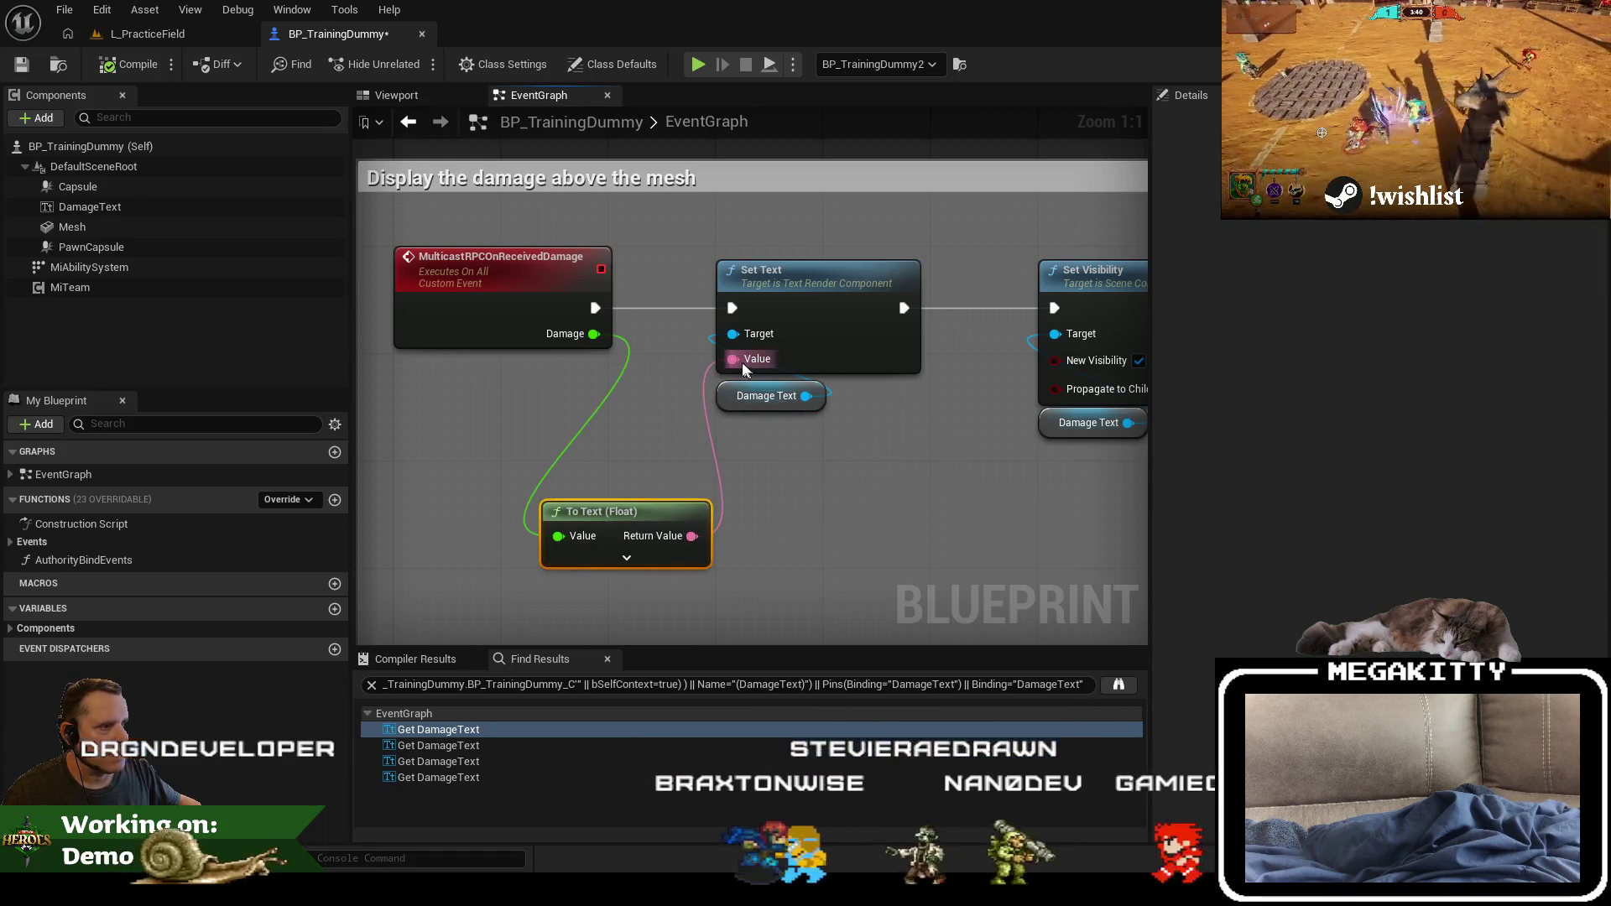
left_click_drag(742, 361, 684, 441)
type("form")
key("Return")
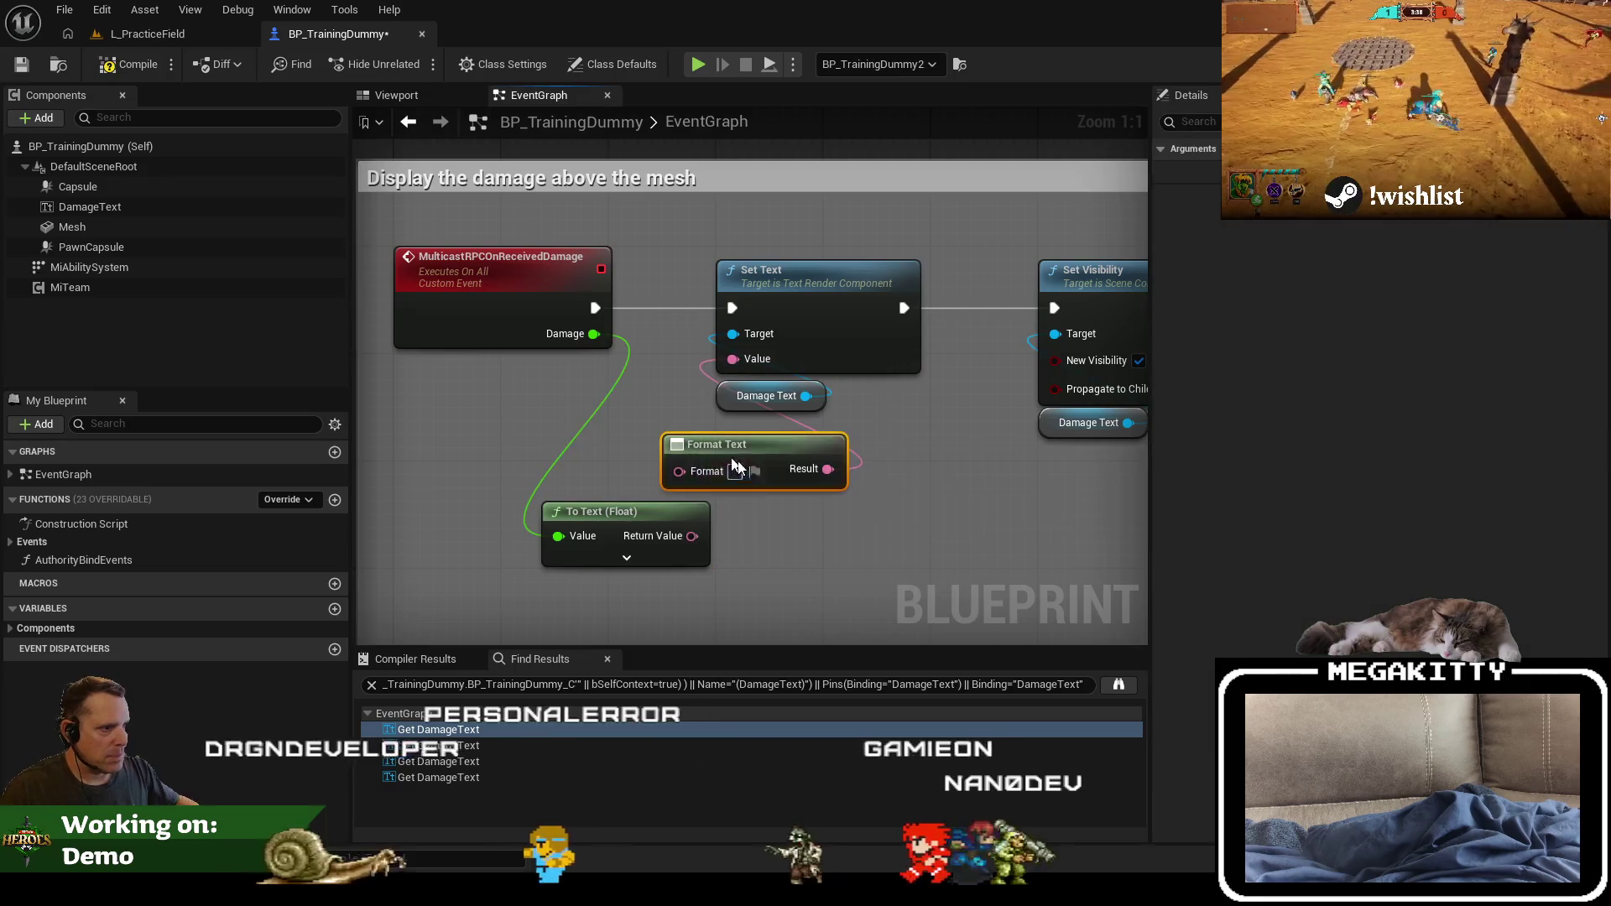
Step: Set the format string to '-{damage}', wire To Text into the damage pin, and compile
left_click(735, 471)
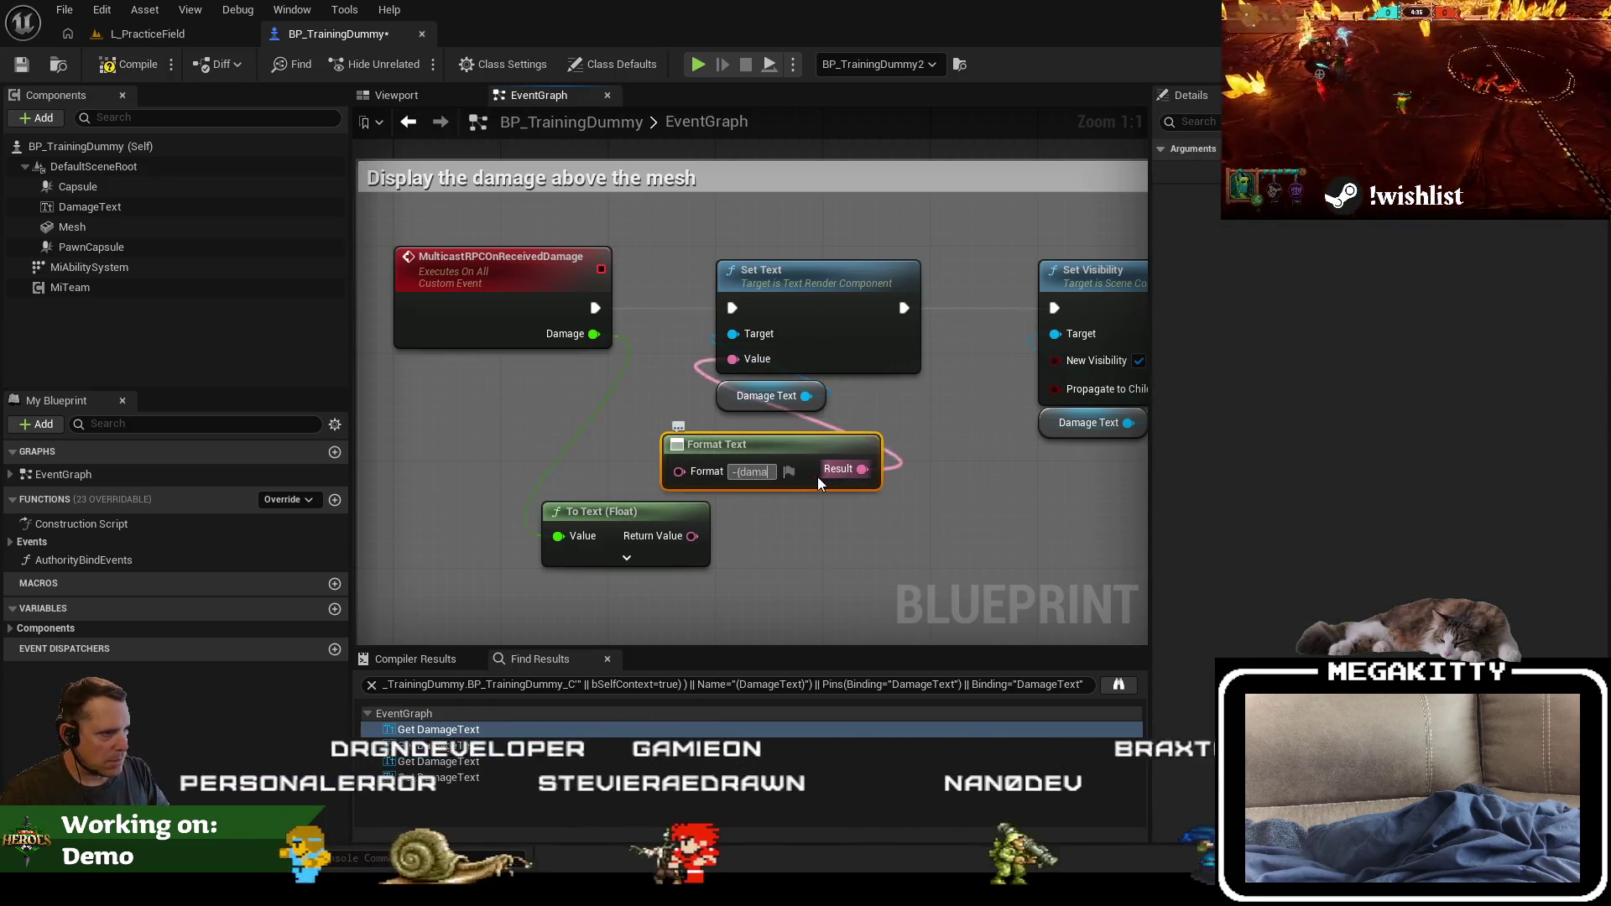
type("-{damage}")
key("Return")
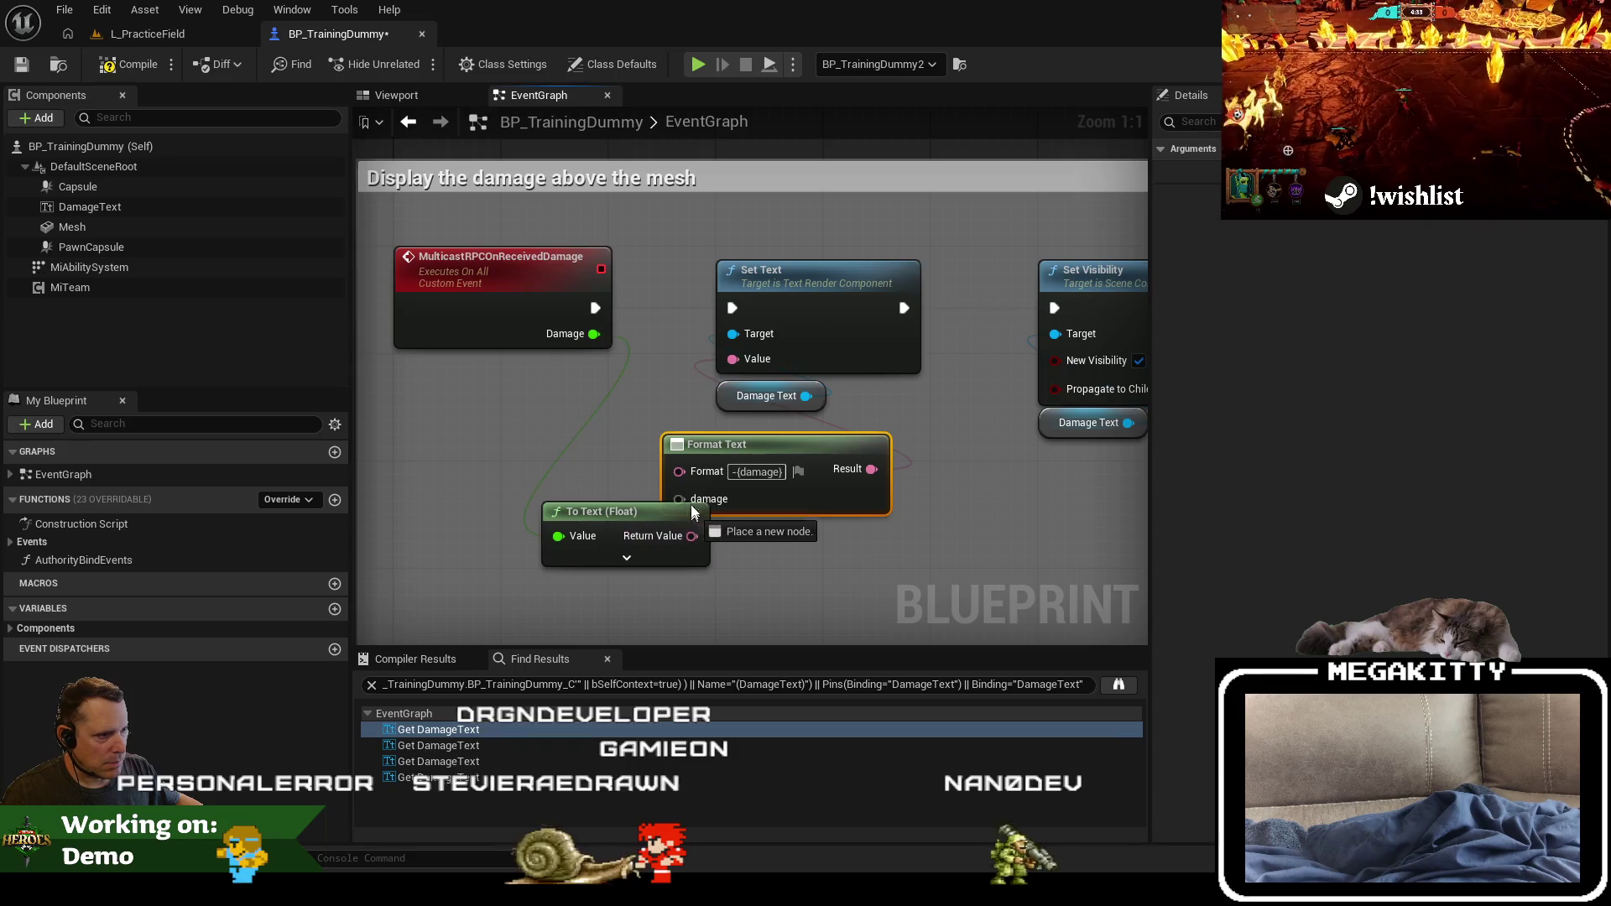
mouse_move(692, 507)
left_mouse_down()
mouse_move(692, 535)
mouse_move(743, 537)
left_mouse_up()
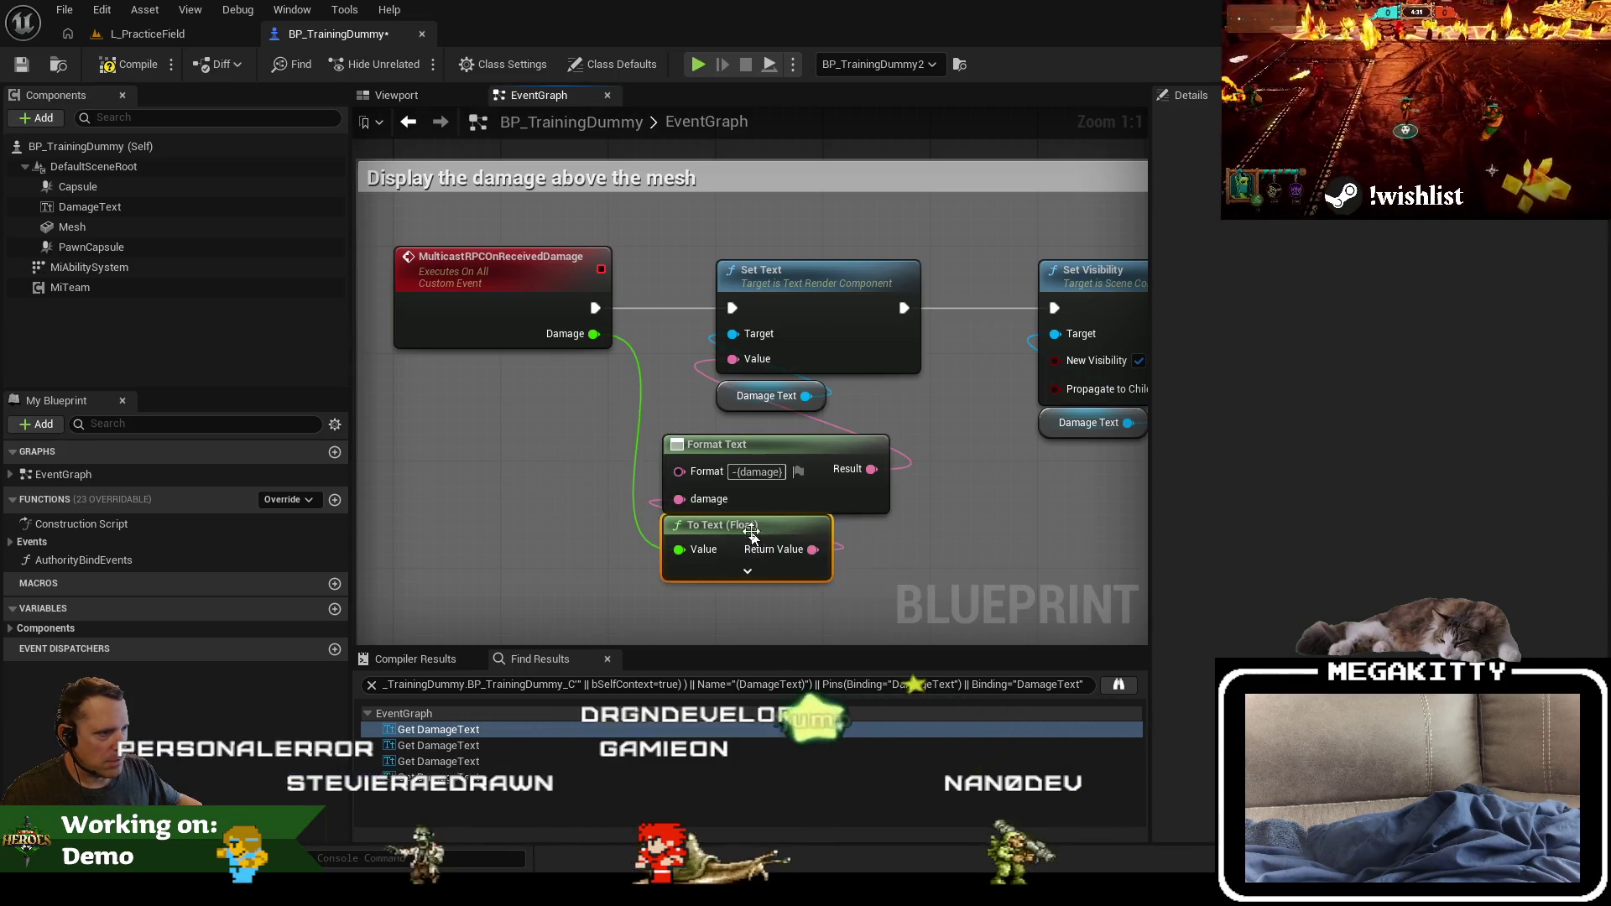
left_click_drag(757, 454, 808, 440)
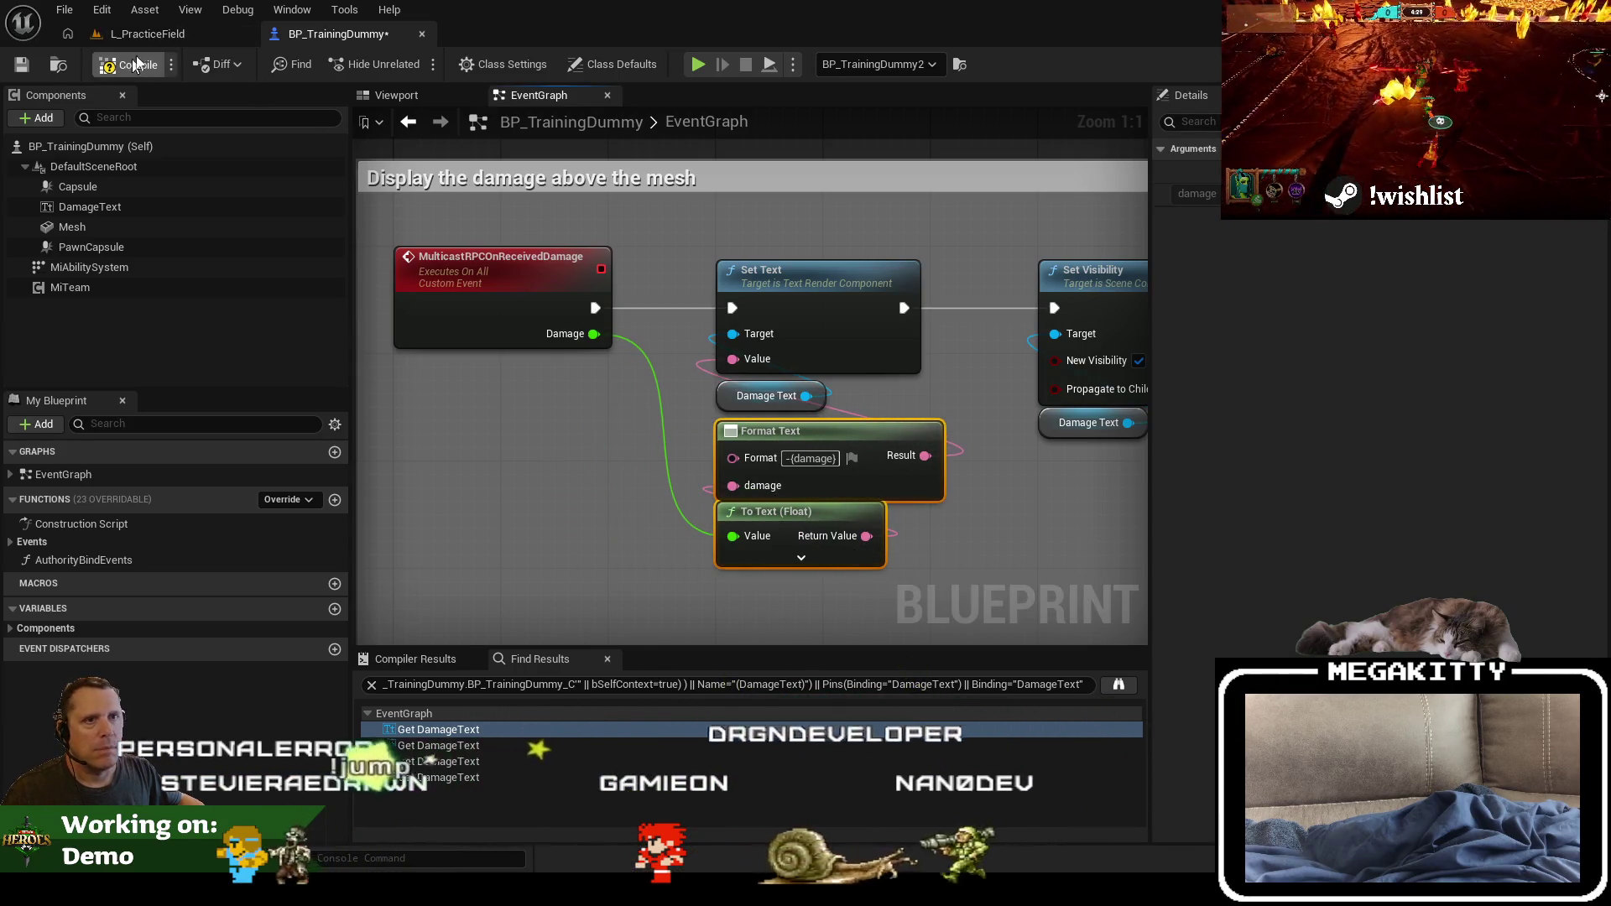
left_click(164, 37)
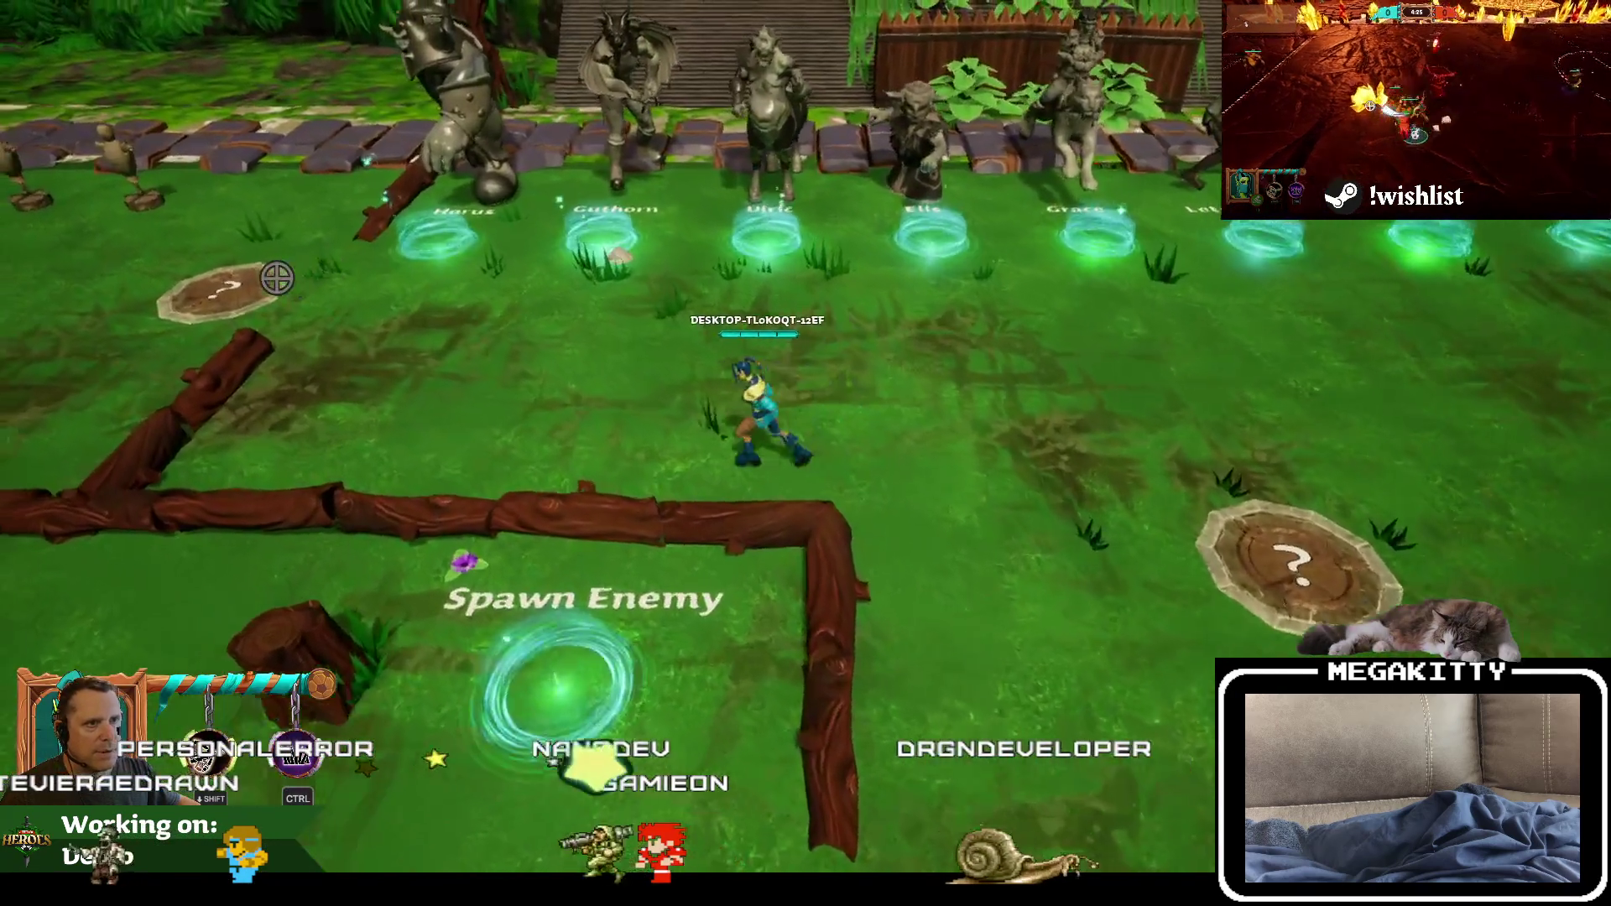
Step: Run to the dummies and strike them repeatedly, seeing damage like -8 and -7, then stop
key("a")
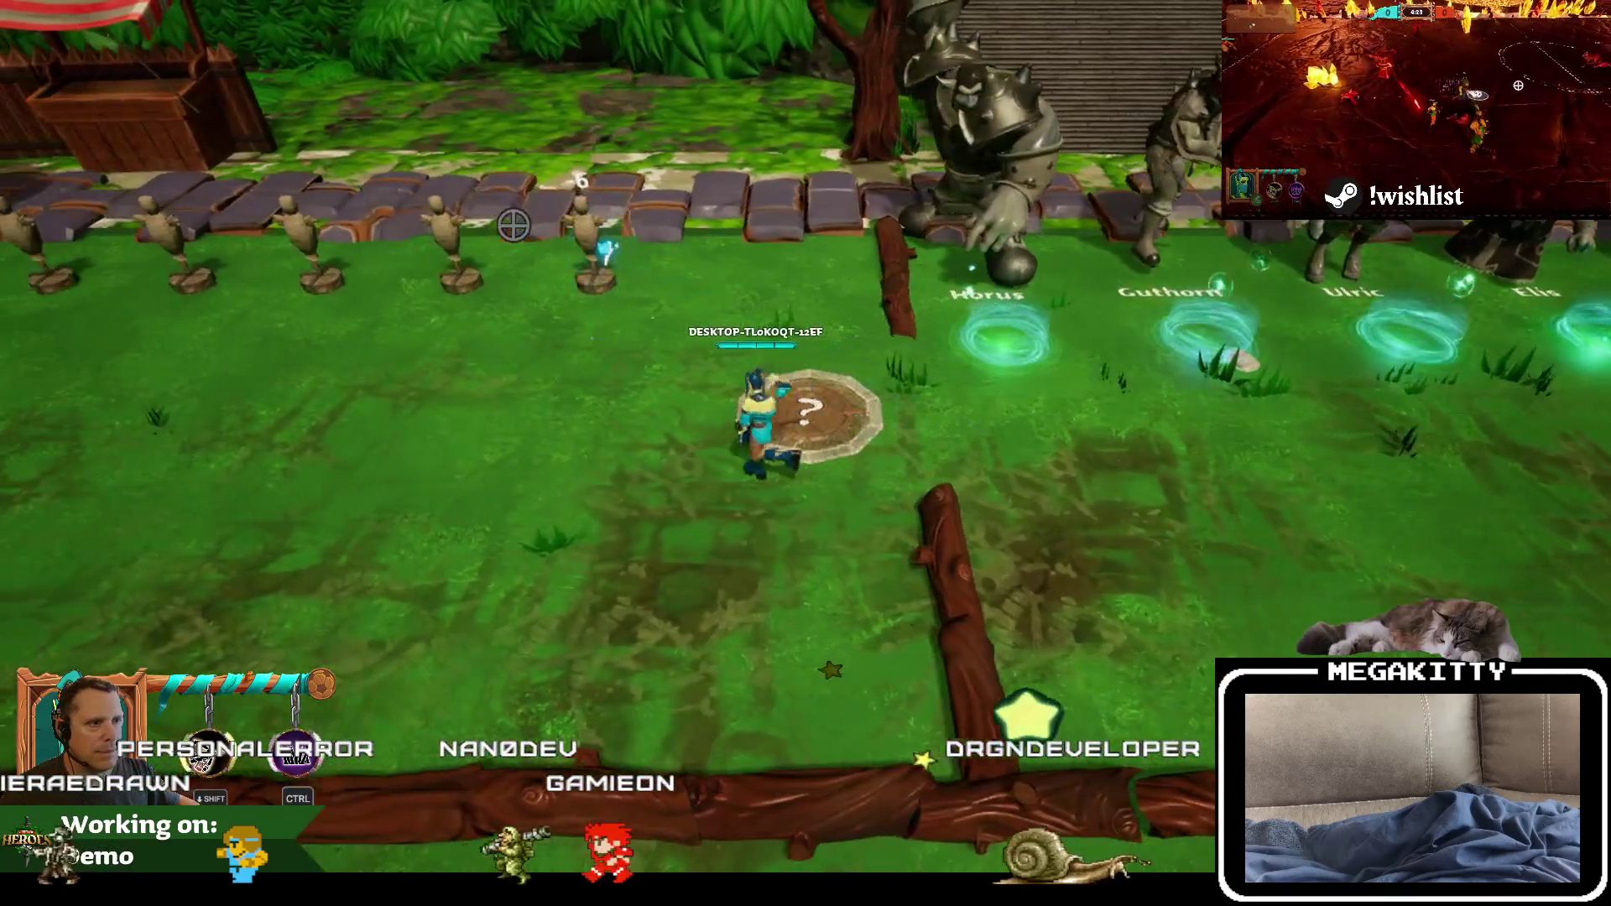
left_click(770, 238)
key("w")
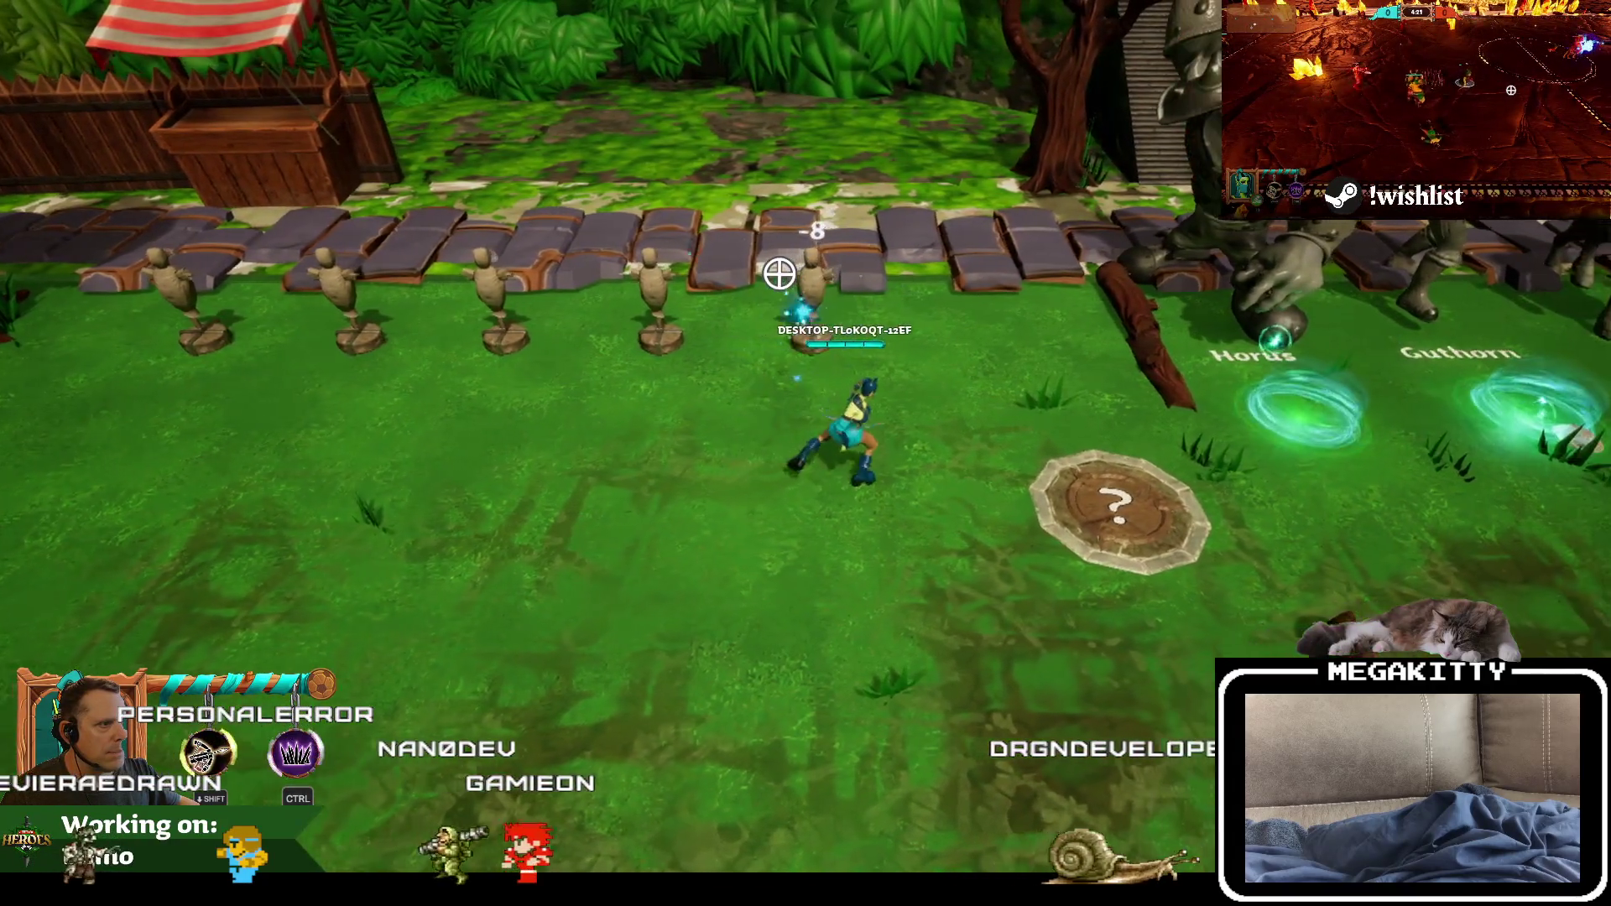
left_click(629, 301)
key("a")
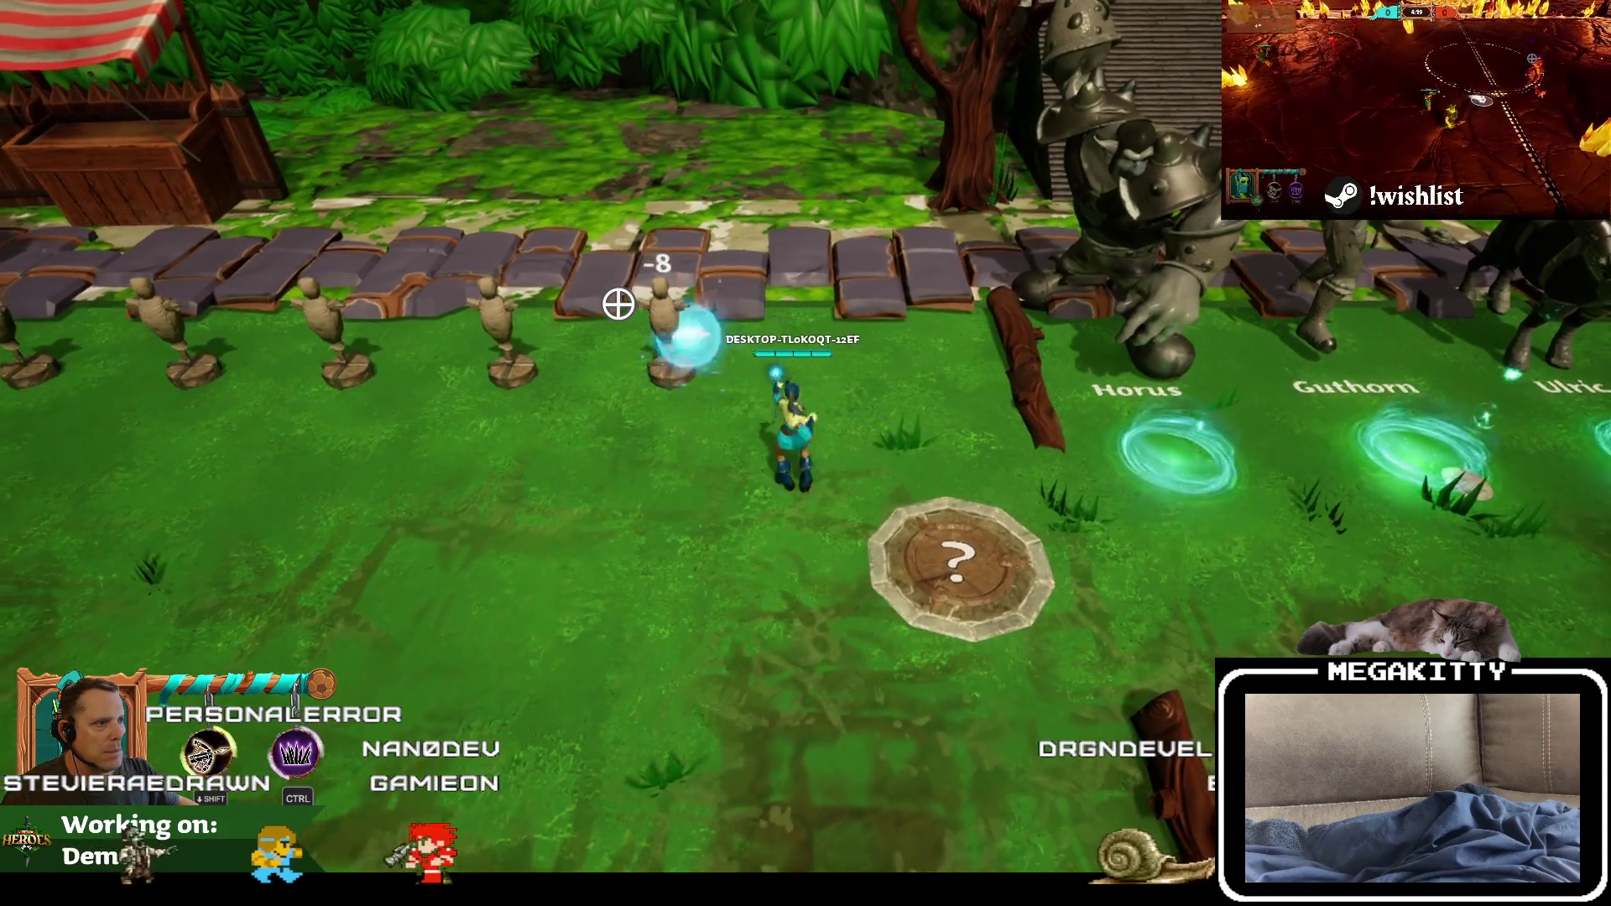
left_click(747, 282)
key("s")
left_click(723, 266)
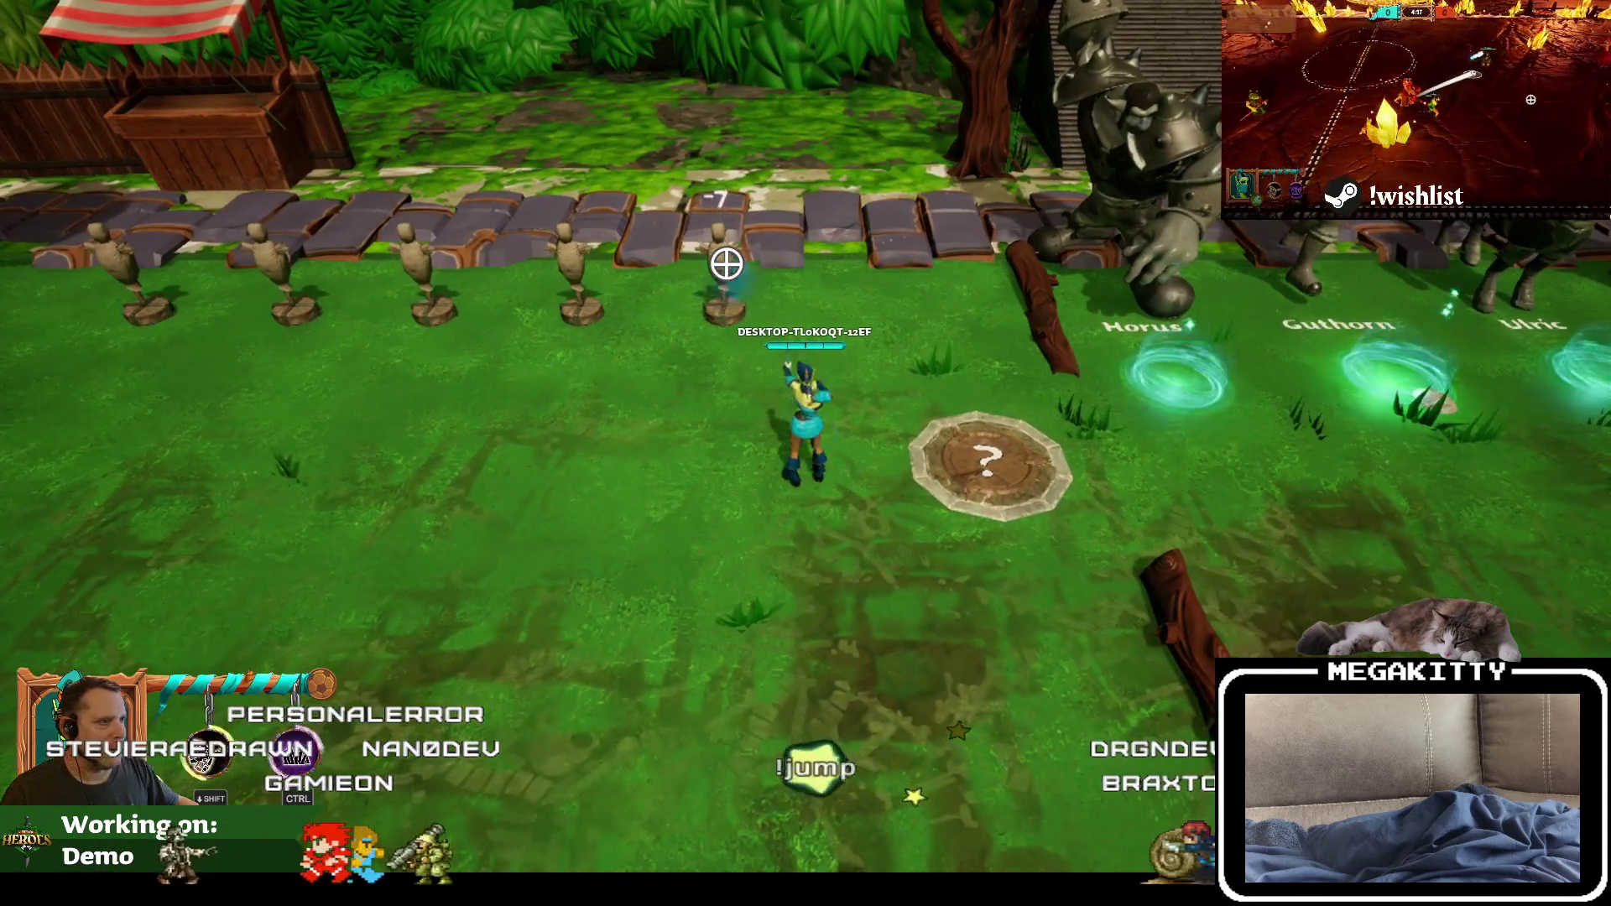
key("w")
left_click(558, 281)
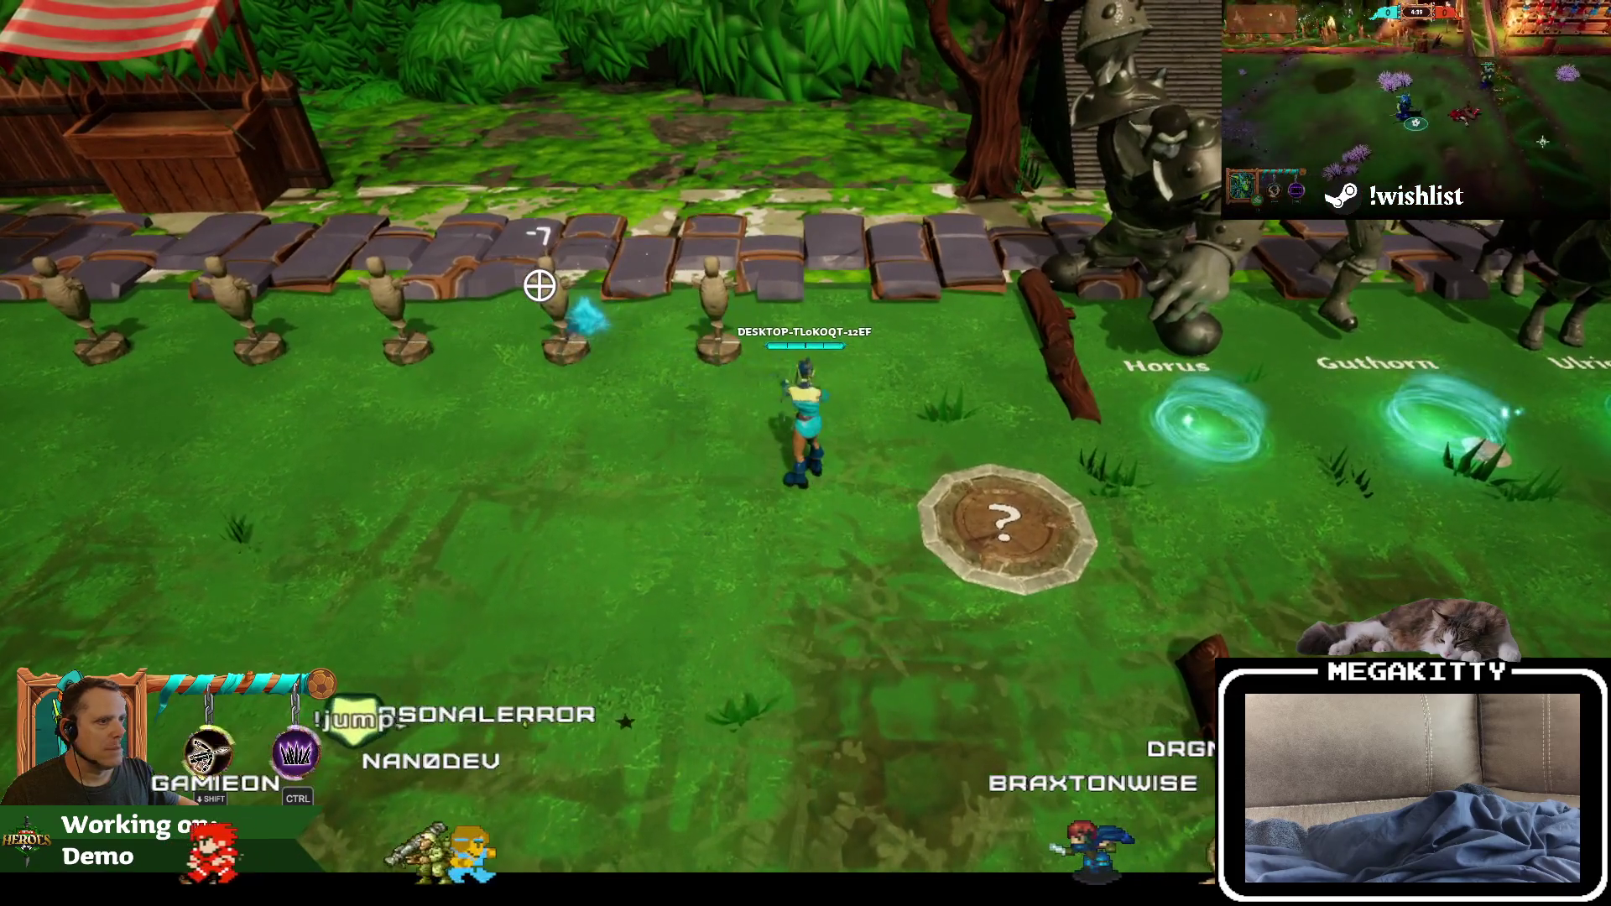
key("Escape")
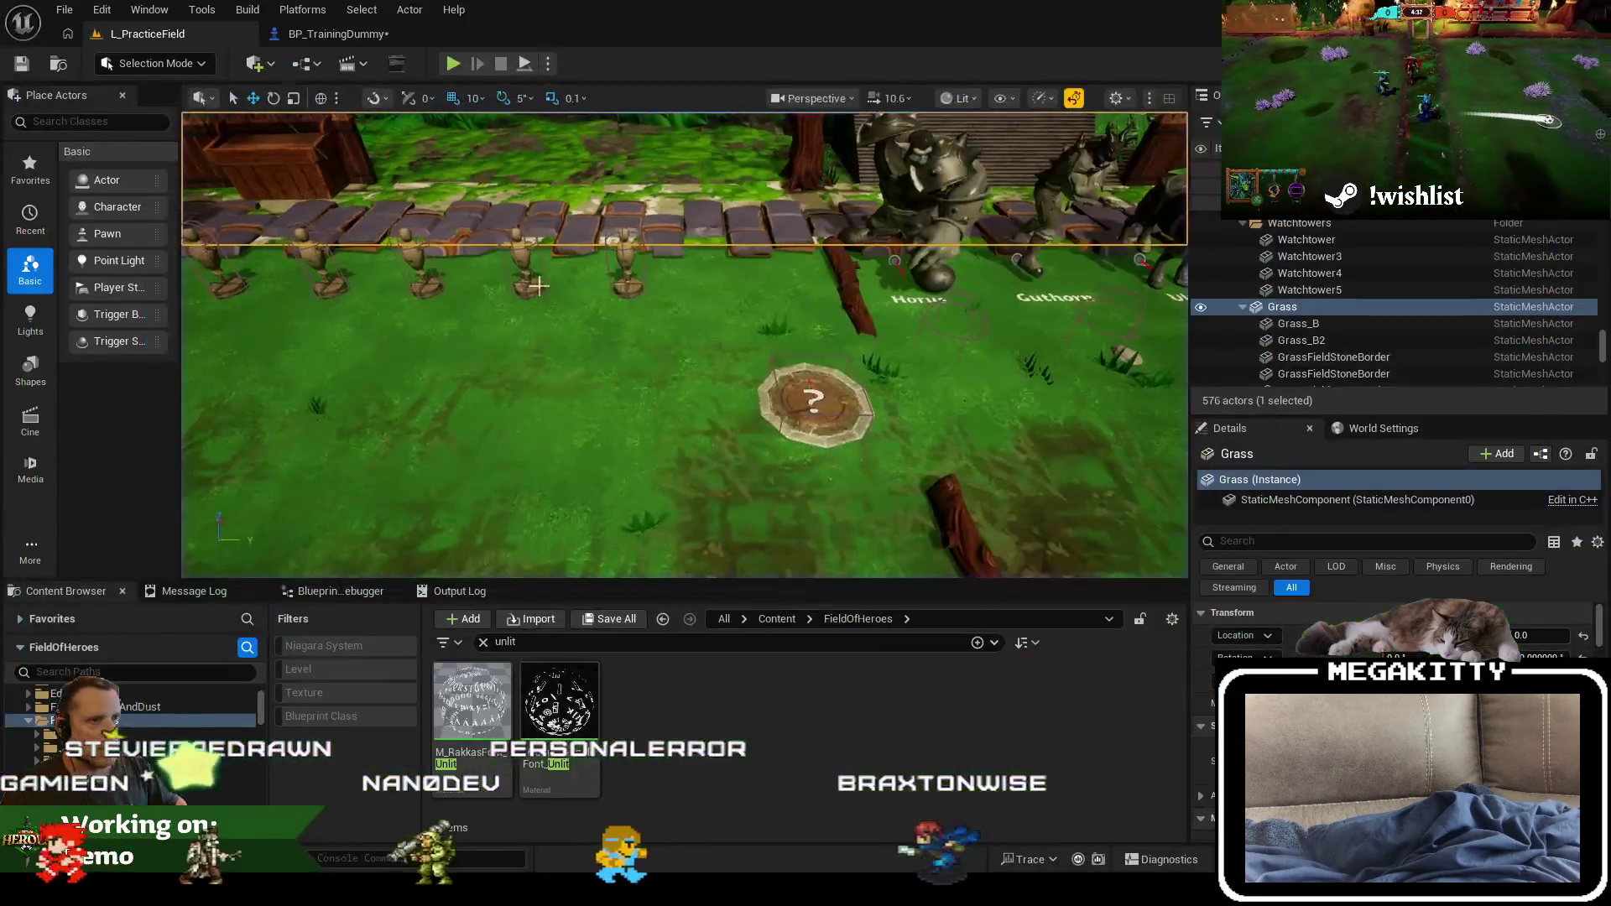
Step: Delete the Format Text node, wire To Text straight into Set Text's Value, and save
left_click(339, 33)
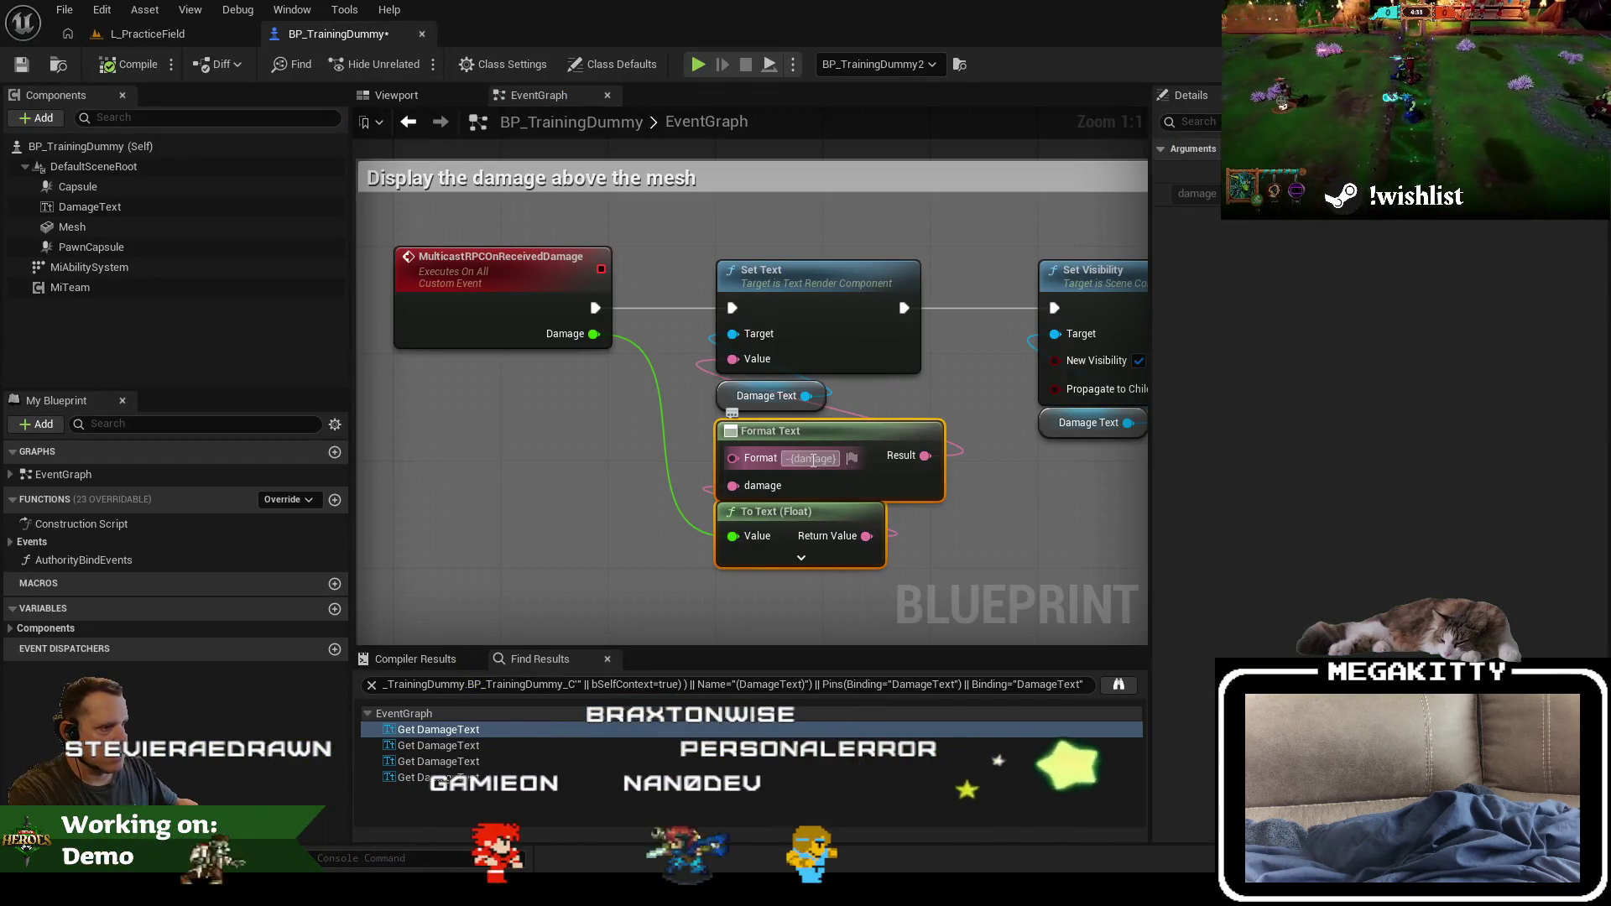
key("Delete")
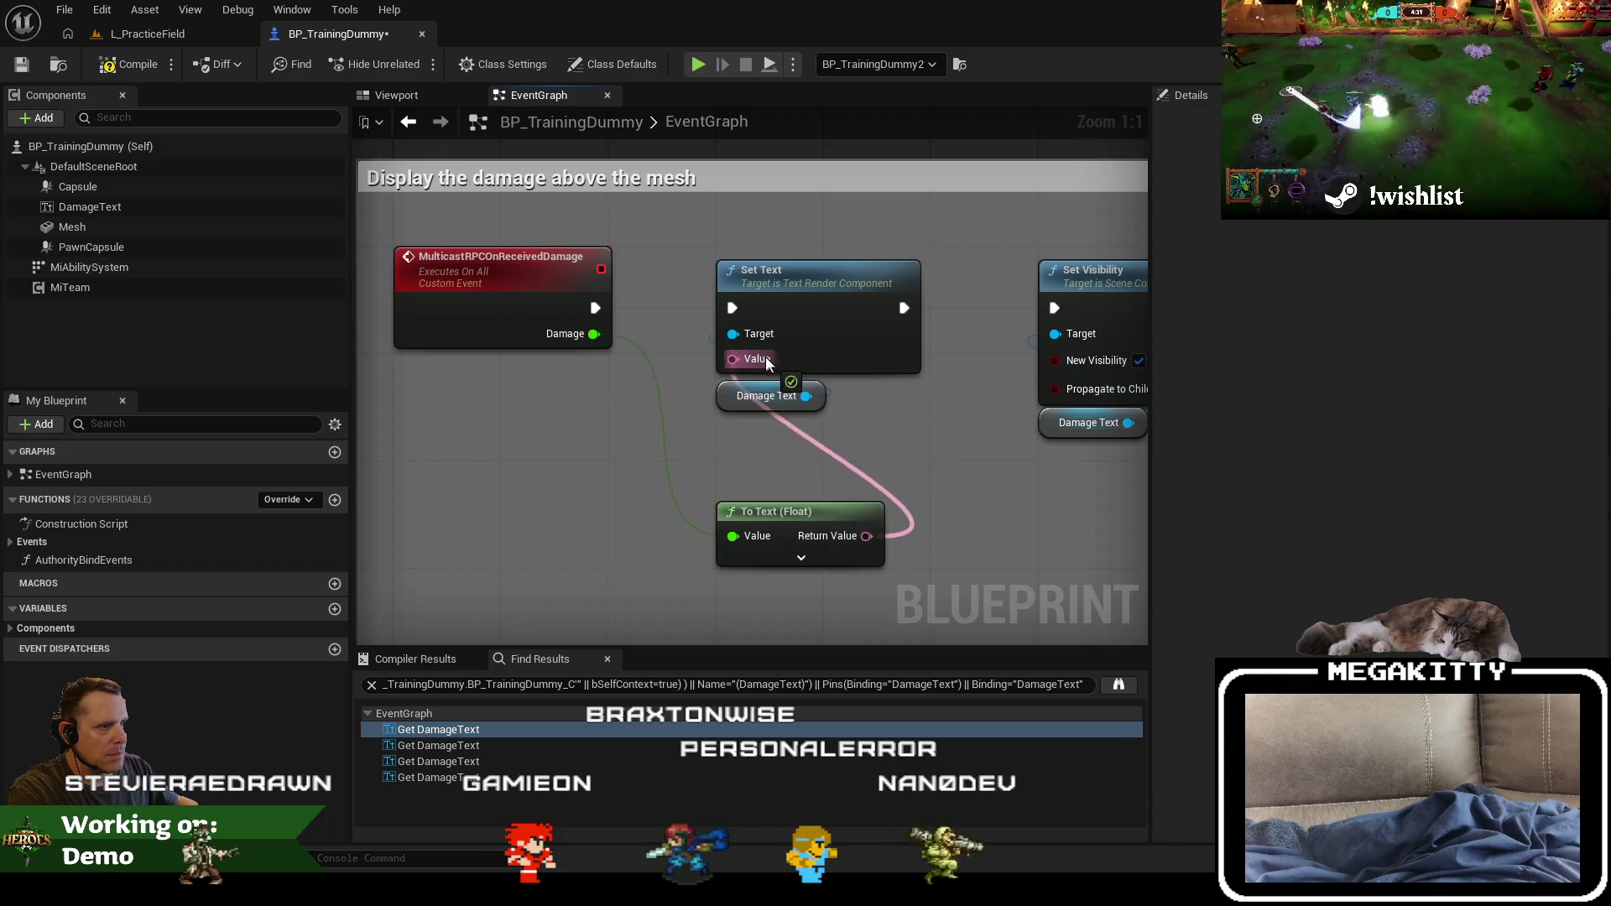
left_click_drag(800, 520, 799, 446)
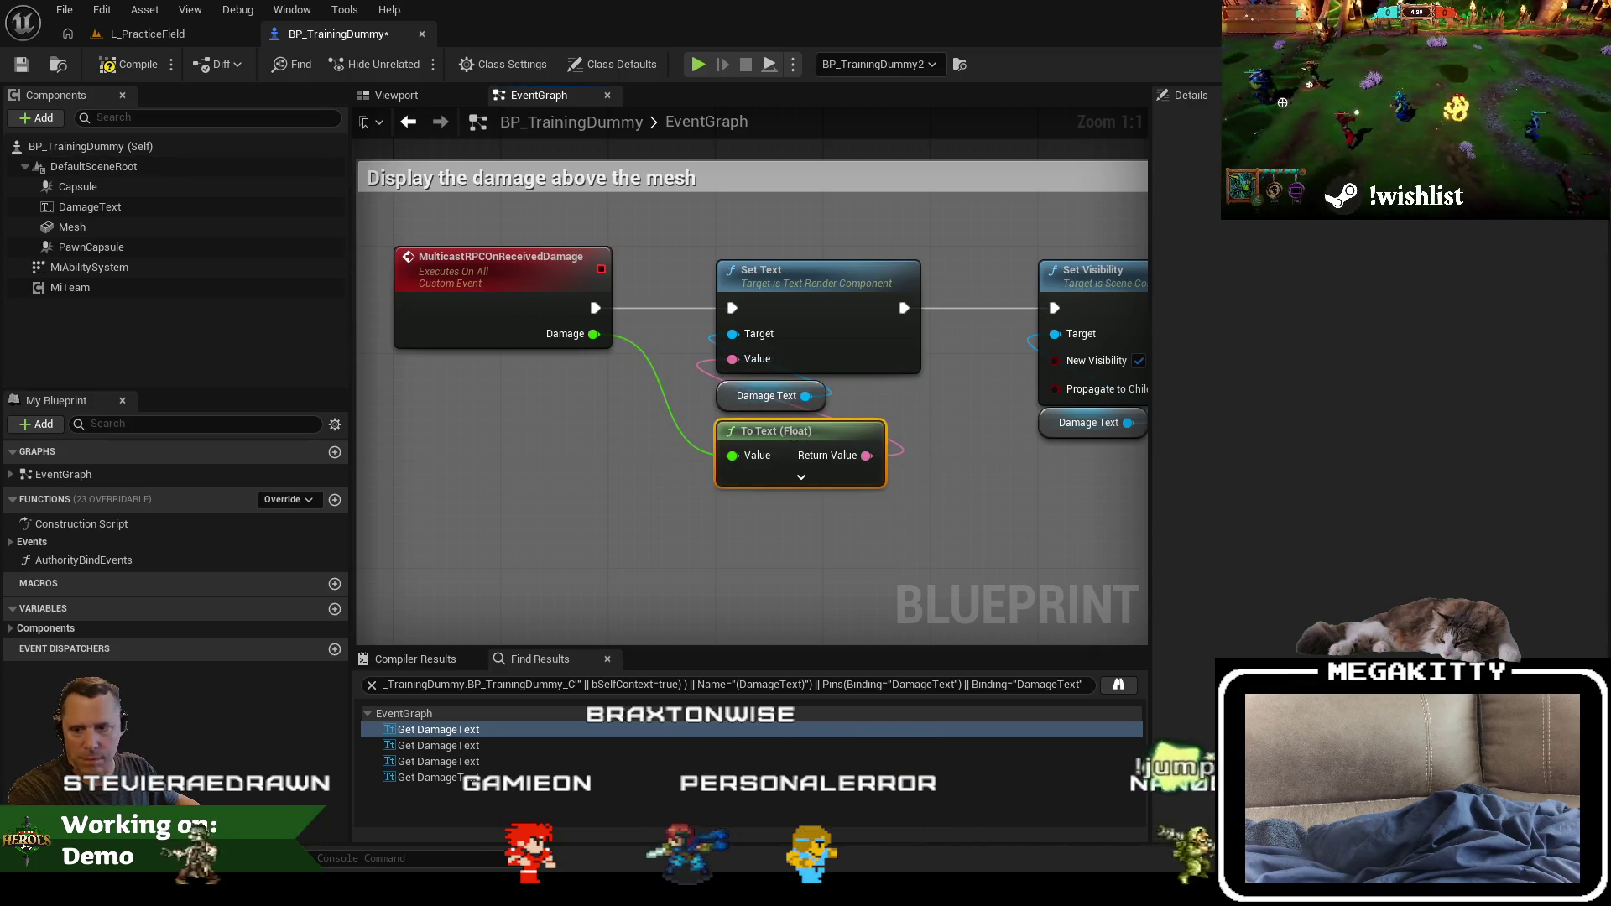
left_click(22, 64)
left_click(147, 34)
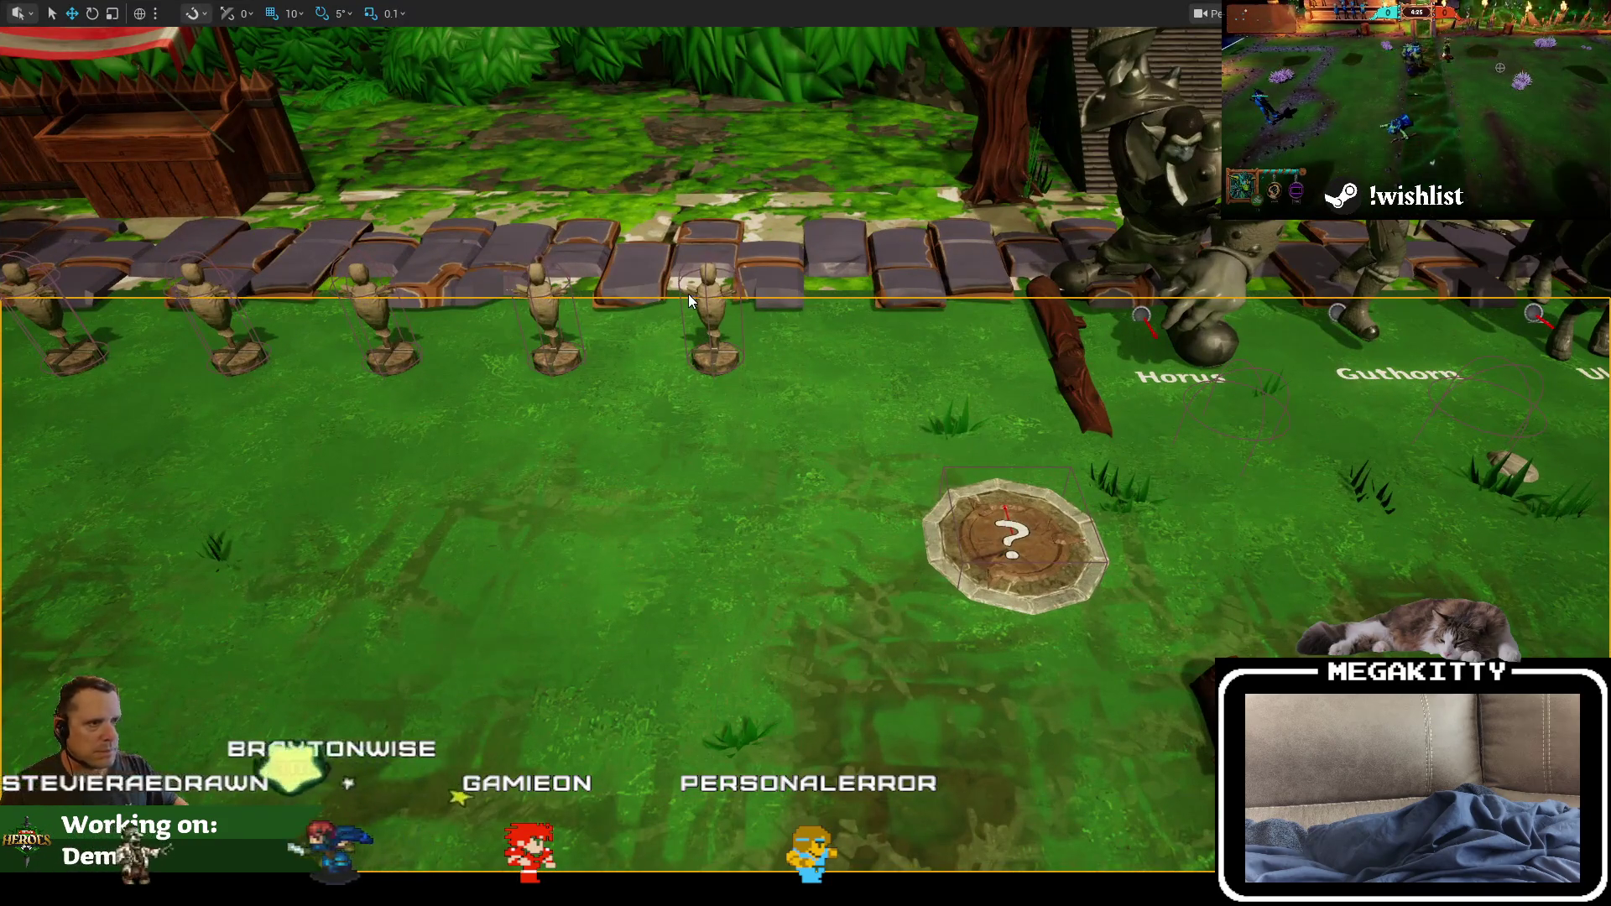
Step: Start a play test, run and dodge-roll into the training dummies, and attack one
key("alt+p")
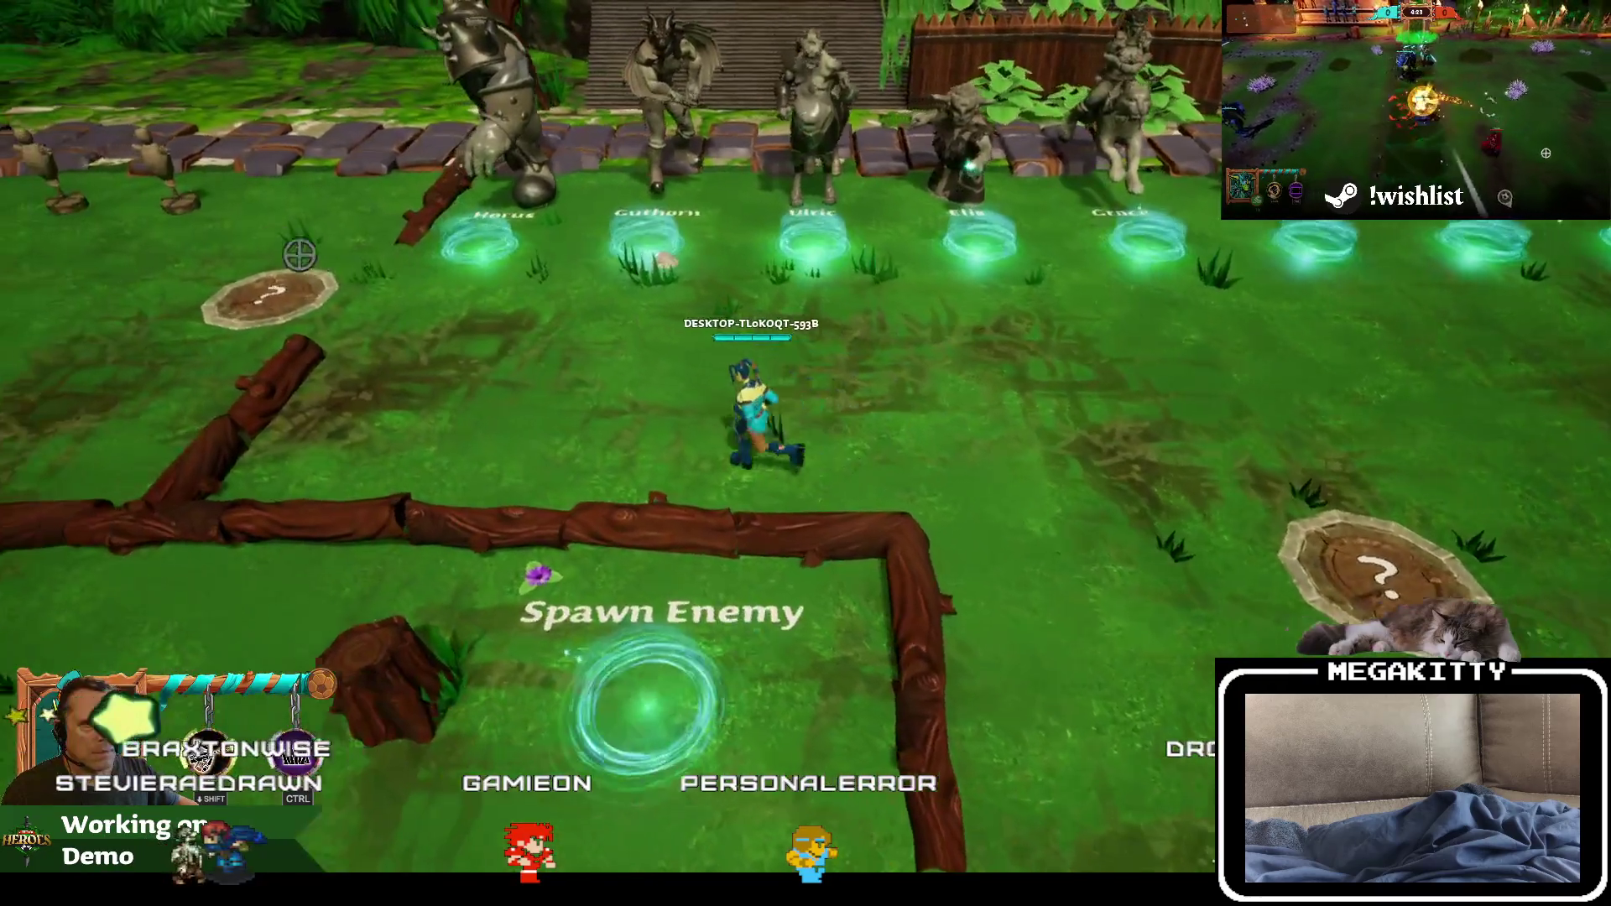
key("a")
key("w")
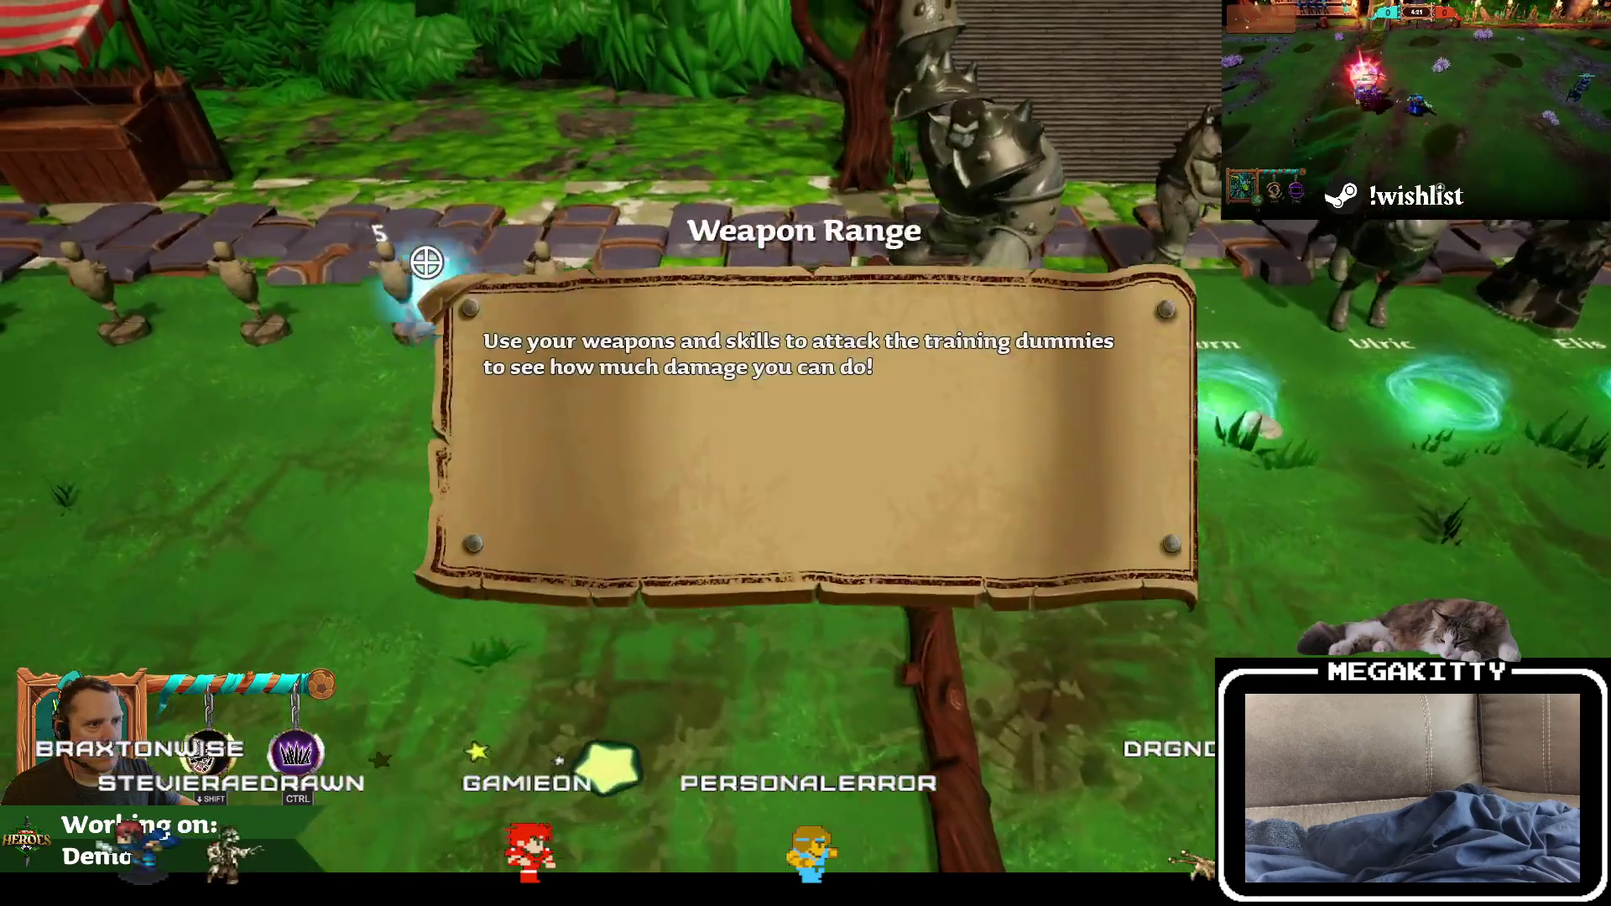
key("w")
key("a")
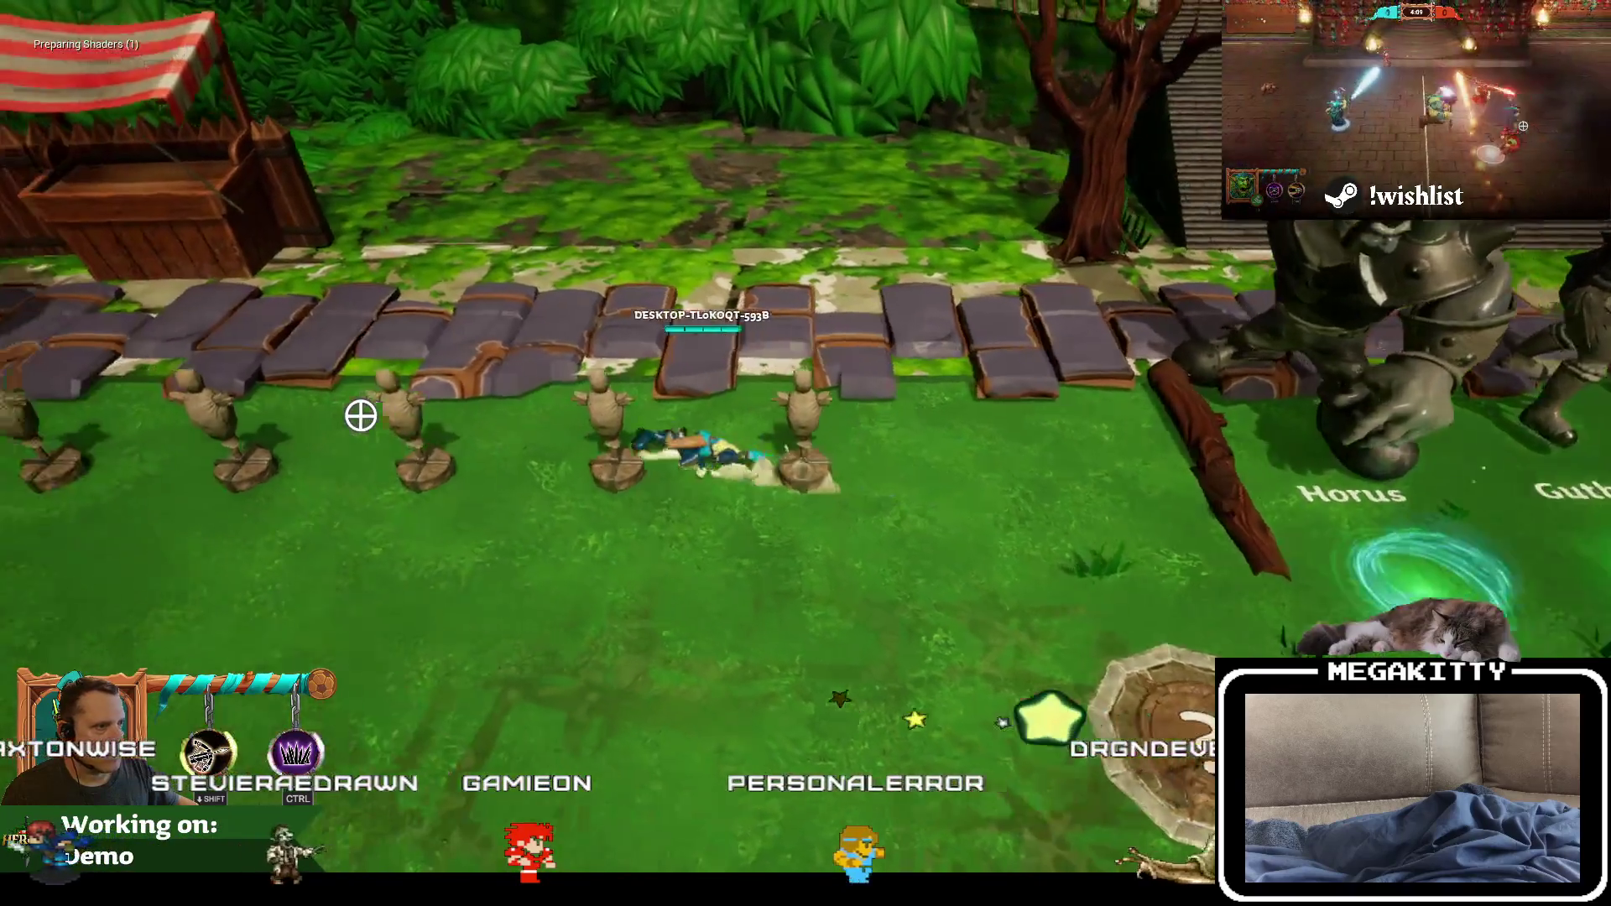
key("s")
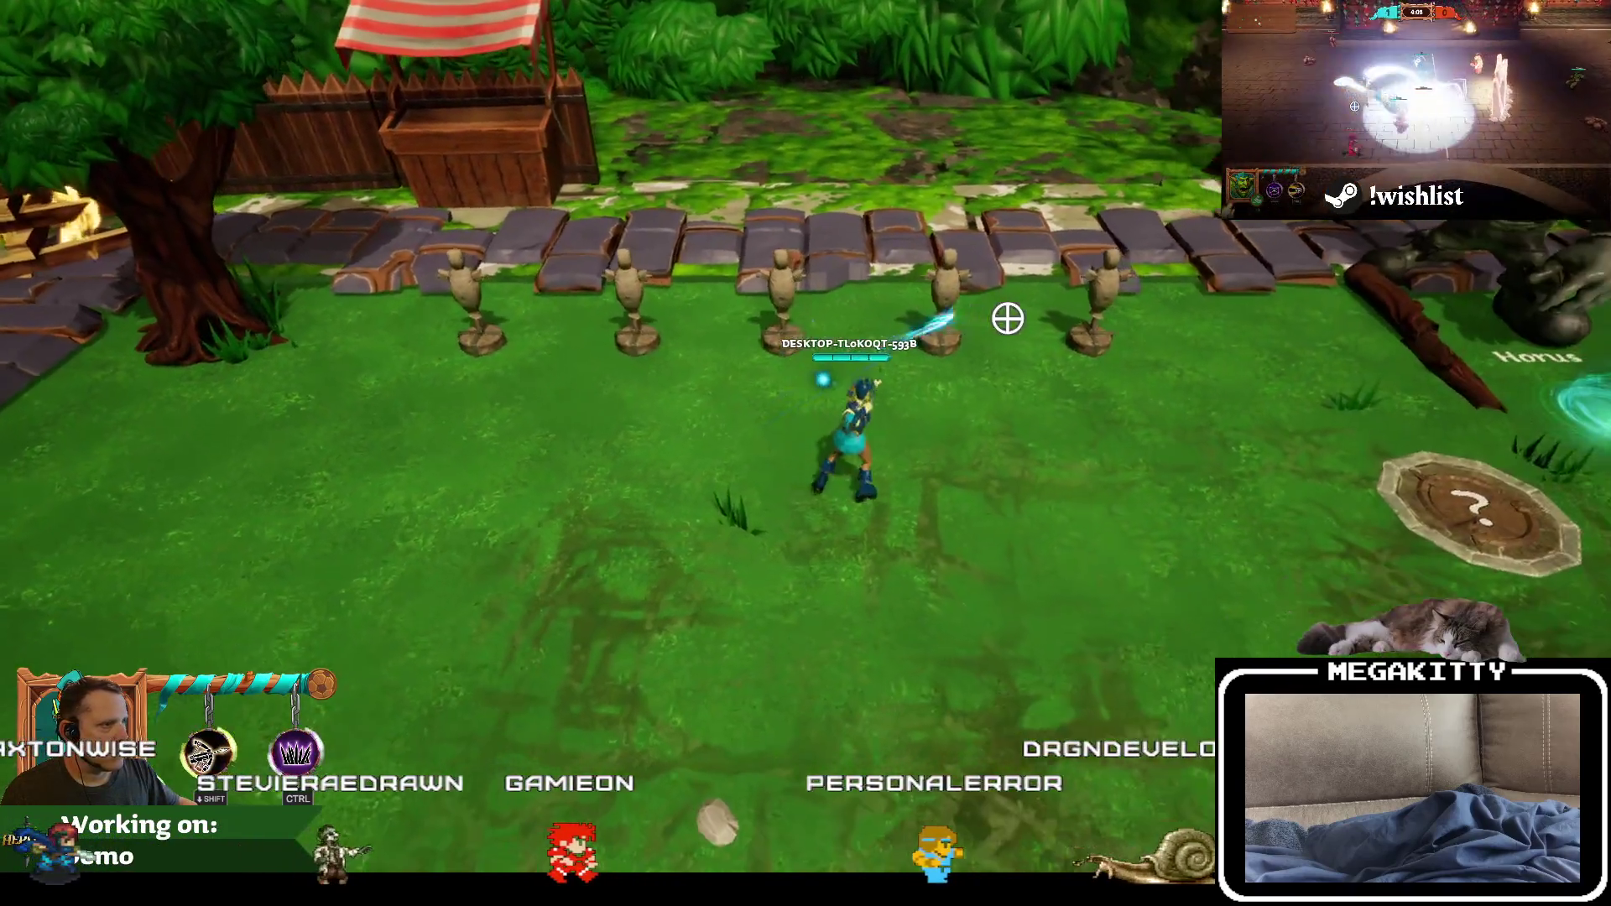
left_click(759, 278)
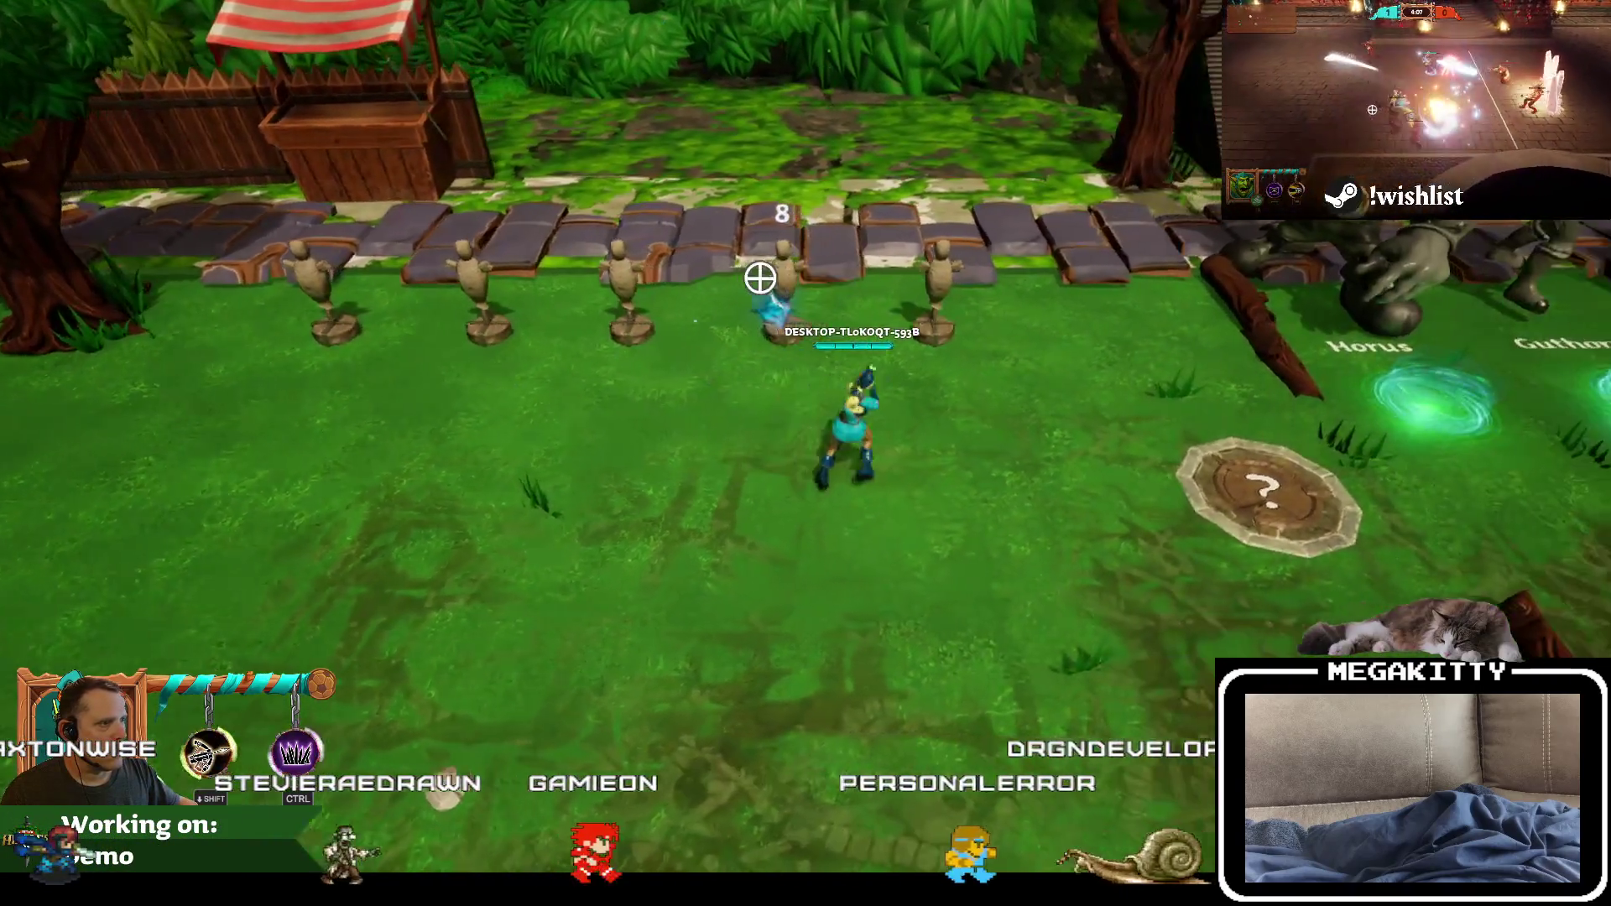
Step: Dodge toward the hero statues, end the session, and restore the full editor layout
key("d")
key("w")
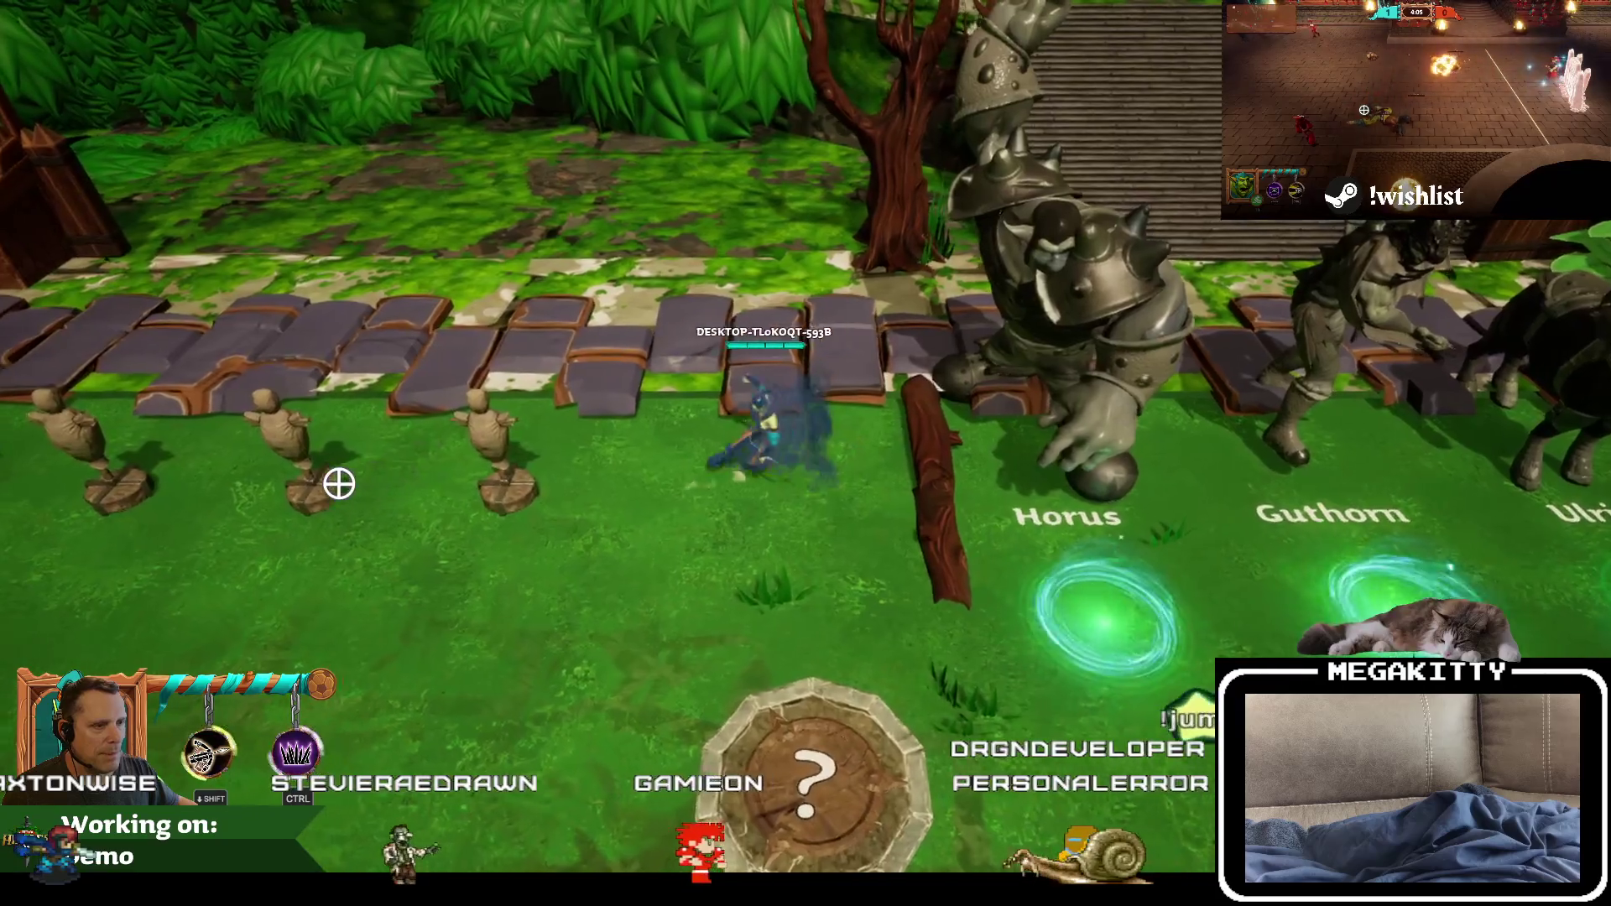
key("a")
key("s")
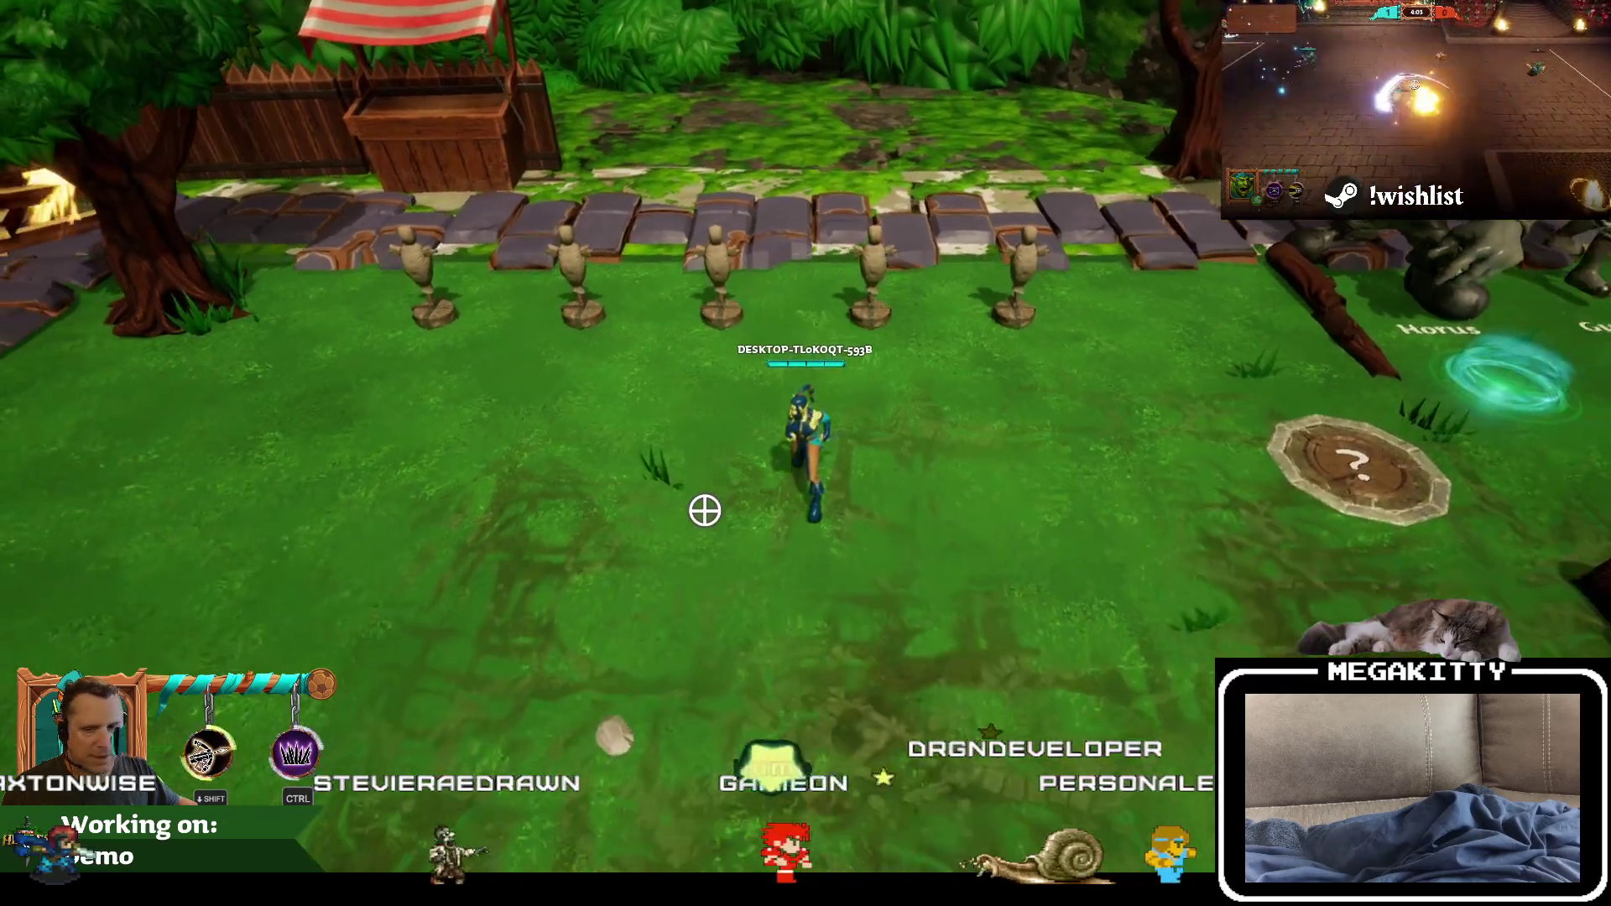
key("Escape")
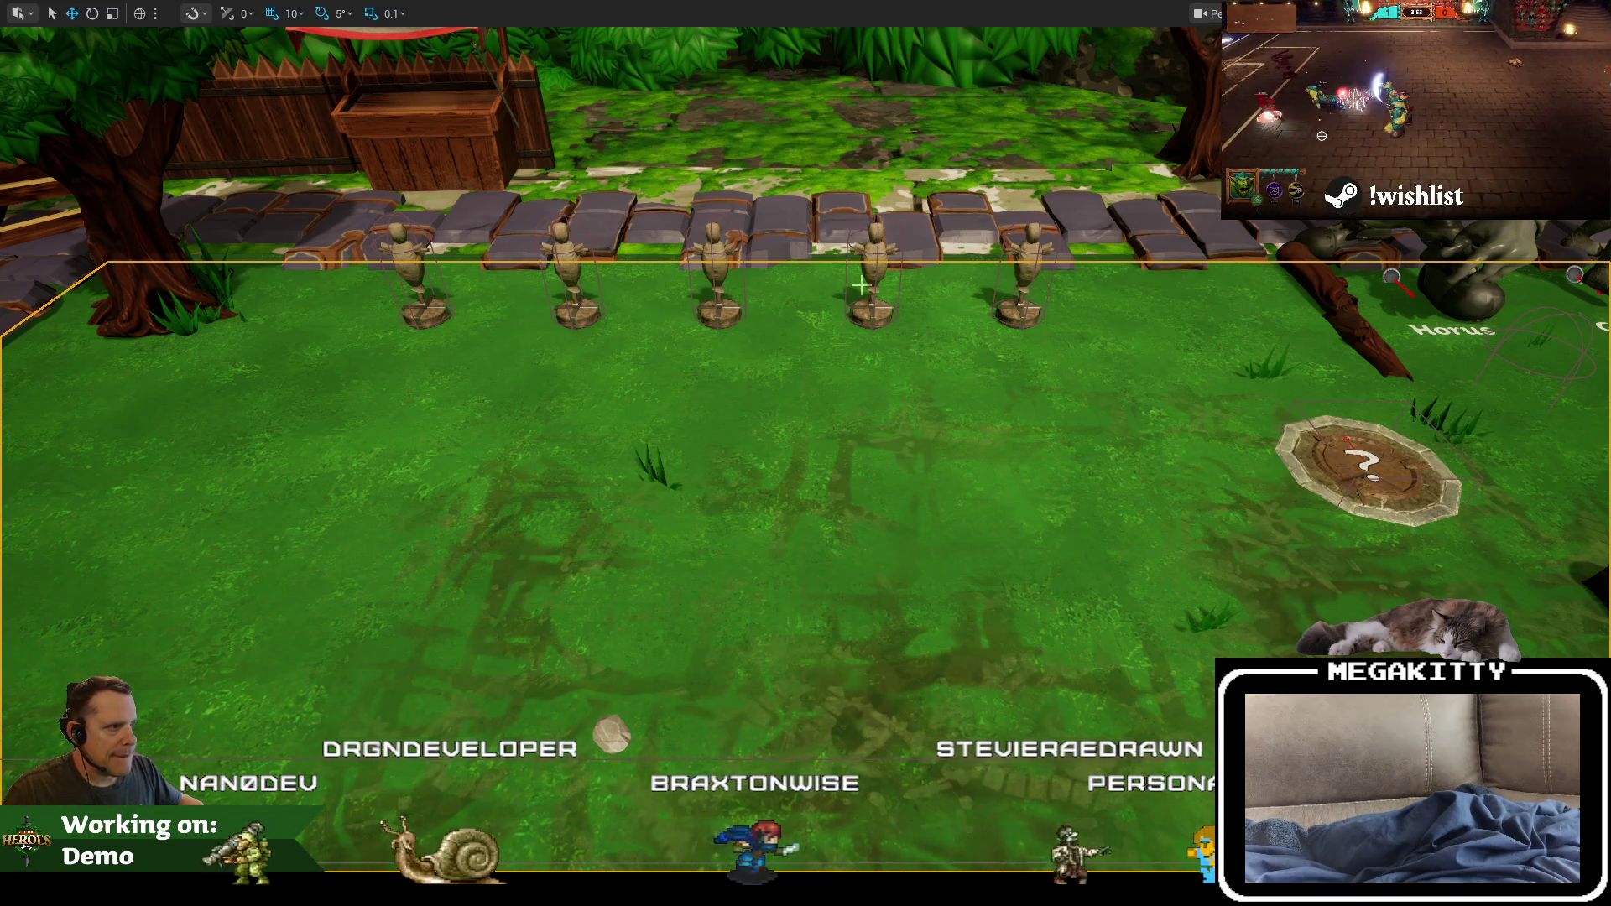
key("F11")
left_click_drag(844, 308, 717, 400)
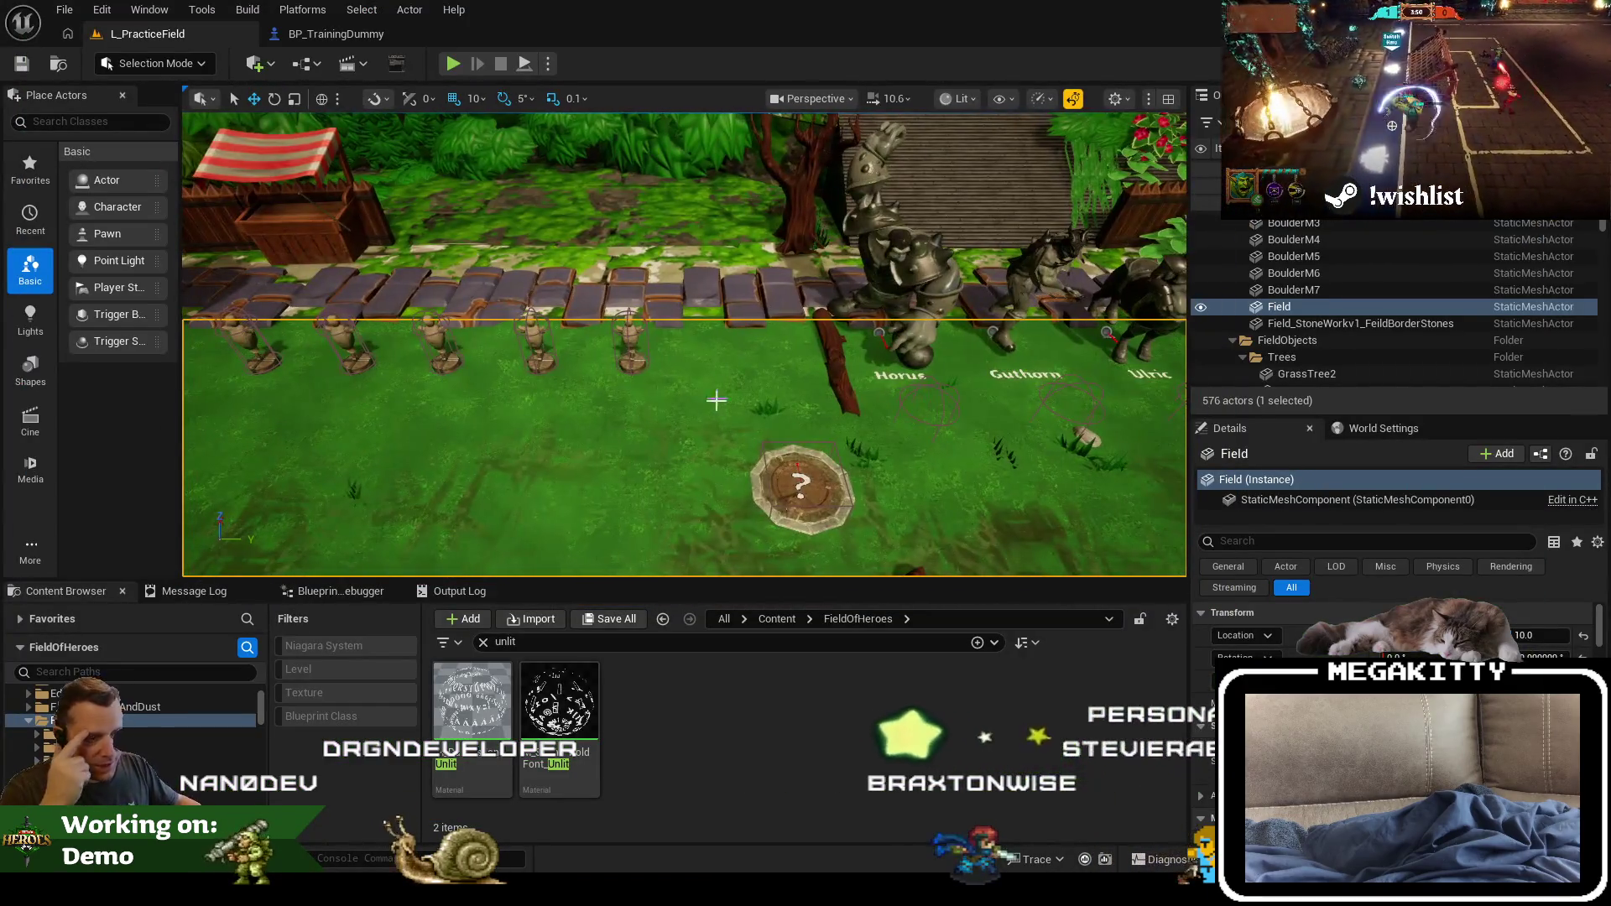
Step: Find GA_Dodger_Tackle across all content, show it in its folder, and open the Animation subfolder
left_click(484, 642)
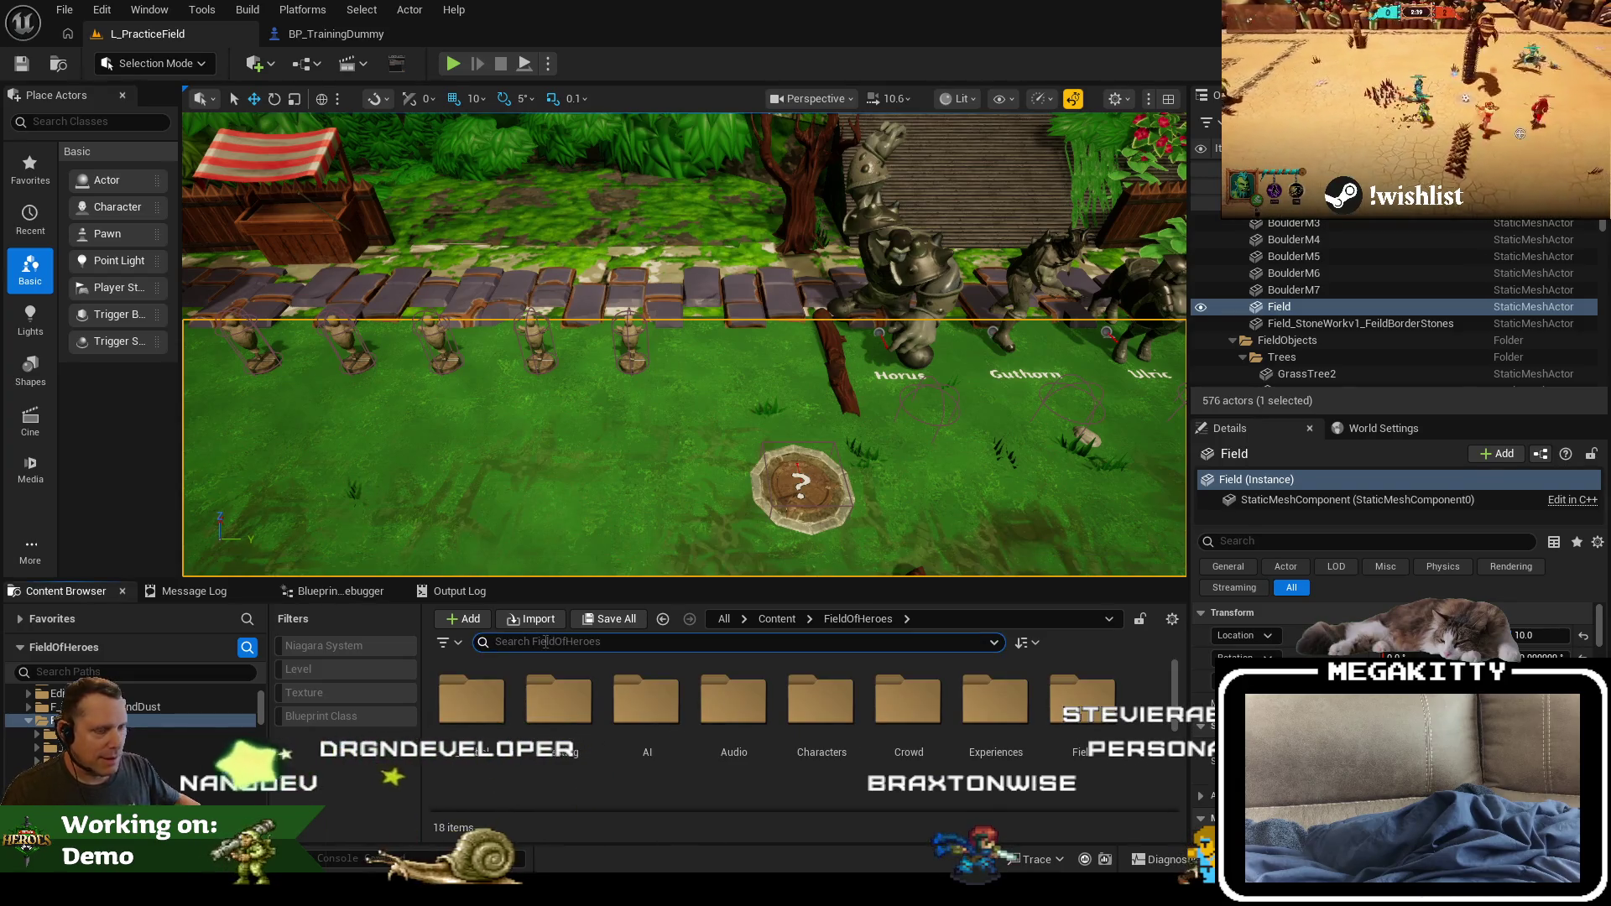
type("g")
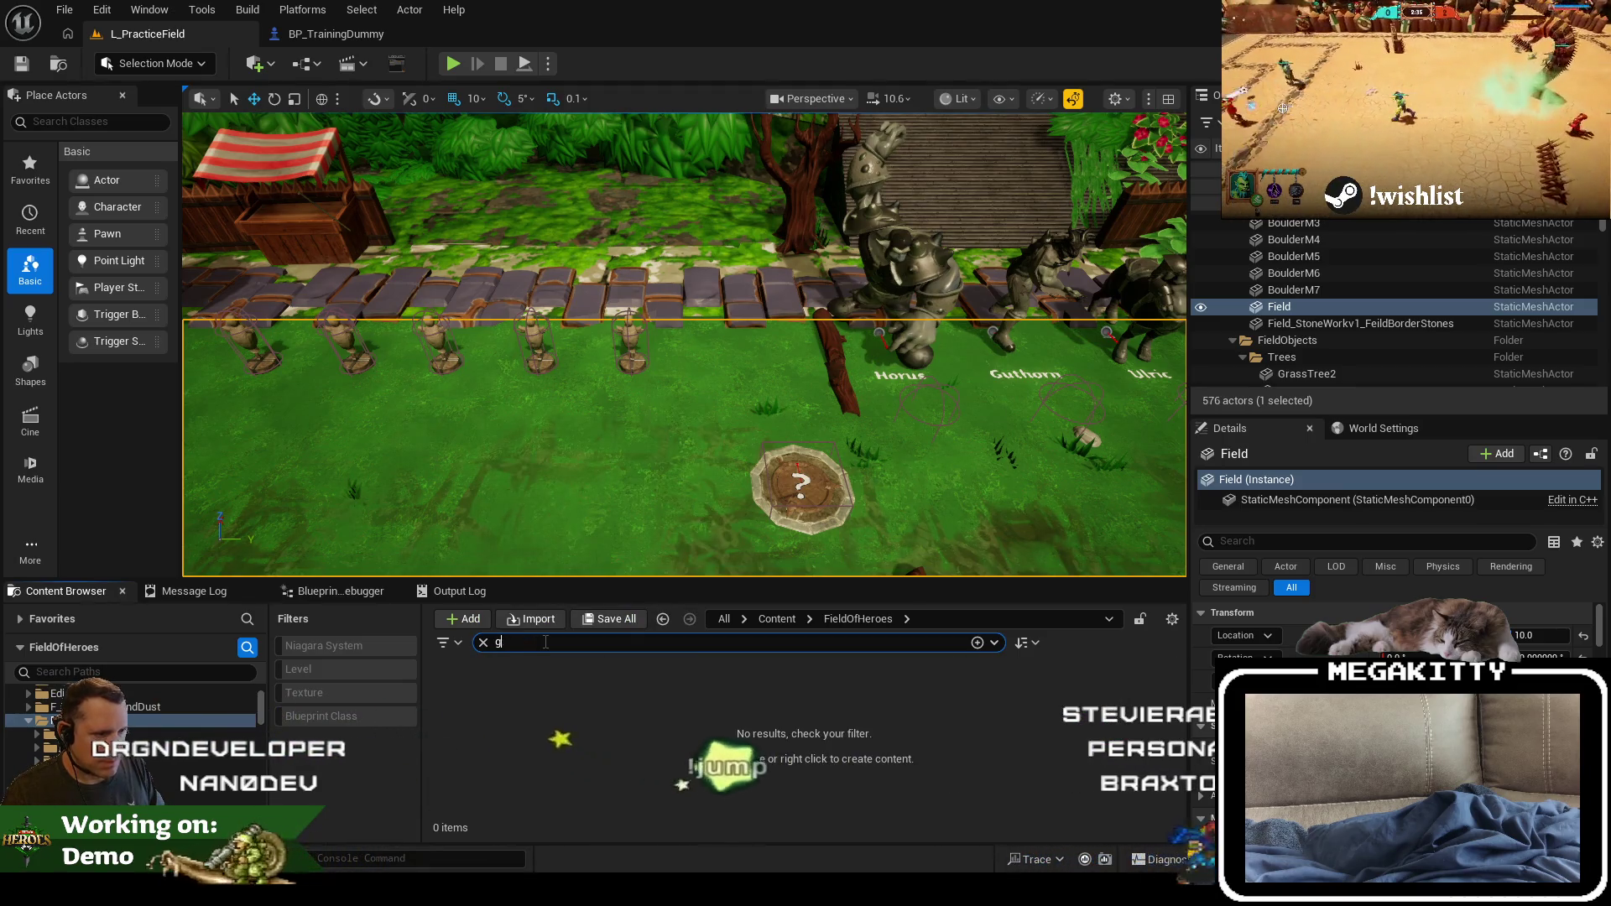
type("e_doda_")
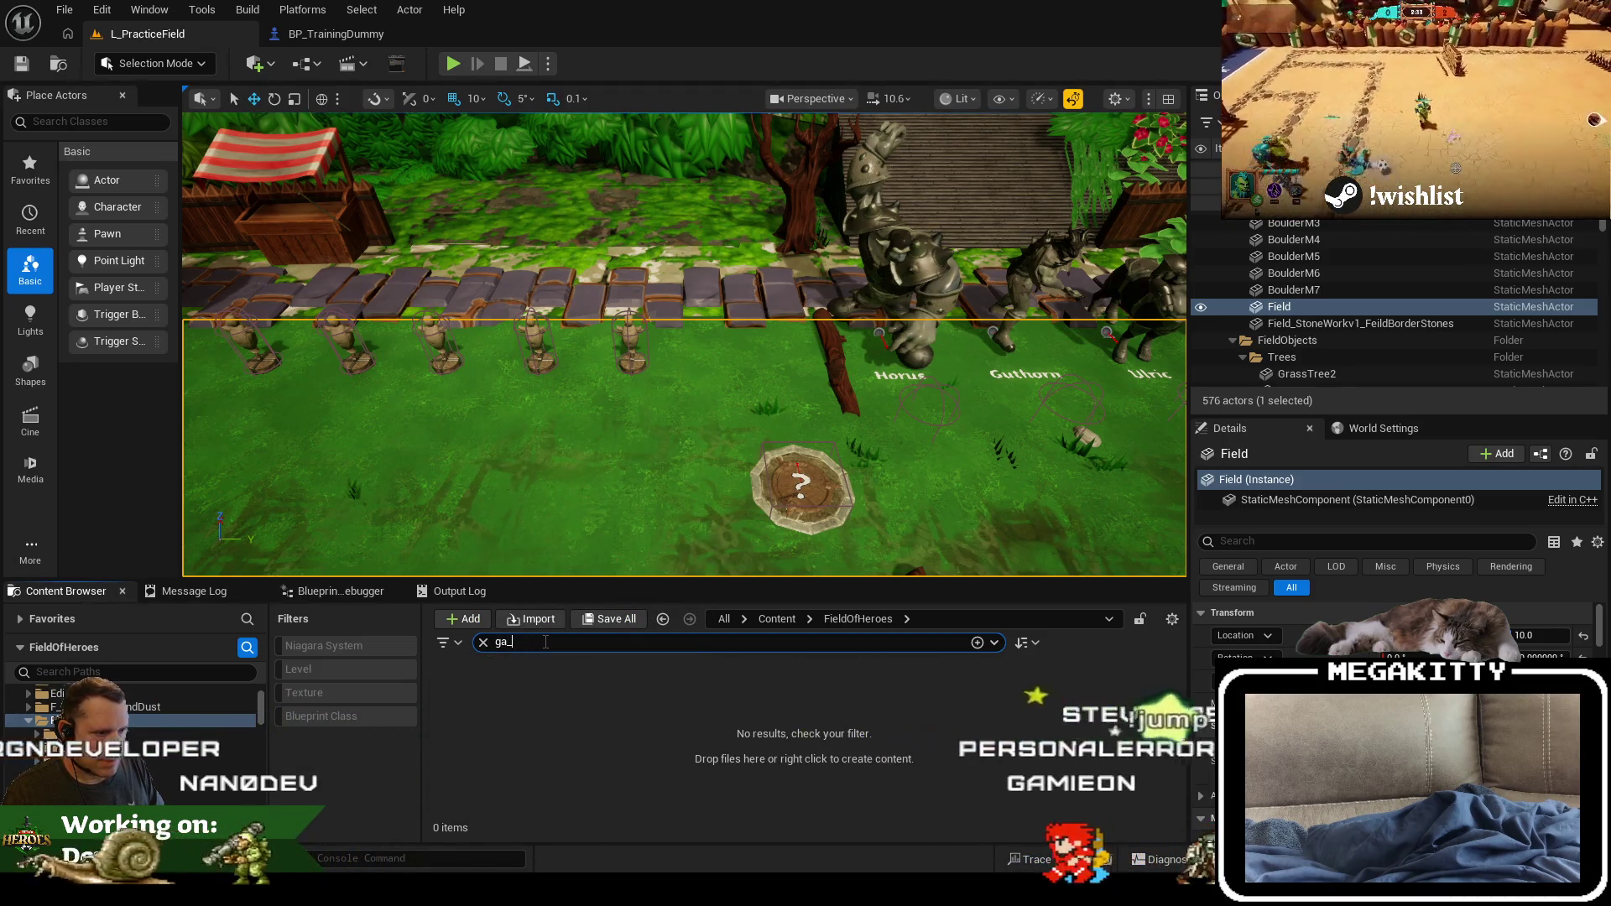
type("dodtr")
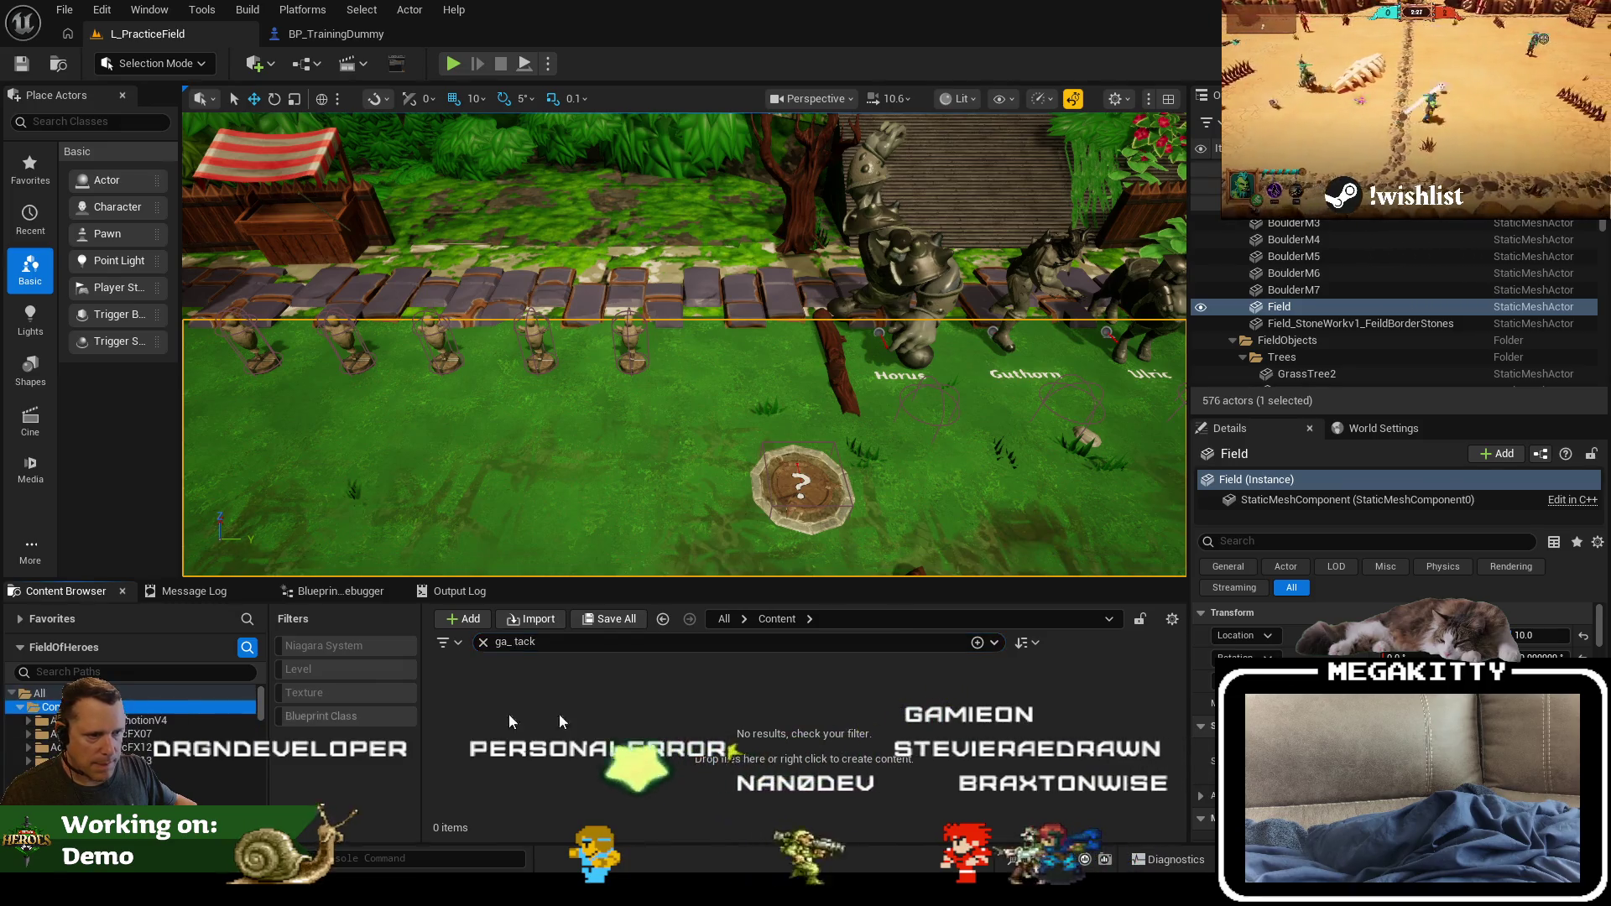
left_click(157, 697)
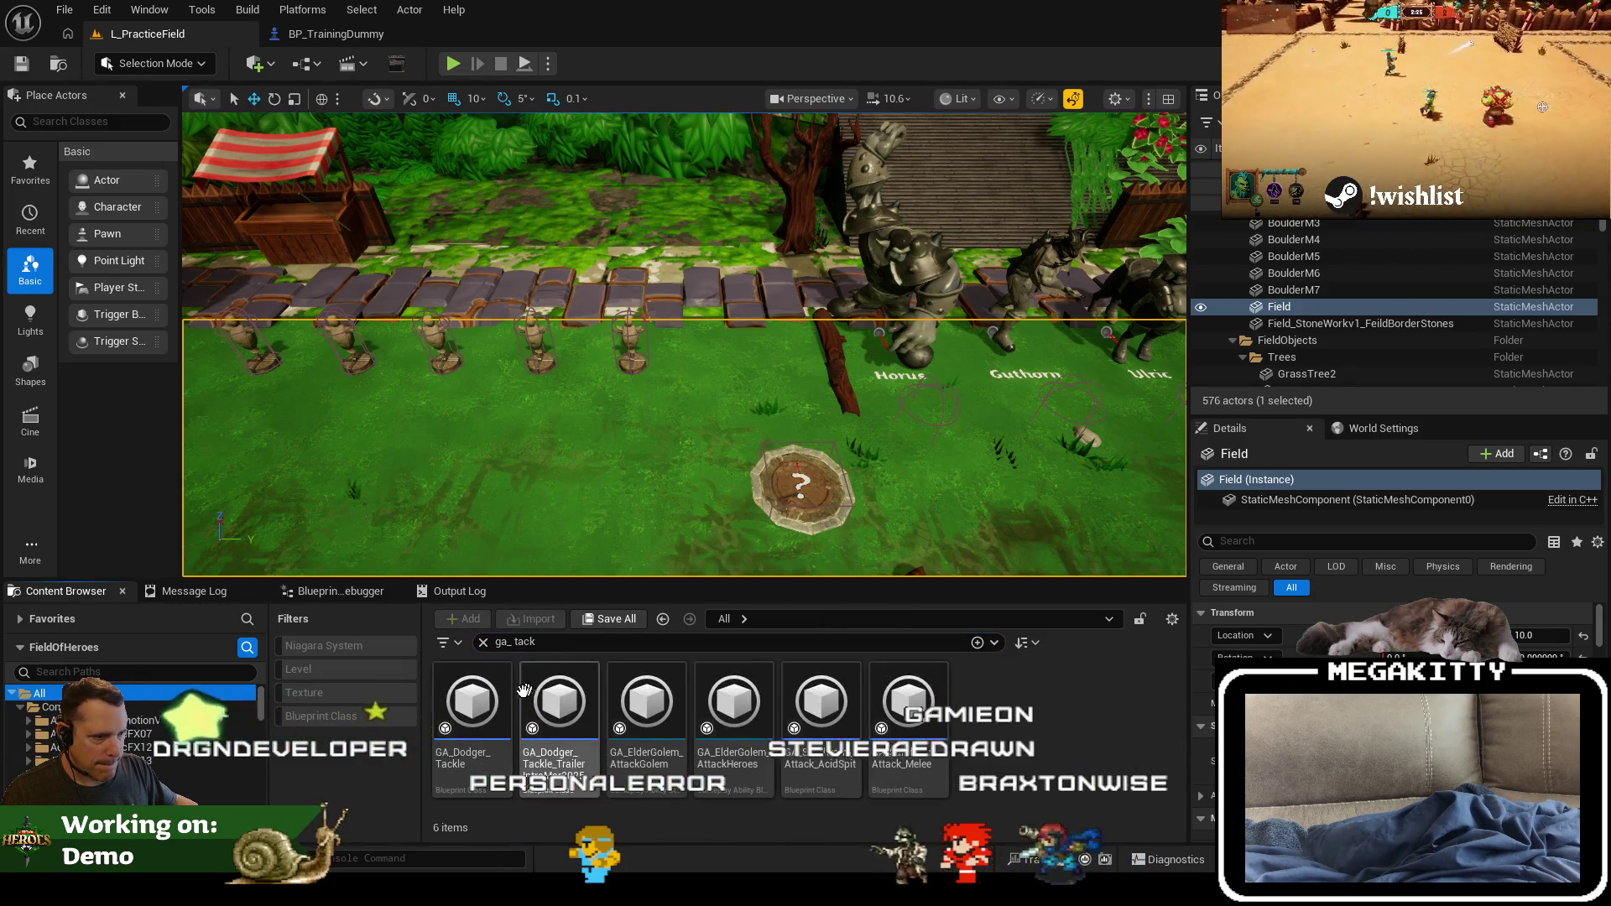
right_click(469, 698)
left_click(586, 436)
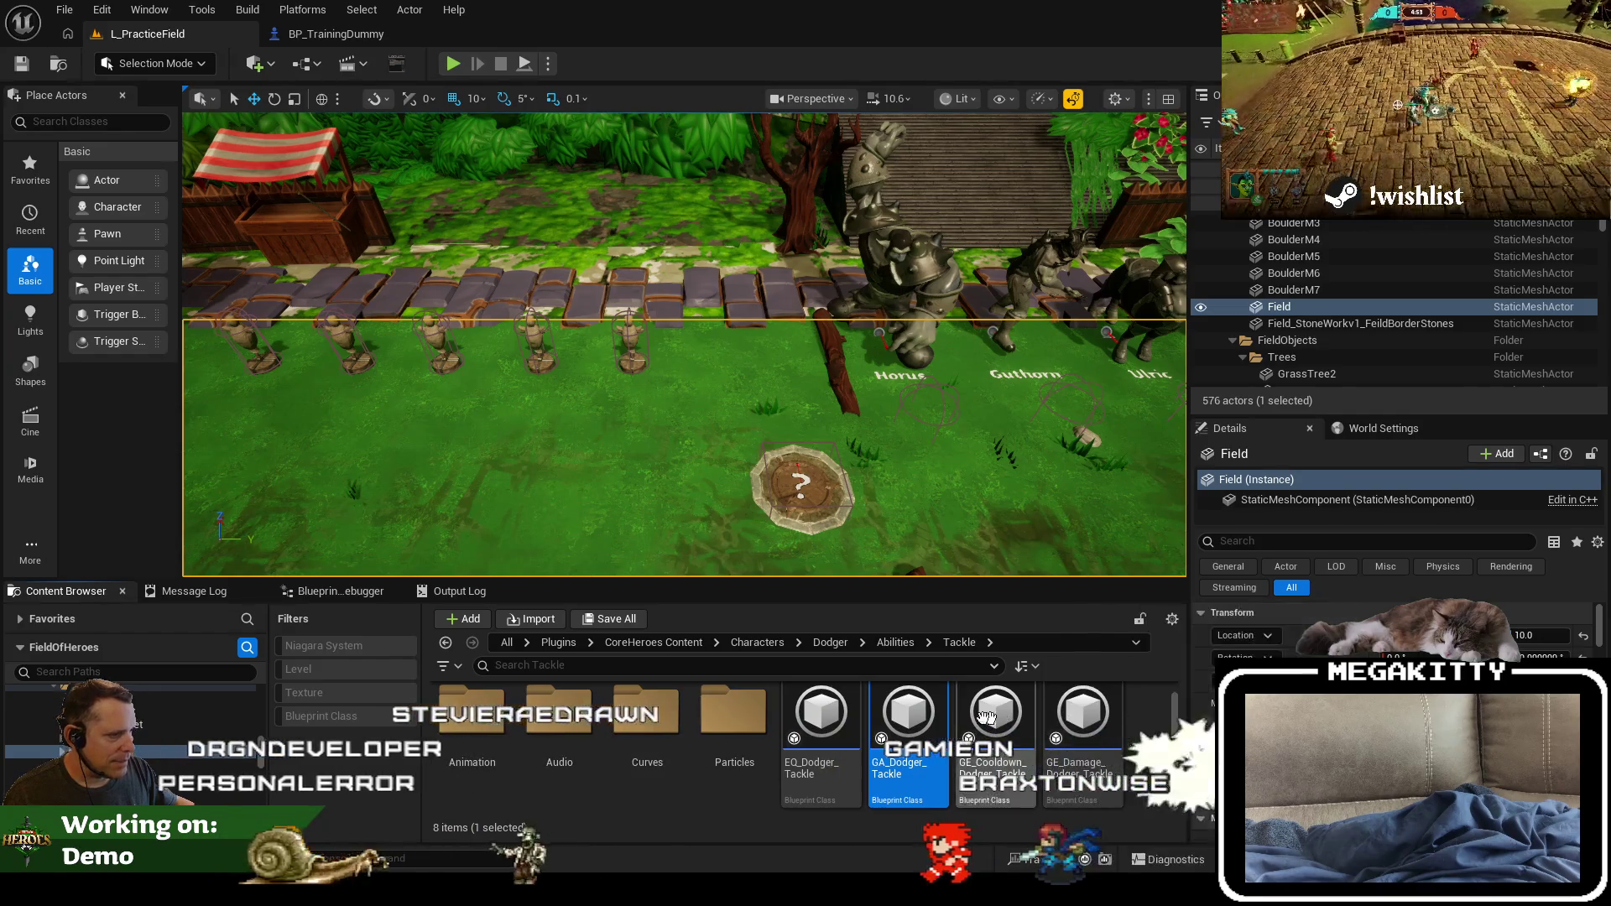
double_click(471, 713)
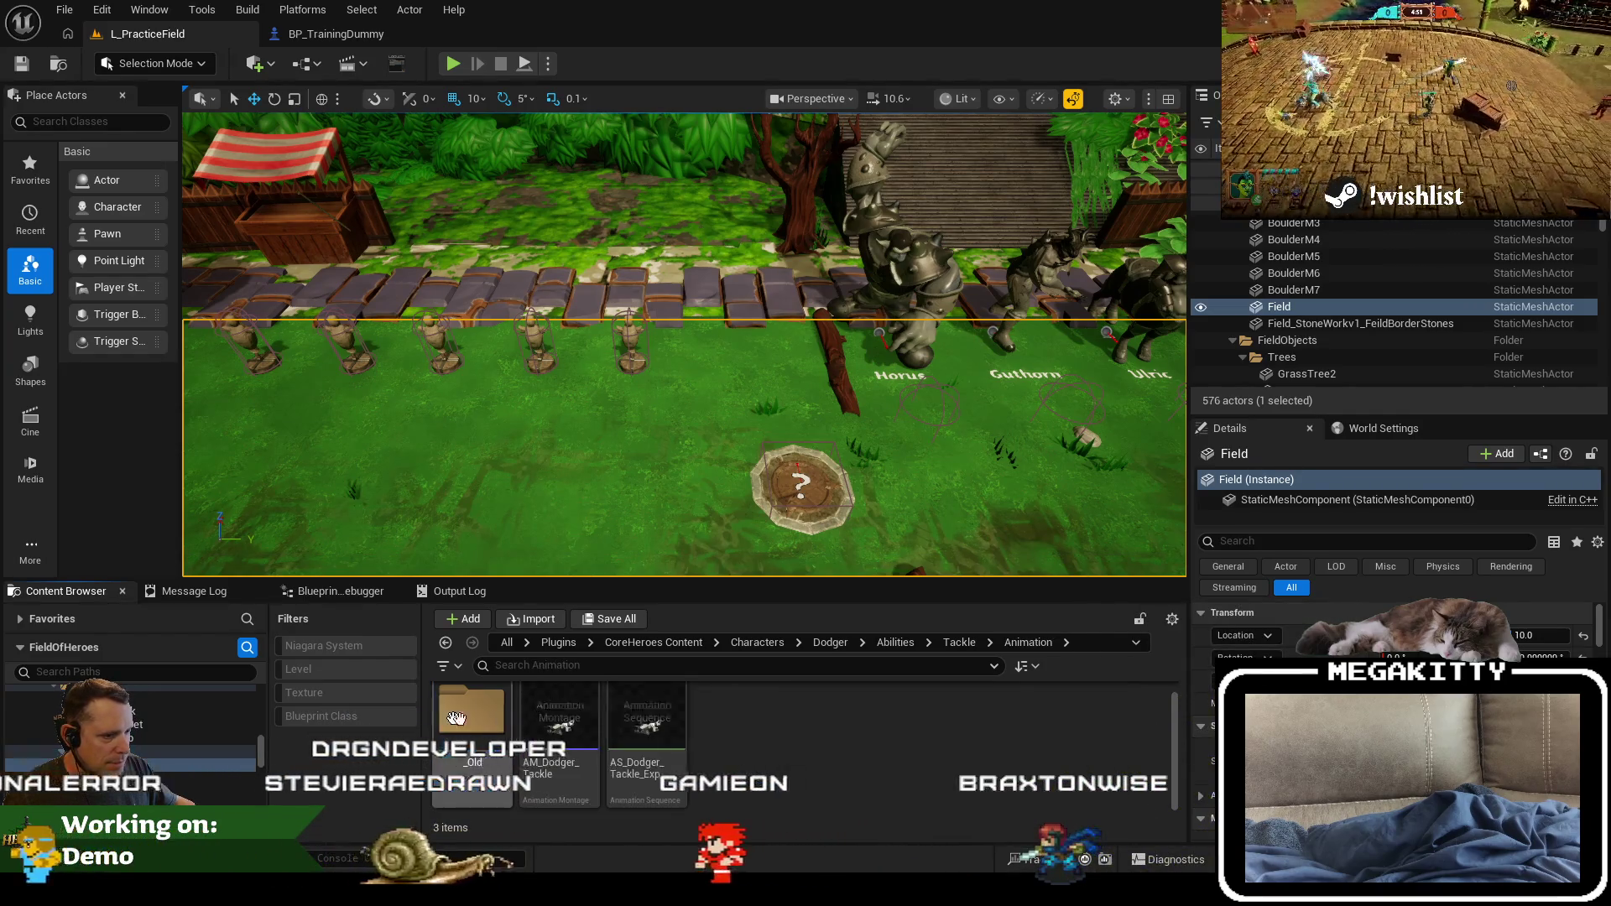
Step: Open AM_Dodger_Tackle in the montage editor, scroll its notifies, and return to L_PracticeField
double_click(560, 727)
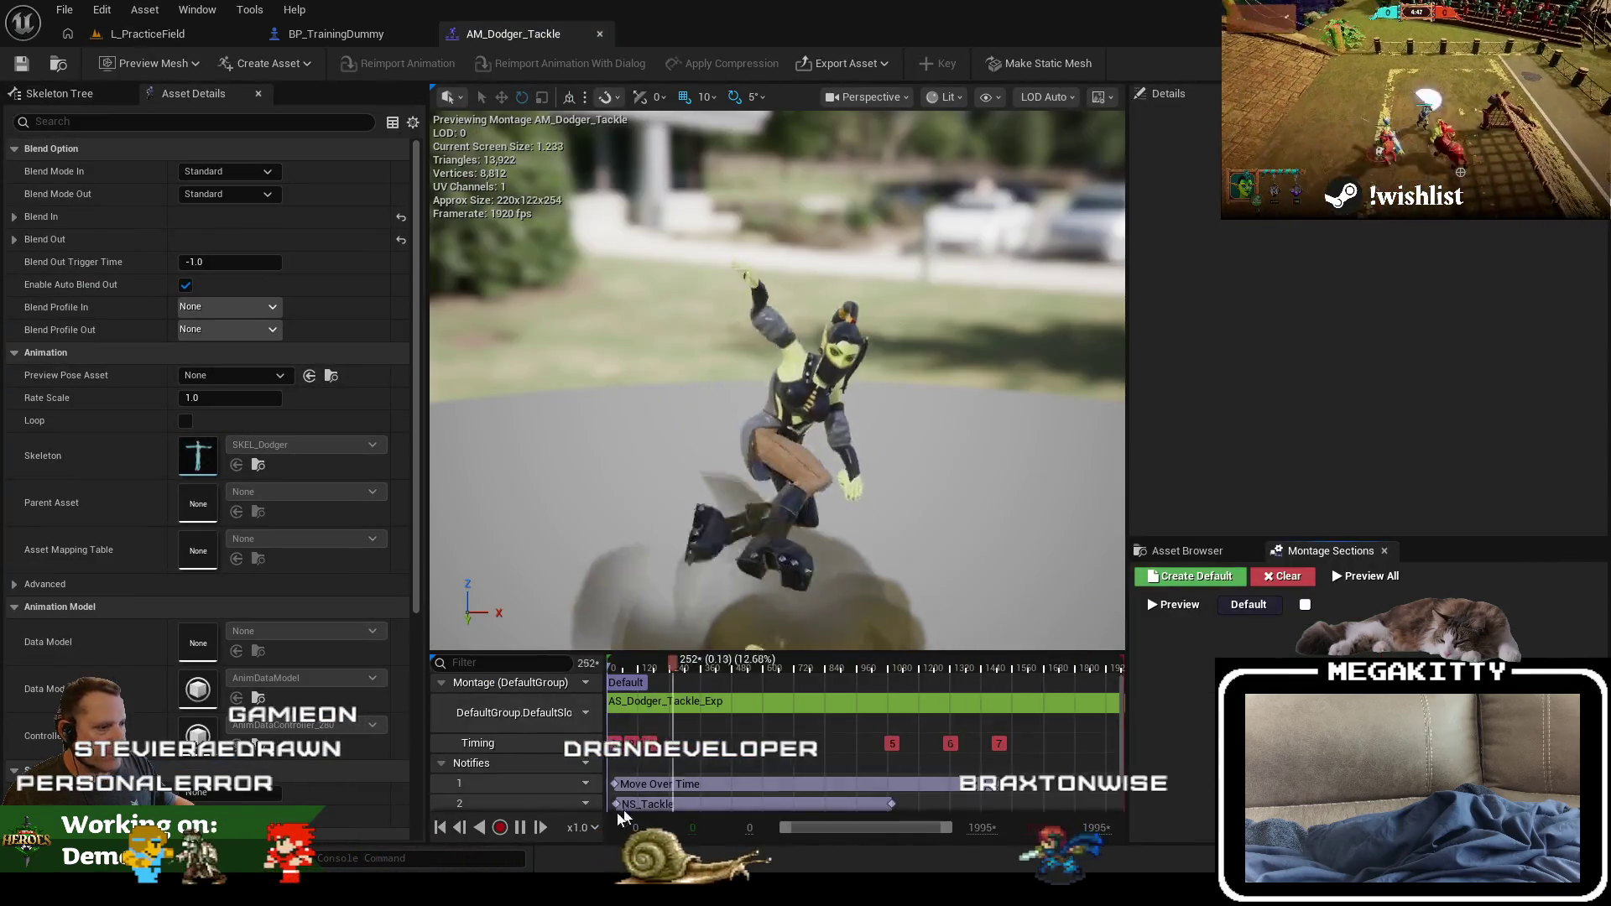
scroll(639, 765, "down", 1)
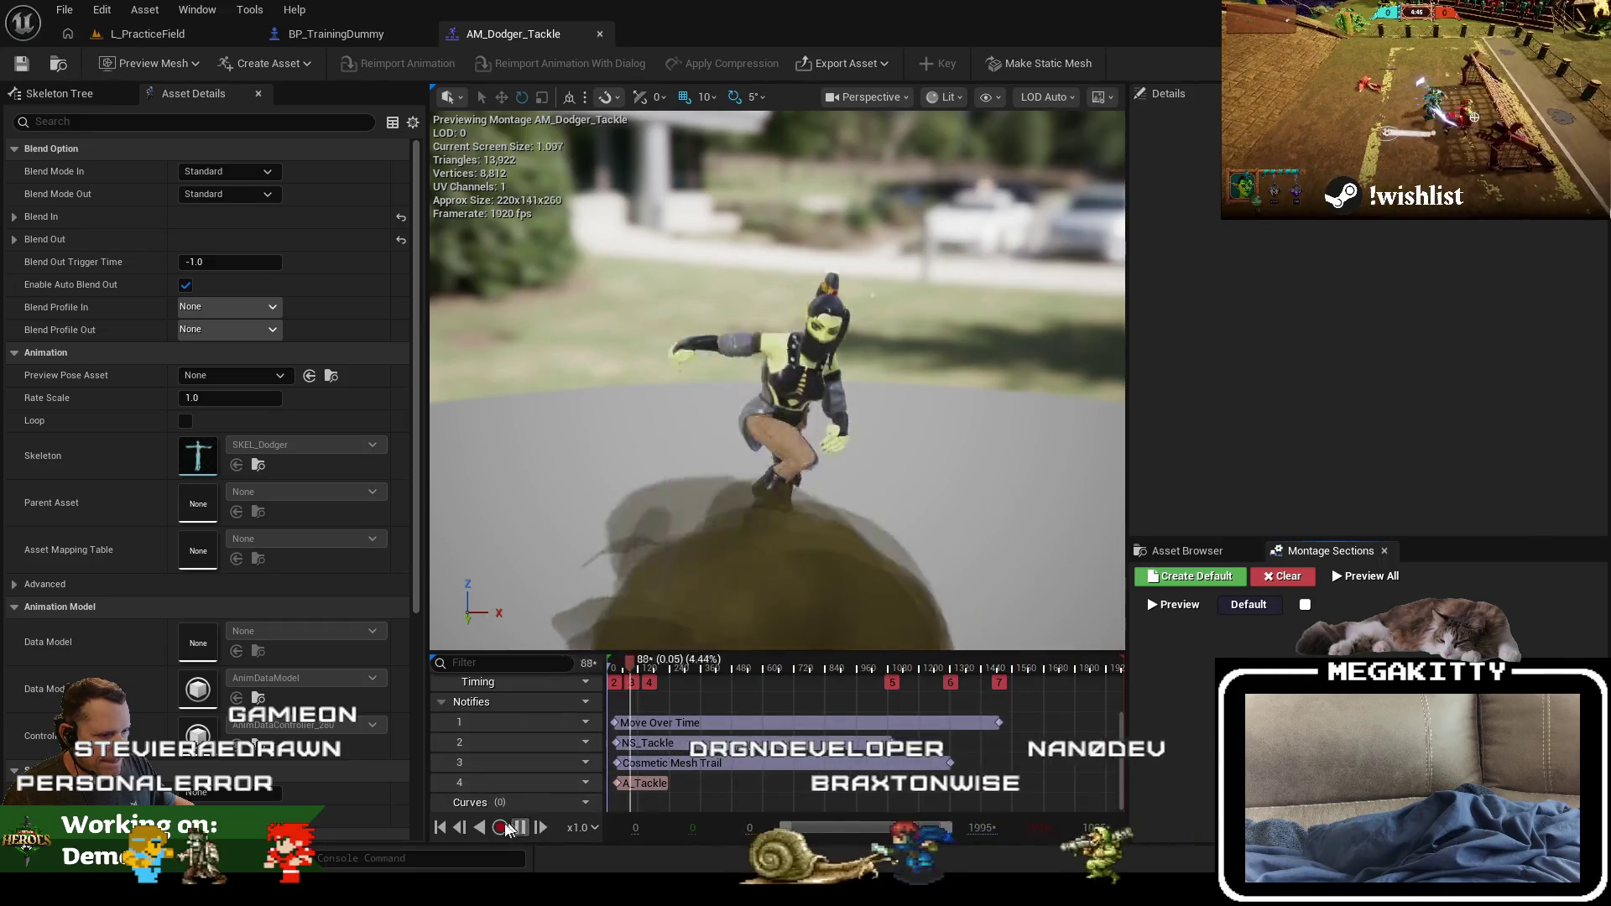
left_click(148, 34)
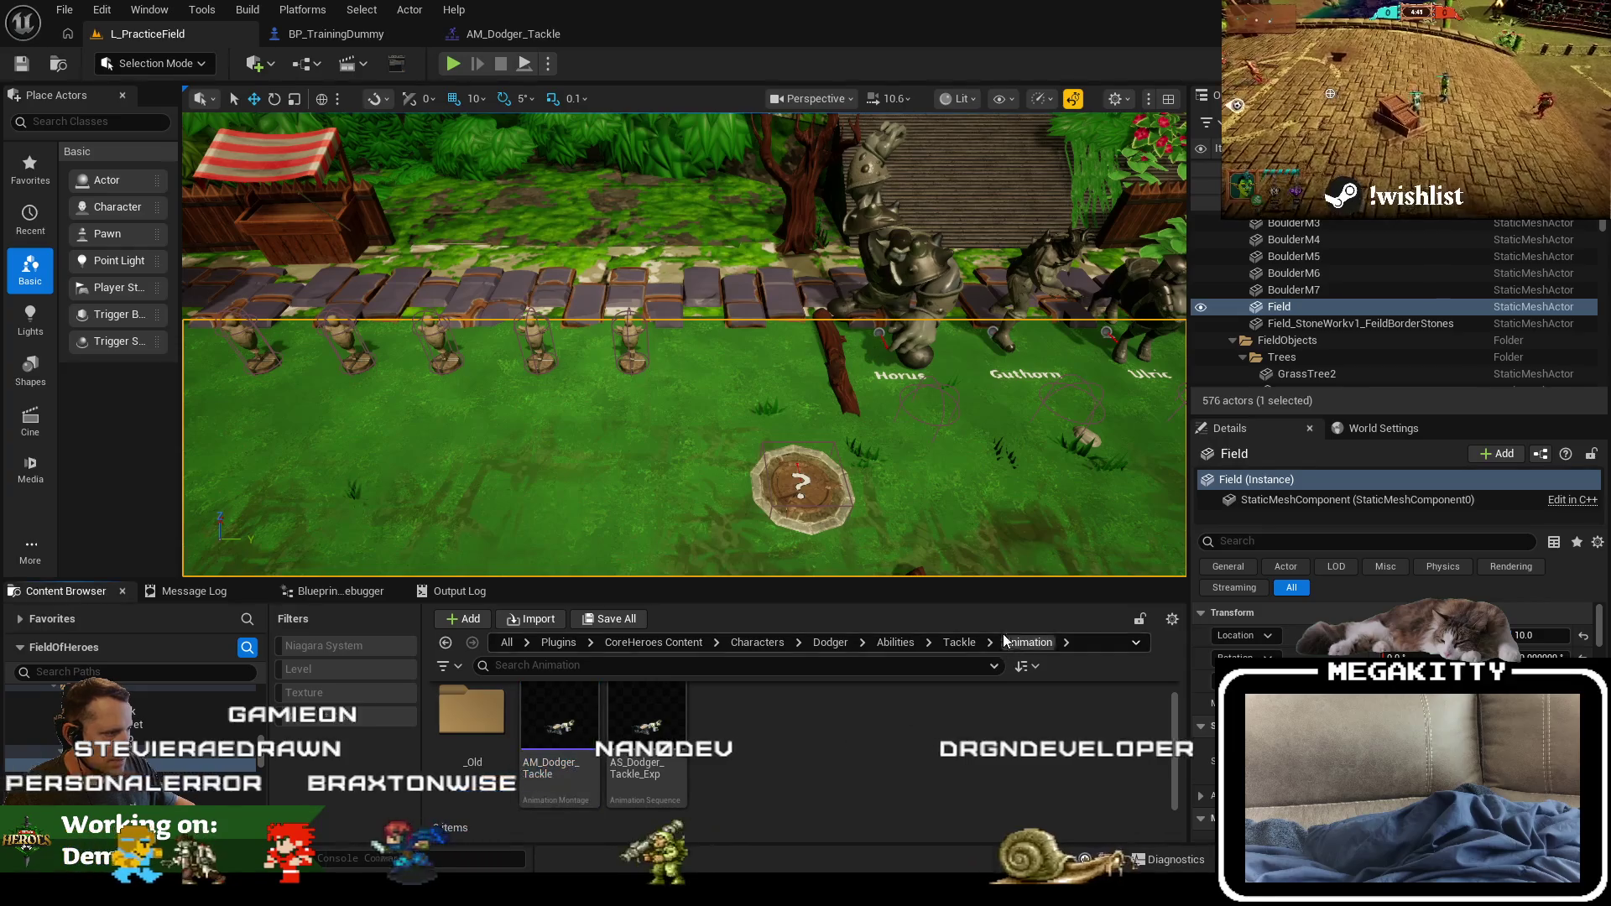
Step: Show GE_Damage_Dodger_Tackle's references in the Reference Viewer from the Tackle folder
left_click(959, 644)
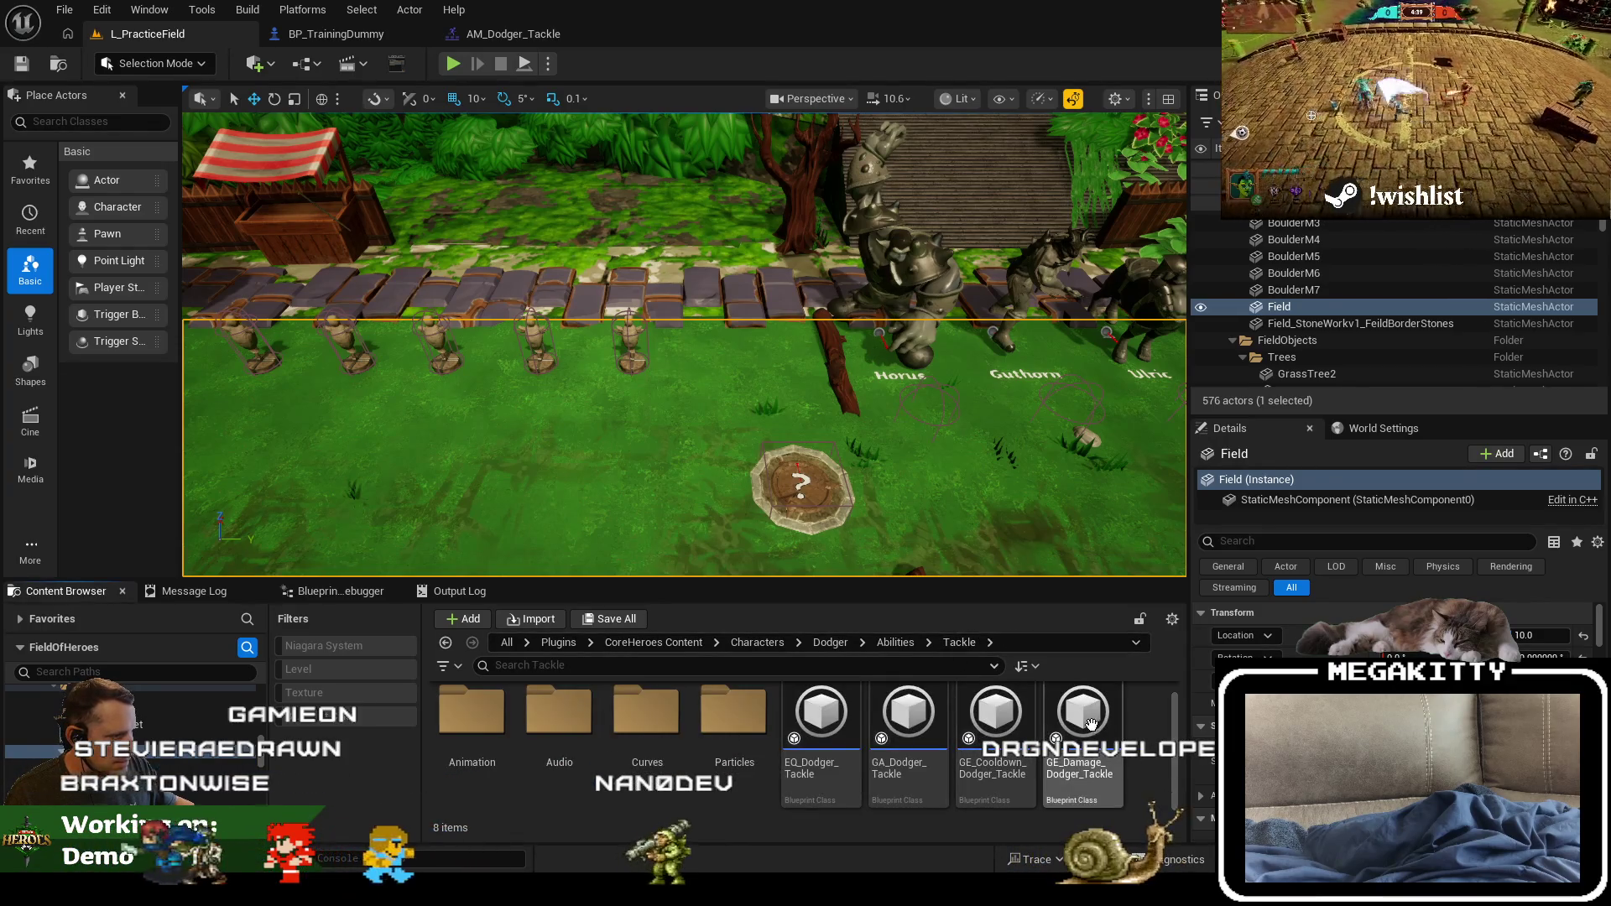
right_click(1090, 730)
left_click(1205, 604)
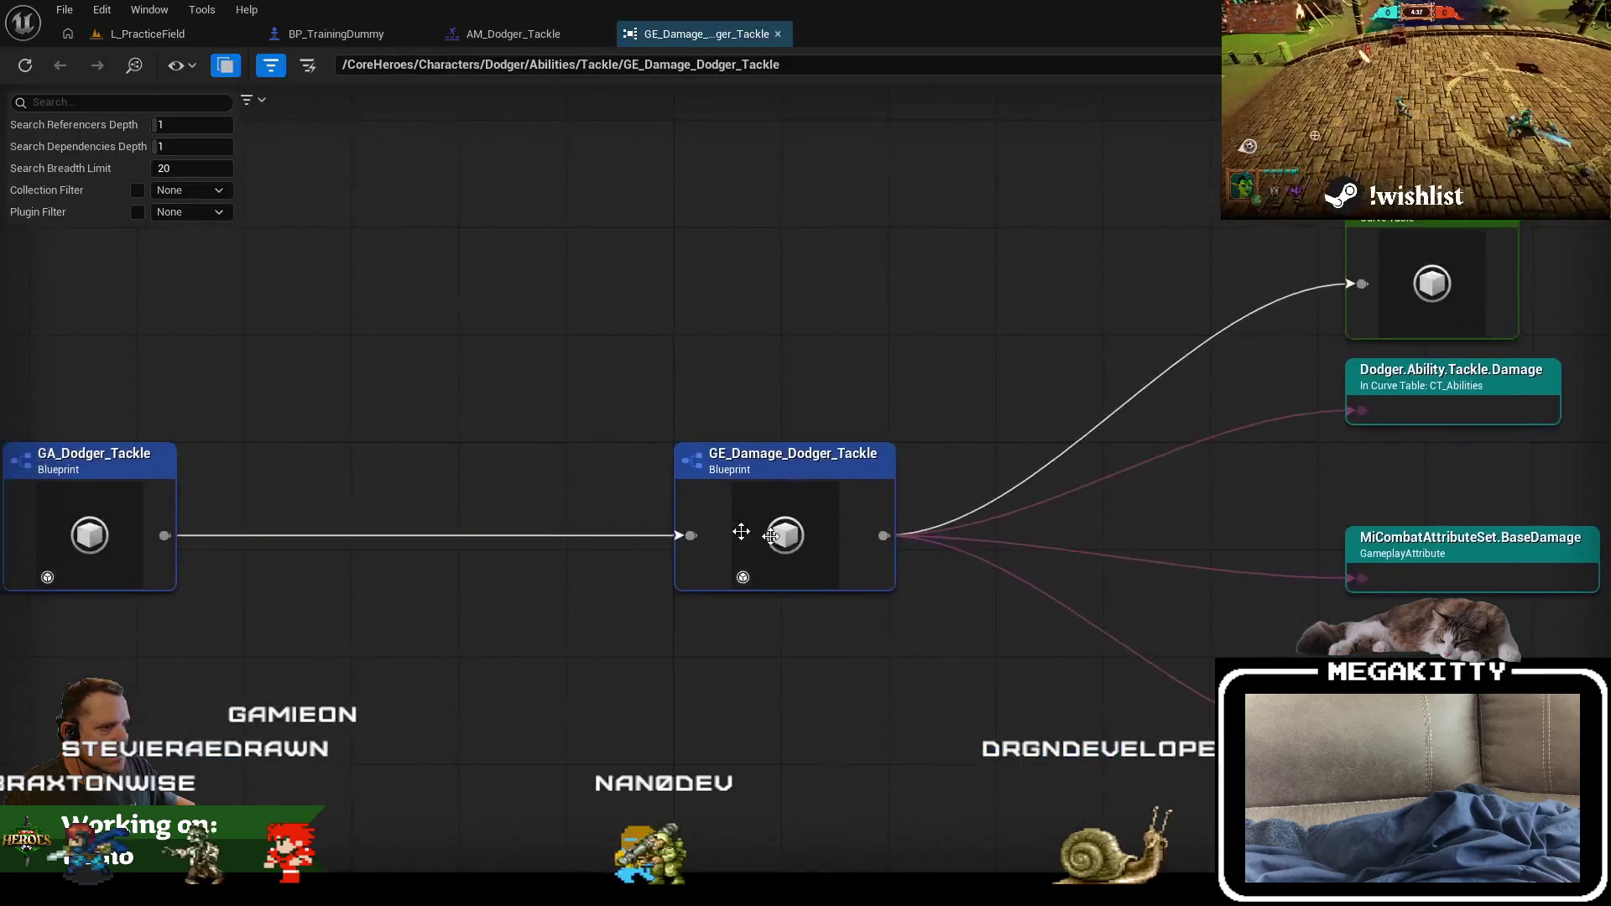
Step: Open GA_Dodger_Tackle from the Reference Viewer and scroll through its Class Defaults
right_click(133, 493)
left_click(229, 561)
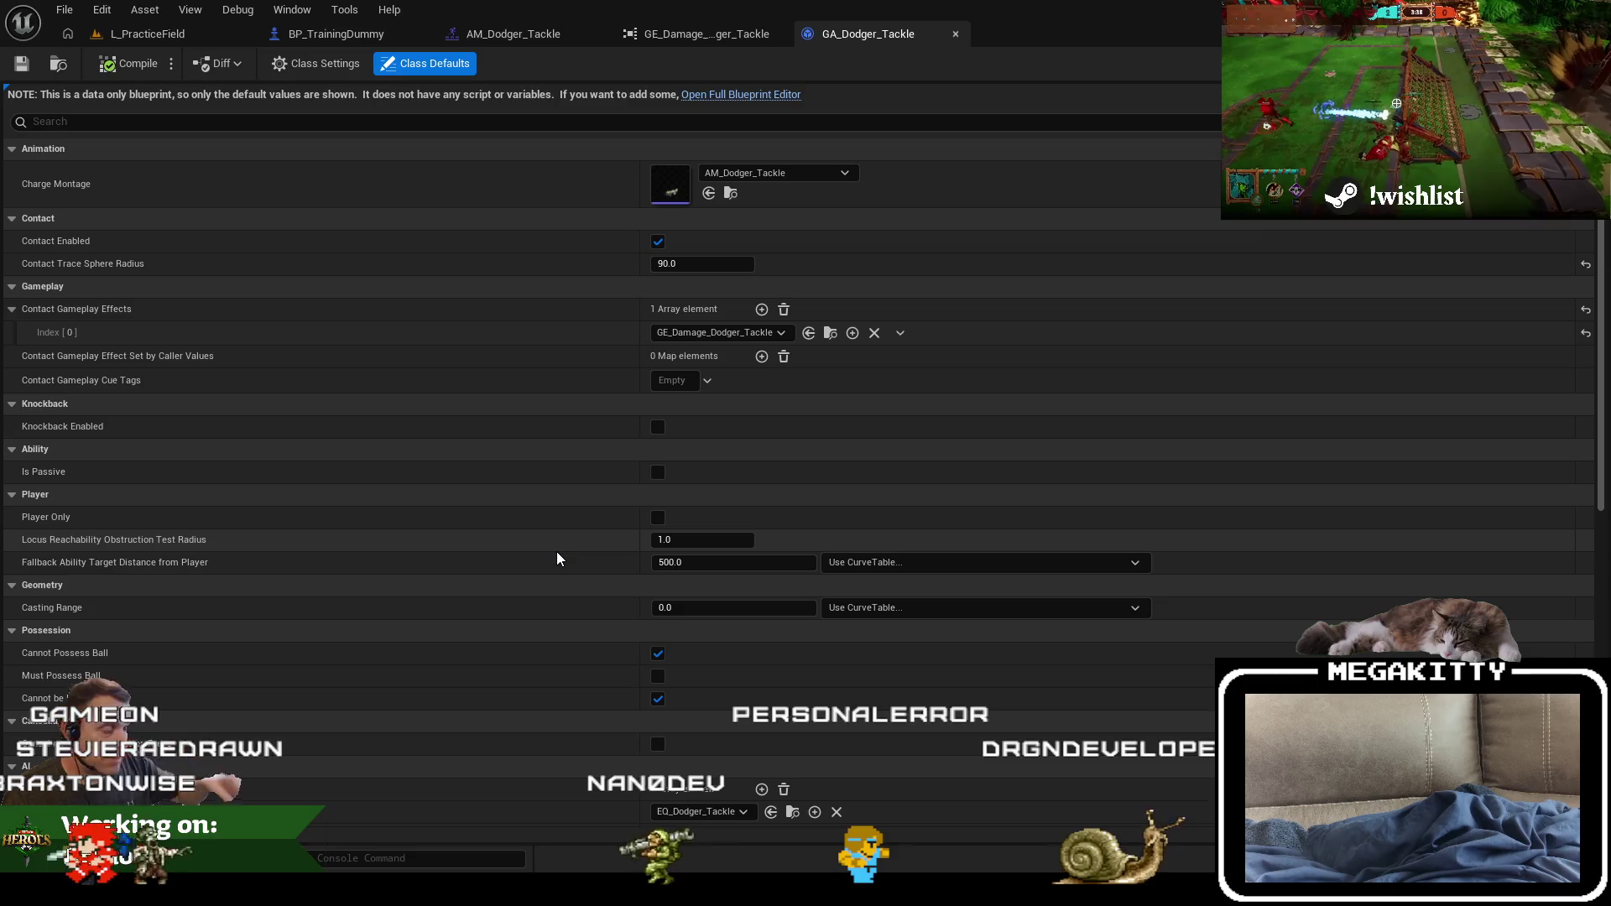
scroll(557, 553, "down", 2)
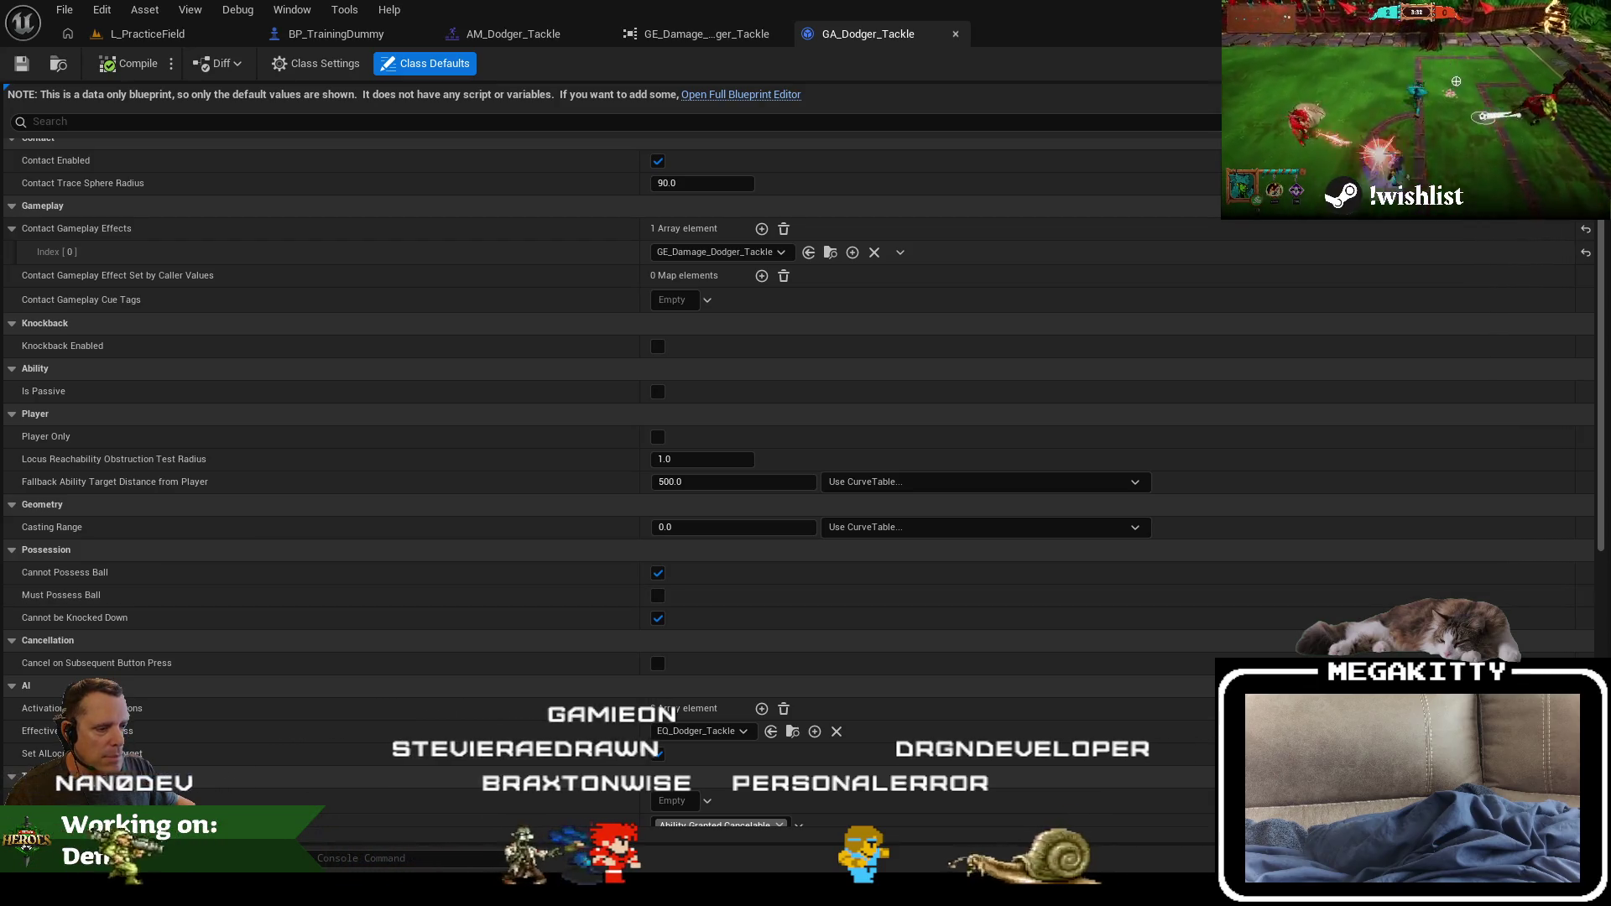
key("alt+Tab")
key("alt+Tab")
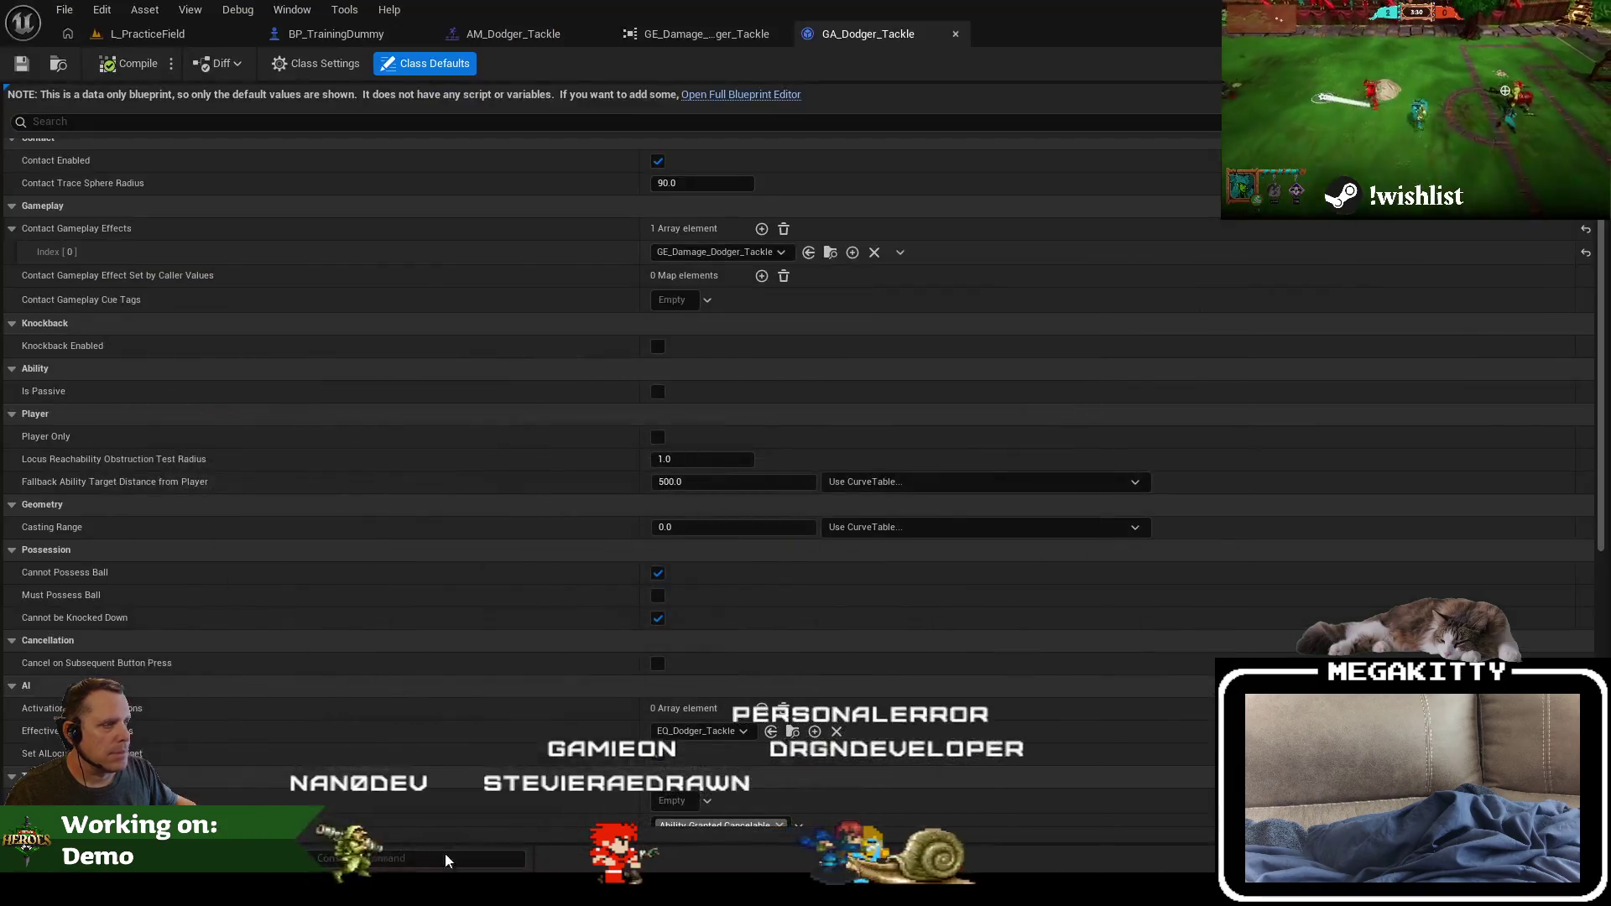
key("alt+Tab")
scroll(749, 444, "down", 5)
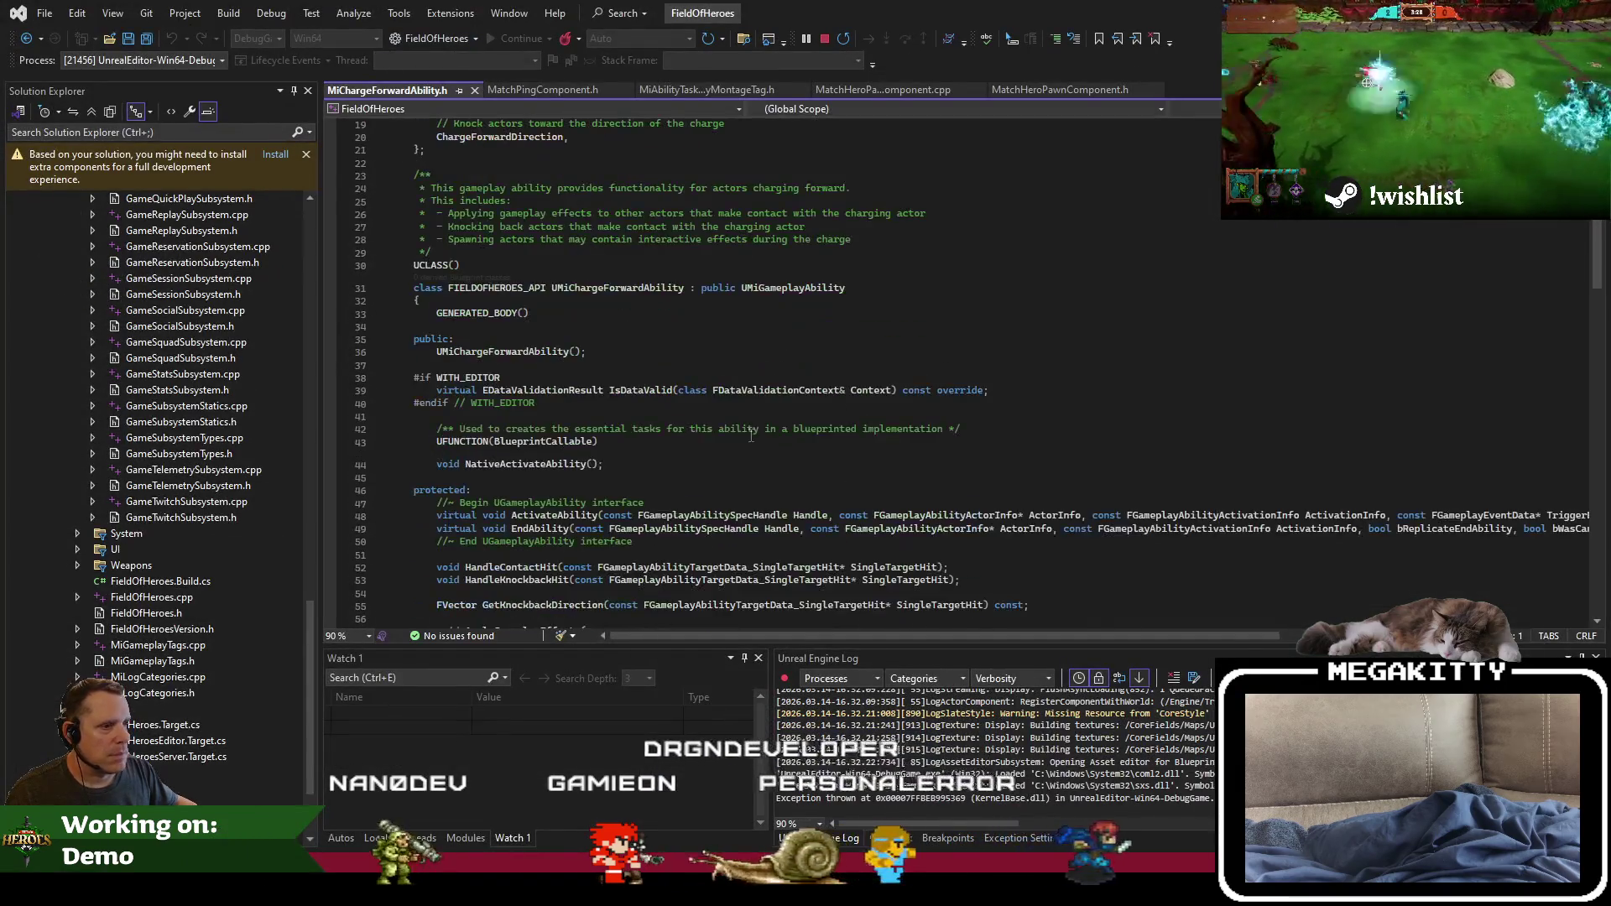
Step: Jump from the contact property in the header to the MiChargeForwardAbility.cpp source file
scroll(749, 444, "down", 17)
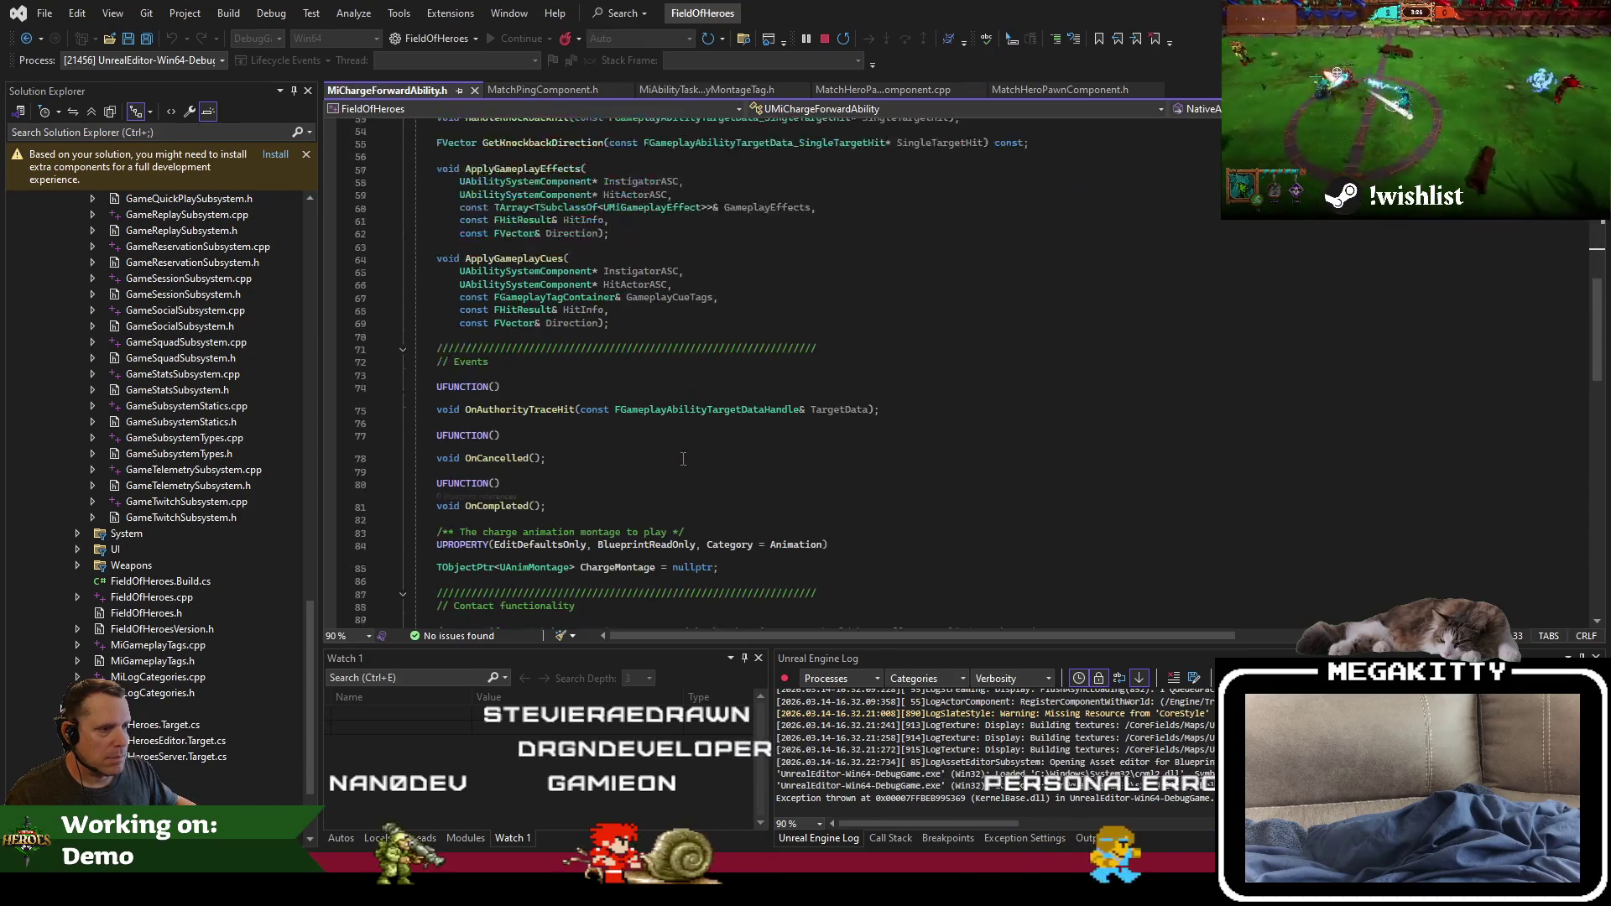
right_click(688, 443)
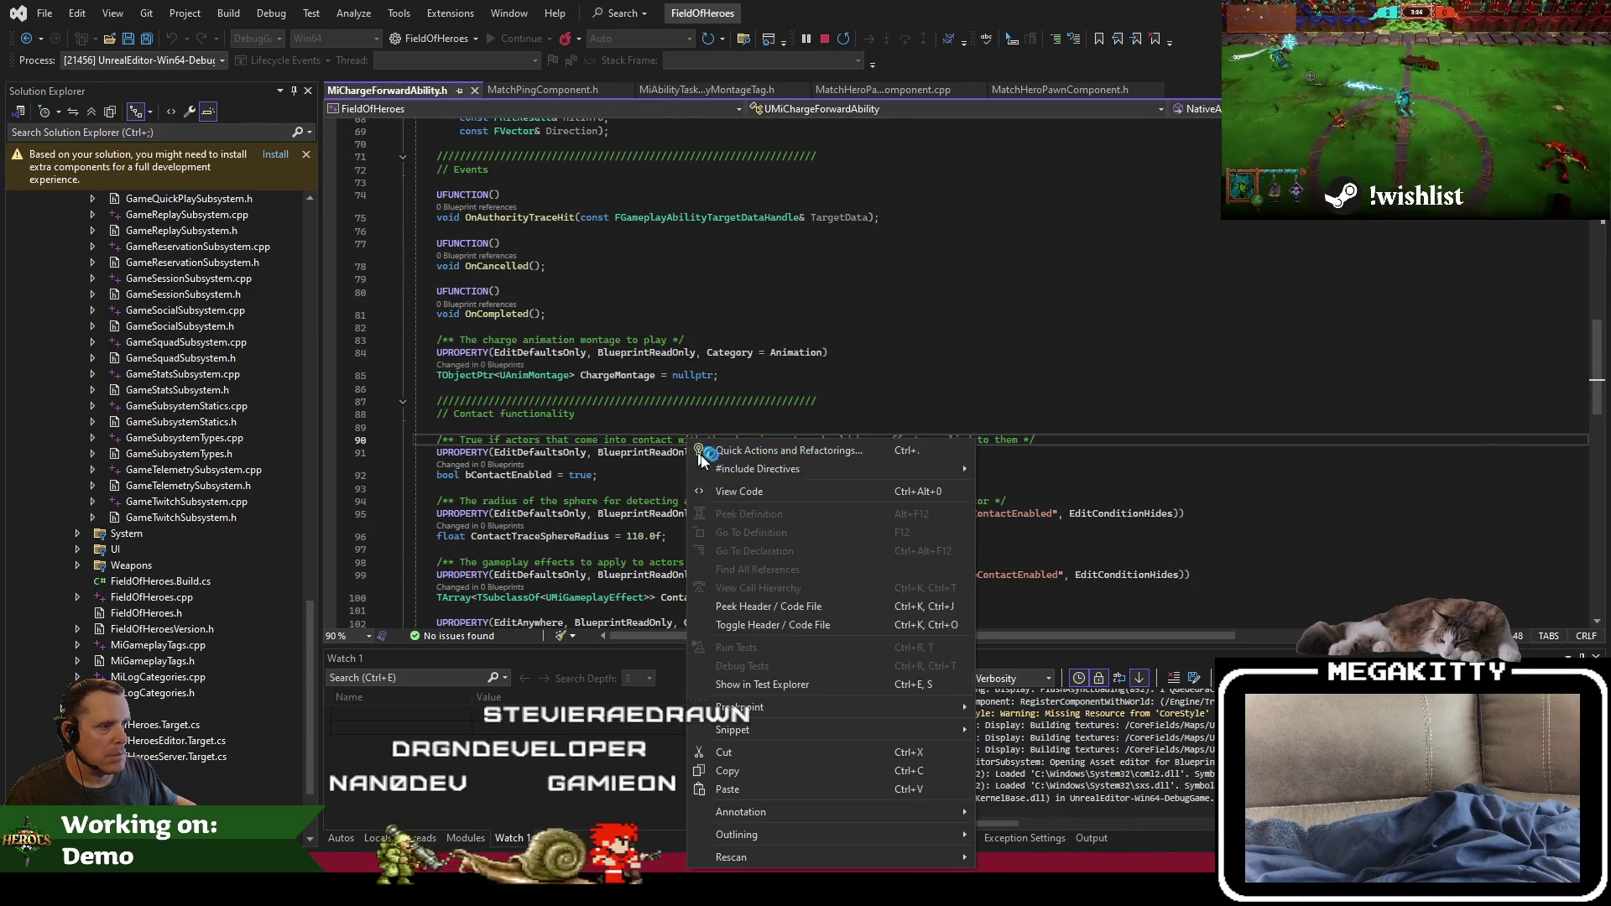
left_click(806, 625)
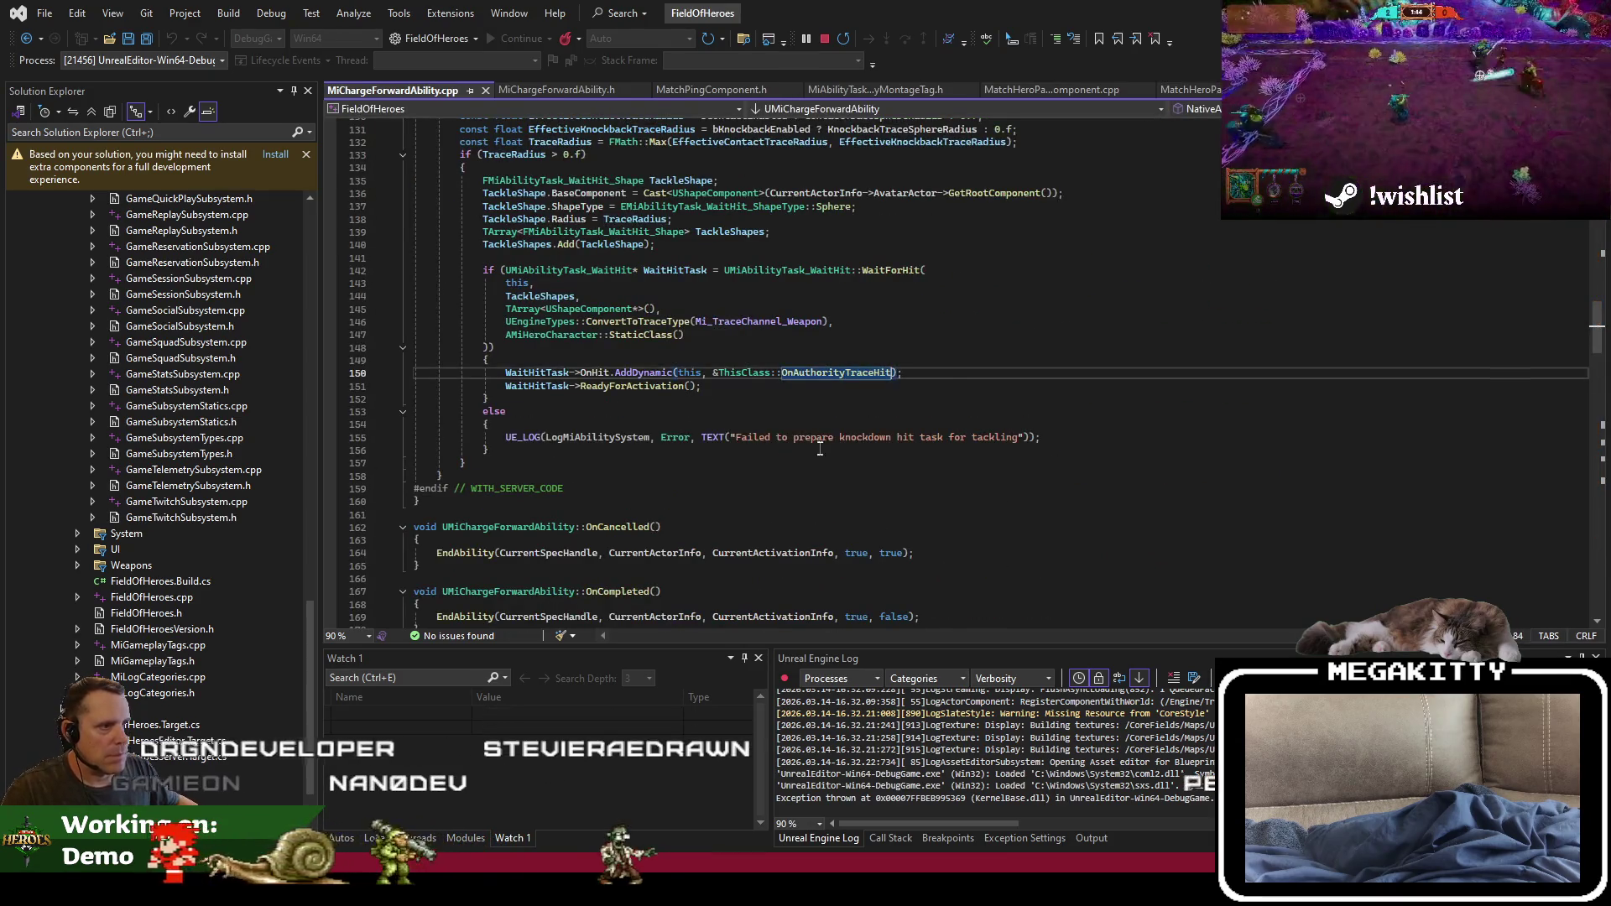
scroll(816, 447, "down", 5)
Step: Highlight the uses of TraceHitActors and AsSingleTargetHit in the trace-hit code
left_click(765, 409)
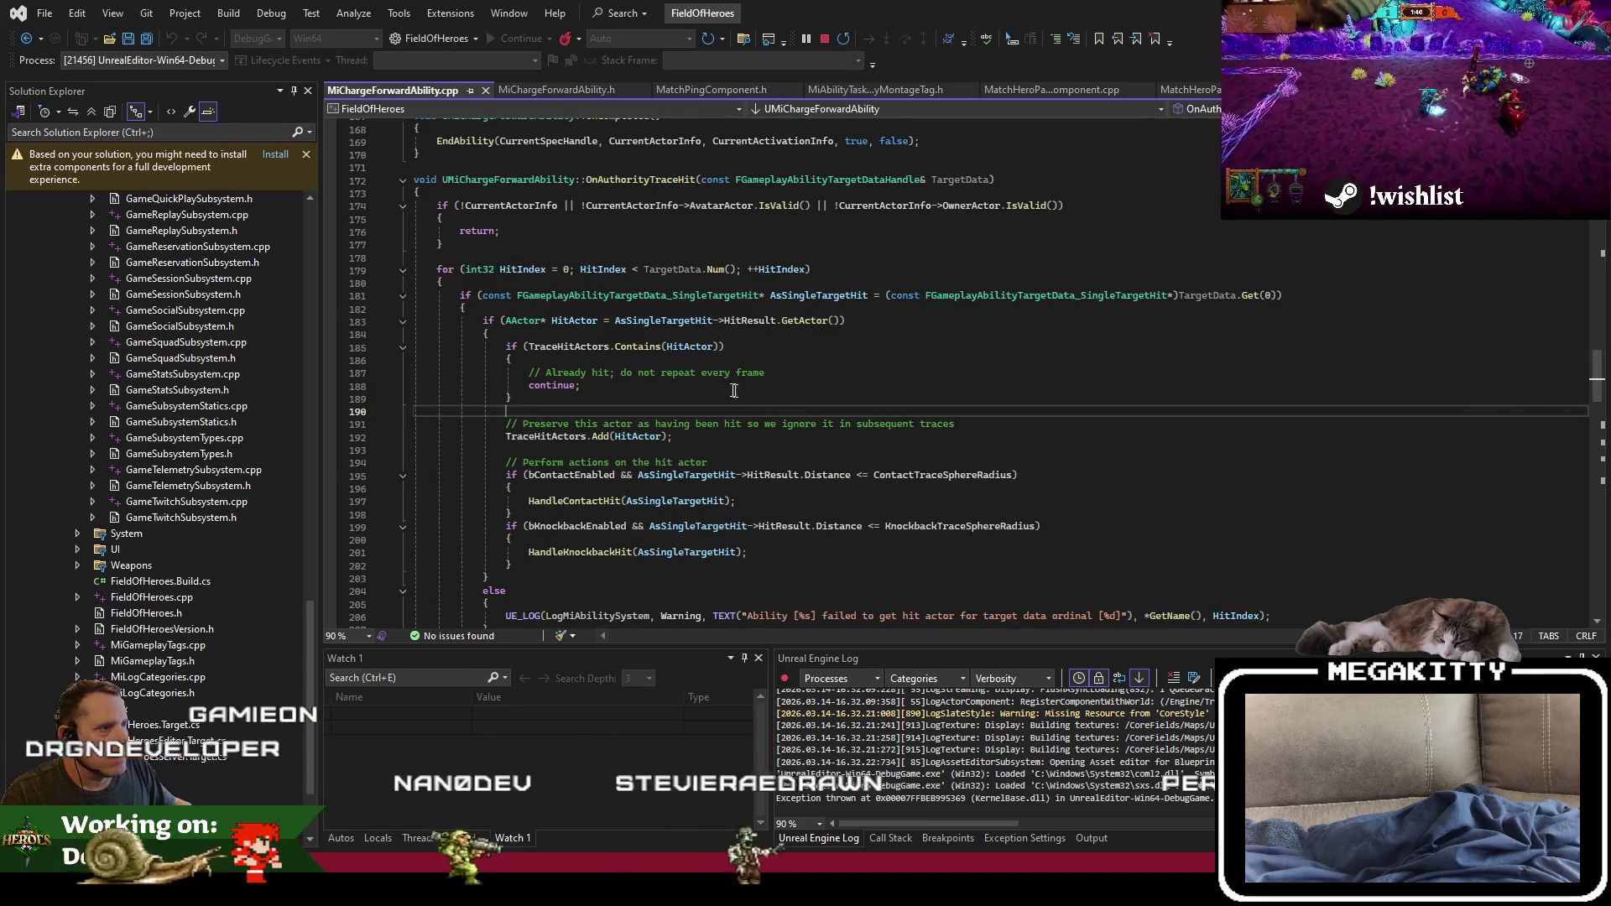
double_click(580, 347)
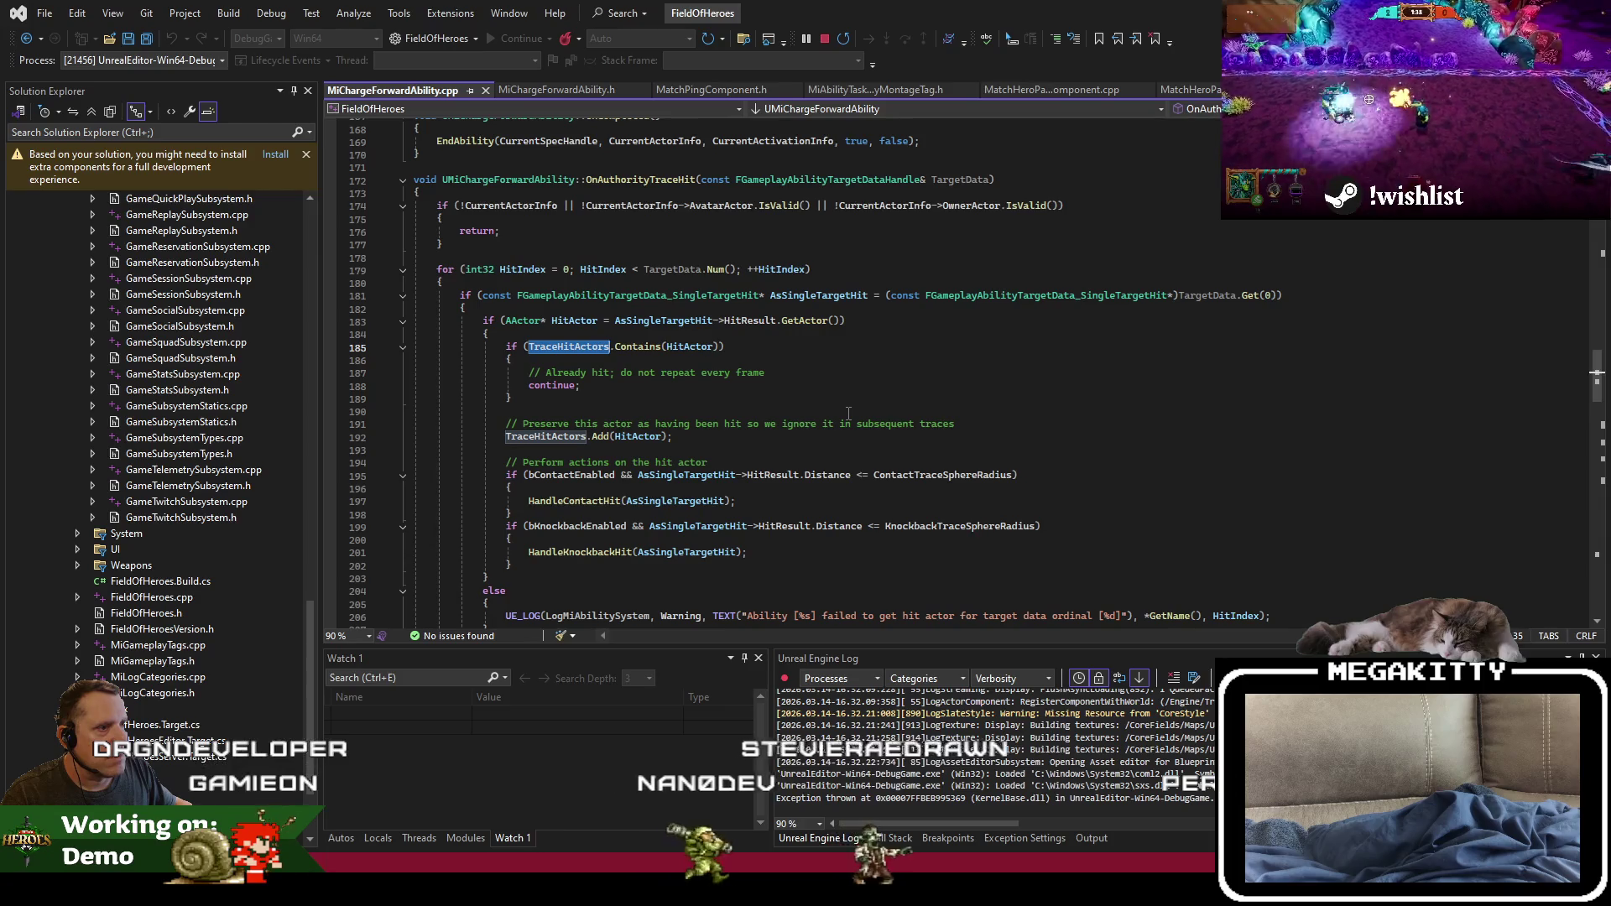
scroll(848, 413, "down", 5)
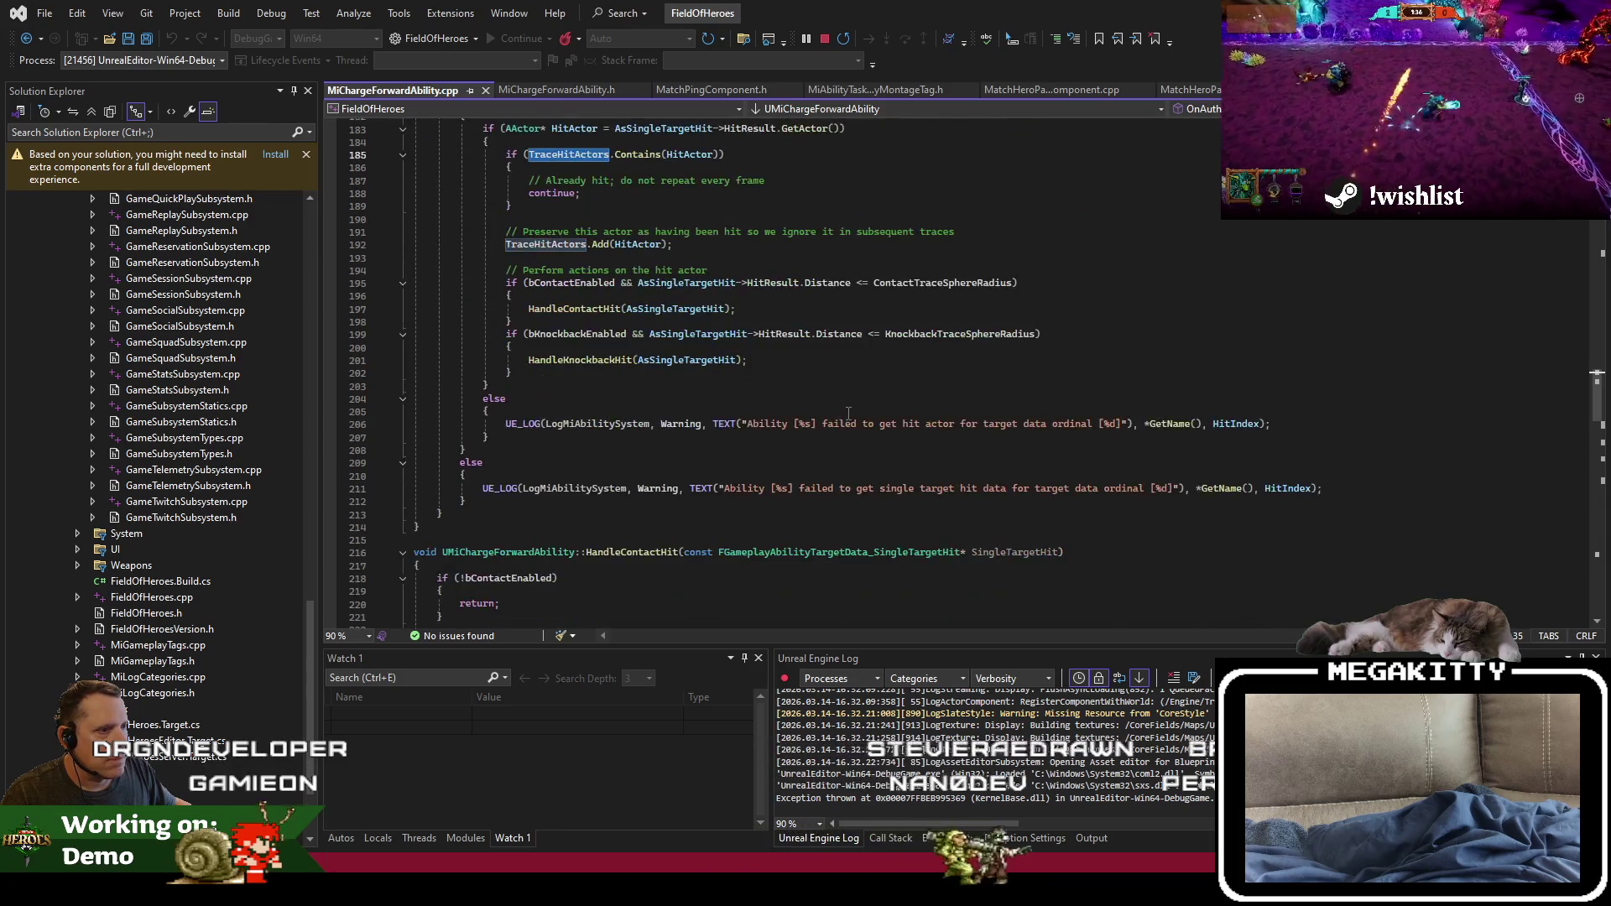
scroll(848, 413, "up", 5)
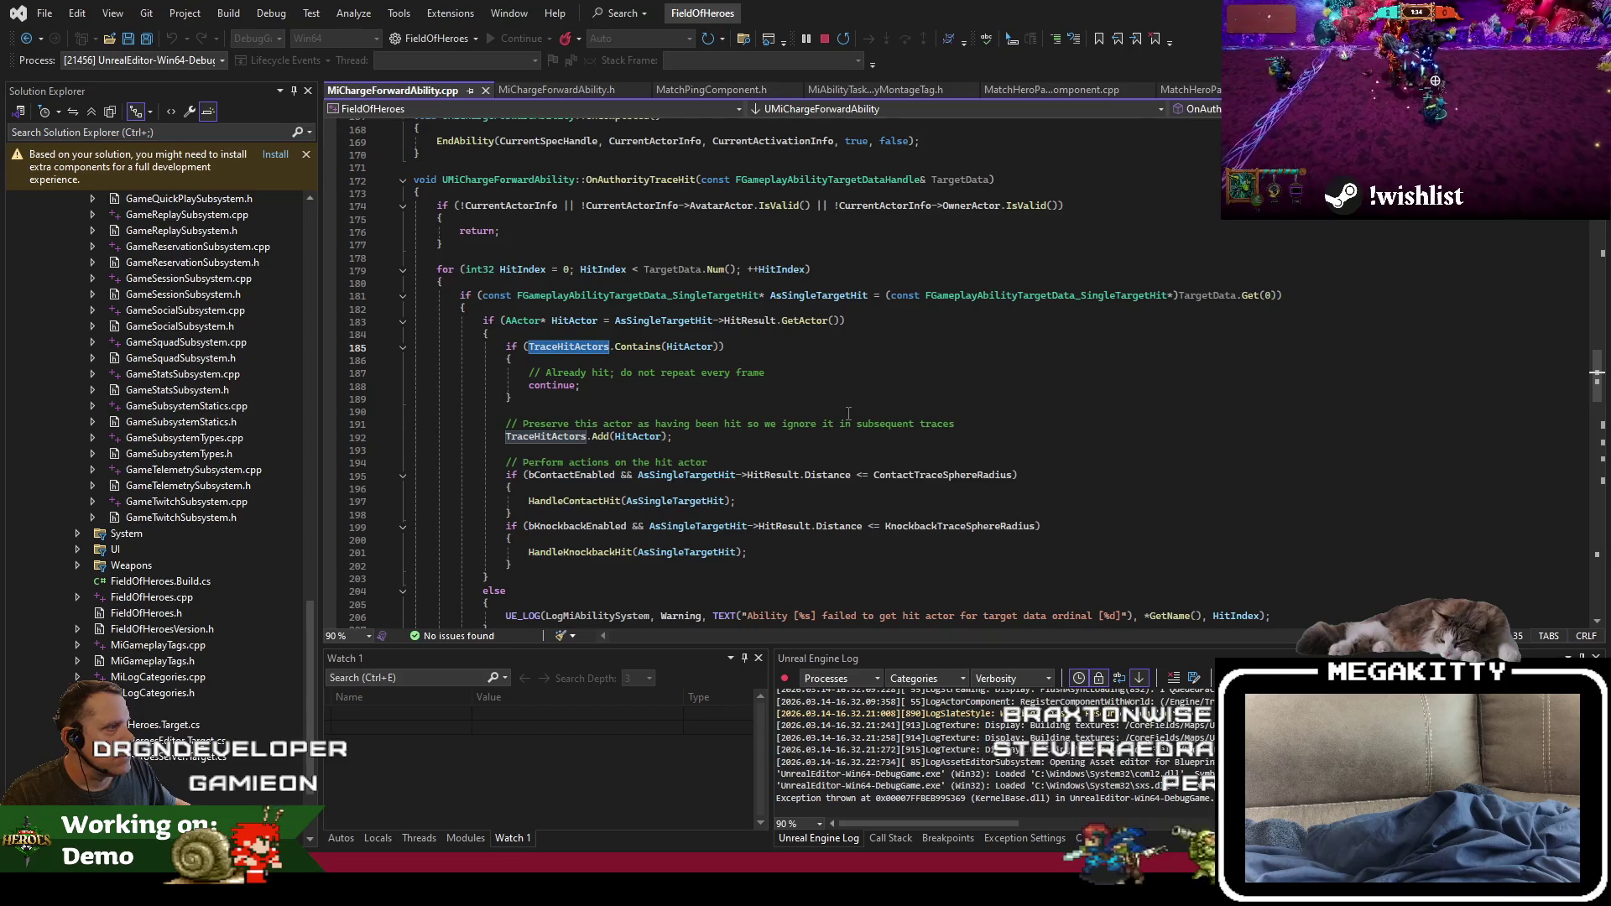
double_click(709, 321)
scroll(781, 354, "up", 4)
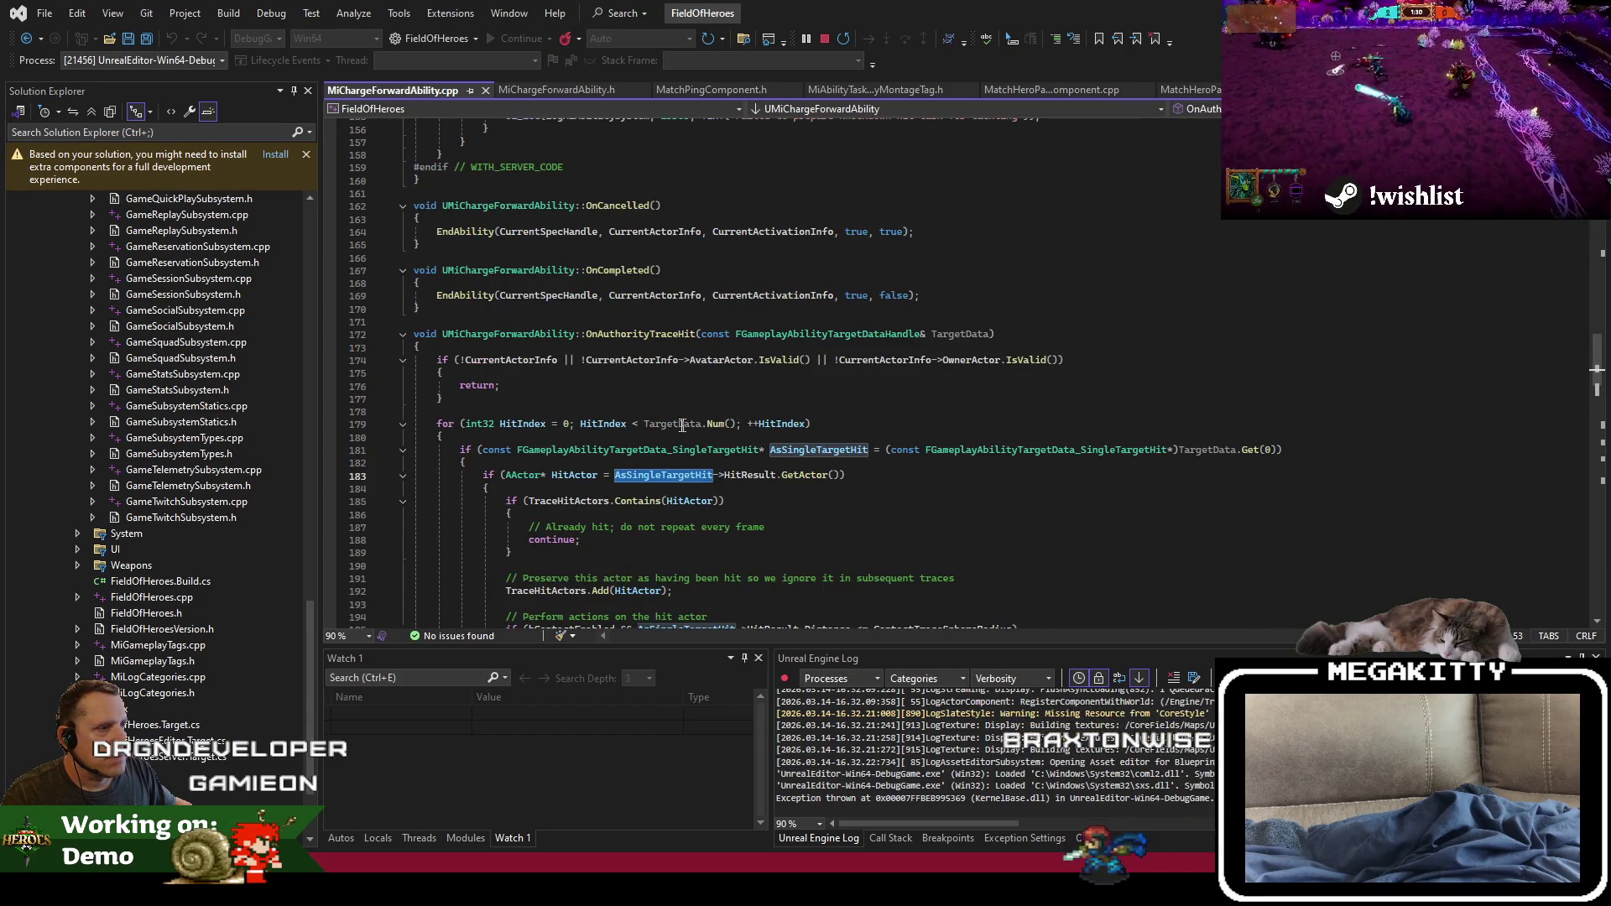
Step: Find where OnAuthorityTraceHit is bound to the tackle's hit task
double_click(638, 334)
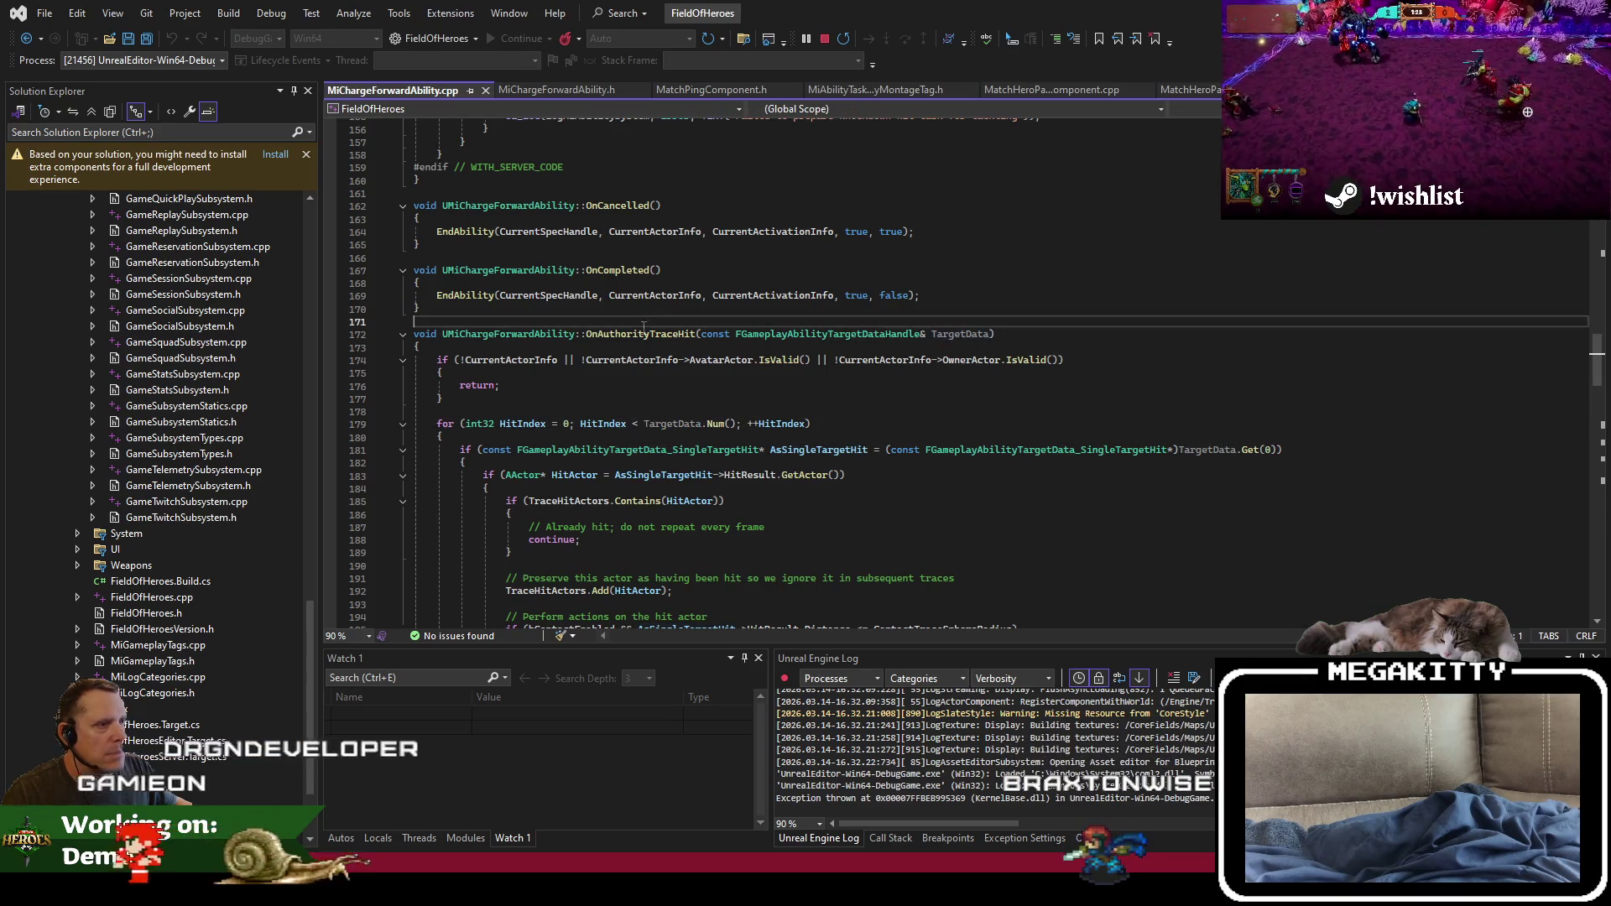
key("ctrl+F3")
scroll(947, 317, "up", 4)
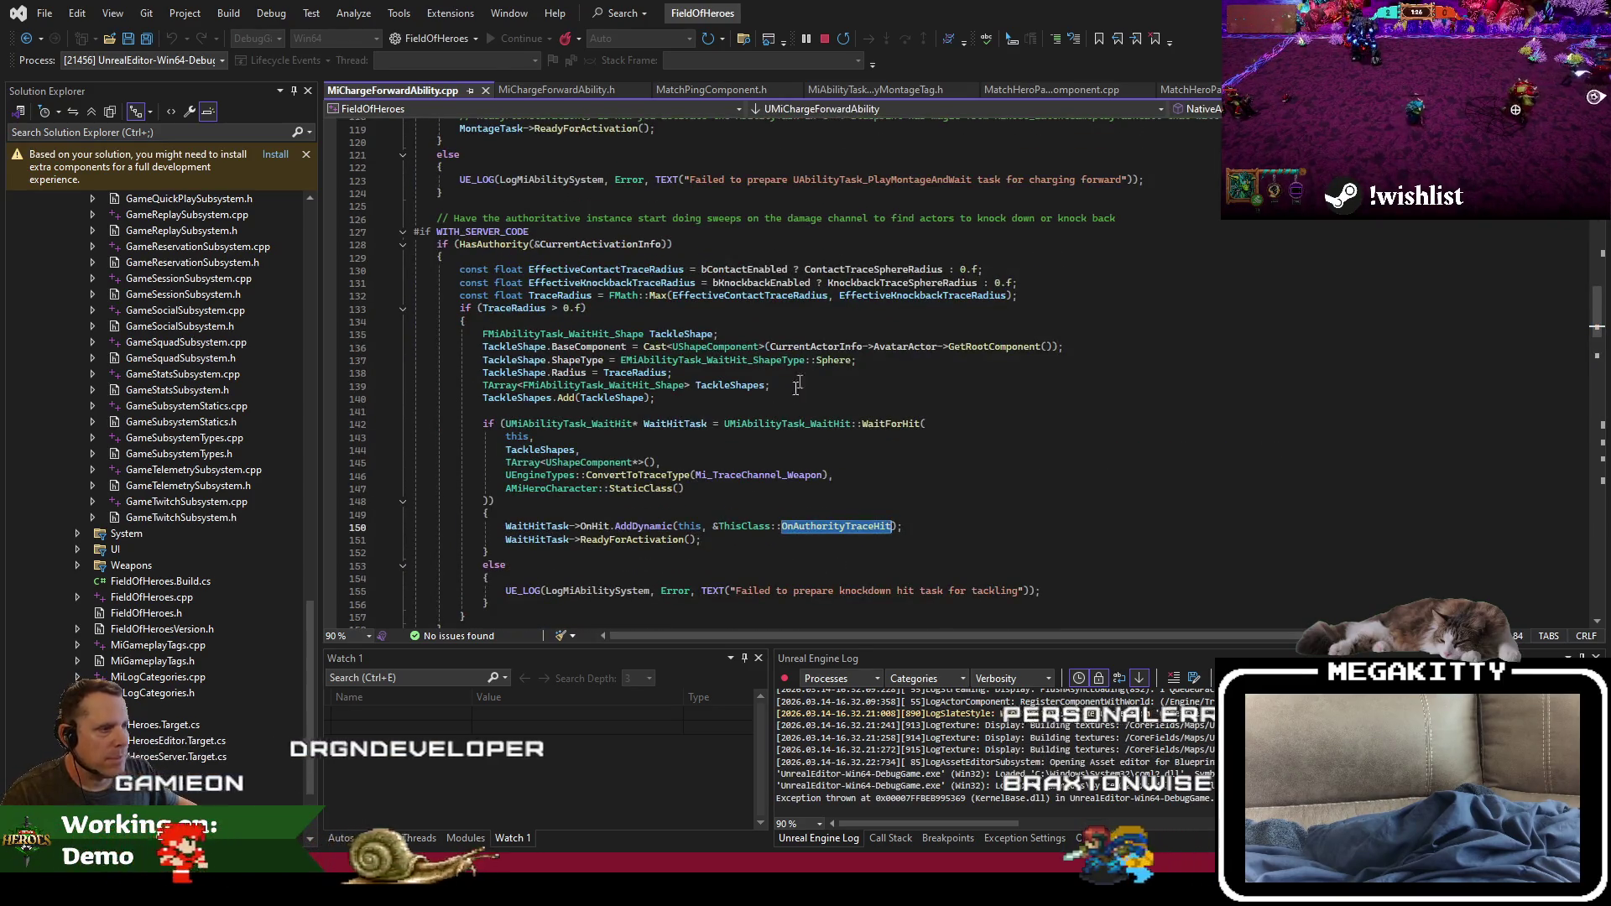
Step: Inspect the AMiHeroCharacter::StaticClass() hit filter on line 147
double_click(640, 489)
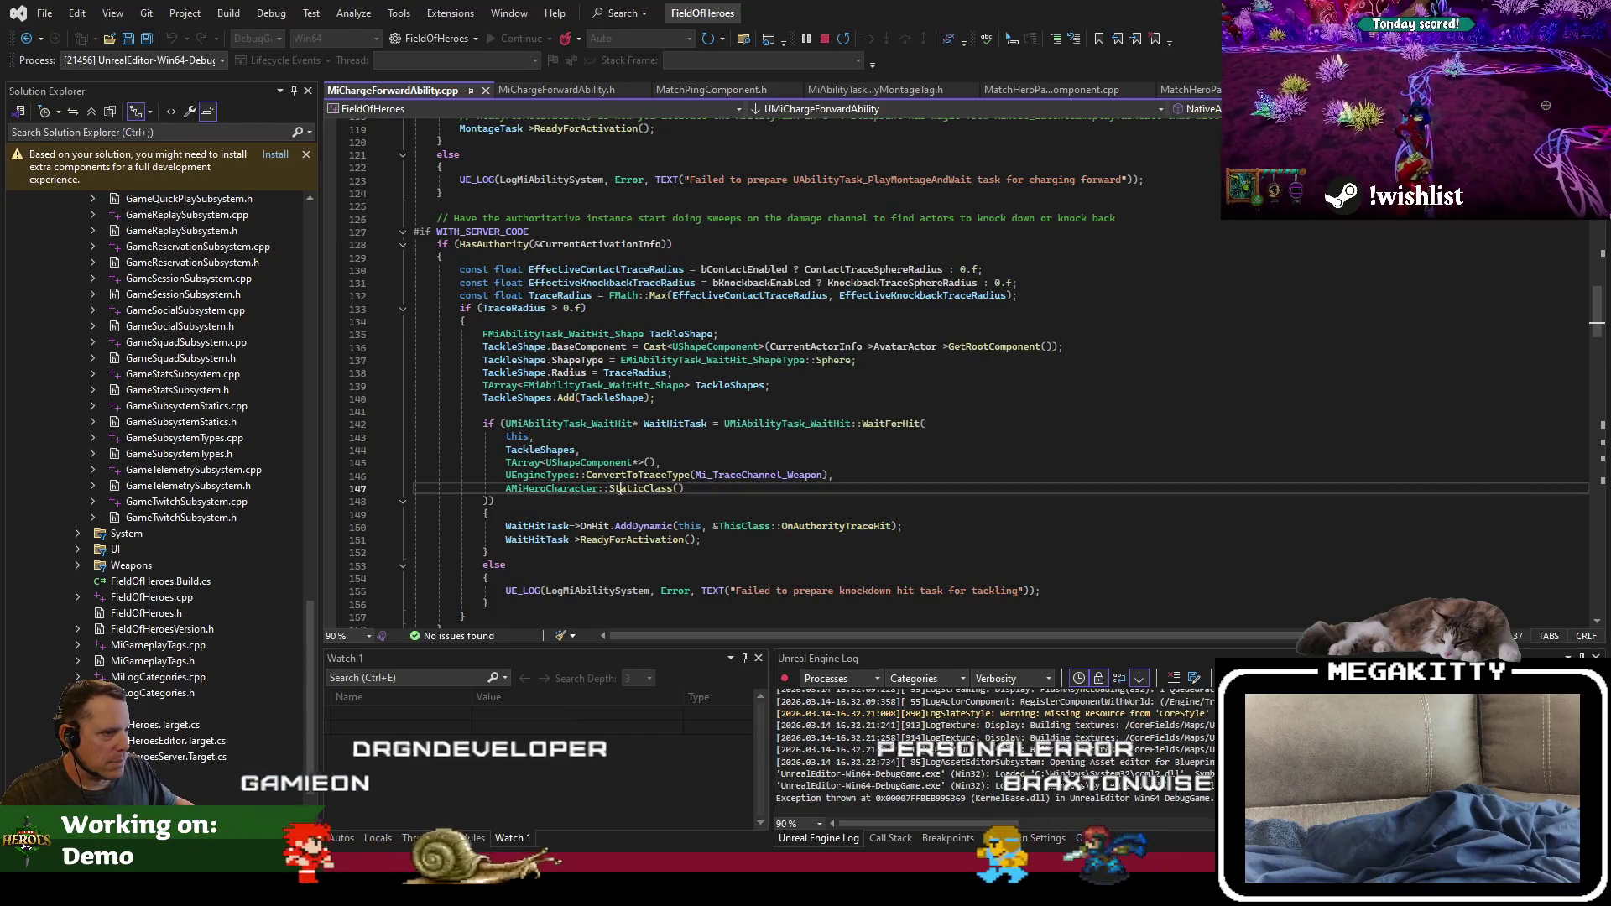
double_click(558, 488)
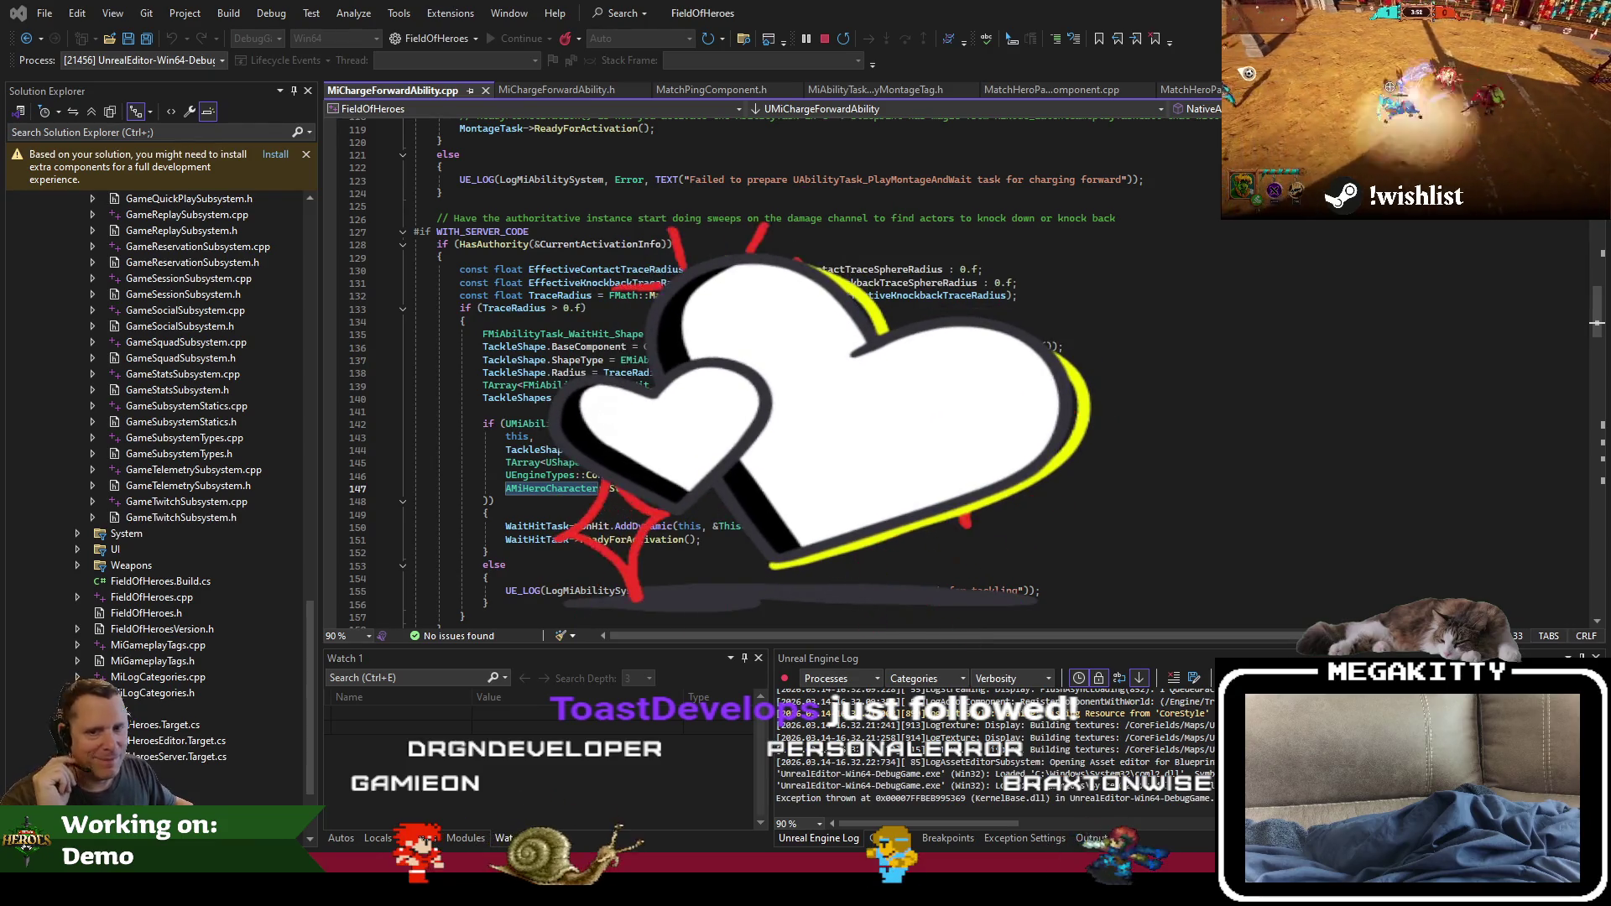
left_click(495, 501)
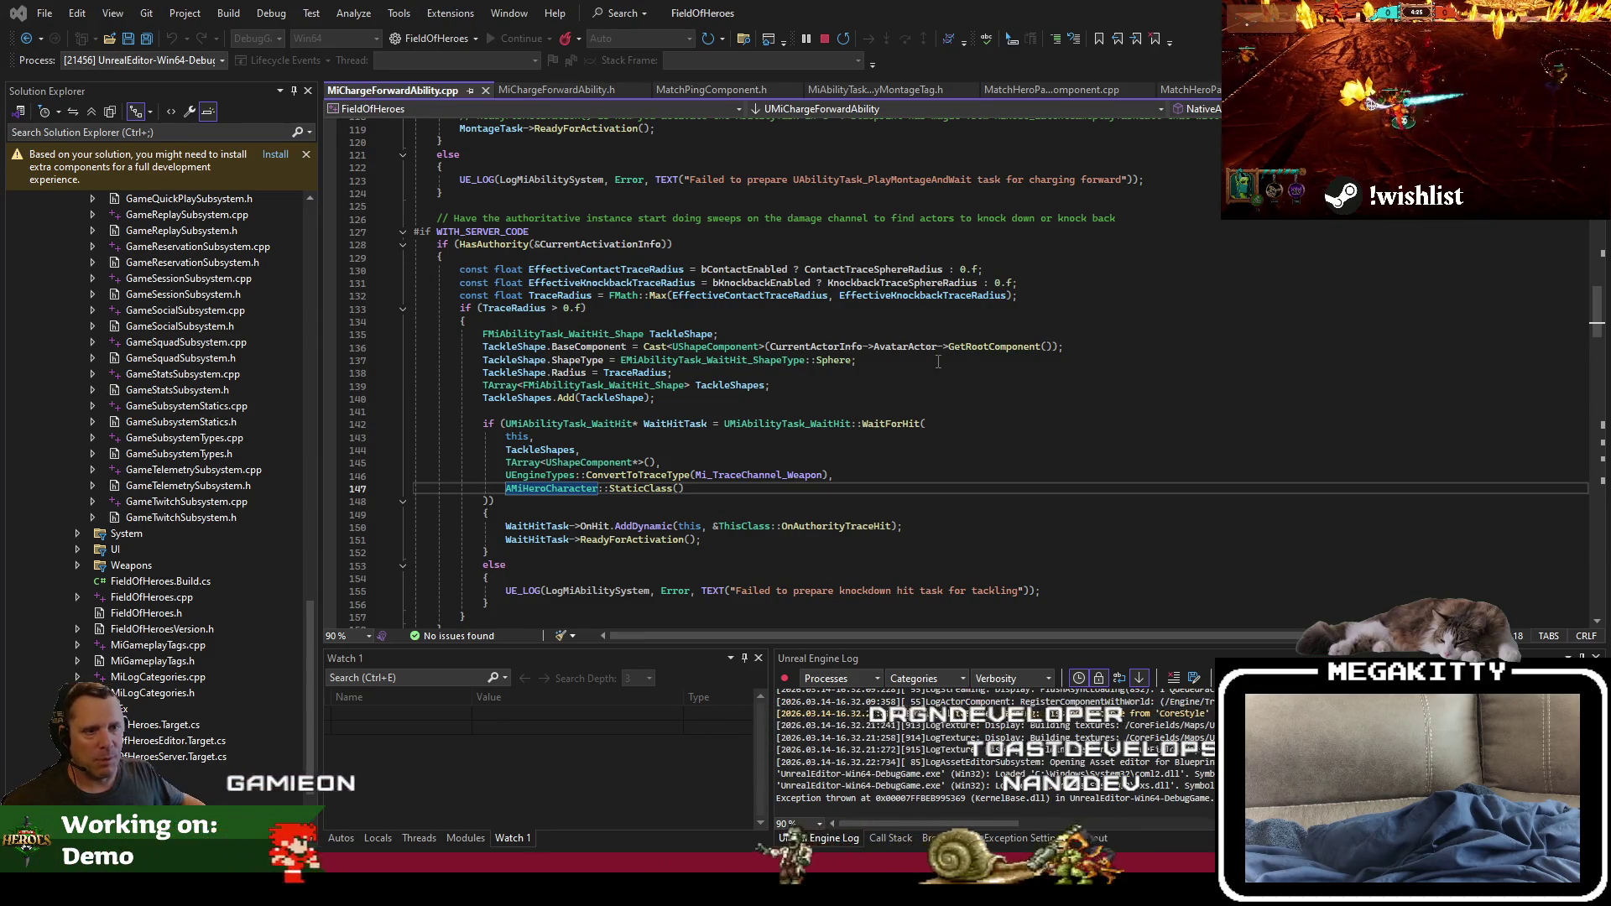
Step: Add a comma at the end of line 146, then return to the Unreal Editor
left_click(830, 475)
type(",")
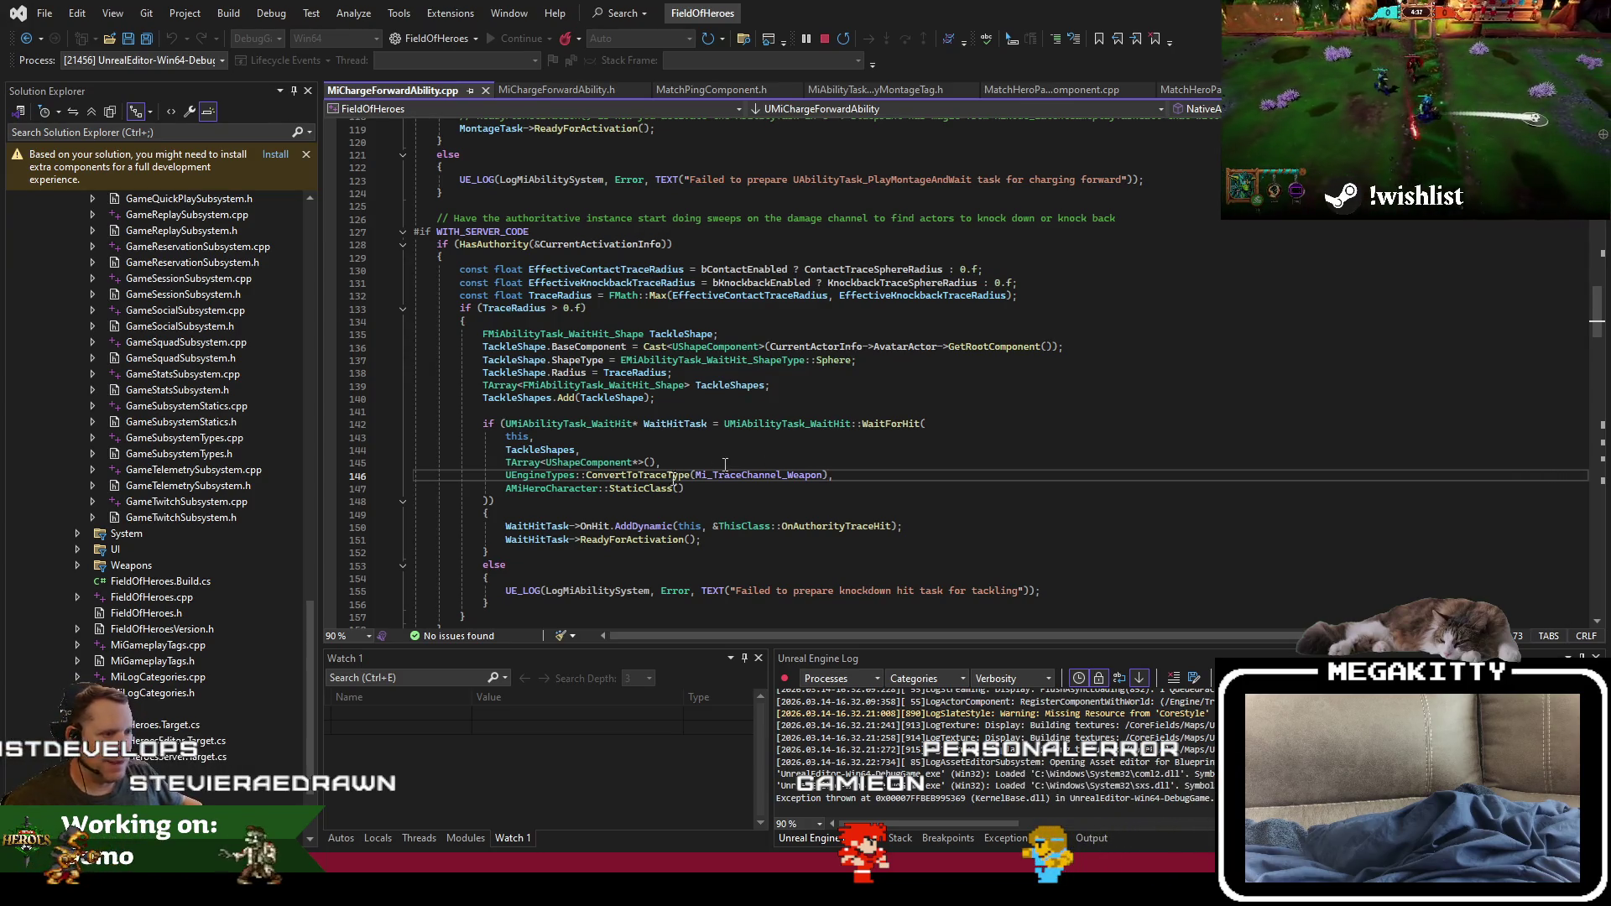
left_click(648, 463)
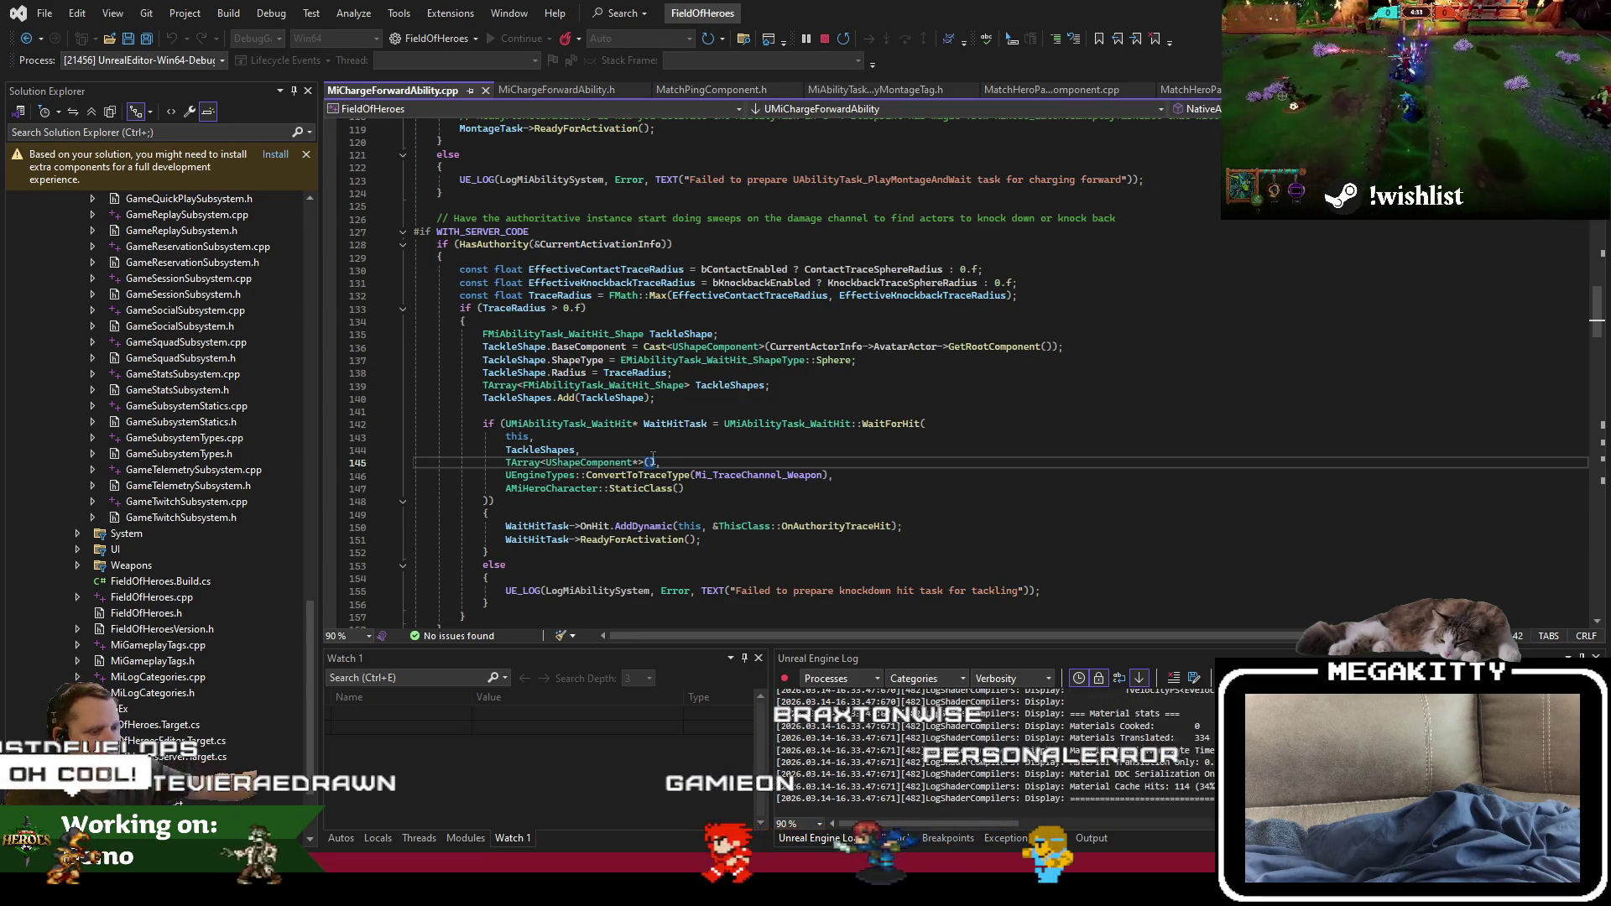
key("alt+Tab")
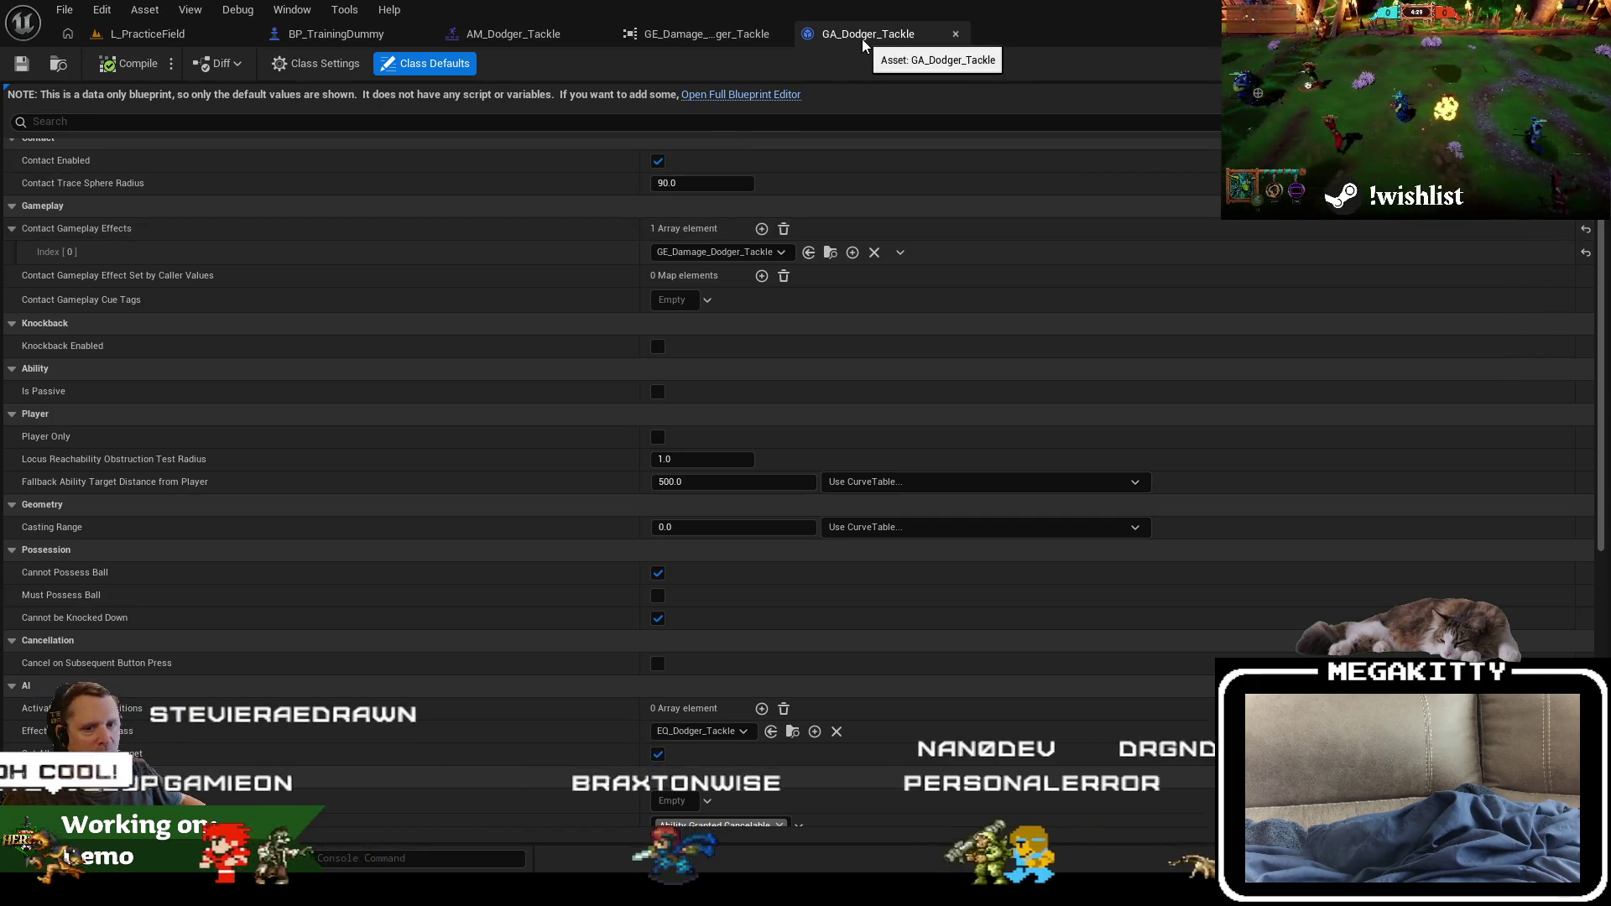
Step: Move the L_PracticeField viewport over the field toward the training dummies
left_click(148, 33)
key("Right")
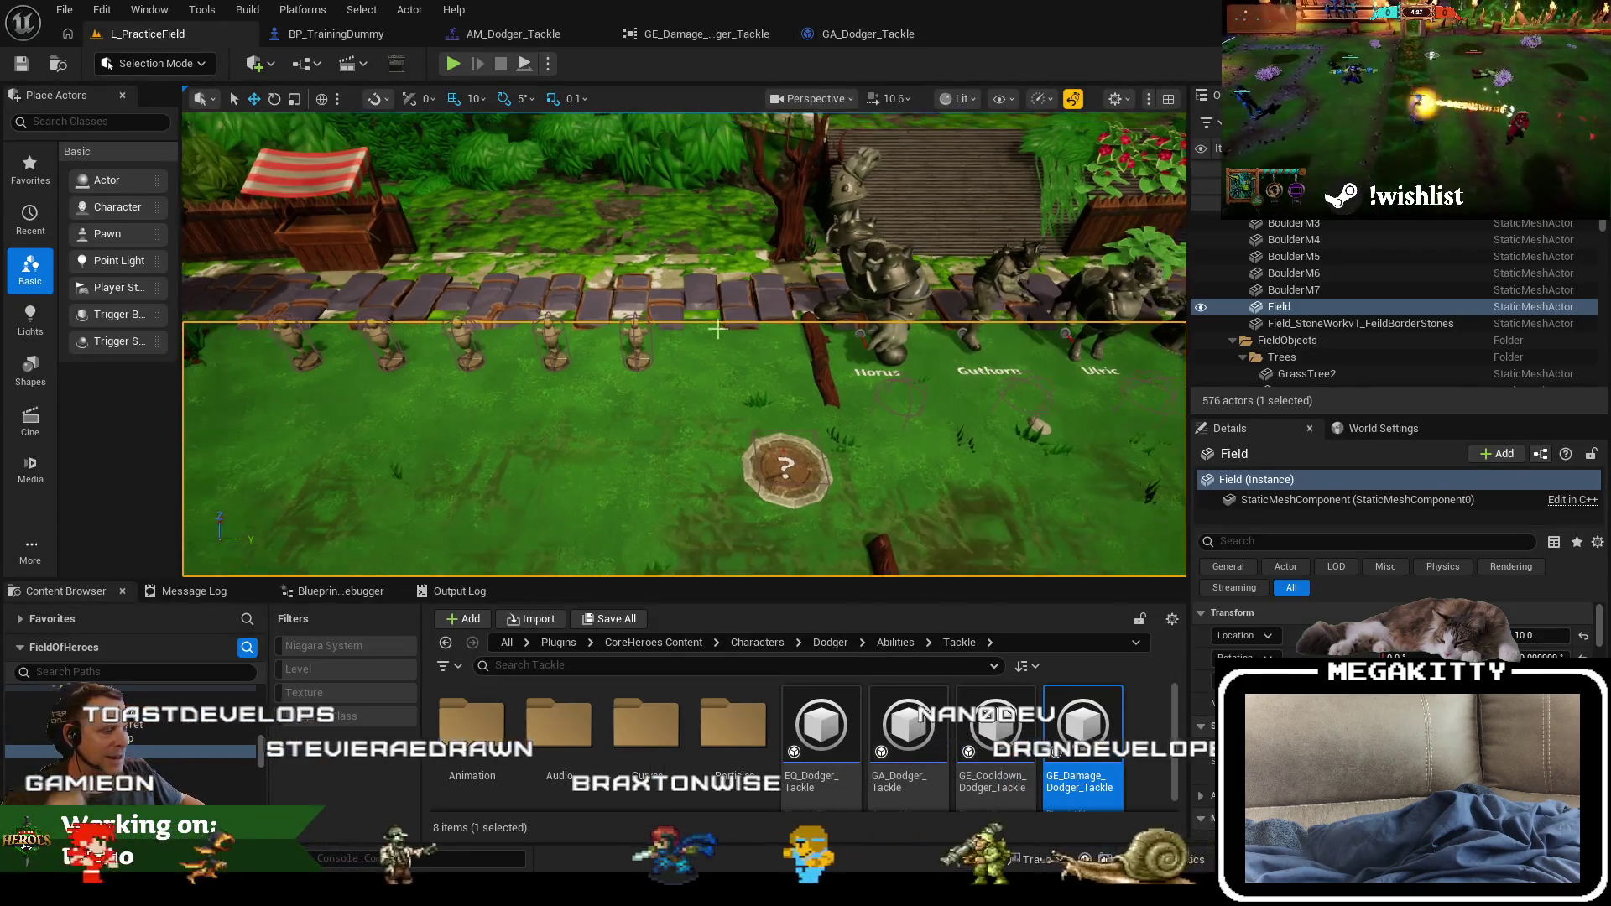
key("Down")
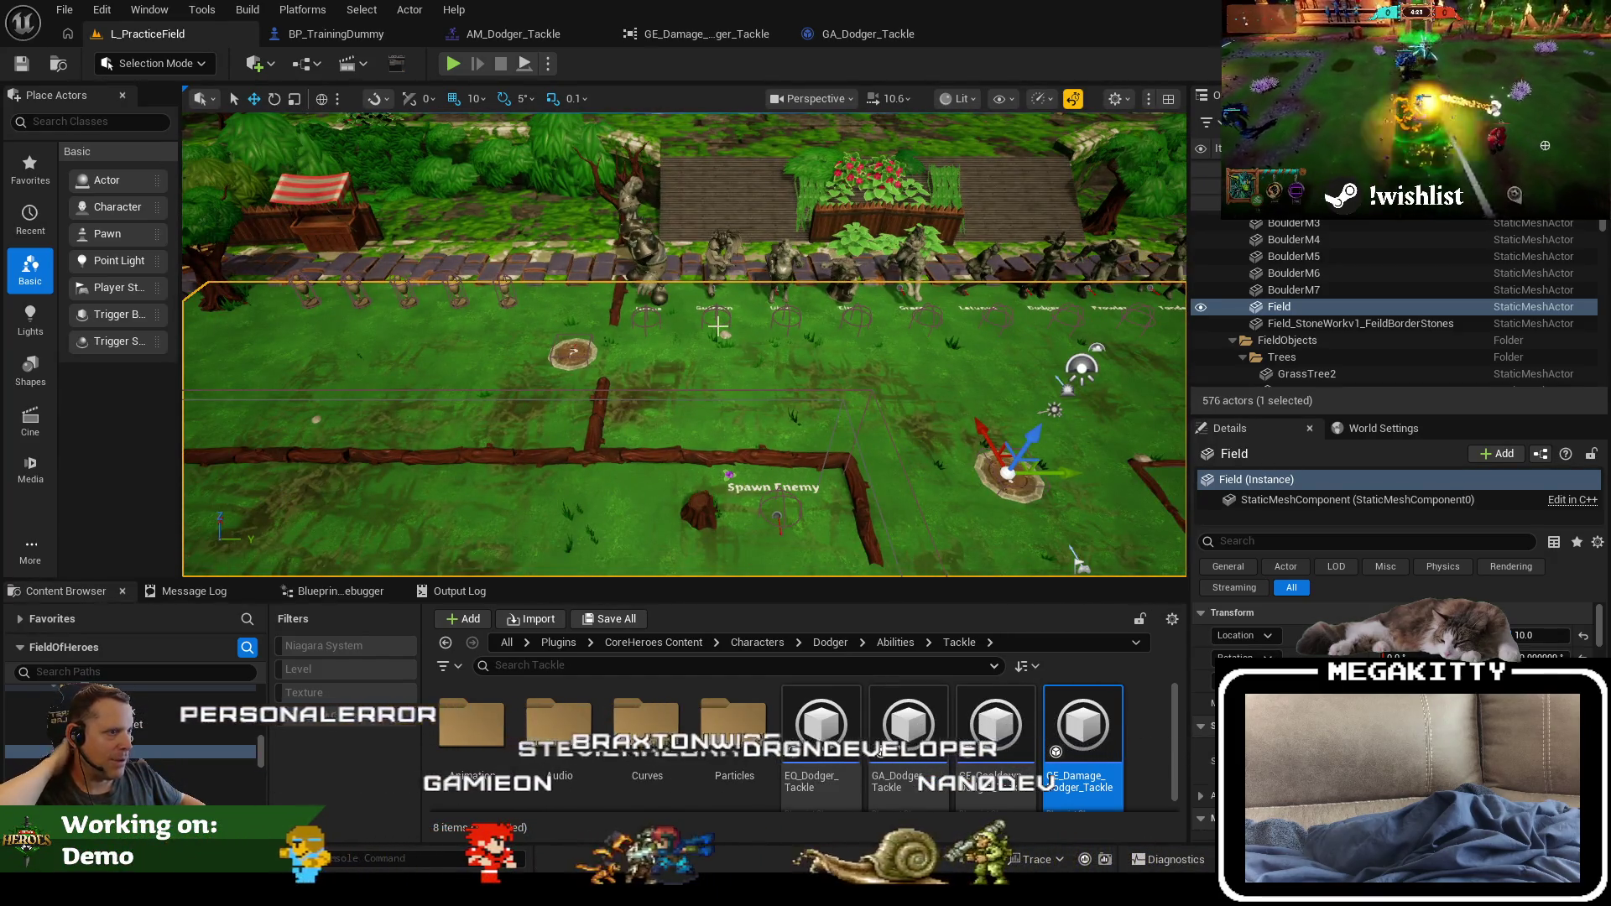
scroll(717, 325, "up", 2)
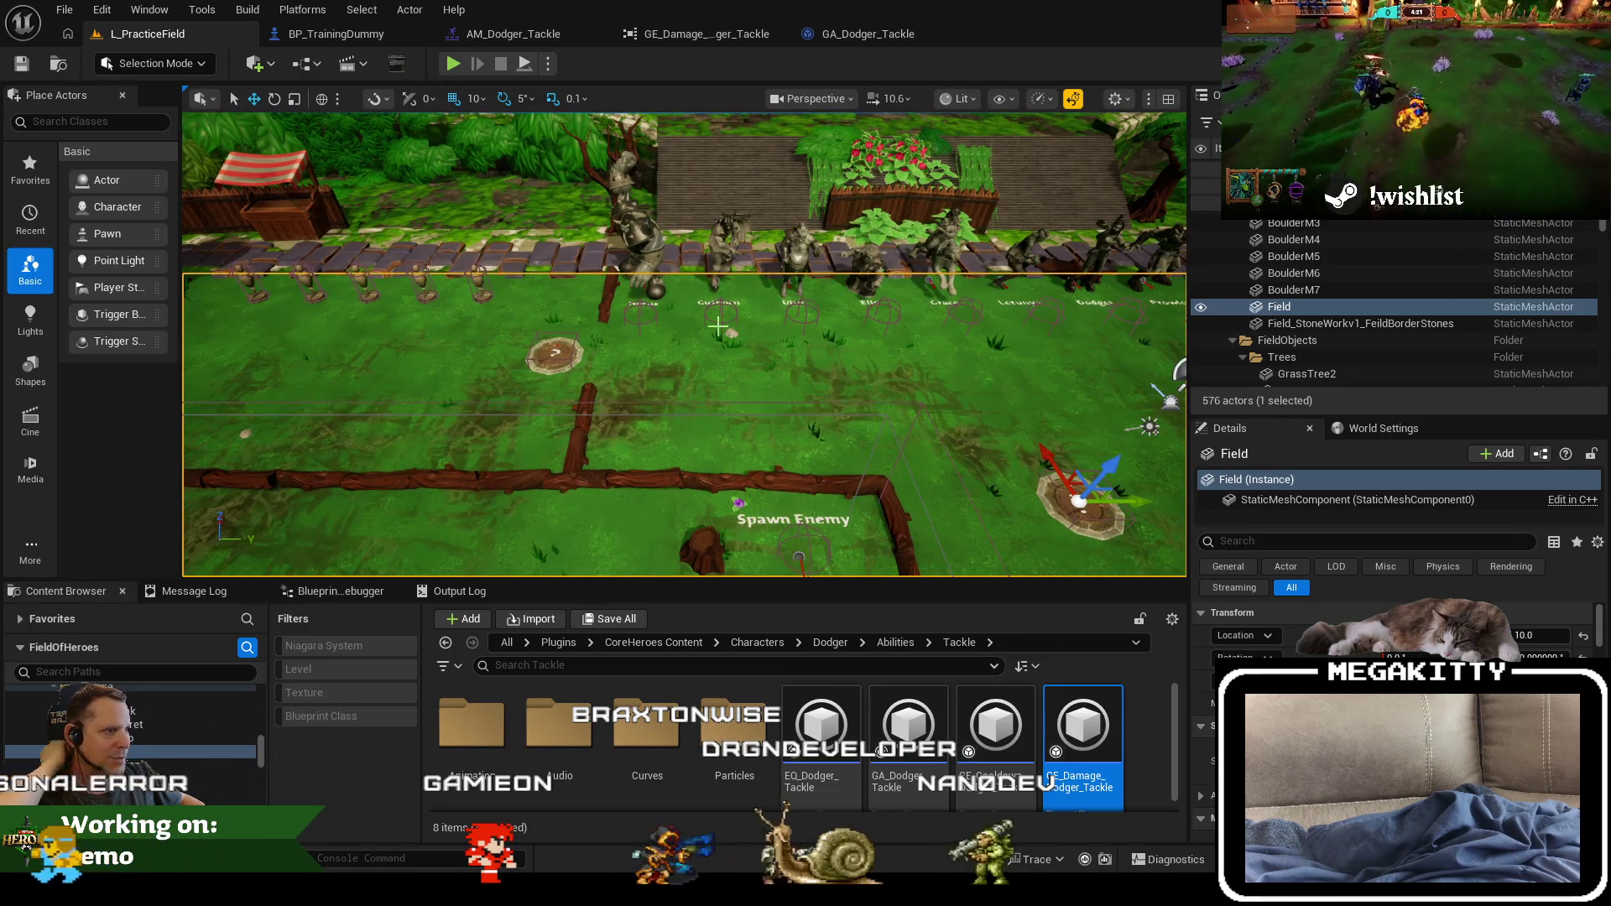
key("Up")
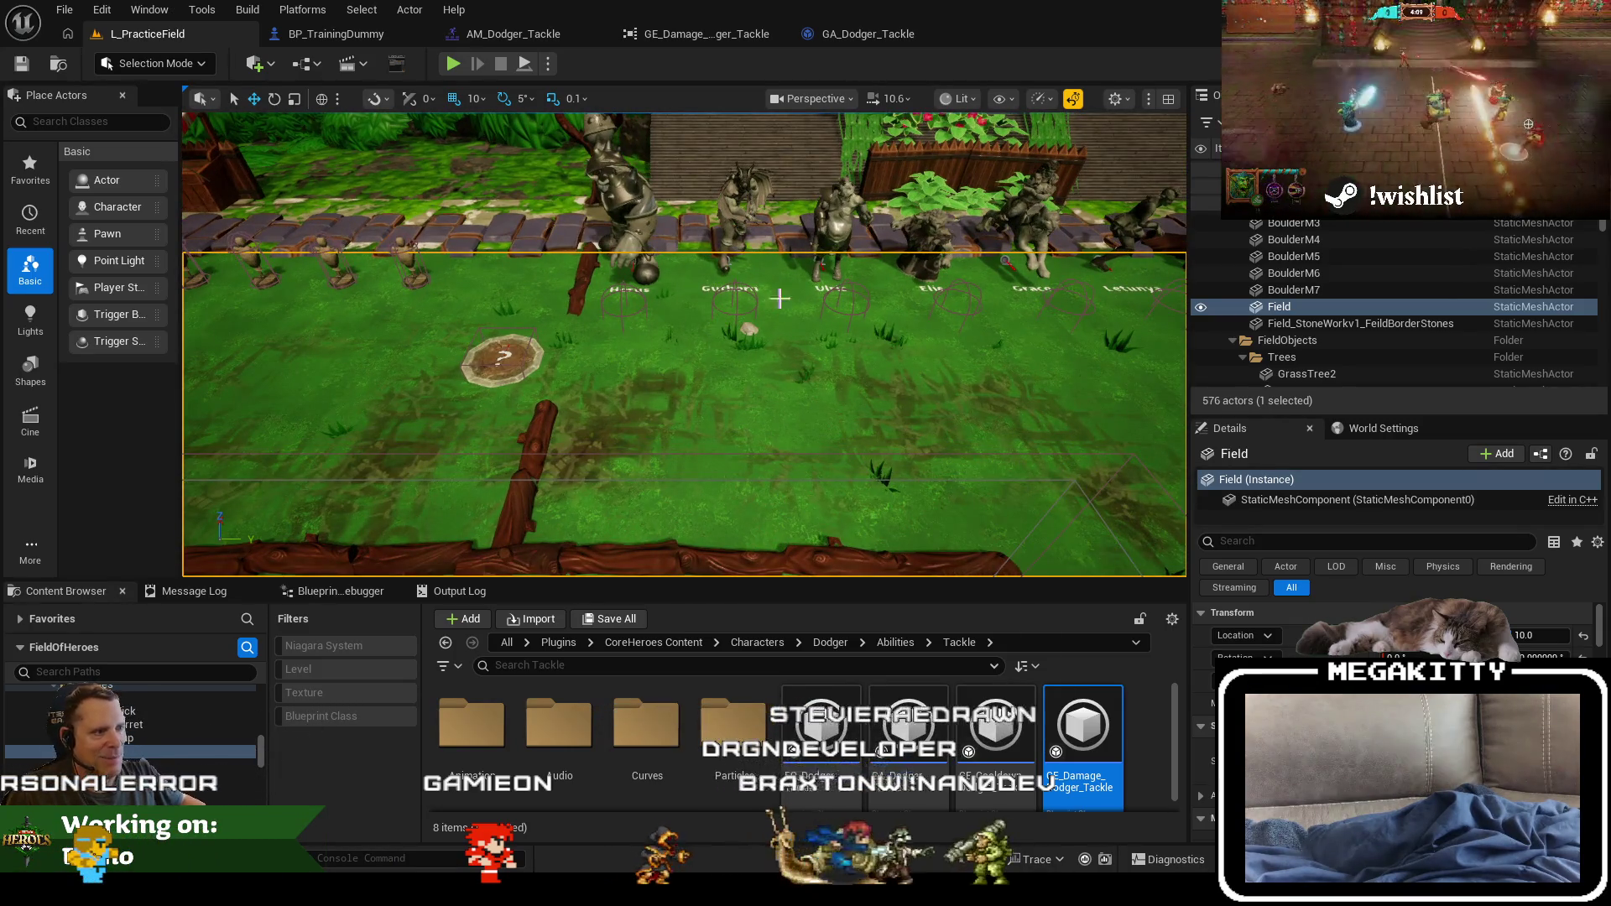
key("Page_Up")
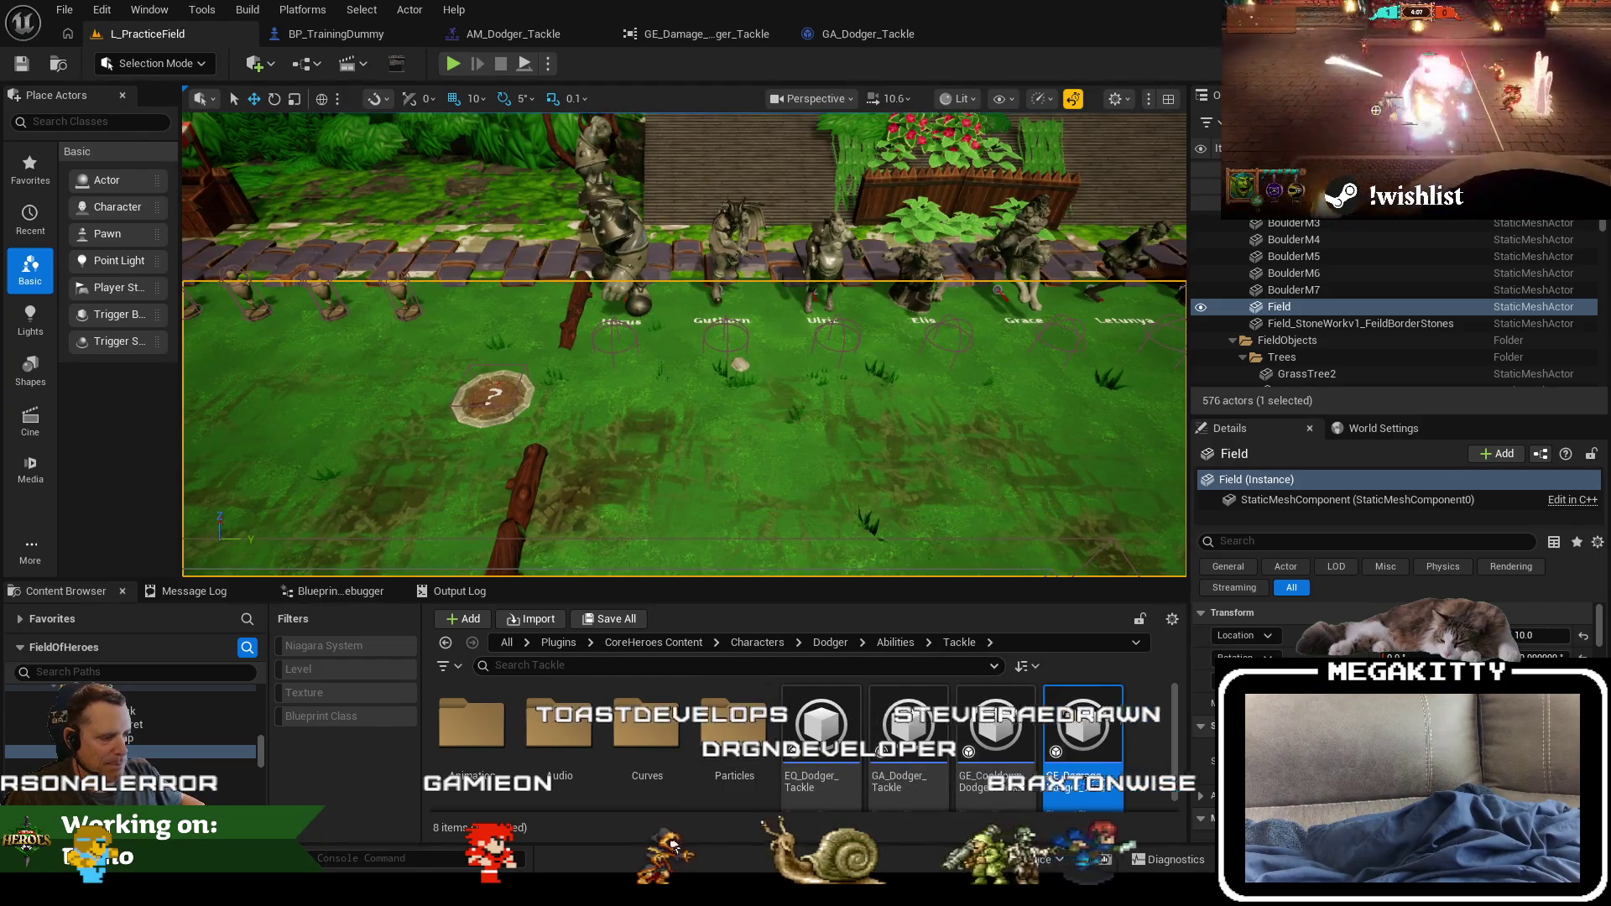
scroll(607, 374, "up", 3)
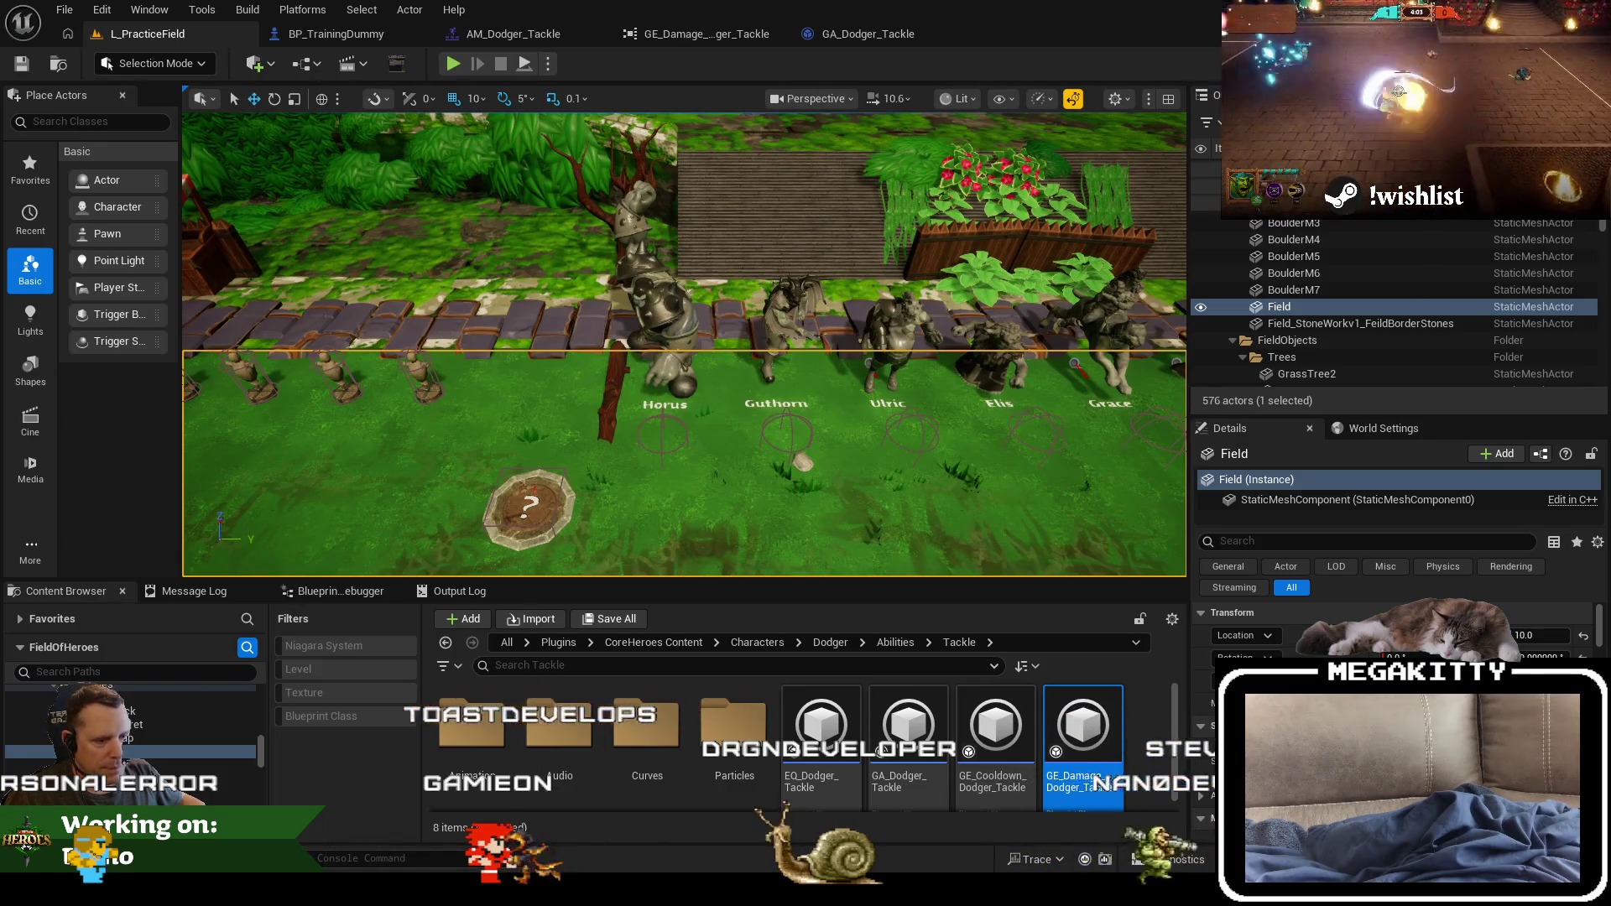
Step: Recheck AMiHeroCharacter on line 147, then select and frame a training dummy and edit BP_TrainingDummy
key("alt+Tab")
double_click(551, 489)
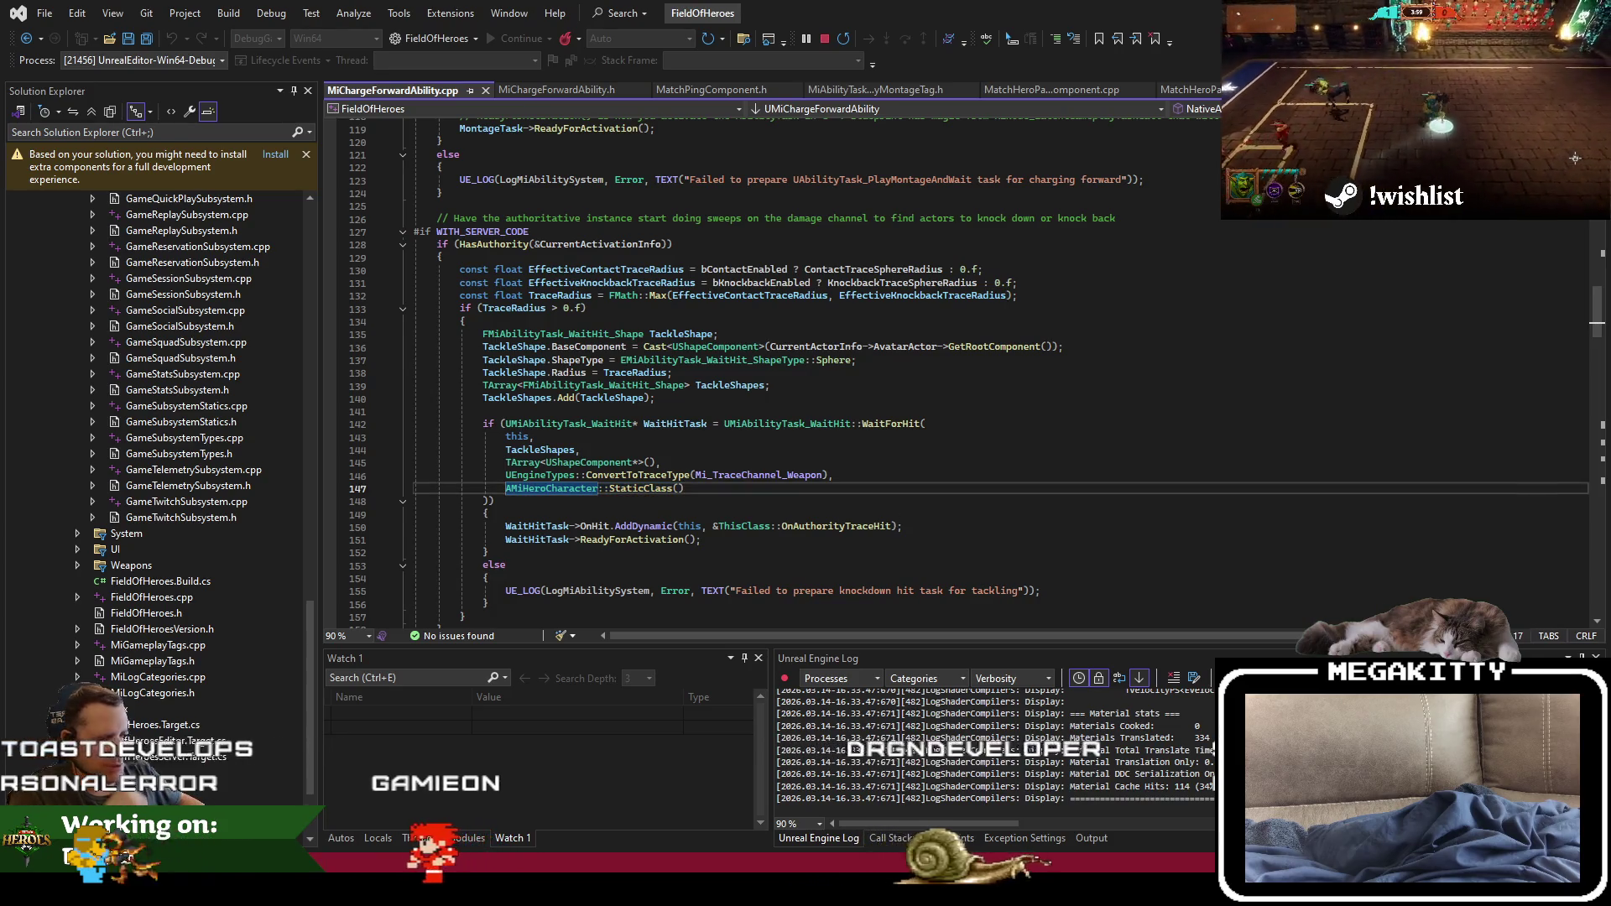
key("alt+Tab")
left_click(413, 373)
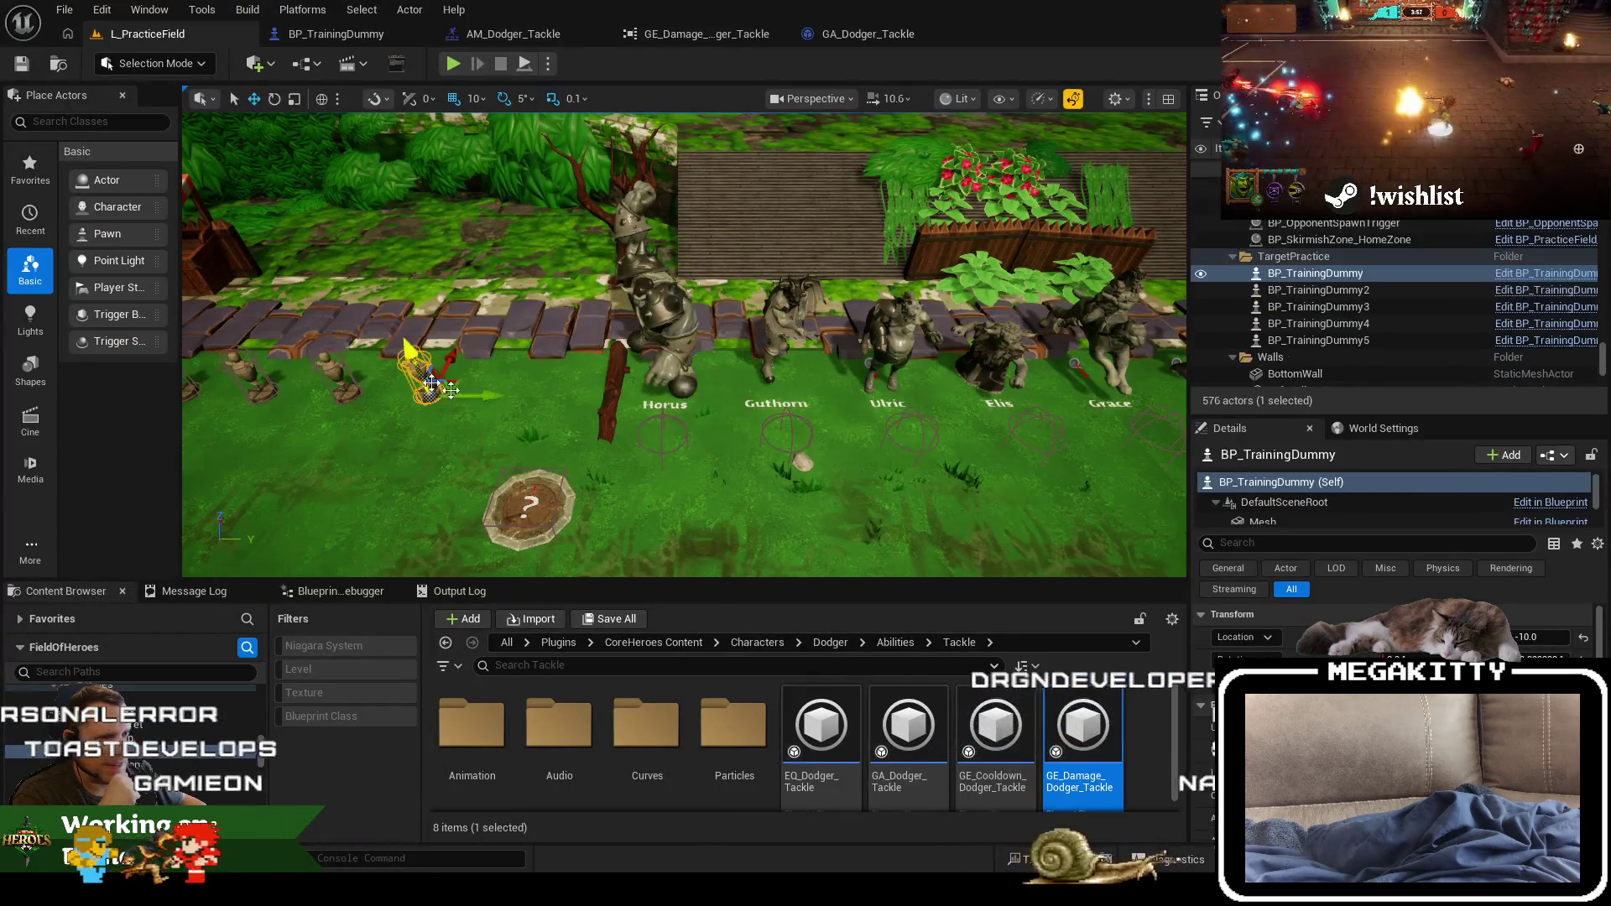
key("f")
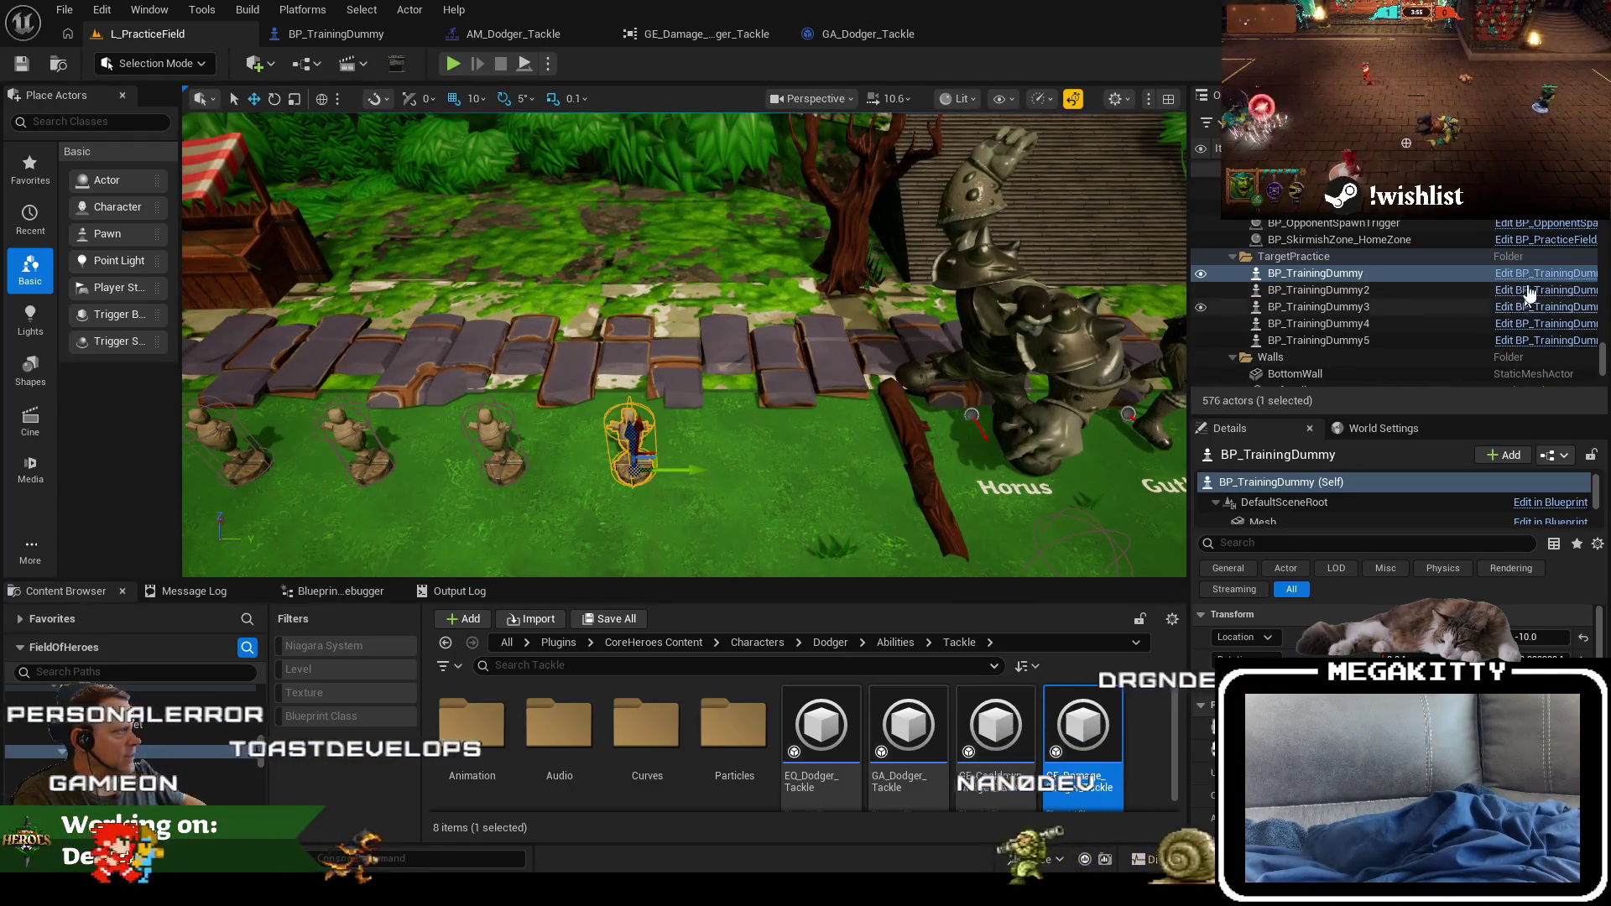
left_click(1542, 273)
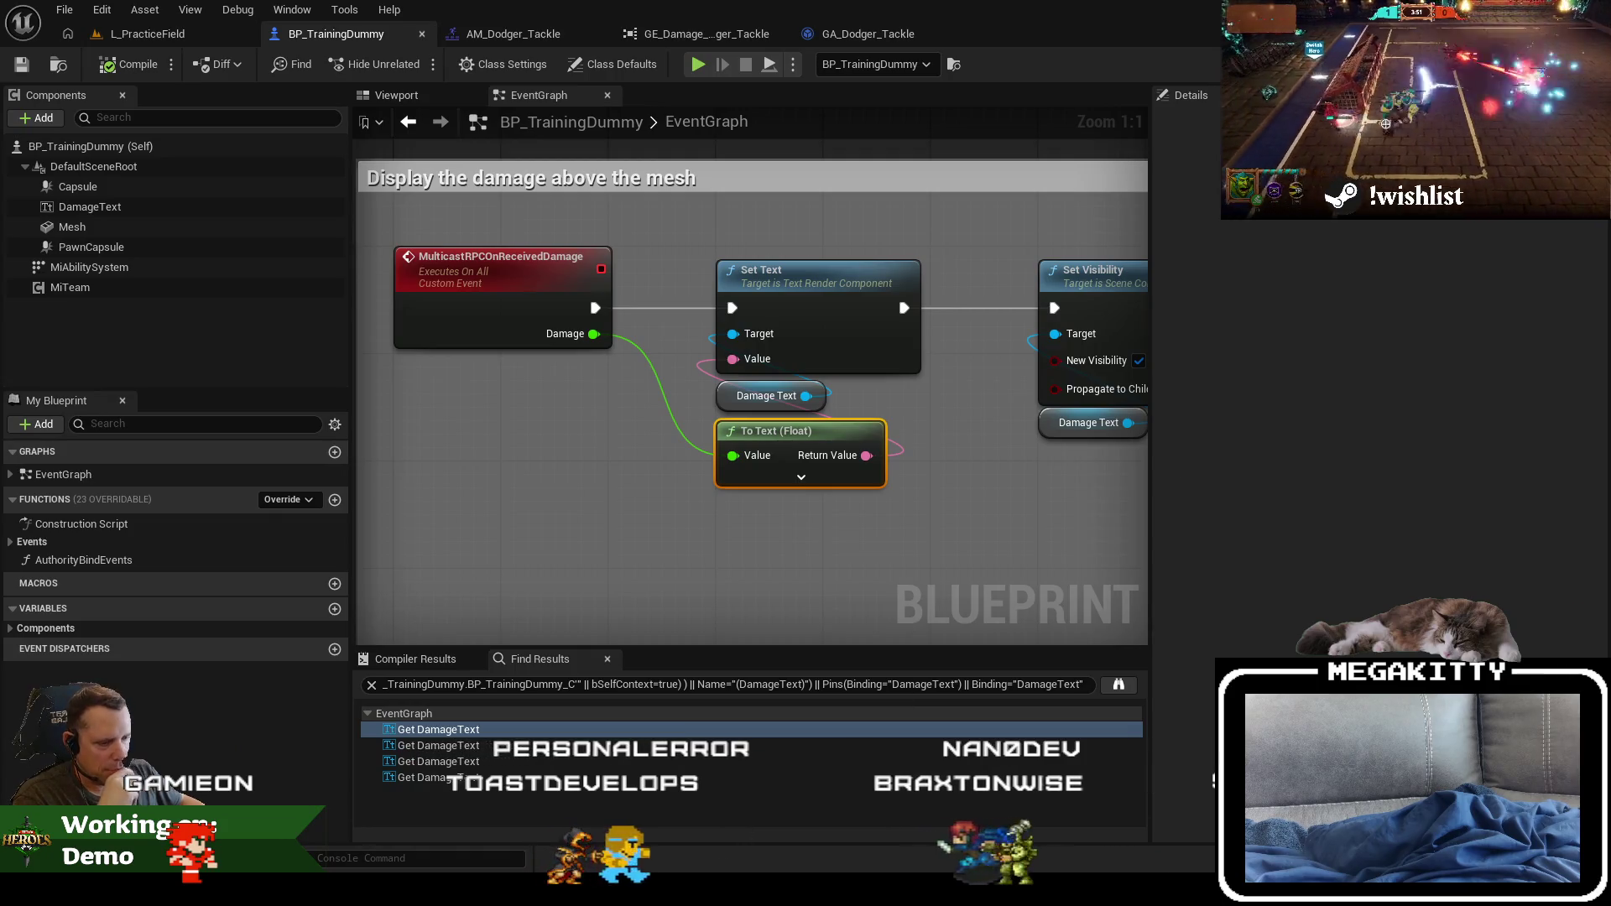
Step: Replace AMiHeroCharacter with APawn on line 147 of MiChargeForwardAbility.cpp
key("alt+Tab")
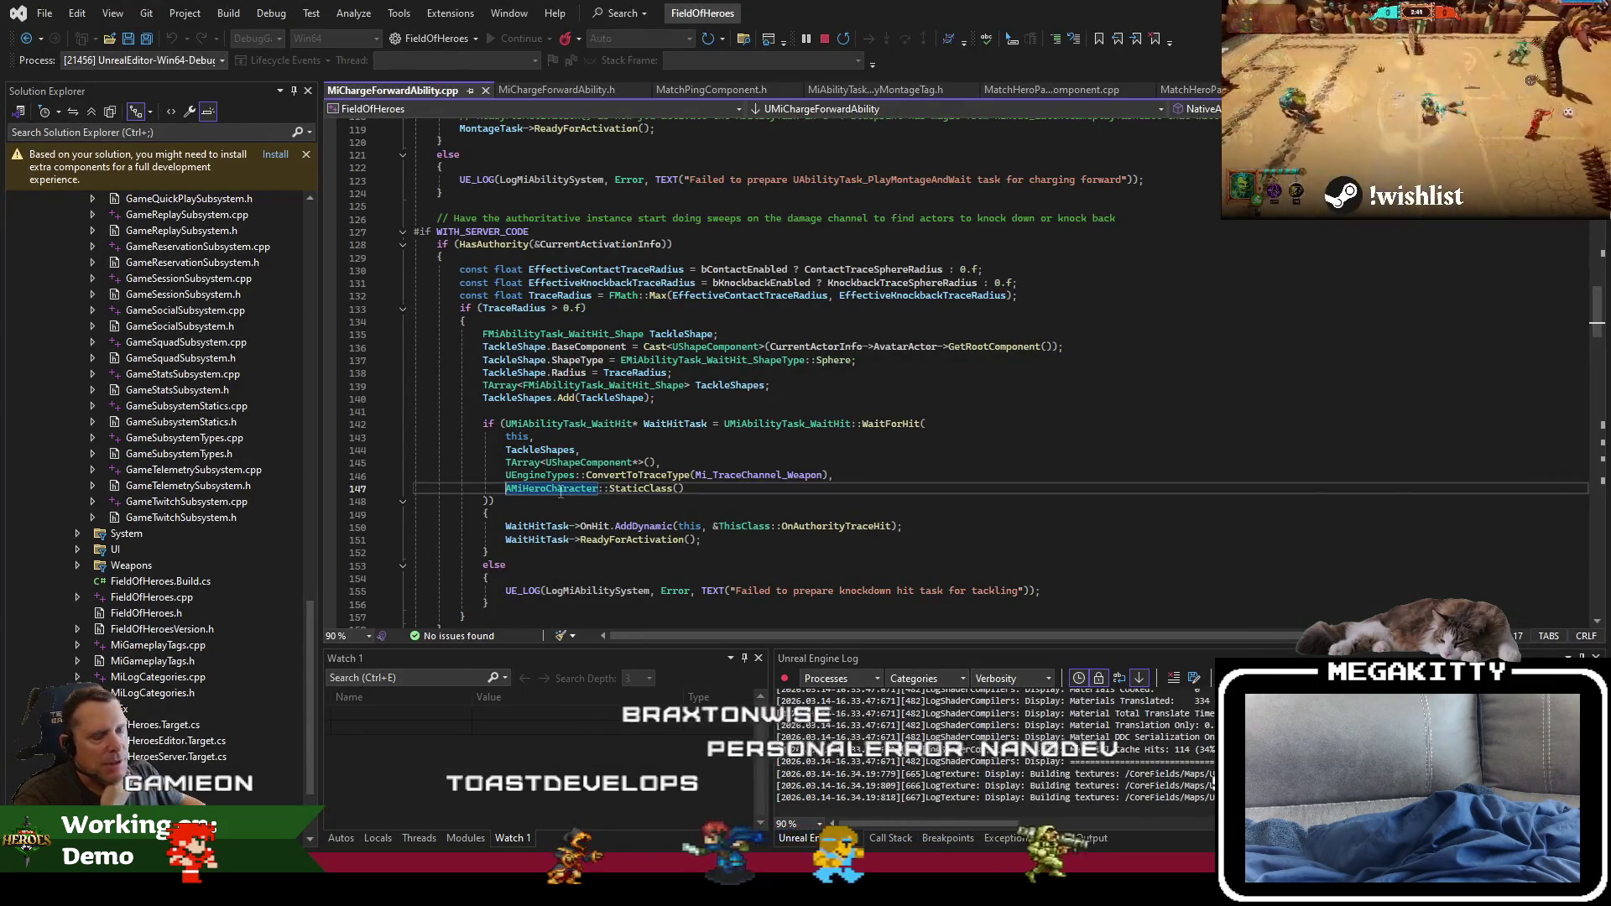
triple_click(558, 489)
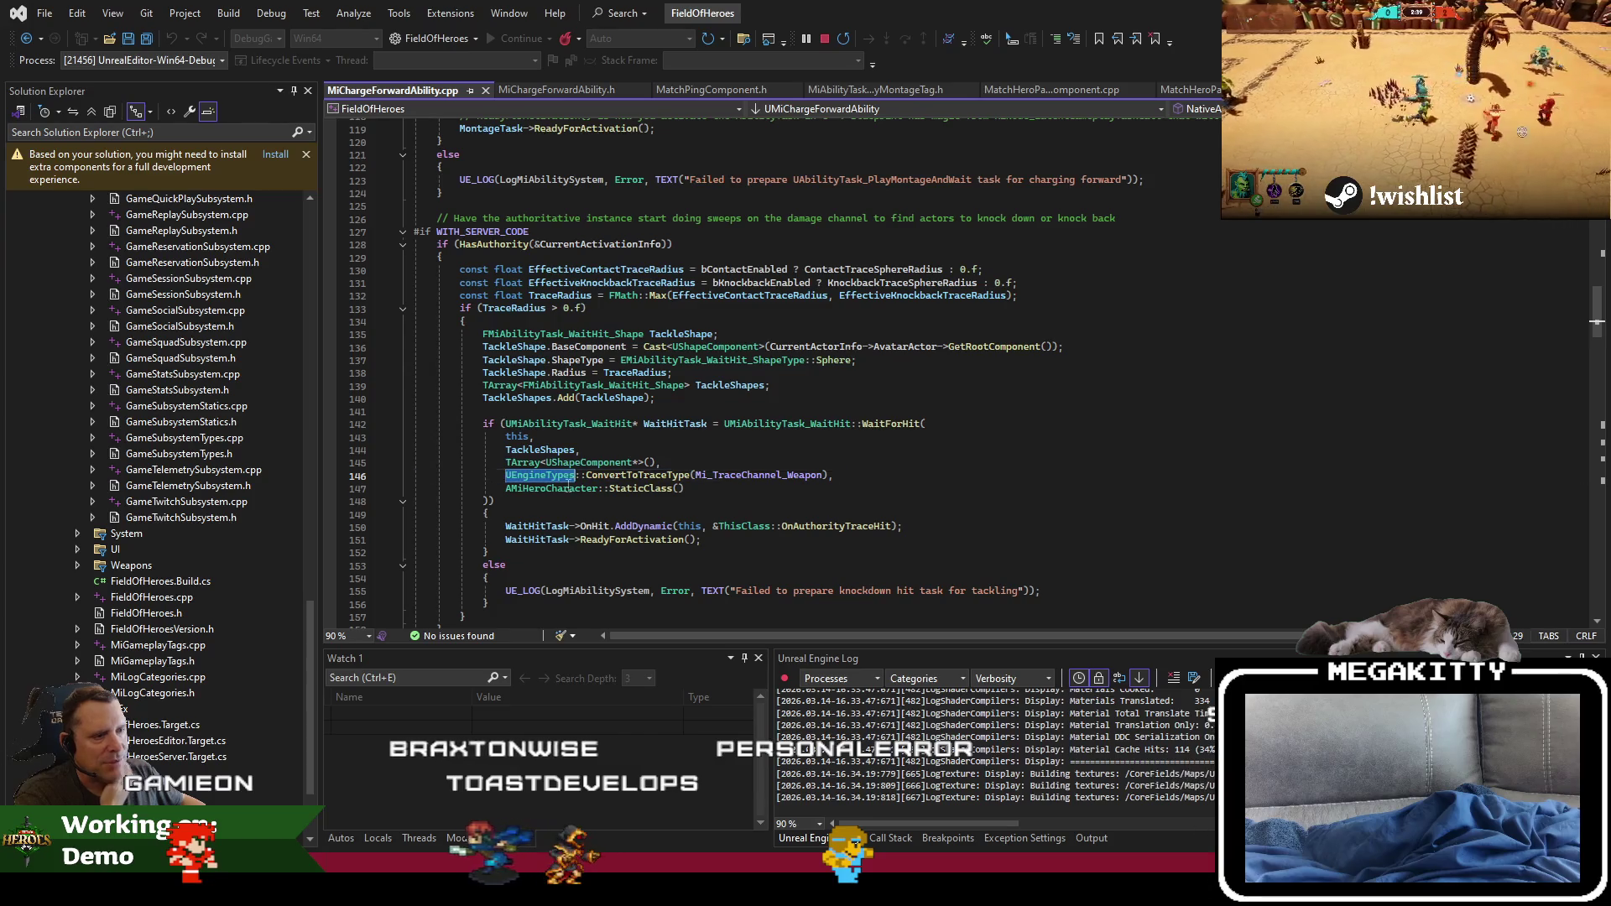
left_click(571, 487)
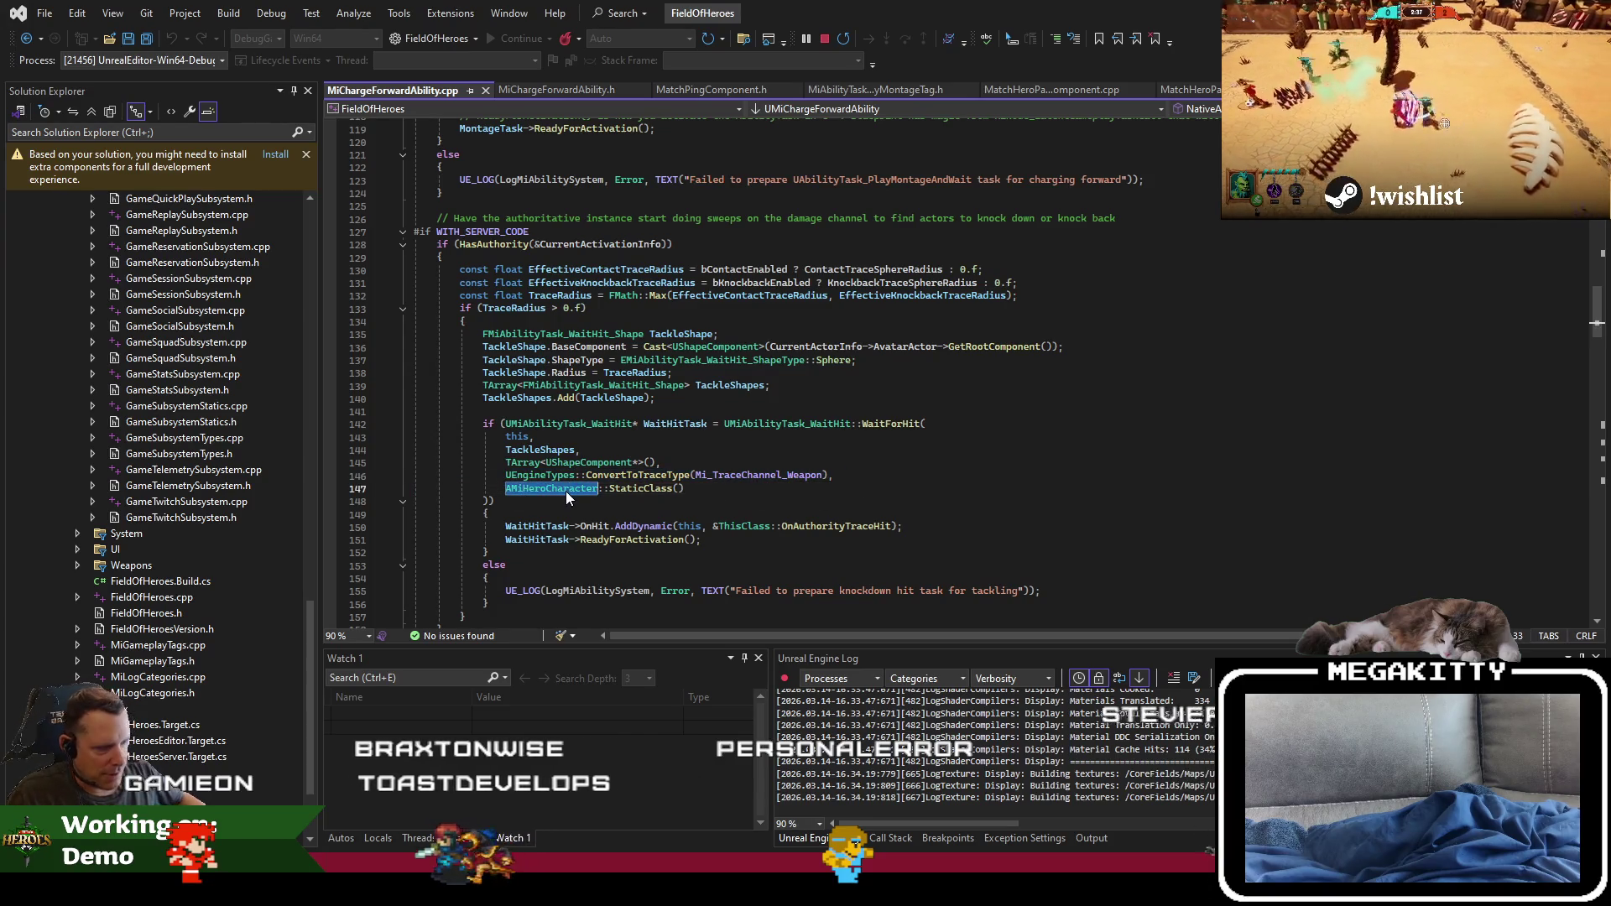
type("APawn")
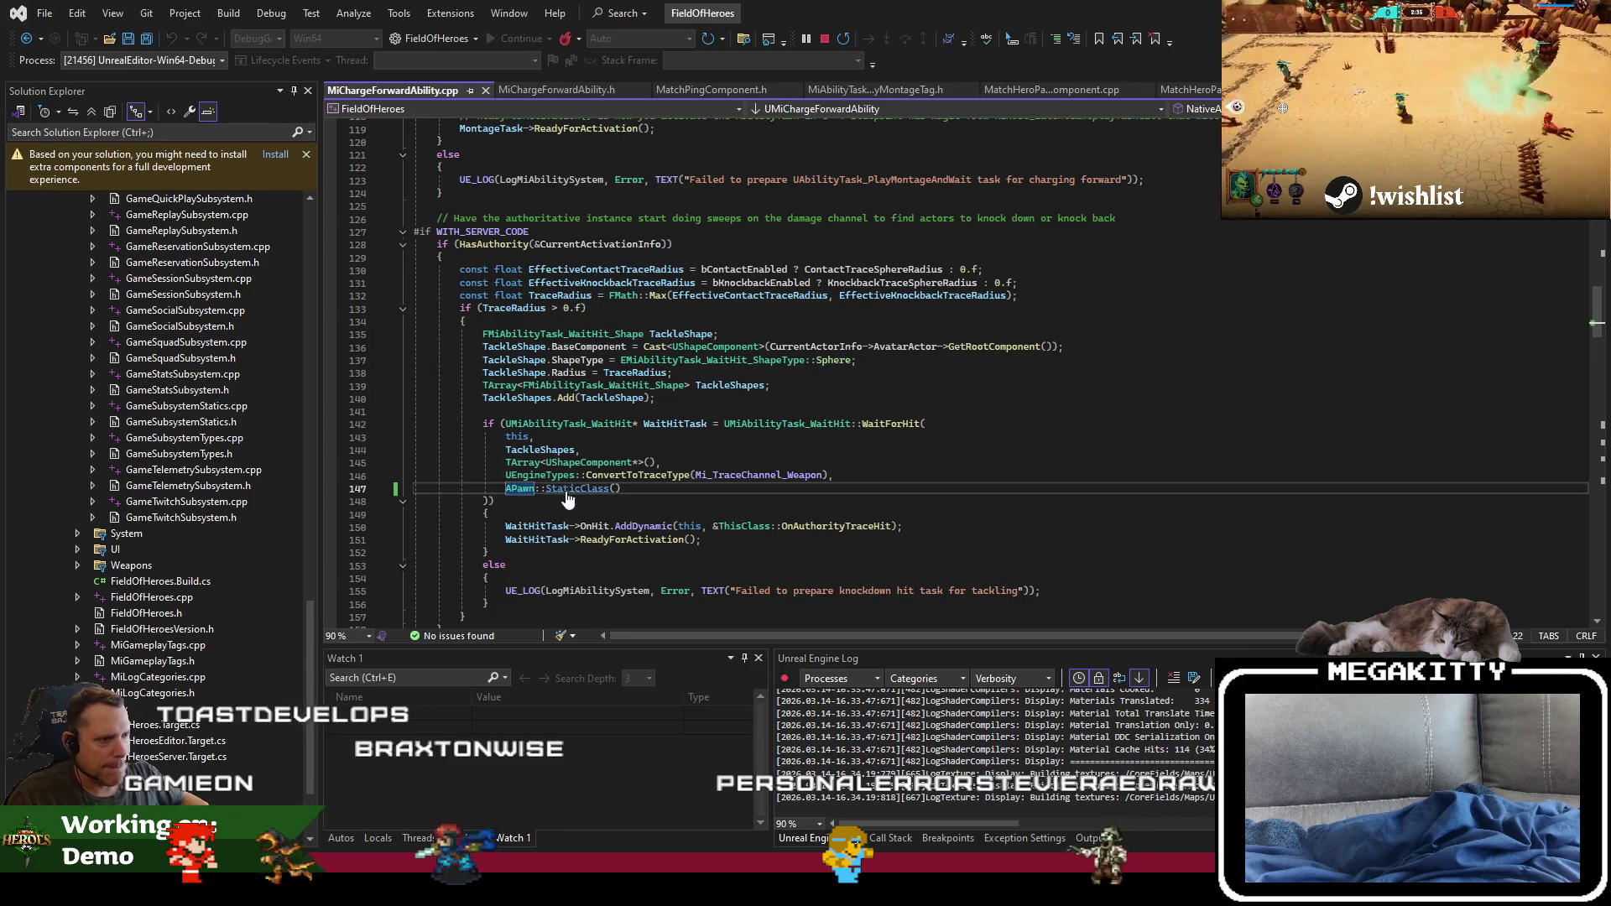
scroll(587, 500, "up", 9)
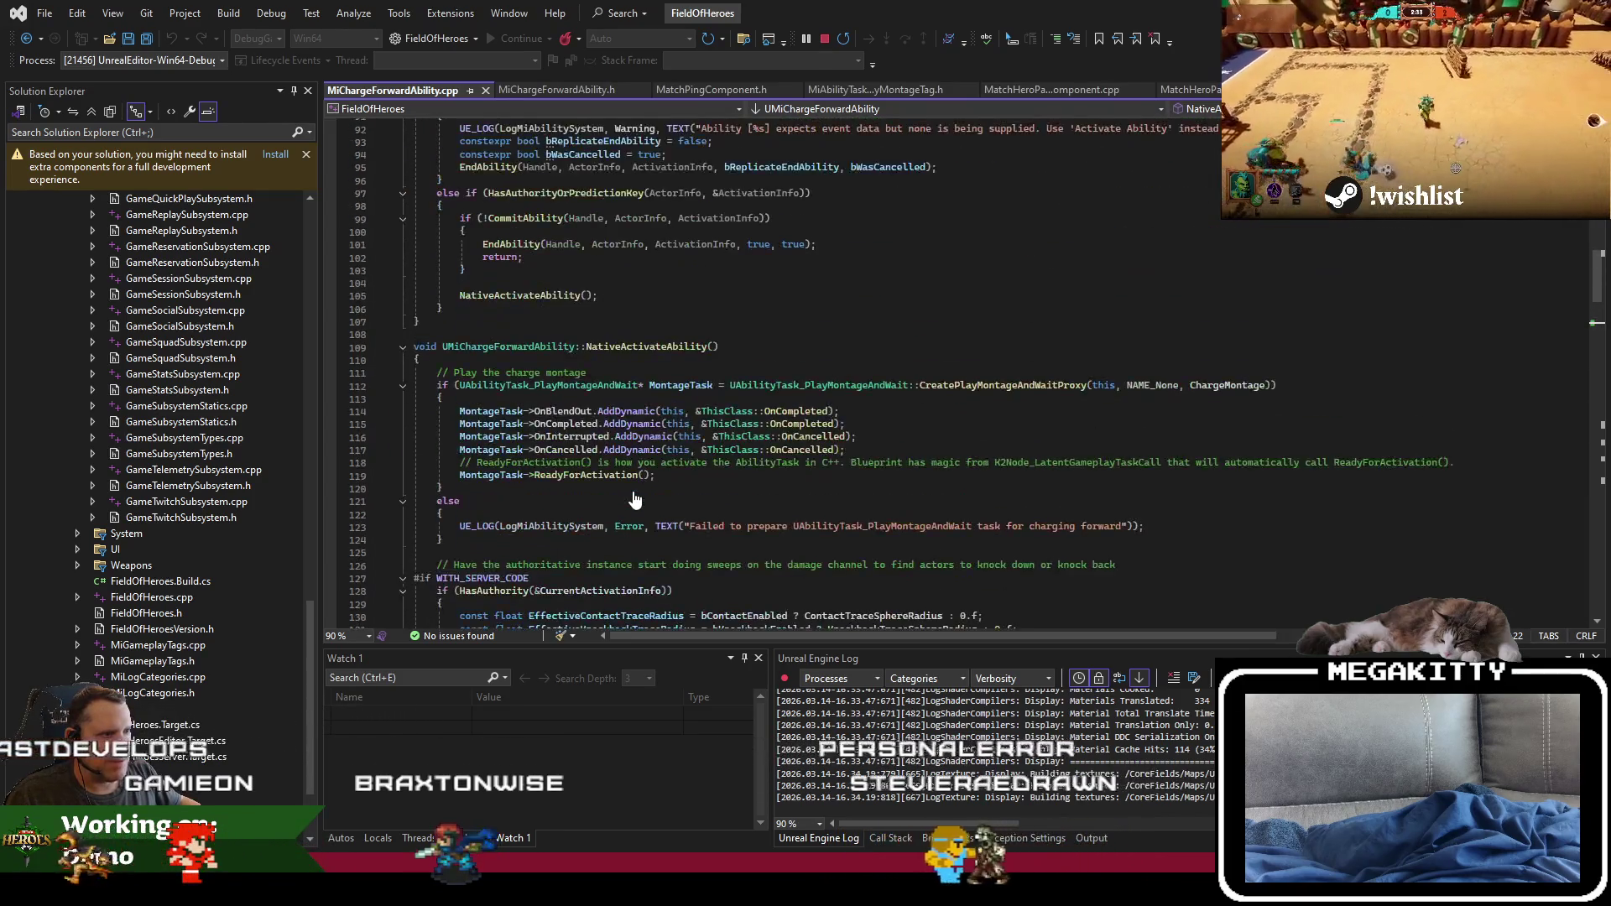
scroll(635, 500, "down", 11)
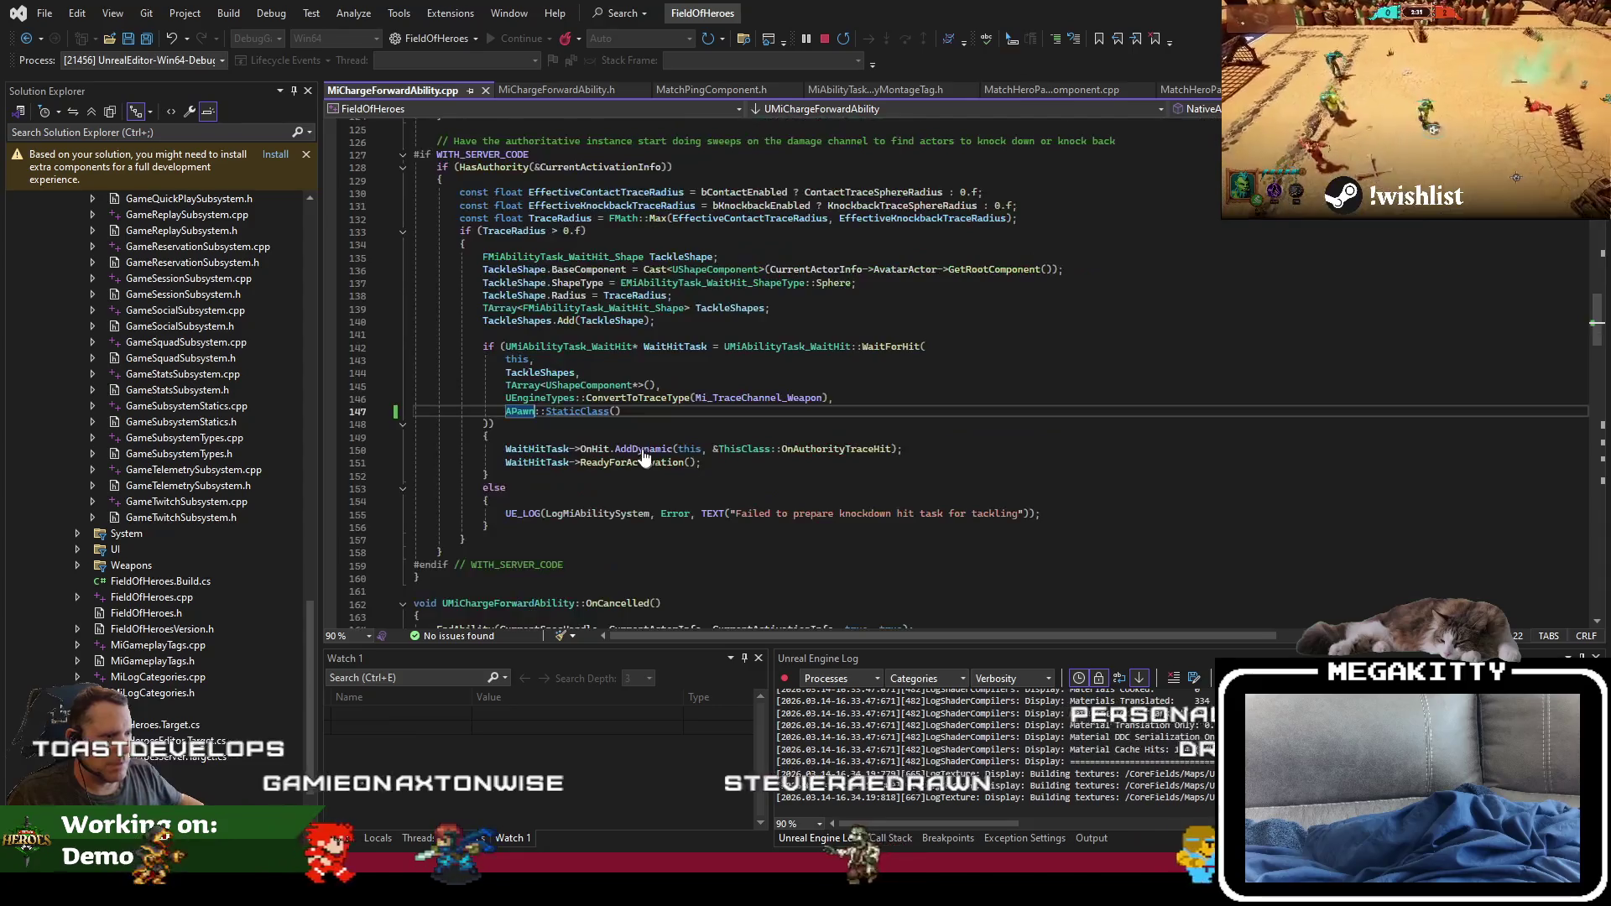
Step: Check the L_PracticeField level, then start rebuilding the project with Ctrl+Shift+B
key("alt+Tab")
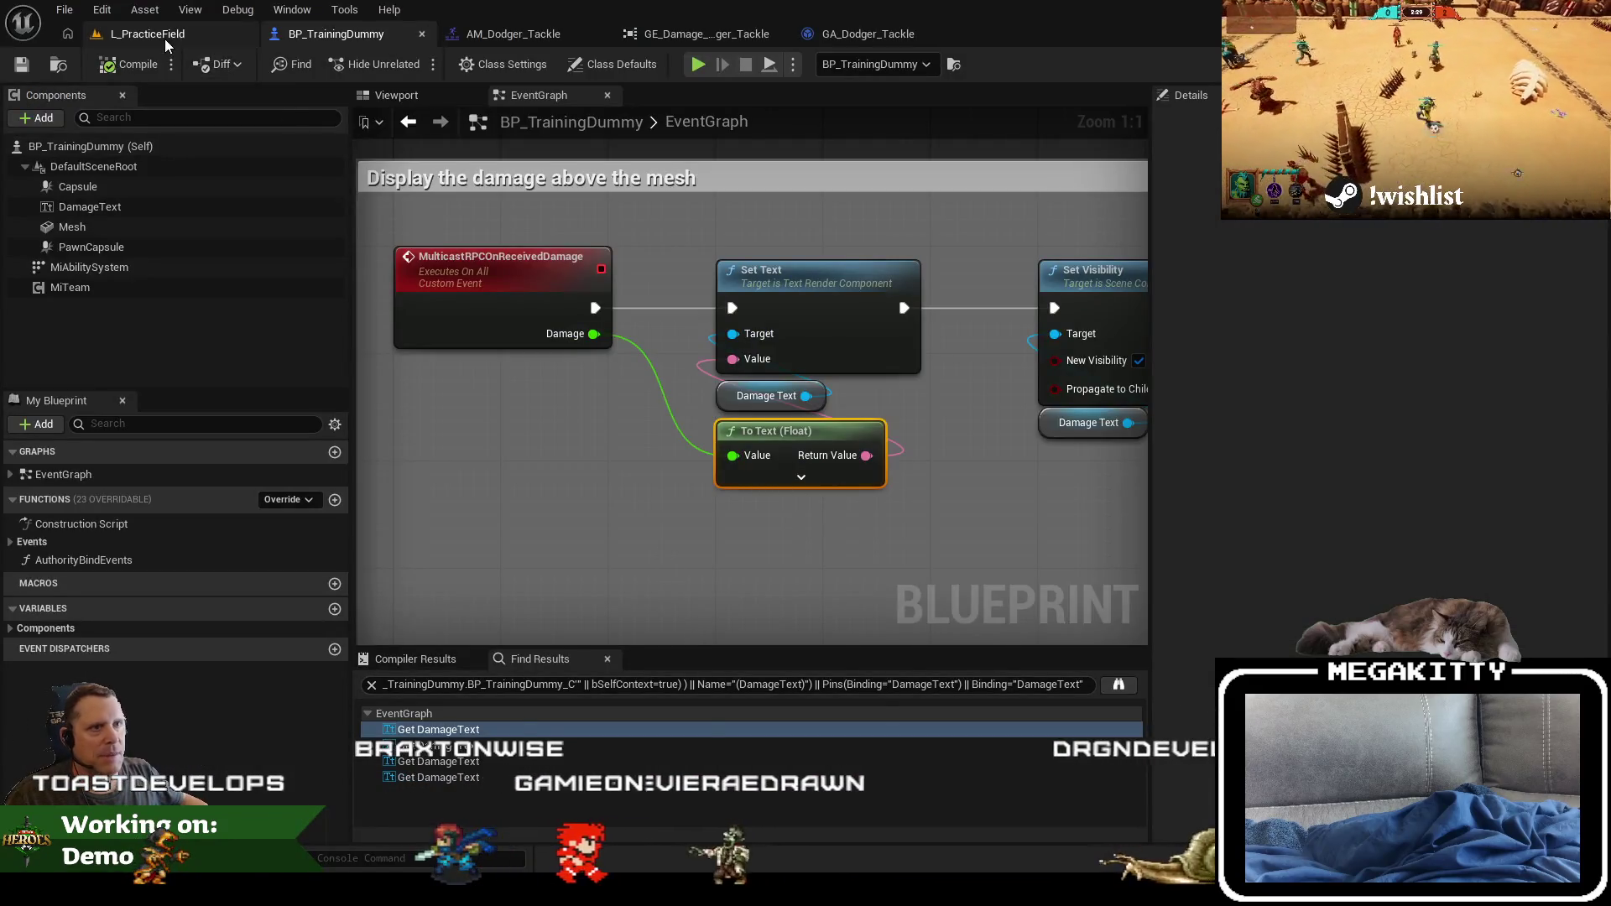
left_click(165, 35)
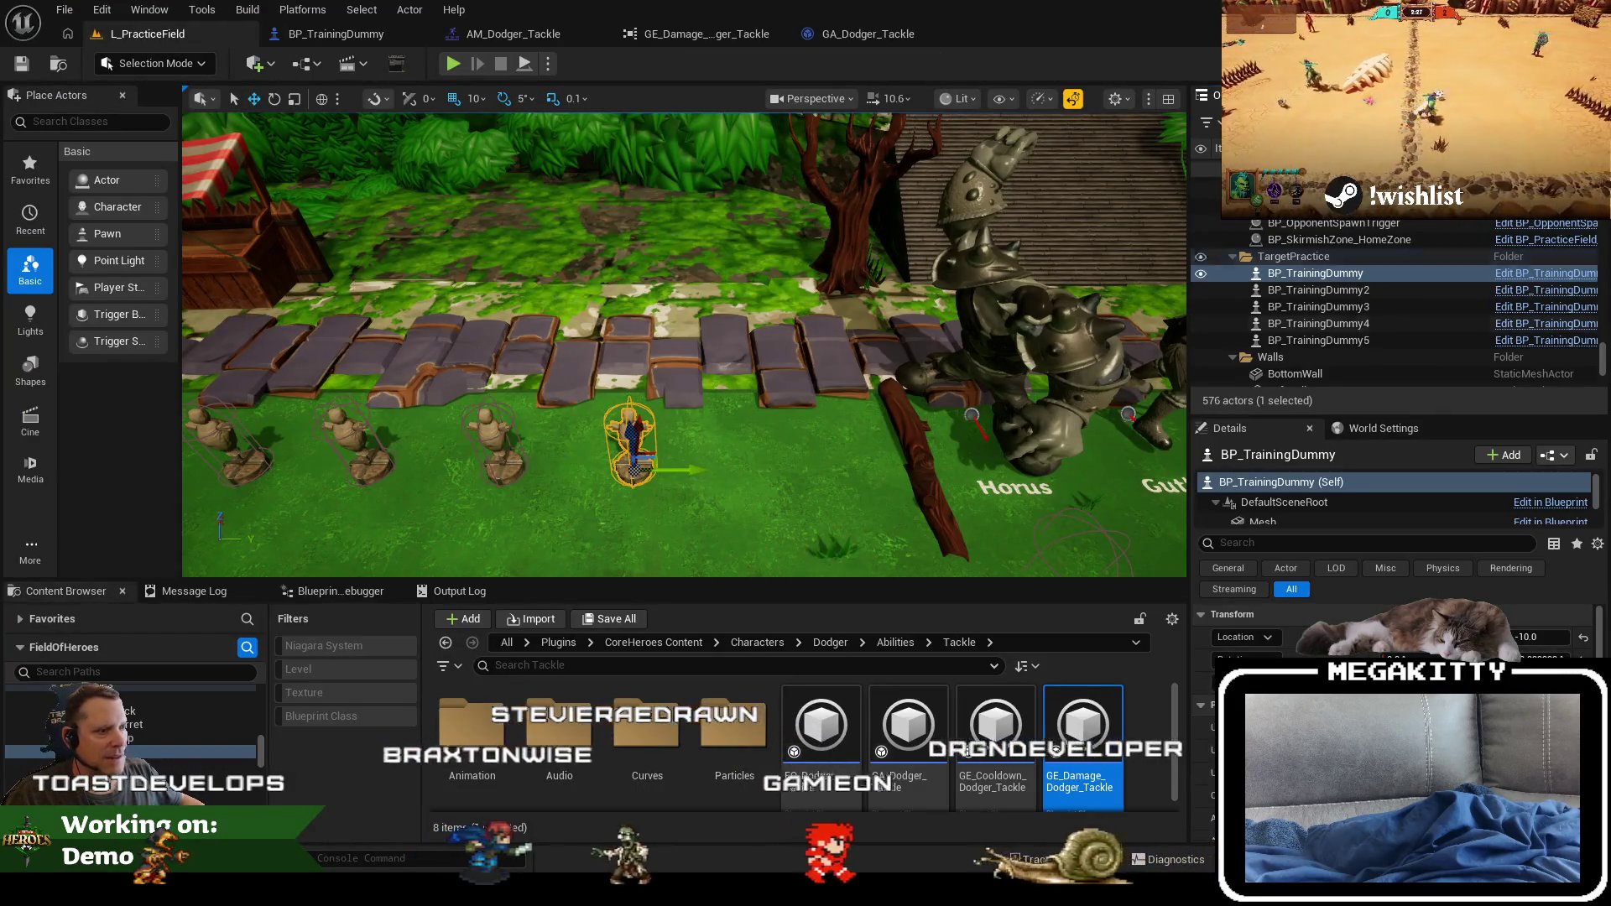
key("alt+Tab")
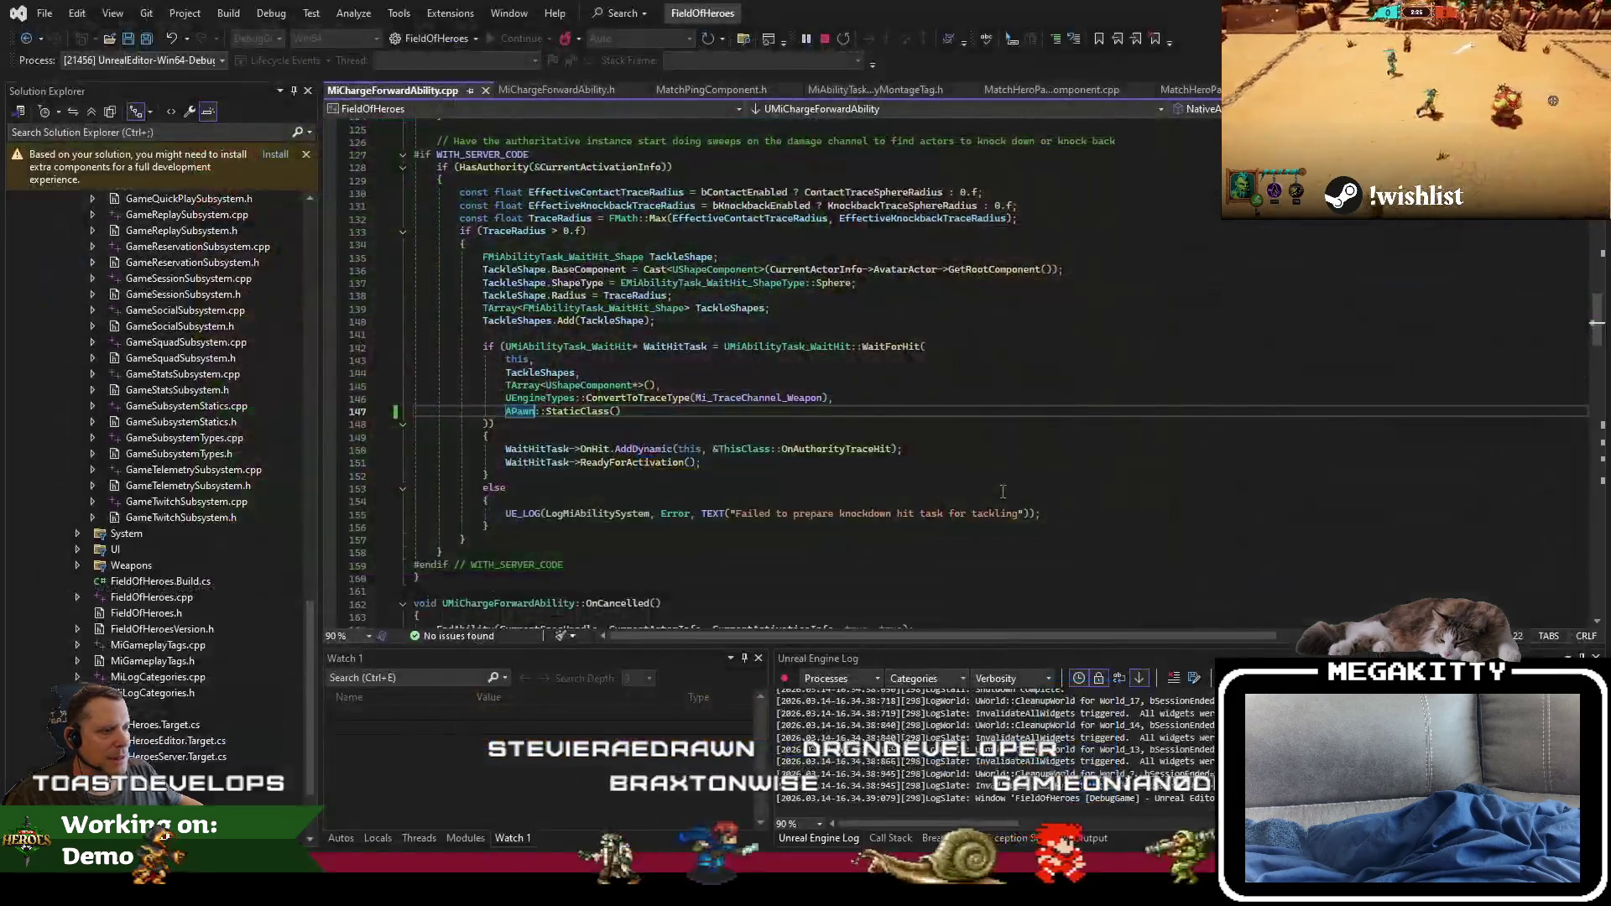
left_click(792, 478)
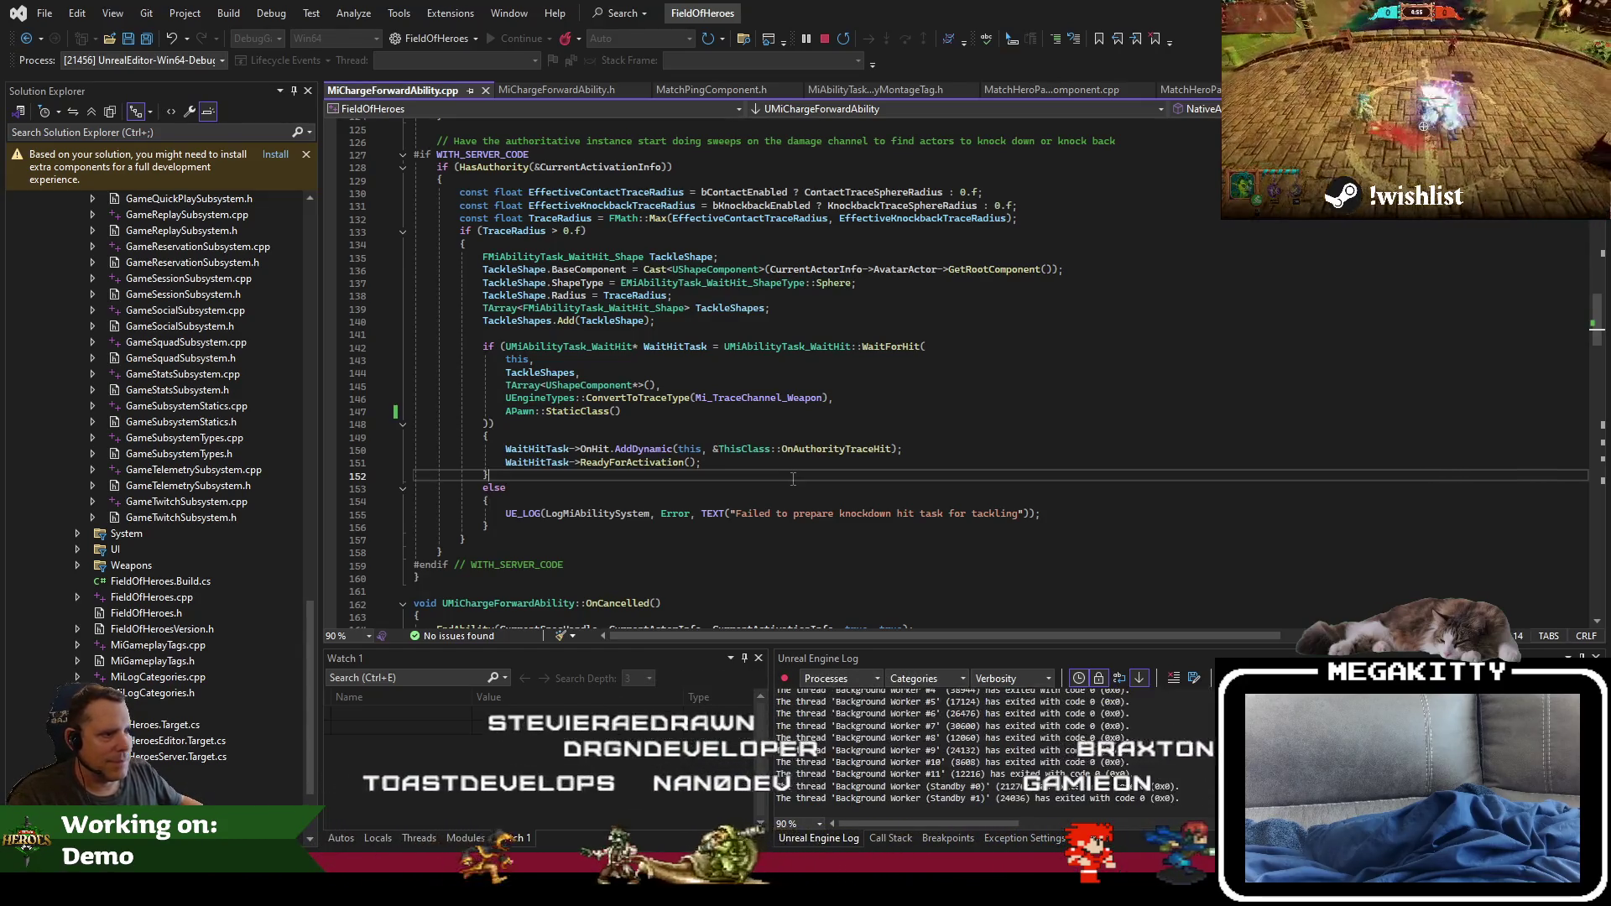
key("ctrl+shift+b")
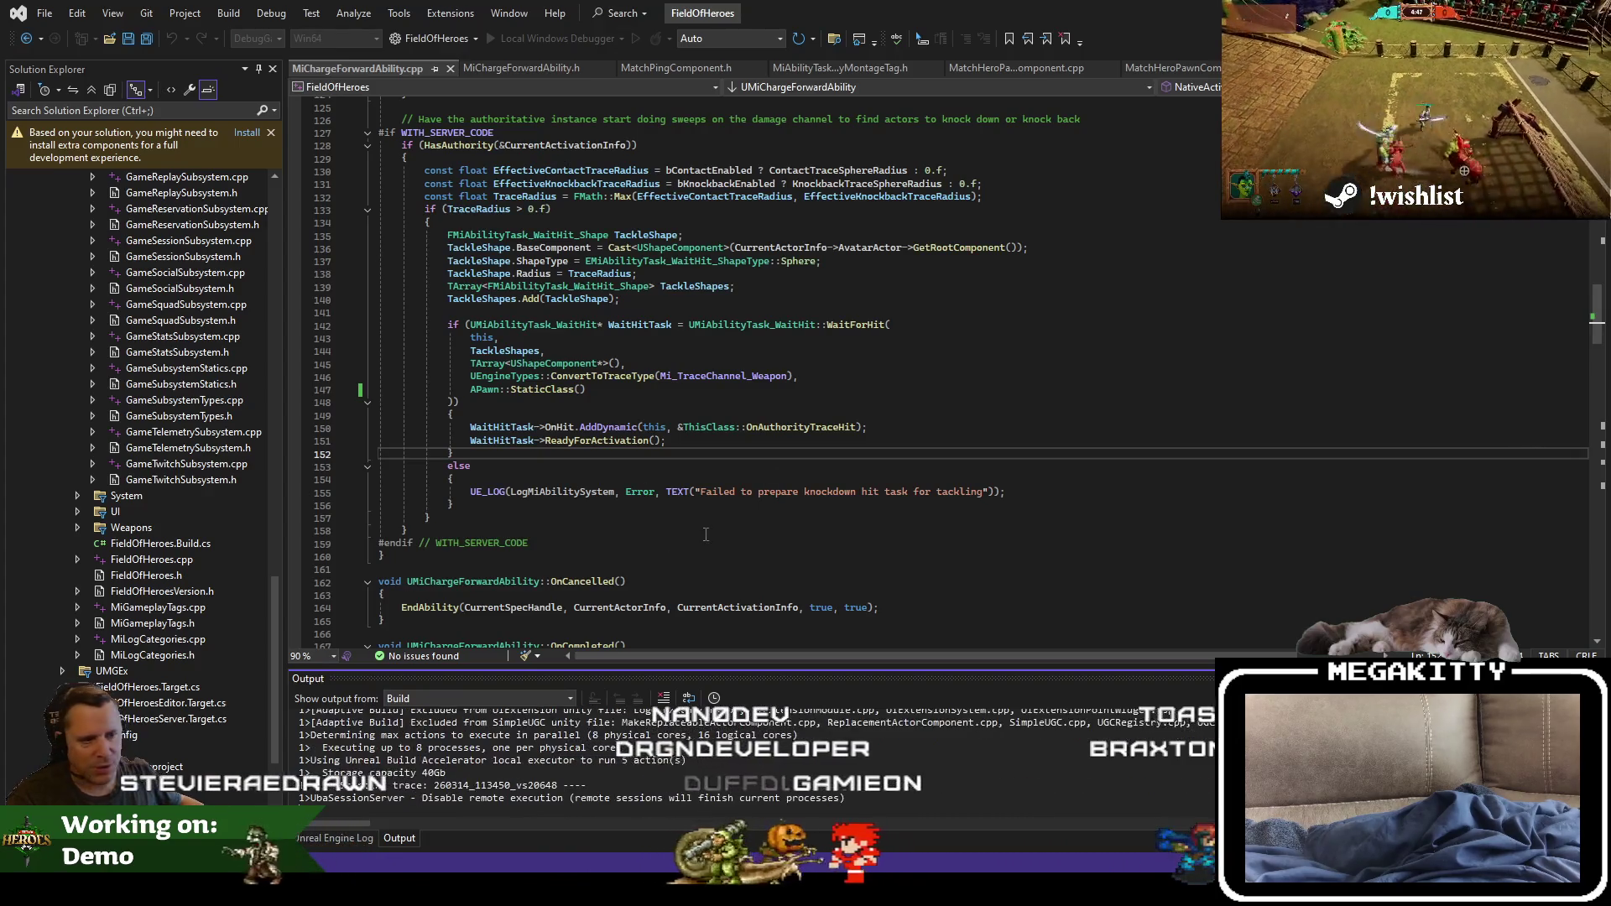
Step: Return focus to the MiChargeForwardAbility.cpp code while the build finishes
left_click(405, 530)
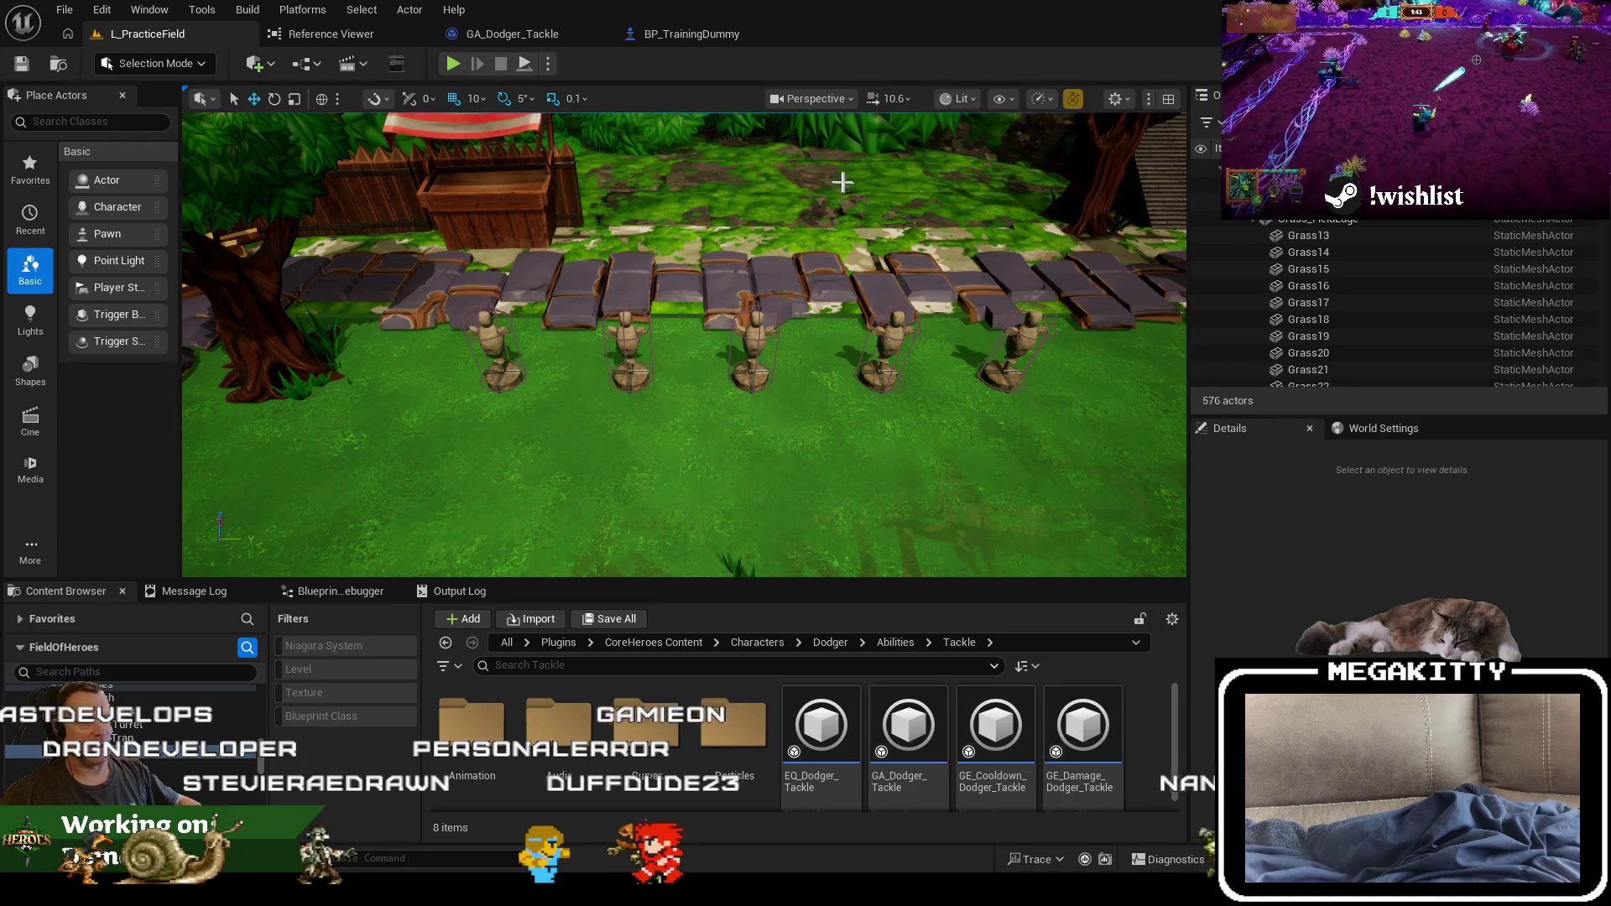
Step: Play L_PracticeField fullscreen, tackle the dummy row, and strike a dummy to show 8 damage
key("alt+p")
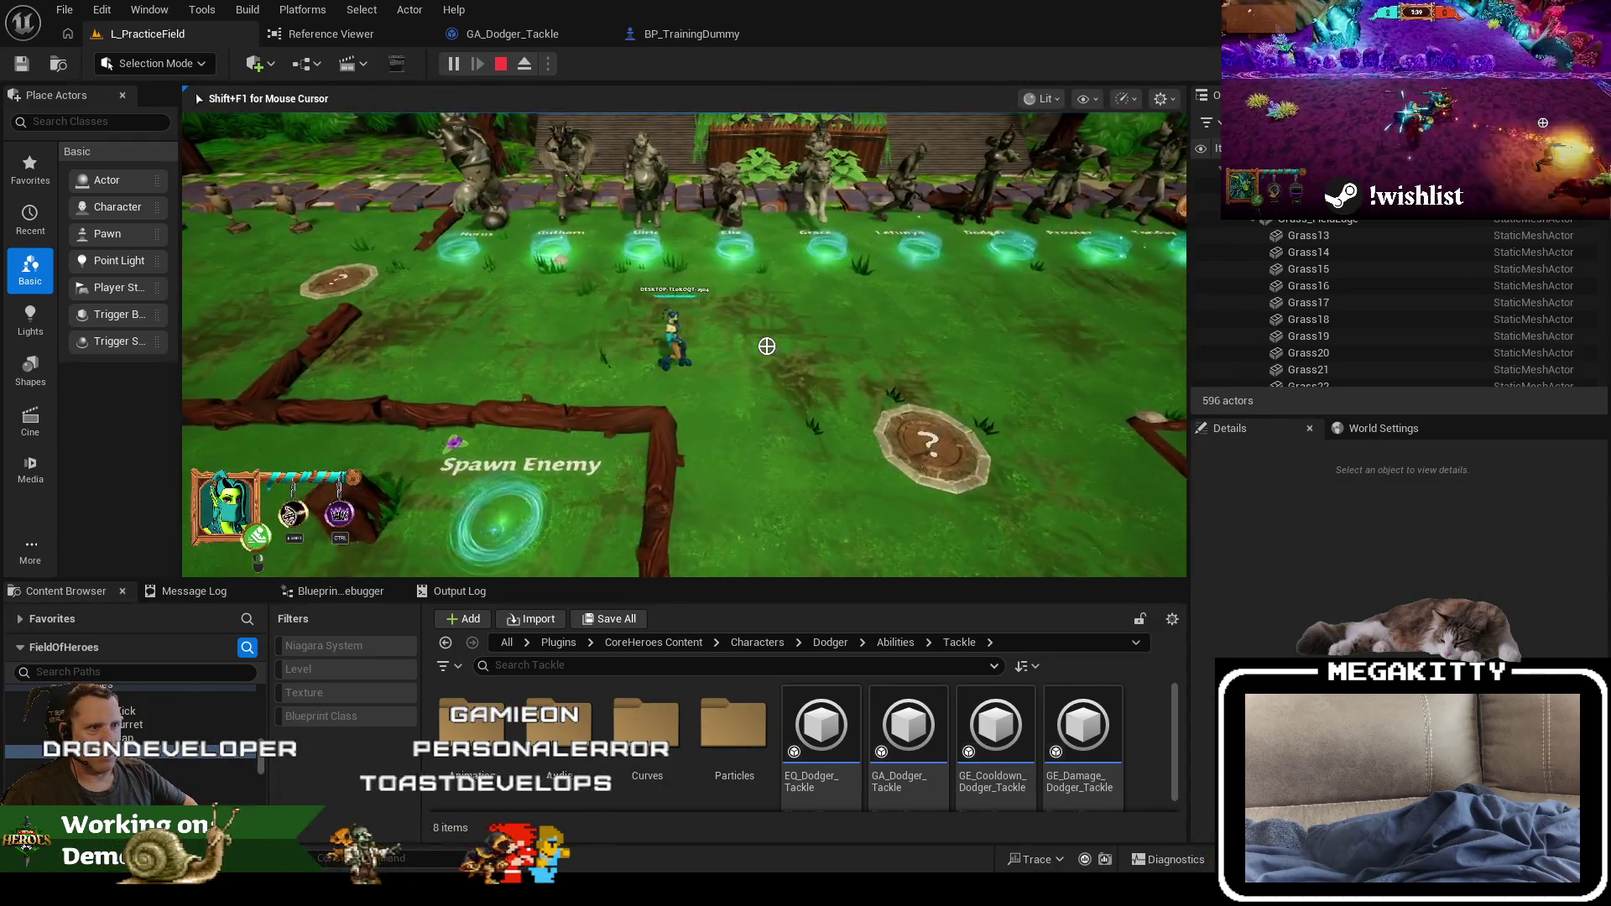
key("F11")
key("a")
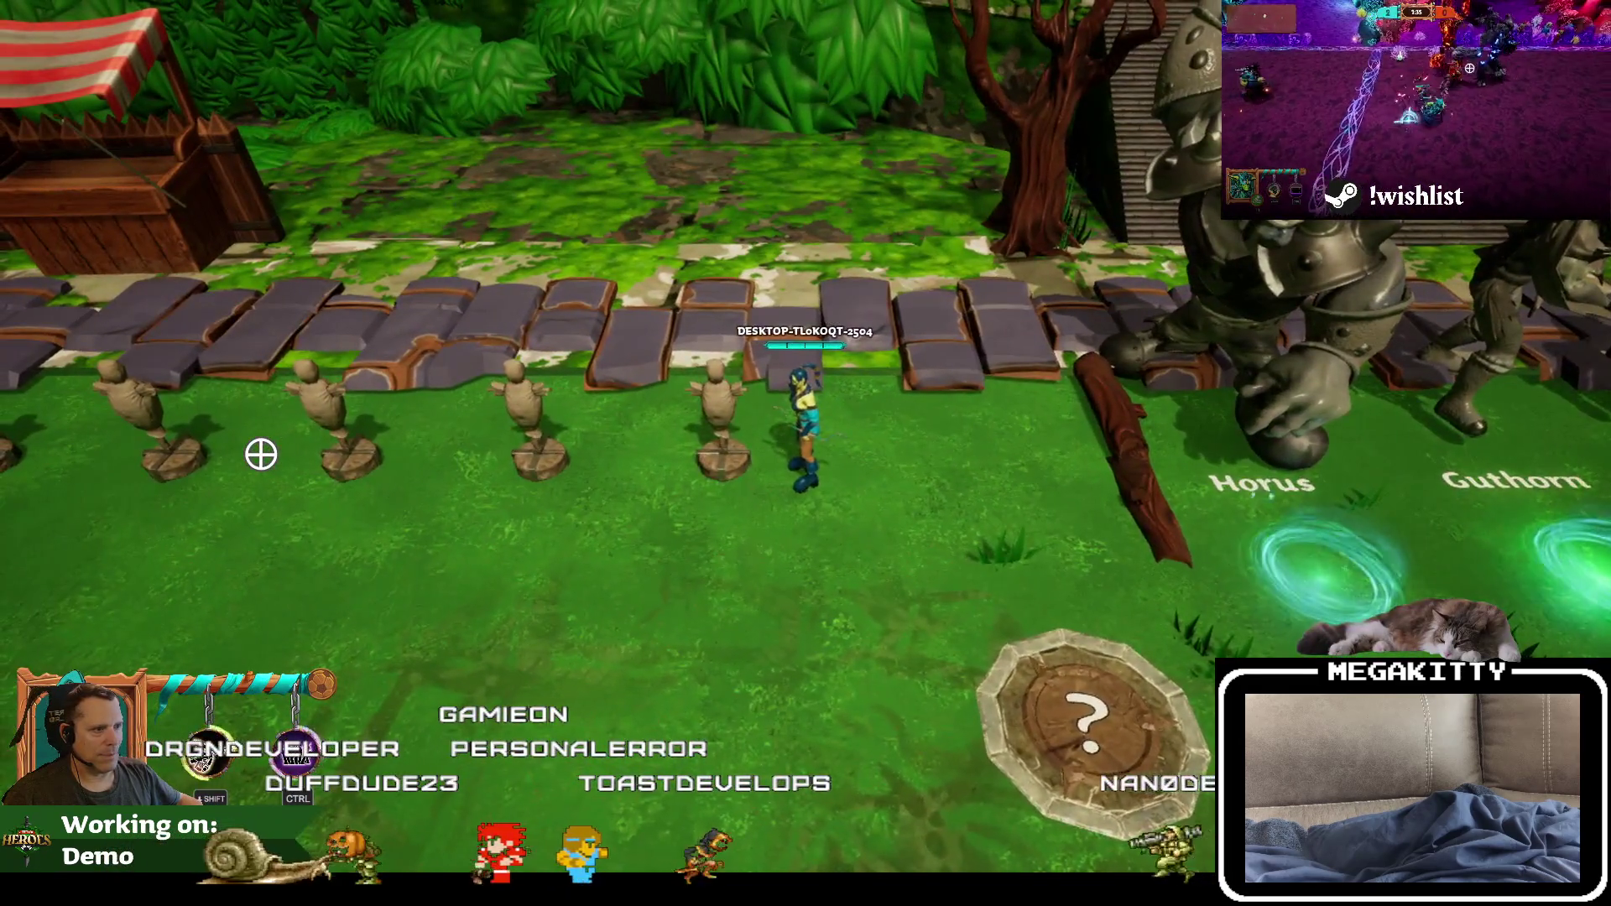
left_click(260, 453)
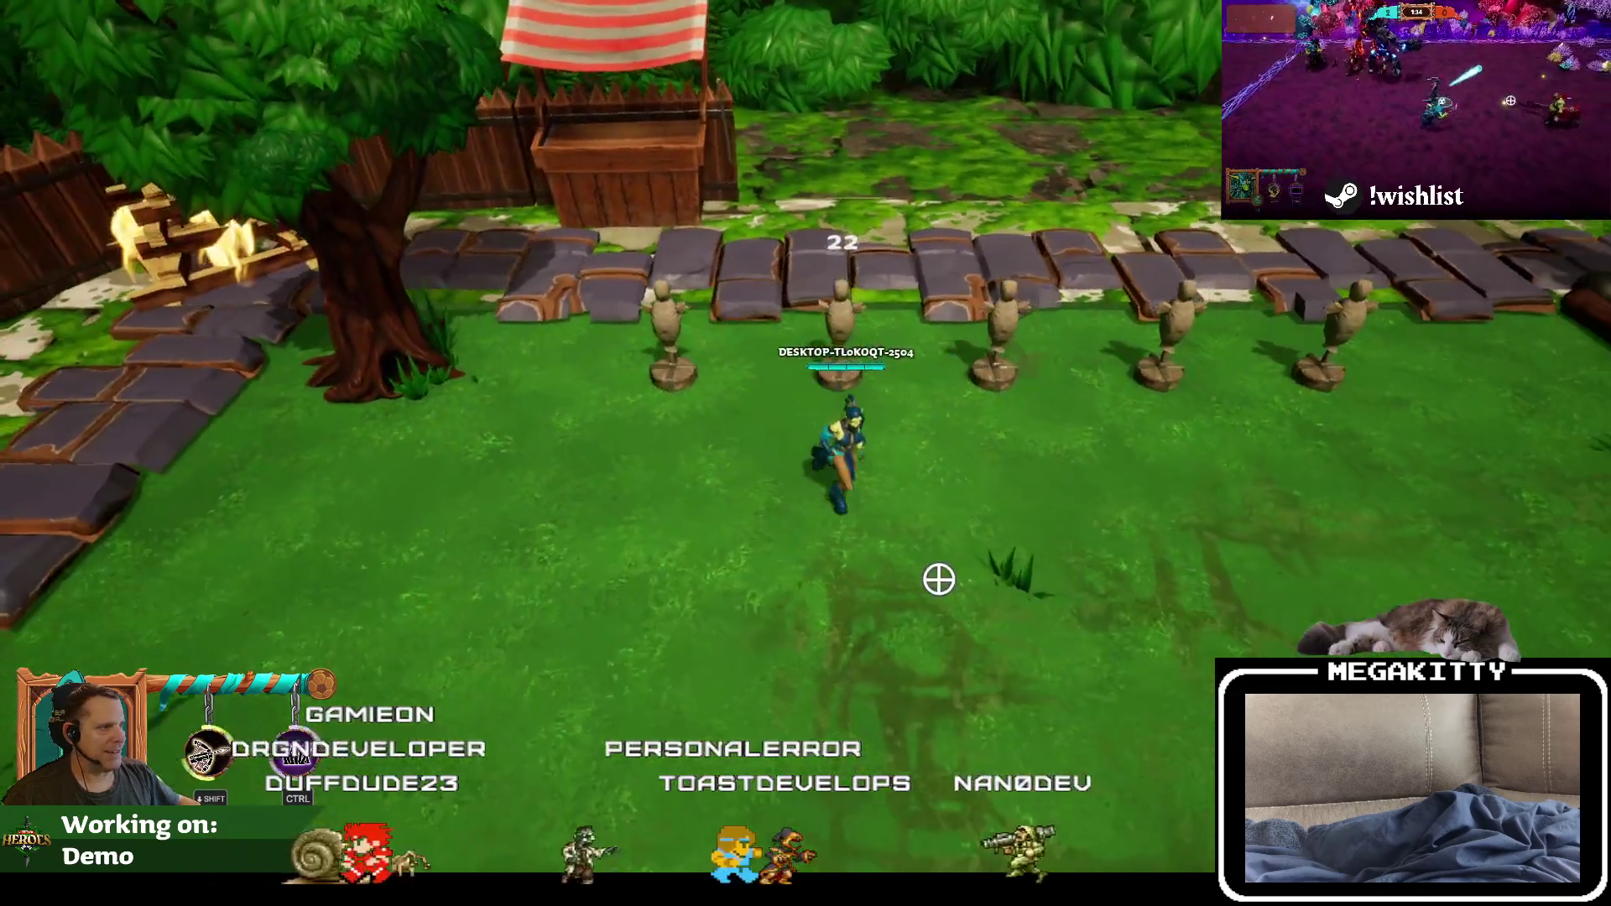
key("d")
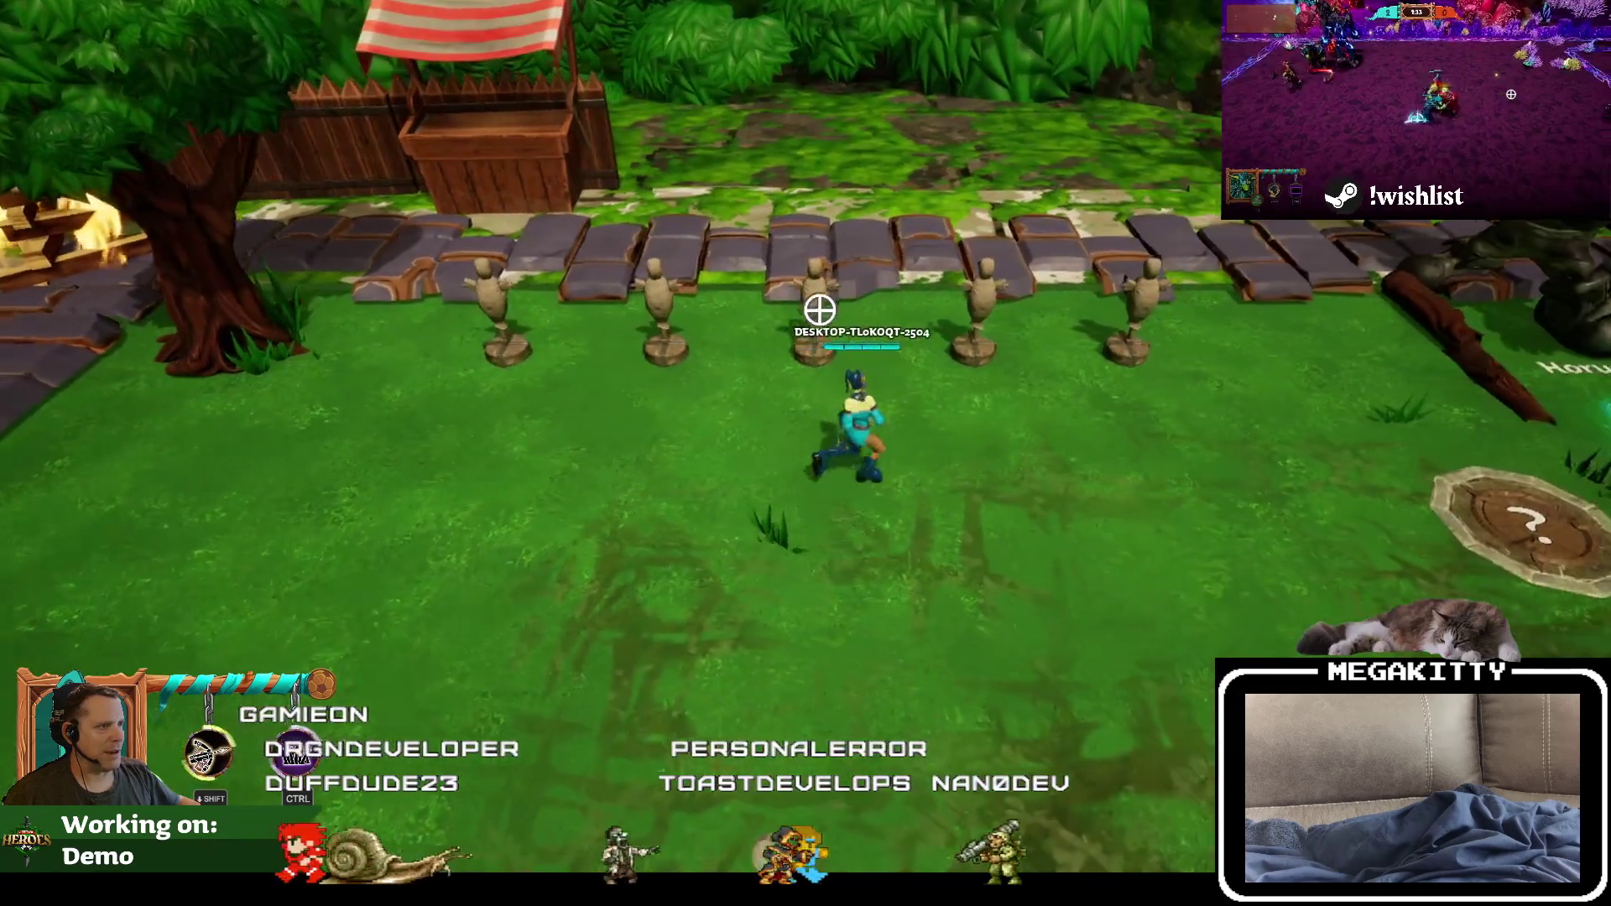
key("w")
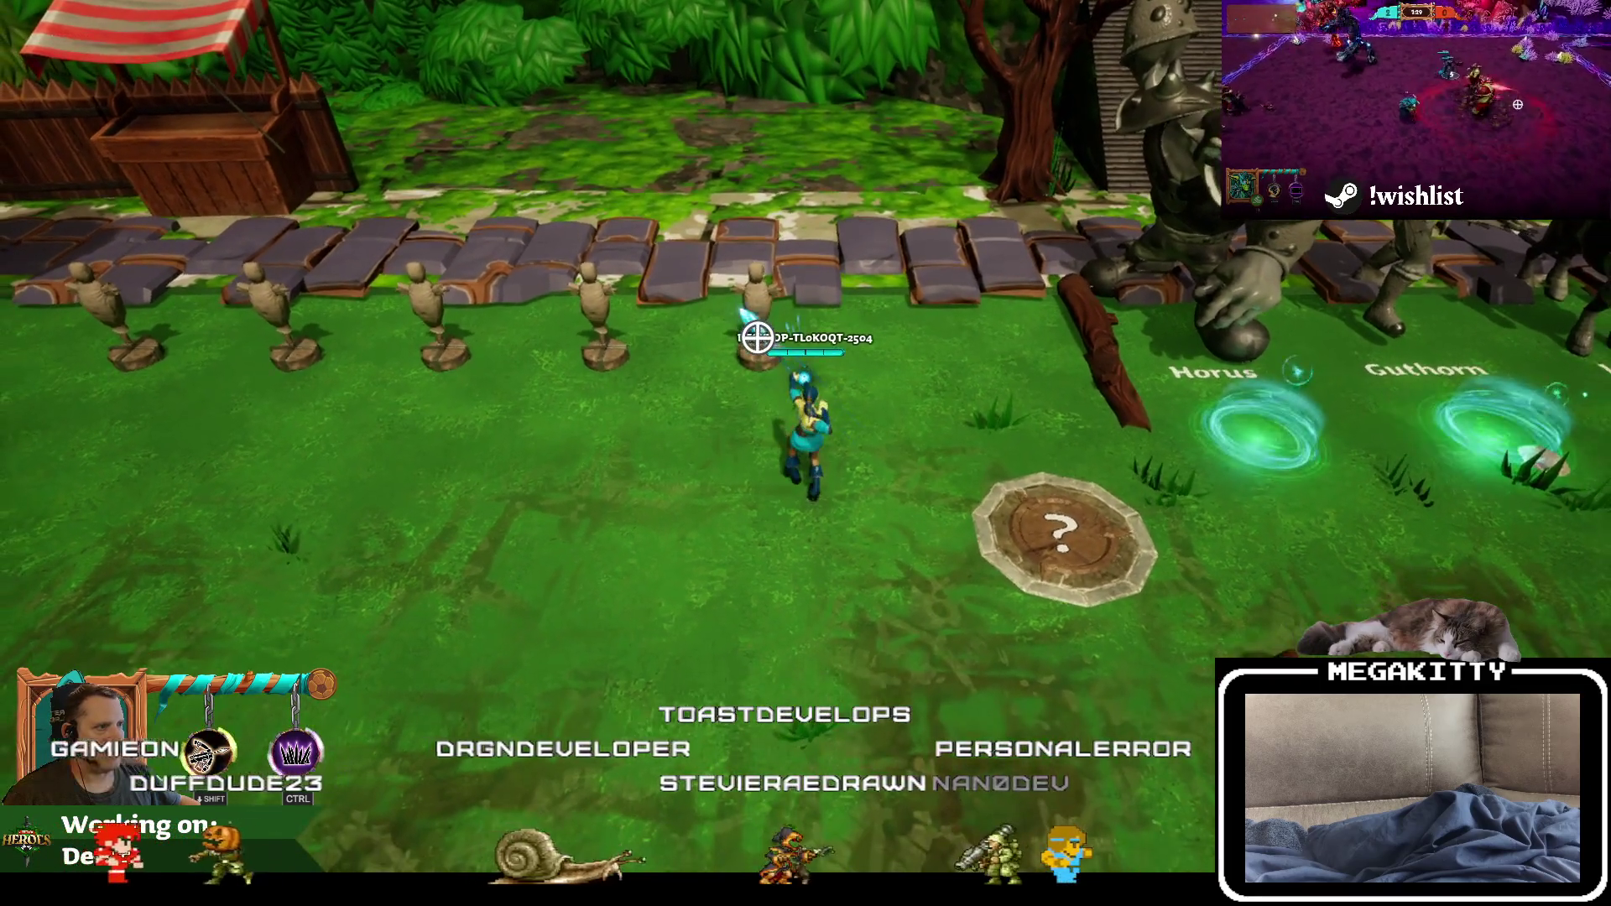
left_click(755, 333)
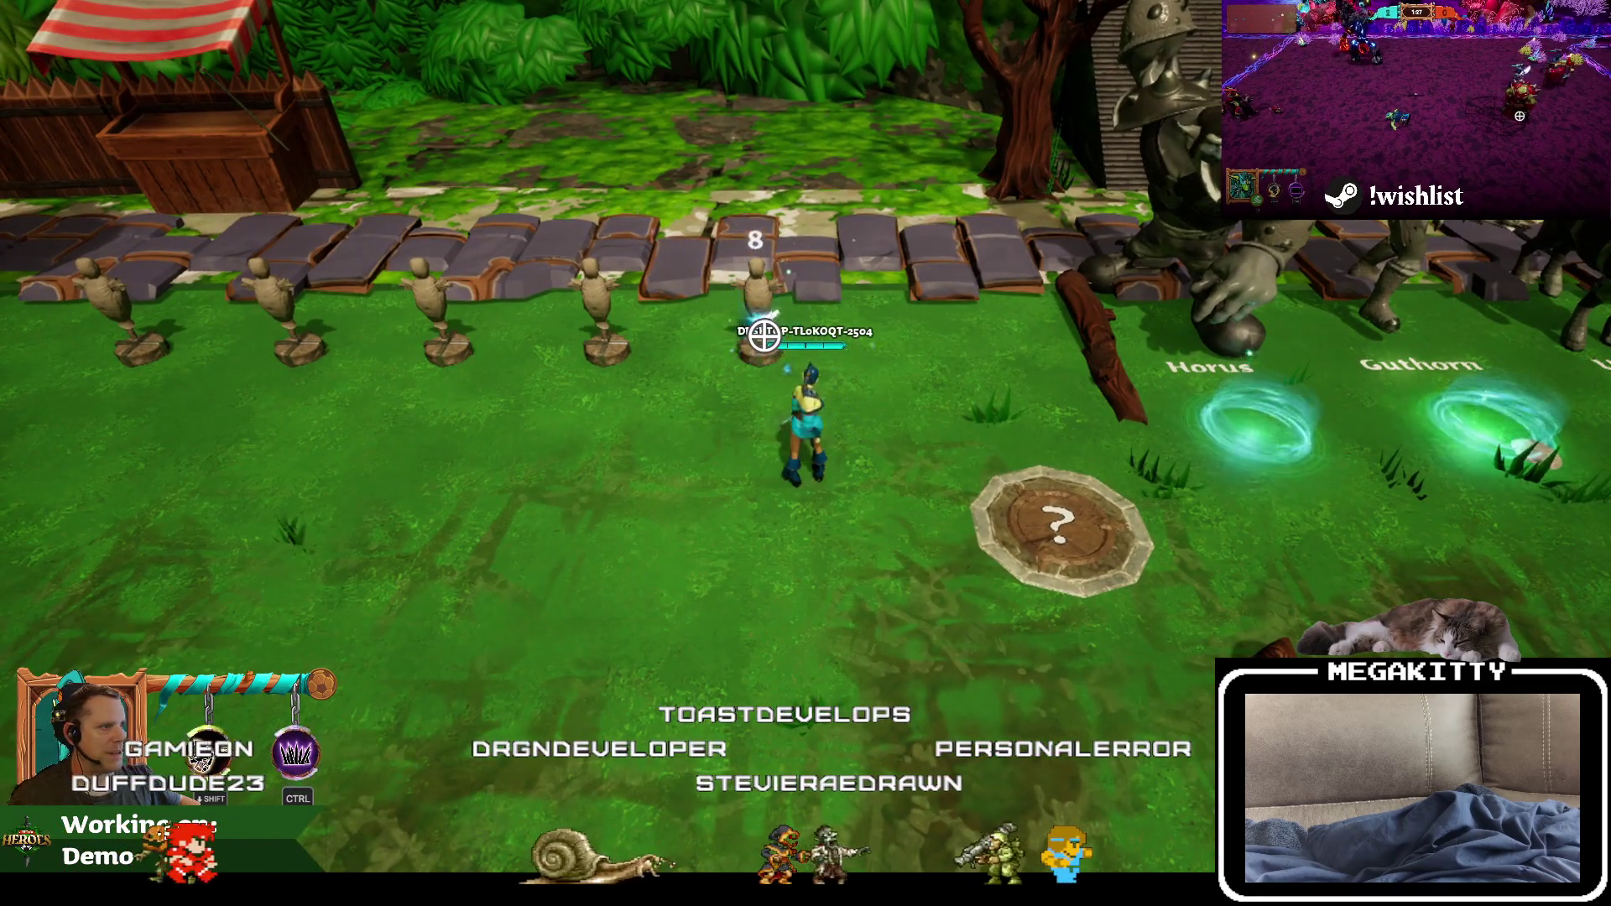
left_click(764, 335)
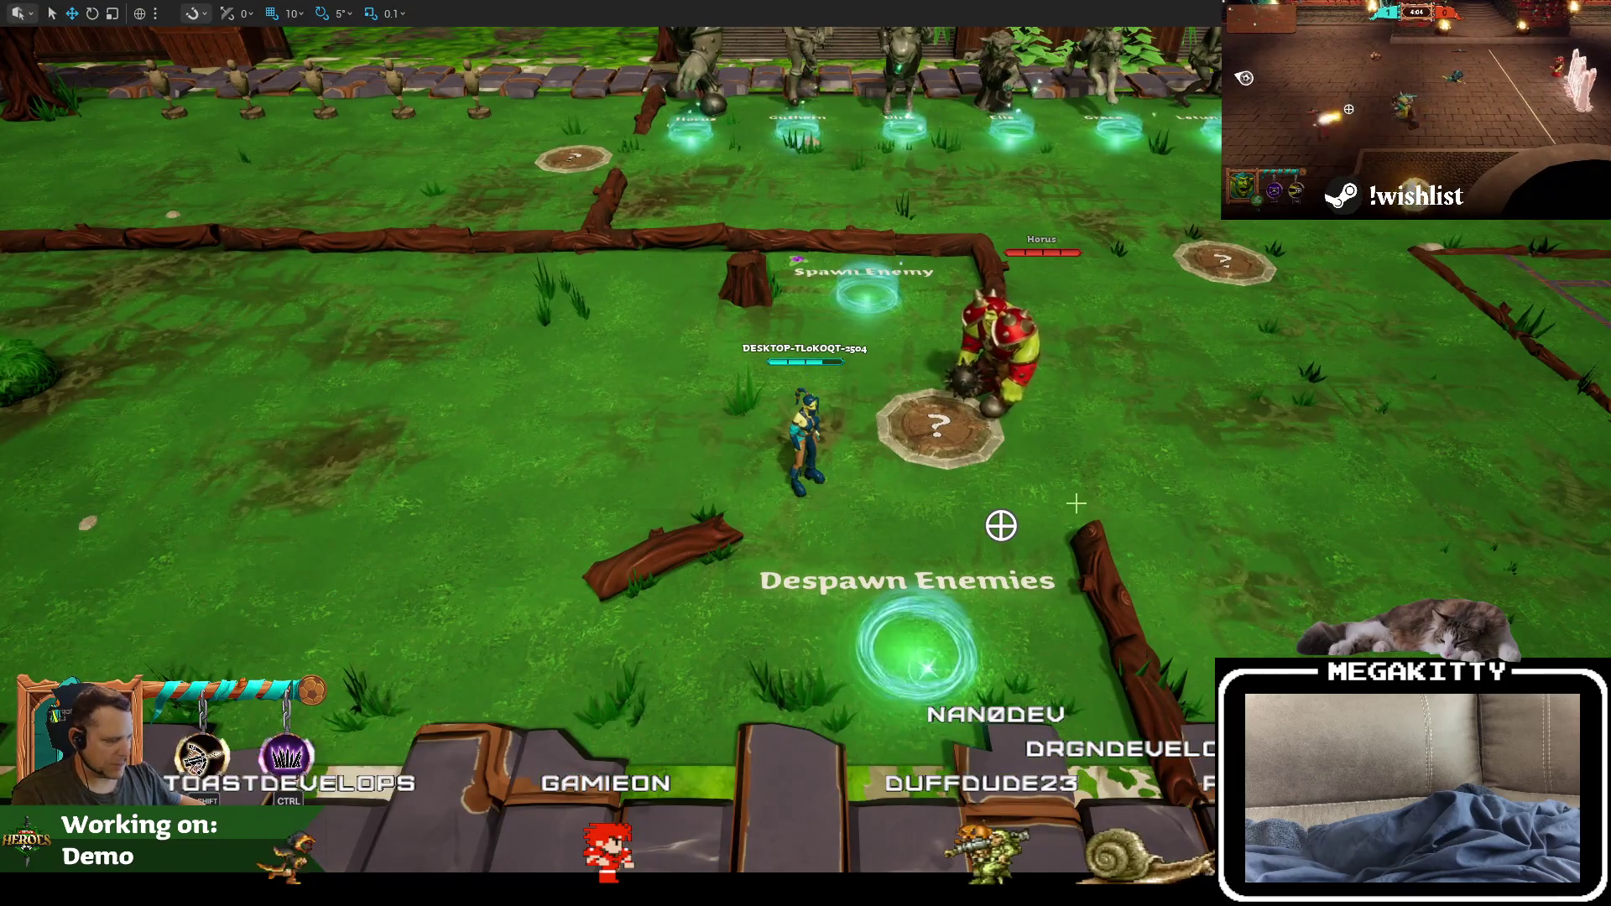
Step: Show the navmesh overlay, stop play, restore the layout, reposition the camera, and play again
key("p")
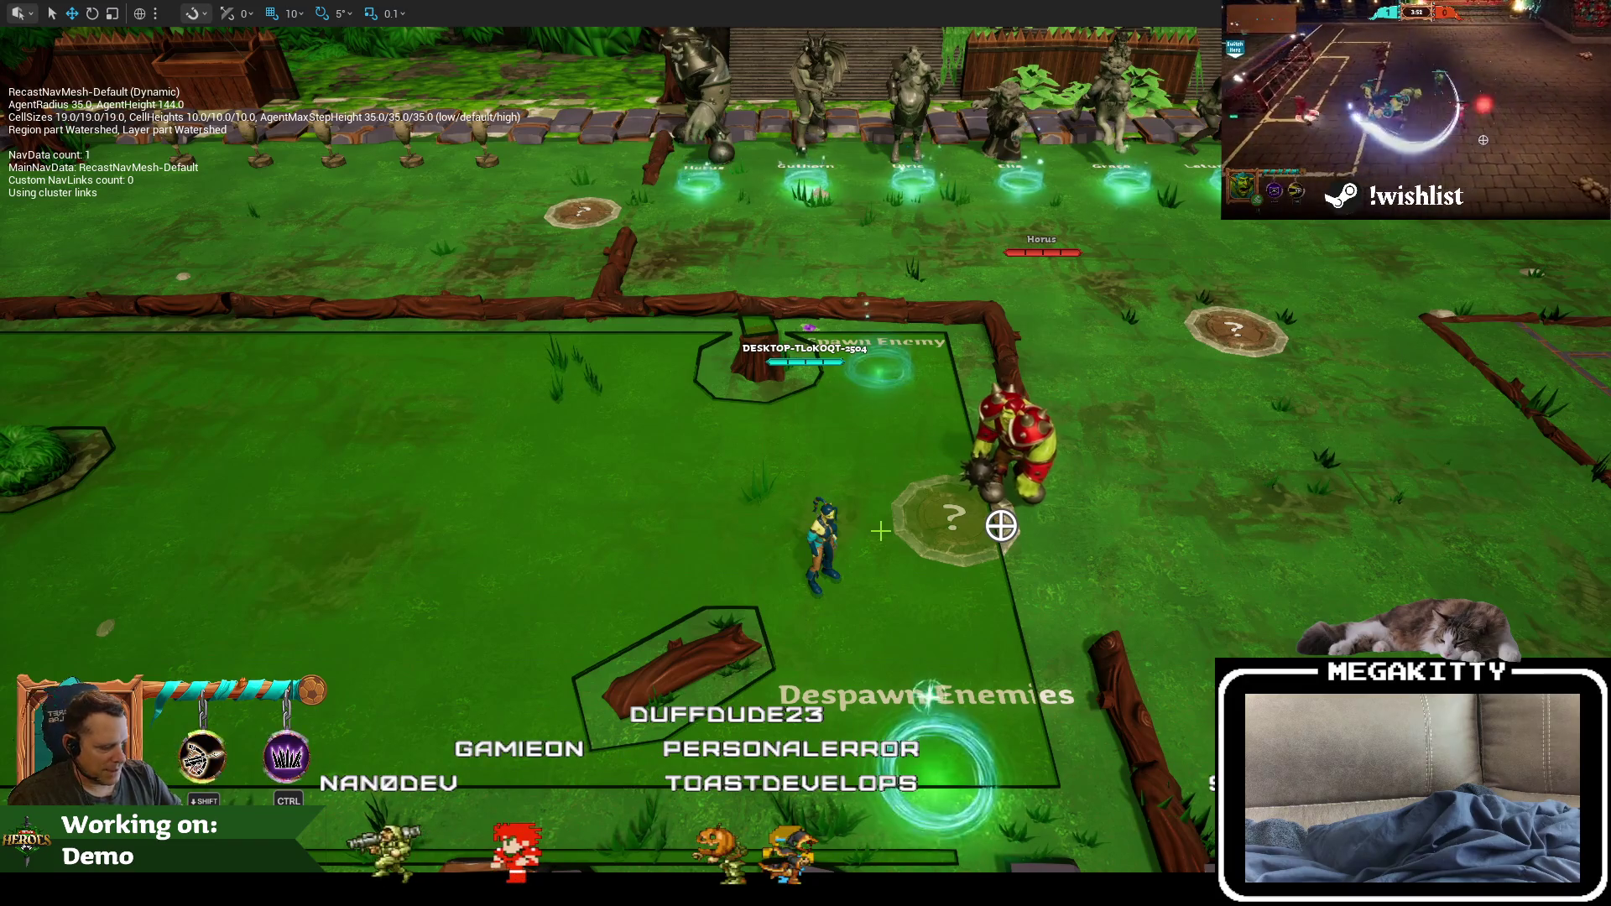
key("Escape")
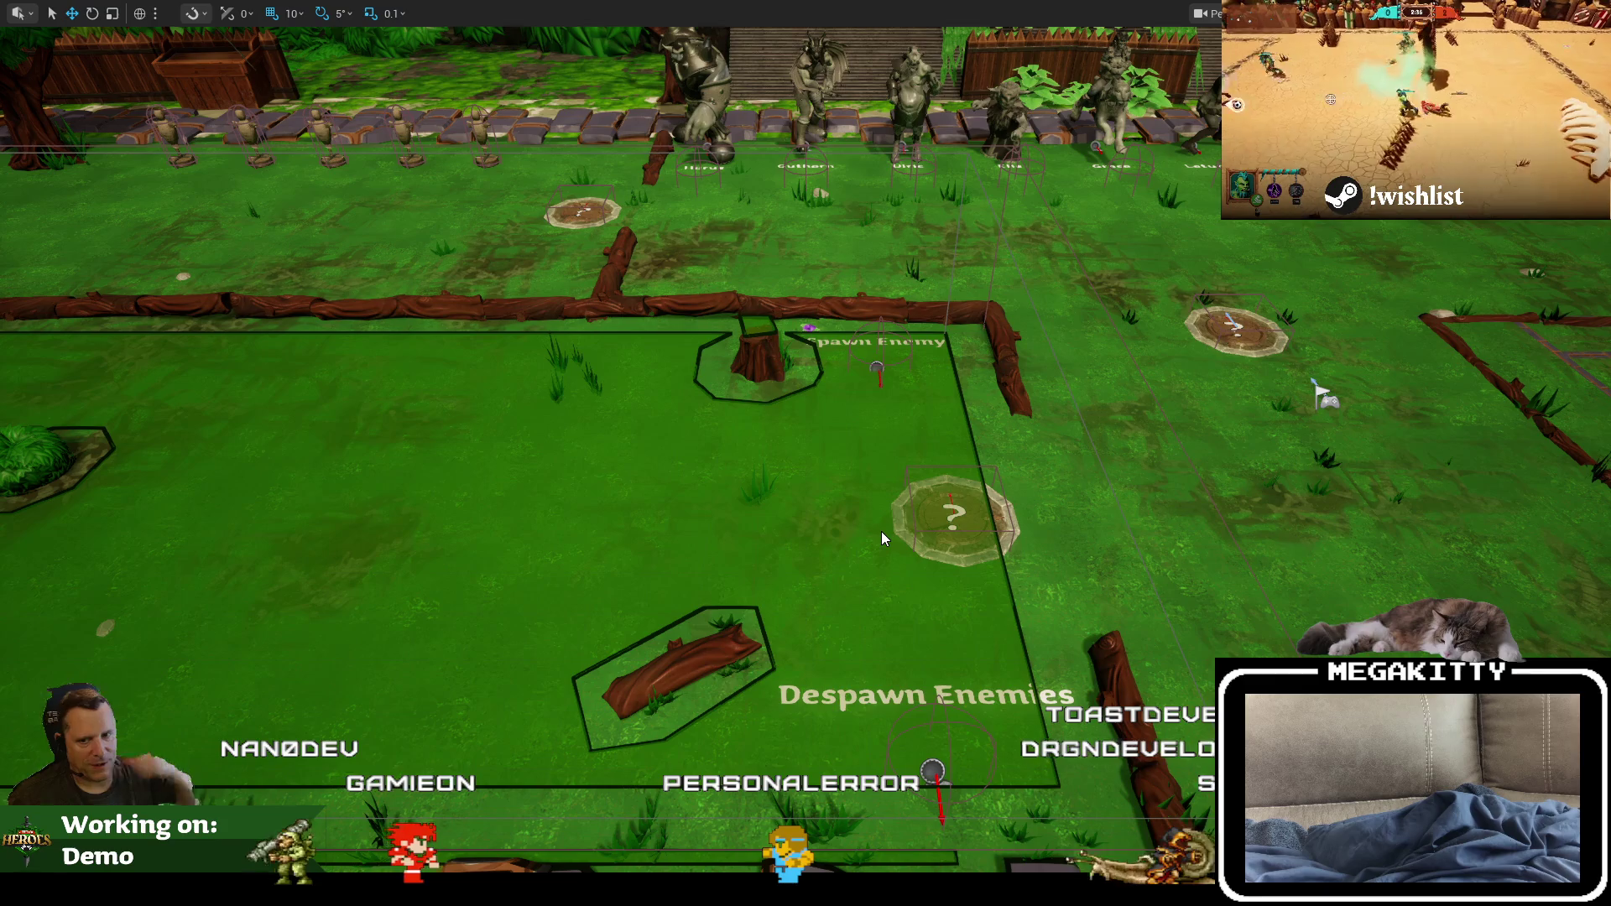
key("F11")
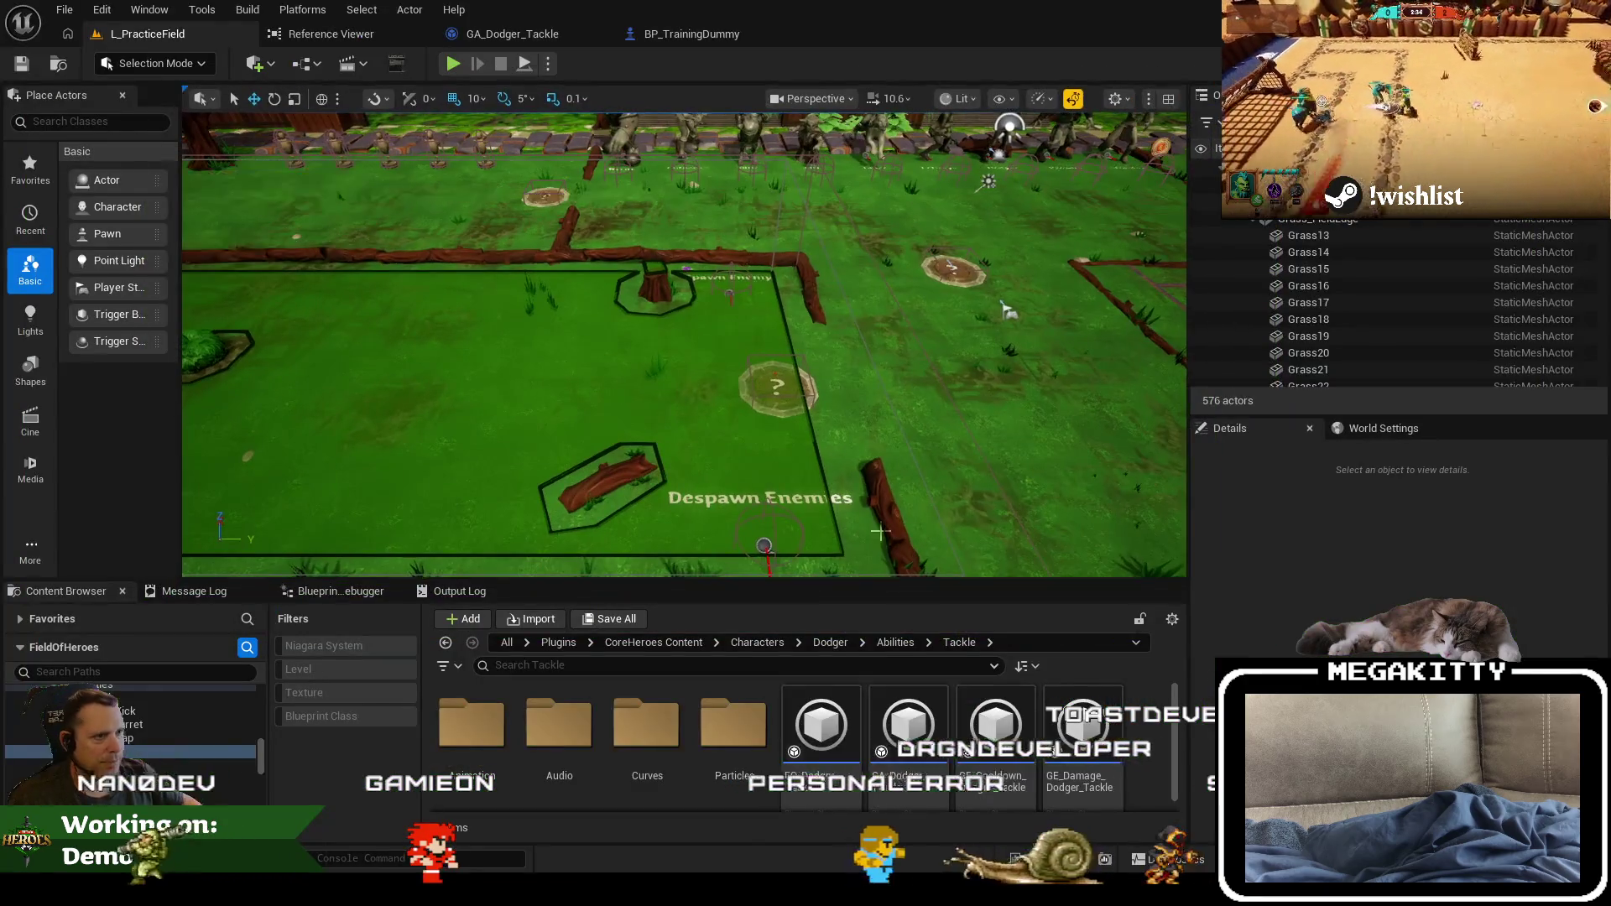
left_click_drag(626, 212, 590, 196)
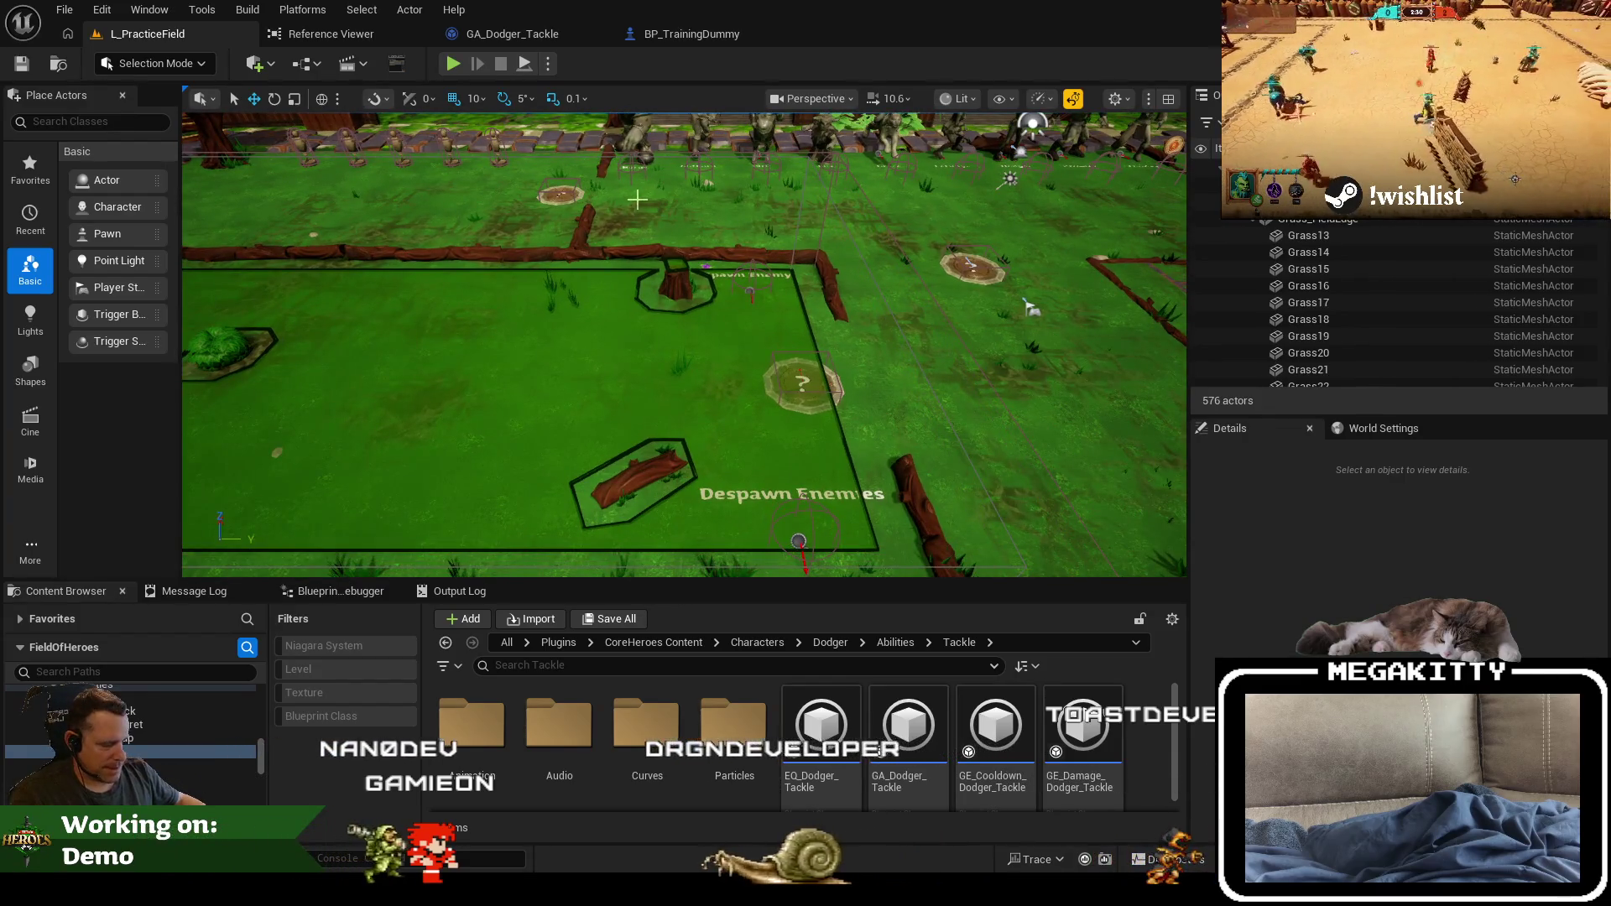
left_click_drag(637, 200, 472, 155)
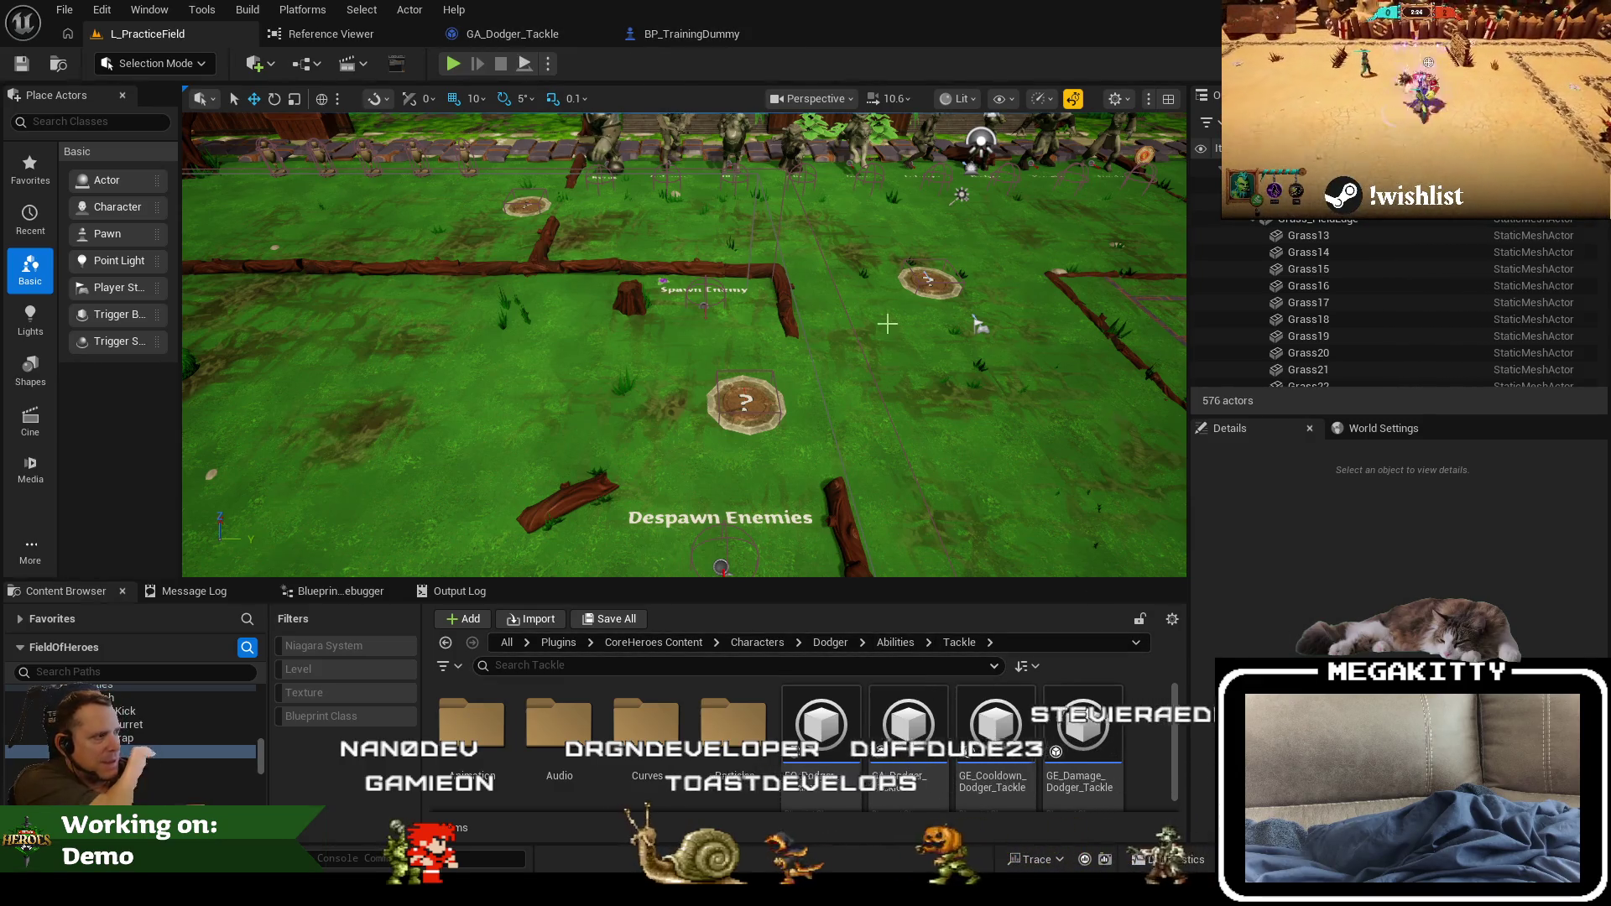
left_click(453, 63)
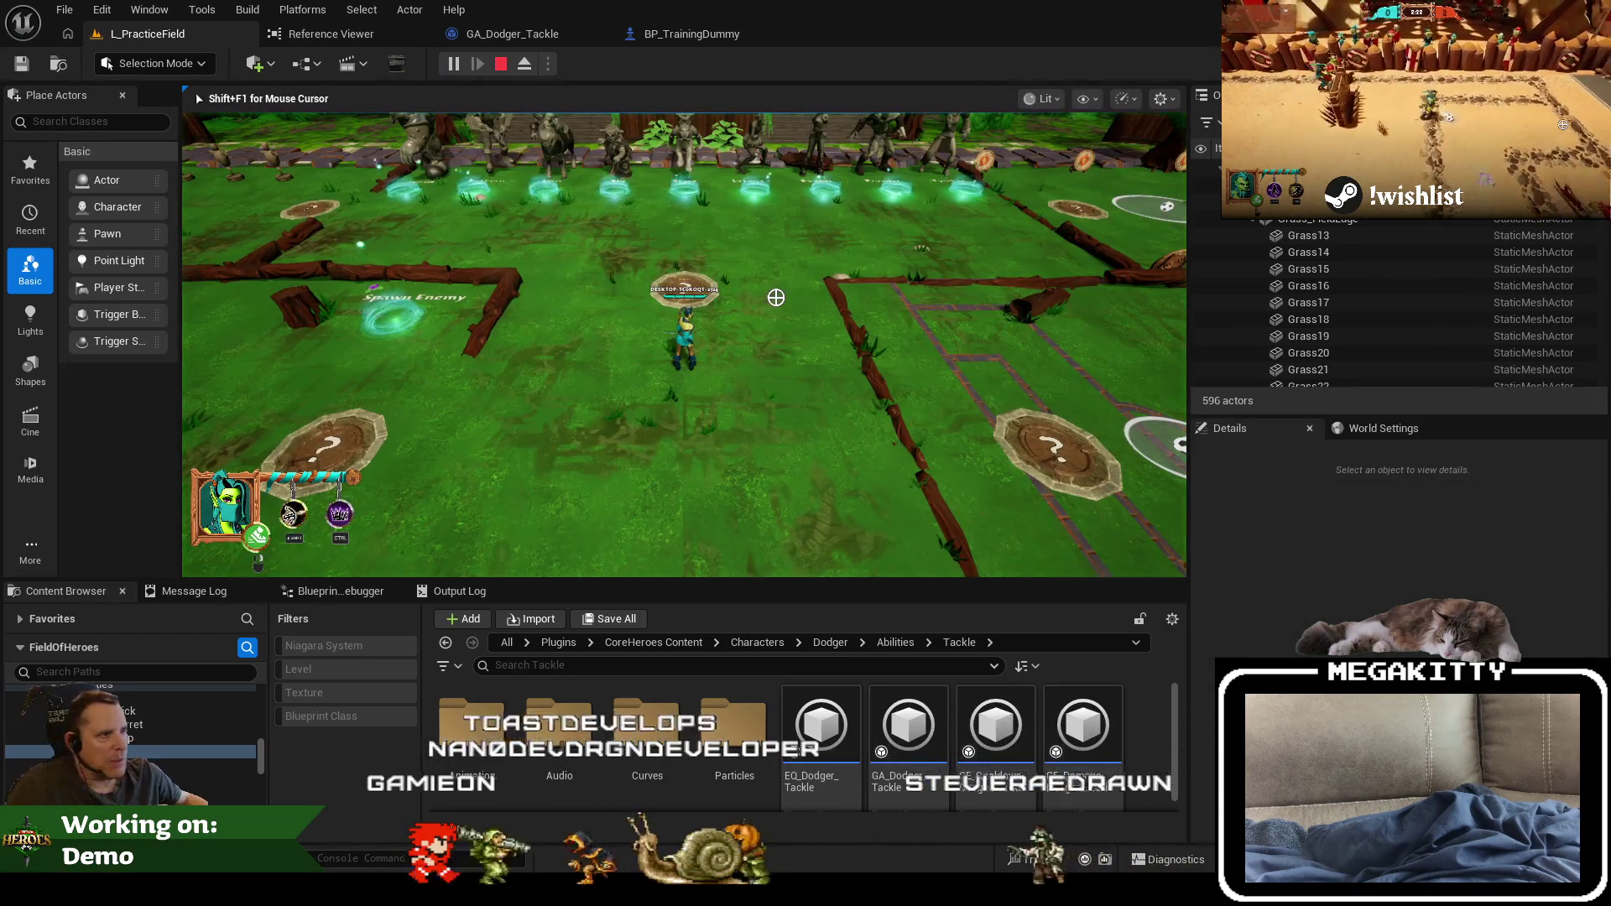
Step: Go fullscreen and run between the Prowler and Letunya hero pads to swap heroes
key("F11")
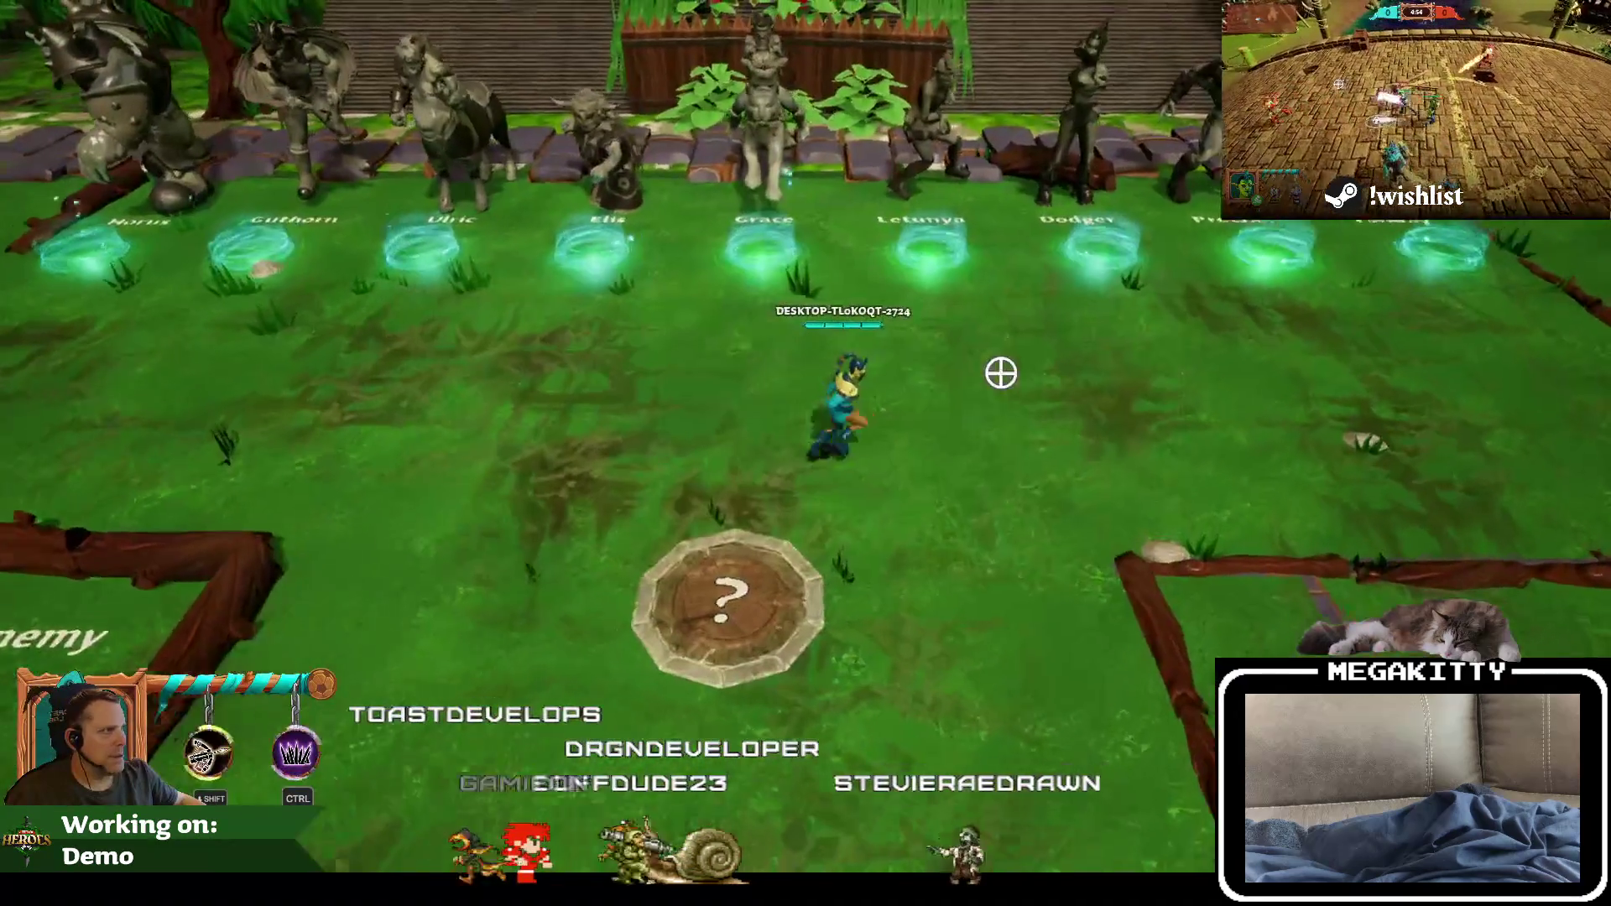
key("d")
key("w")
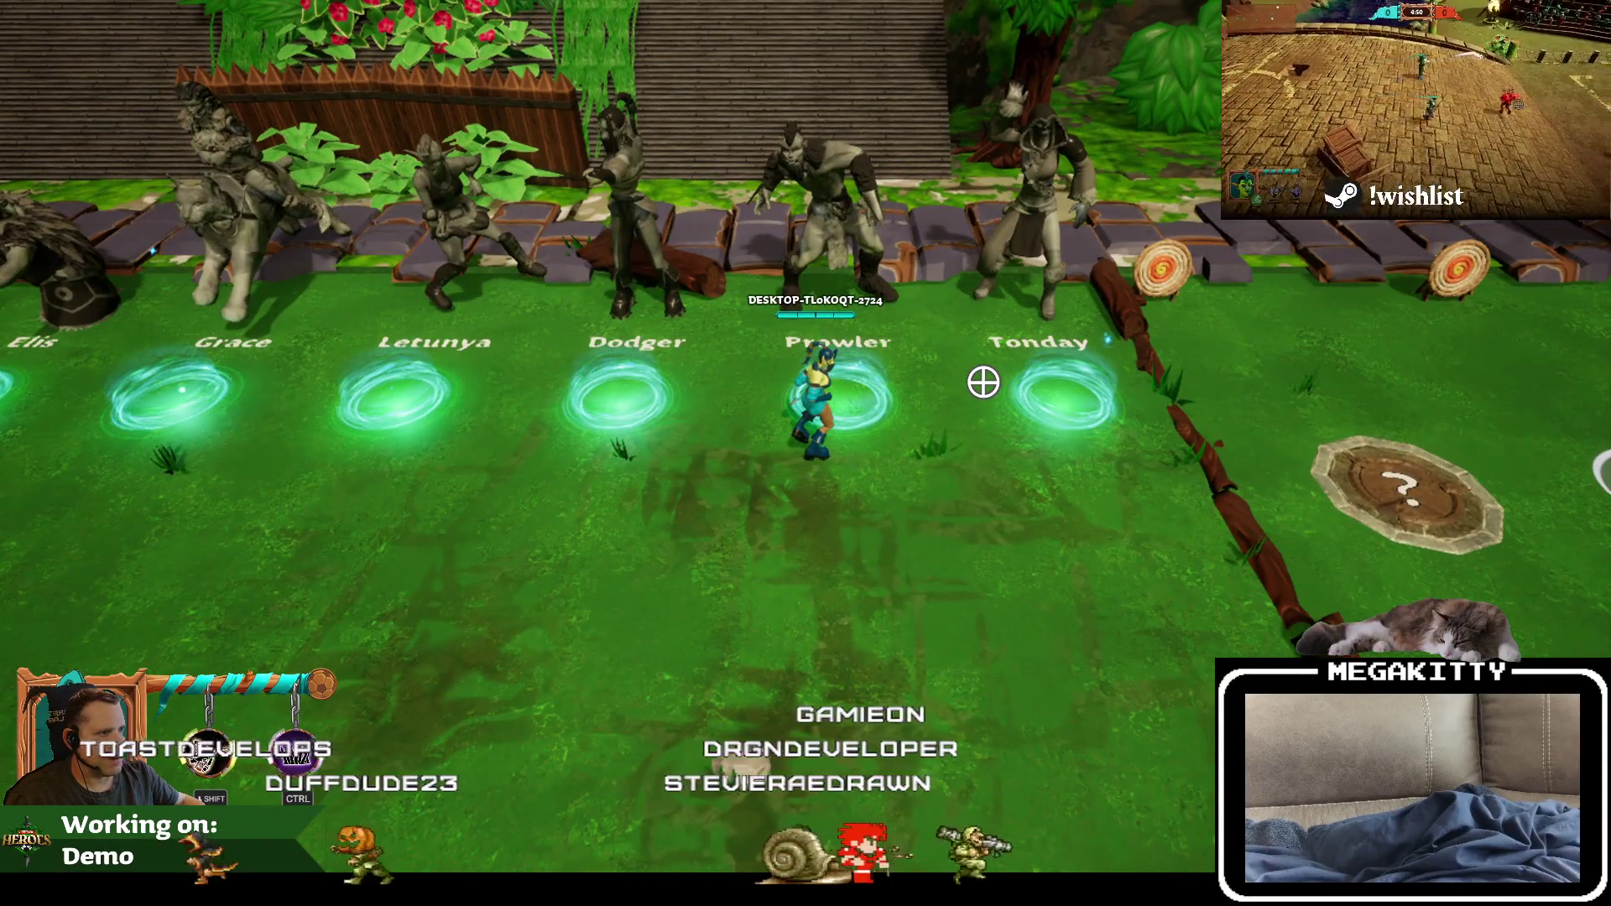
key("s")
key("a")
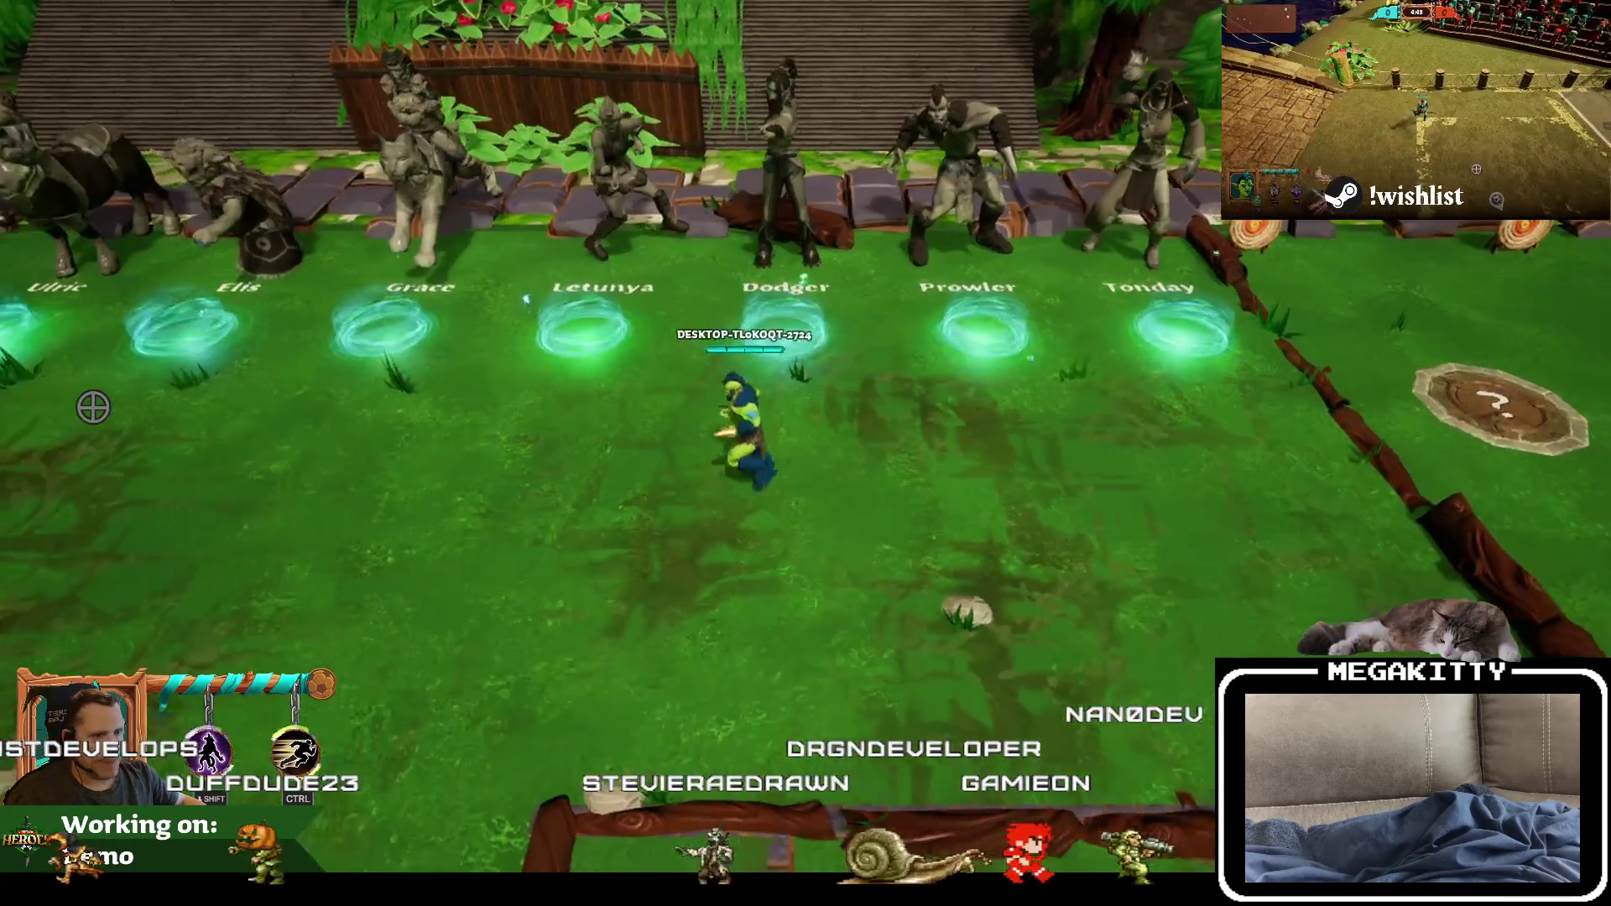
key("a")
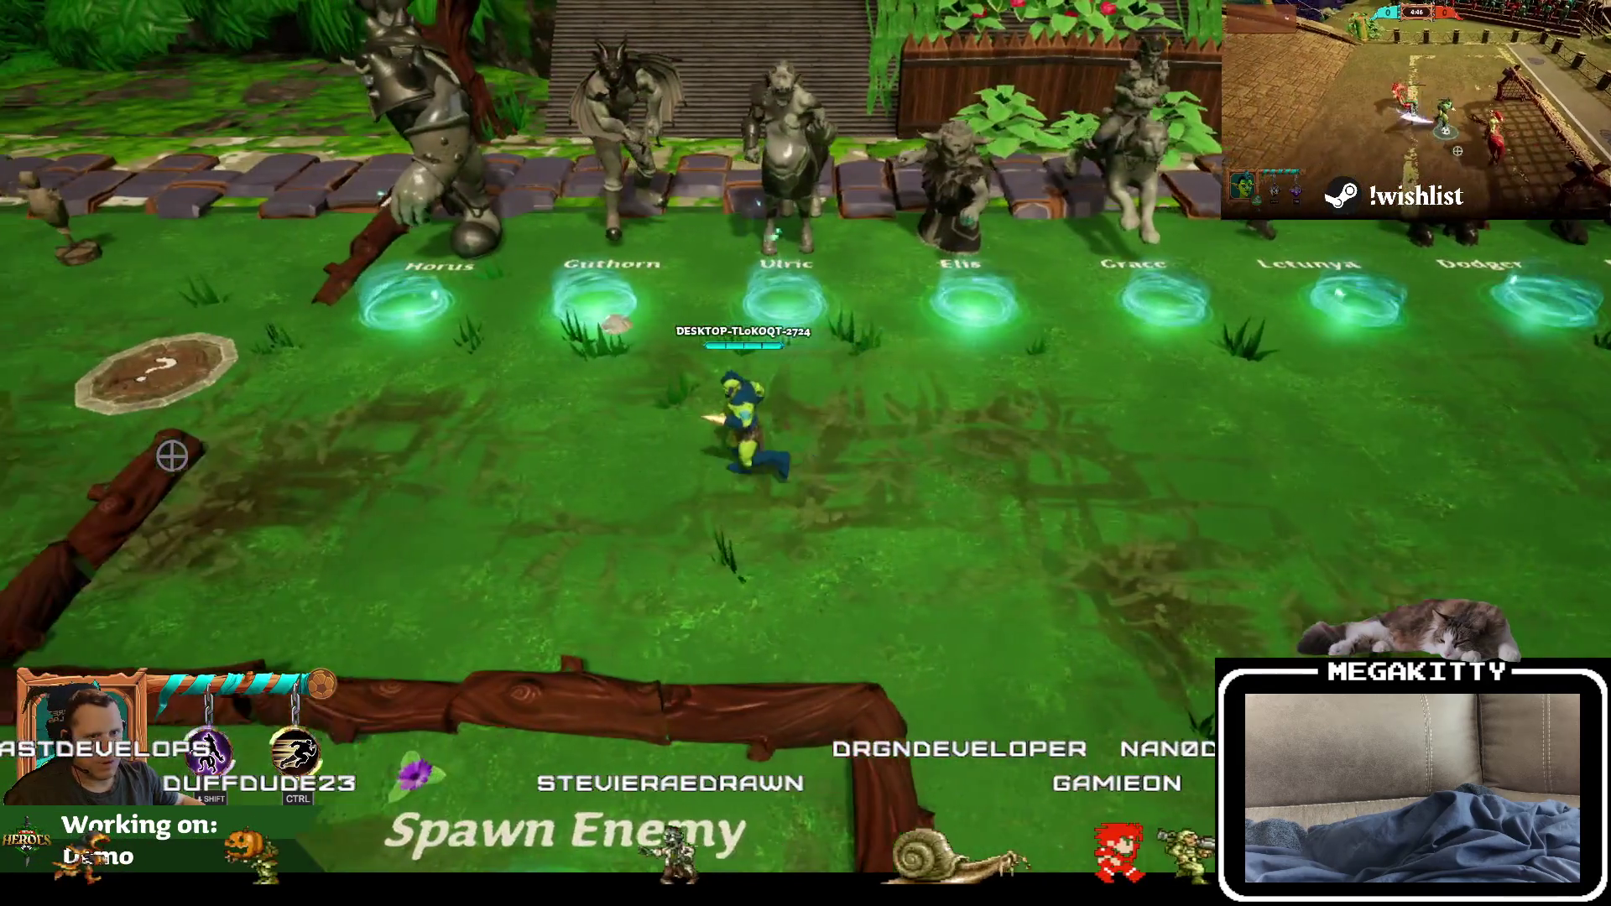
Step: Run along the training dummy row, slice through it, then stop the play session
key("w")
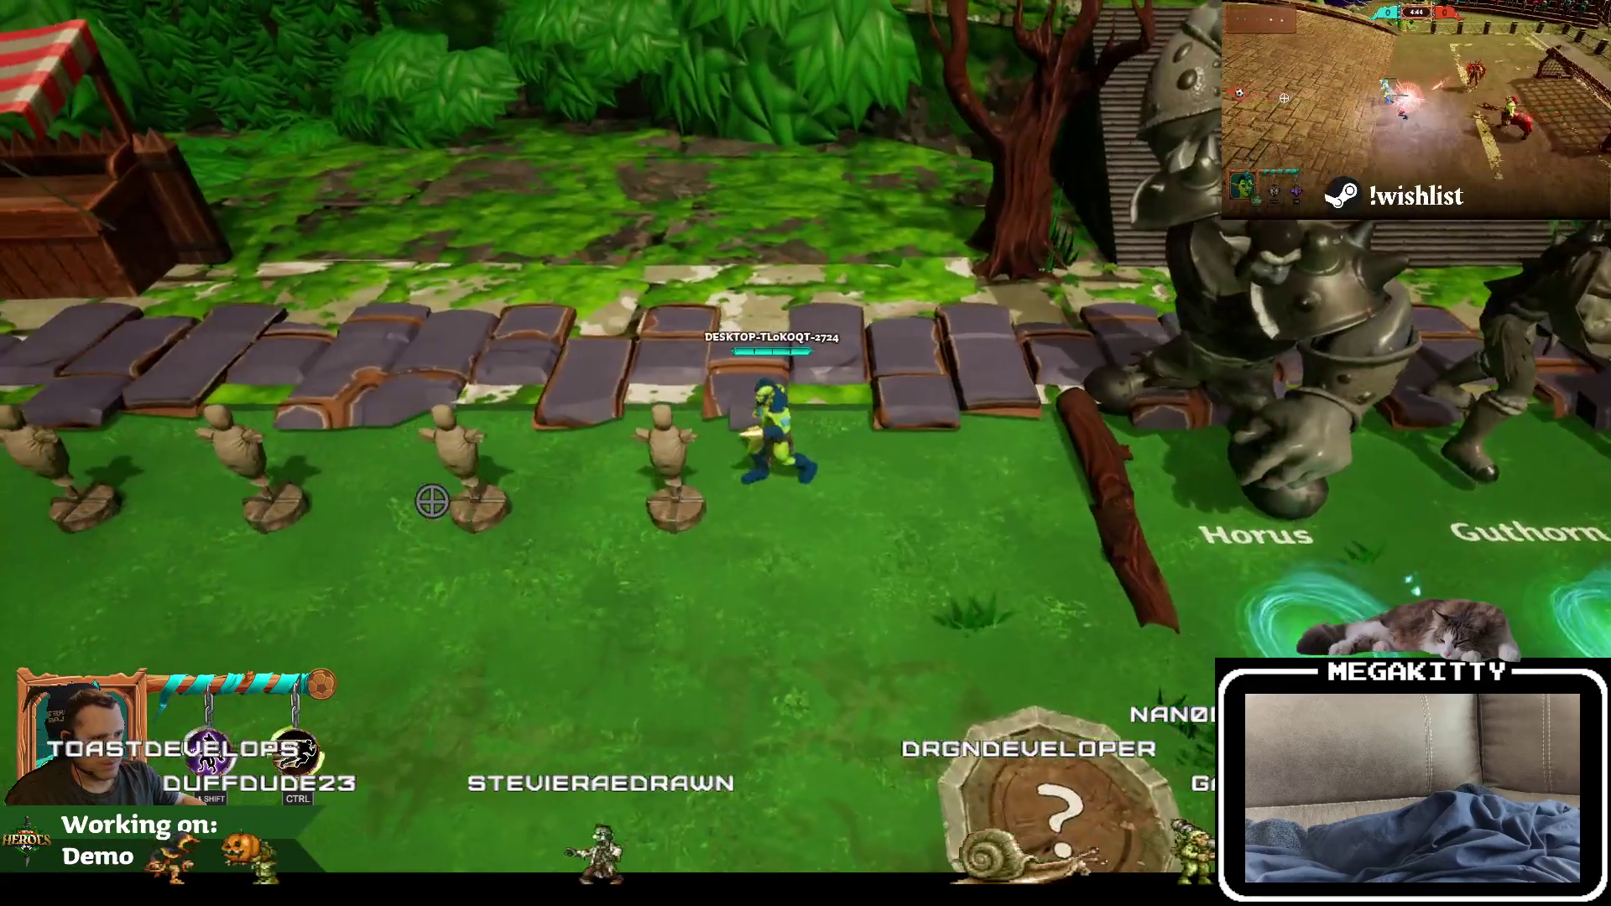
key("a")
left_click(360, 503)
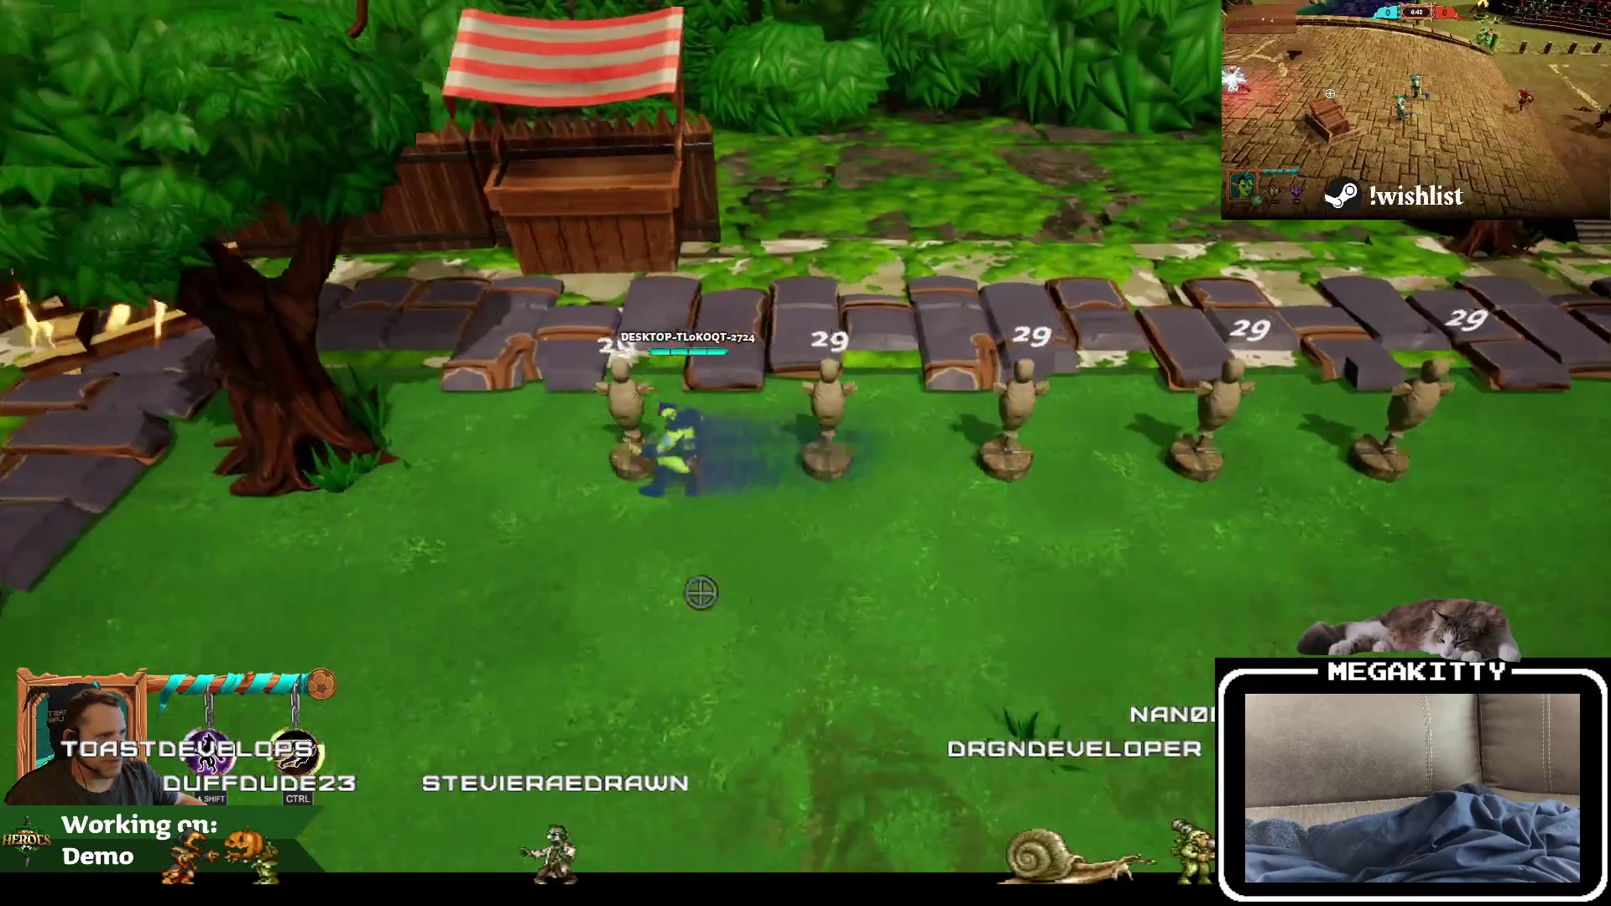
key("d")
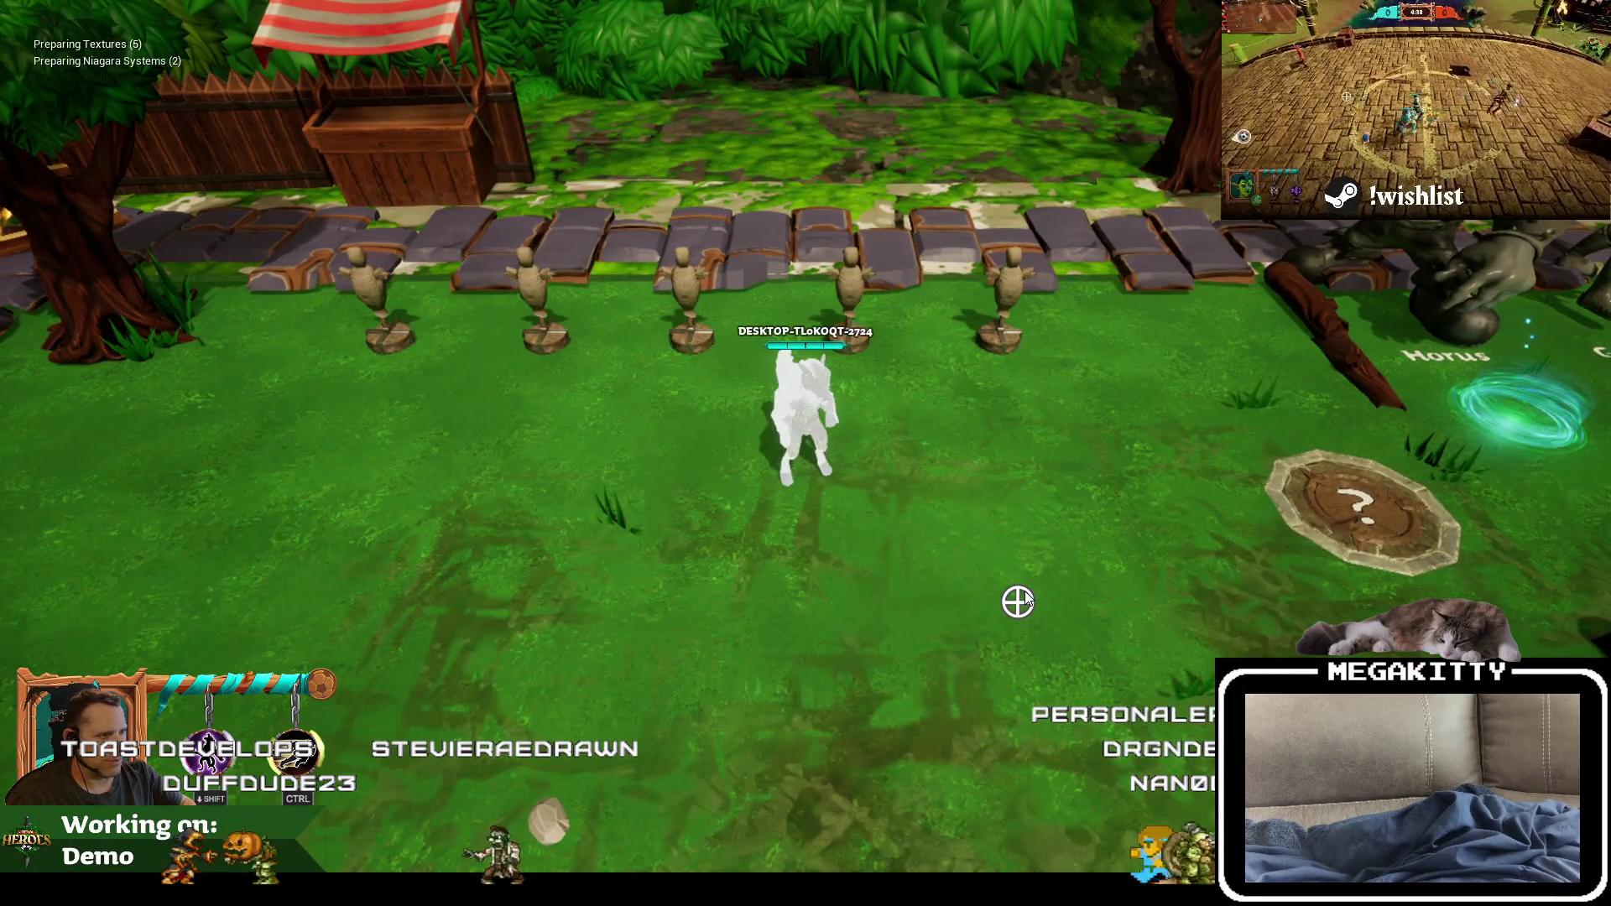
key("Escape")
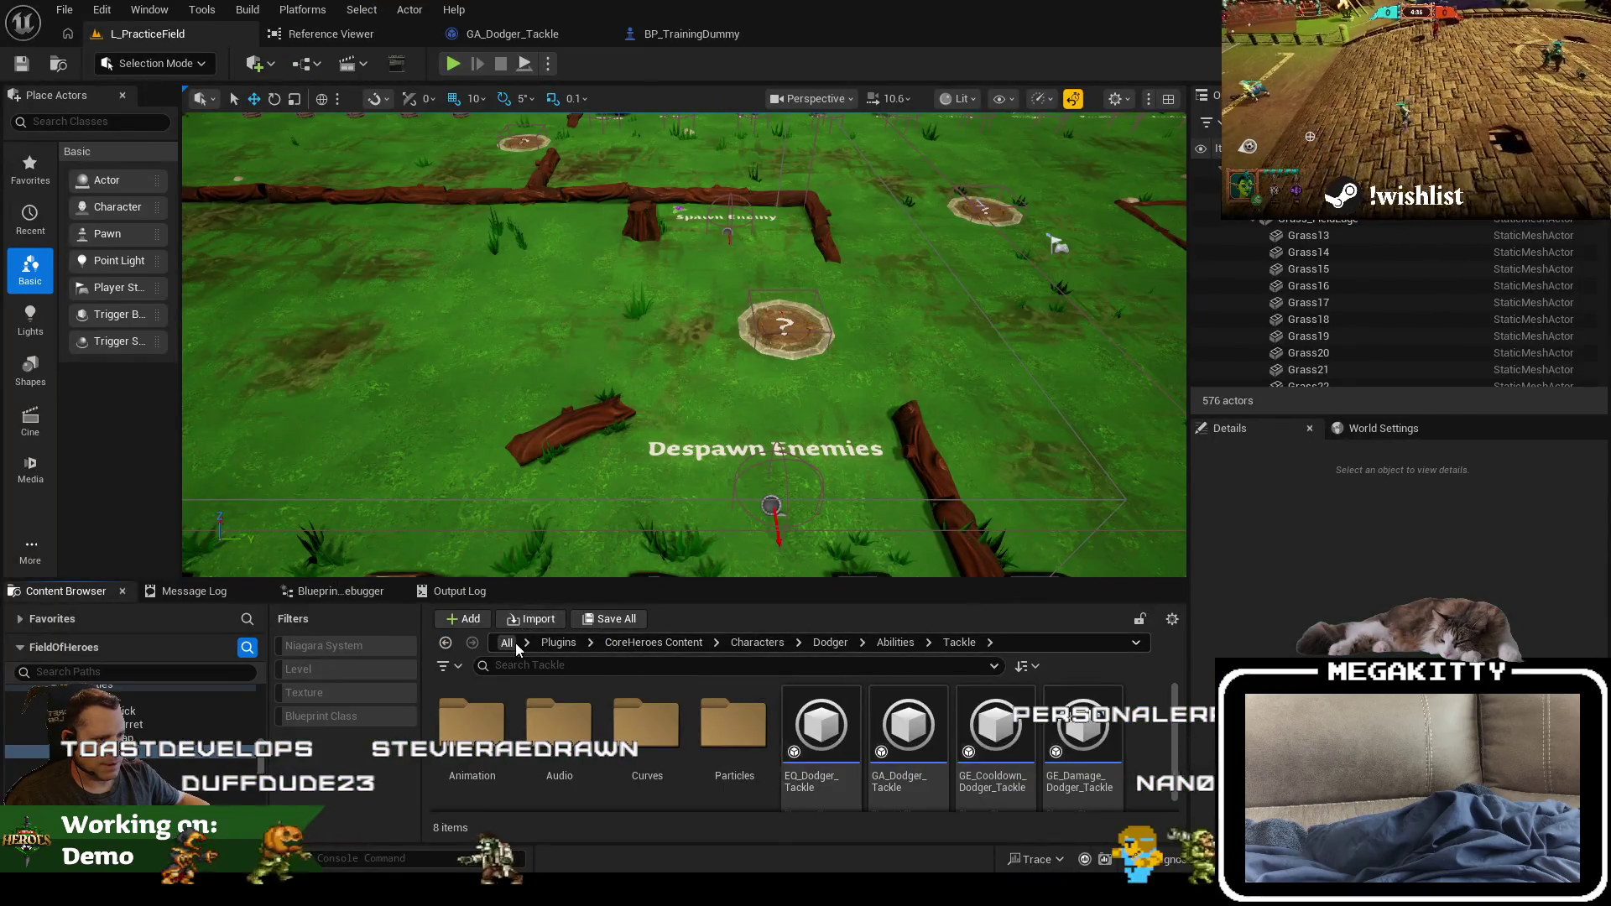
Step: Search all content for 'ct_abi' and open the CT_Abilities curve table
left_click(506, 643)
left_click(552, 641)
type("ct_abi")
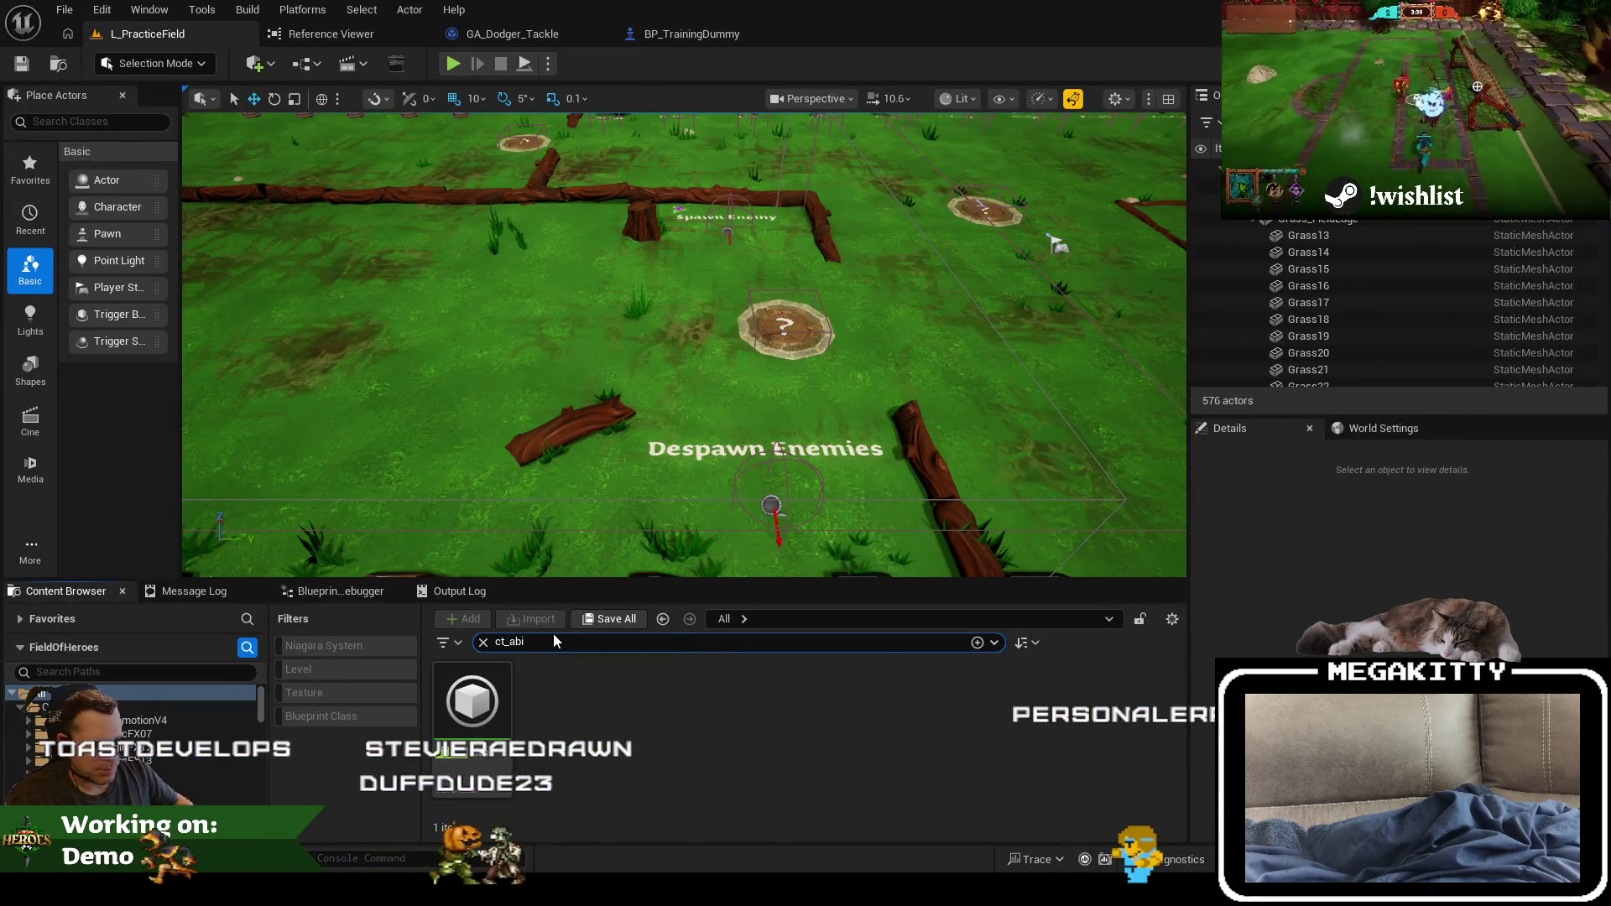
double_click(474, 696)
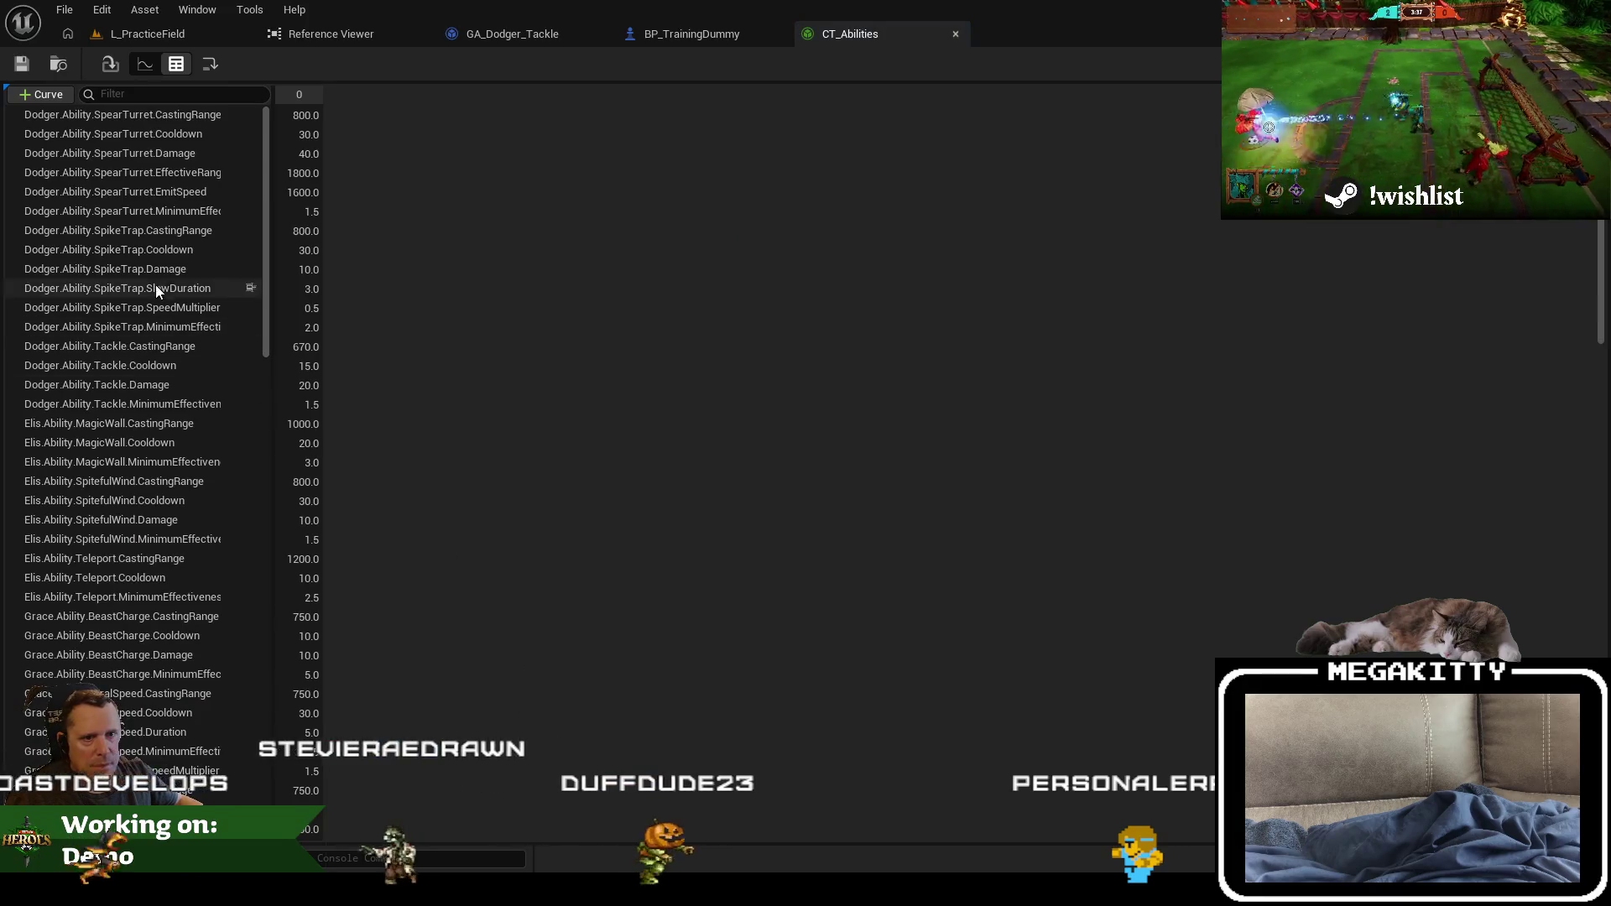
Step: Filter the table to Prowler rows, check Slice Damage 30, and return to L_PracticeField full-screen
type("prow")
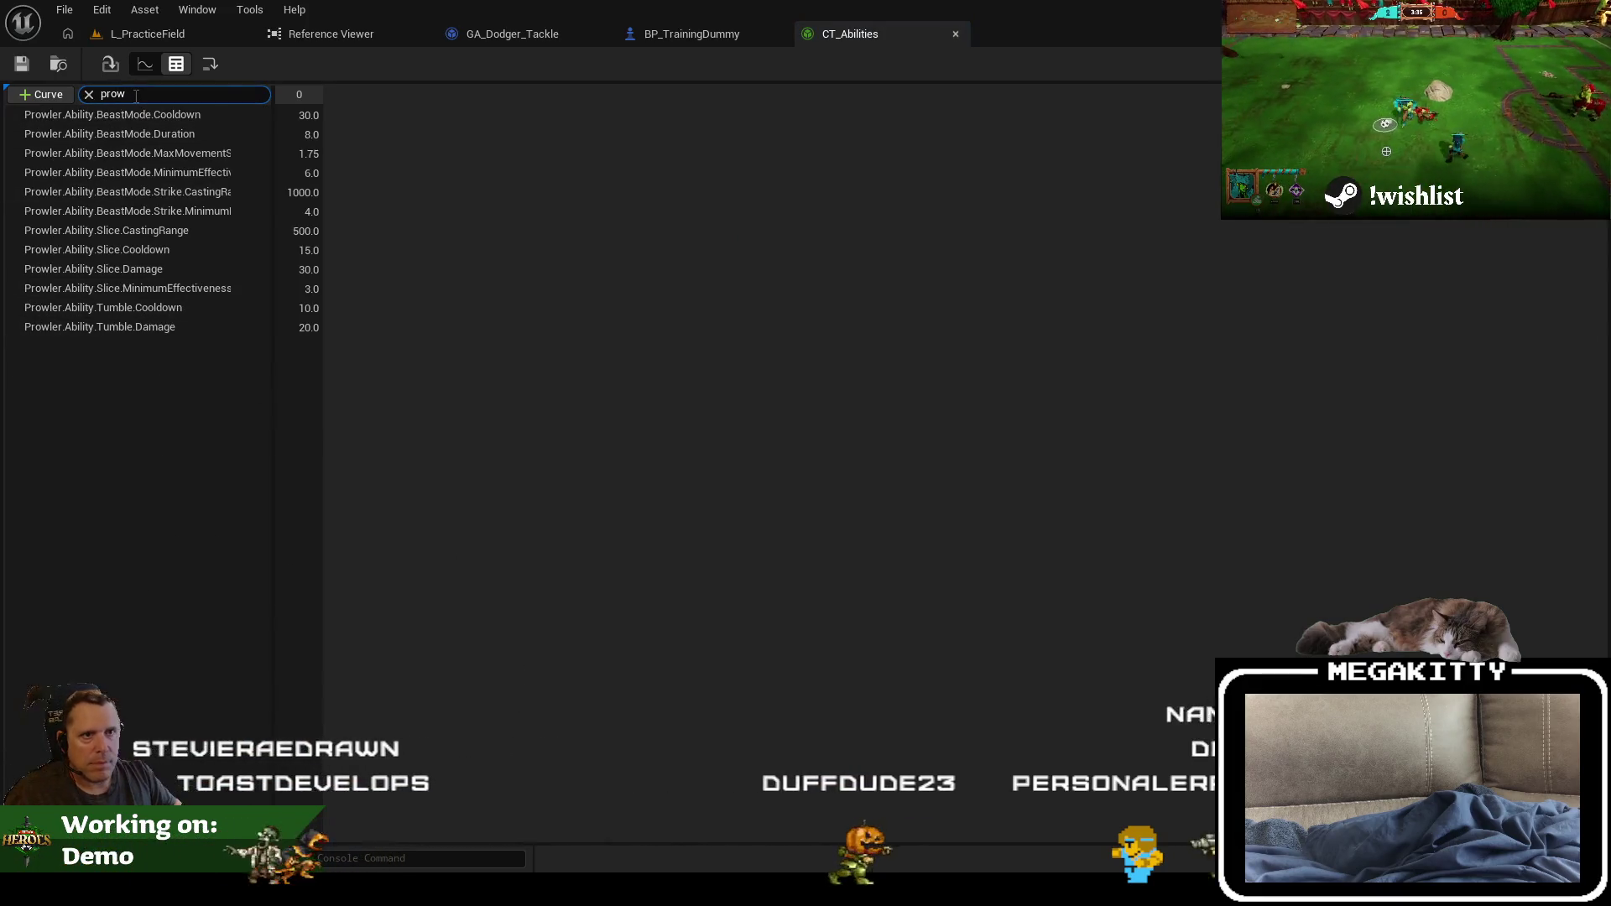
left_click(181, 335)
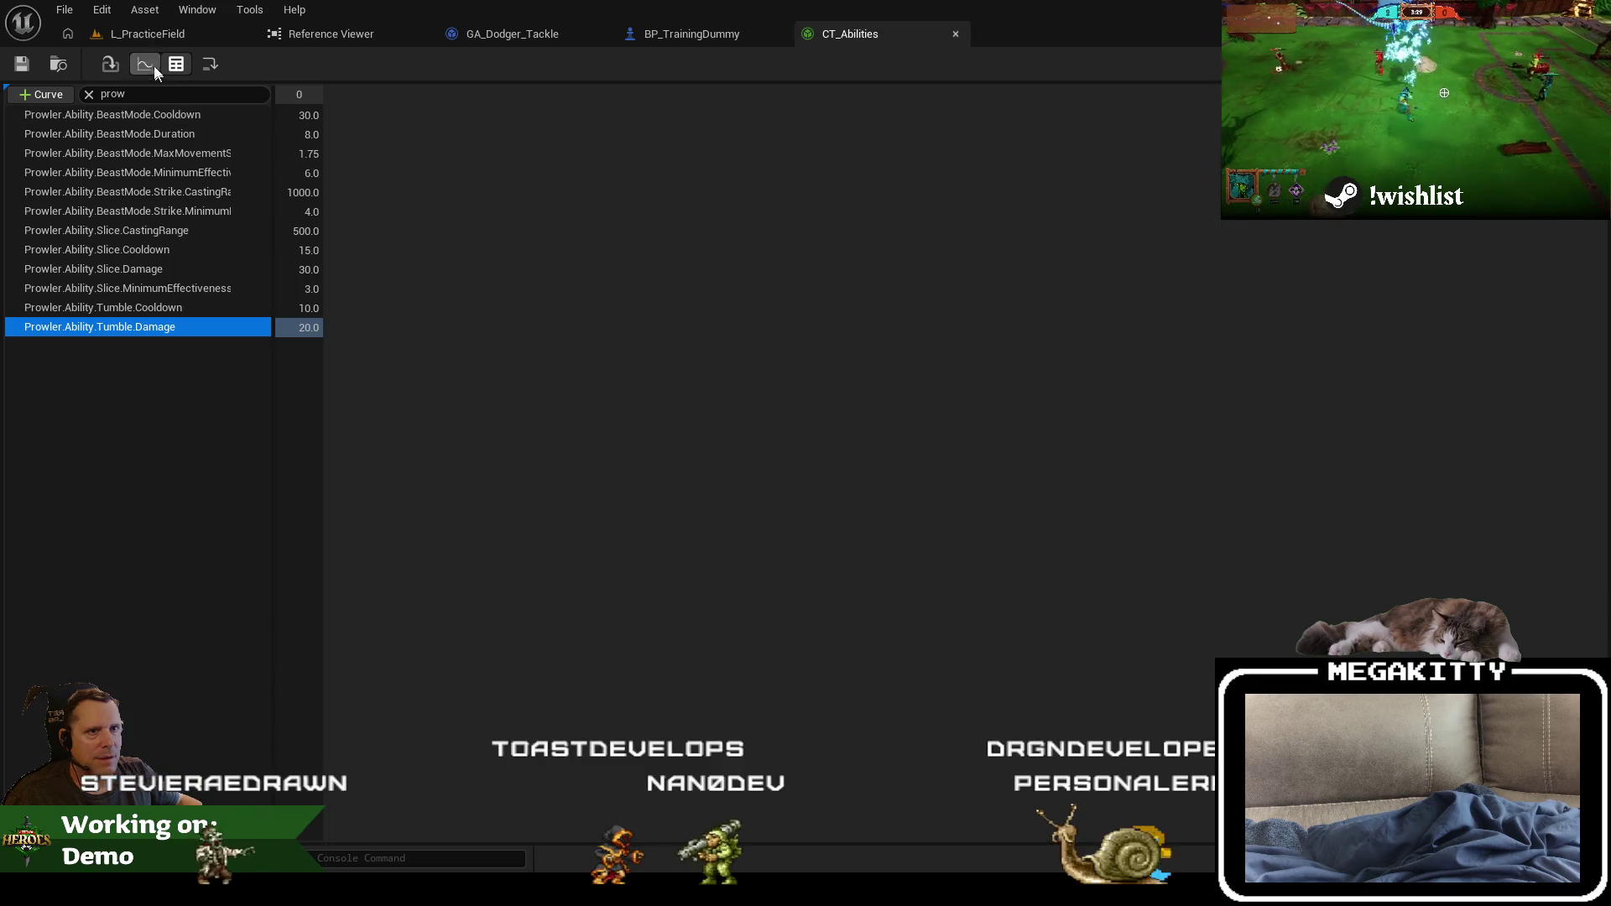
left_click(148, 34)
key("F11")
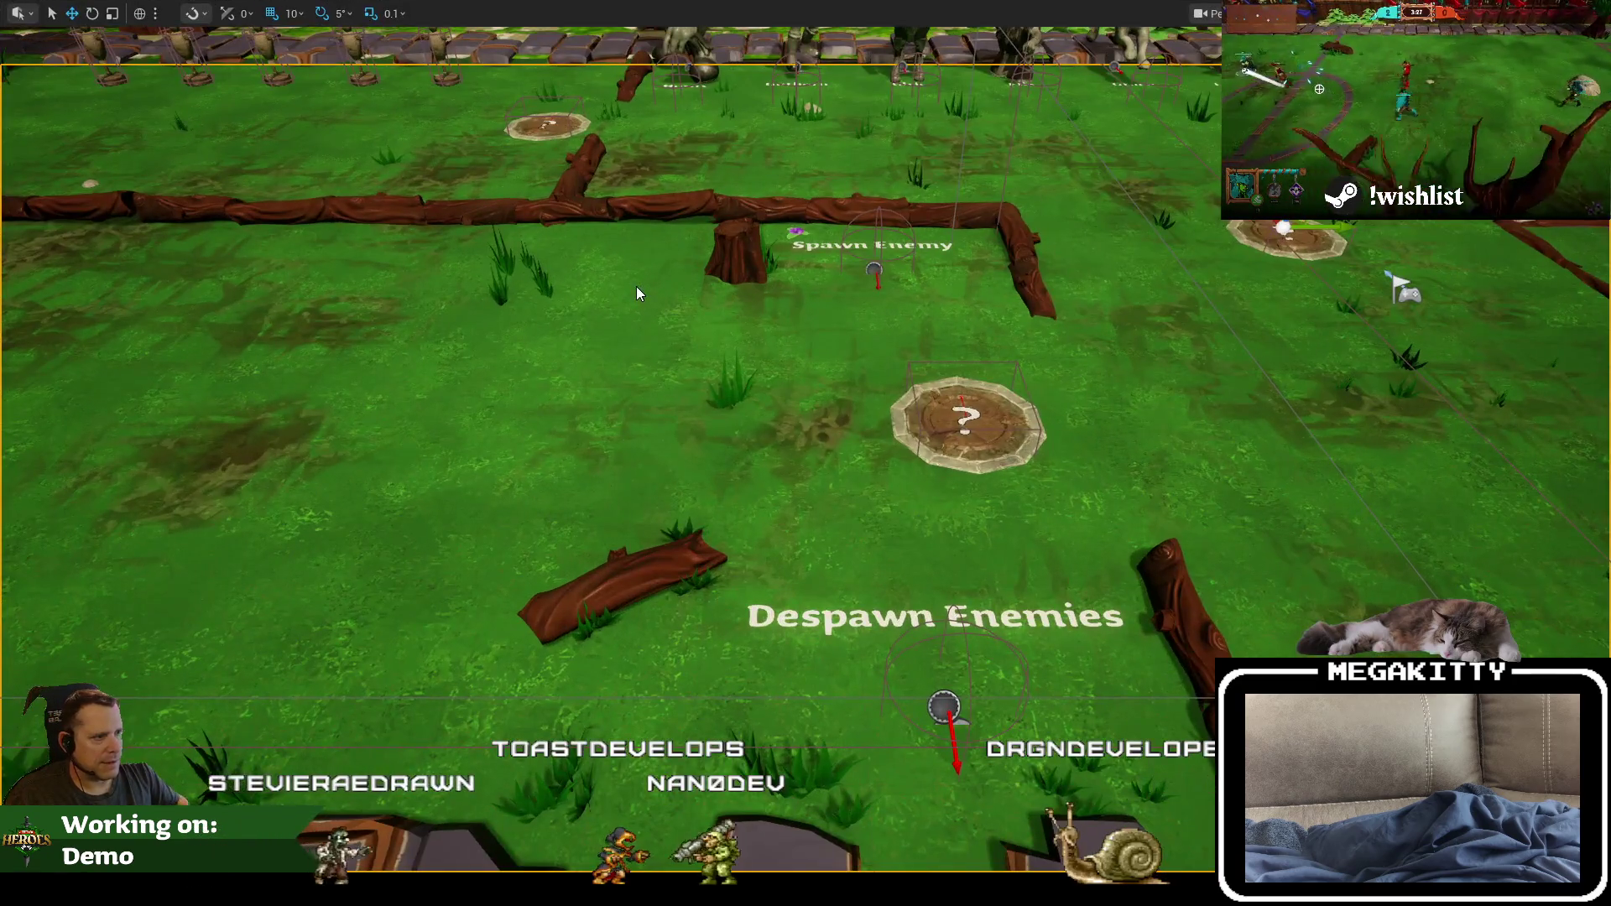
Step: Play the level, walk the hero past the statues to the training dummies, strike them, then stop
key("alt+p")
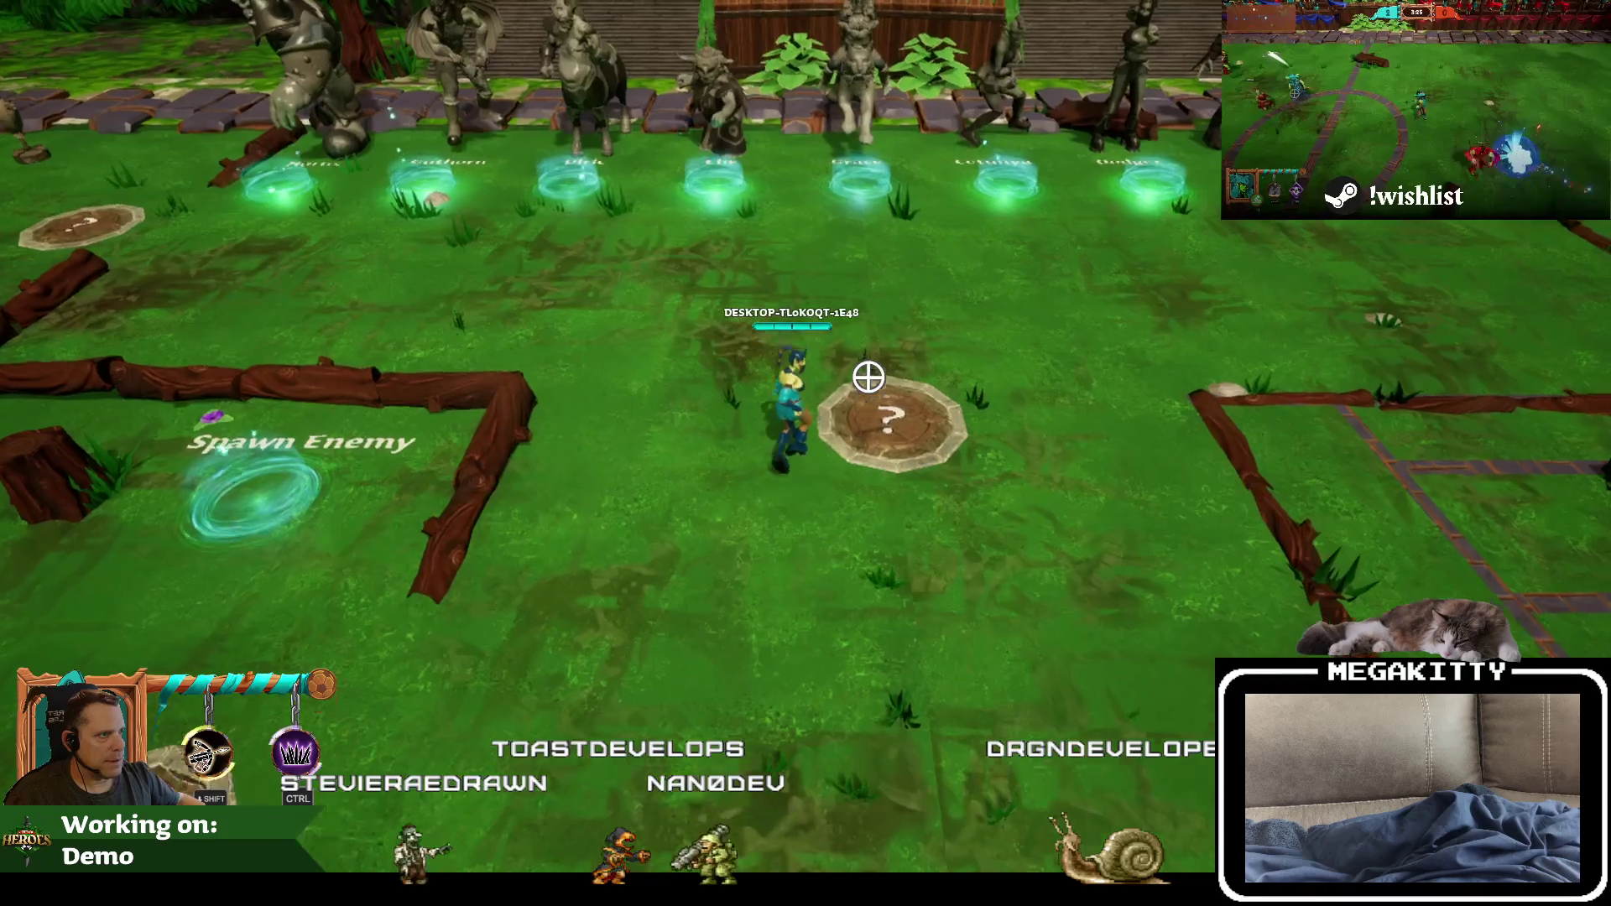
key("w")
key("d")
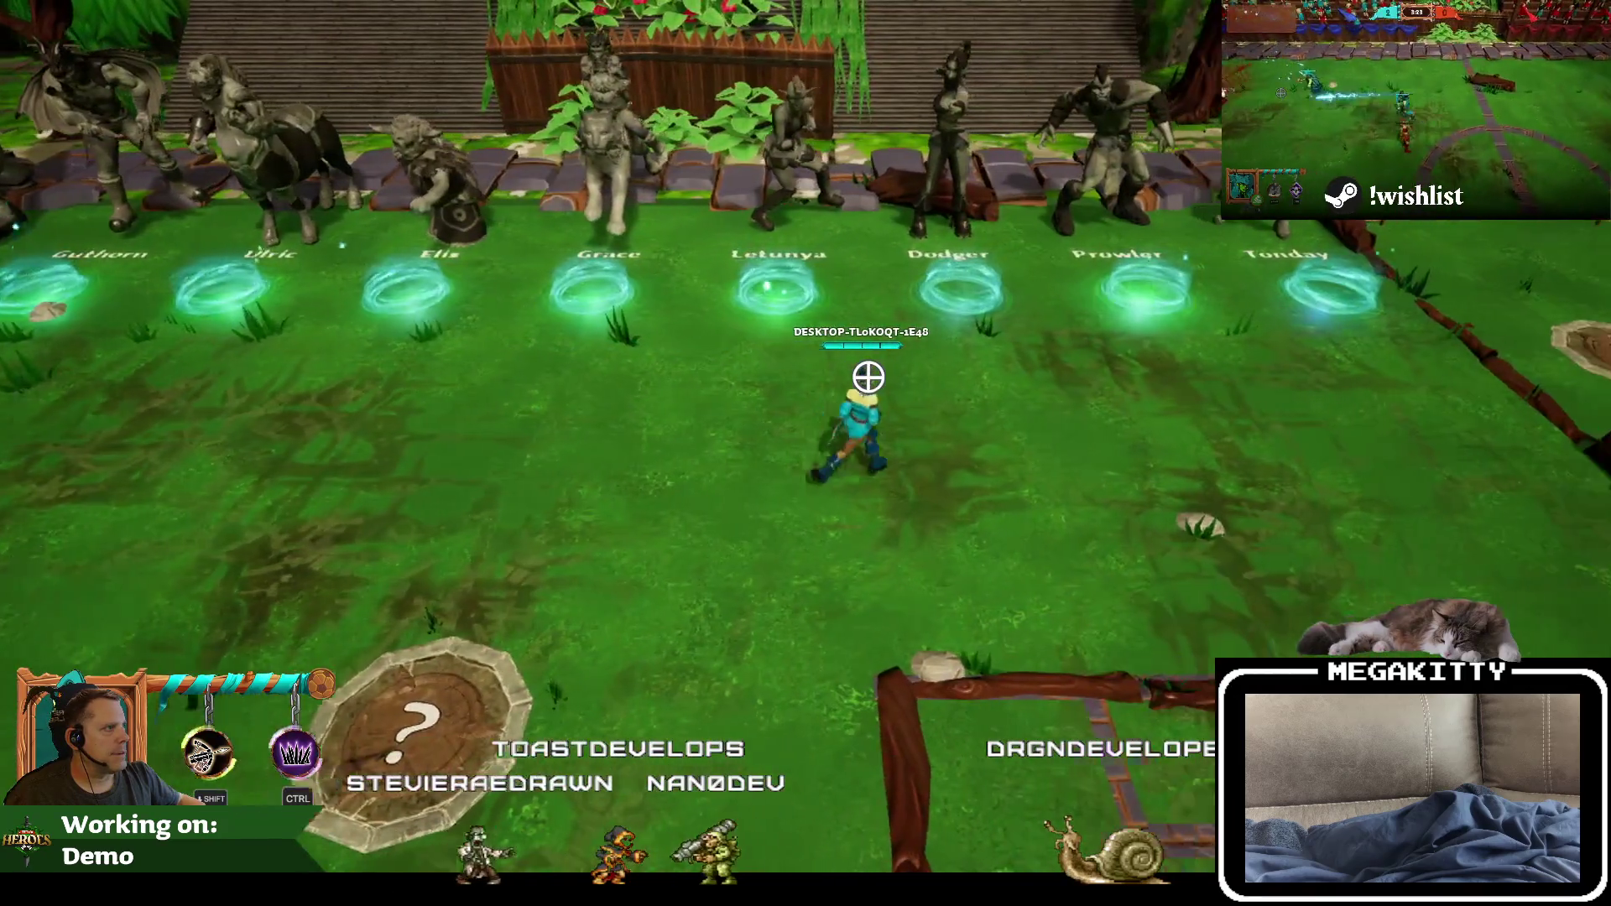
key("d")
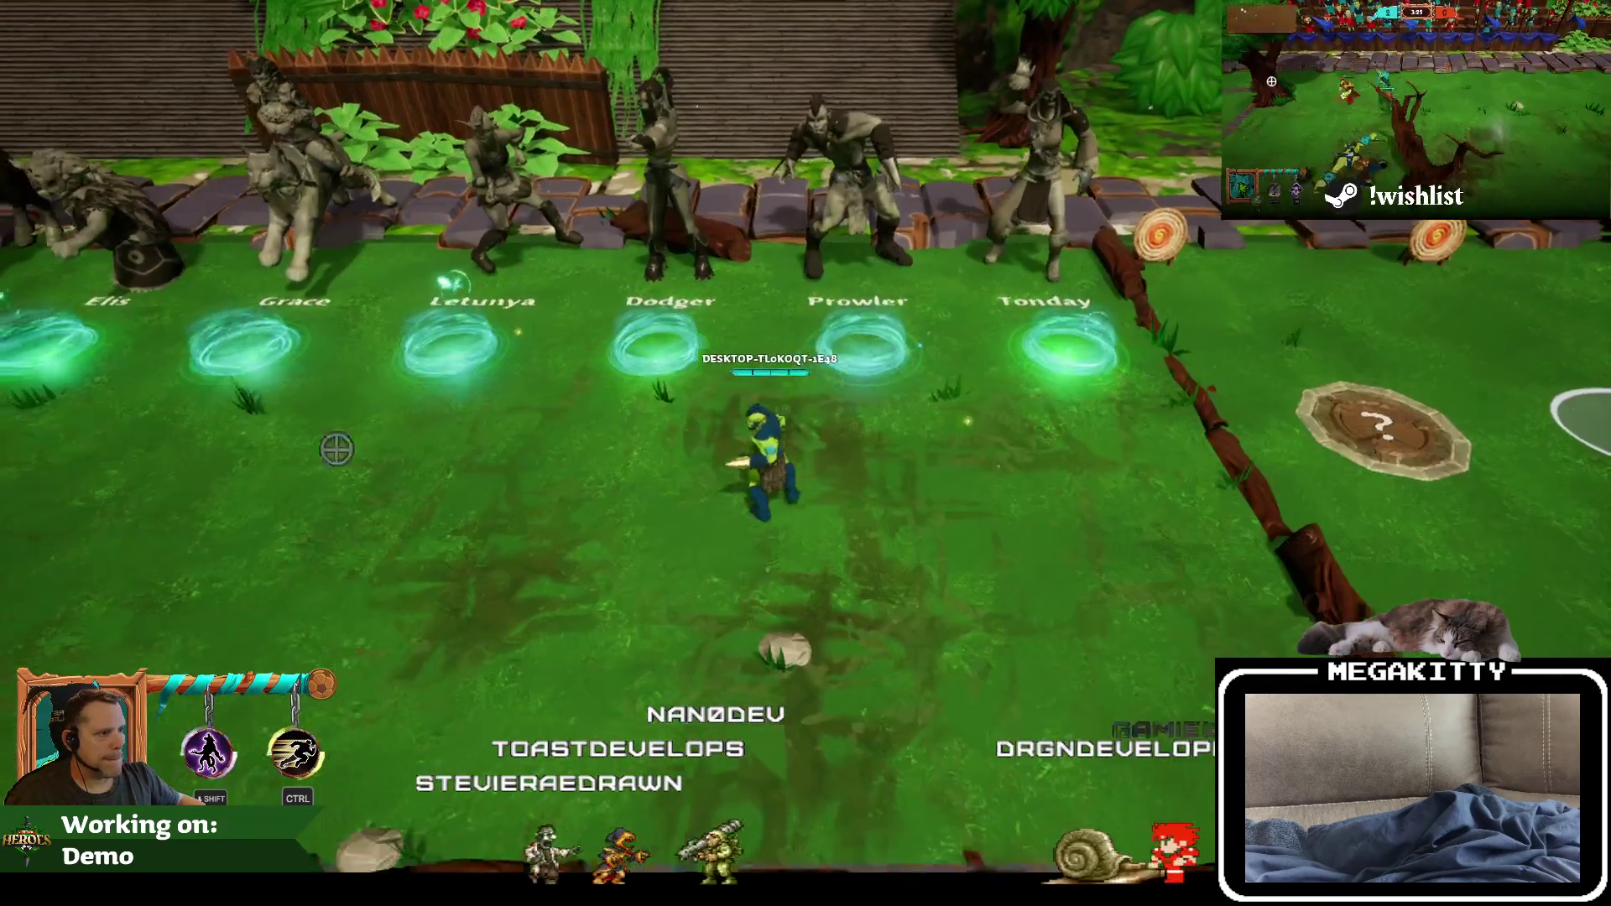
key("a")
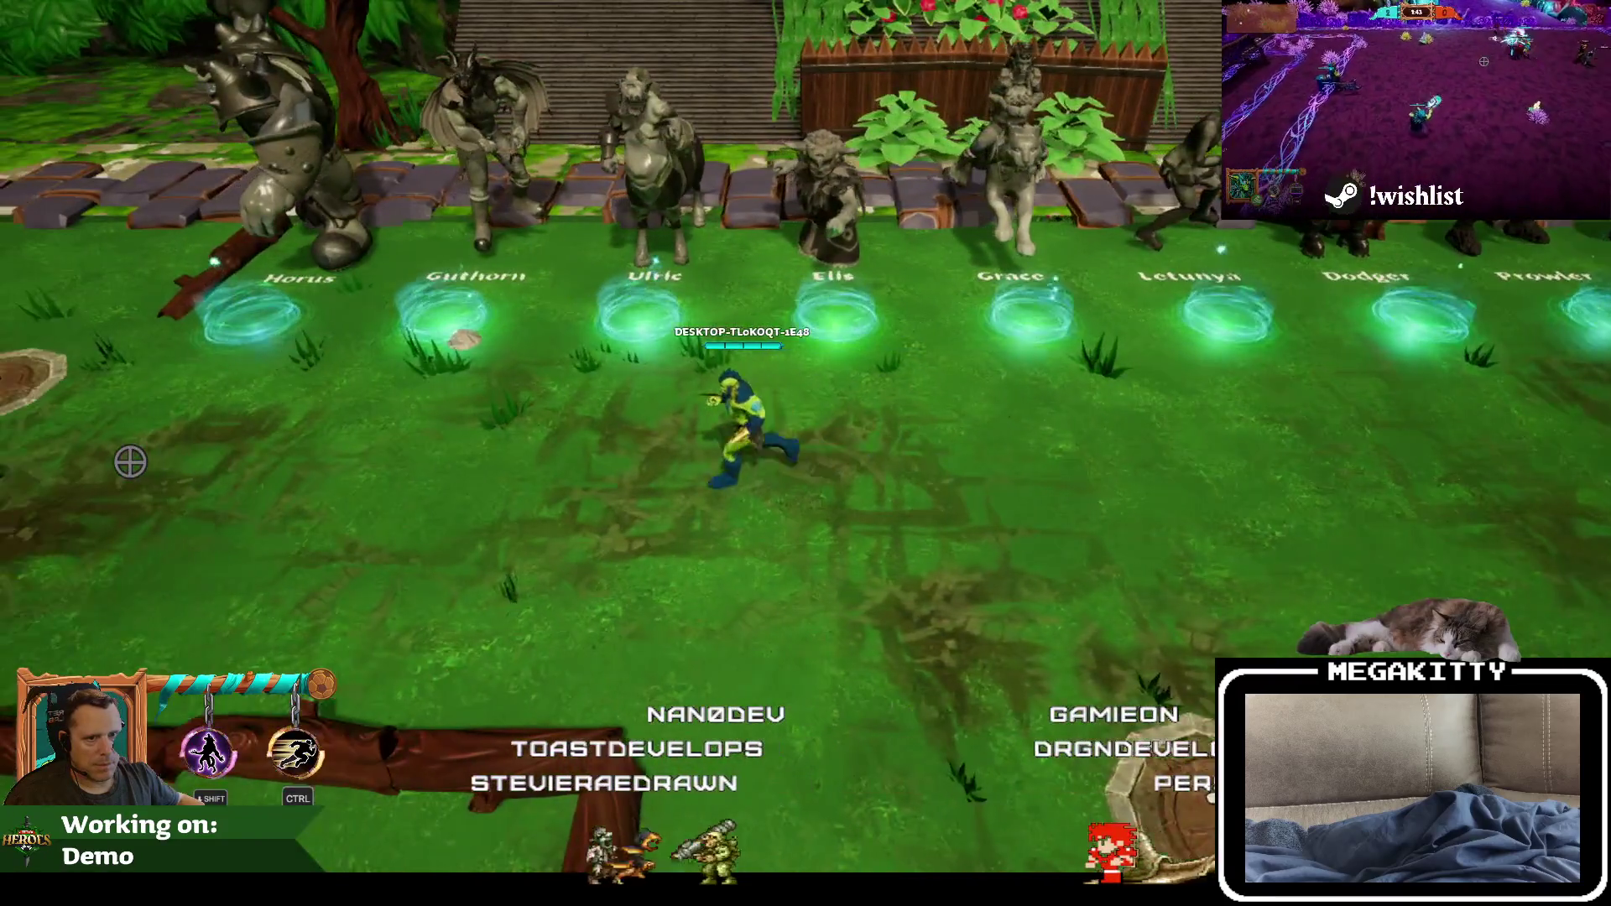
key("a")
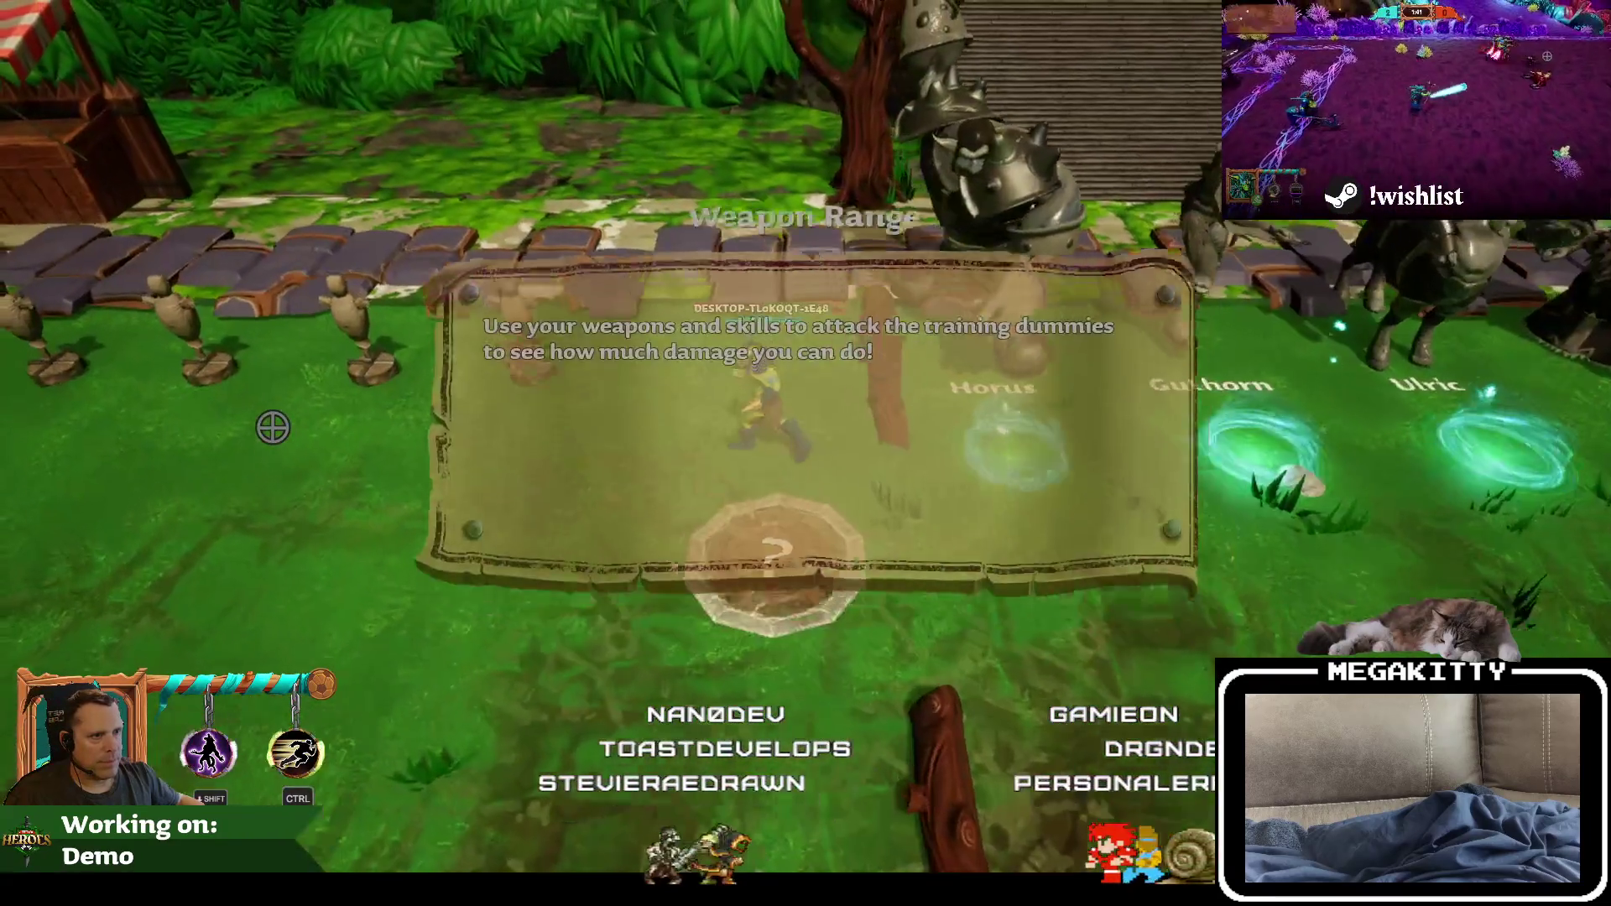
key("a")
key("a")
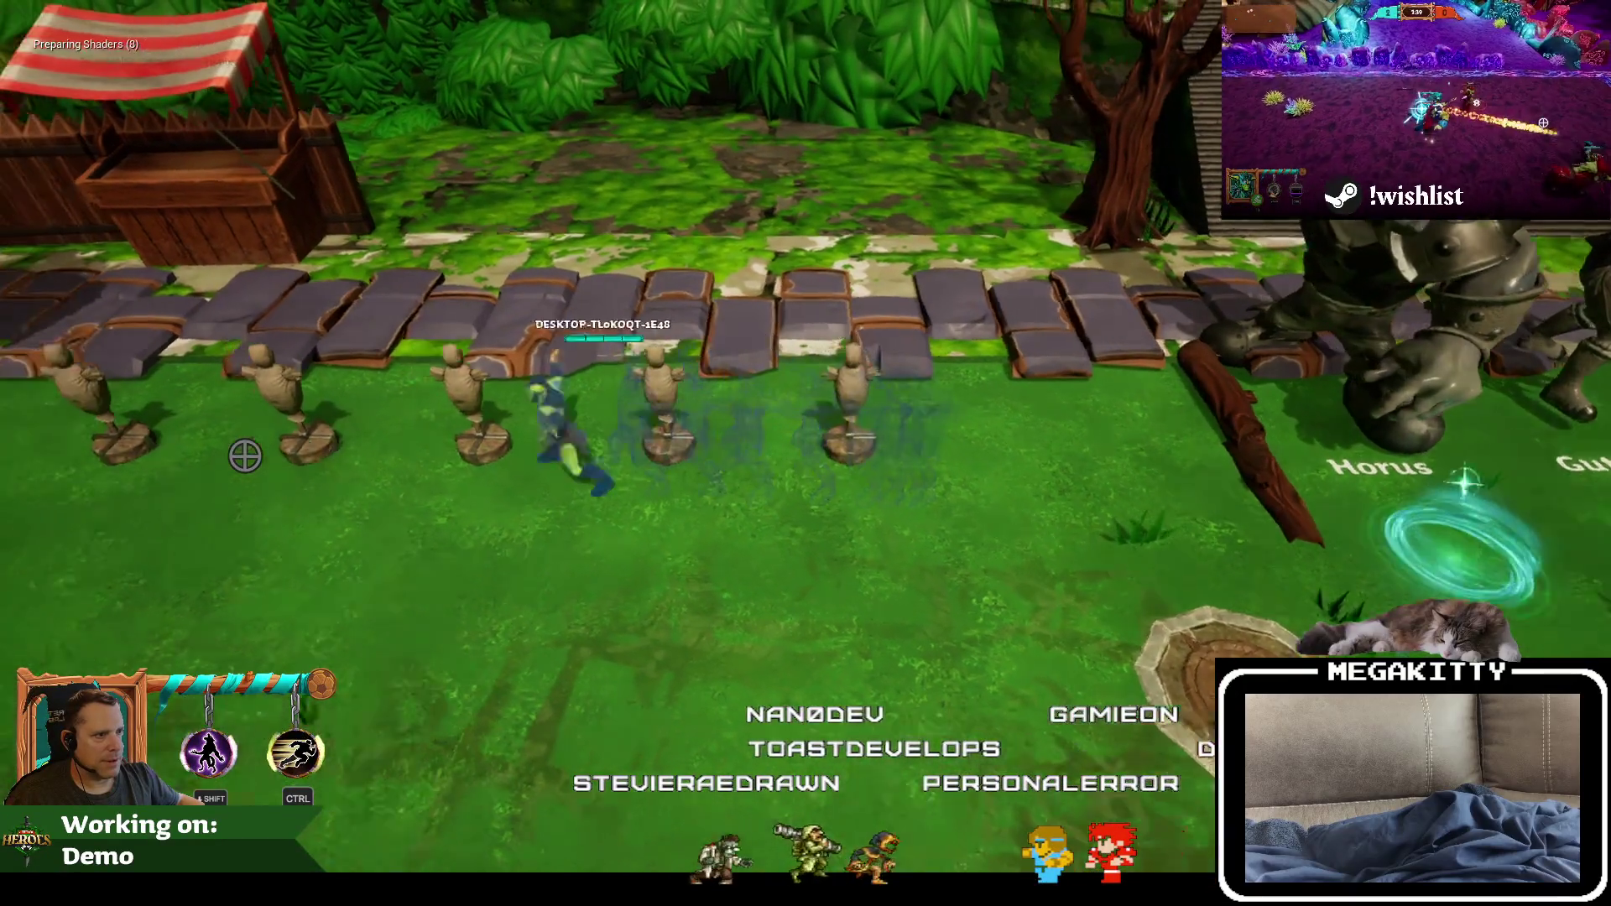
key("d")
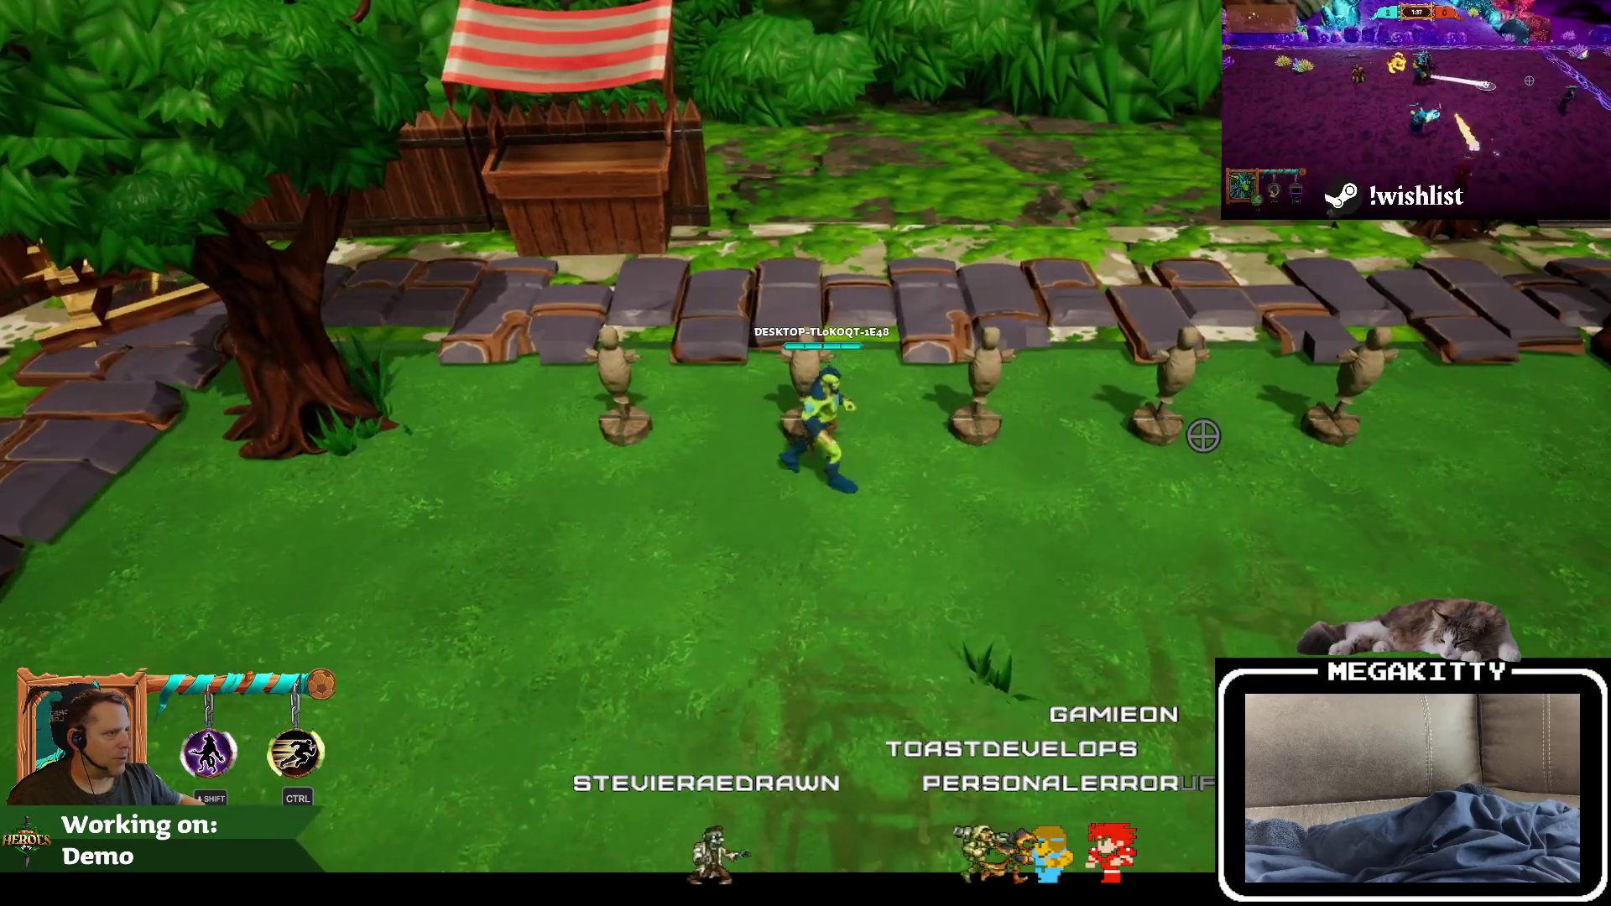
key("shift")
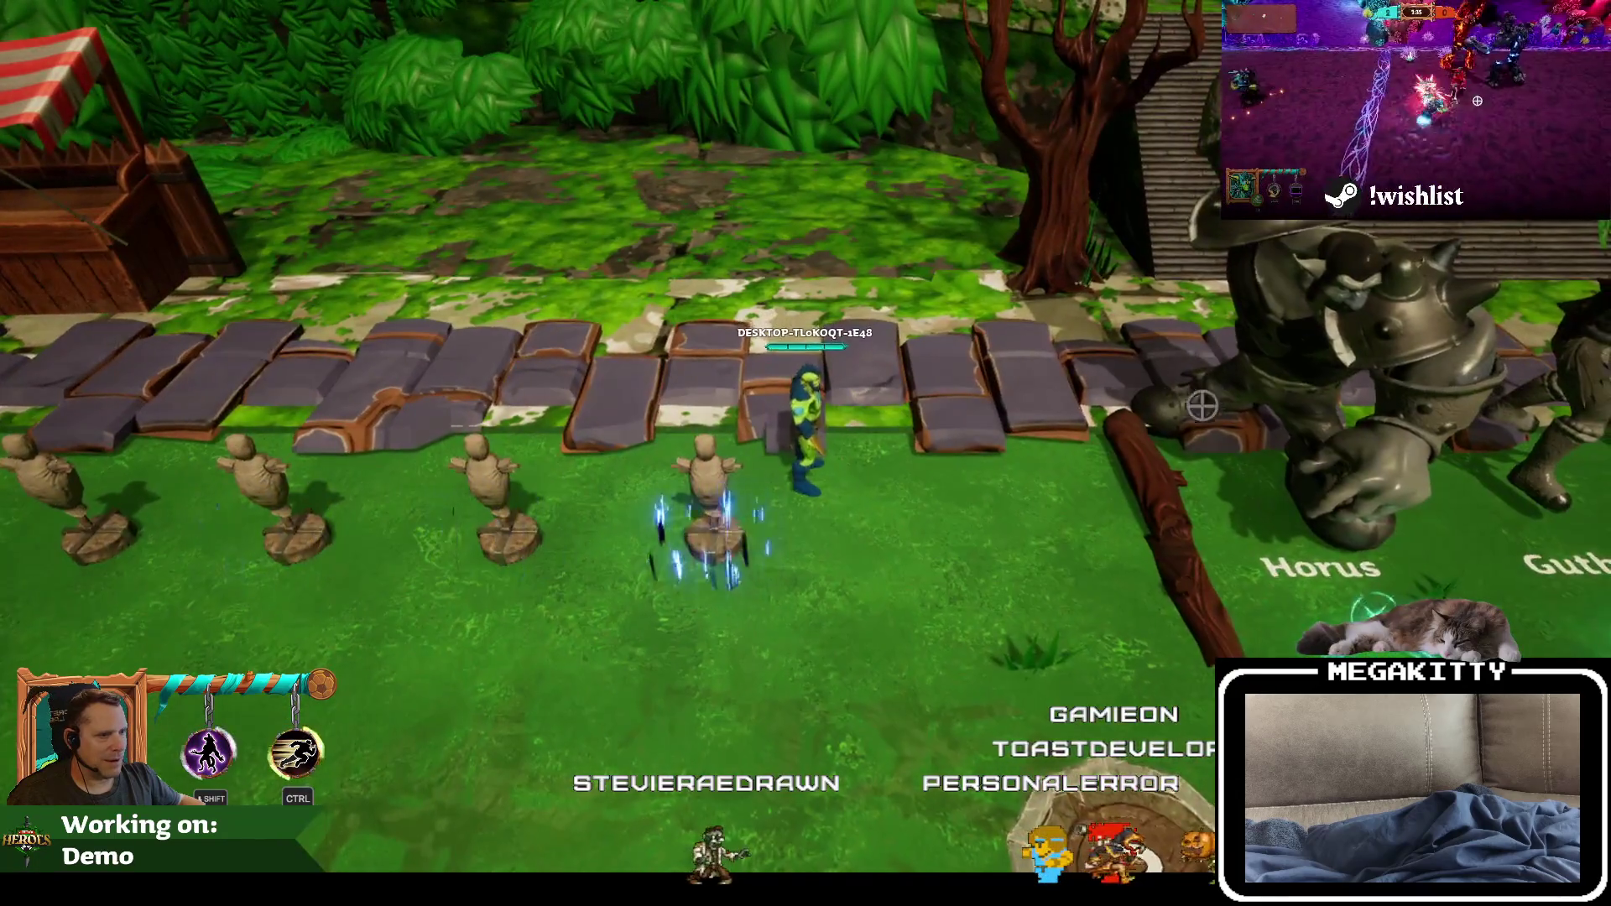
key("Escape")
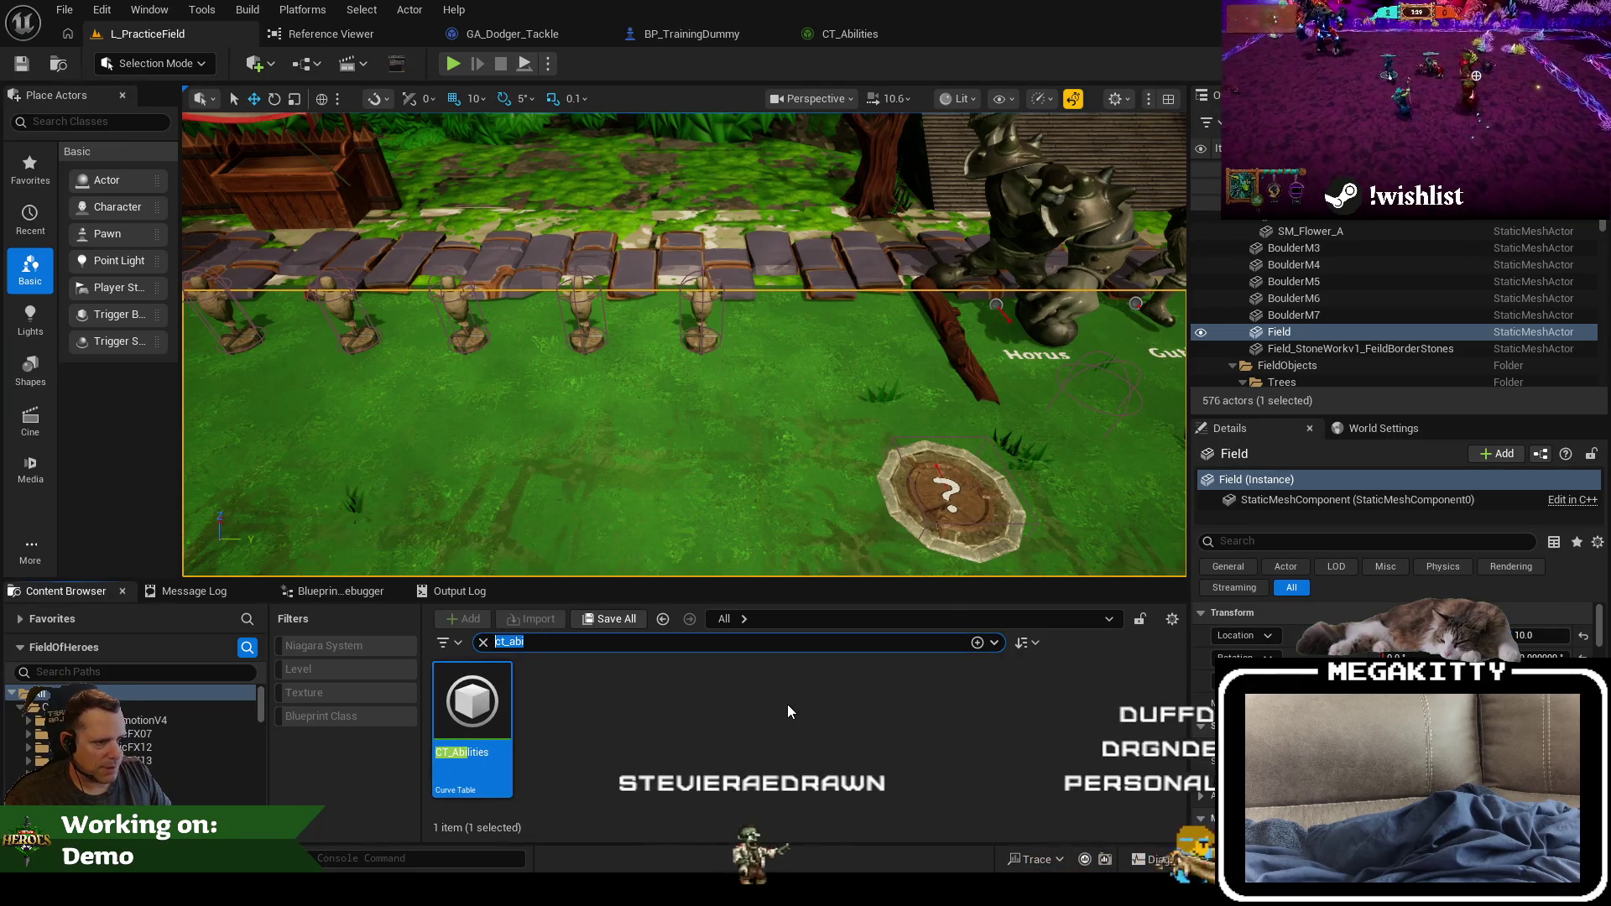
Step: Search 'ga_ slice', open GA_Prowler_Slice, and dock its editor in the main tab bar
type("ga_ slice")
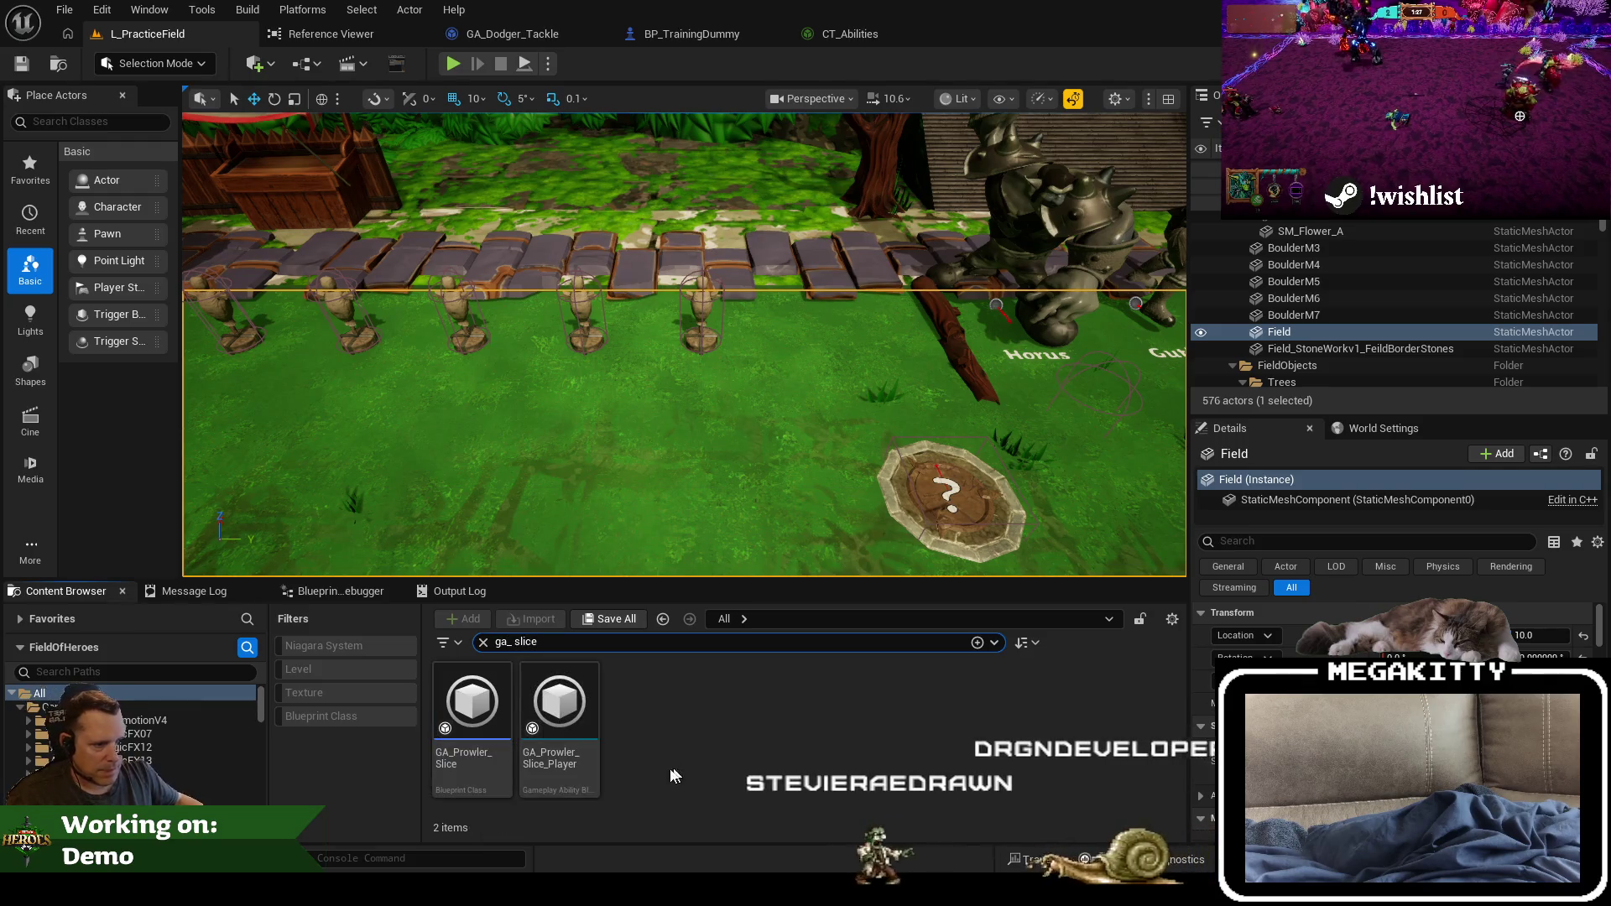
double_click(500, 698)
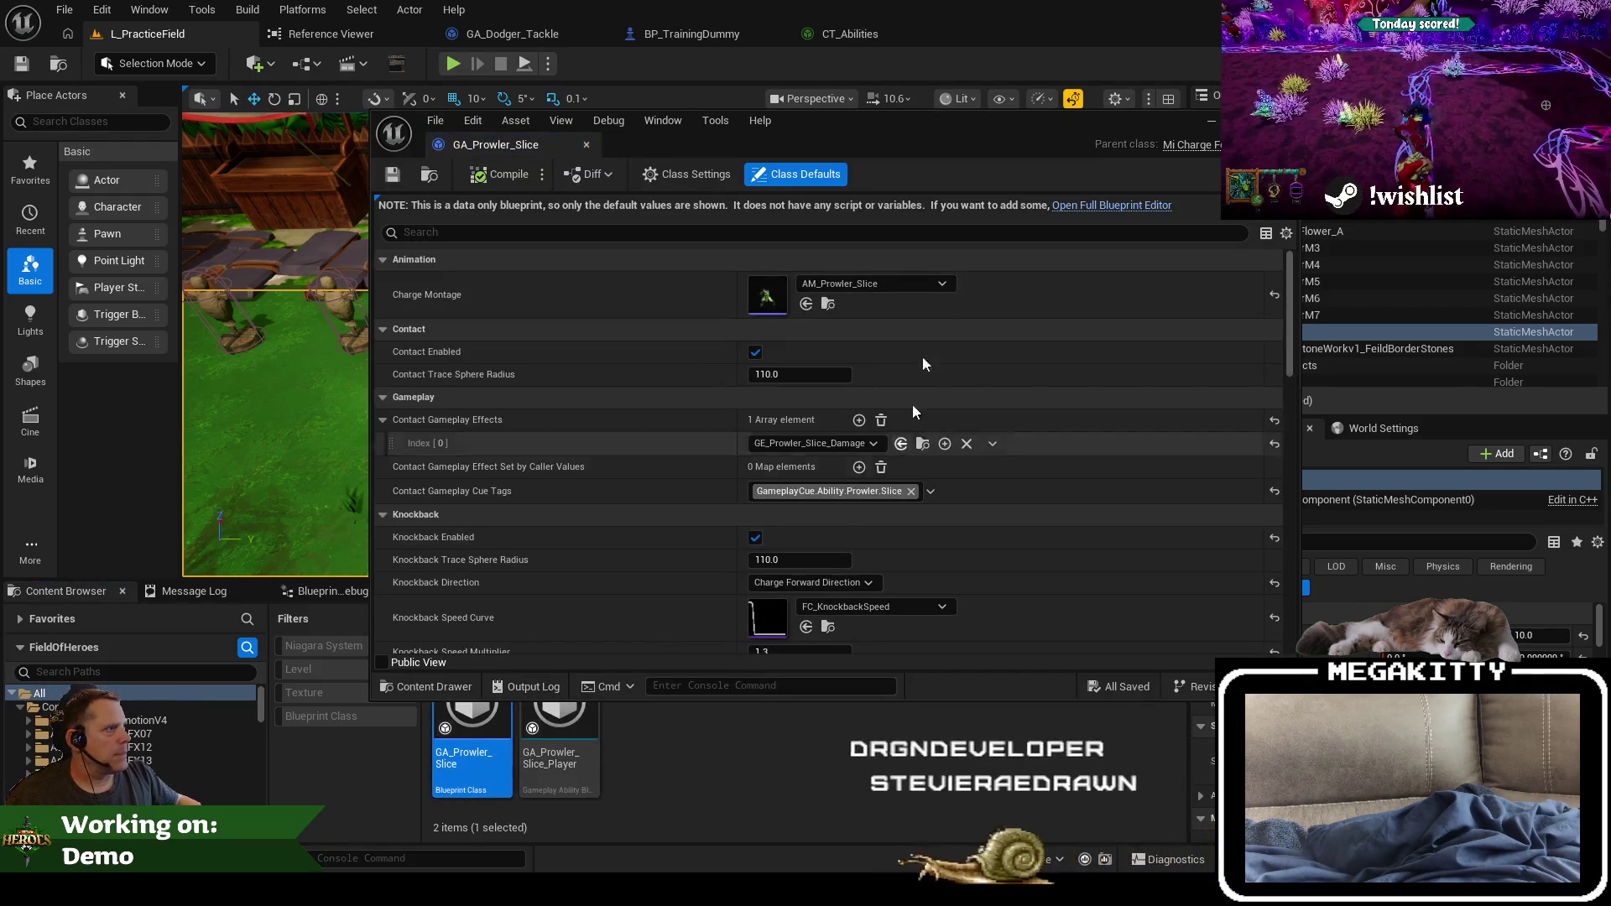
left_click_drag(494, 145, 1005, 32)
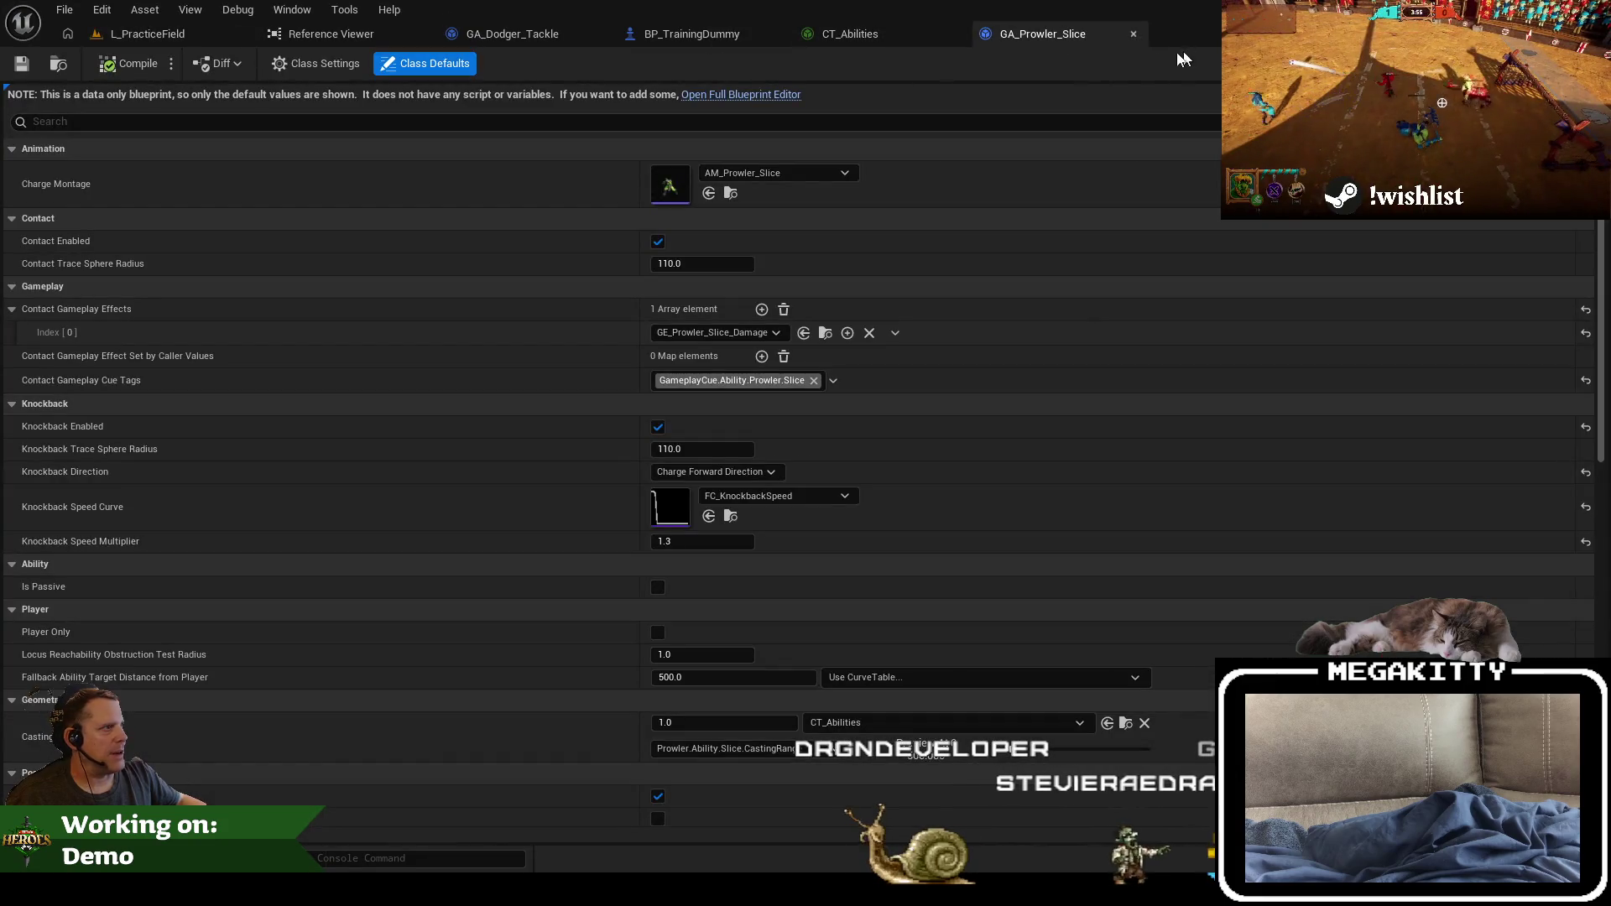
key("alt+Tab")
scroll(800, 435, "down", 13)
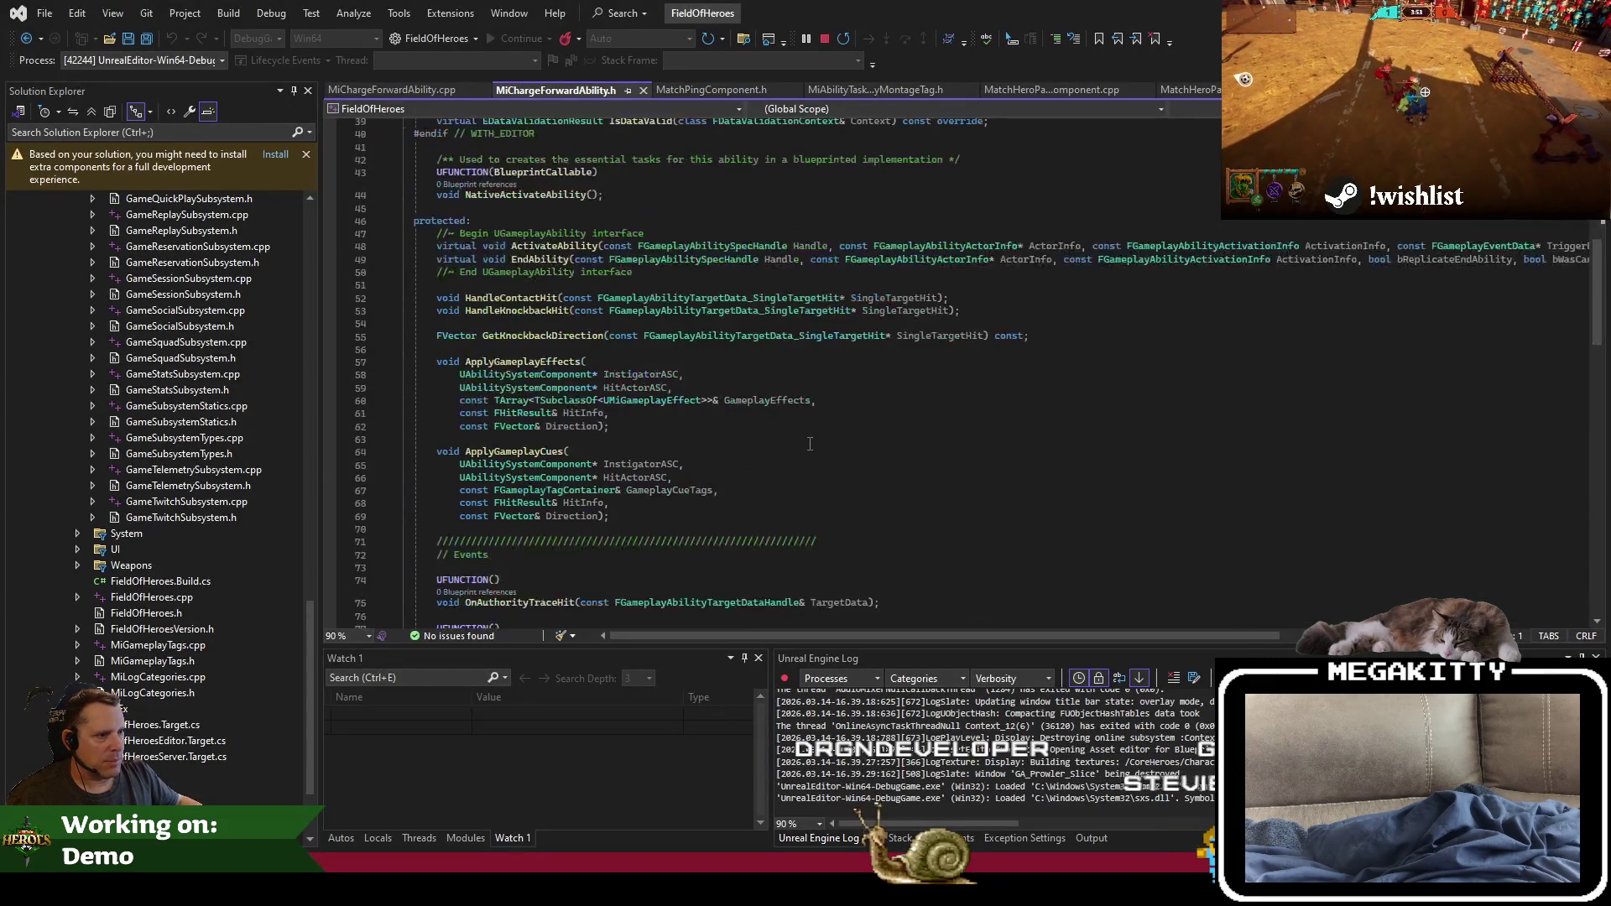
Step: Switch MiChargeForwardAbility.h to its .cpp, review activation, knockback and EndAbility code, then return to L_PracticeField
right_click(807, 438)
left_click(949, 606)
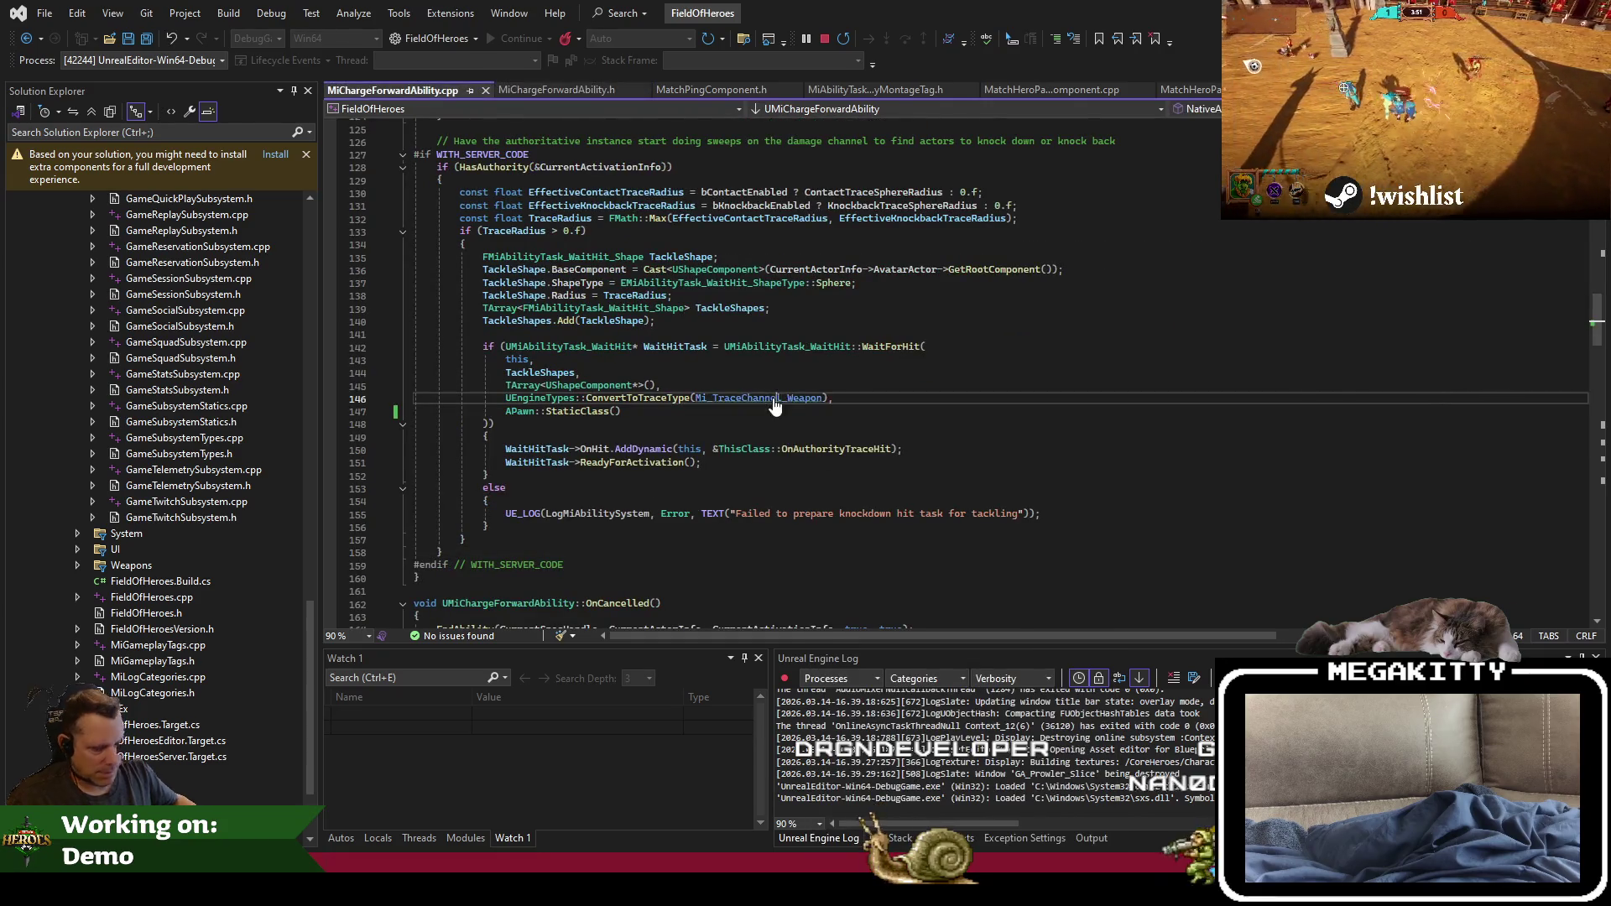
key("ctrl+minus")
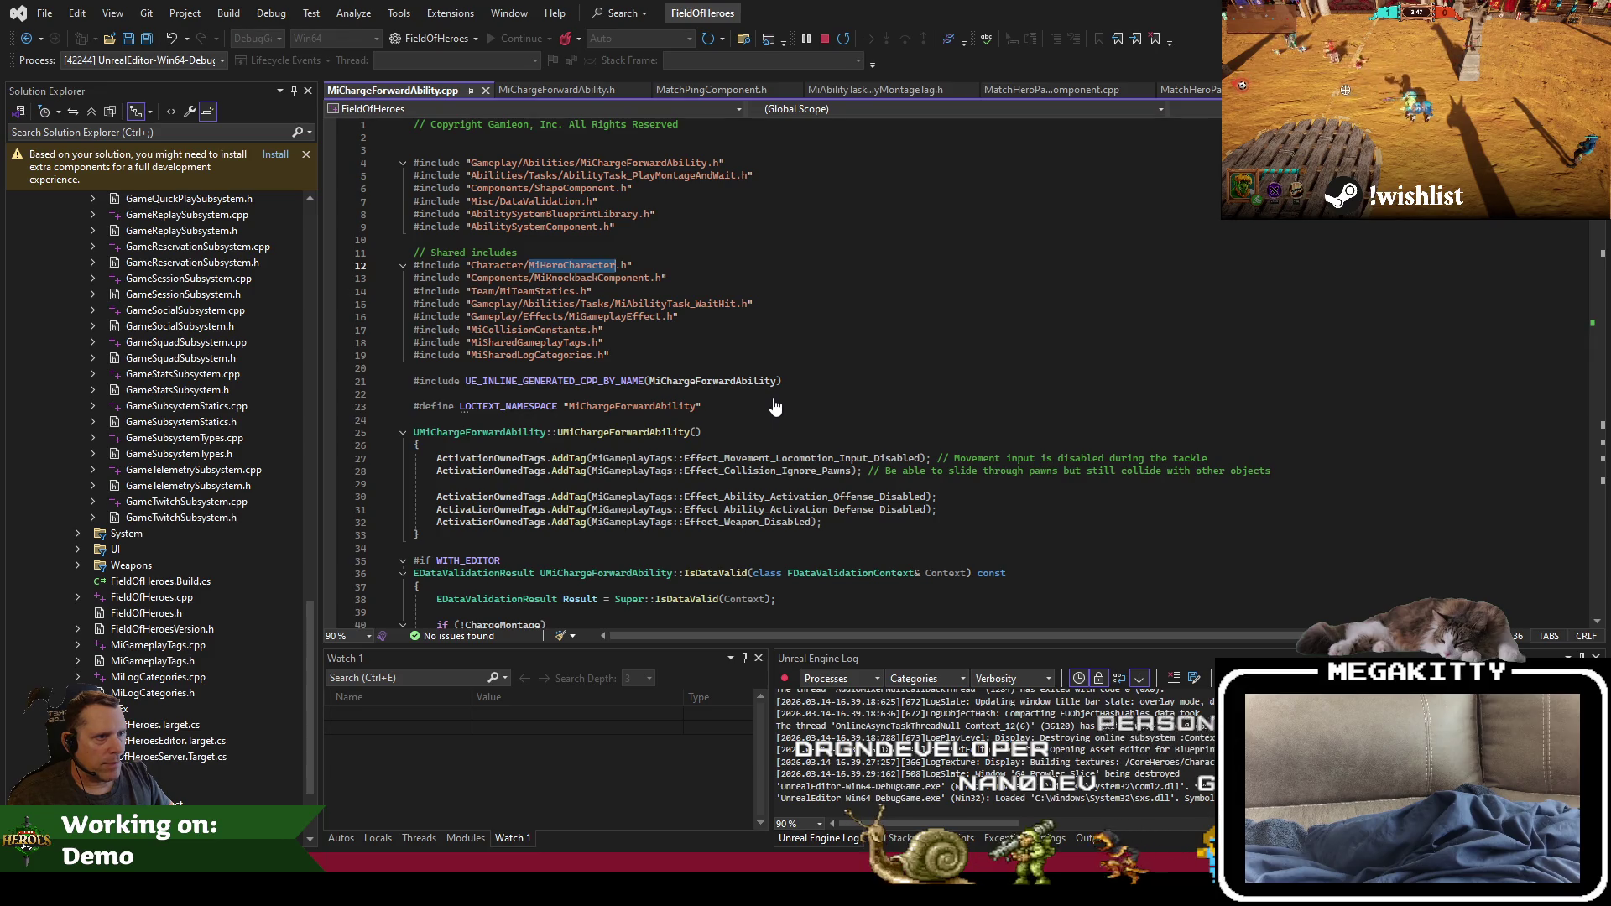
key("ctrl+x")
key("Page_Down")
key("Page_Down")
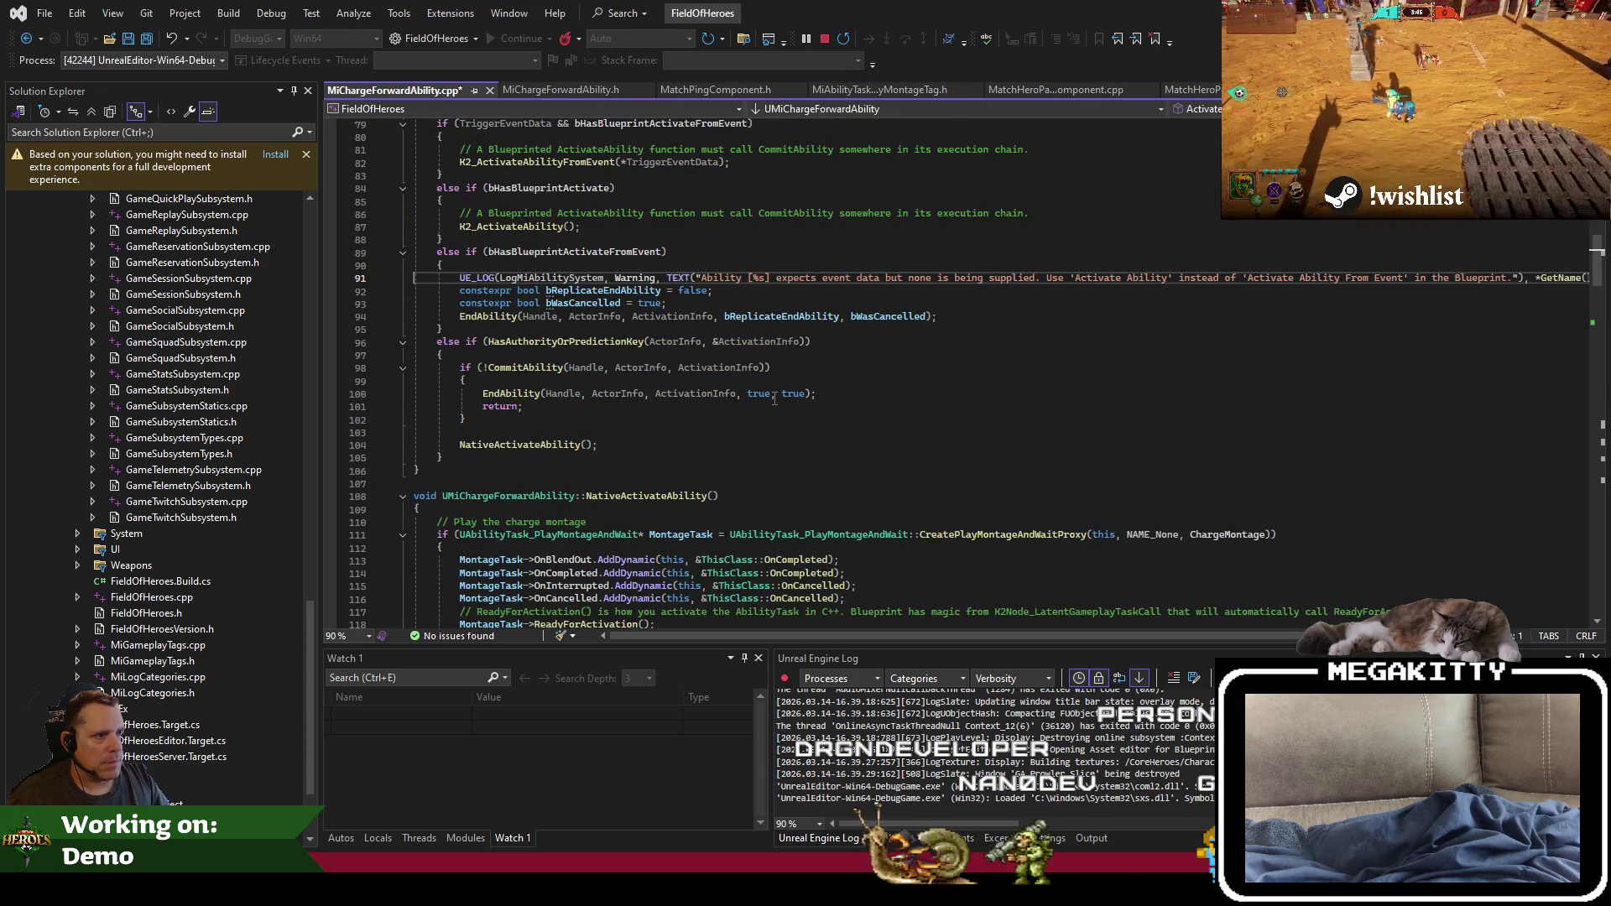
key("Page_Down")
key("Page_Down")
key("Page_Down")
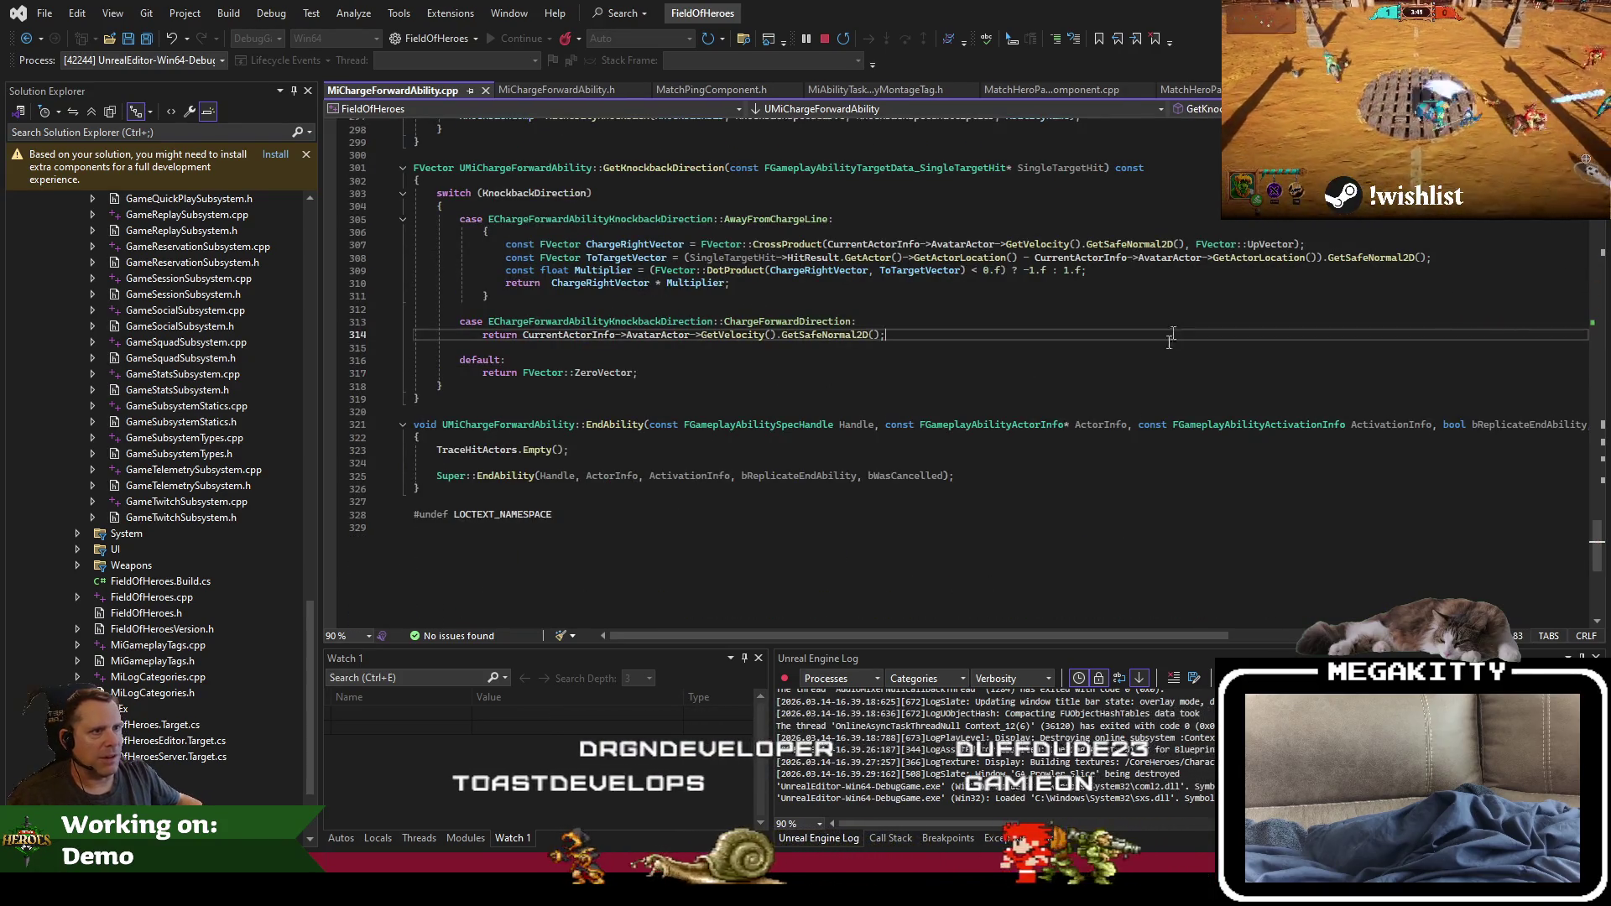
key("alt+Tab")
left_click(146, 33)
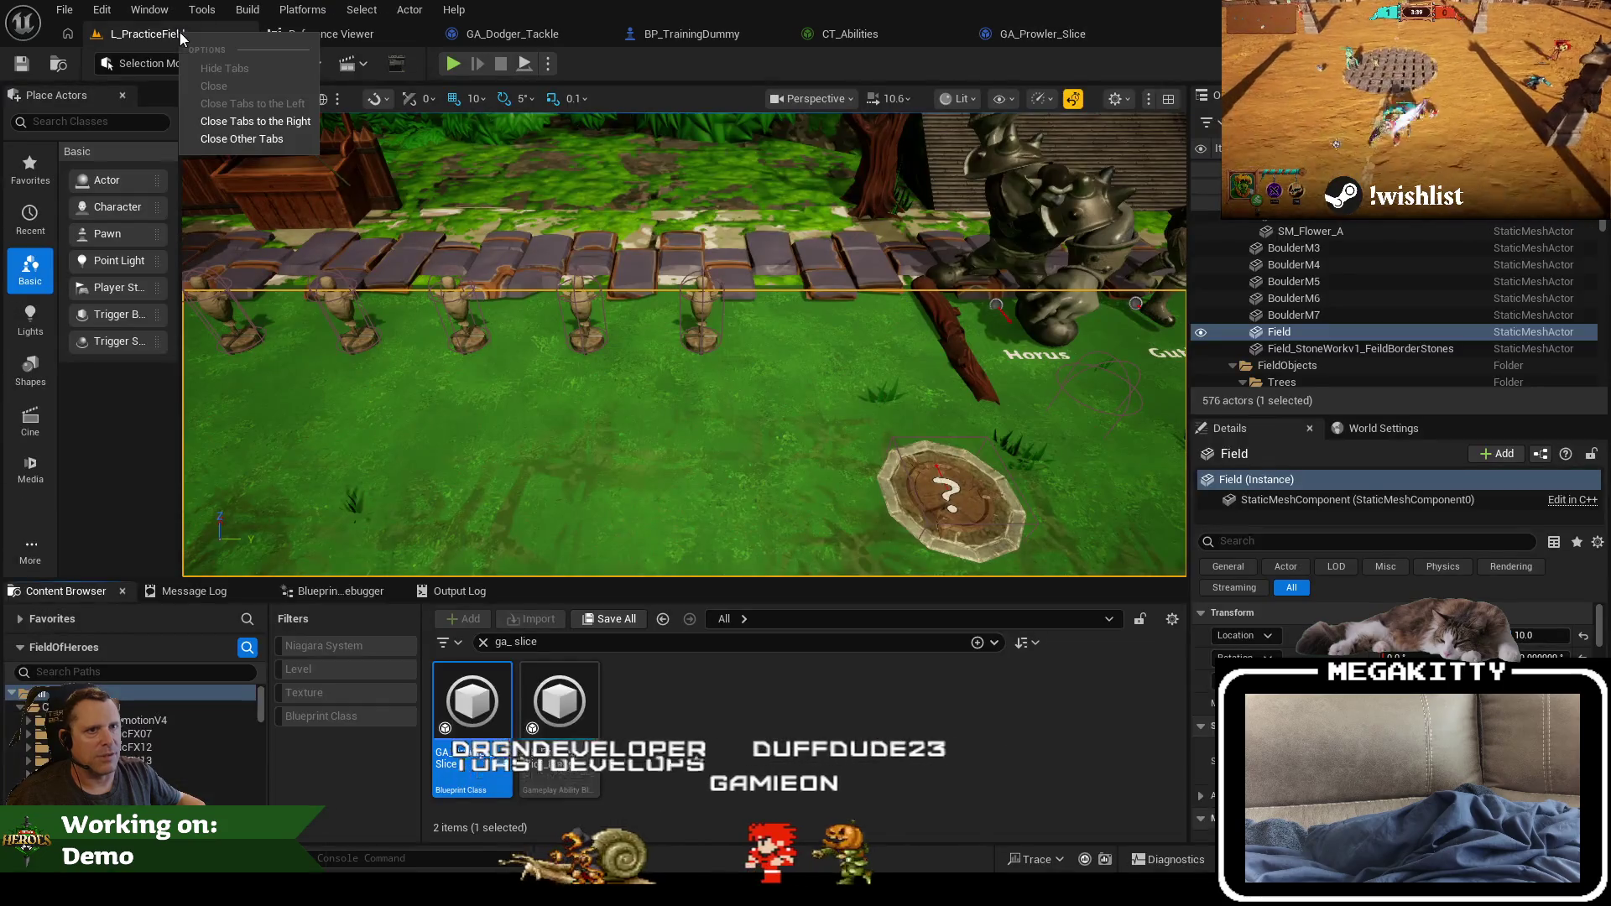
Step: Change the Content Browser search to 'bp_ prowler' and open the BP_Prowler blueprint
left_click(661, 651)
key("BackSpace")
key("BackSpace")
key("BackSpace")
type("prowler")
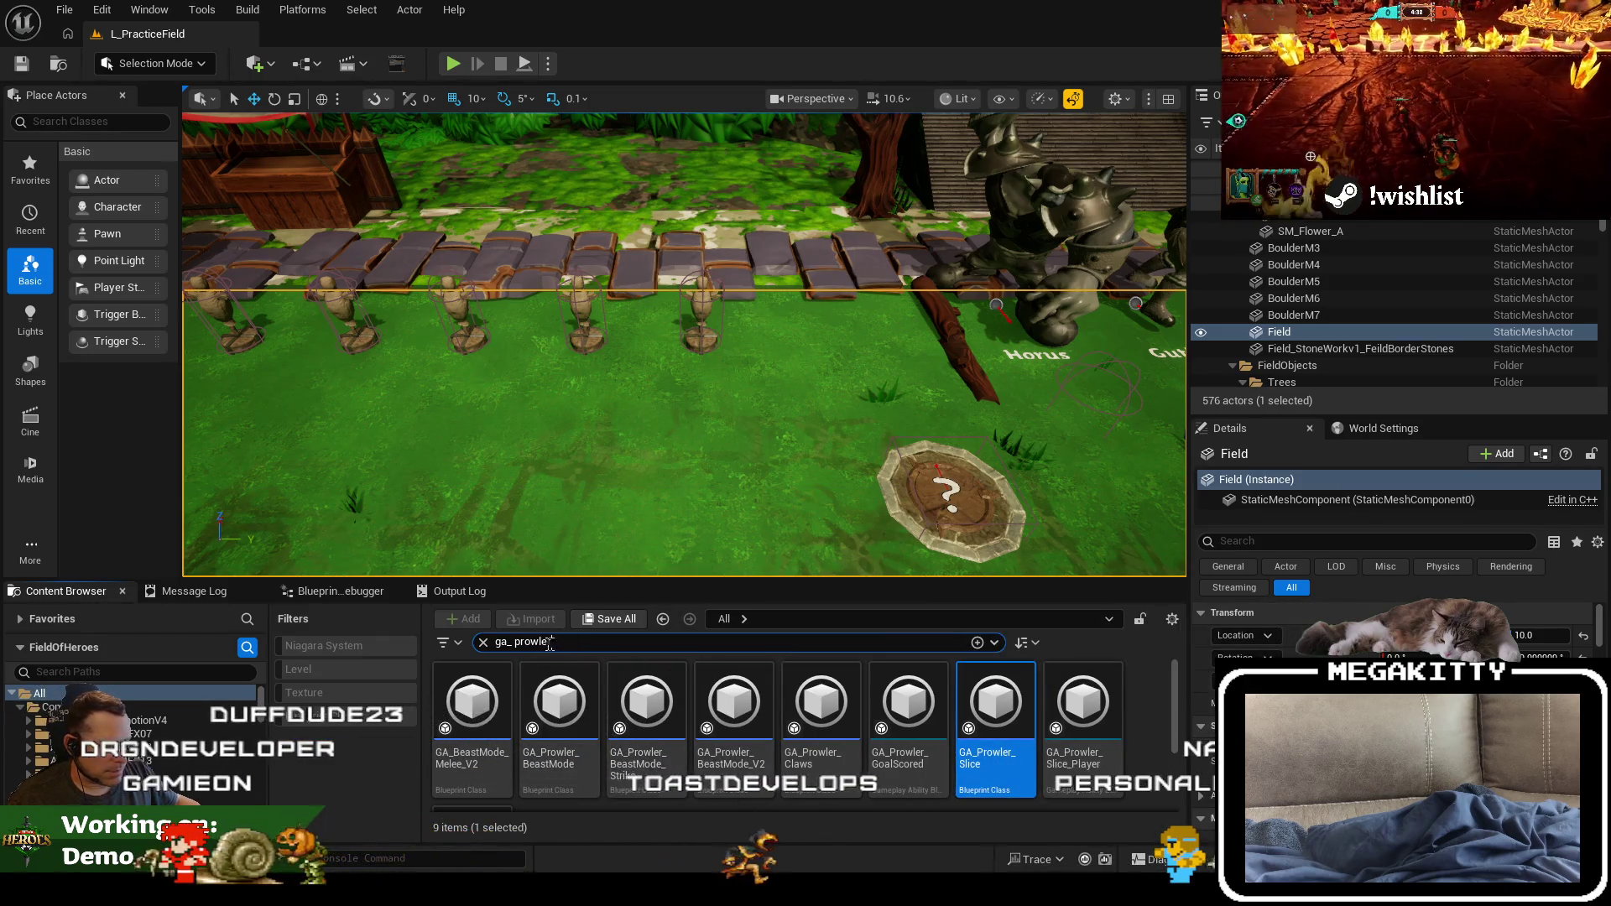
key("ctrl+a")
type("bp_ prowler")
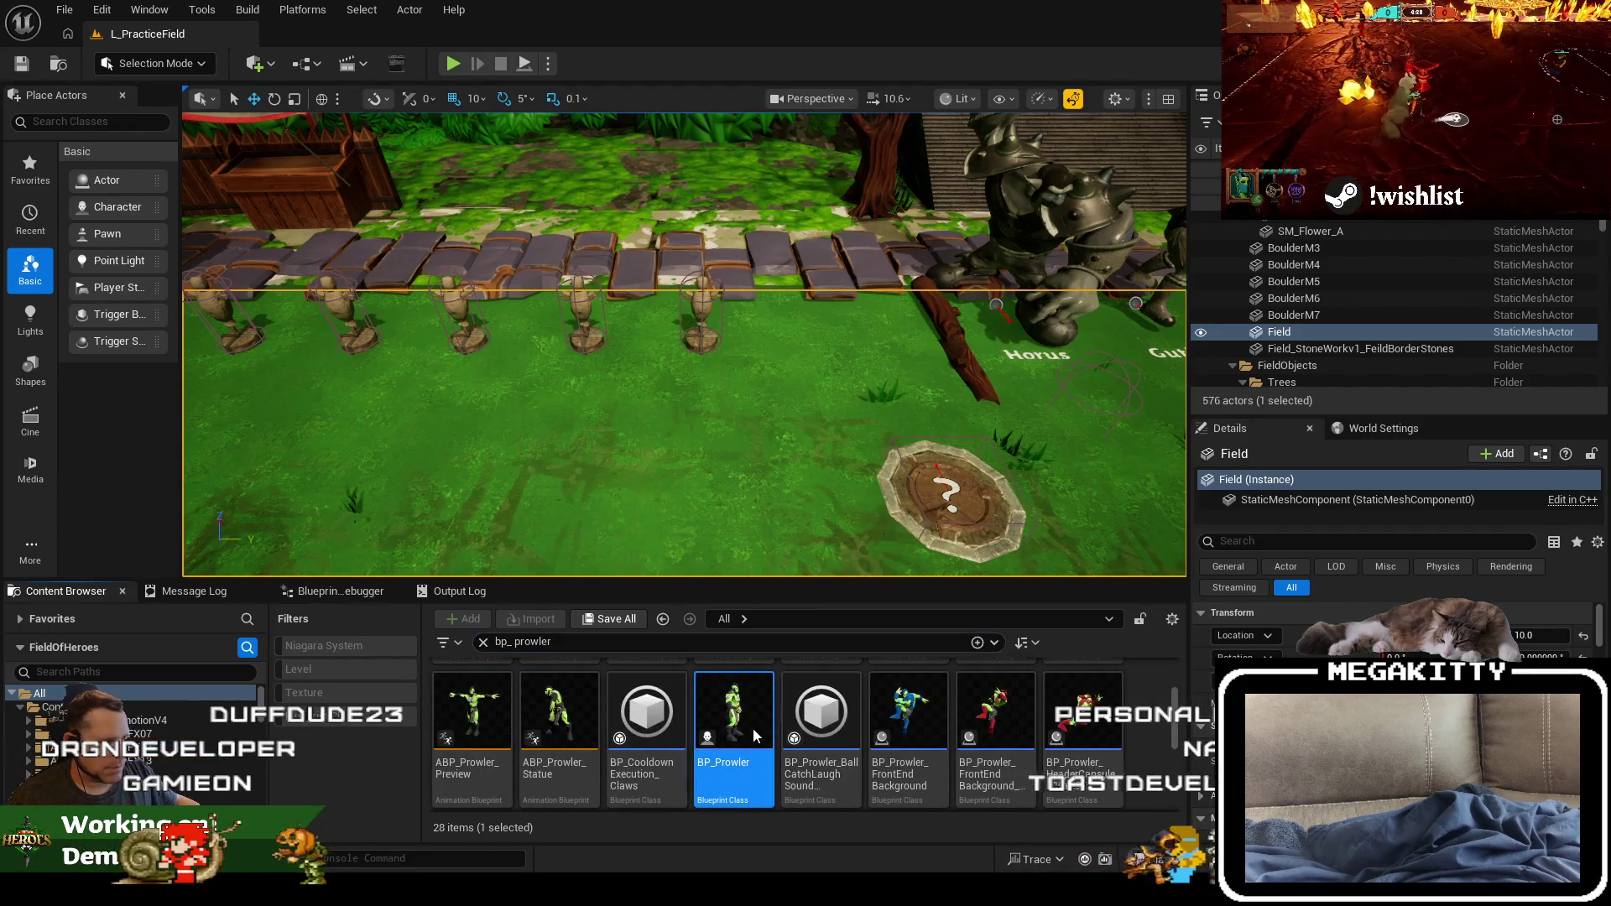
double_click(753, 727)
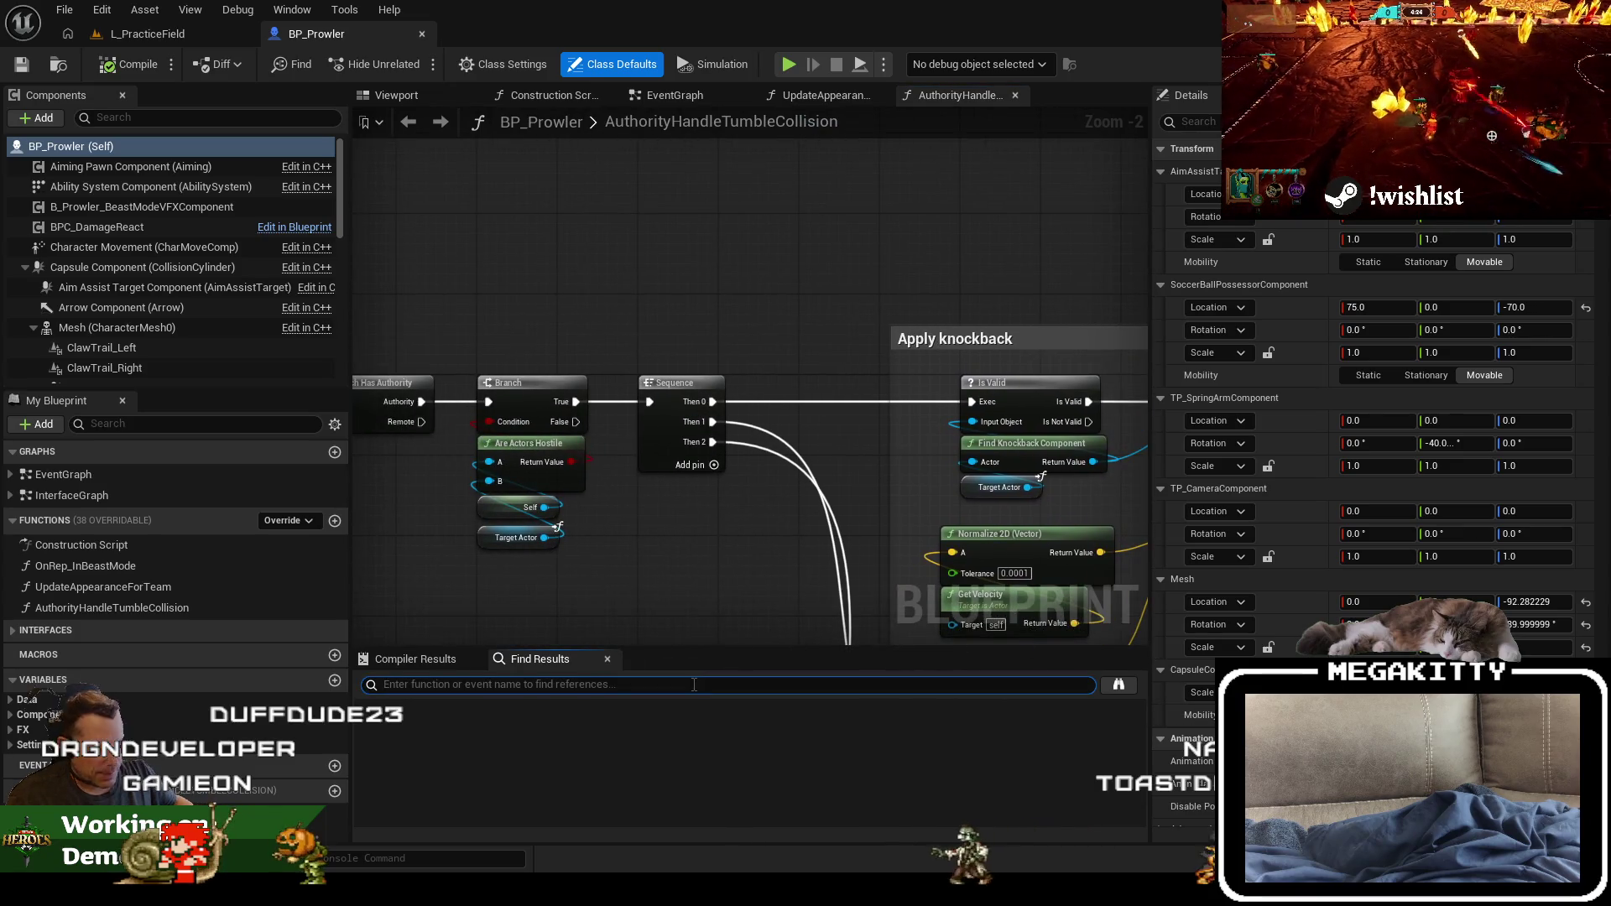
Step: Open BP_Prowler's TumbleCollider overlap event and AuthorityHandleTumbleCollision graph, then return to the level
type("overlap")
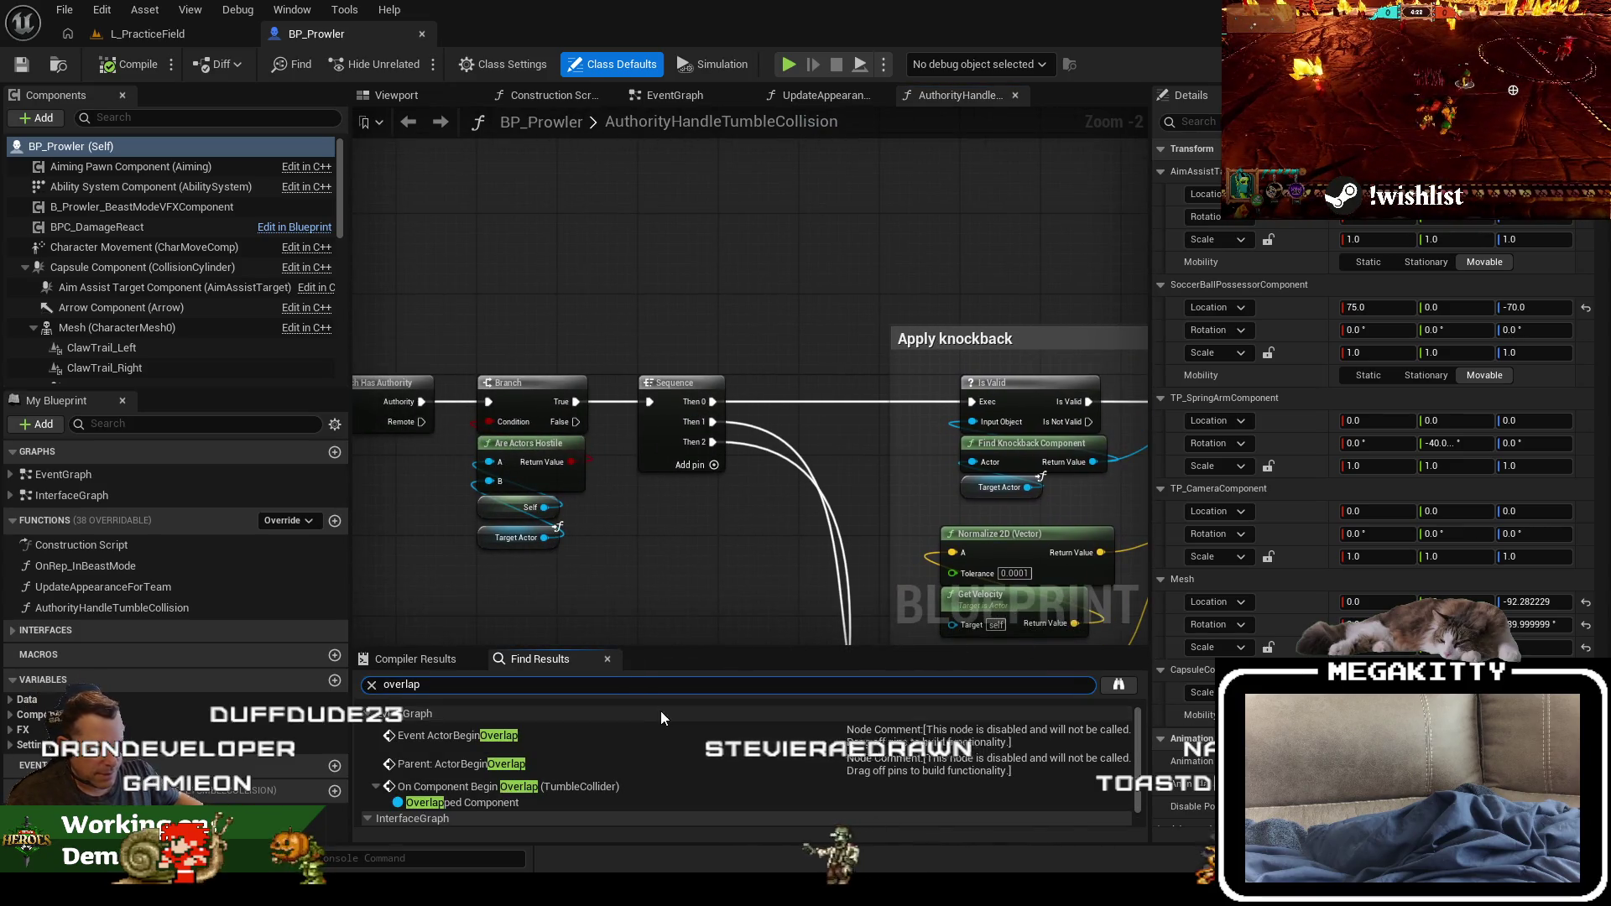
scroll(654, 755, "down", 1)
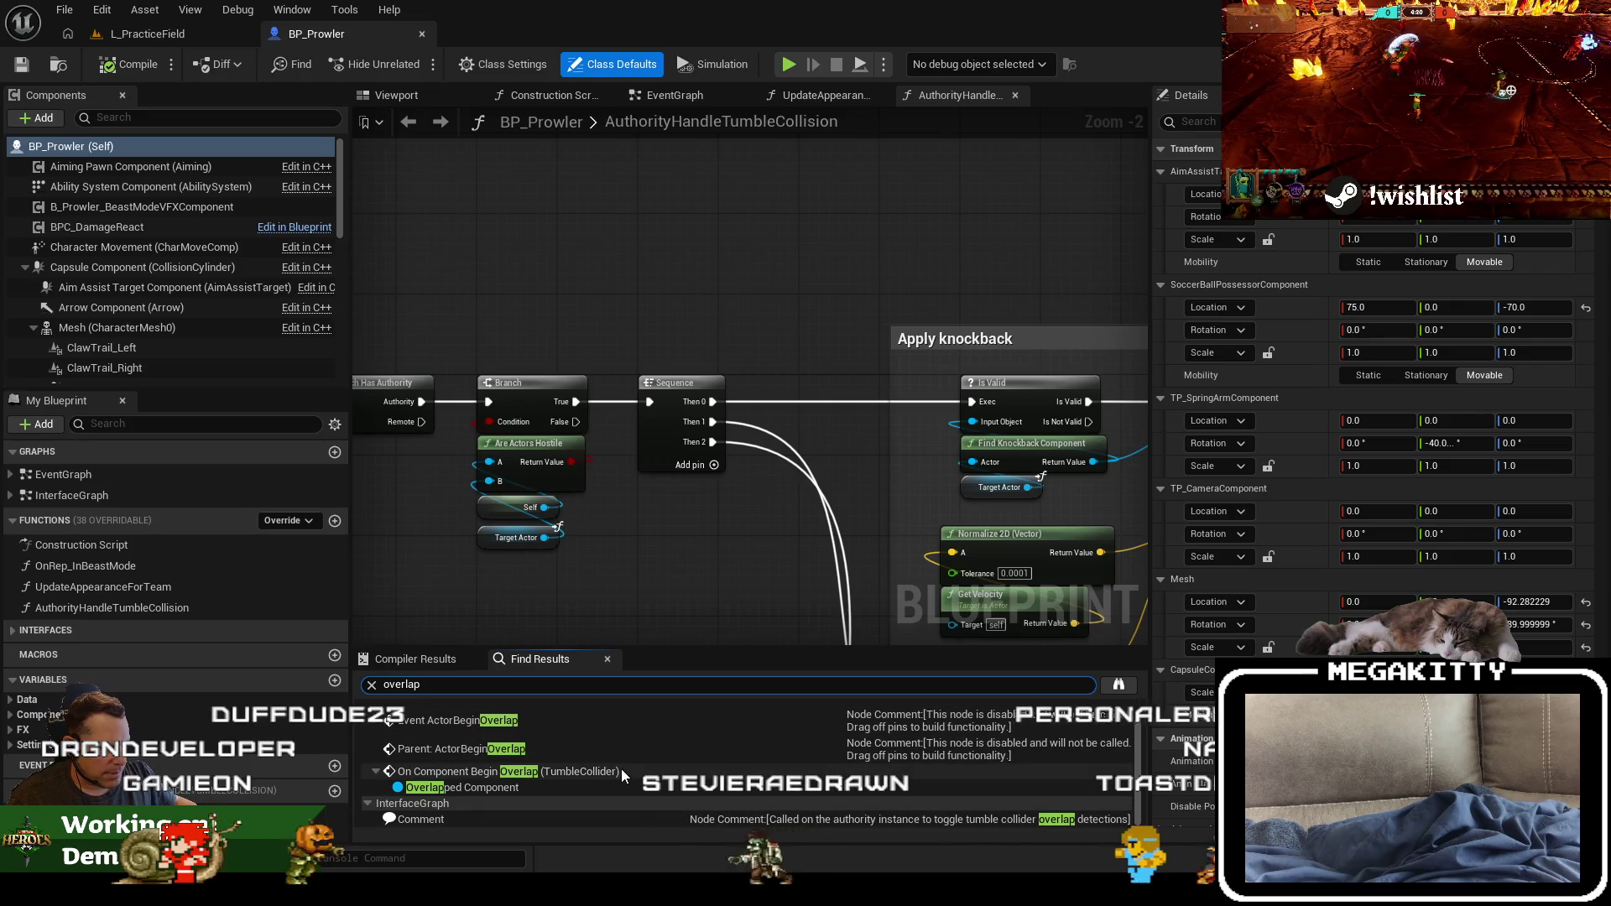
double_click(617, 772)
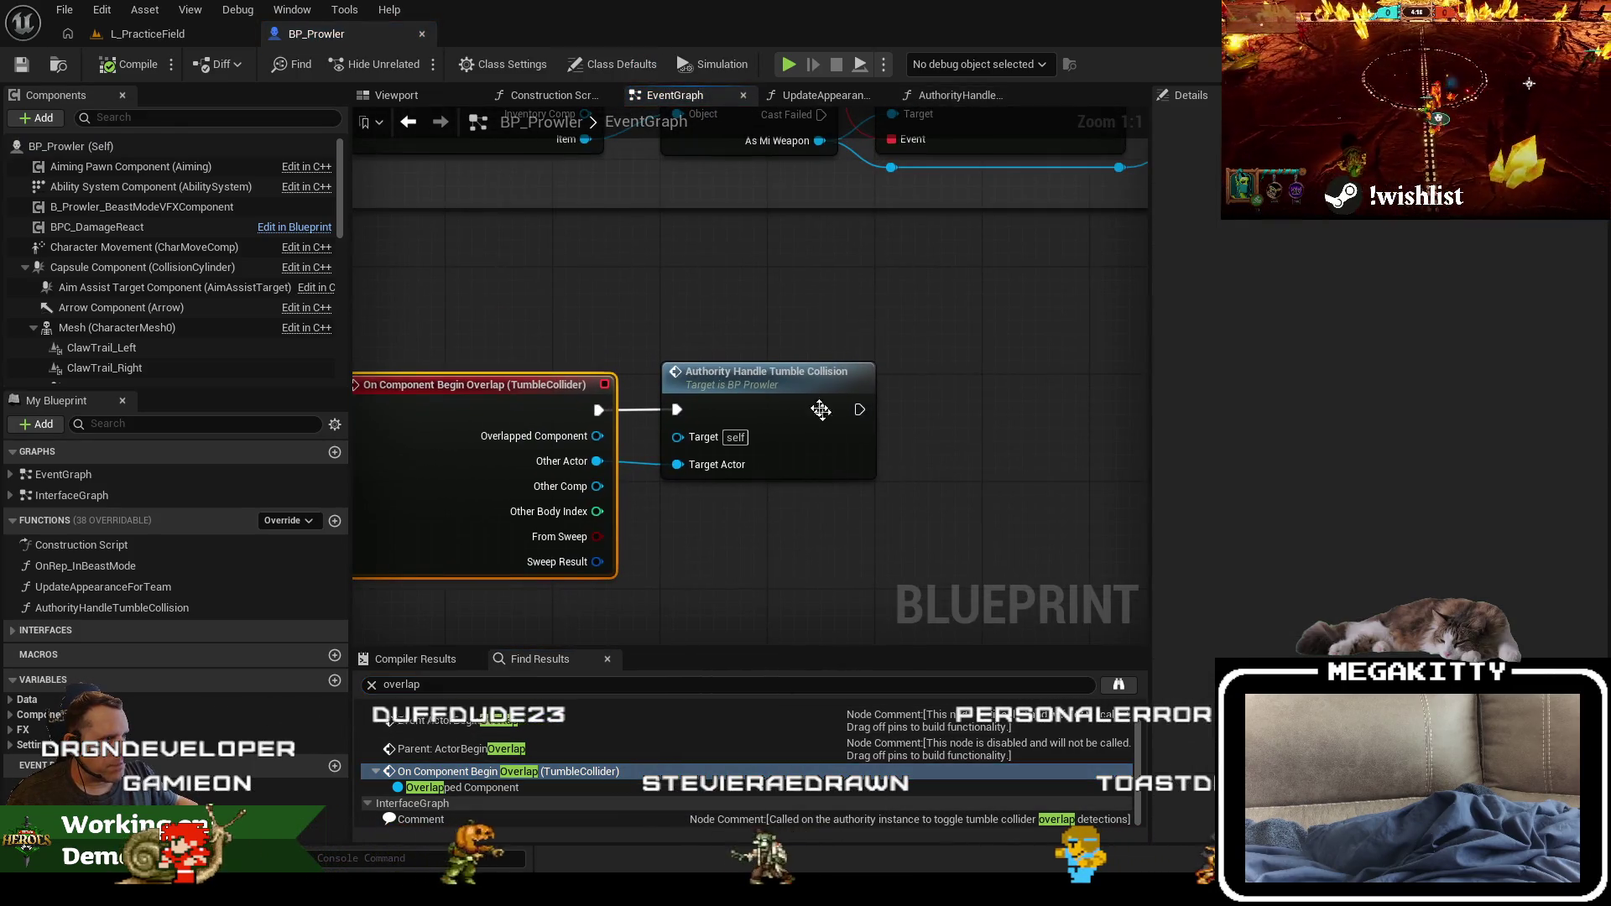
double_click(804, 390)
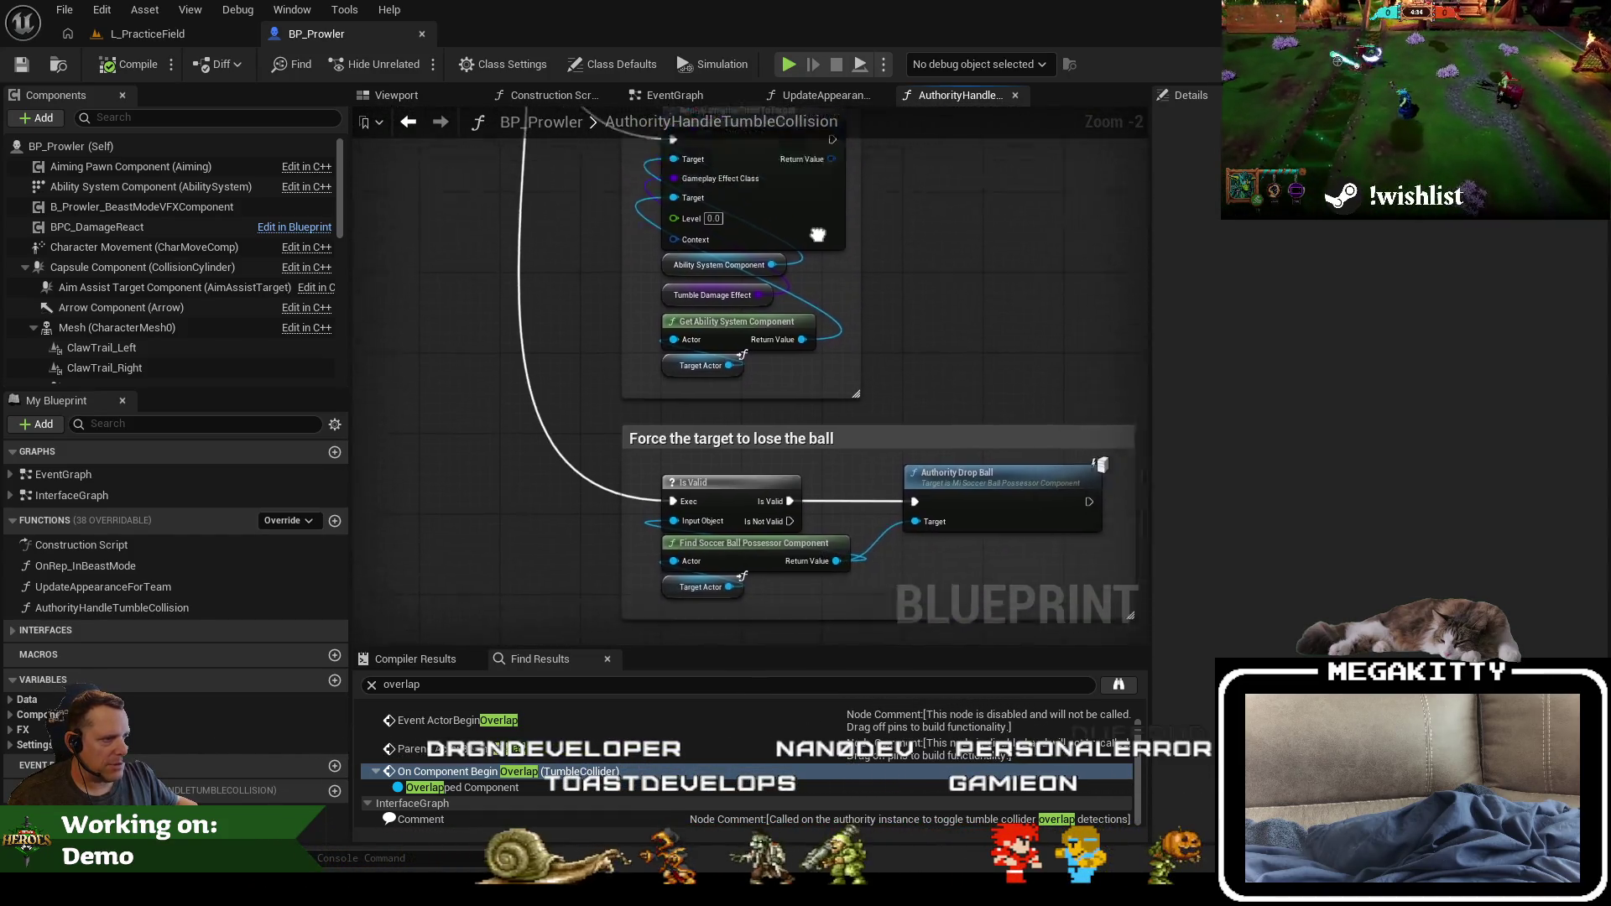
left_click(201, 33)
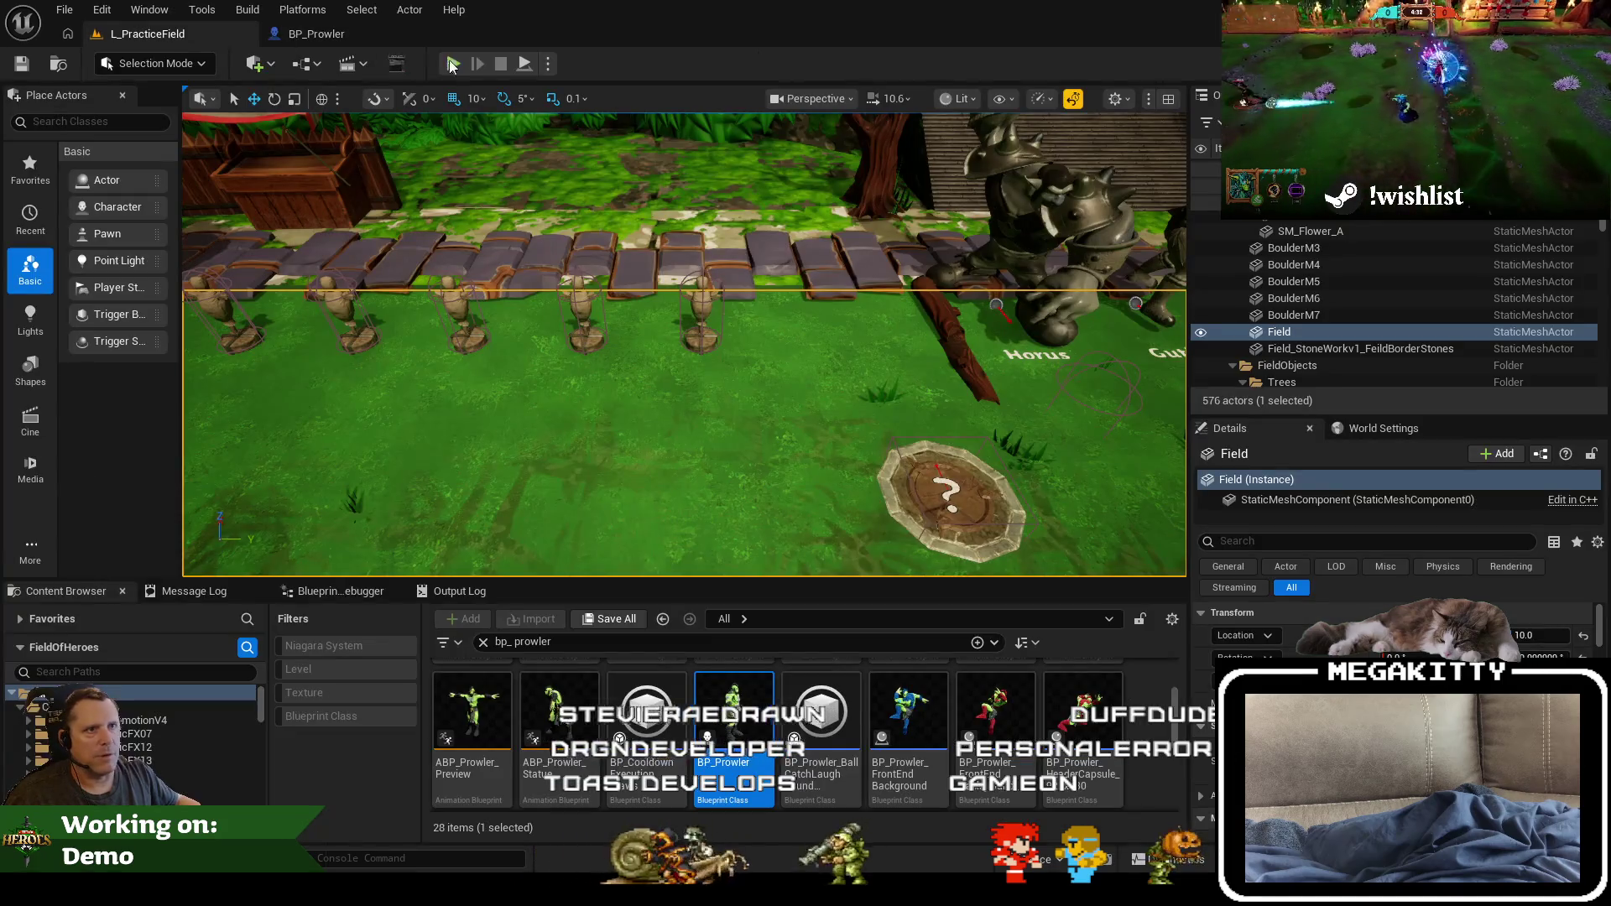
Step: Reveal BP_Prowler in its content folder and browse into the Prowler Slice abilities folder
left_click(454, 65)
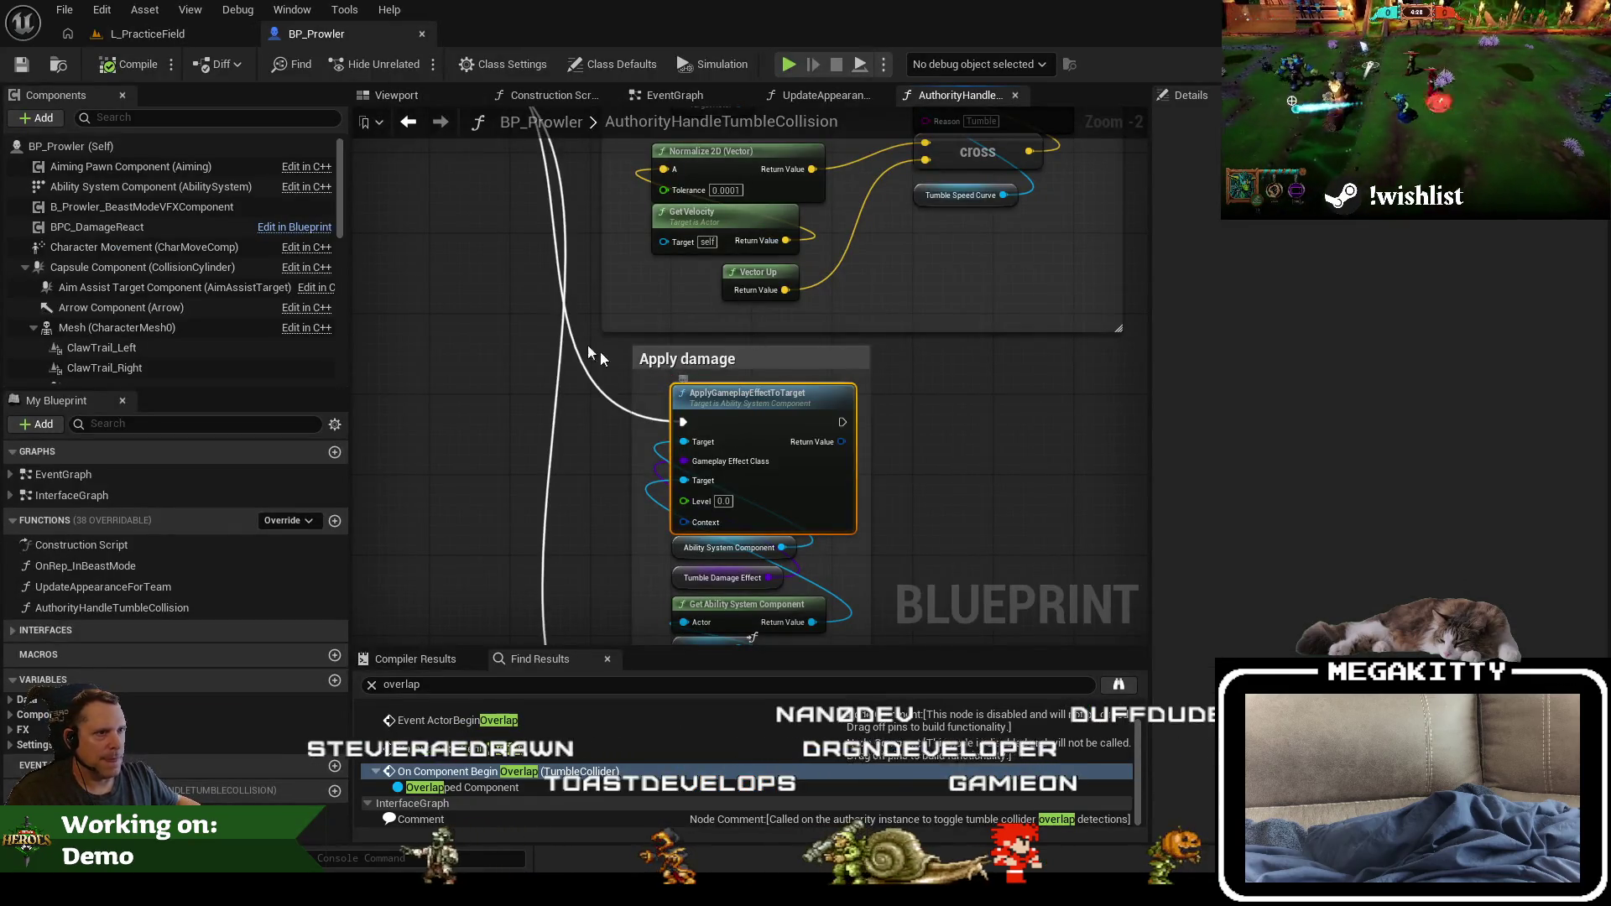
left_click(167, 38)
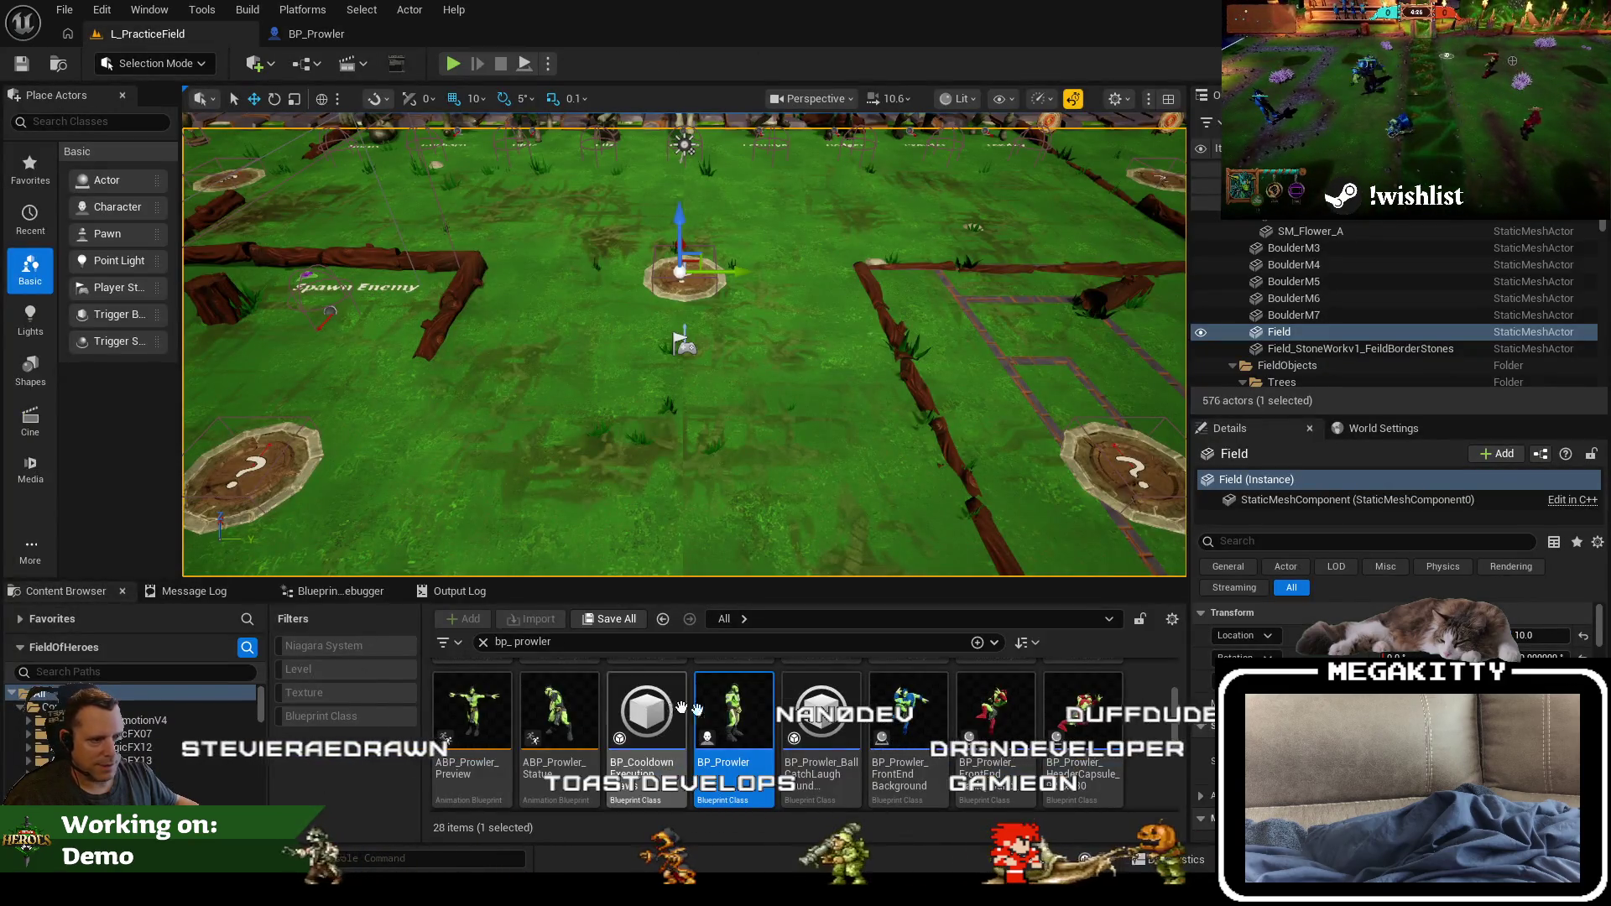
right_click(740, 729)
left_click(889, 493)
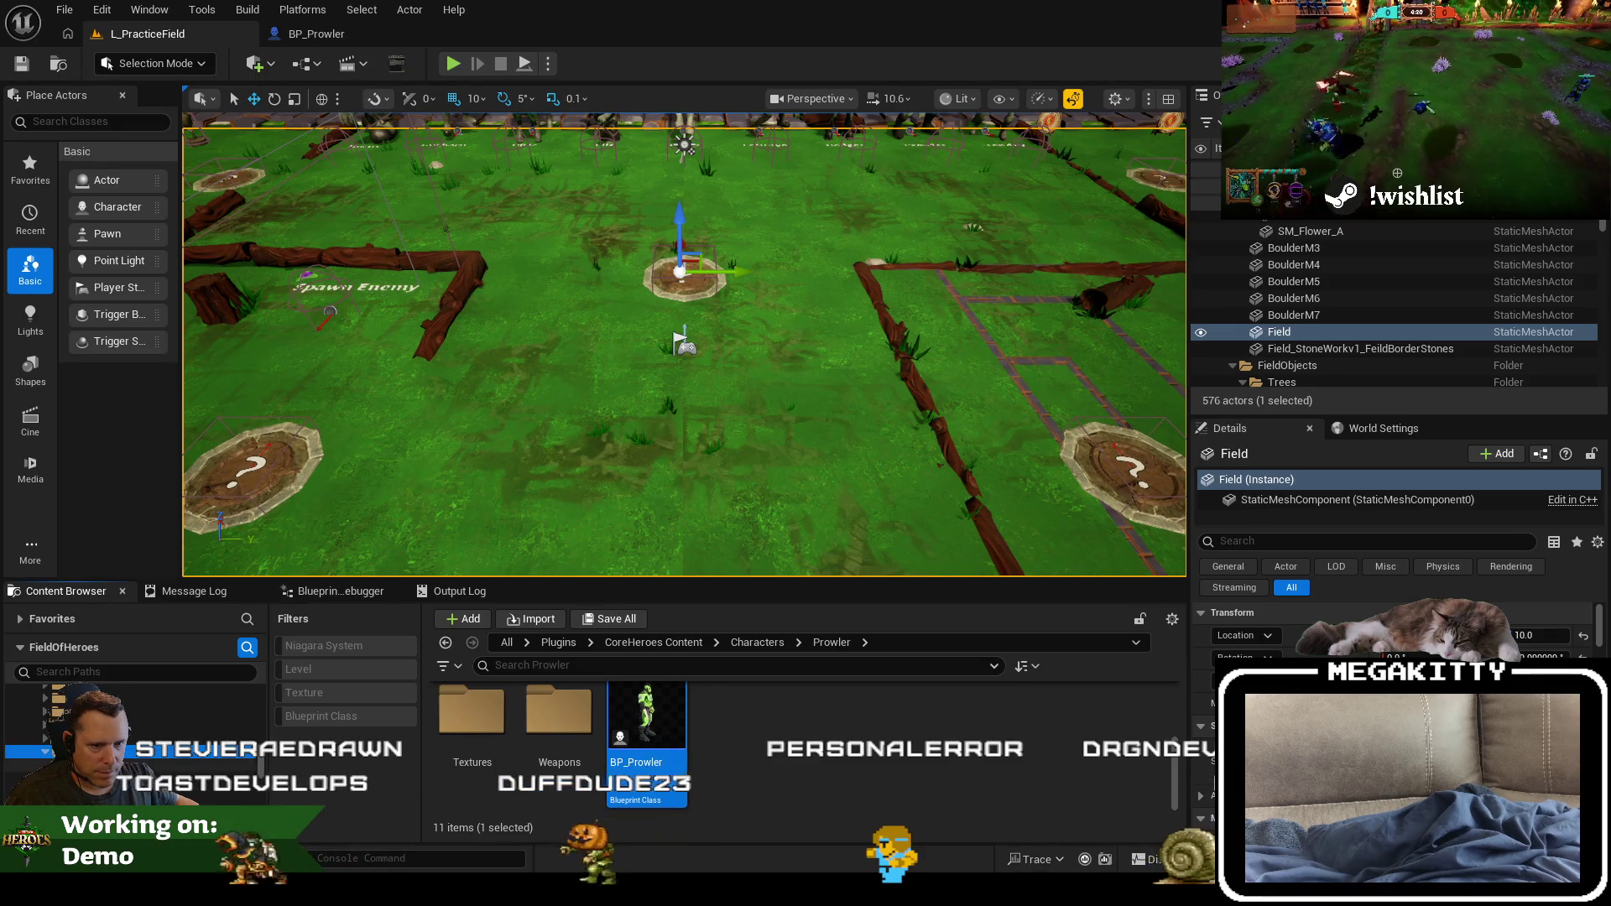
left_click(150, 761)
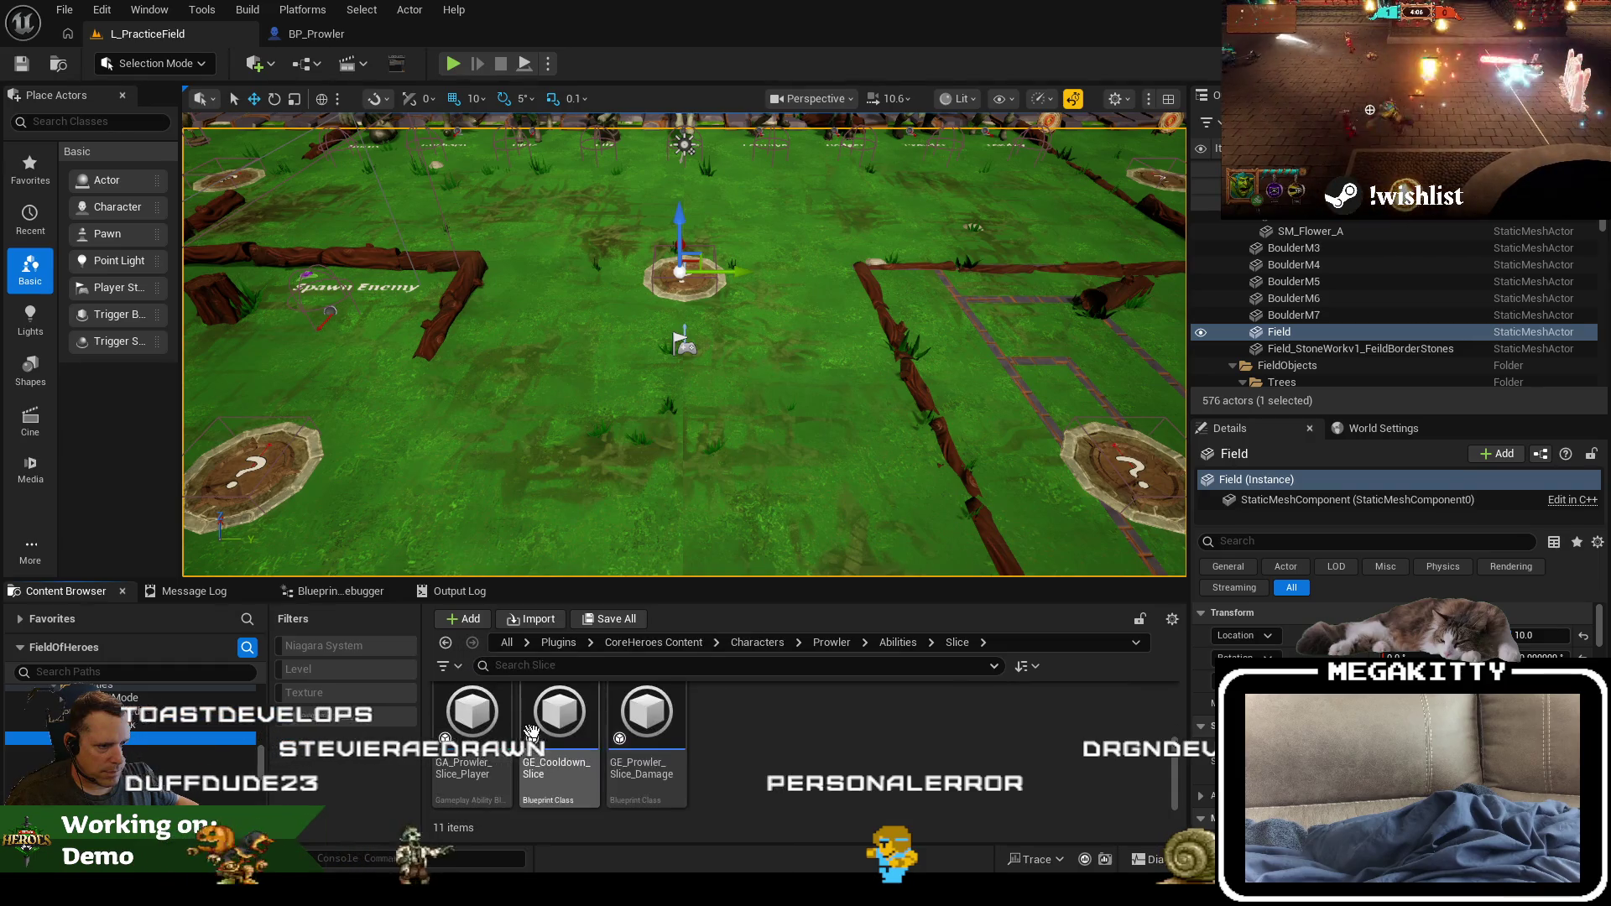
Step: Check the Slice damage effect's references, then open and scroll GA_Prowler_Slice's class defaults
right_click(642, 738)
left_click(765, 606)
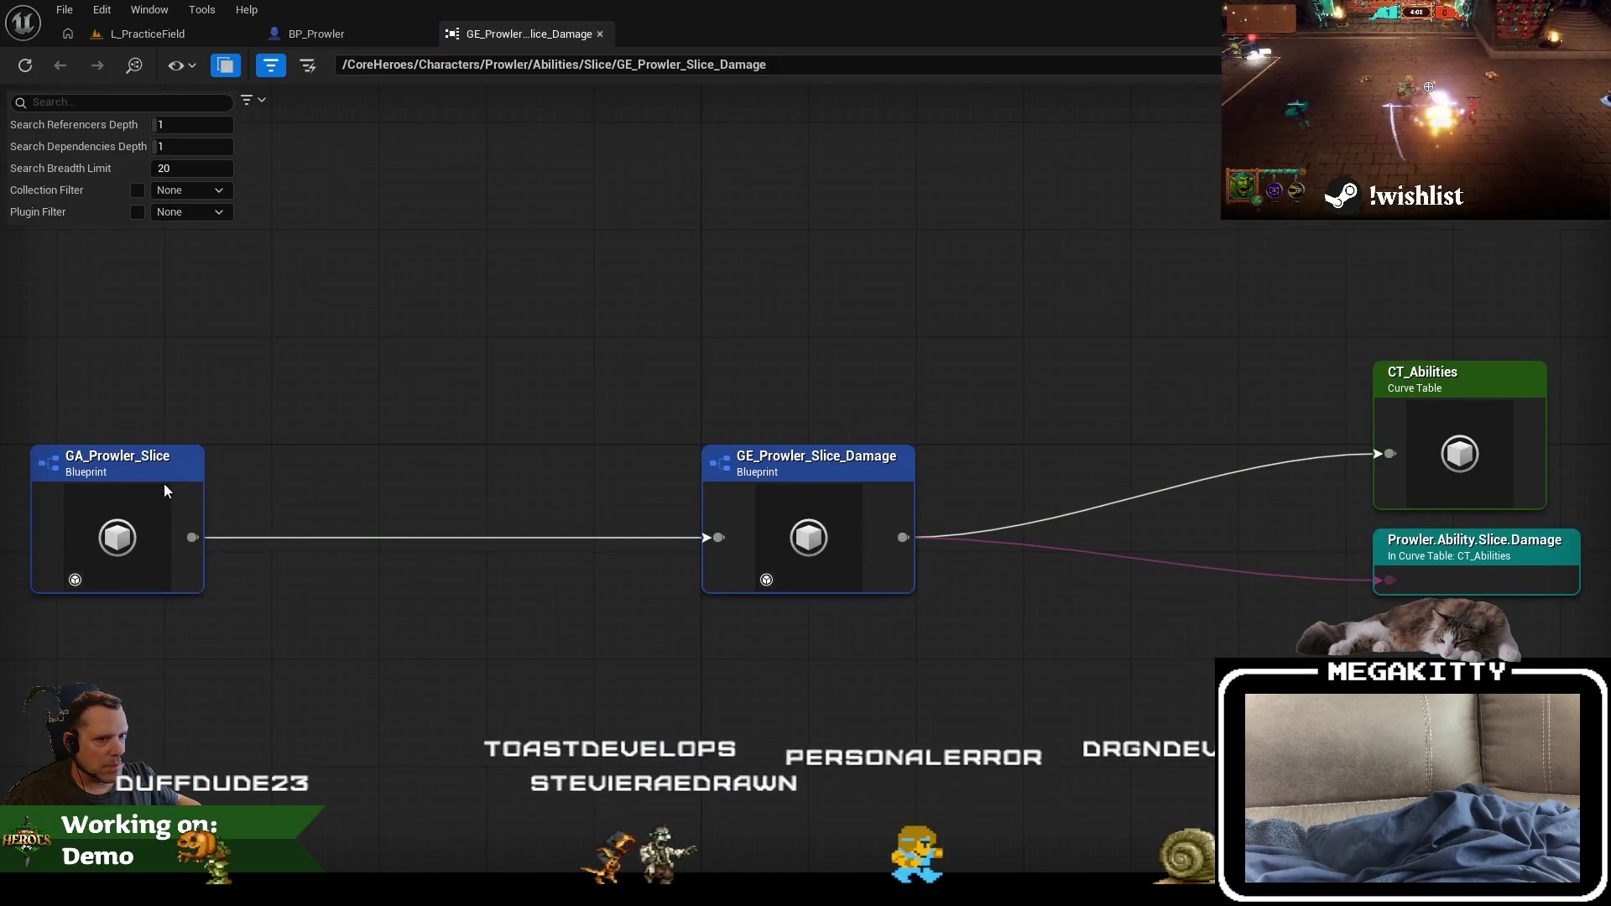
right_click(168, 510)
left_click(202, 549)
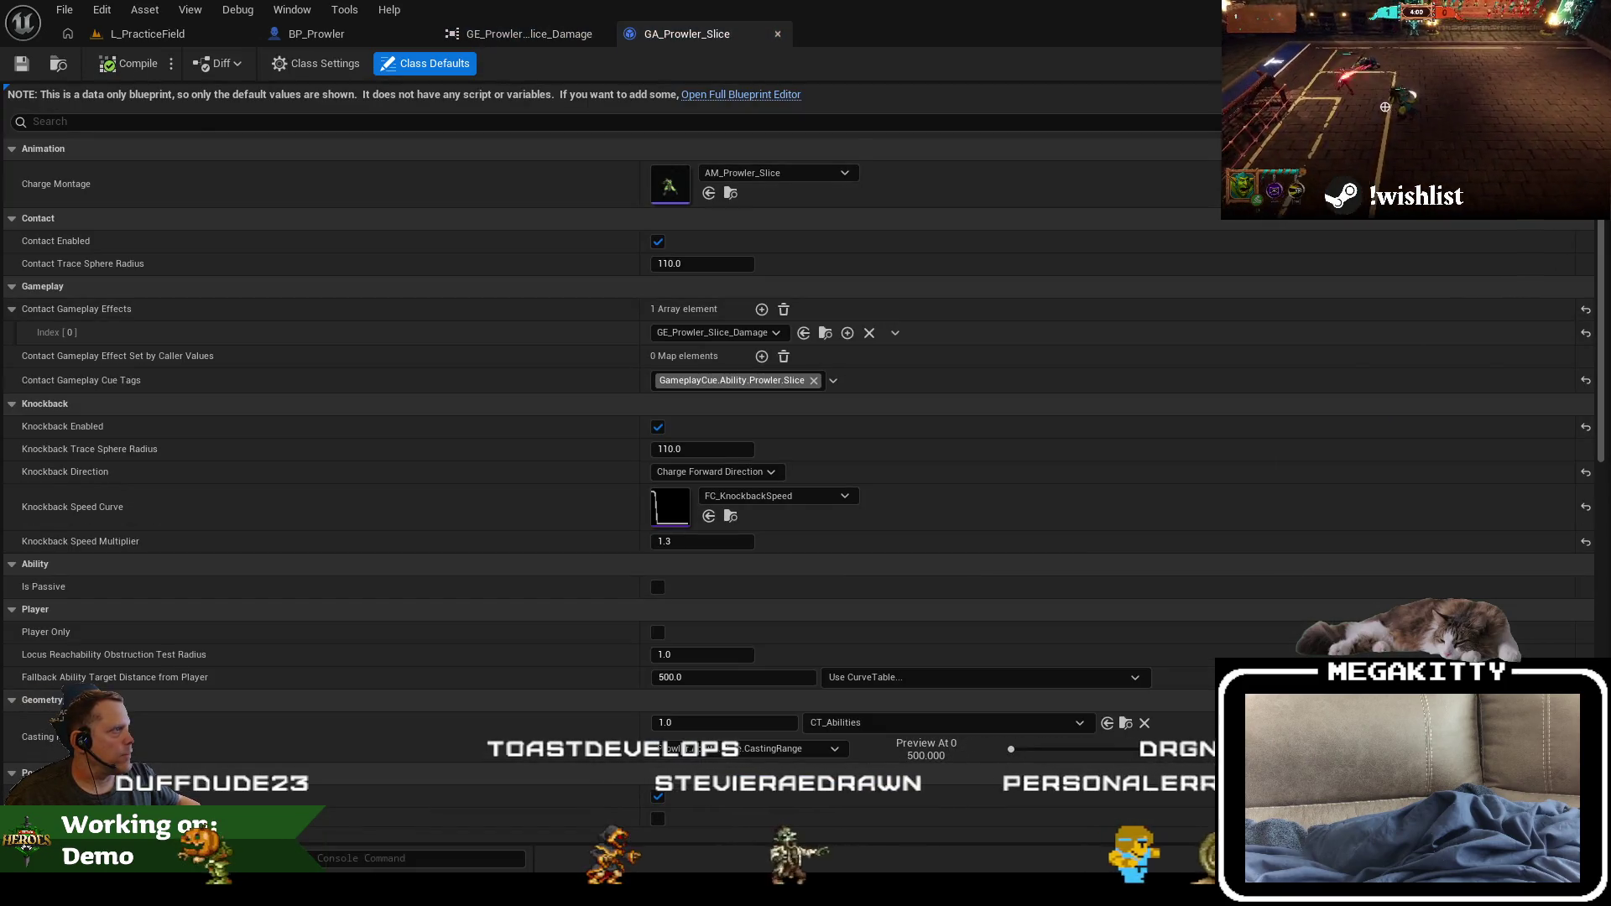
scroll(894, 507, "down", 5)
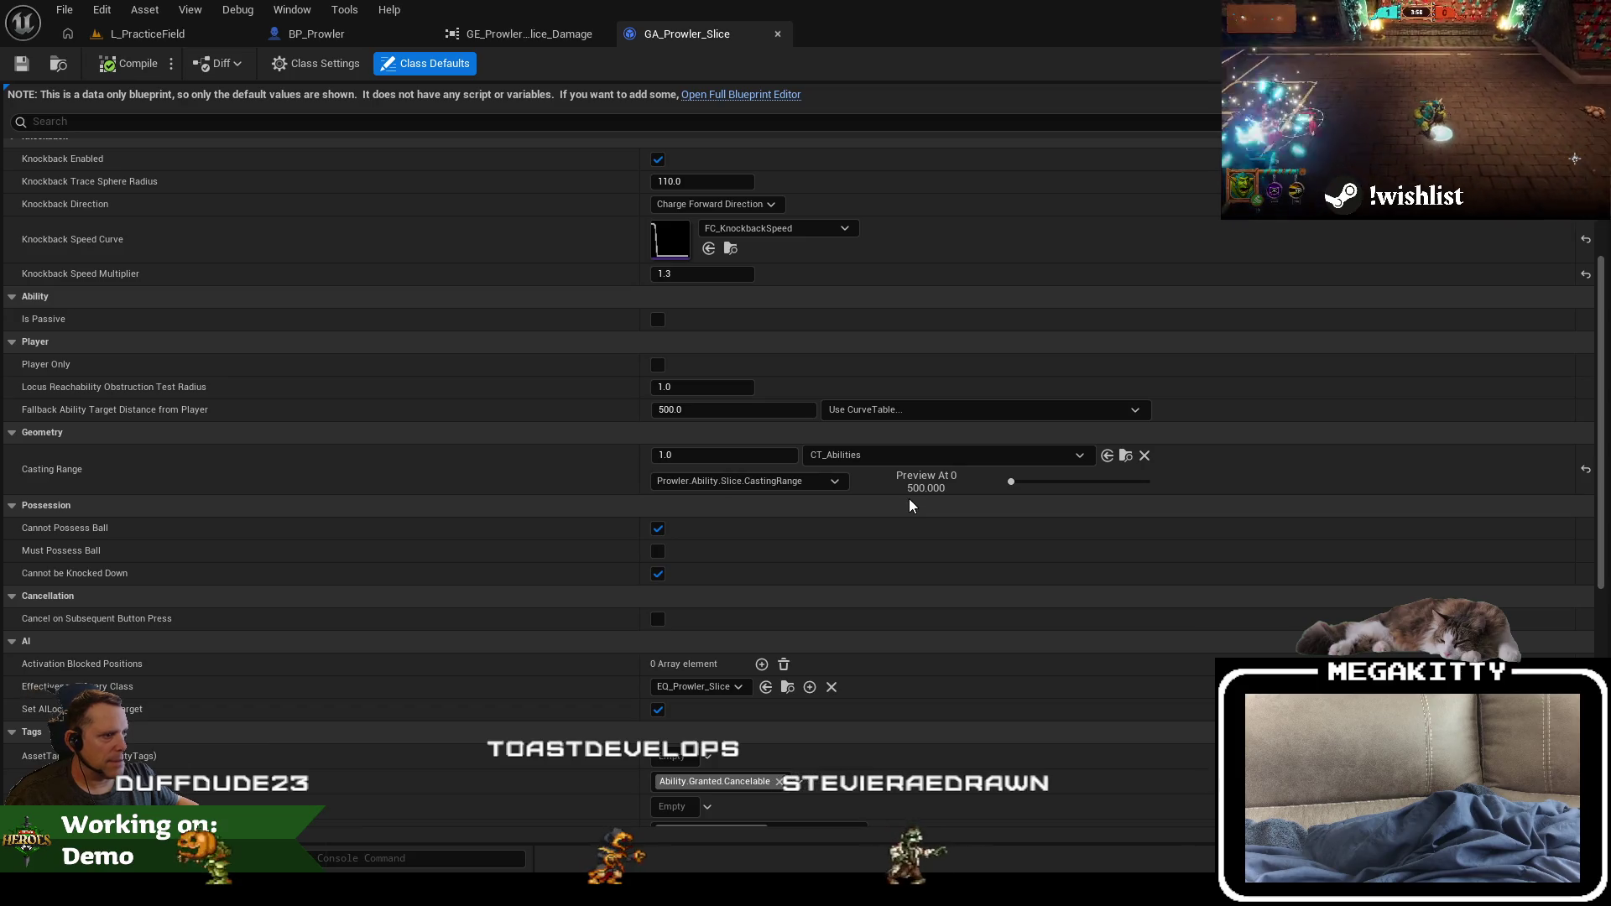
scroll(906, 504, "down", 2)
key("alt+Tab")
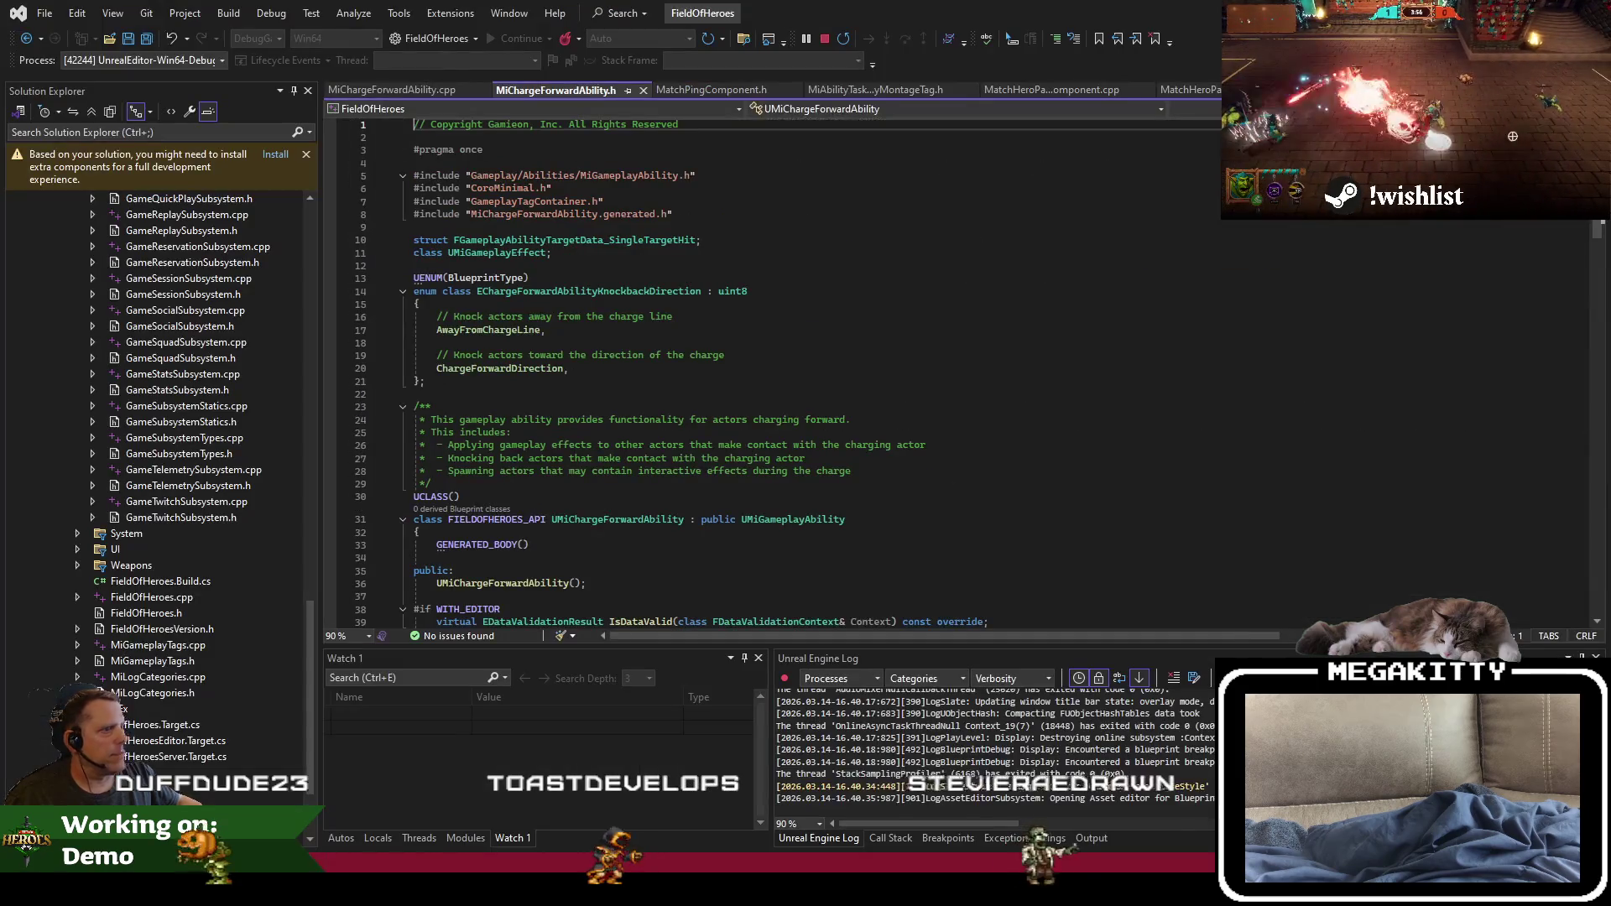
Step: Open the .cpp from GetKnockbackDirection in the header and inspect the HandleContactHit call
scroll(724, 464, "down", 9)
scroll(719, 473, "down", 3)
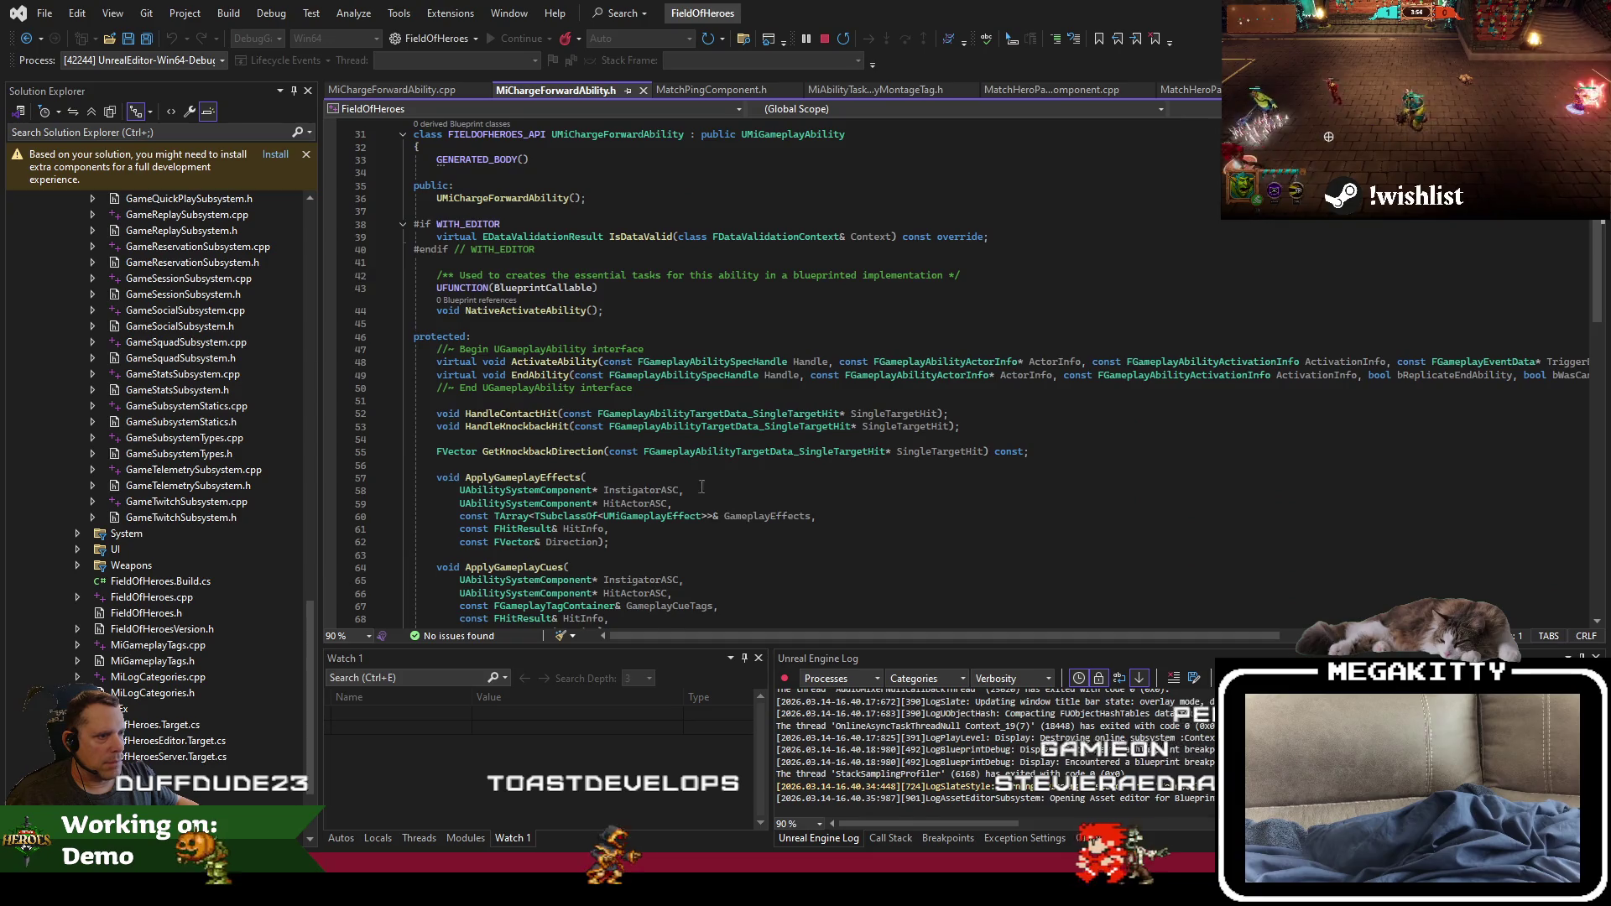
right_click(615, 379)
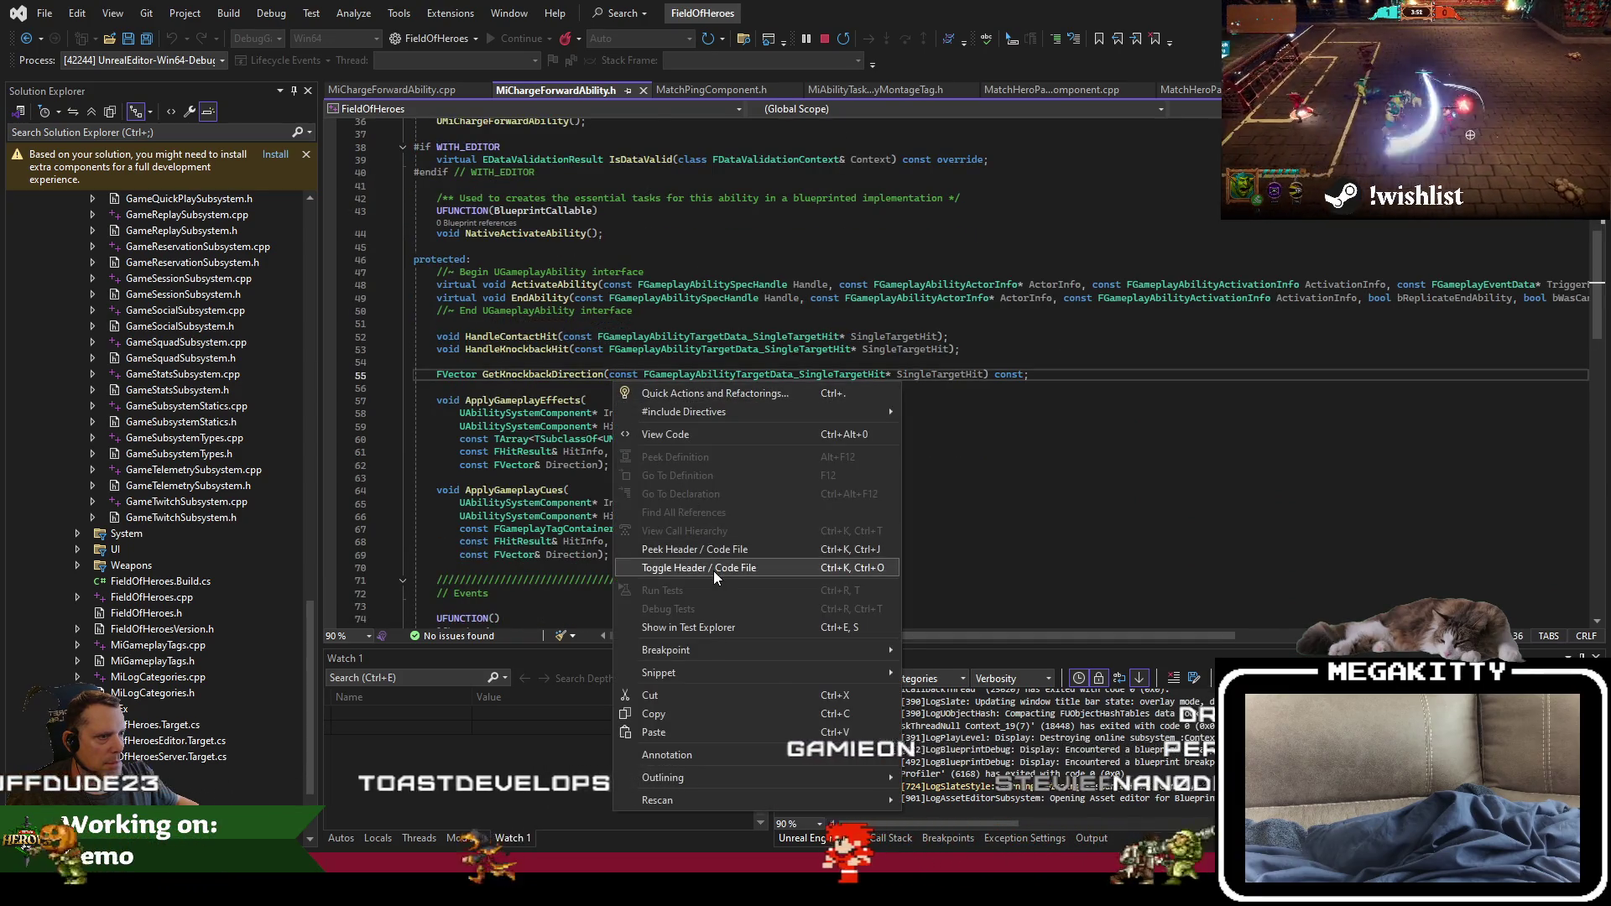
left_click(713, 568)
double_click(748, 416)
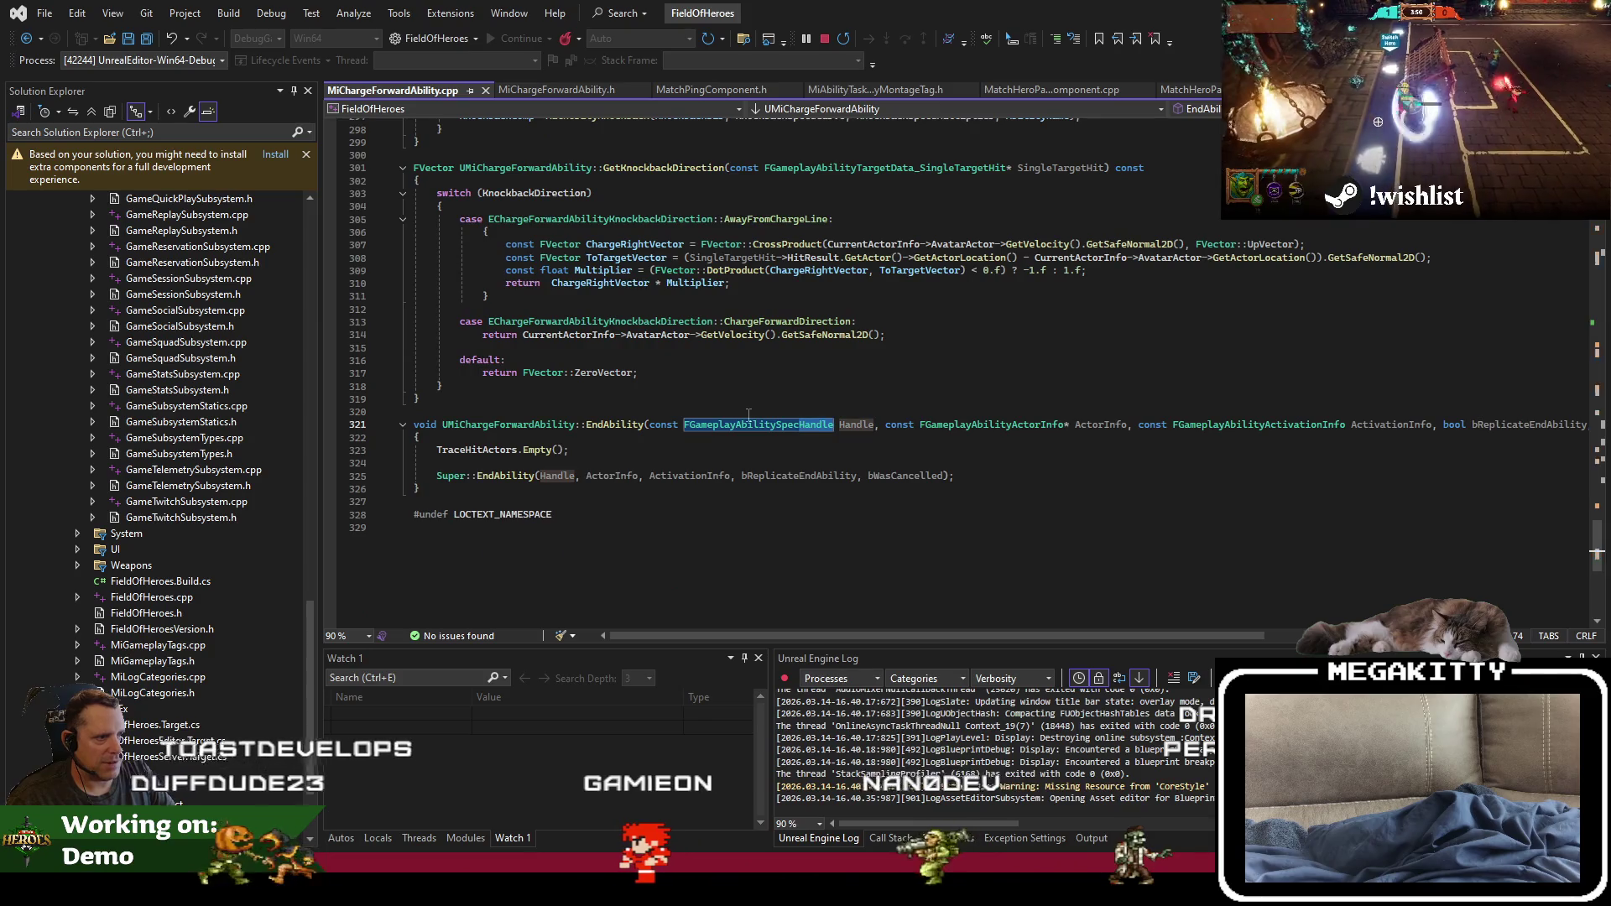
key("F3")
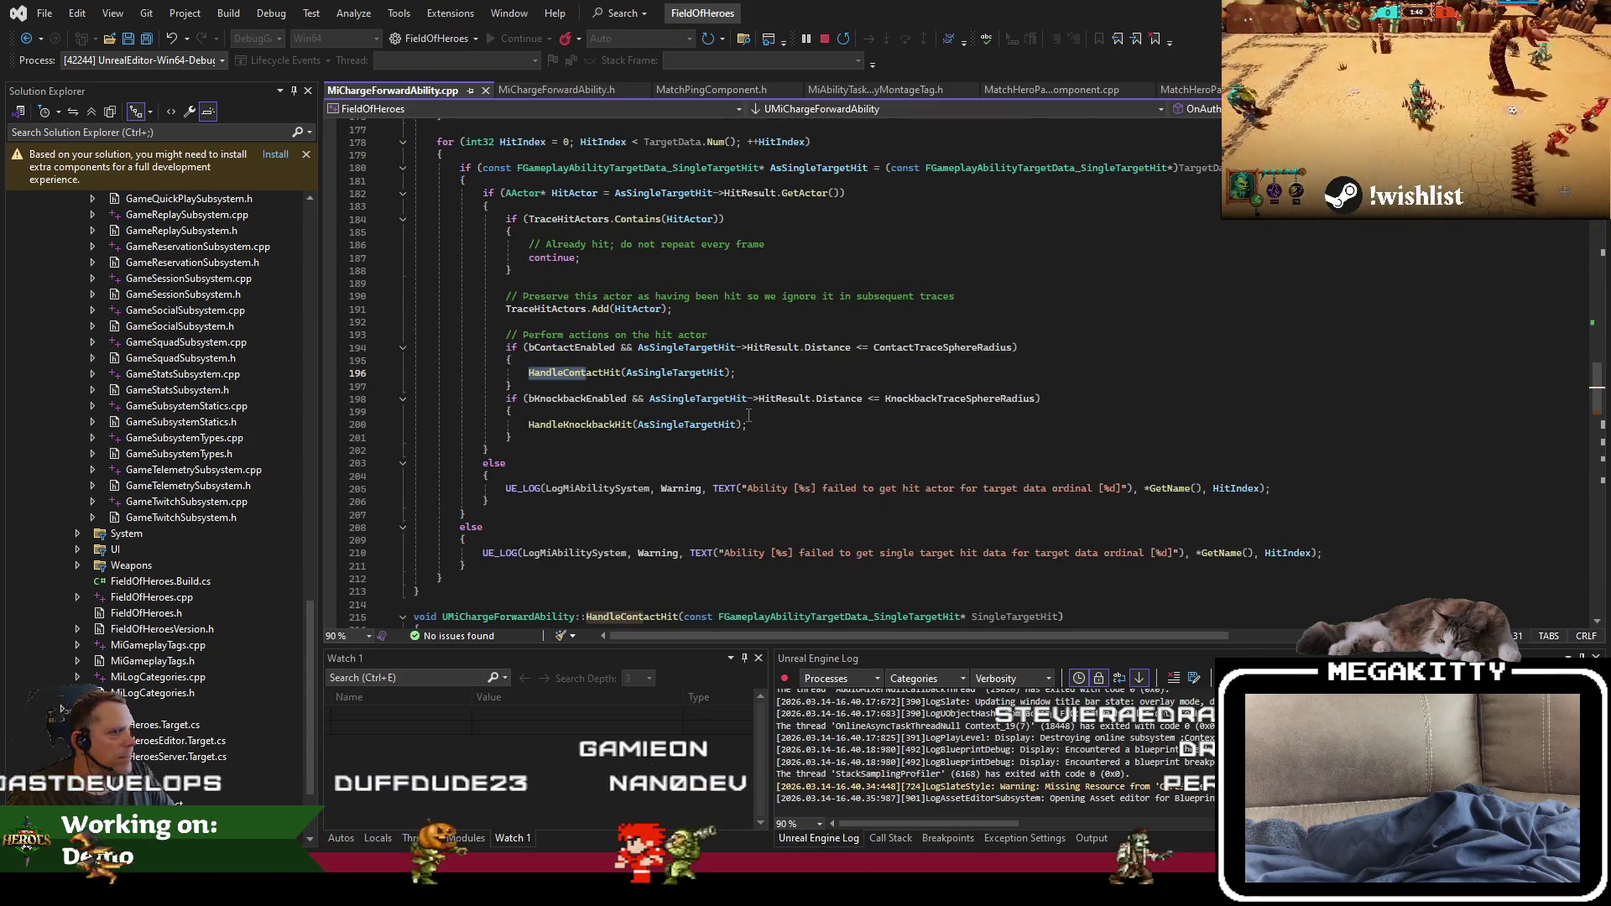
Step: Trace the WaitHitTask setup and its APawn filter, then jump to the OnAuthorityTraceHit definition
scroll(747, 419, "up", 4)
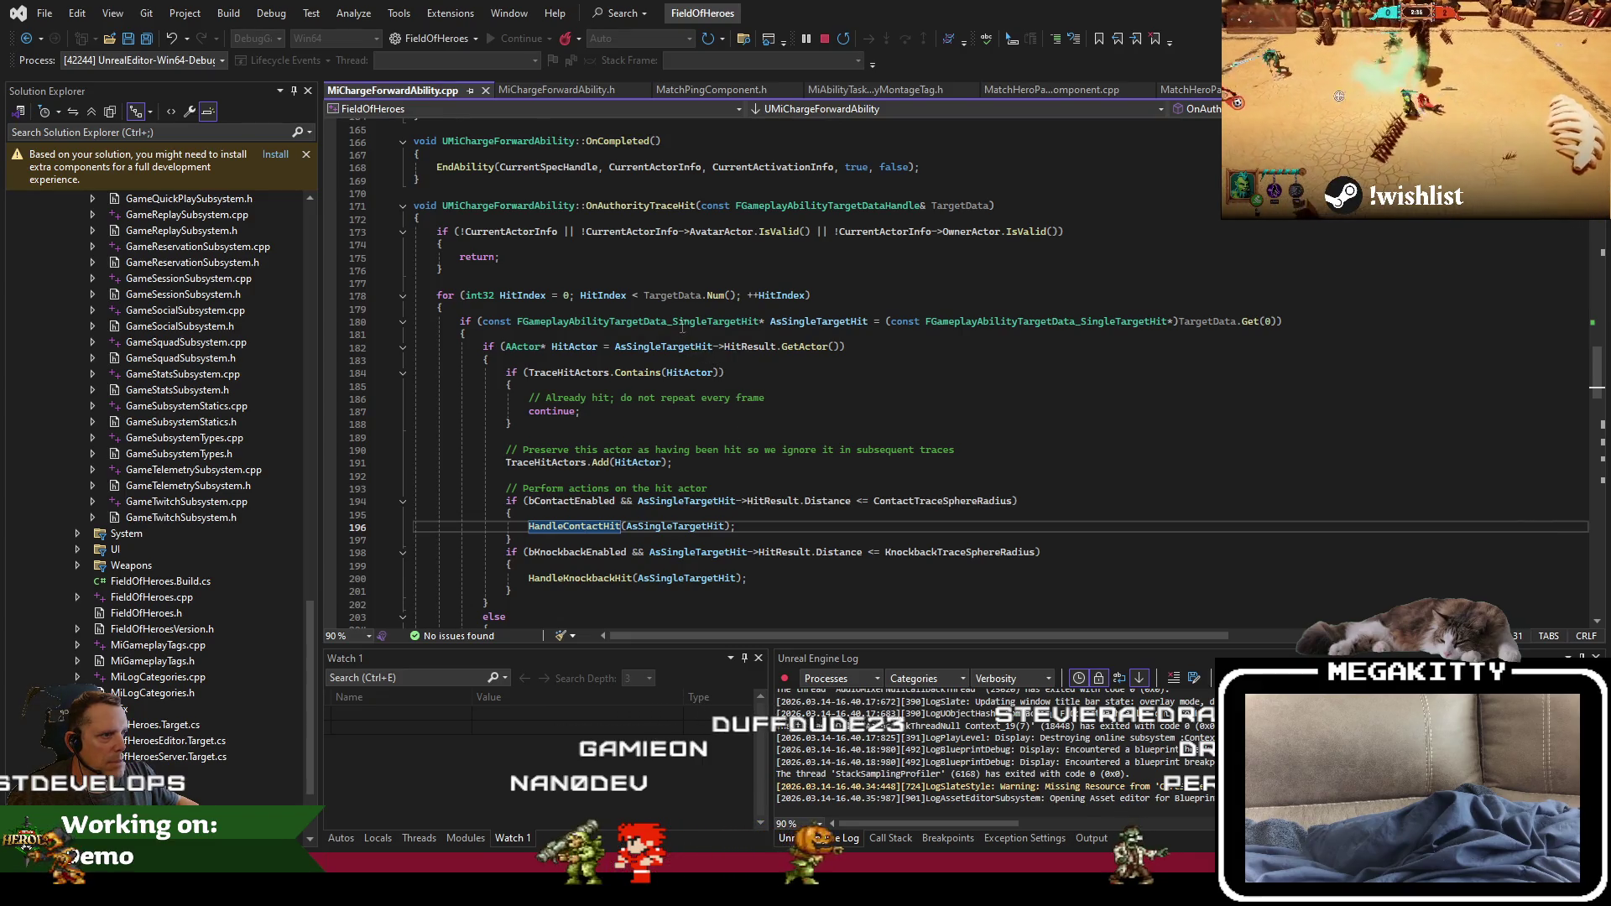
scroll(676, 319, "up", 3)
key("ctrl+F3")
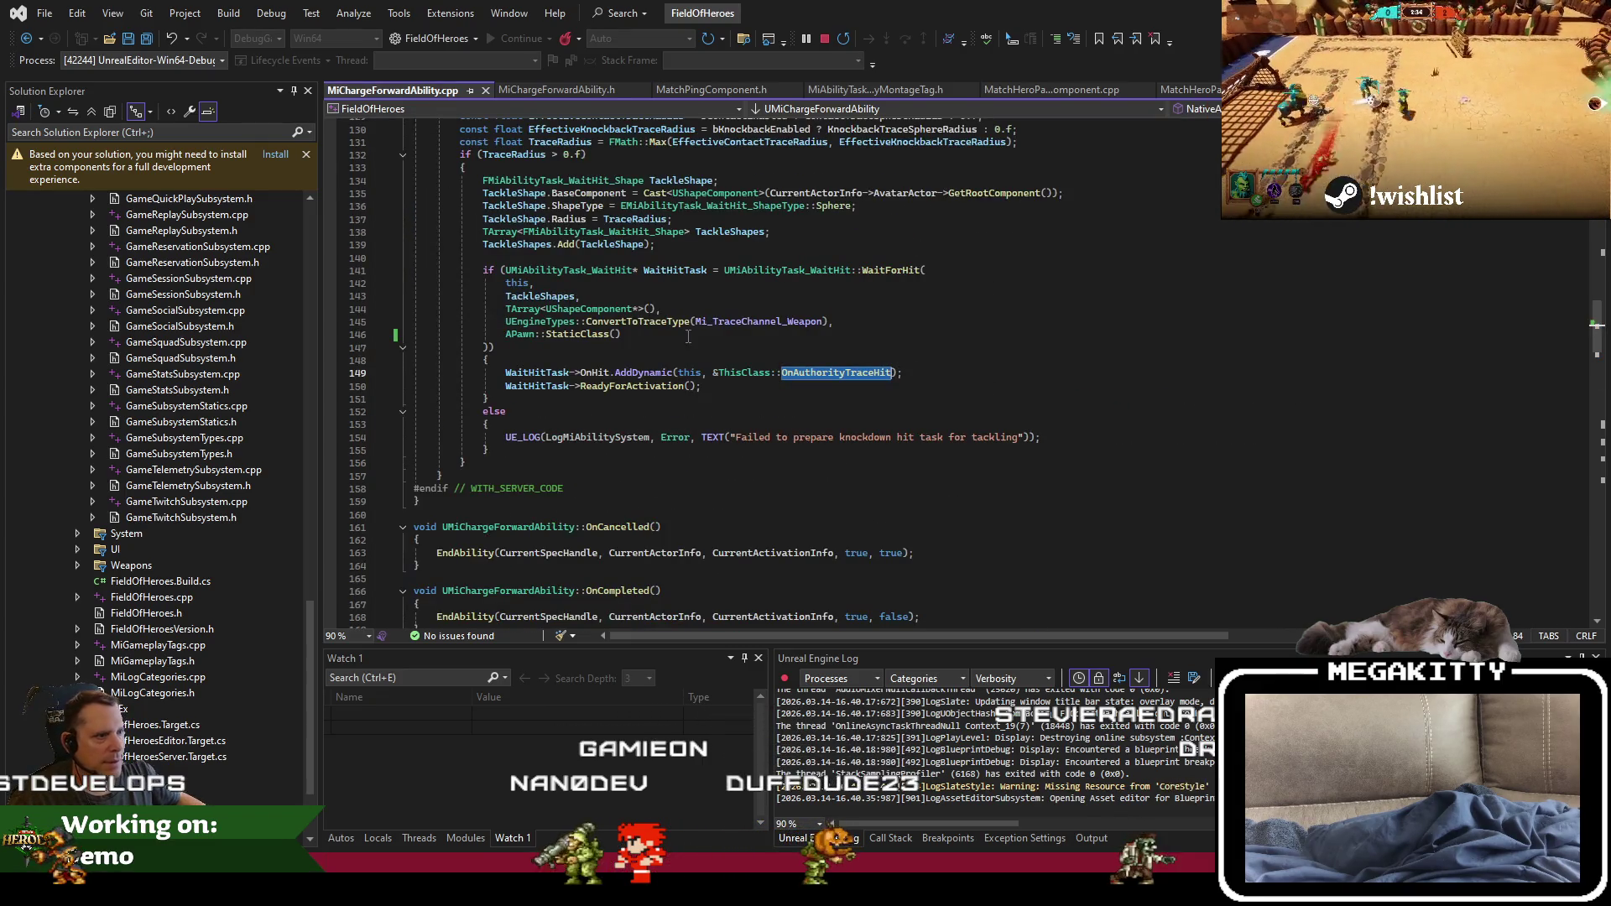
scroll(650, 363, "up", 3)
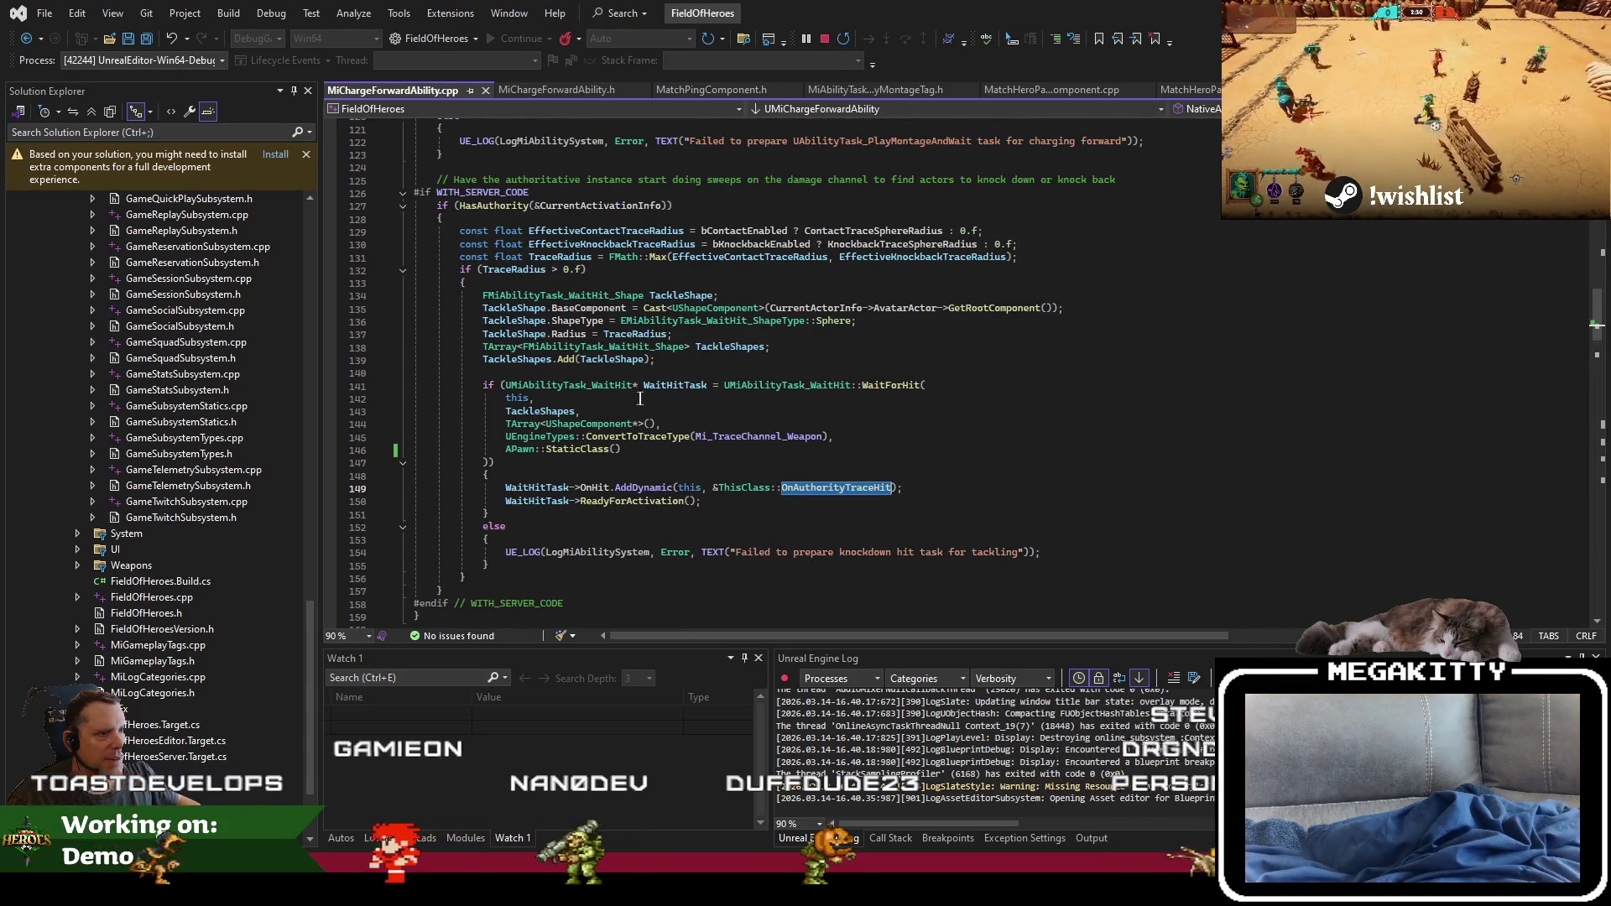
left_click(537, 501)
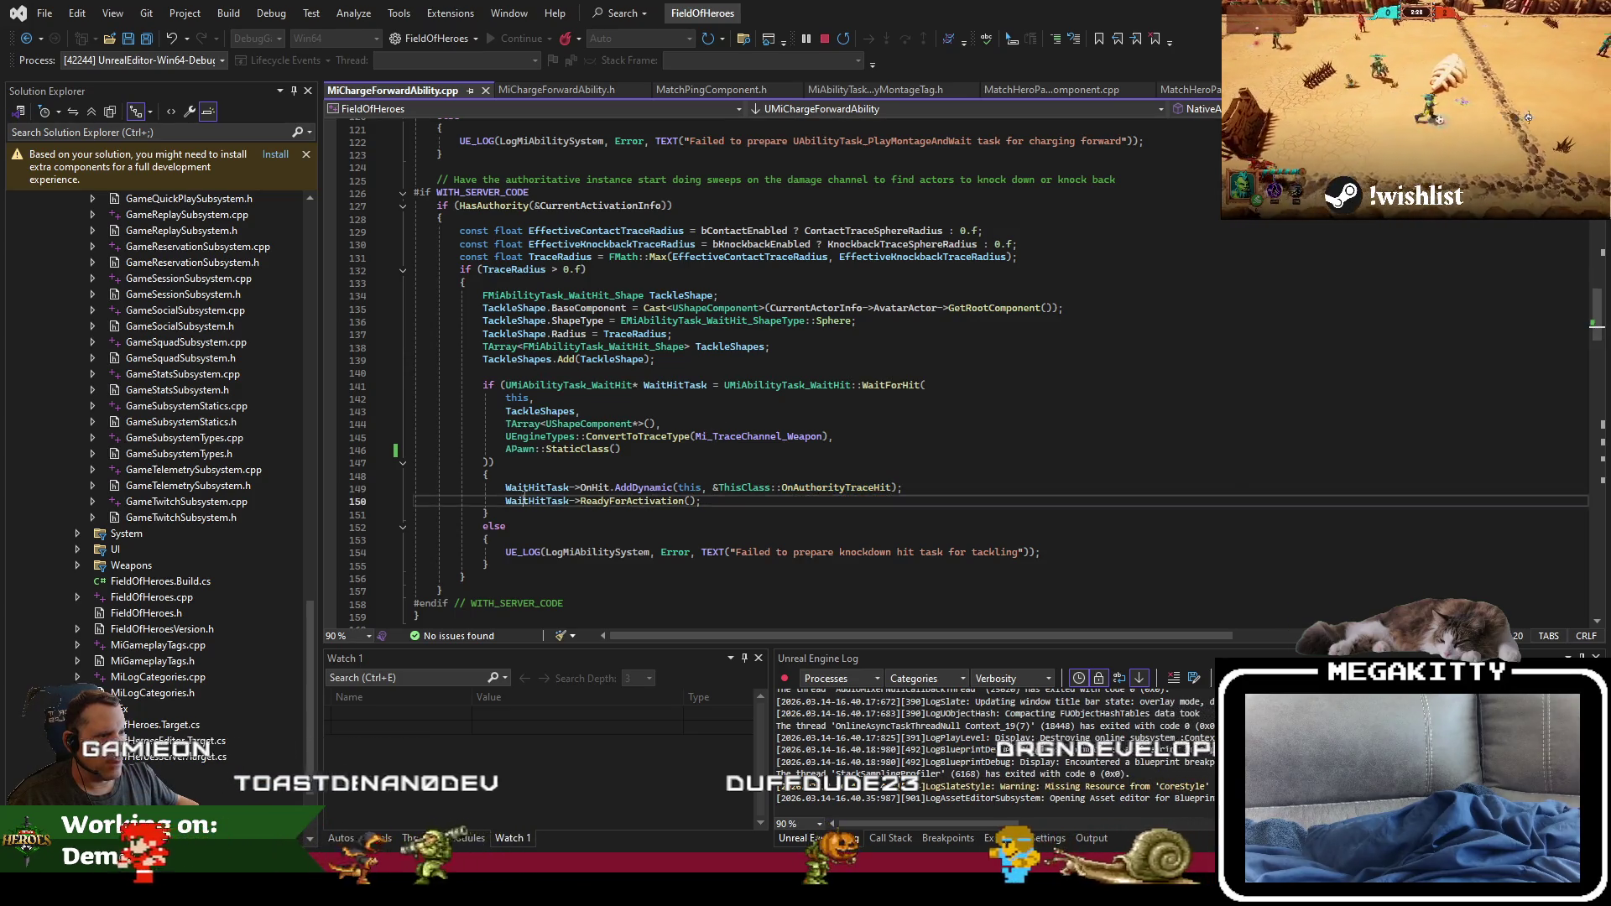
left_click(616, 385)
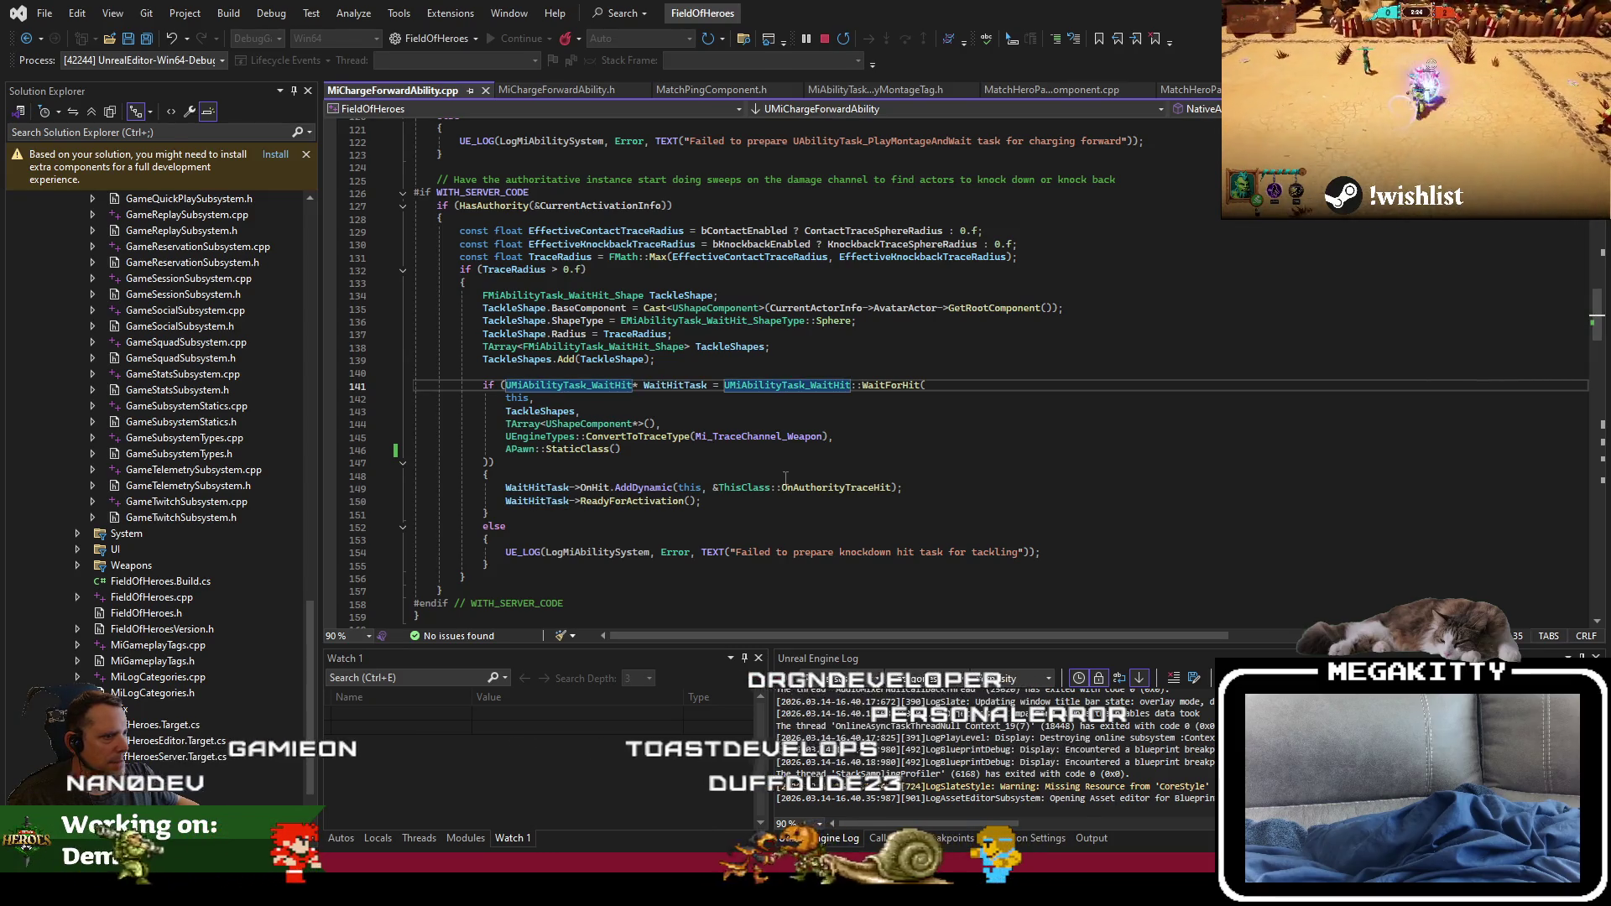
double_click(521, 449)
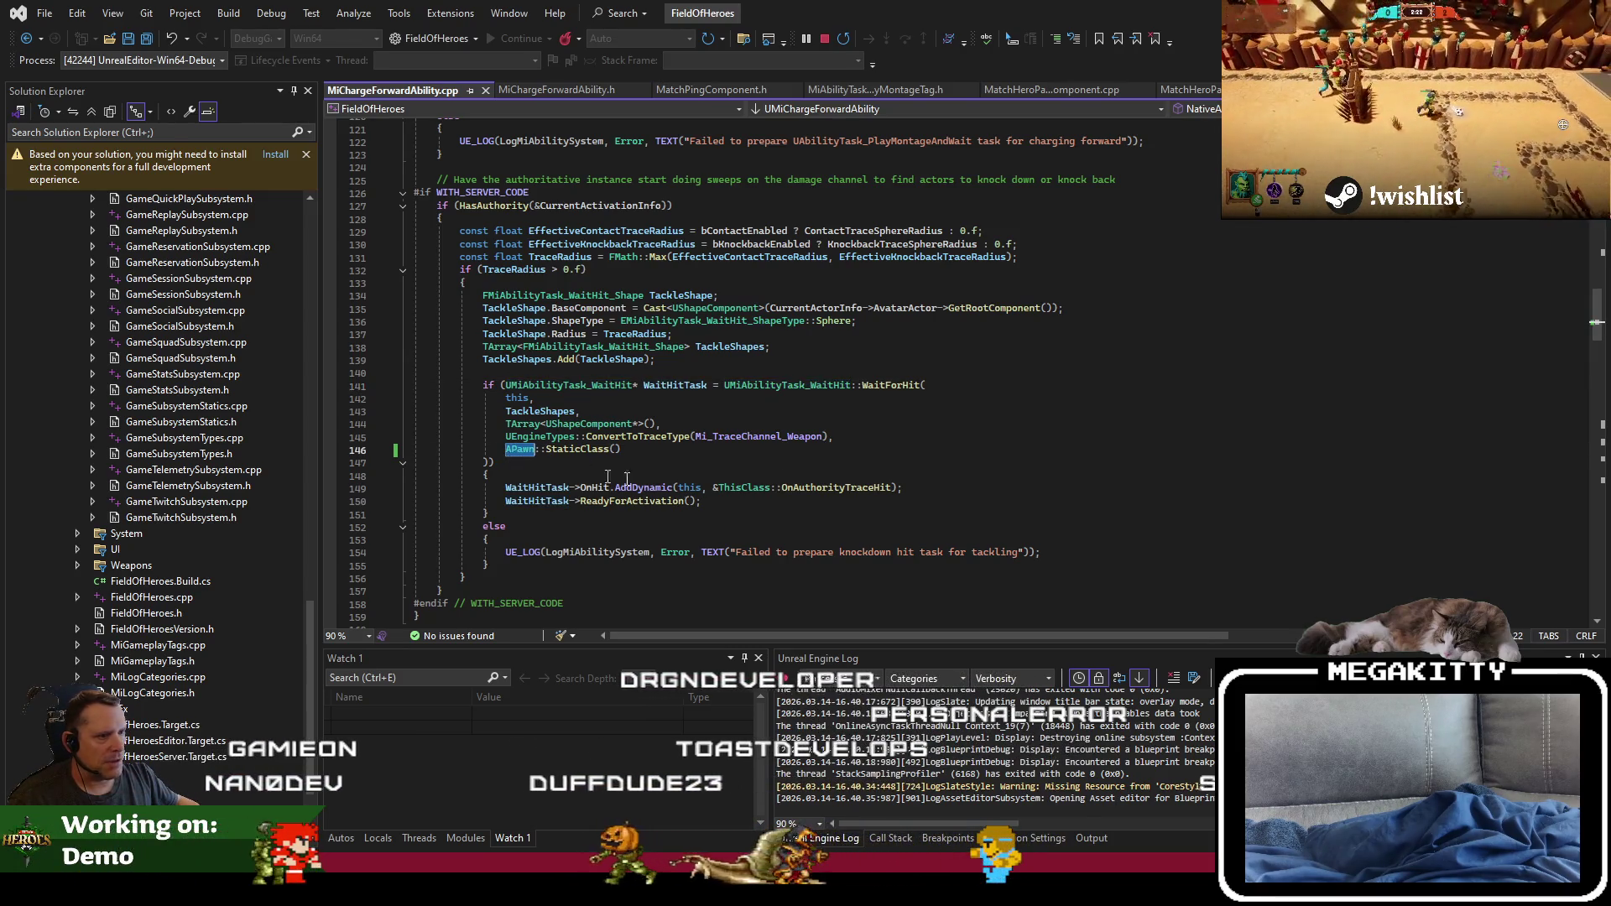
double_click(839, 487)
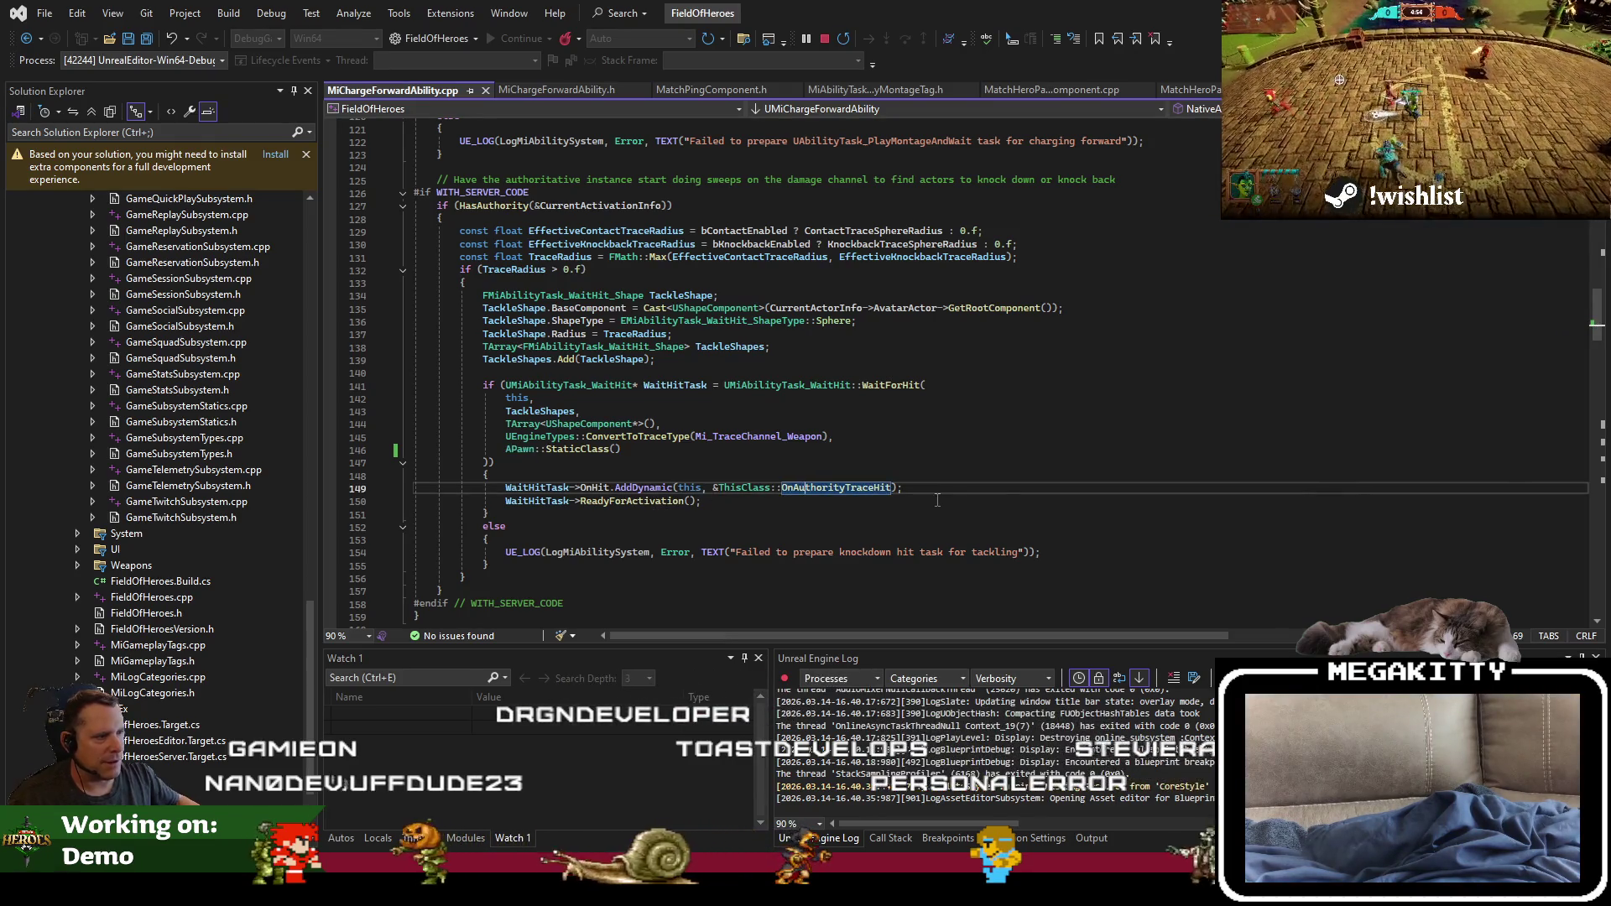
key("F12")
Step: Inspect the single-target hit cast, revert the accidental edit, and review the ChargeMontage validation lines
scroll(653, 442, "down", 2)
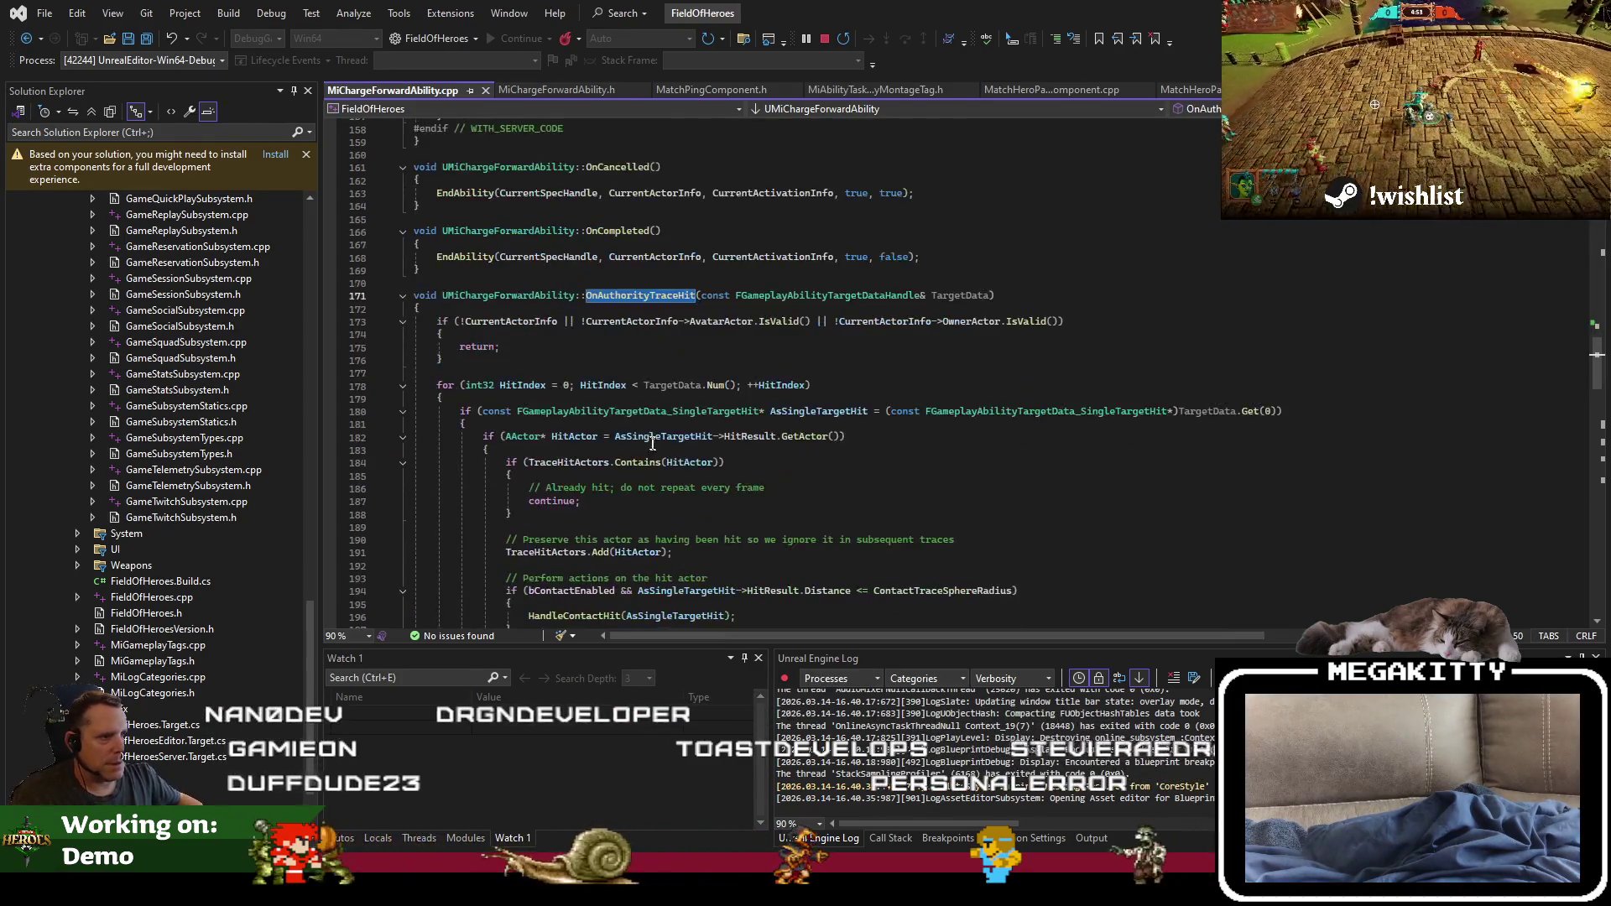
left_click(571, 411)
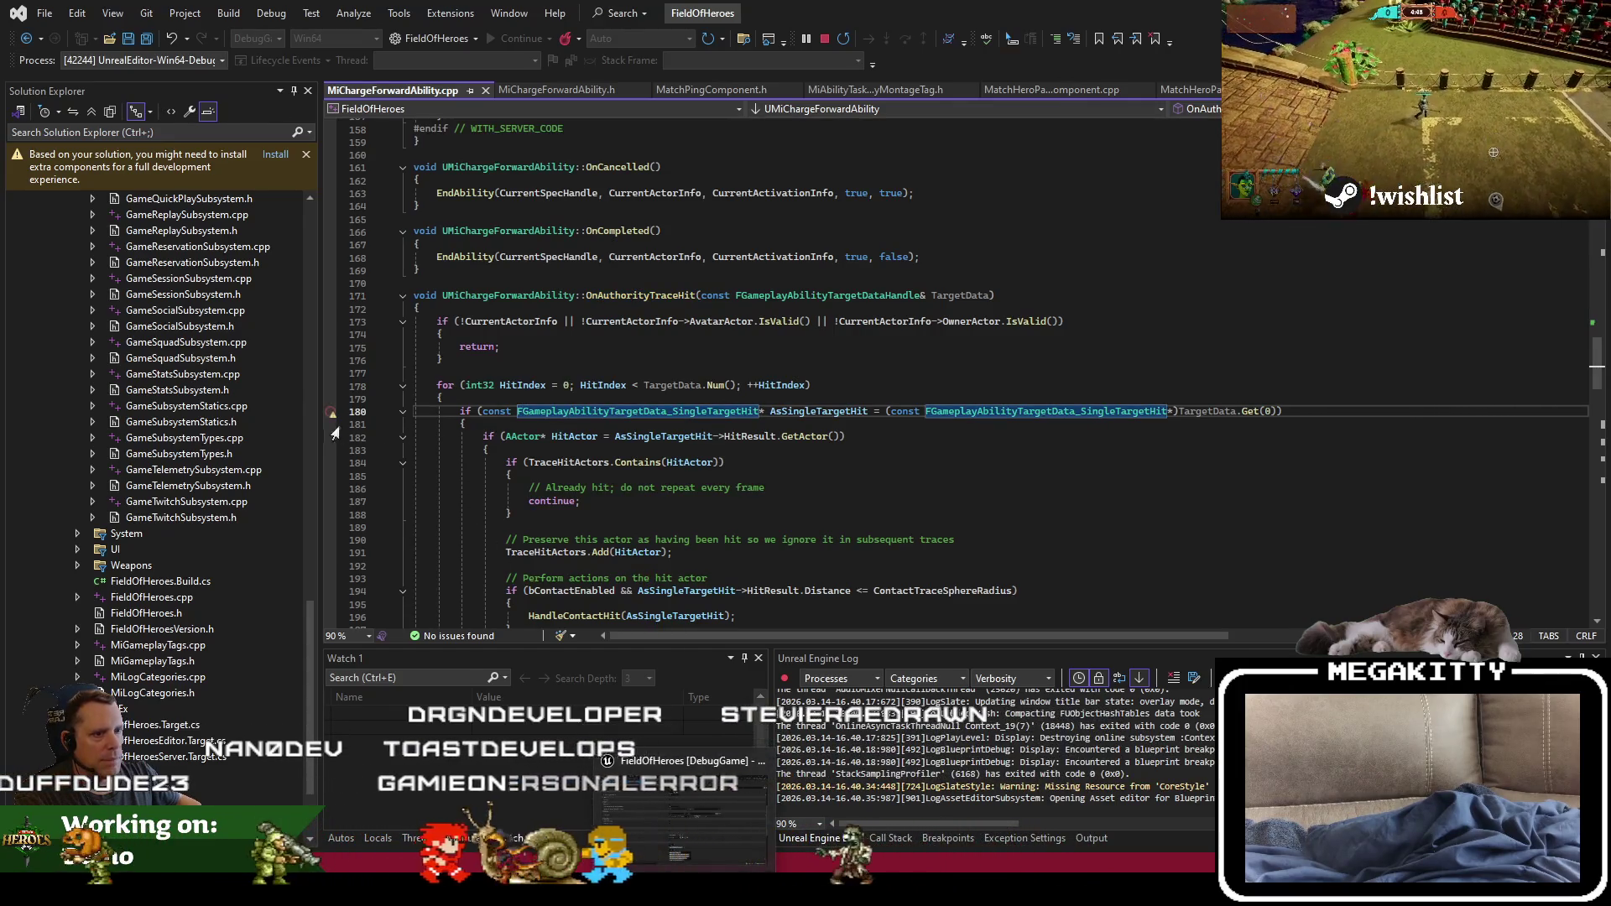
scroll(670, 358, "up", 4)
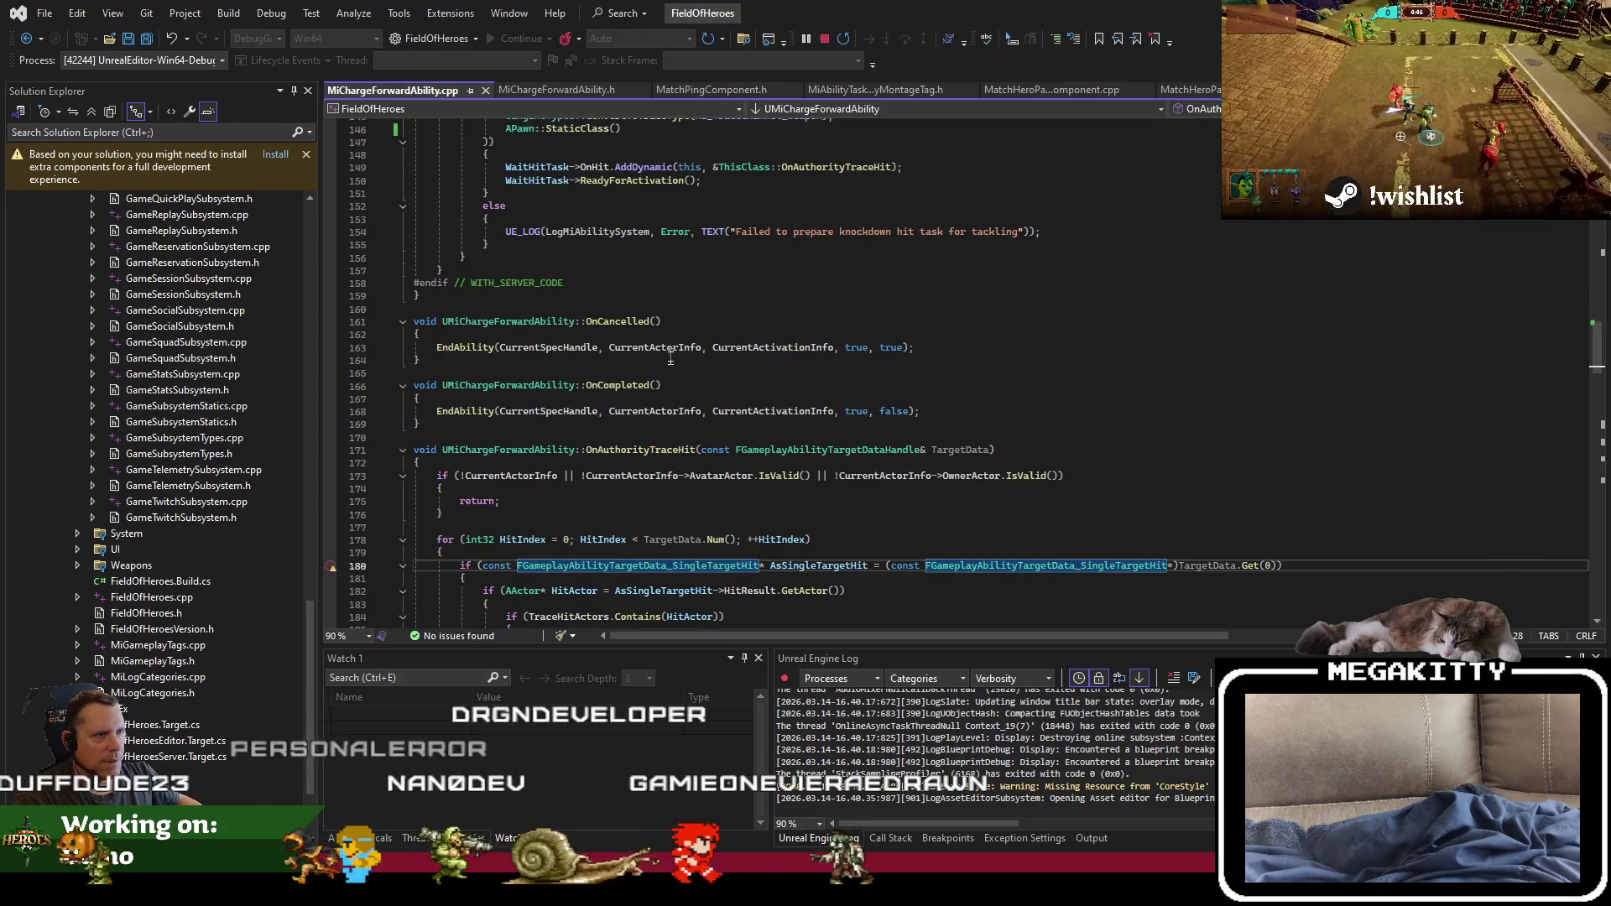
scroll(671, 359, "up", 20)
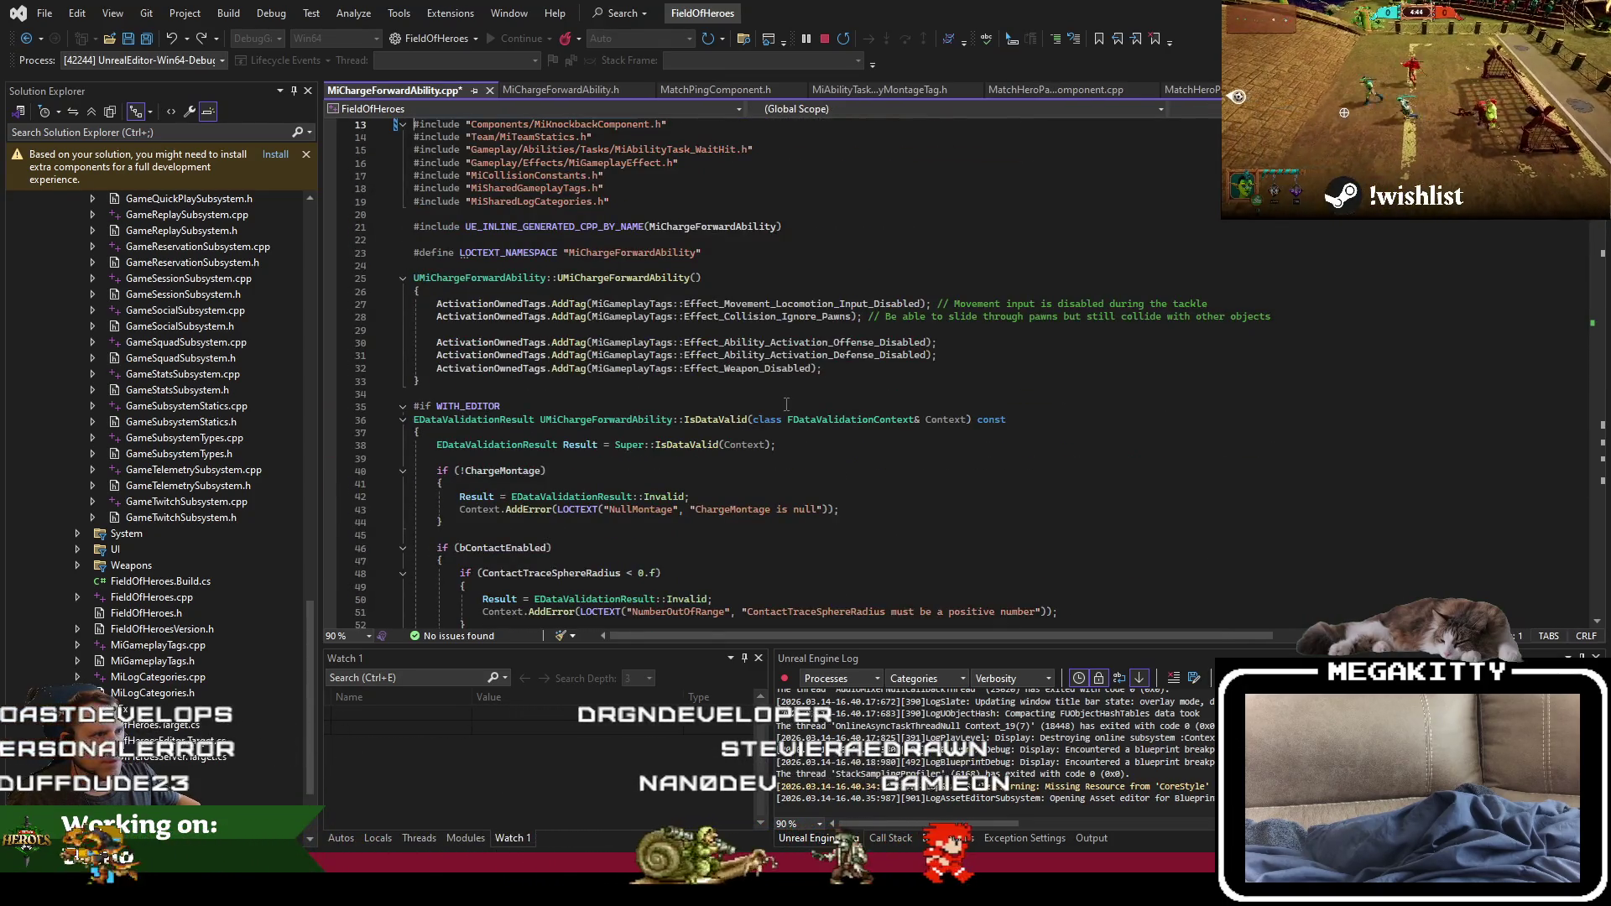
key("ctrl+minus")
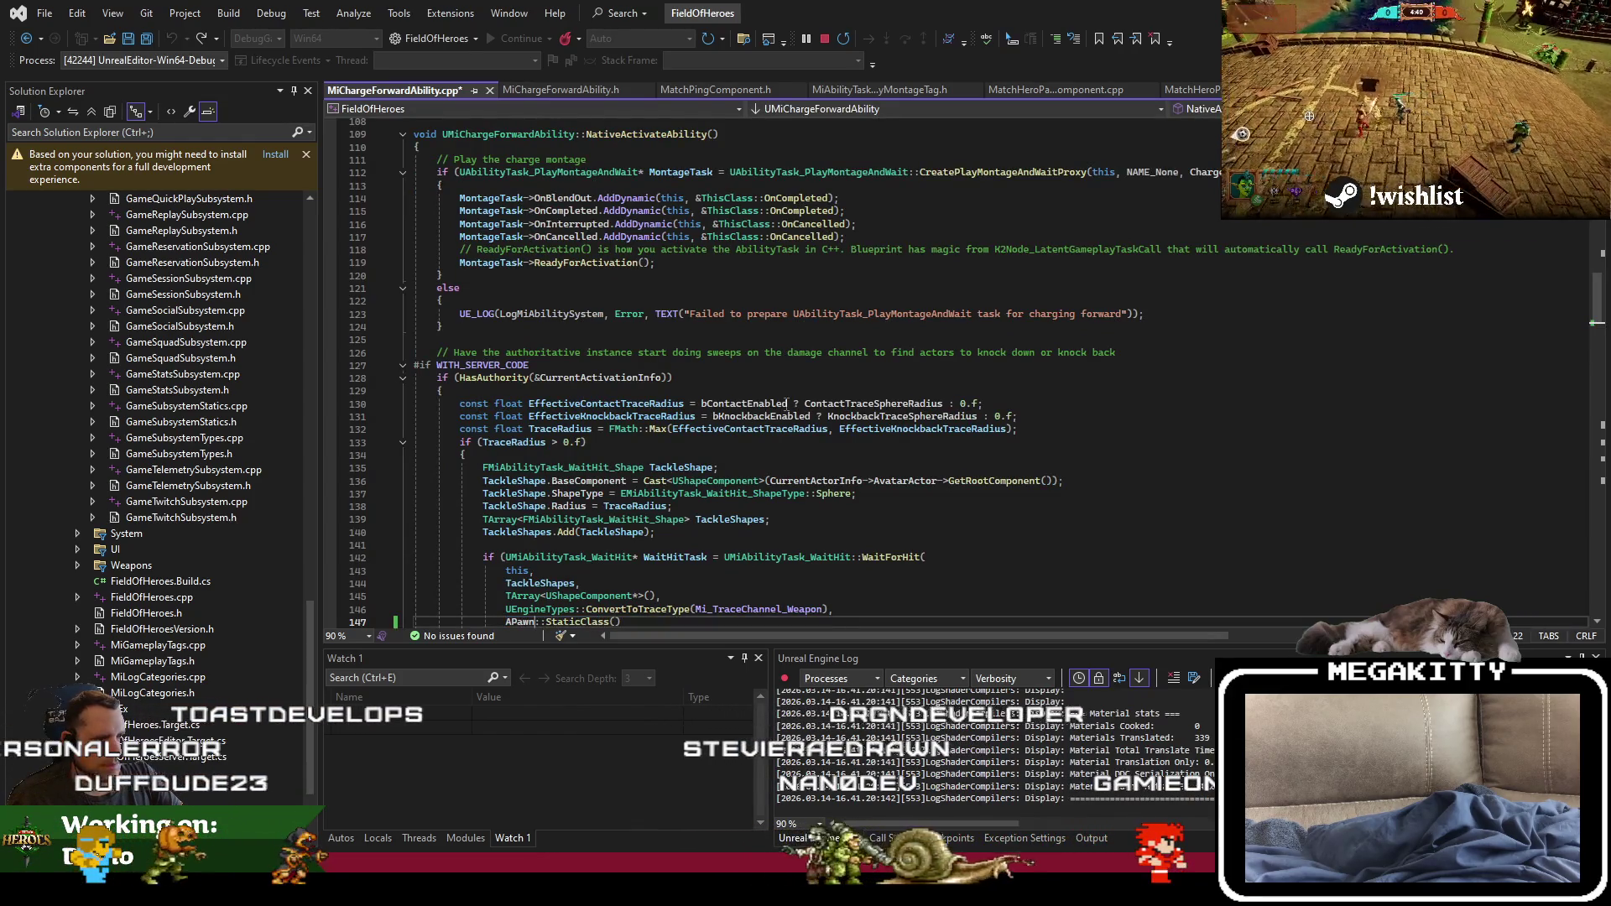
key("ctrl+z")
left_click(786, 401)
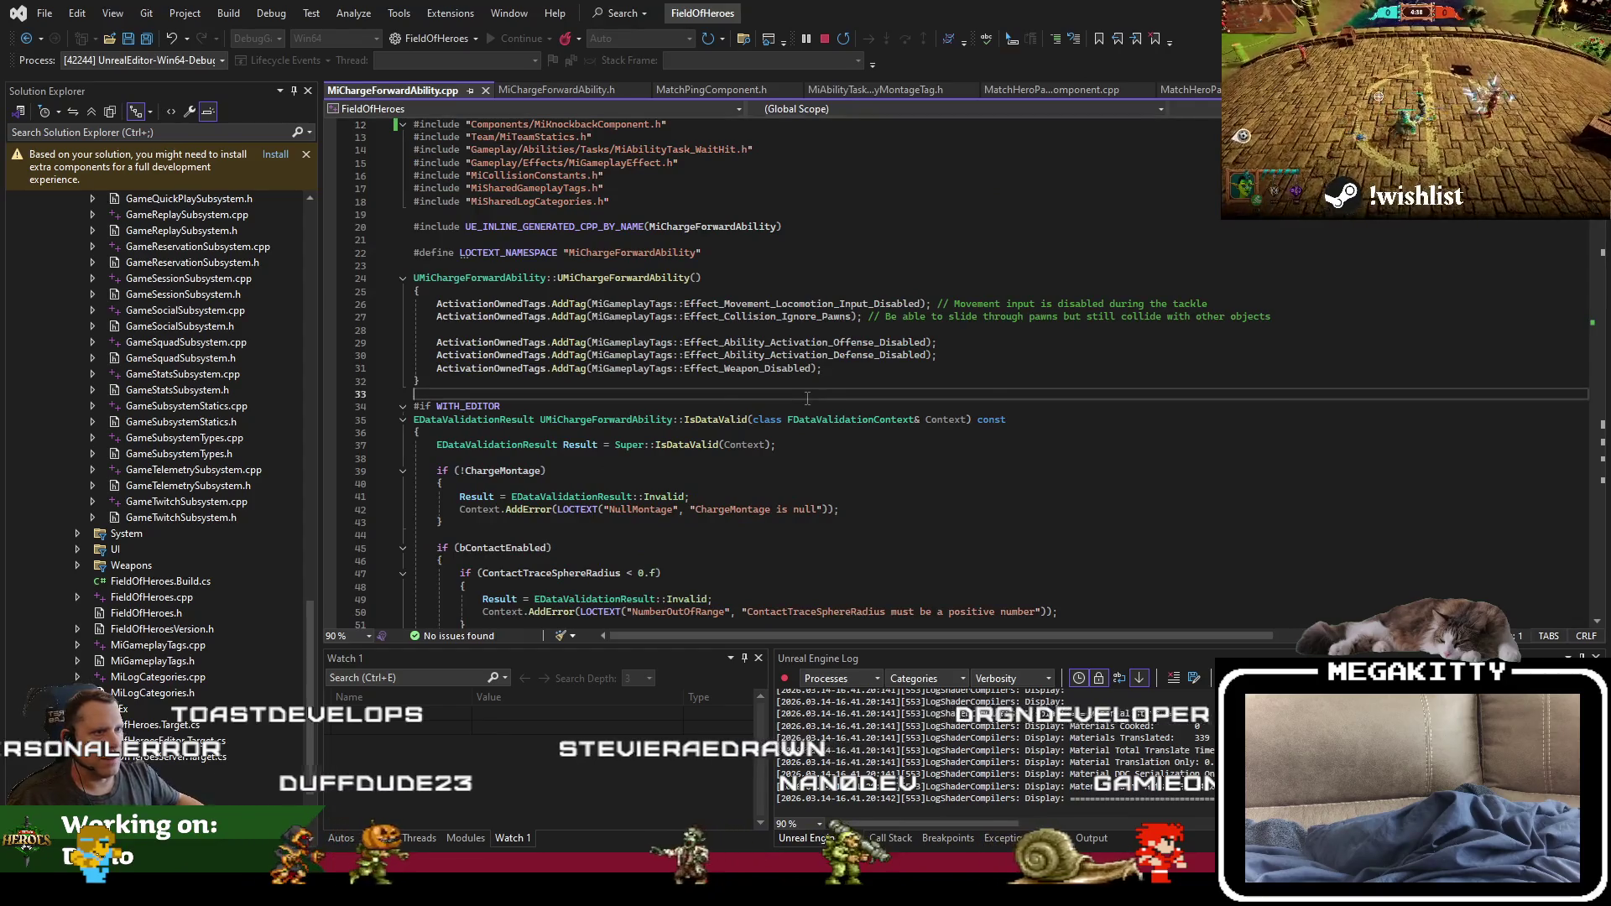
scroll(771, 428, "down", 1)
left_click(754, 471)
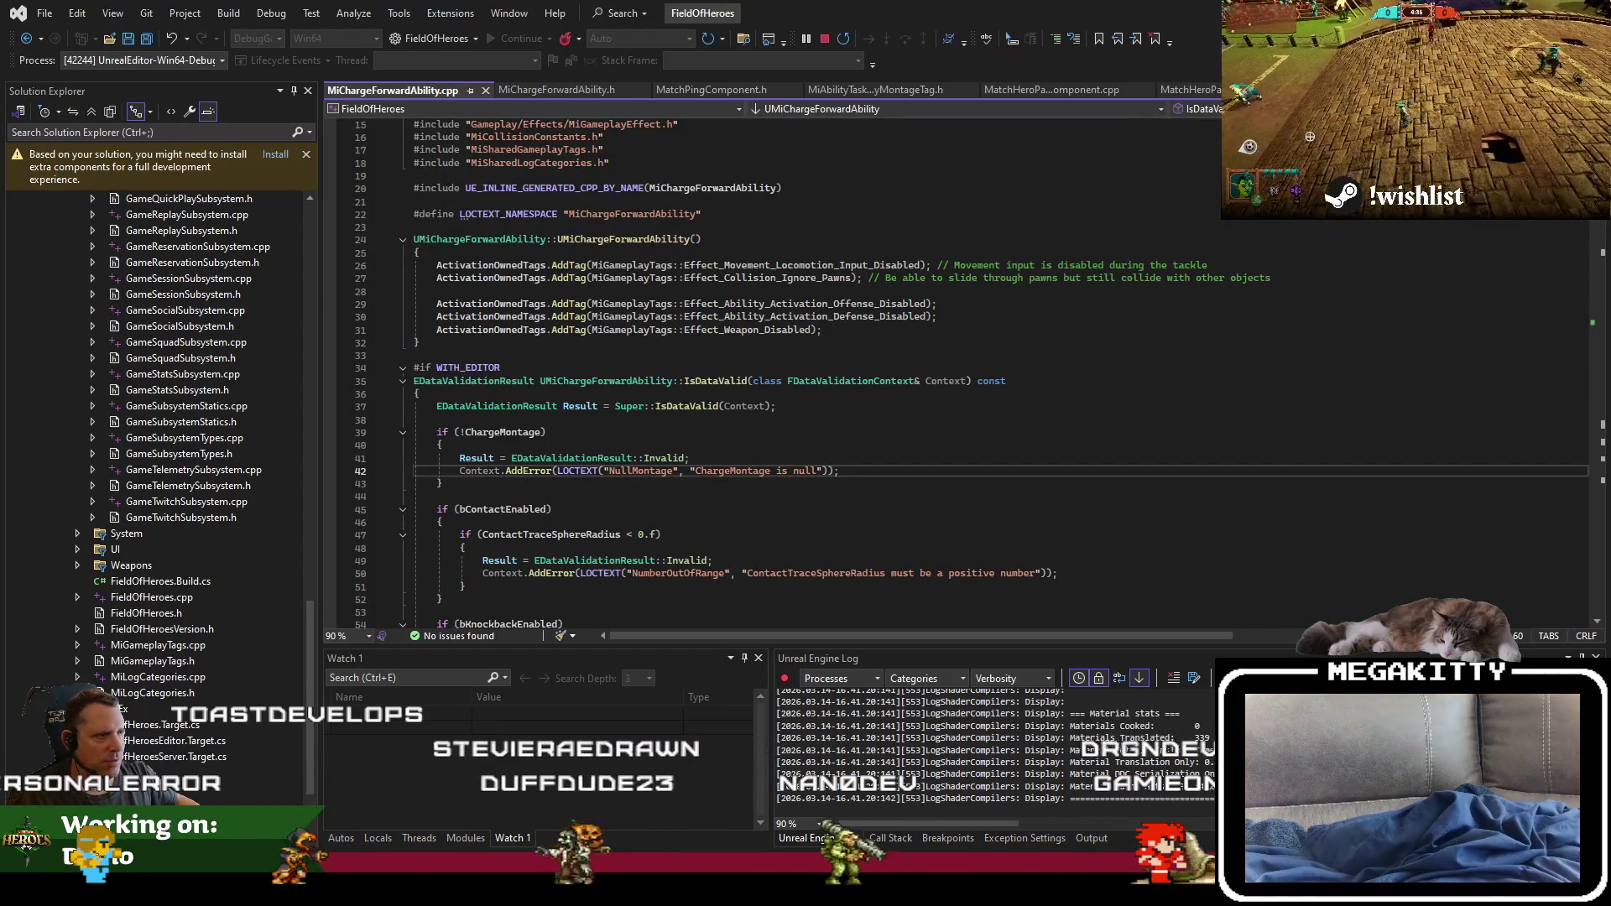
key("alt+Tab")
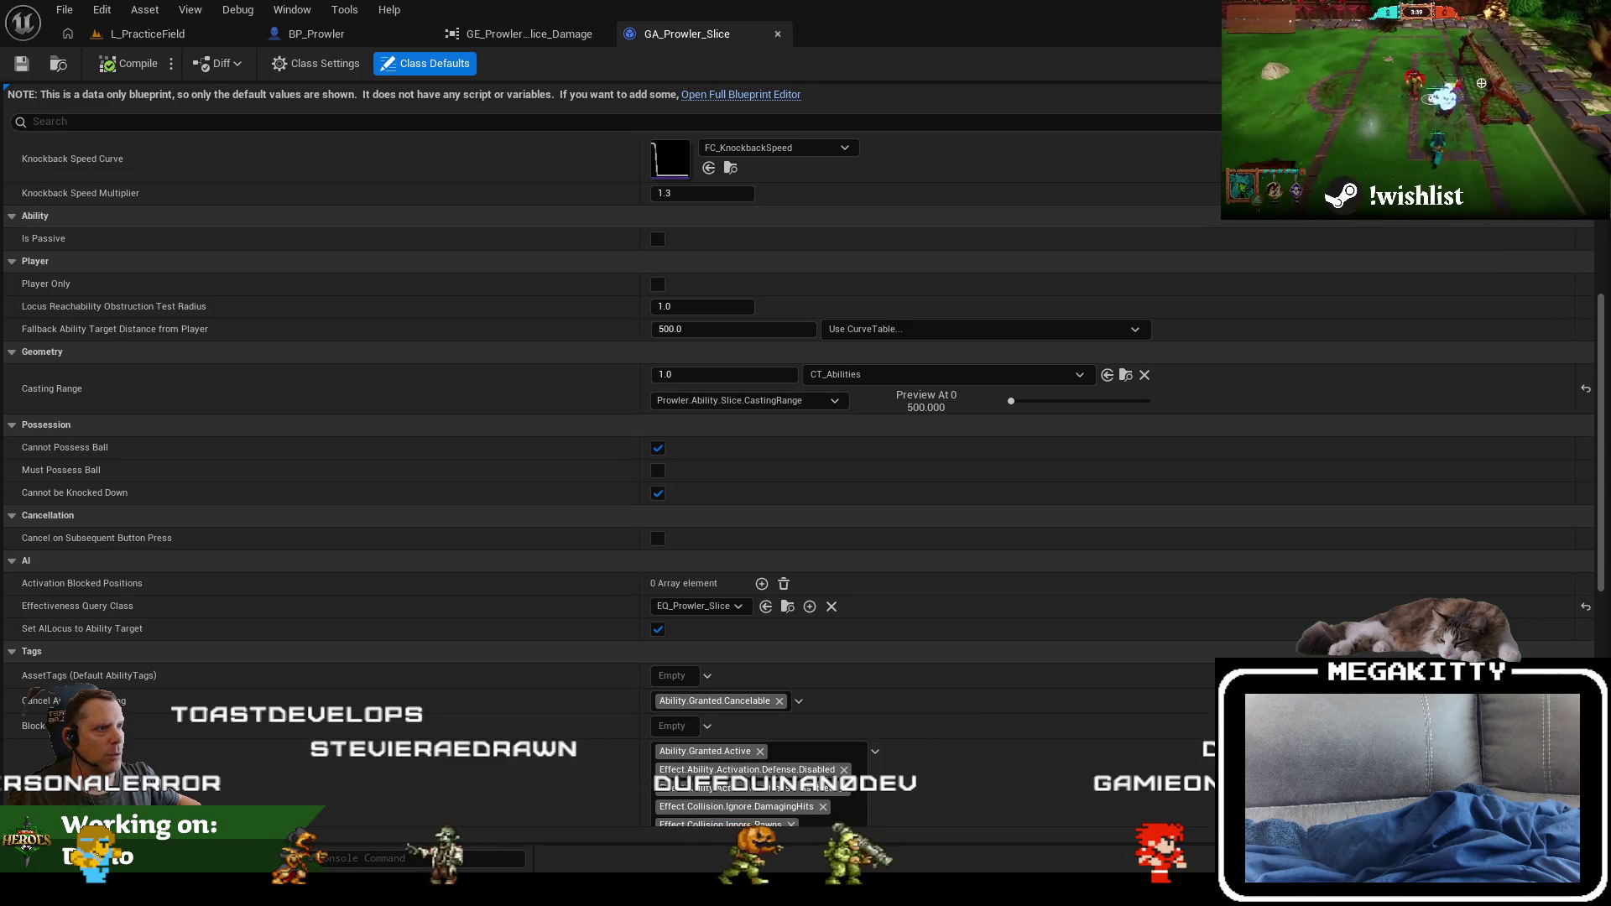
Step: Stop debugging the editor and rebuild FieldOfHeroes in the DebugGame_Editor x64 configuration
left_click(147, 35)
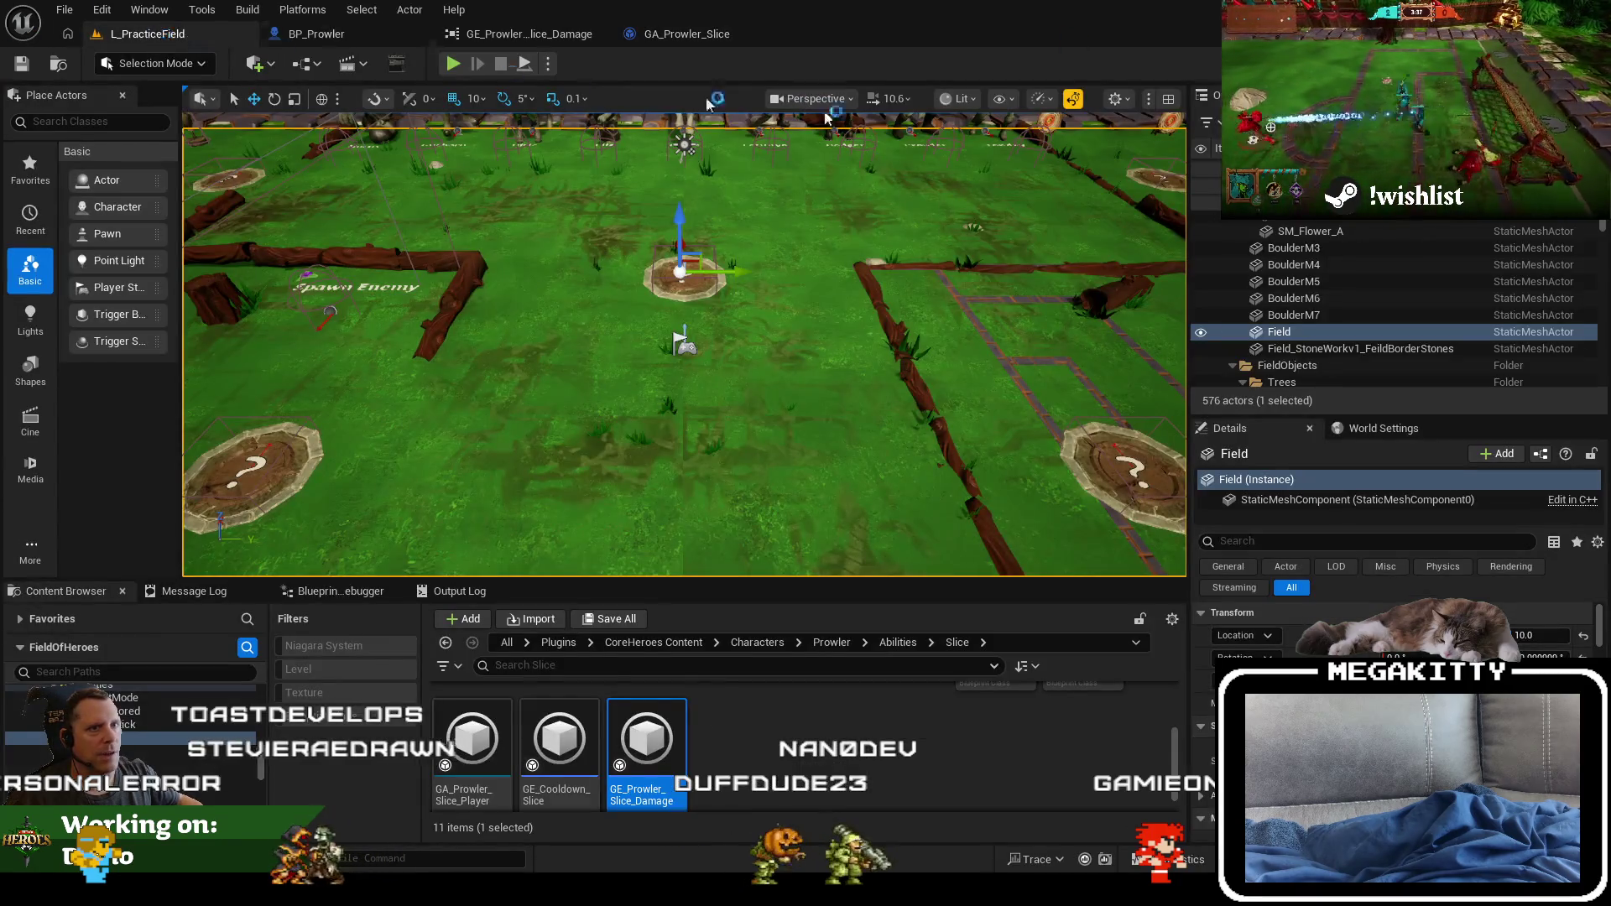
key("alt+Tab")
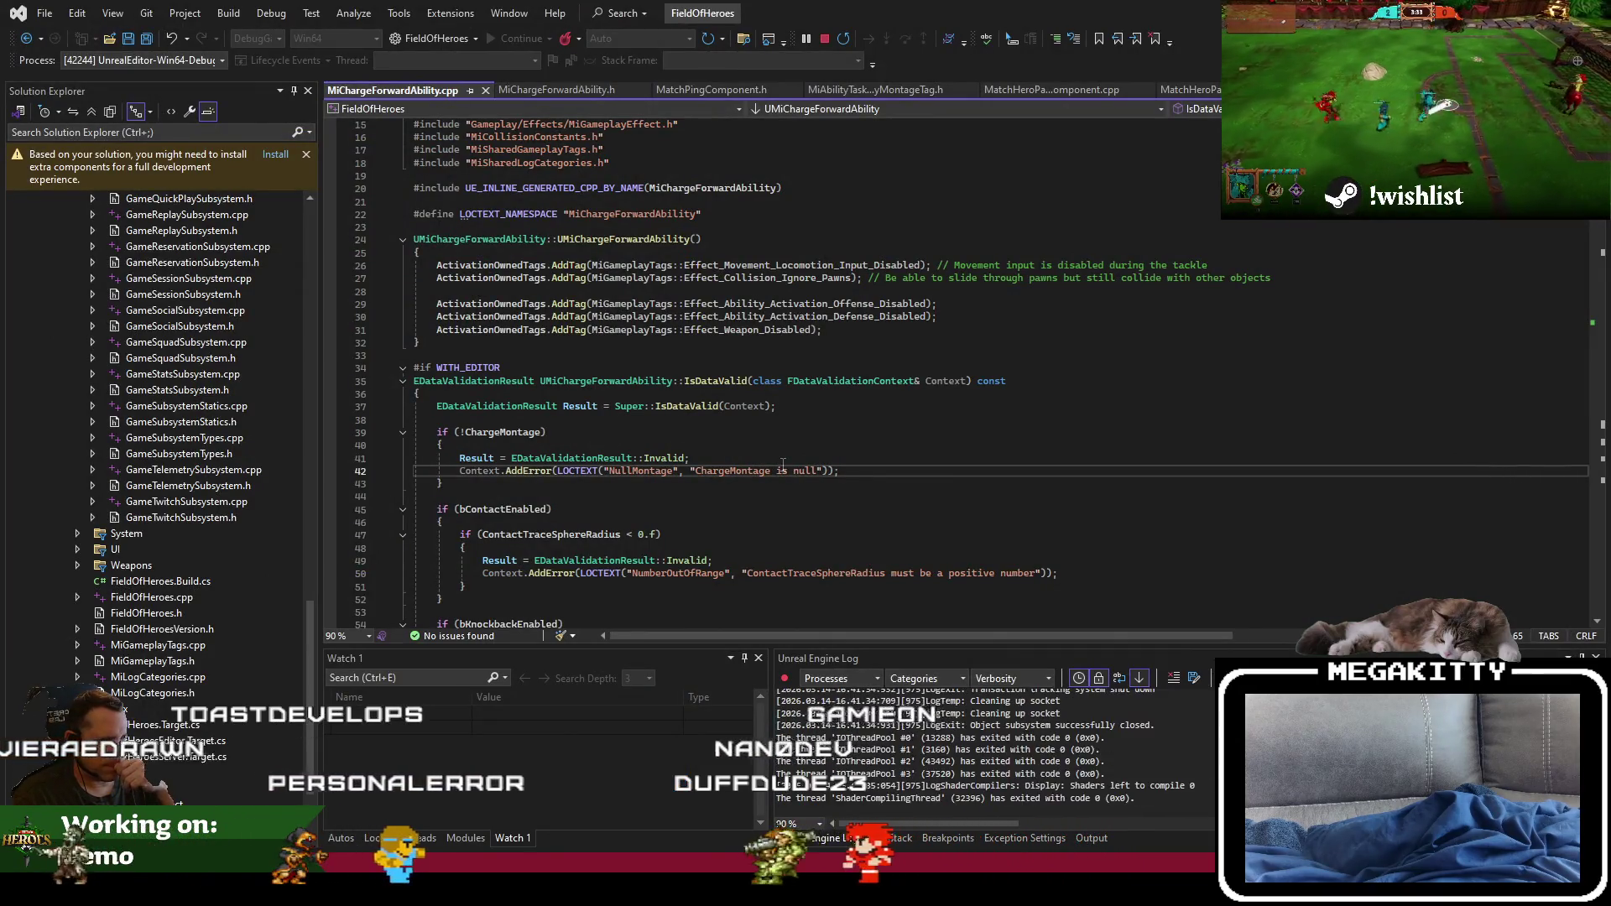
key("ctrl+shift+F5")
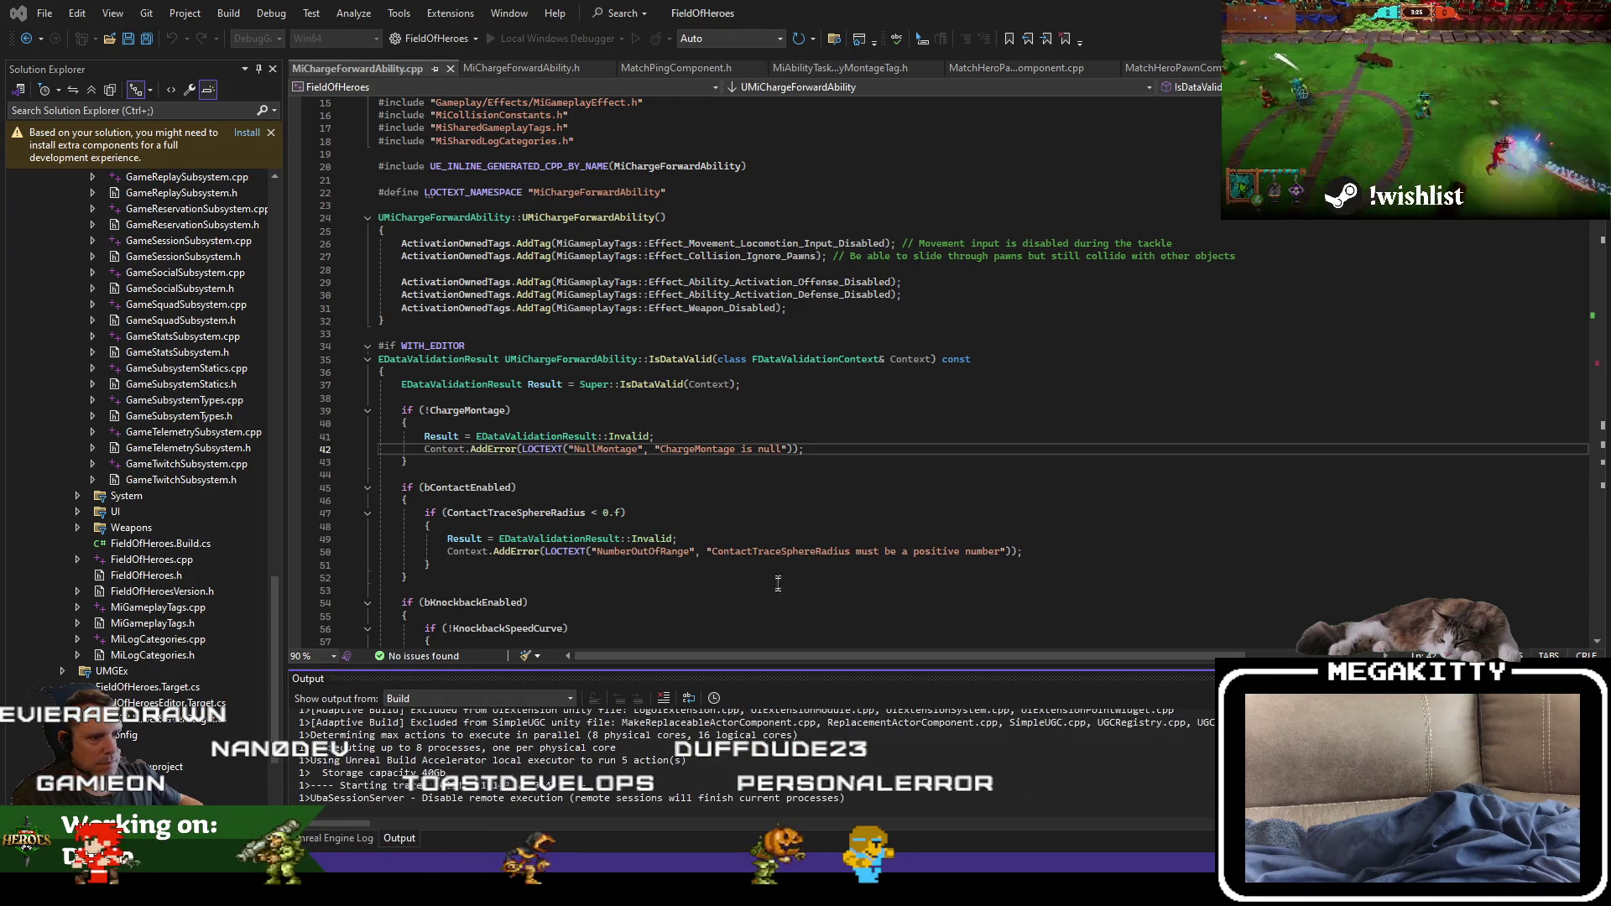
left_click(745, 615)
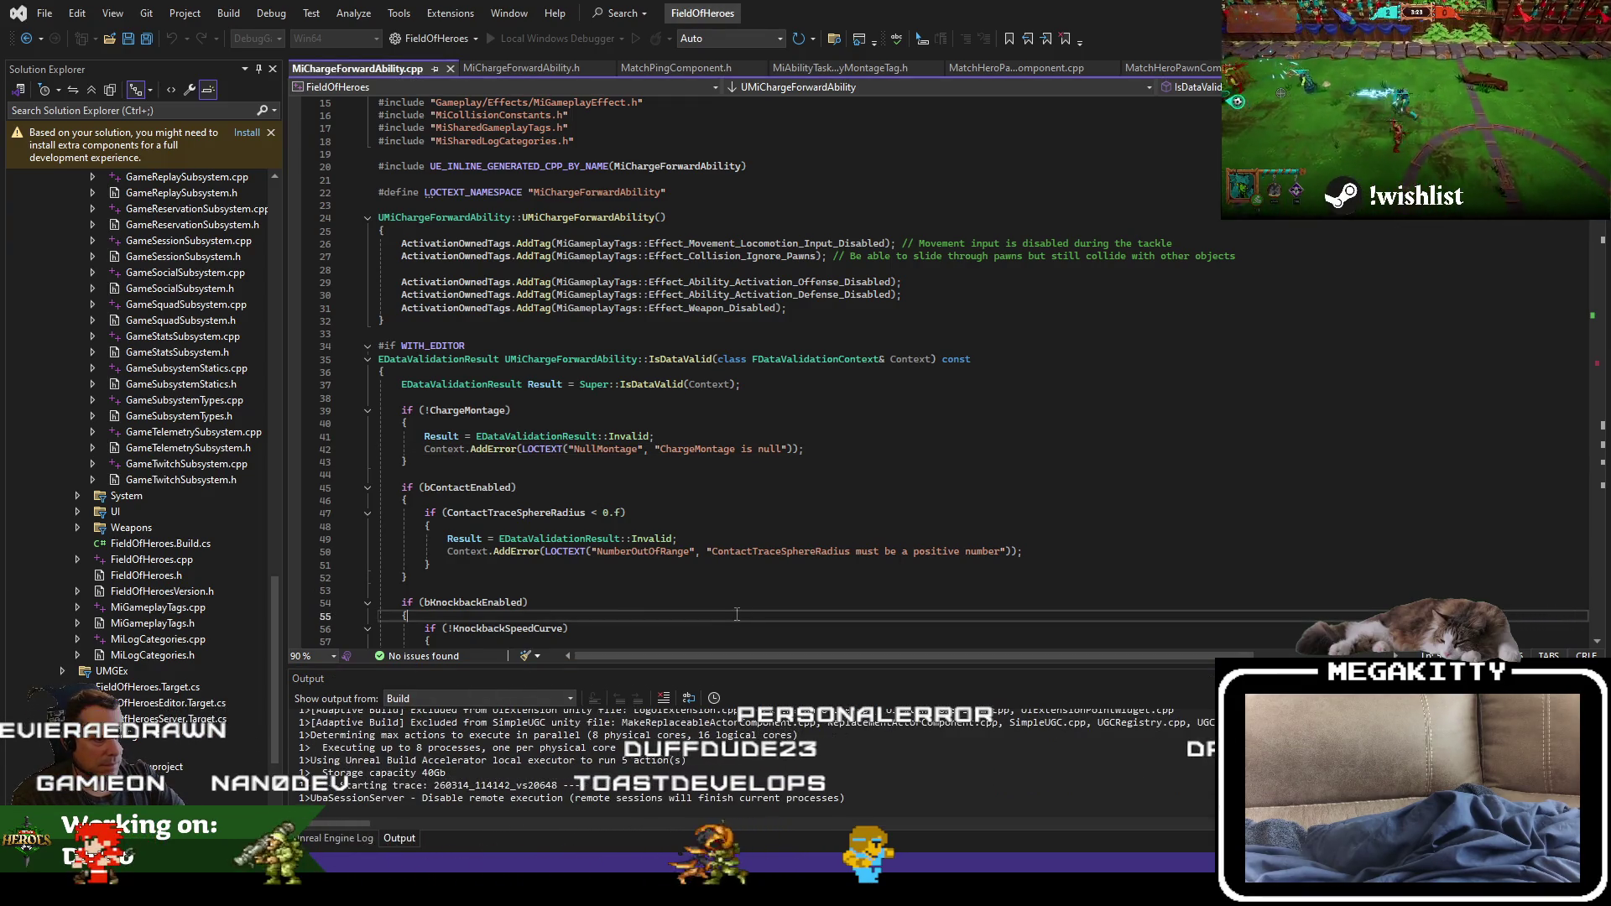
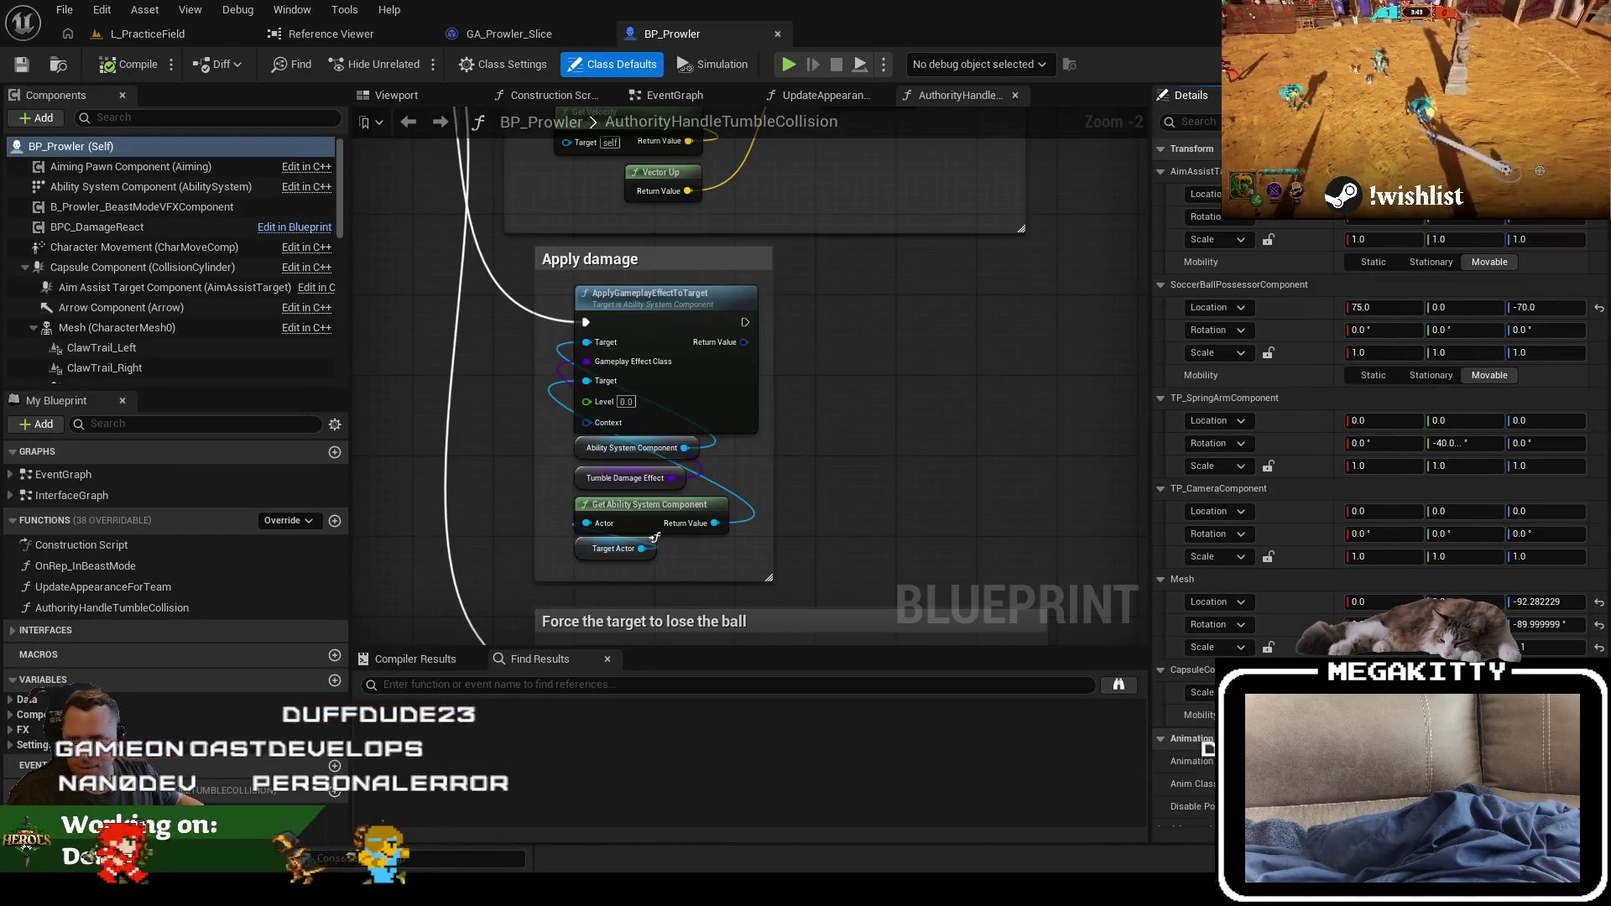
Step: Switch from BP_Prowler back to the L_PracticeField level tab
left_click(130, 33)
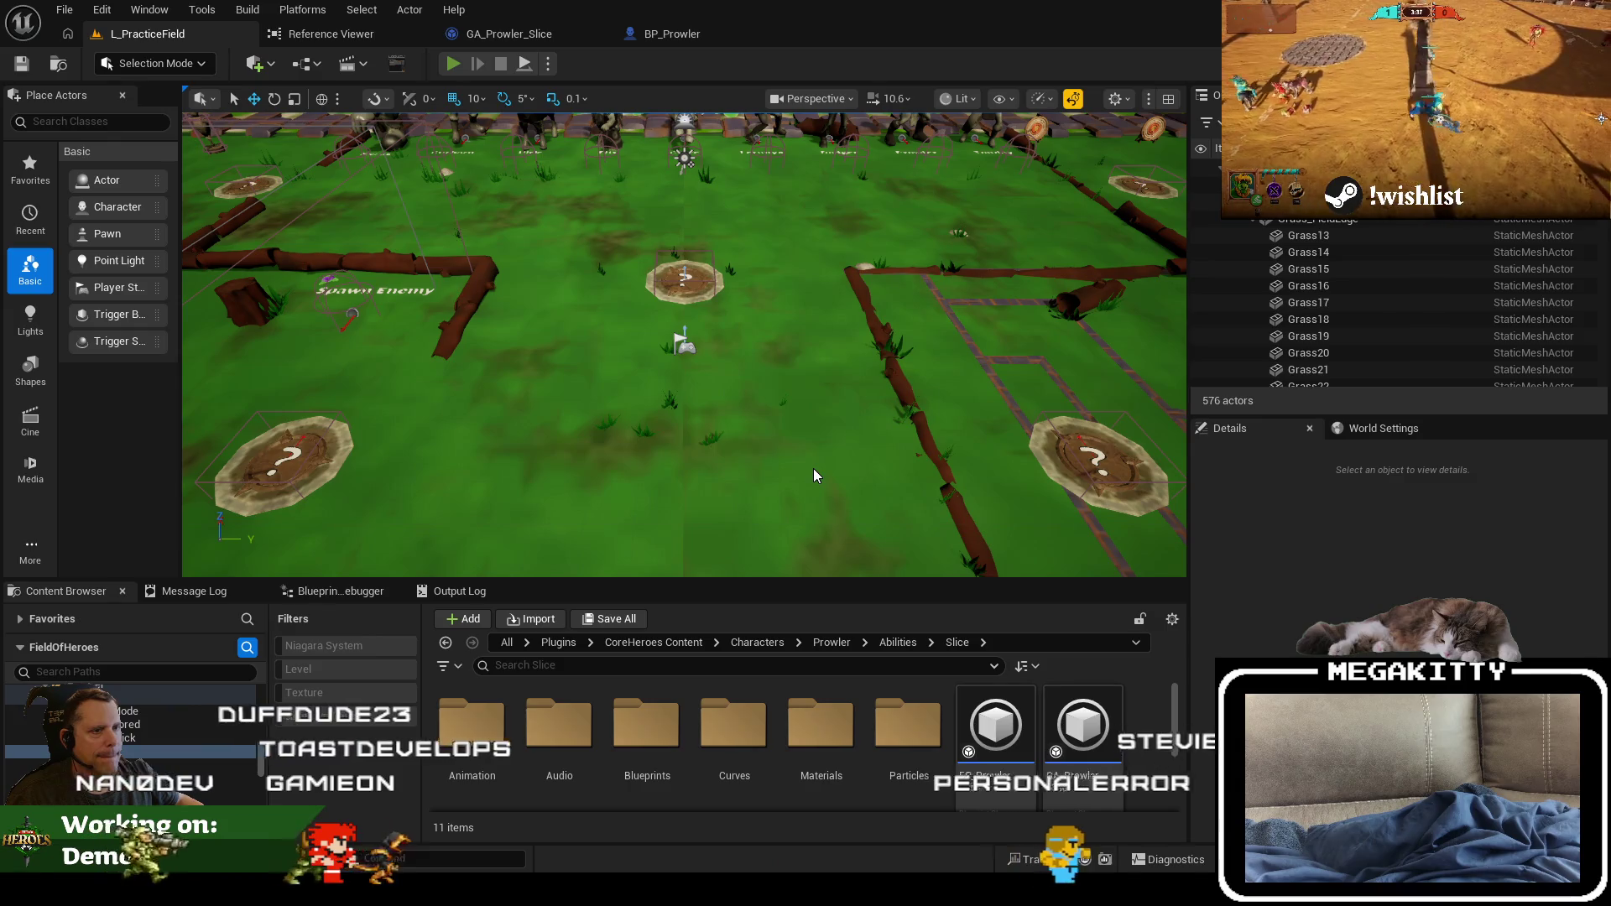
Step: Play L_PracticeField in the editor, step onto the Prowler pad, and walk toward the training dummies
key("alt+p")
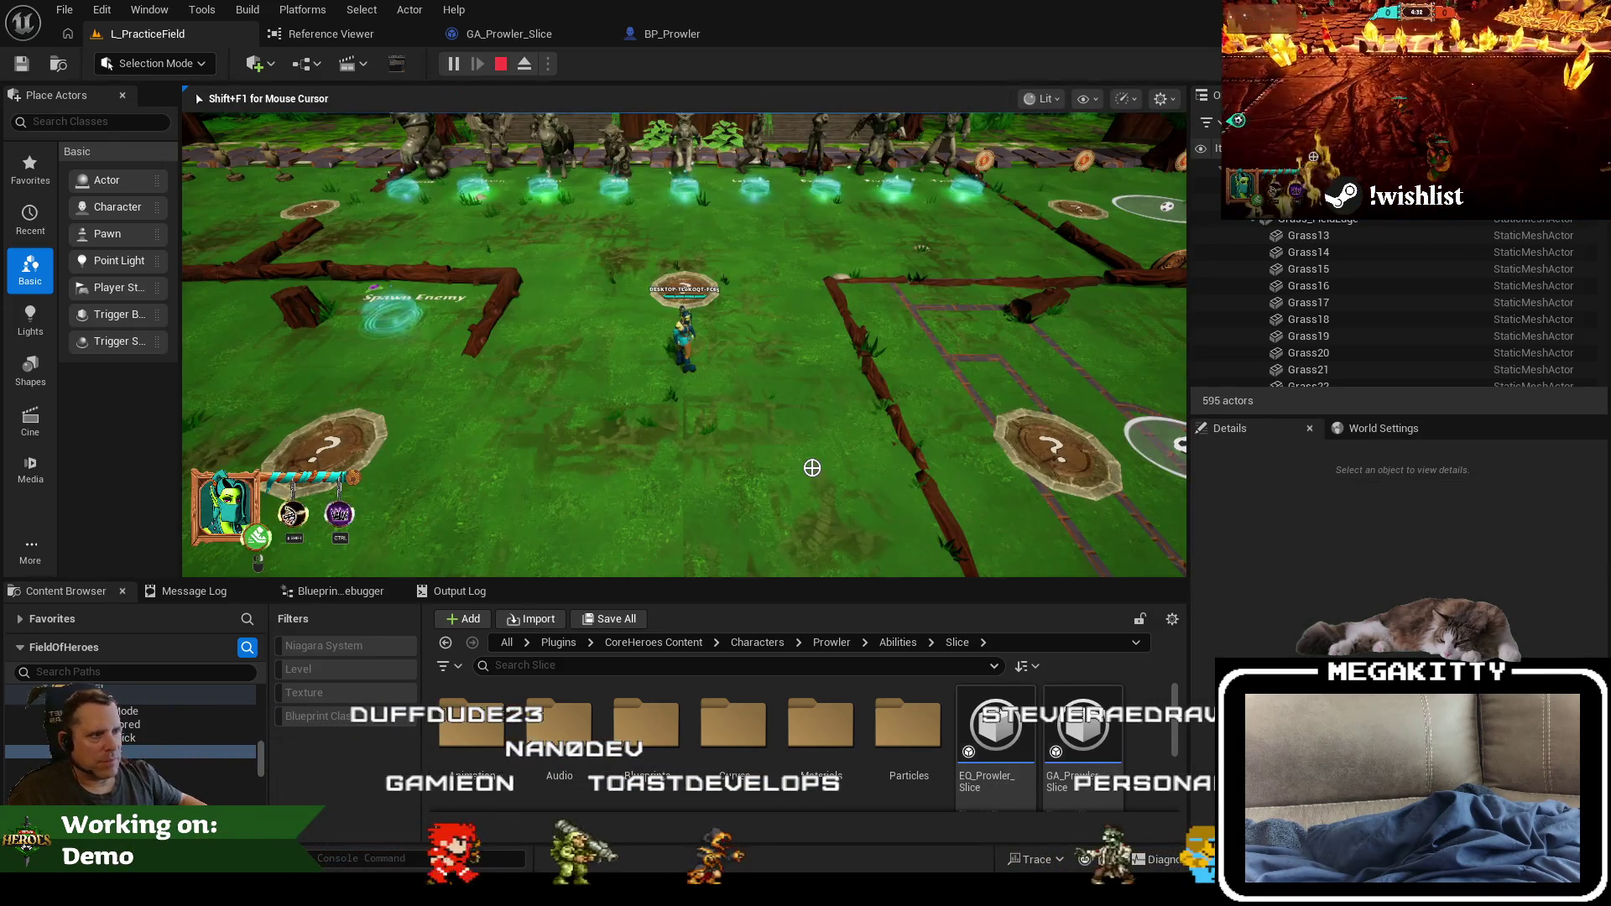
key("w")
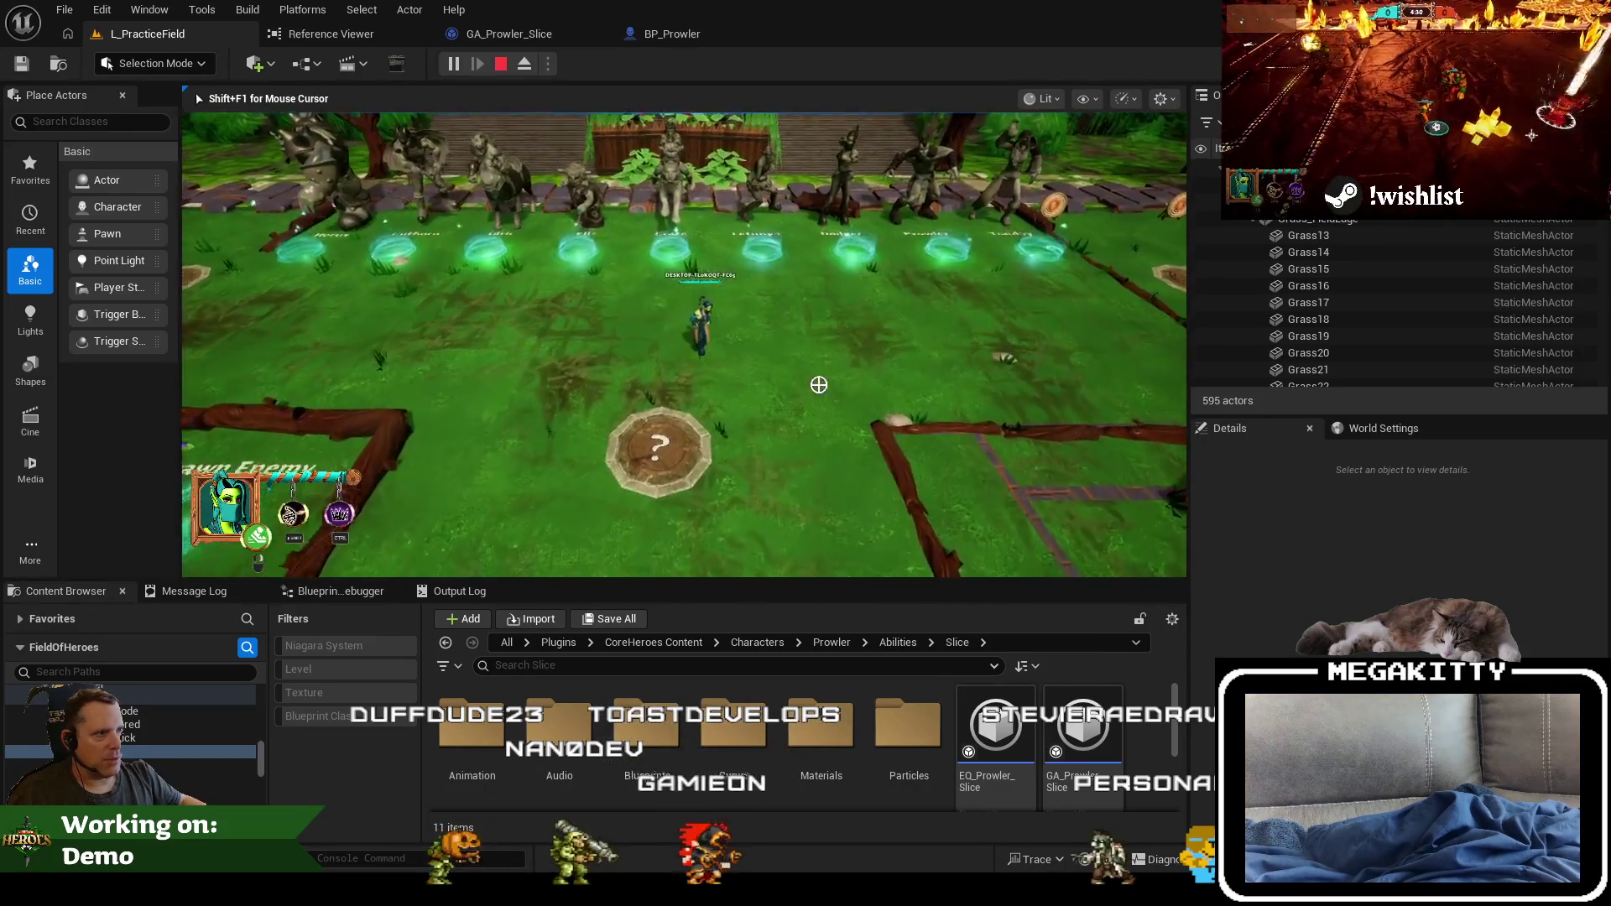
key("d")
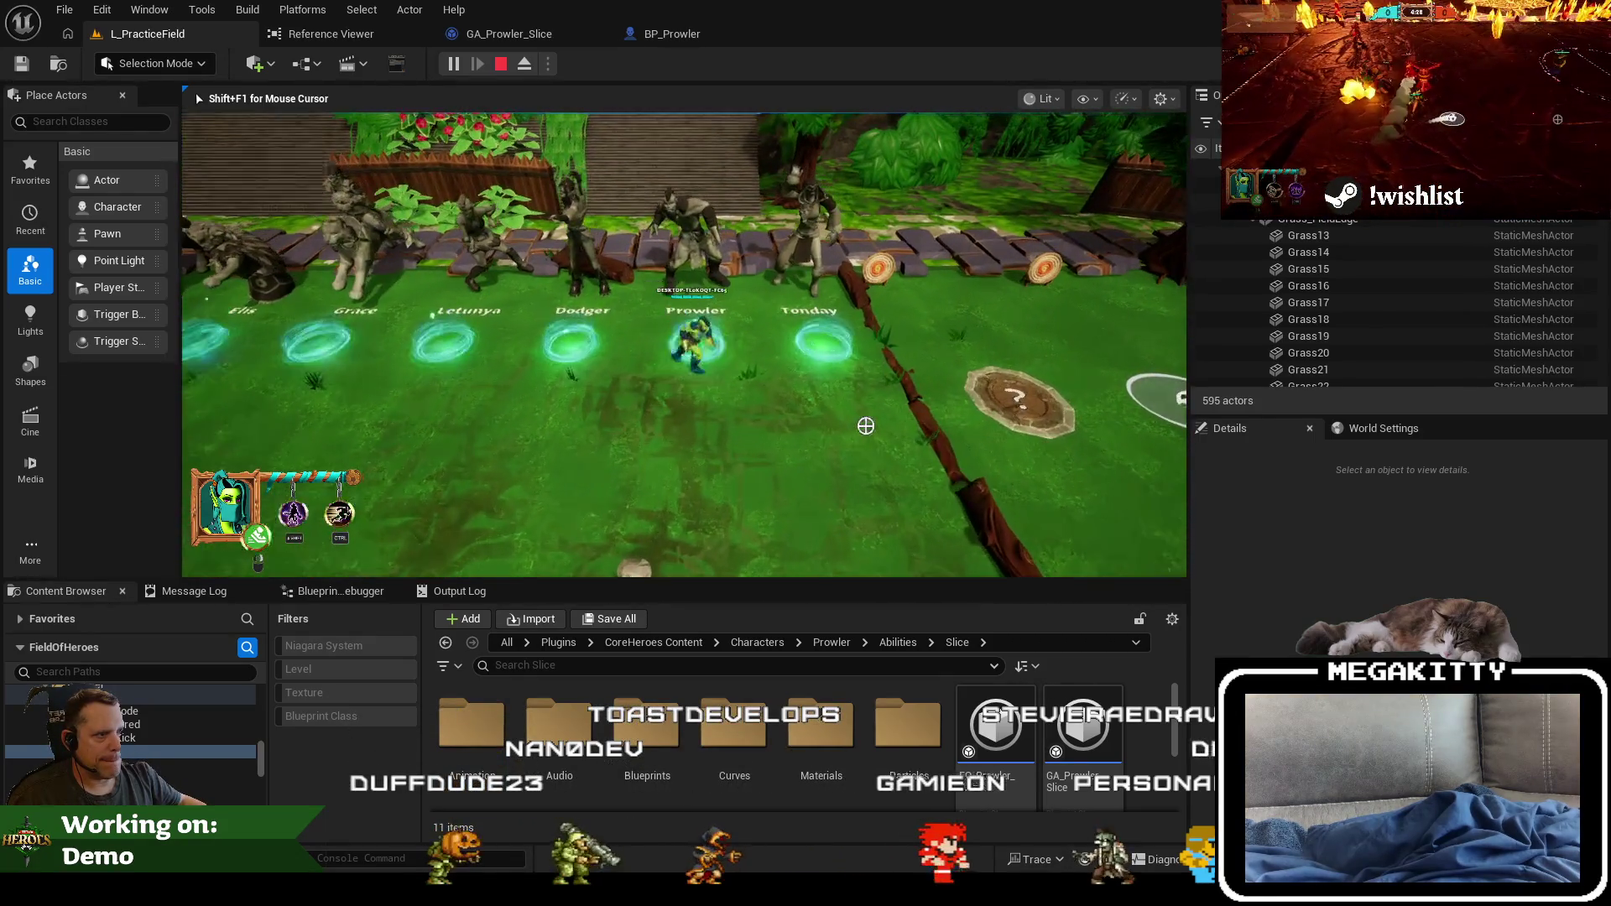
key("a")
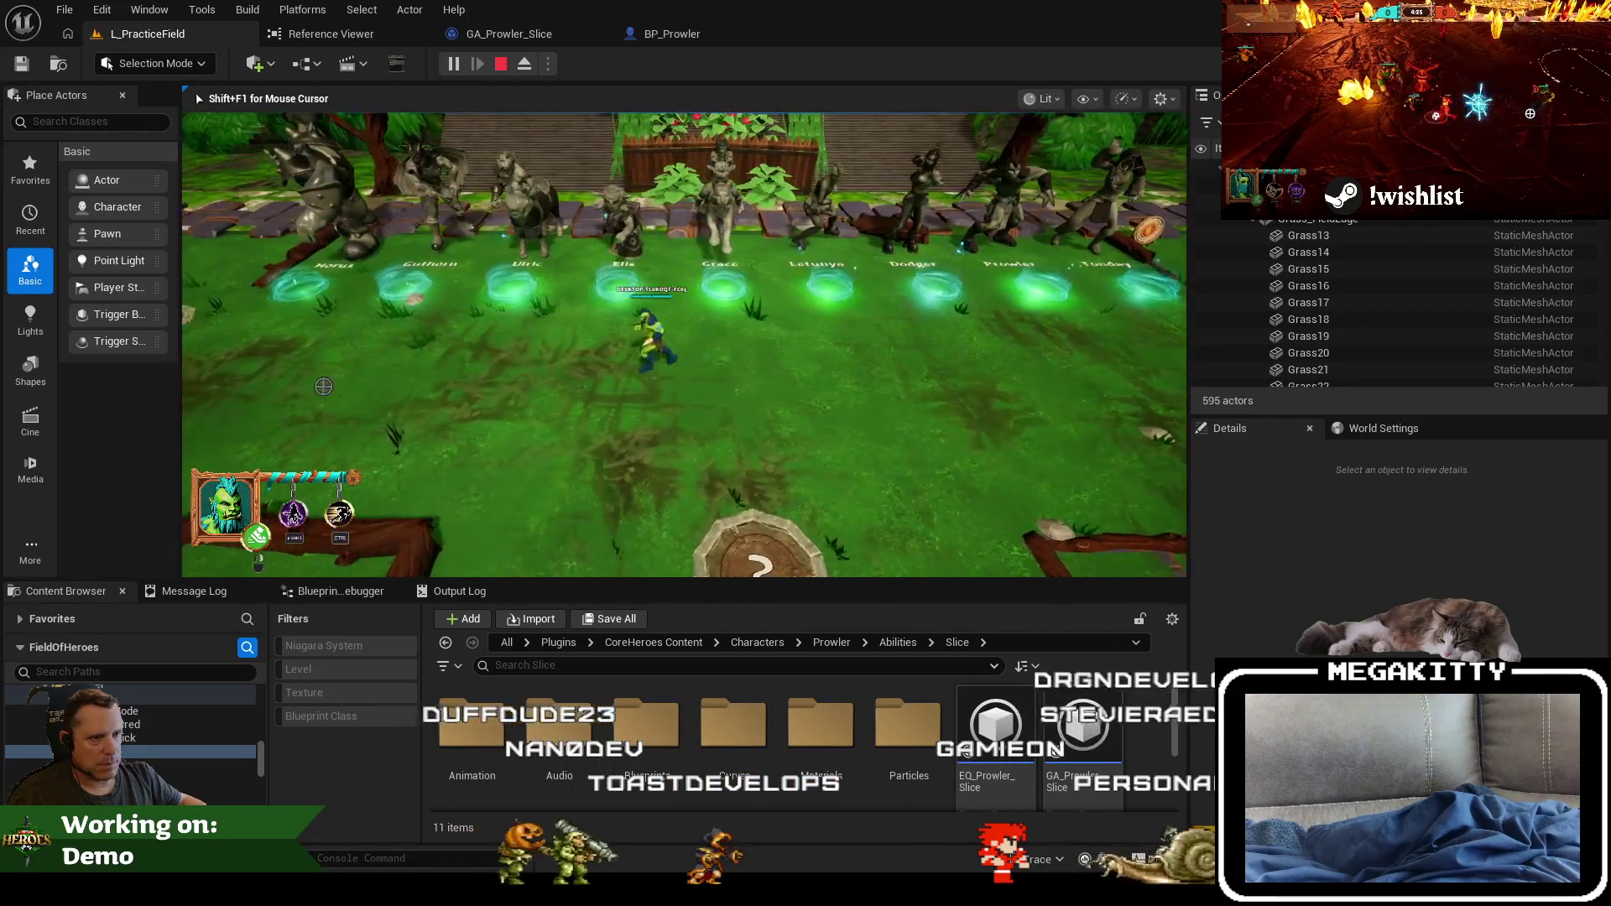
key("a")
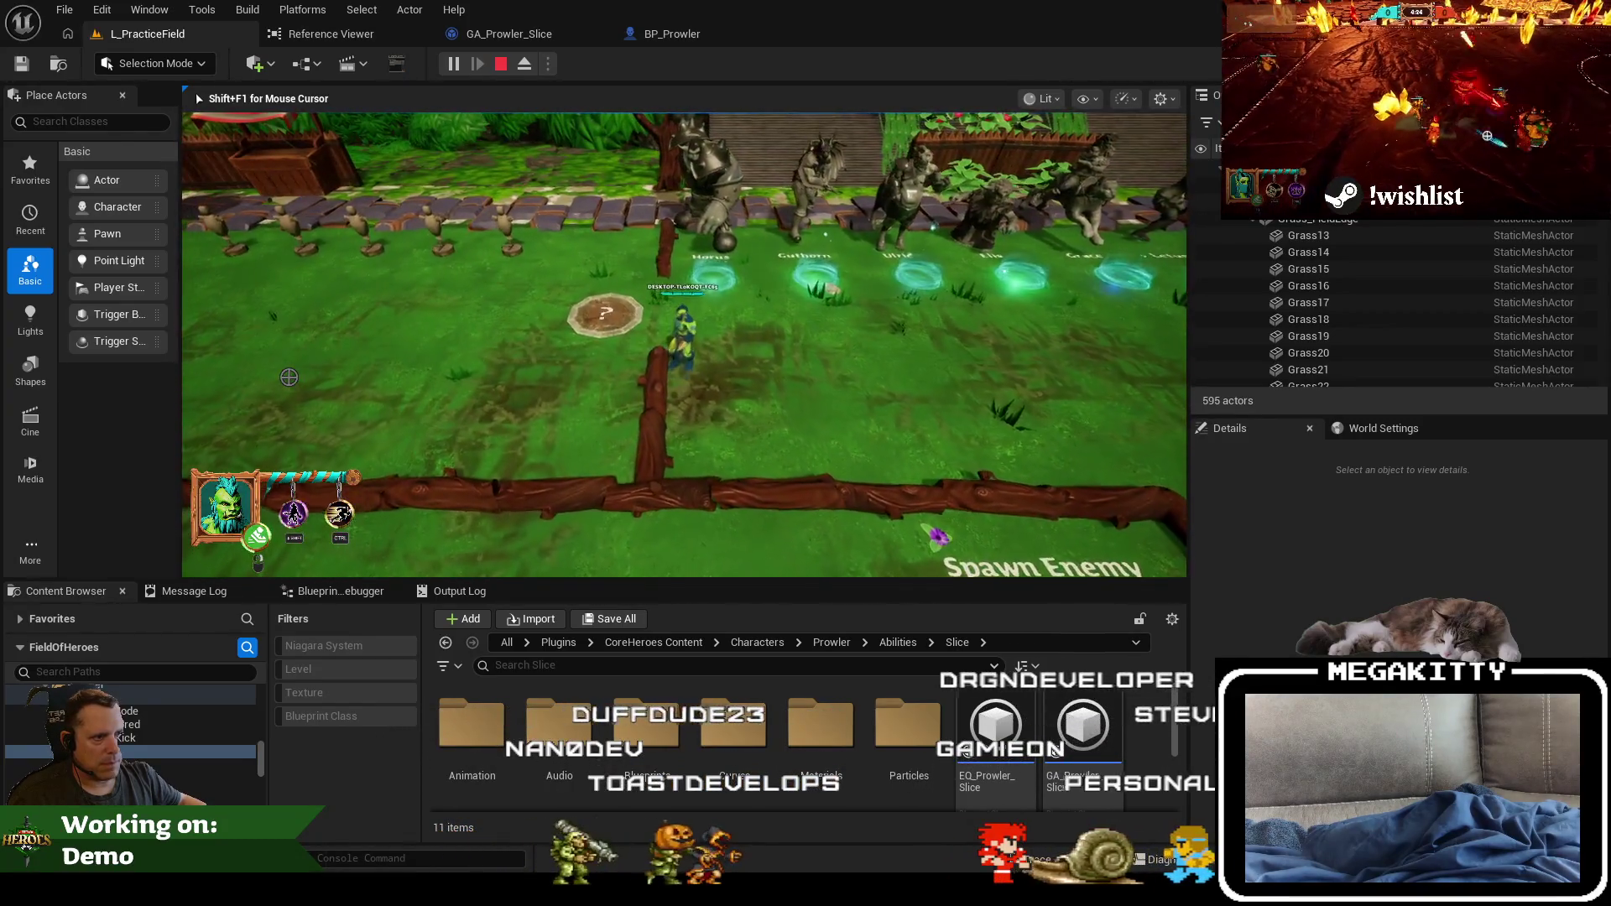
key("w")
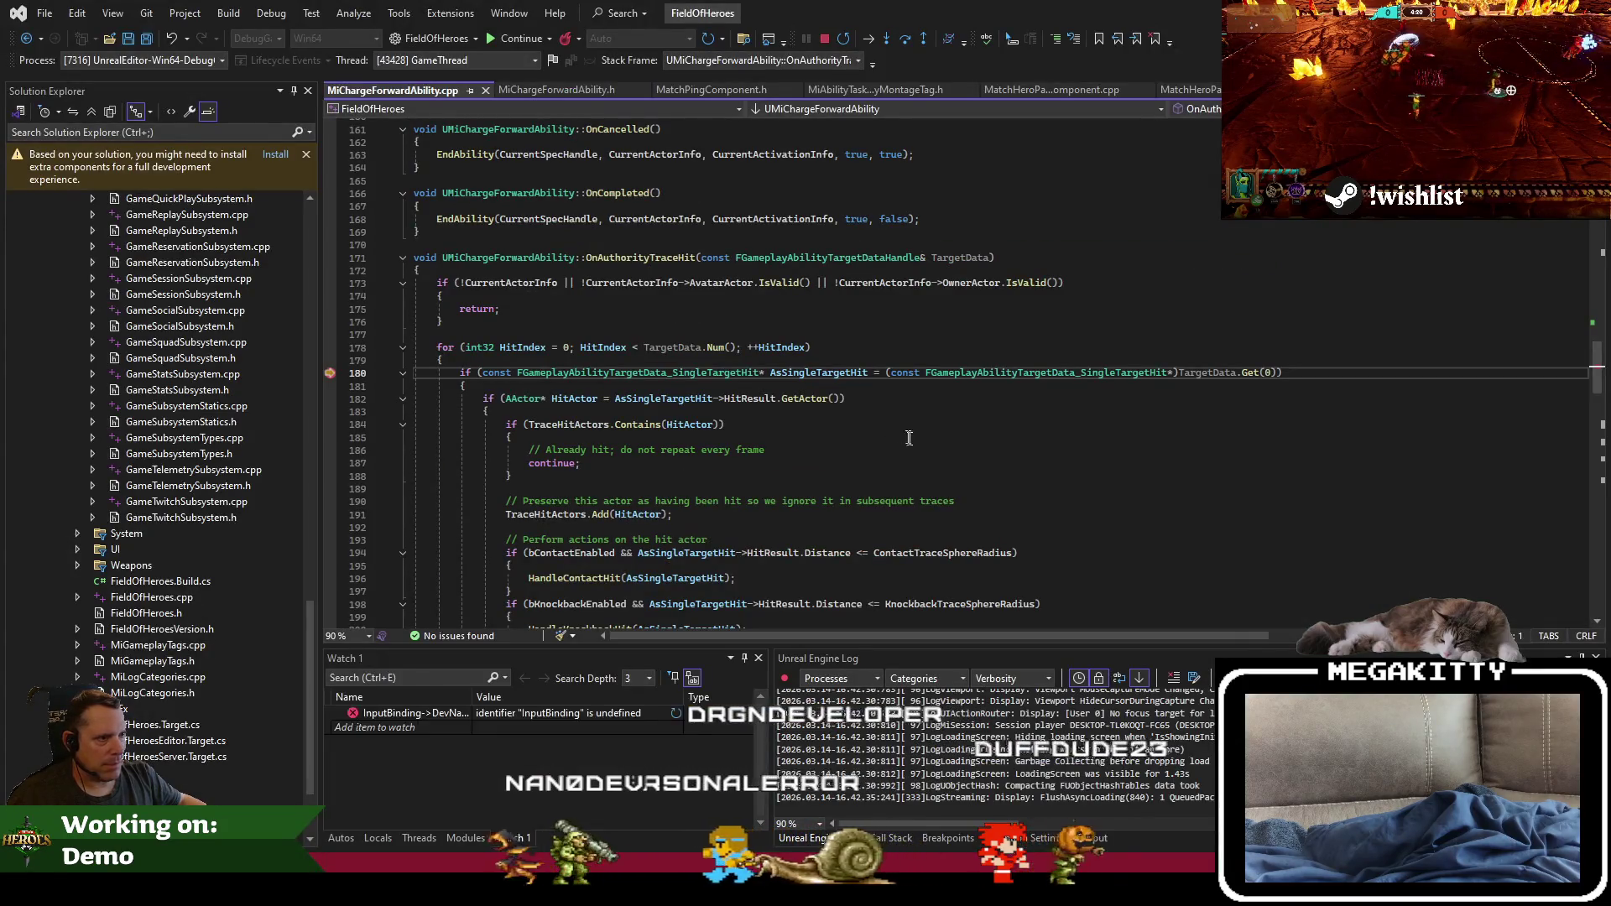
Step: Step OnAuthorityTraceHit down to the HandleContactHit call, briefly resuming the game in between
key("F10")
key("F10")
key("F10")
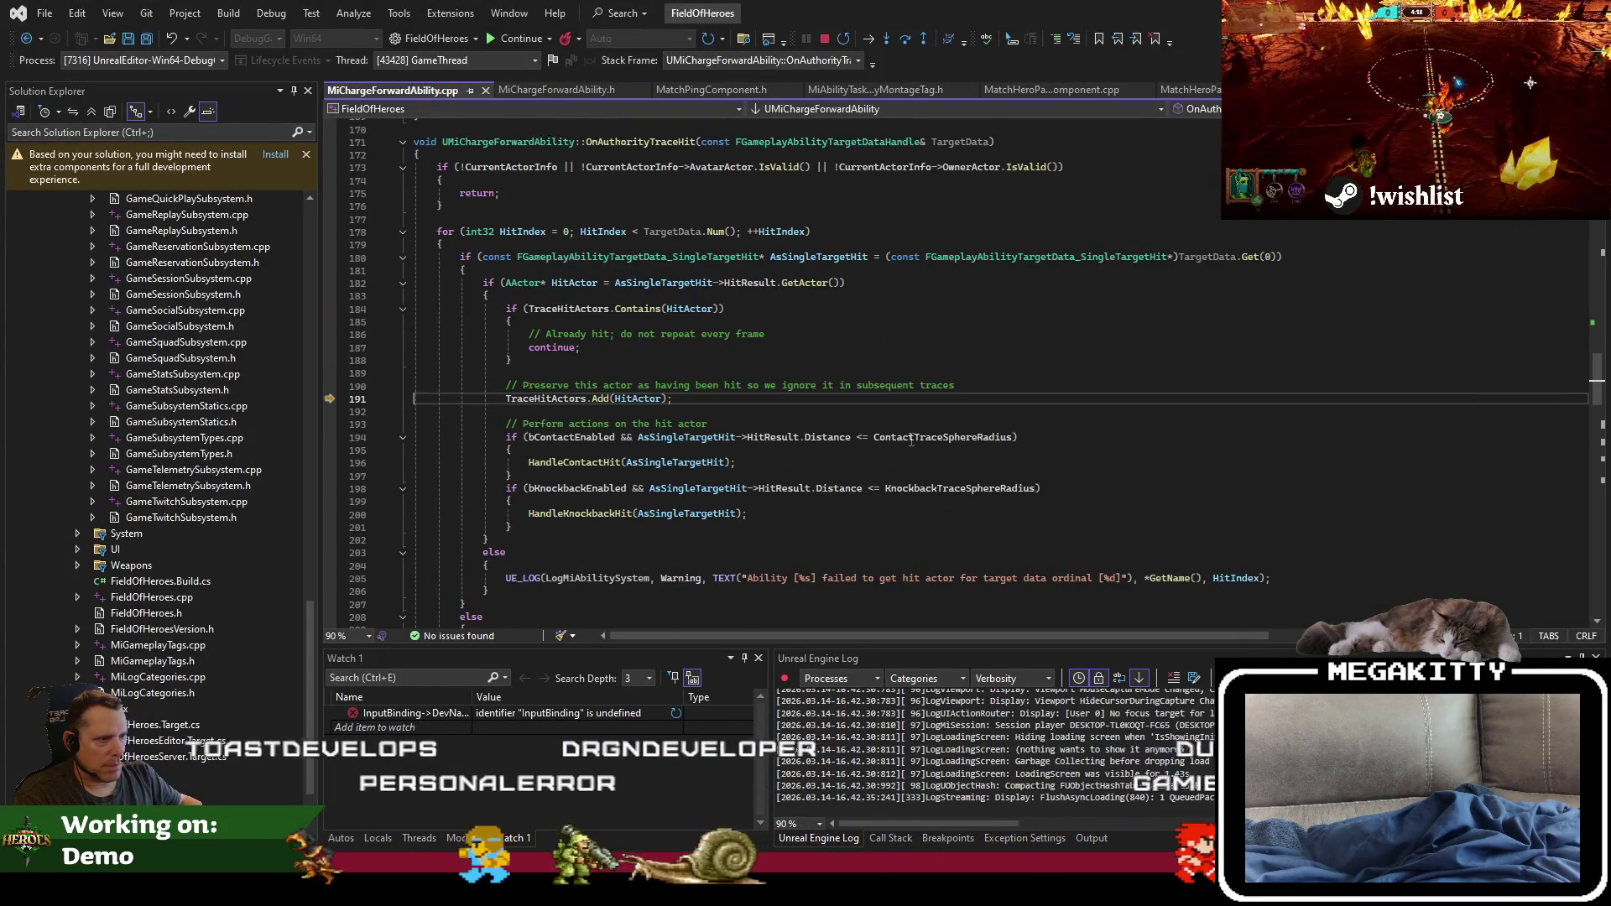
key("F10")
key("F5")
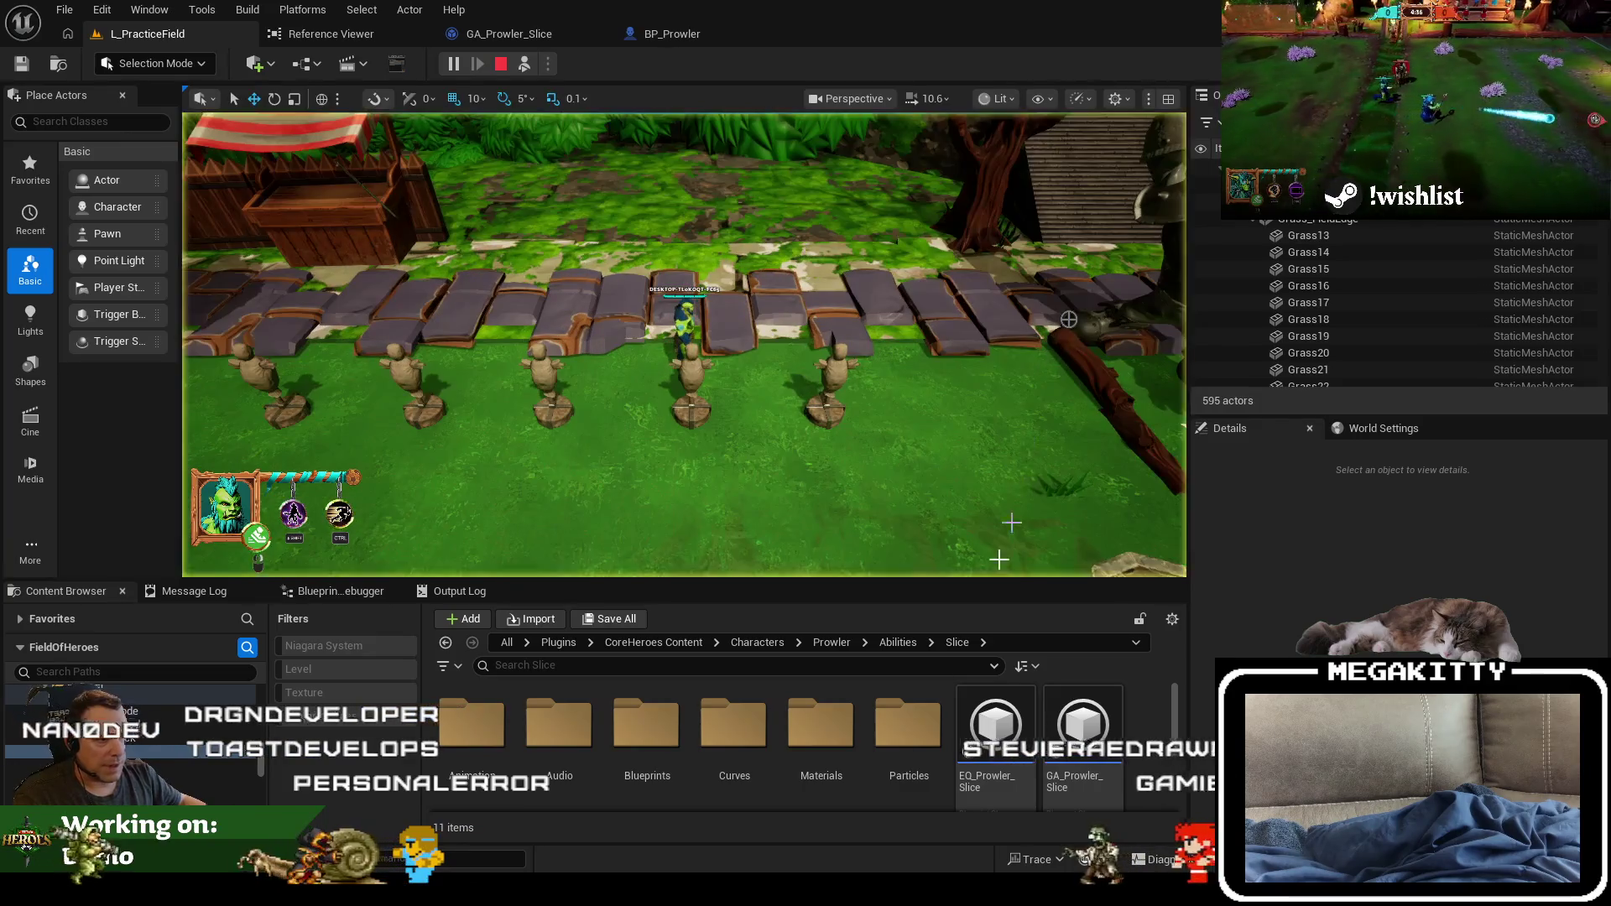
key("alt+Tab")
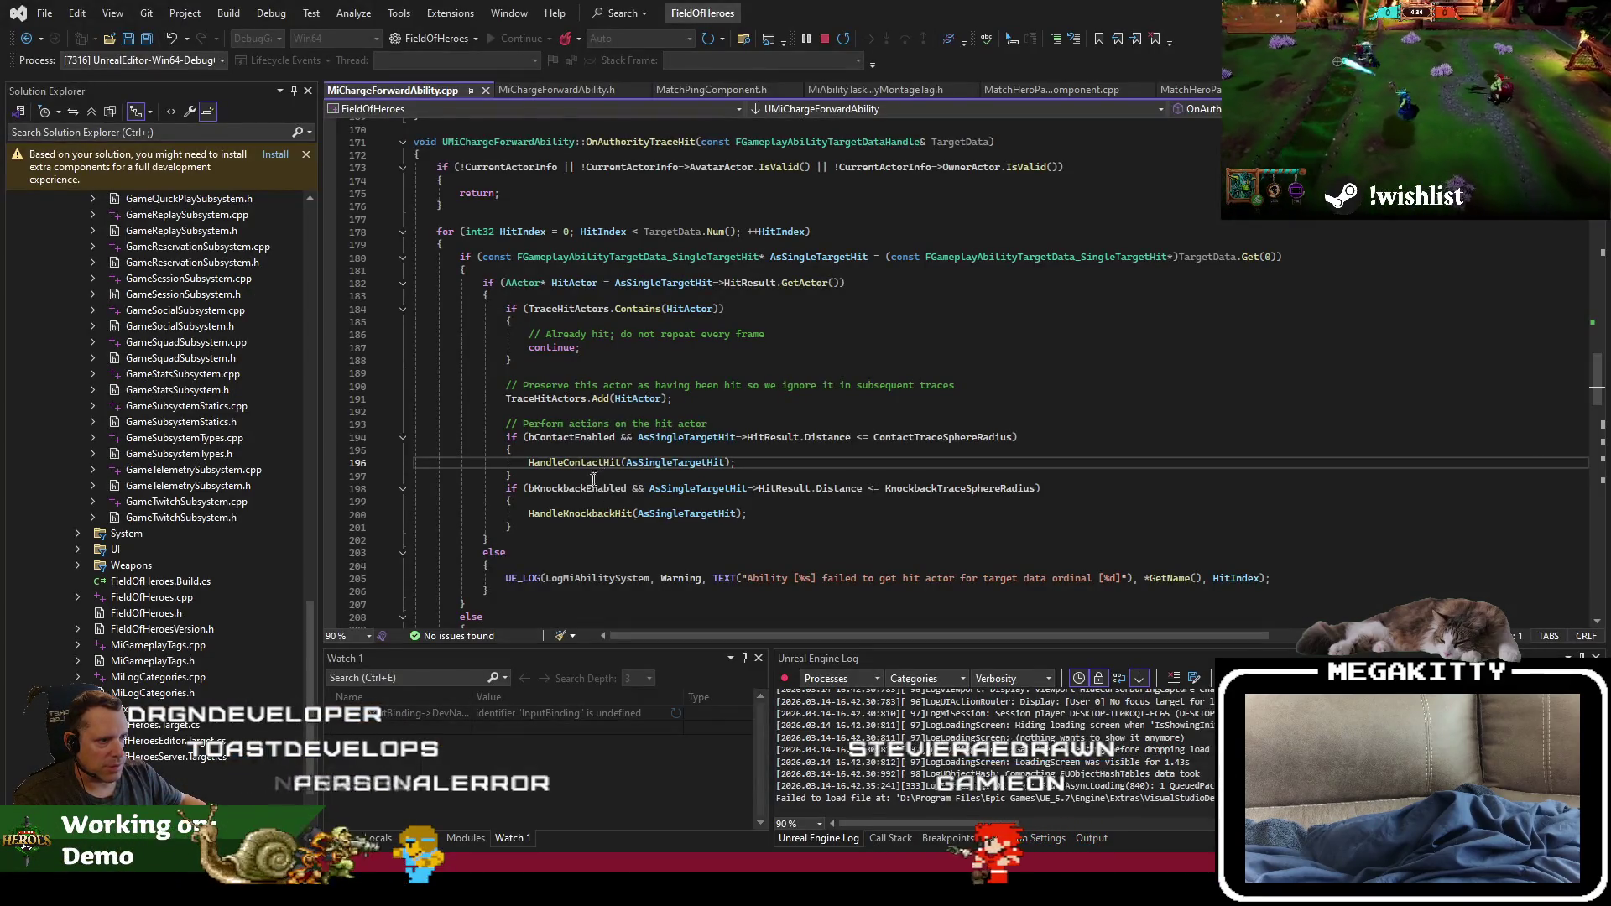
key("alt+Tab")
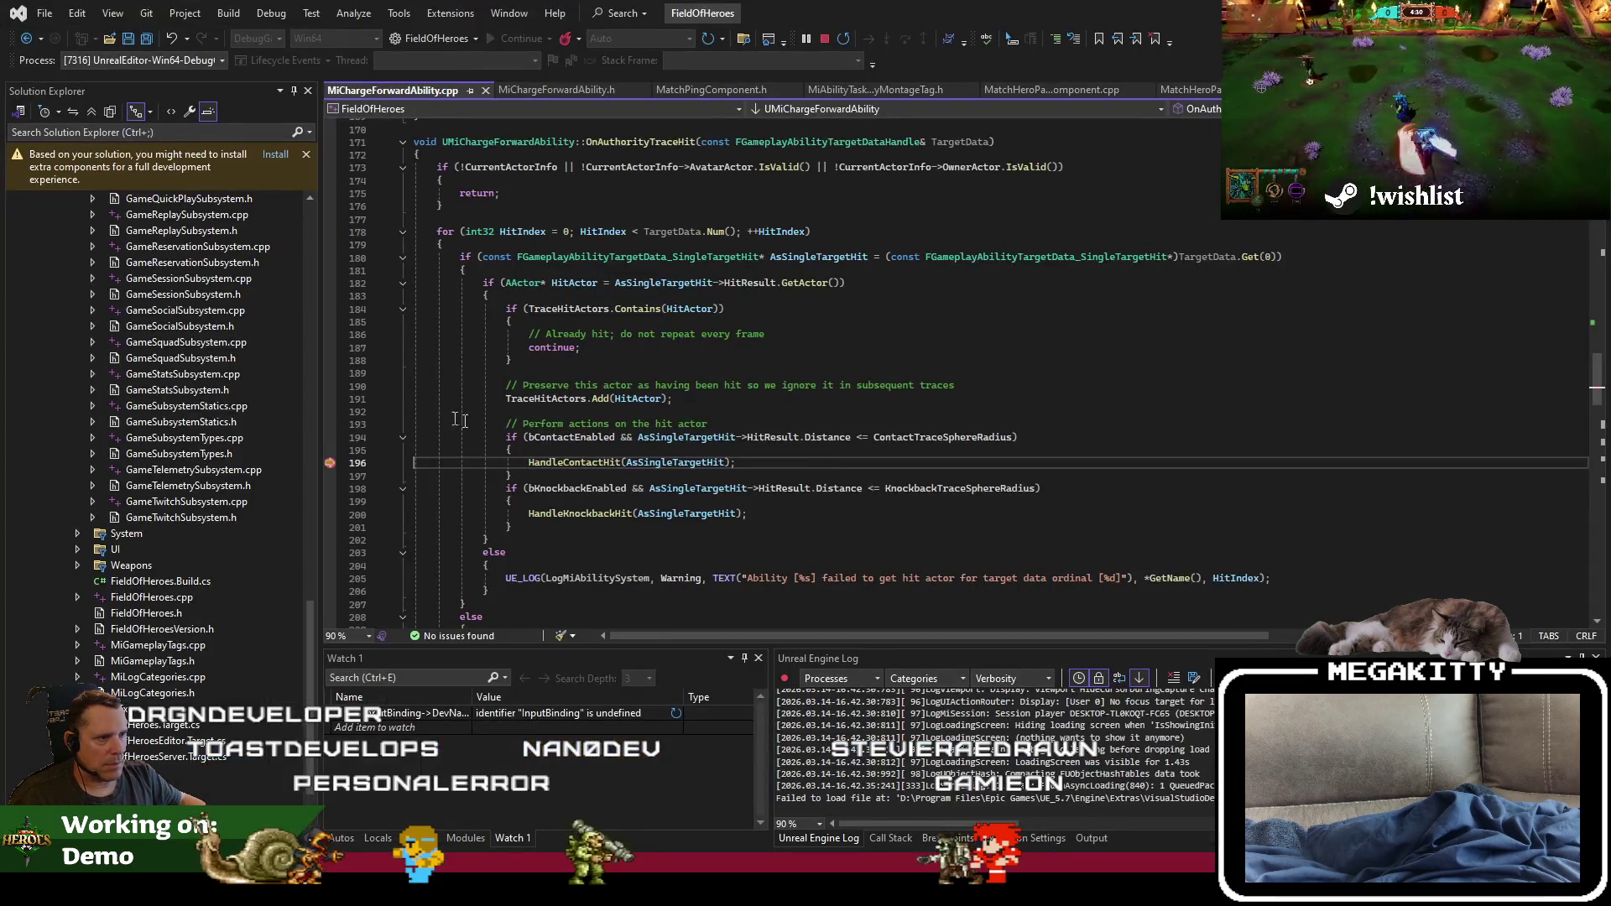
Step: Step into HandleContactHit and ApplyGameplayEffects, running to the effects loop at line 250 and the SetByCaller loop
key("F11")
key("F10")
key("F10")
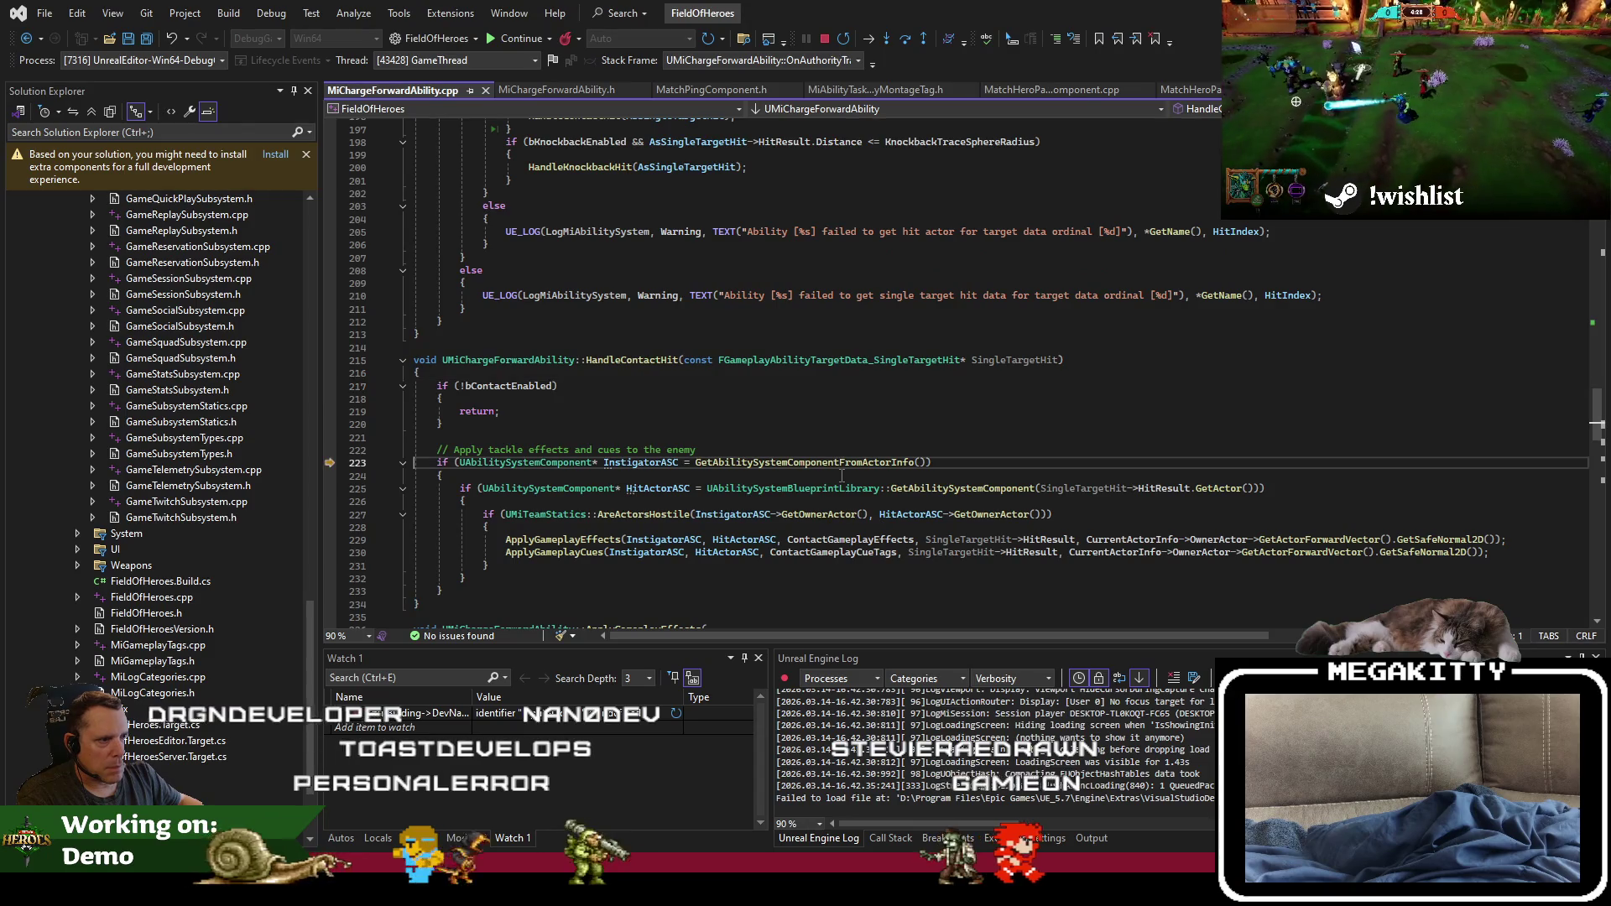
key("F10")
key("F10")
key("F10")
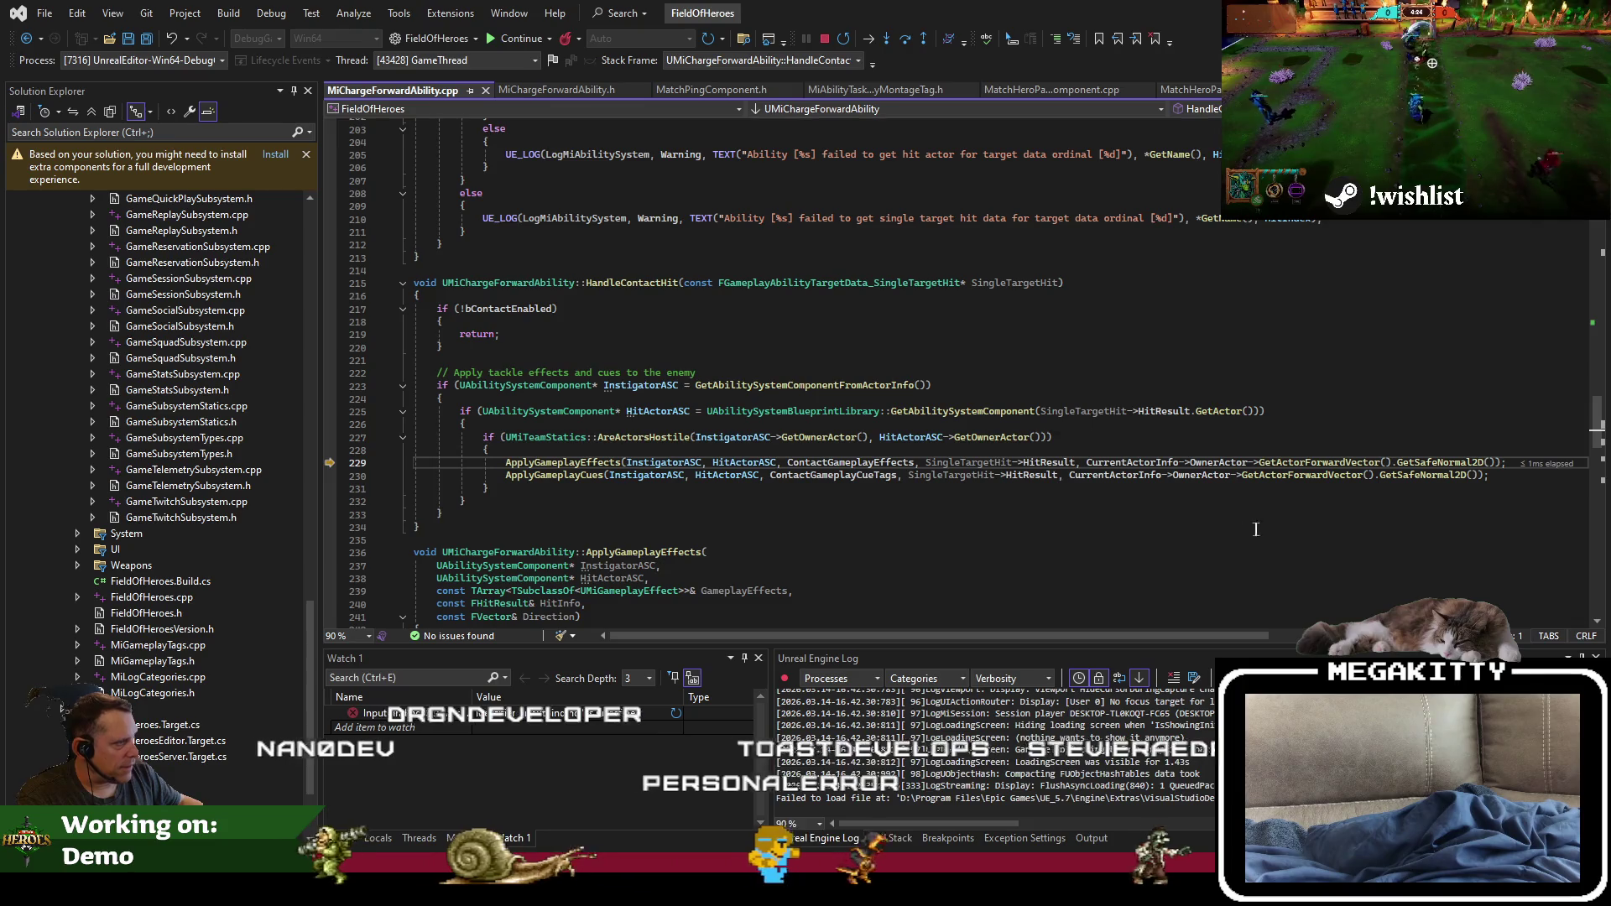
scroll(1086, 509, "down", 7)
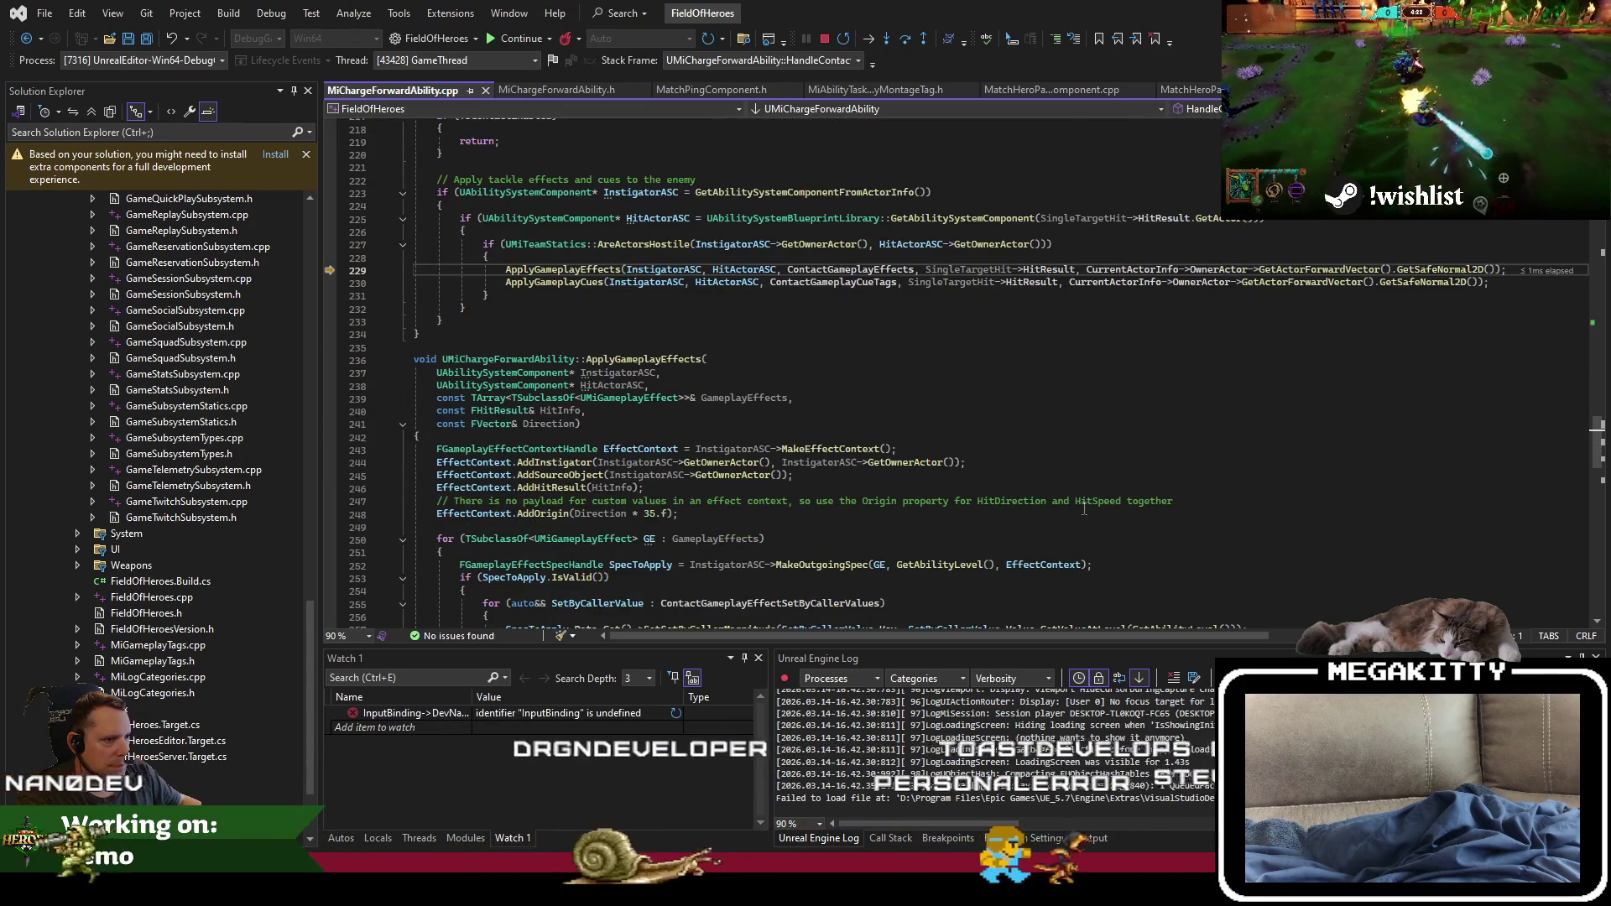
left_click(424, 462)
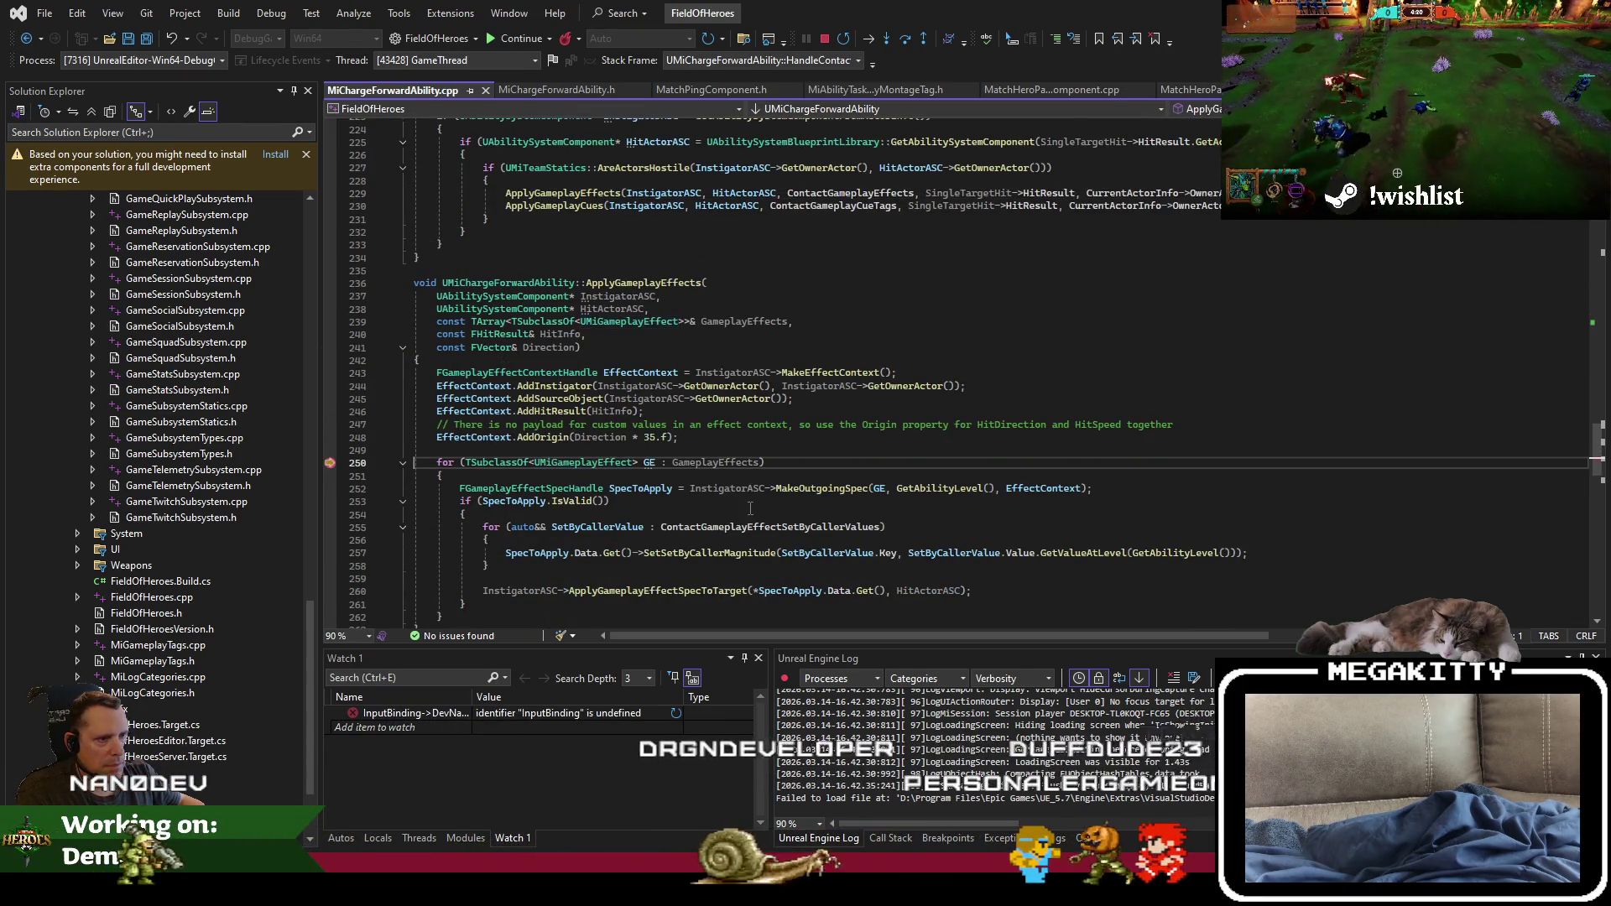
key("F10")
key("F10")
key("F10")
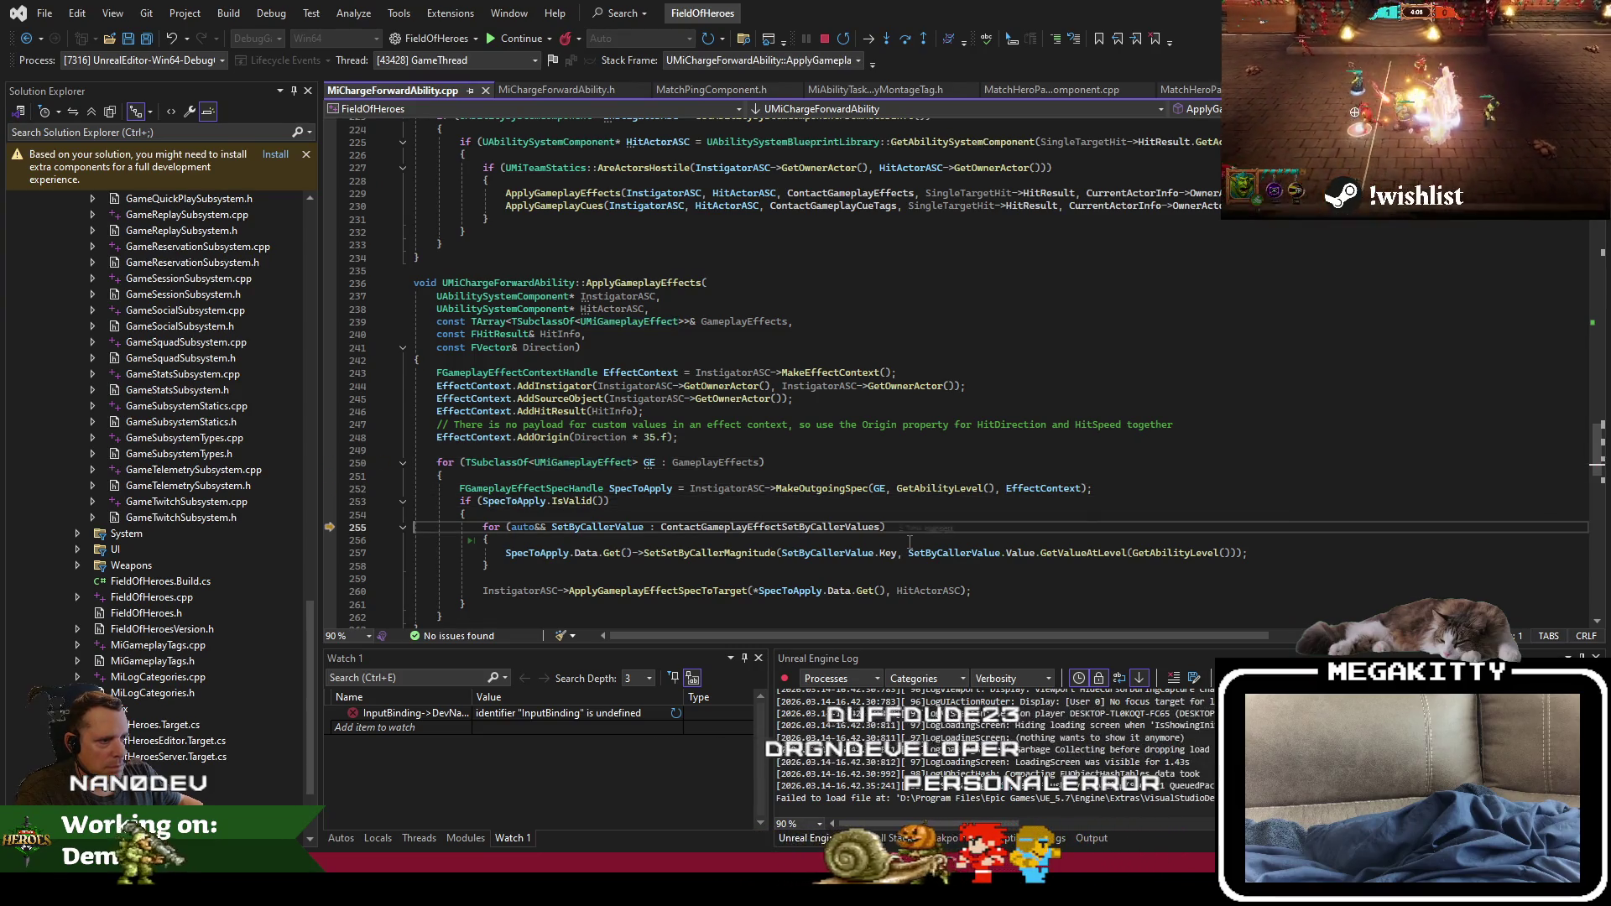
key("F10")
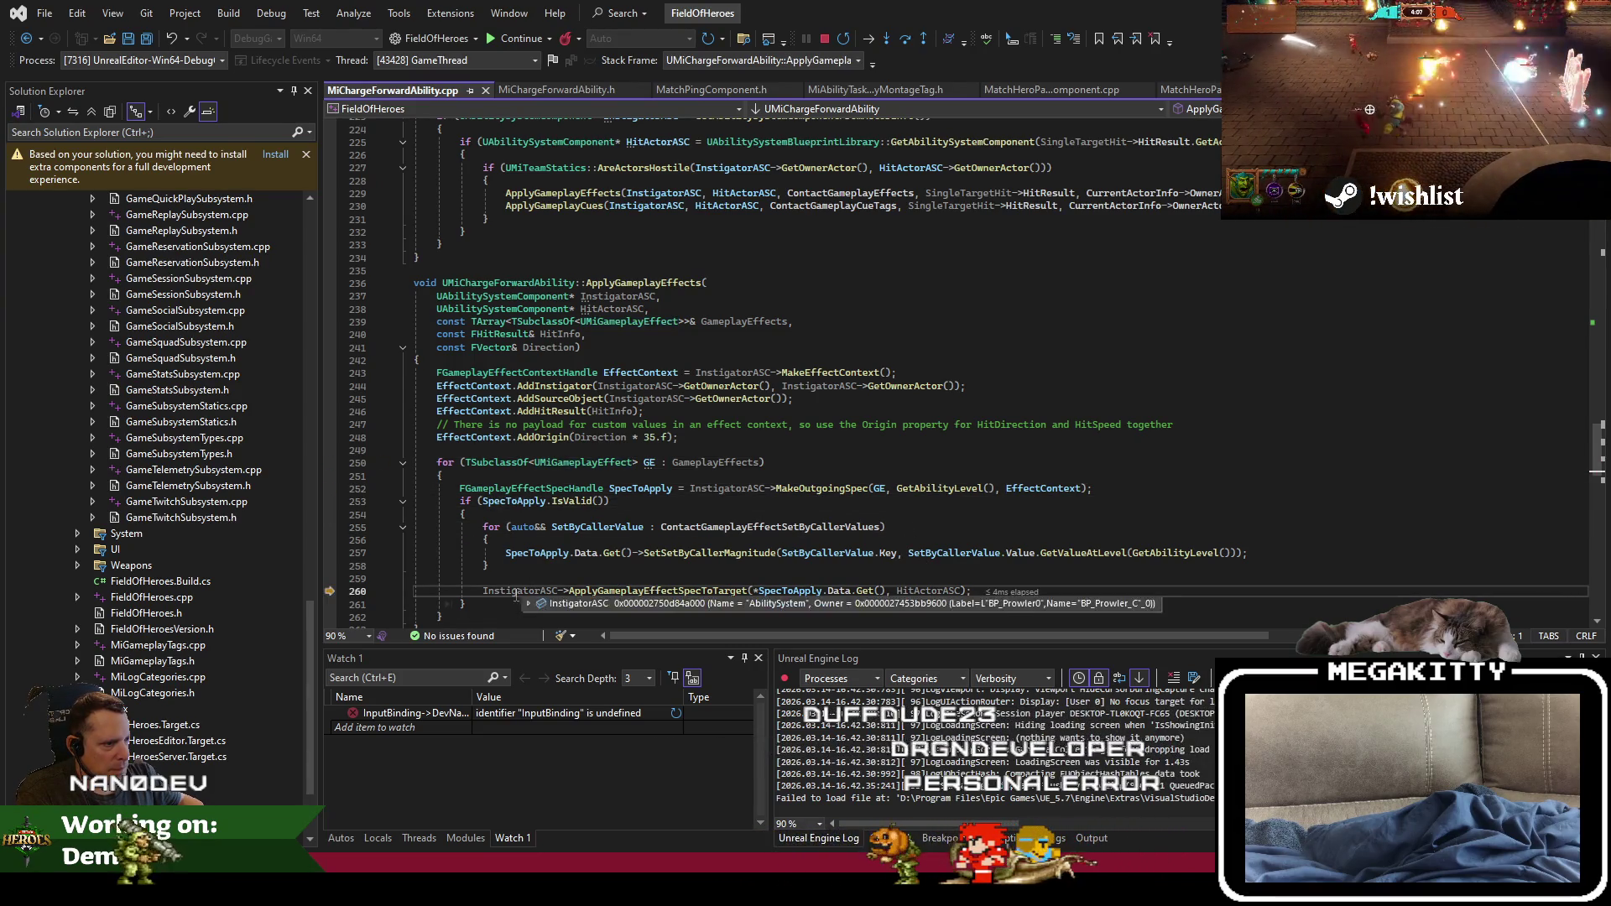
Step: Inspect the HitActorASC datatip near line 258, then return to the Unreal editor
scroll(563, 529, "down", 2)
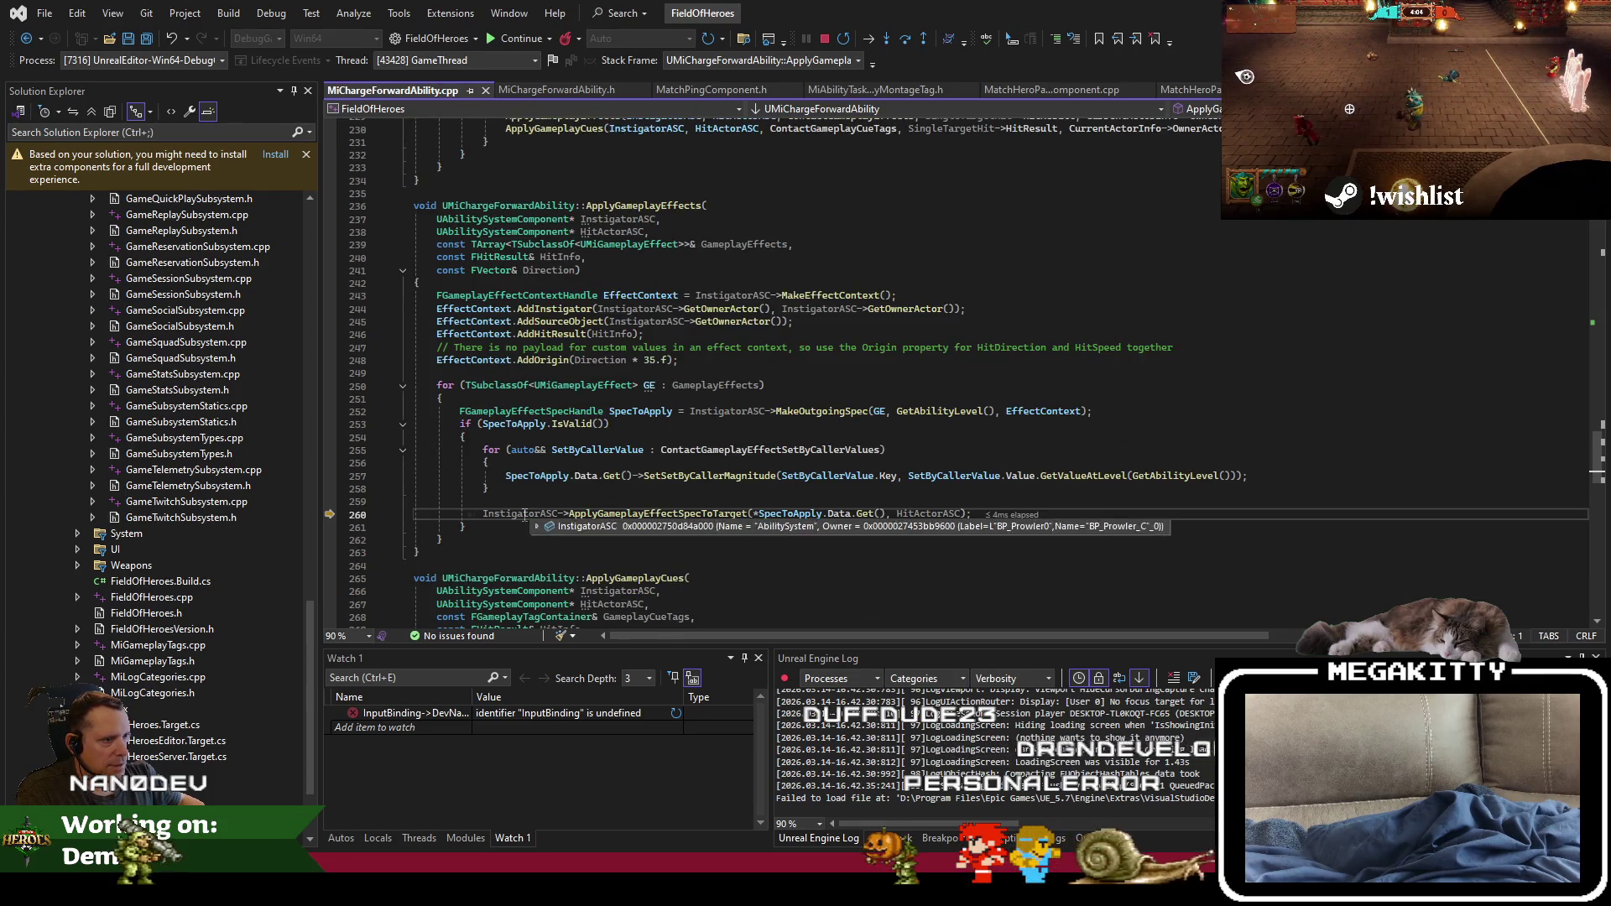
left_click(759, 485)
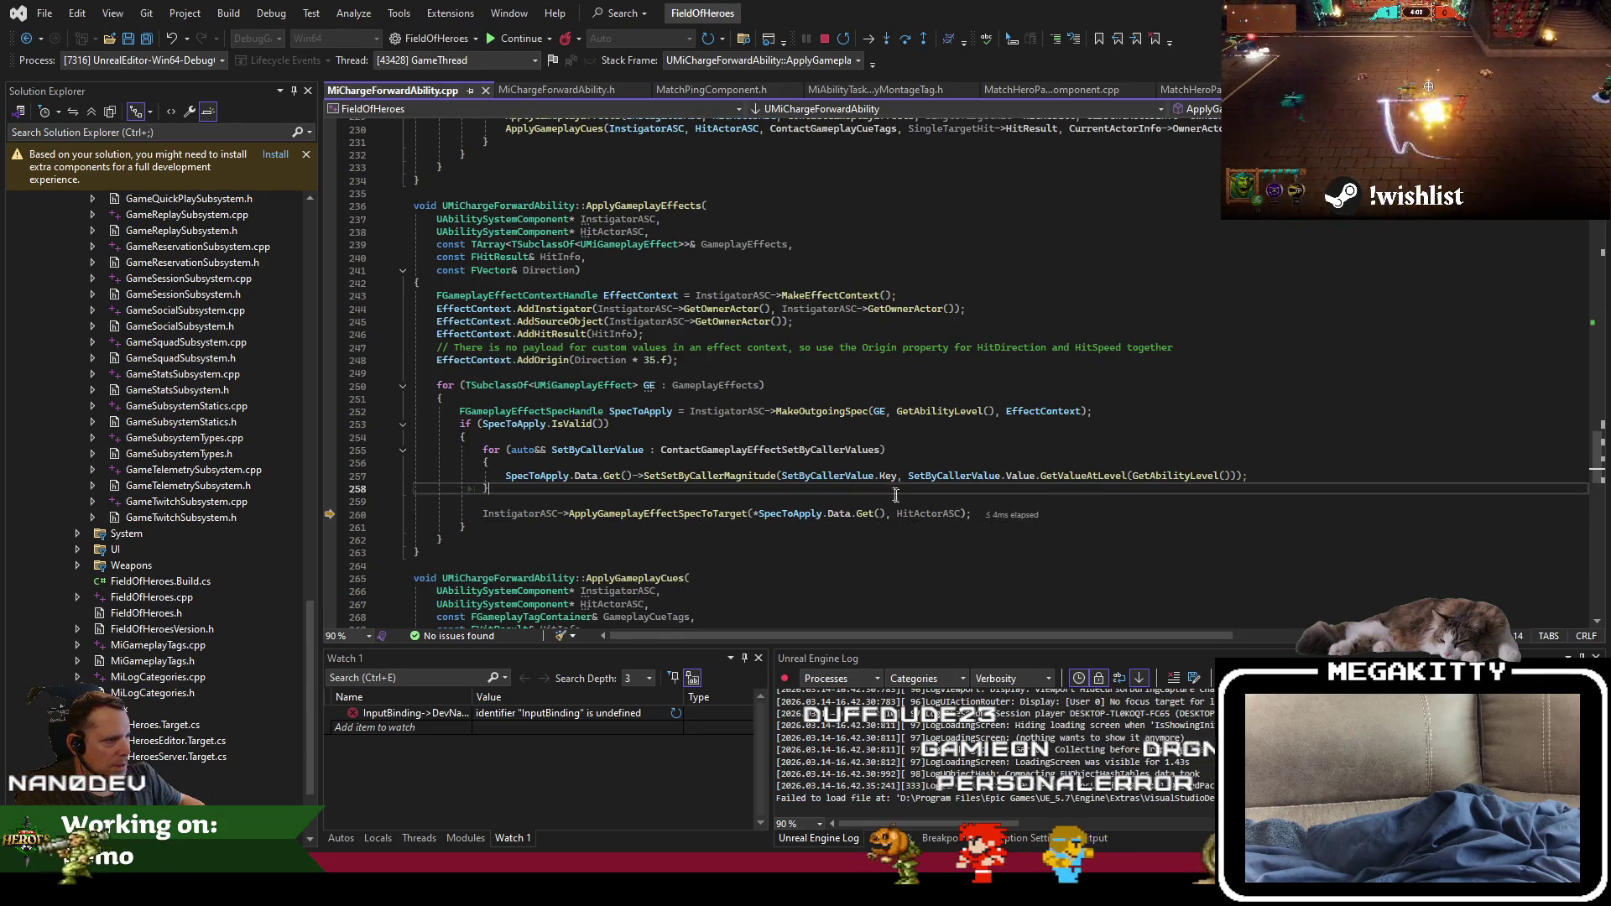
mouse_move(921, 517)
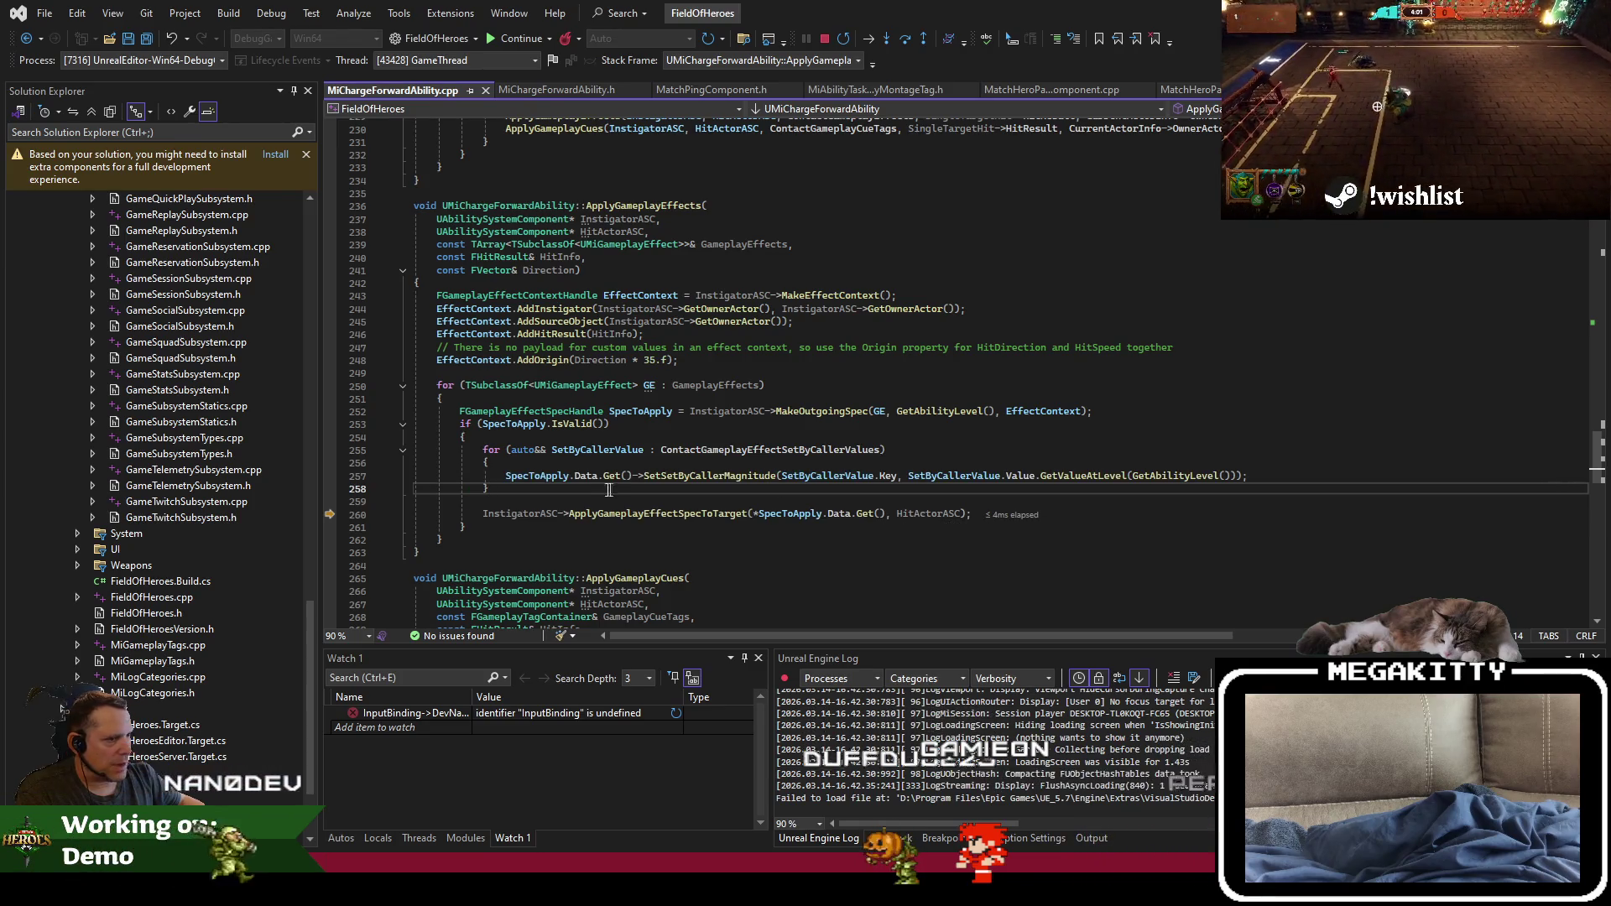
scroll(621, 504, "down", 4)
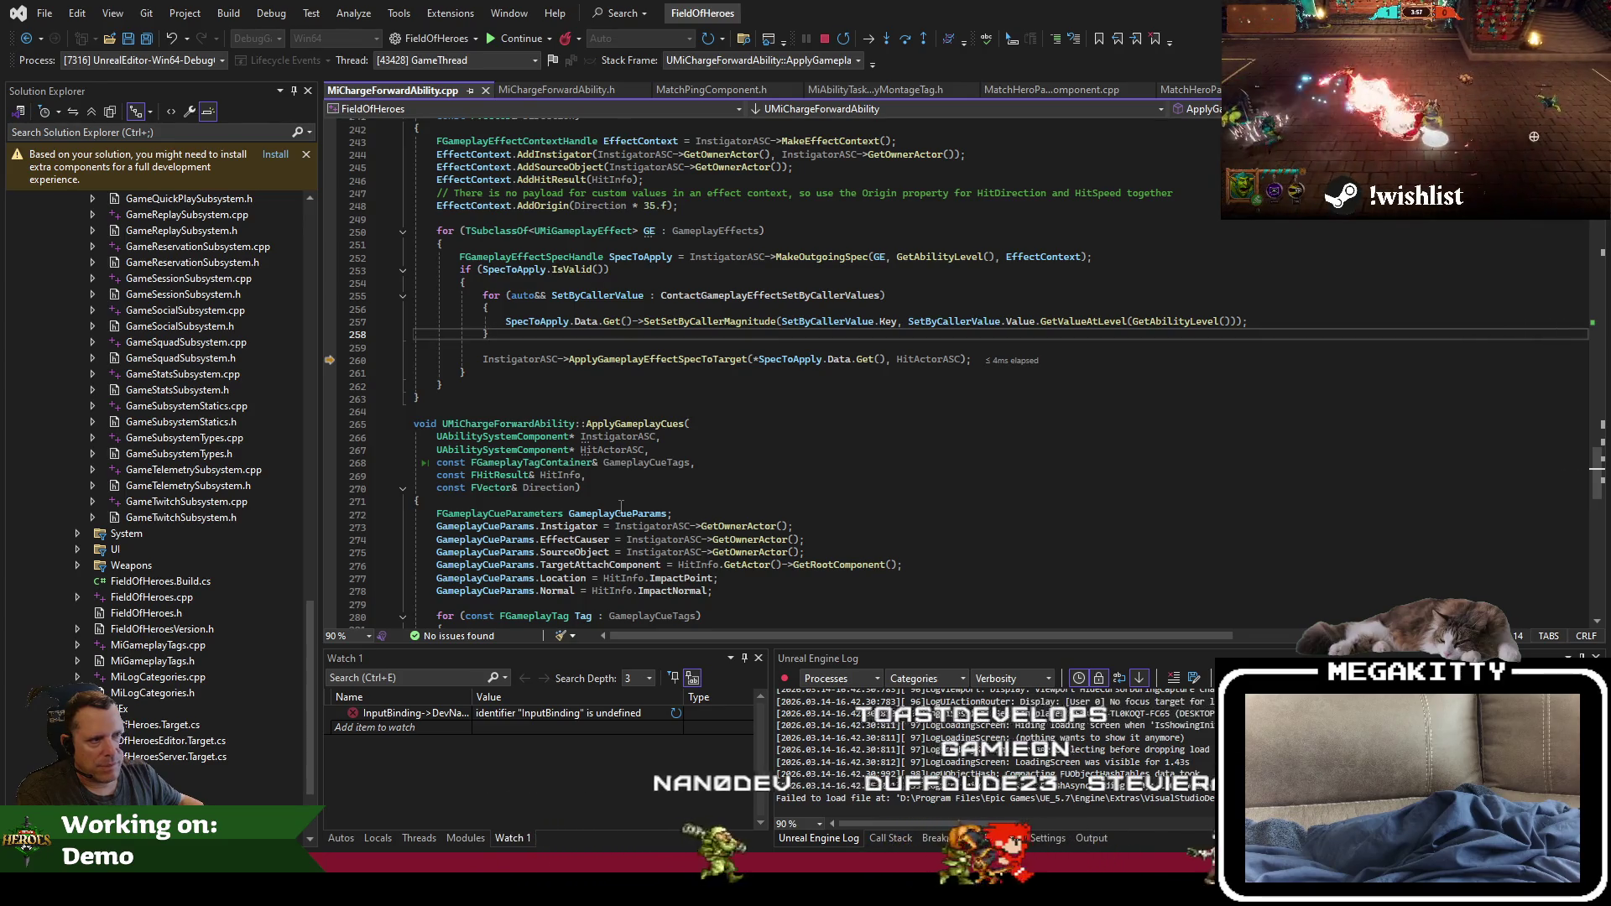
scroll(621, 505, "up", 3)
scroll(621, 506, "up", 2)
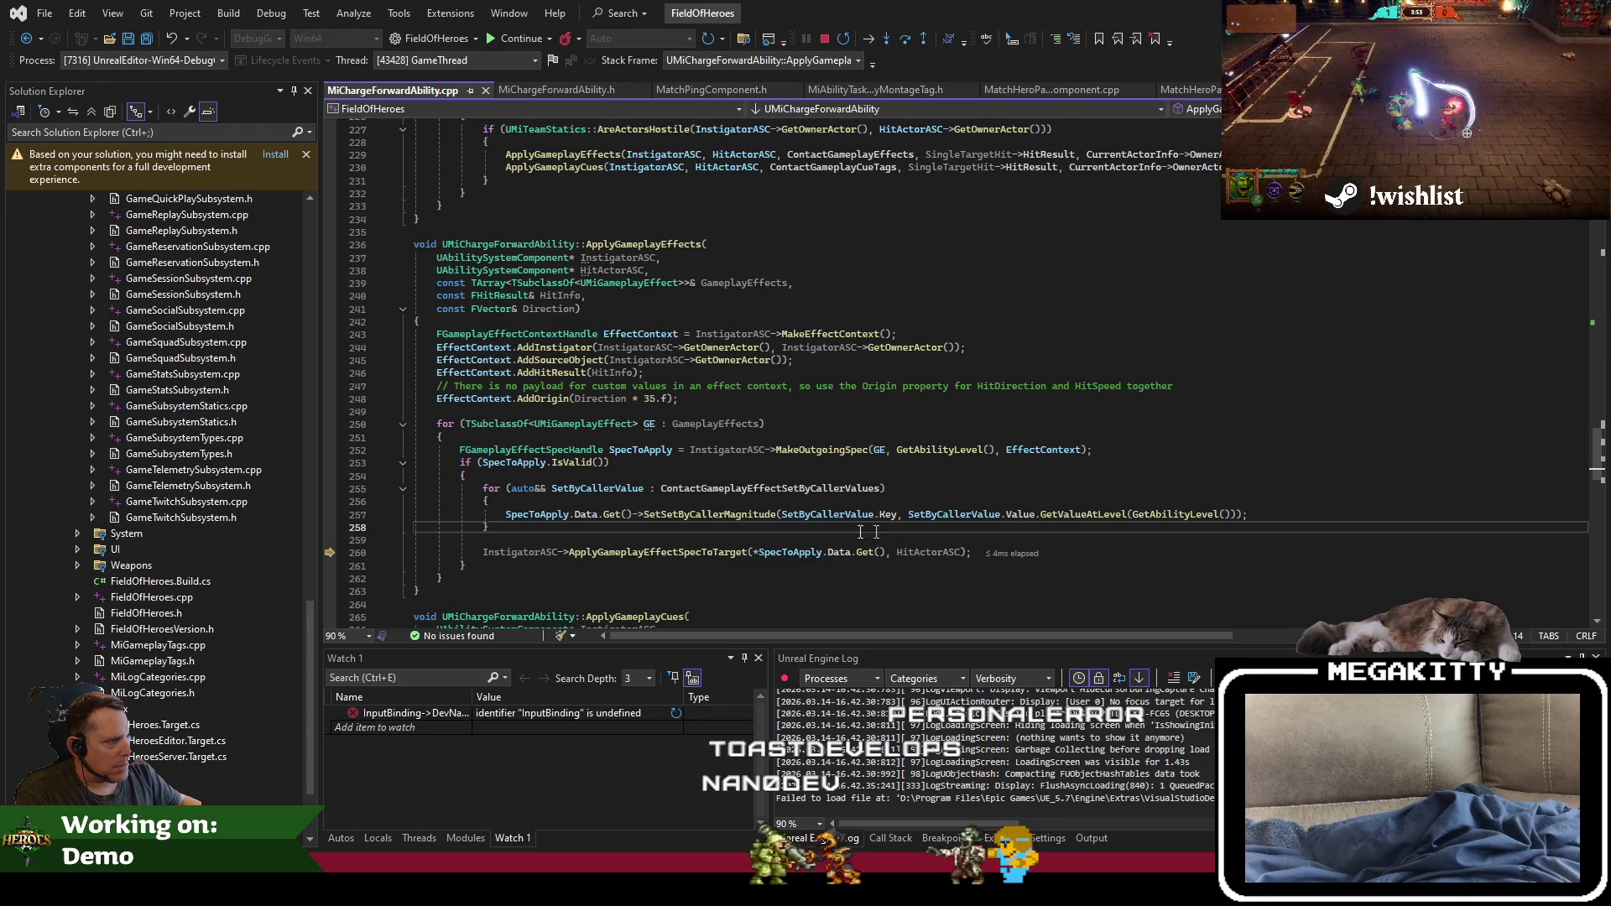
scroll(860, 531, "down", 11)
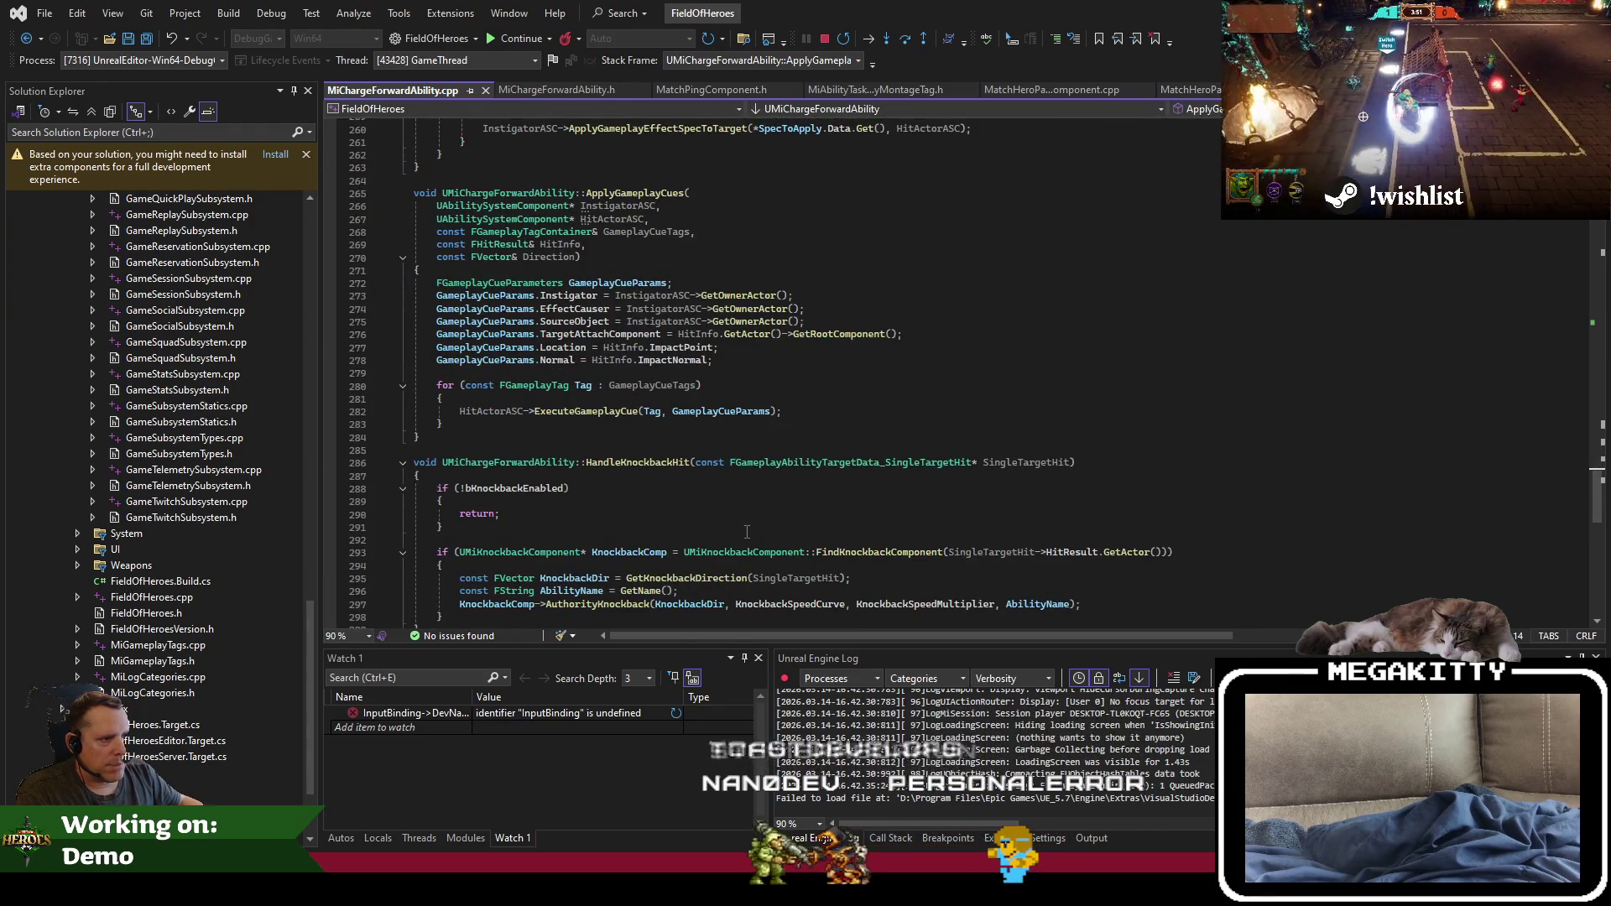
key("alt+Tab")
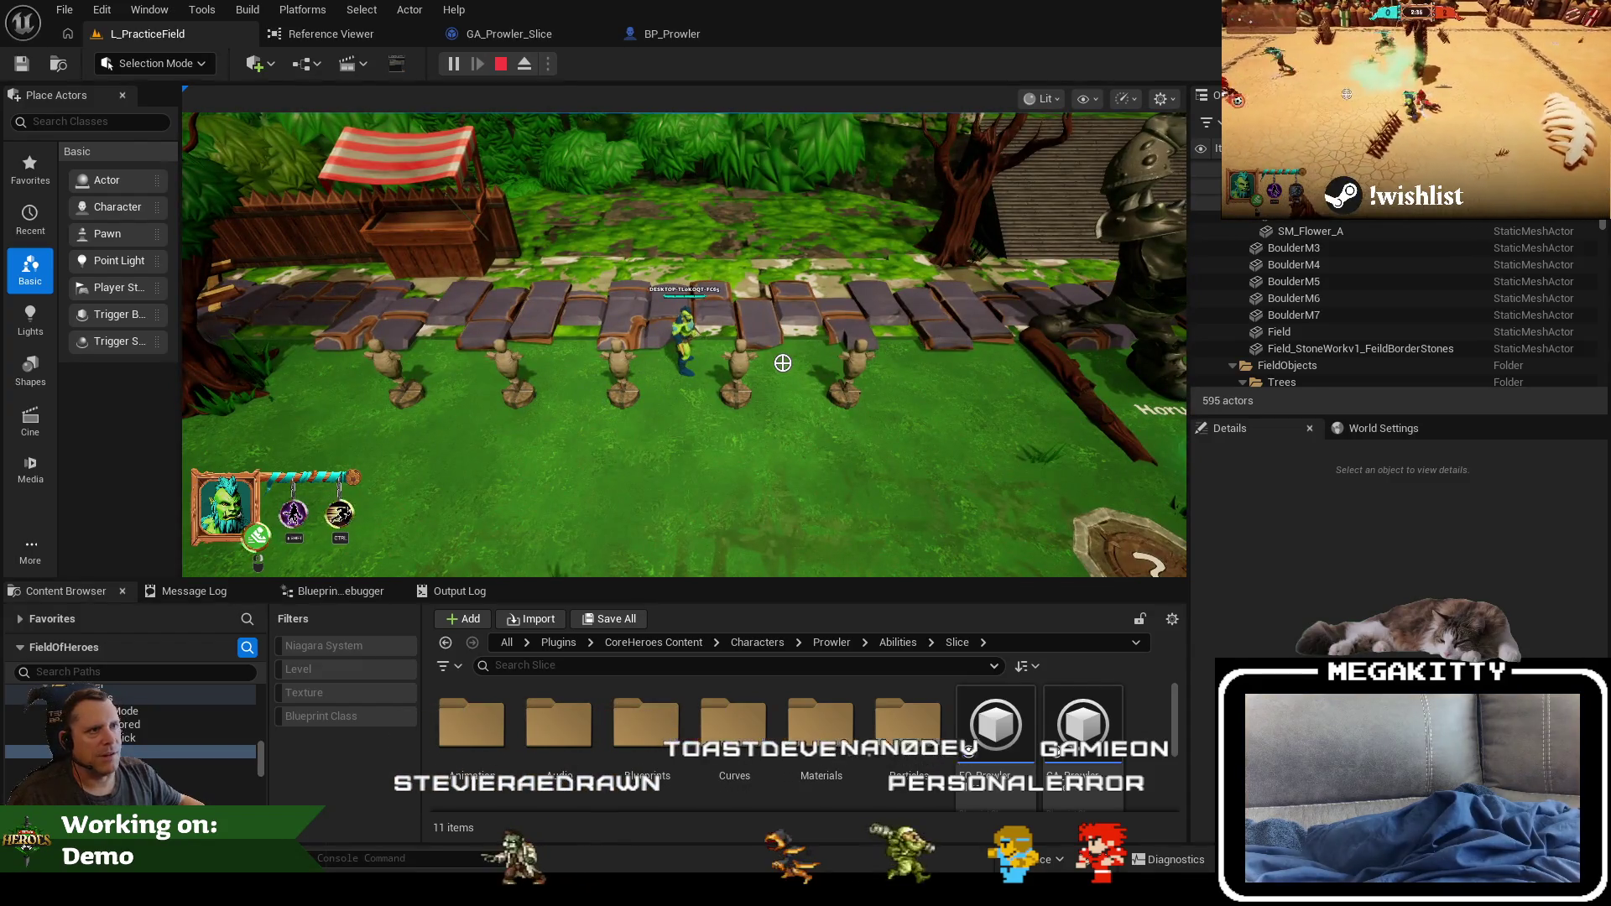
Step: Stop the game, open the third training dummy's blueprint, and breakpoint its received-damage event
key("F8")
left_click(608, 378)
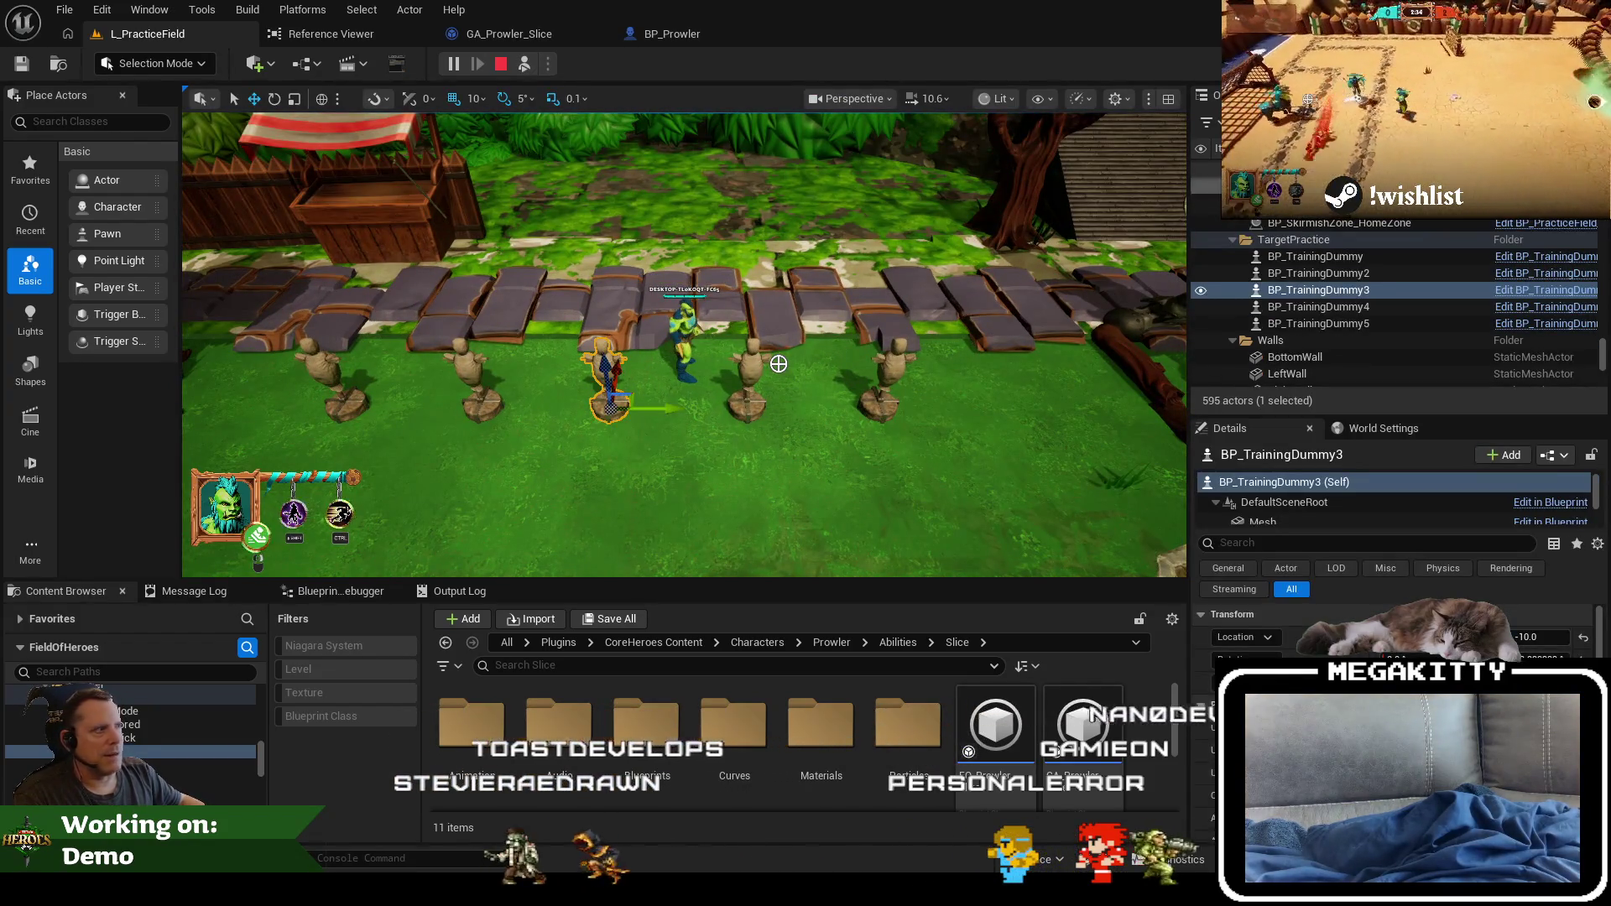
left_click(1534, 296)
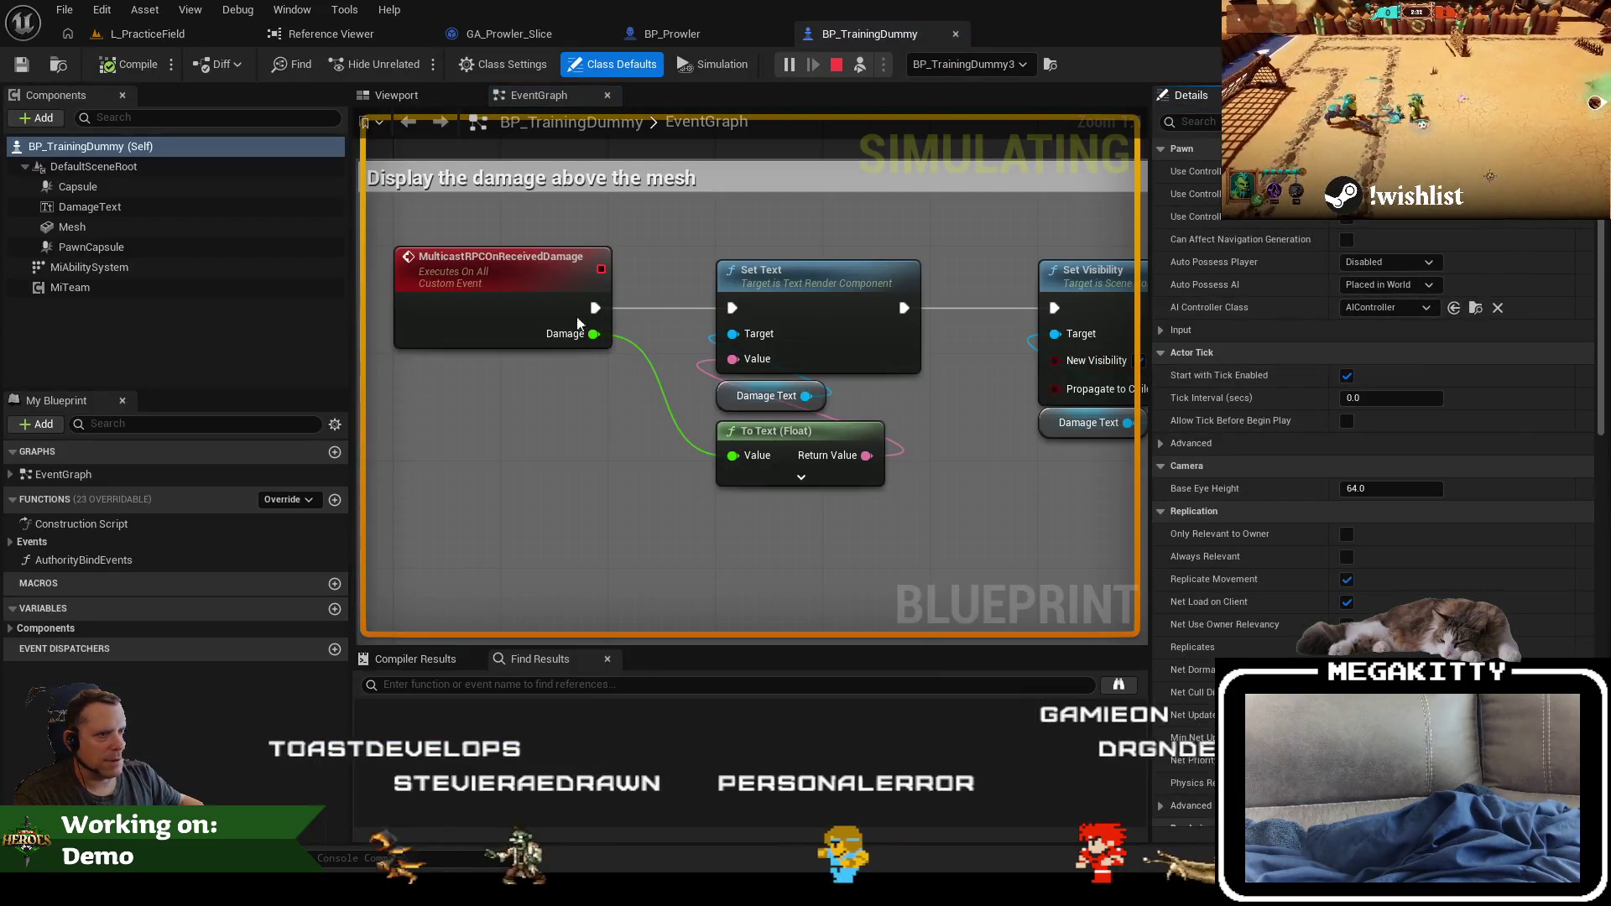
left_click(518, 261)
key("F9")
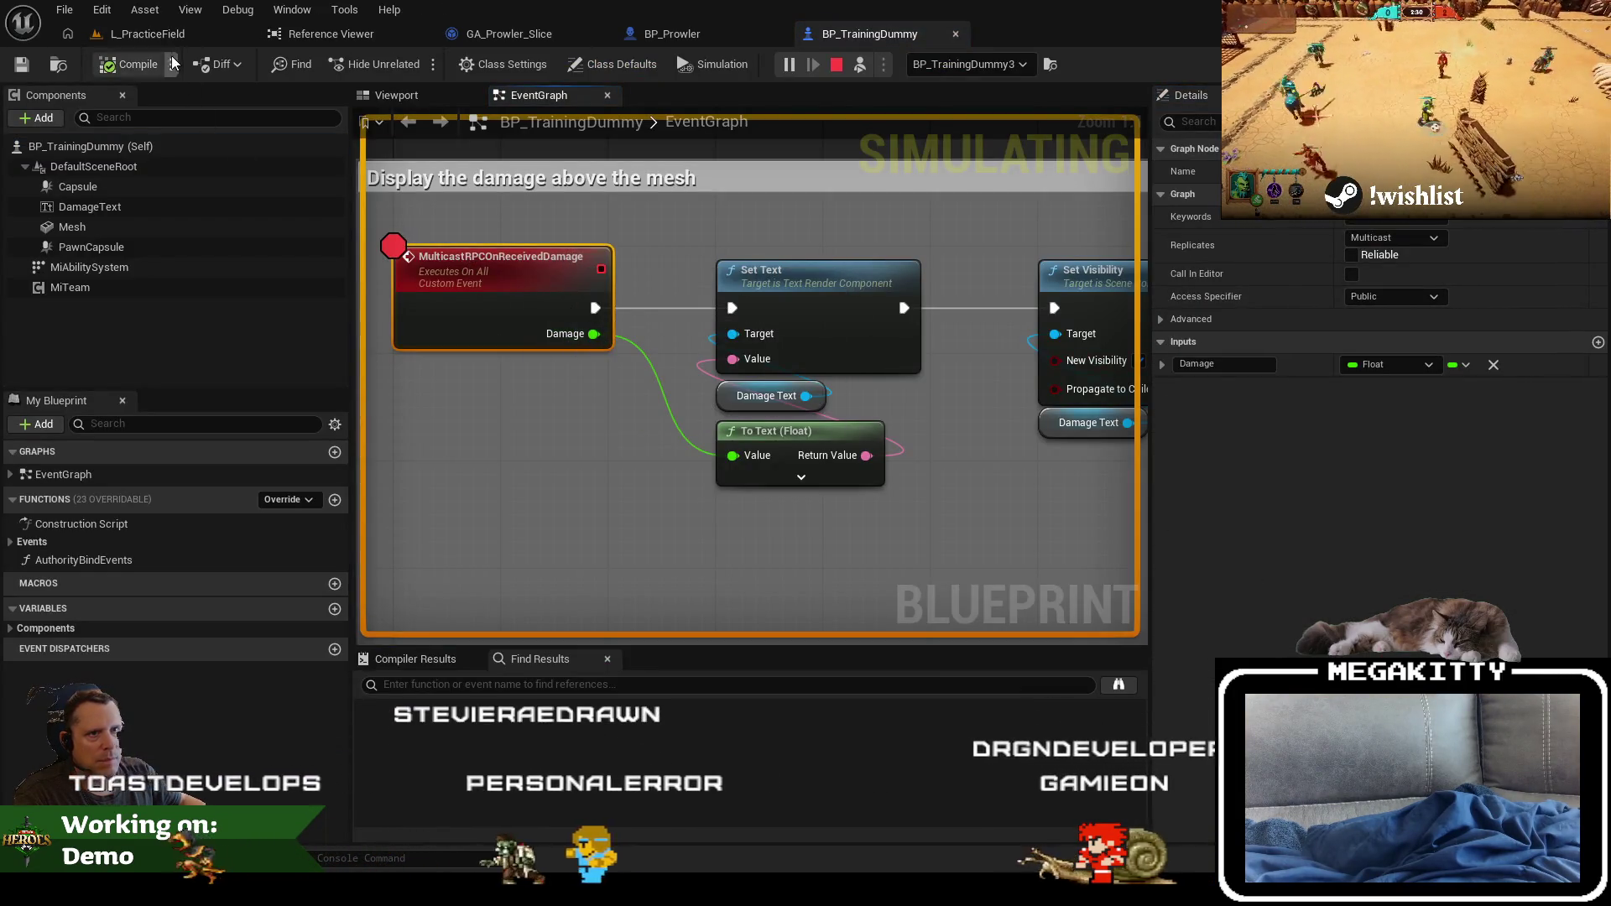
Step: Find all references to the MulticastRPCOnReceivedDamage event in BP_TrainingDummy
left_click_drag(506, 272, 568, 480)
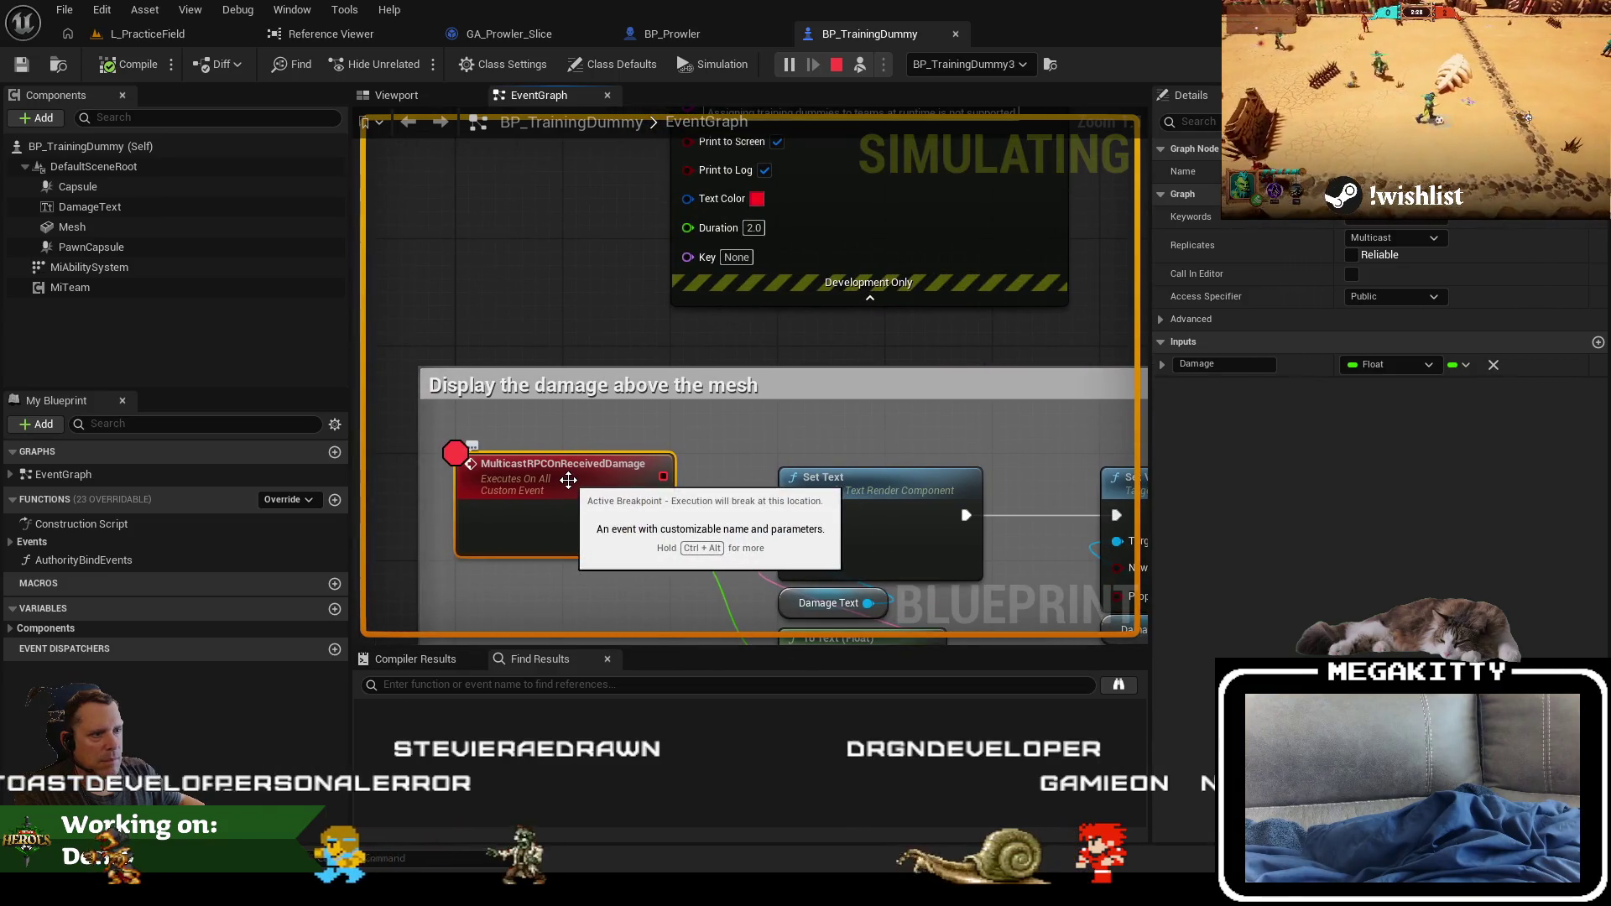
right_click(568, 480)
mouse_move(638, 560)
left_click(776, 565)
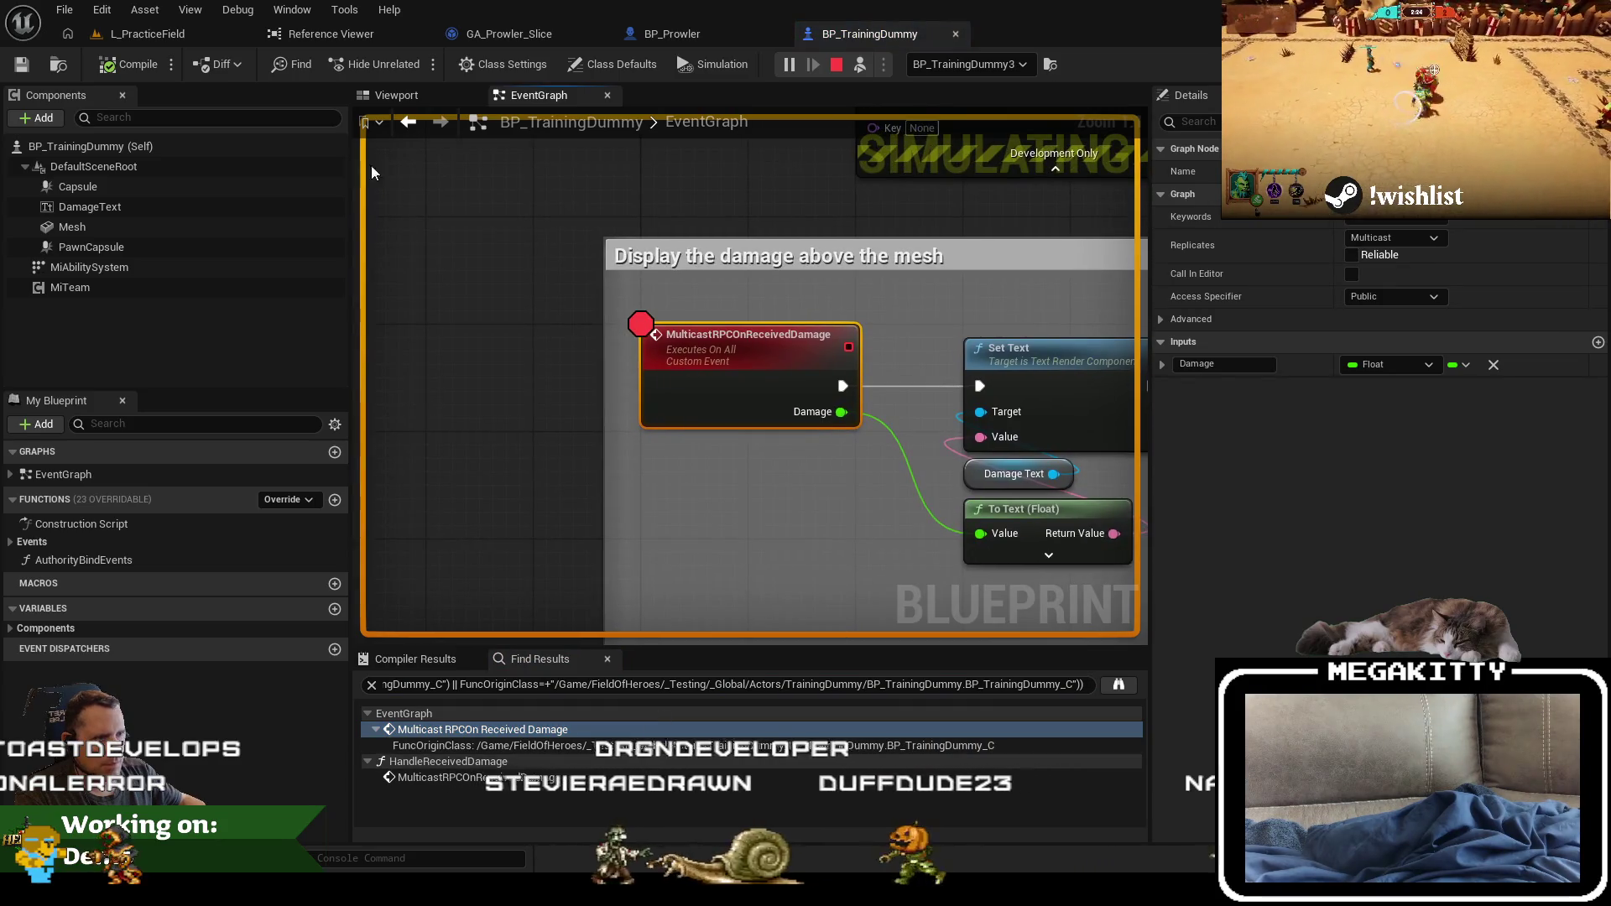
Step: Check the practice field level and Visual Studio, then return to the BP_TrainingDummy tab
left_click(160, 36)
key("F8")
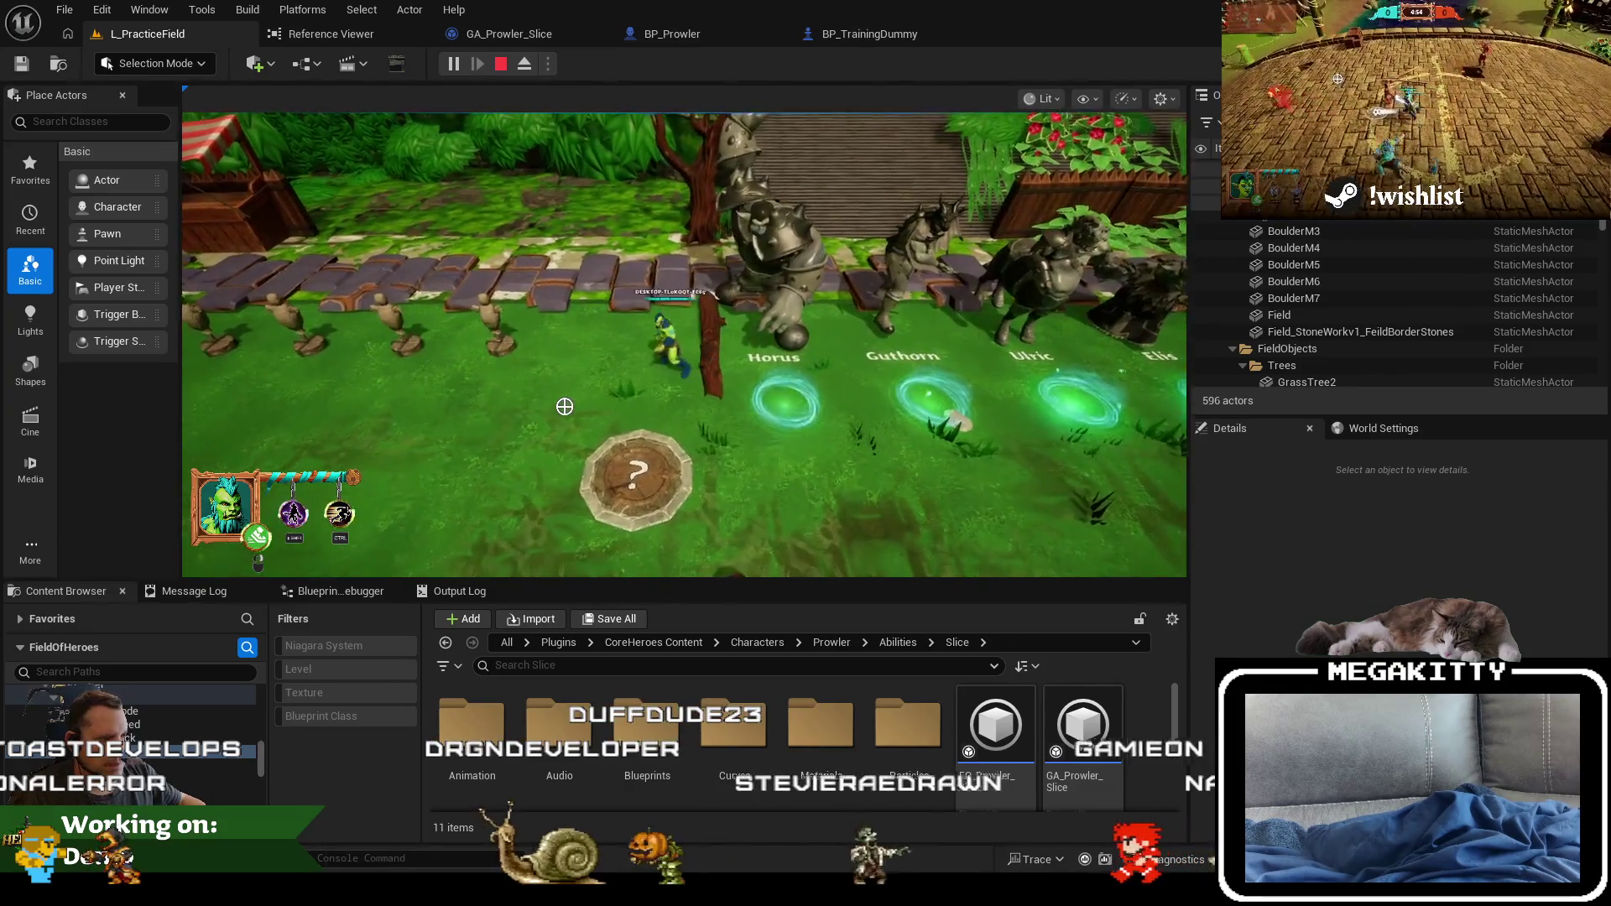
key("F8")
key("alt+Tab")
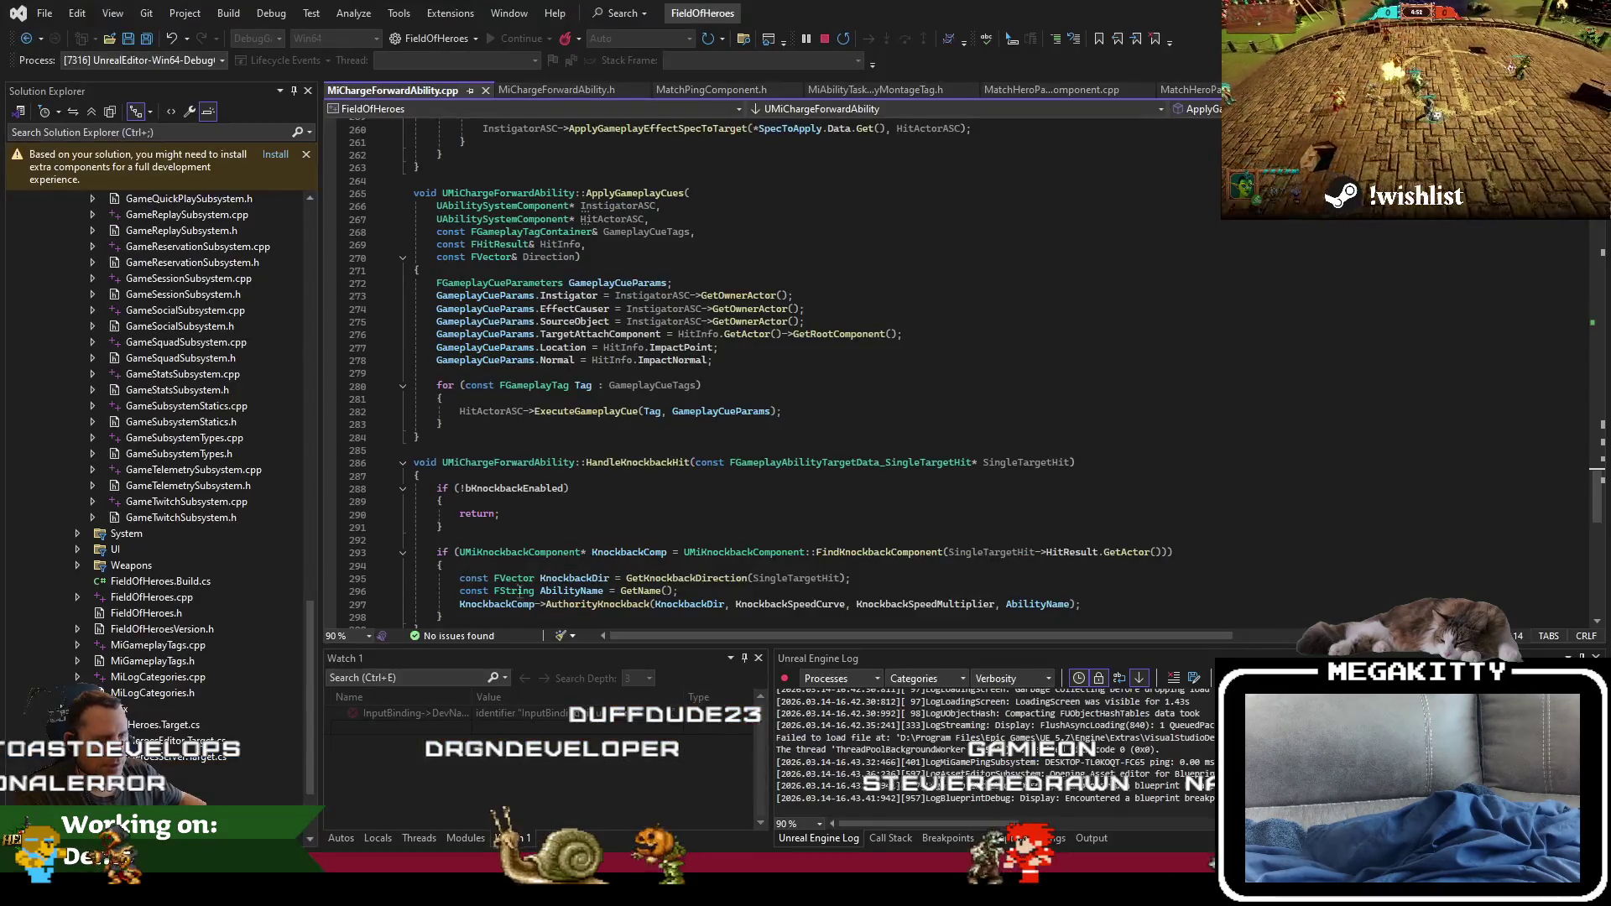
key("alt+Tab")
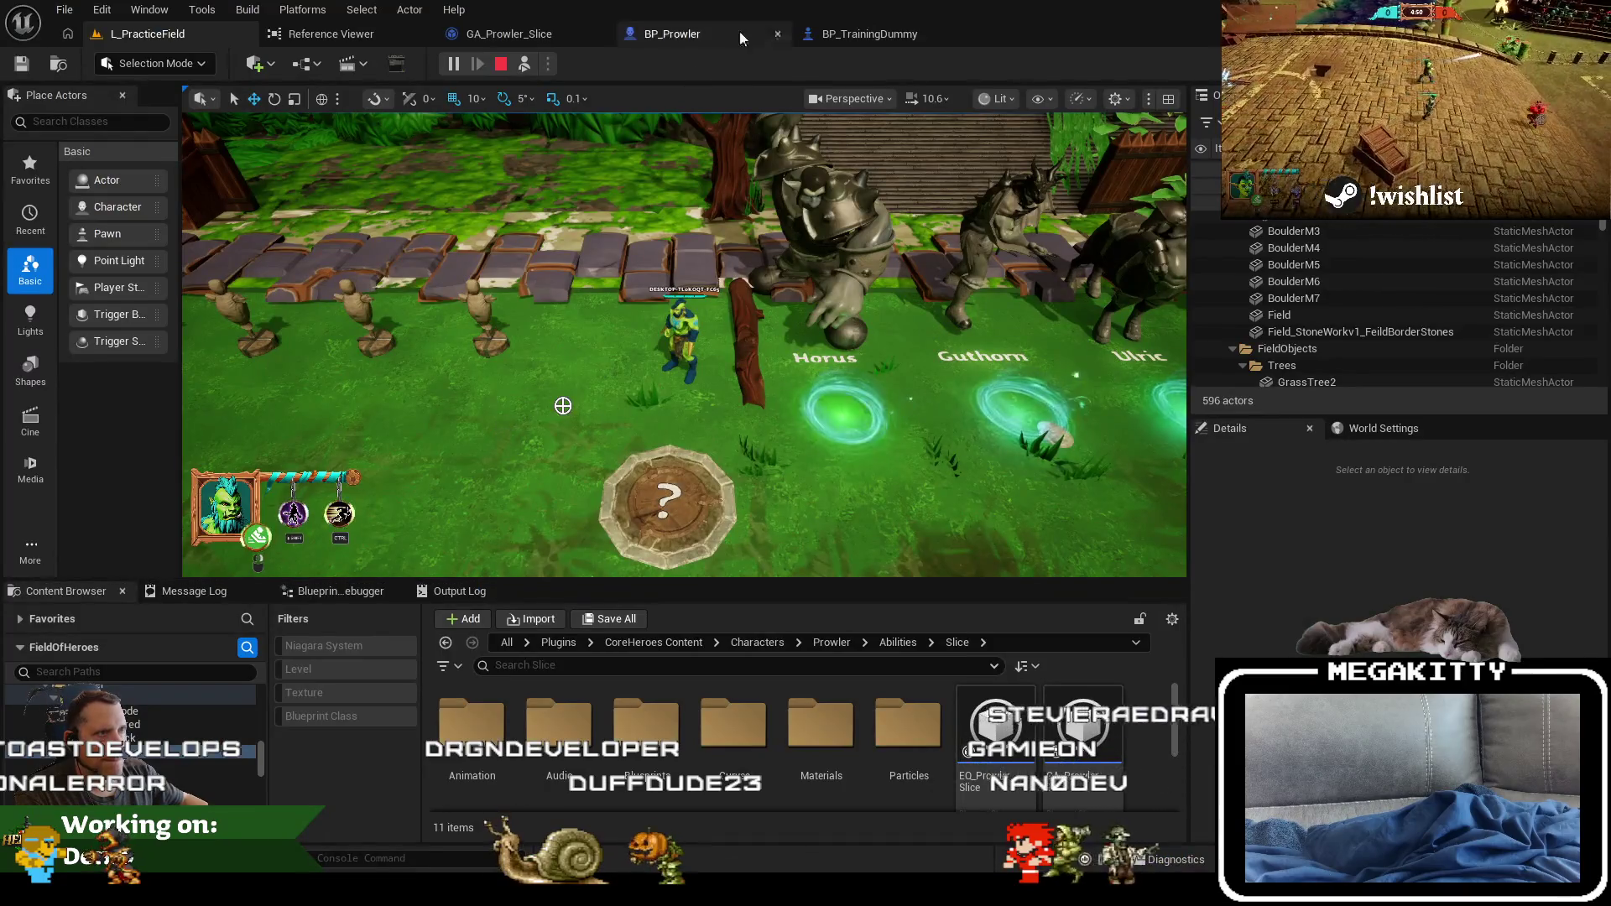
left_click(850, 36)
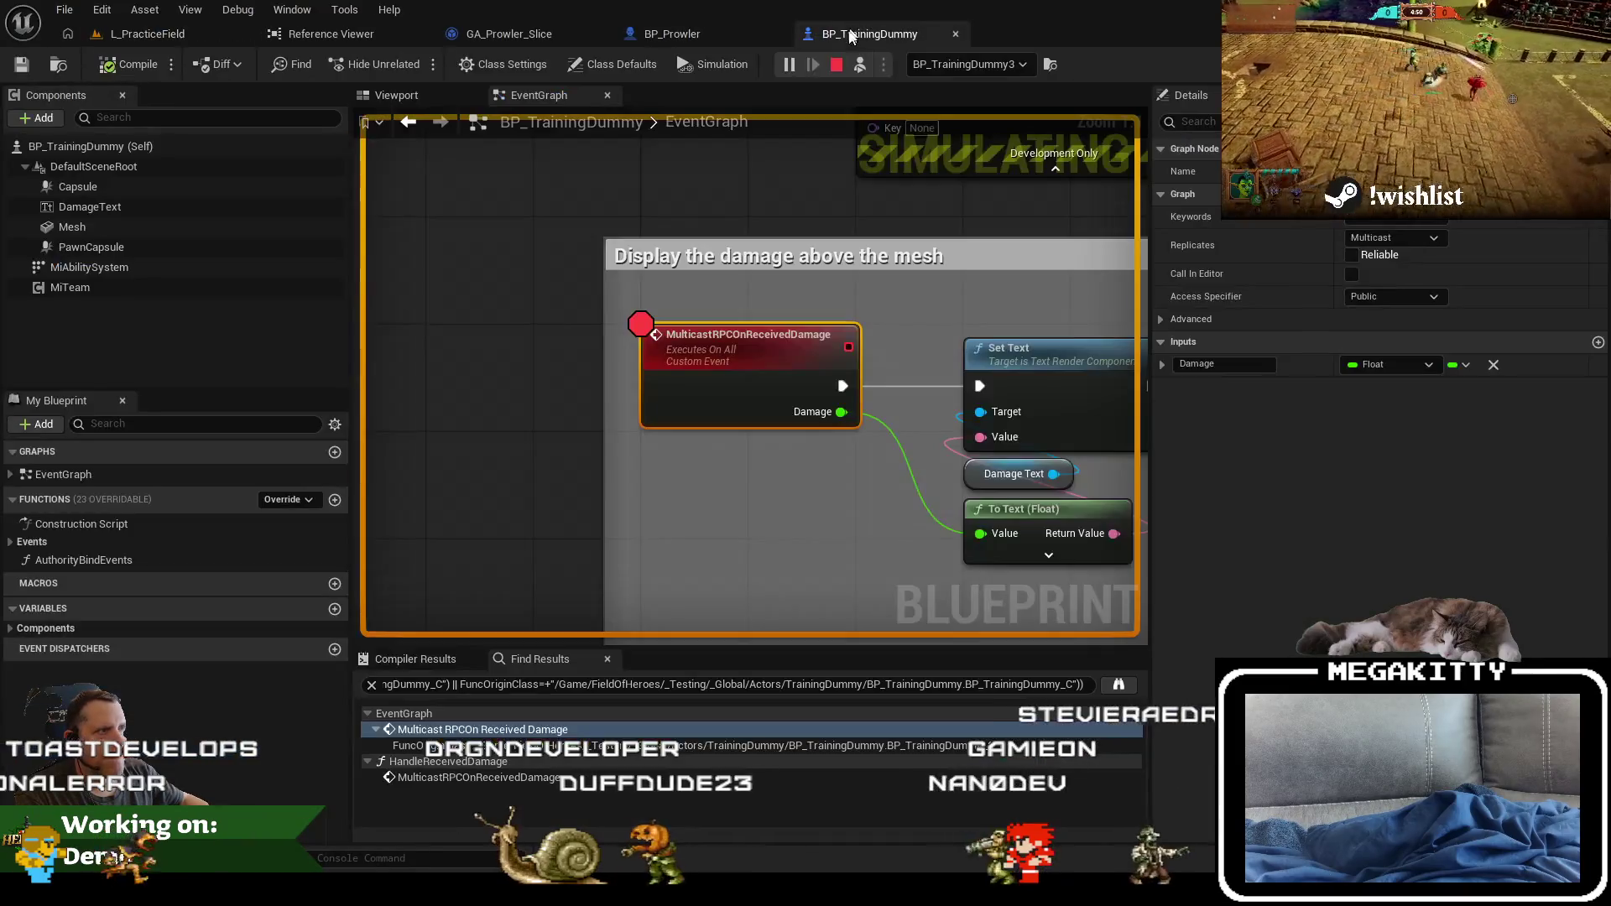
Step: Clear the multicast event breakpoint and set one on the HandleReceivedDamage entry node instead
key("F9")
right_click(684, 337)
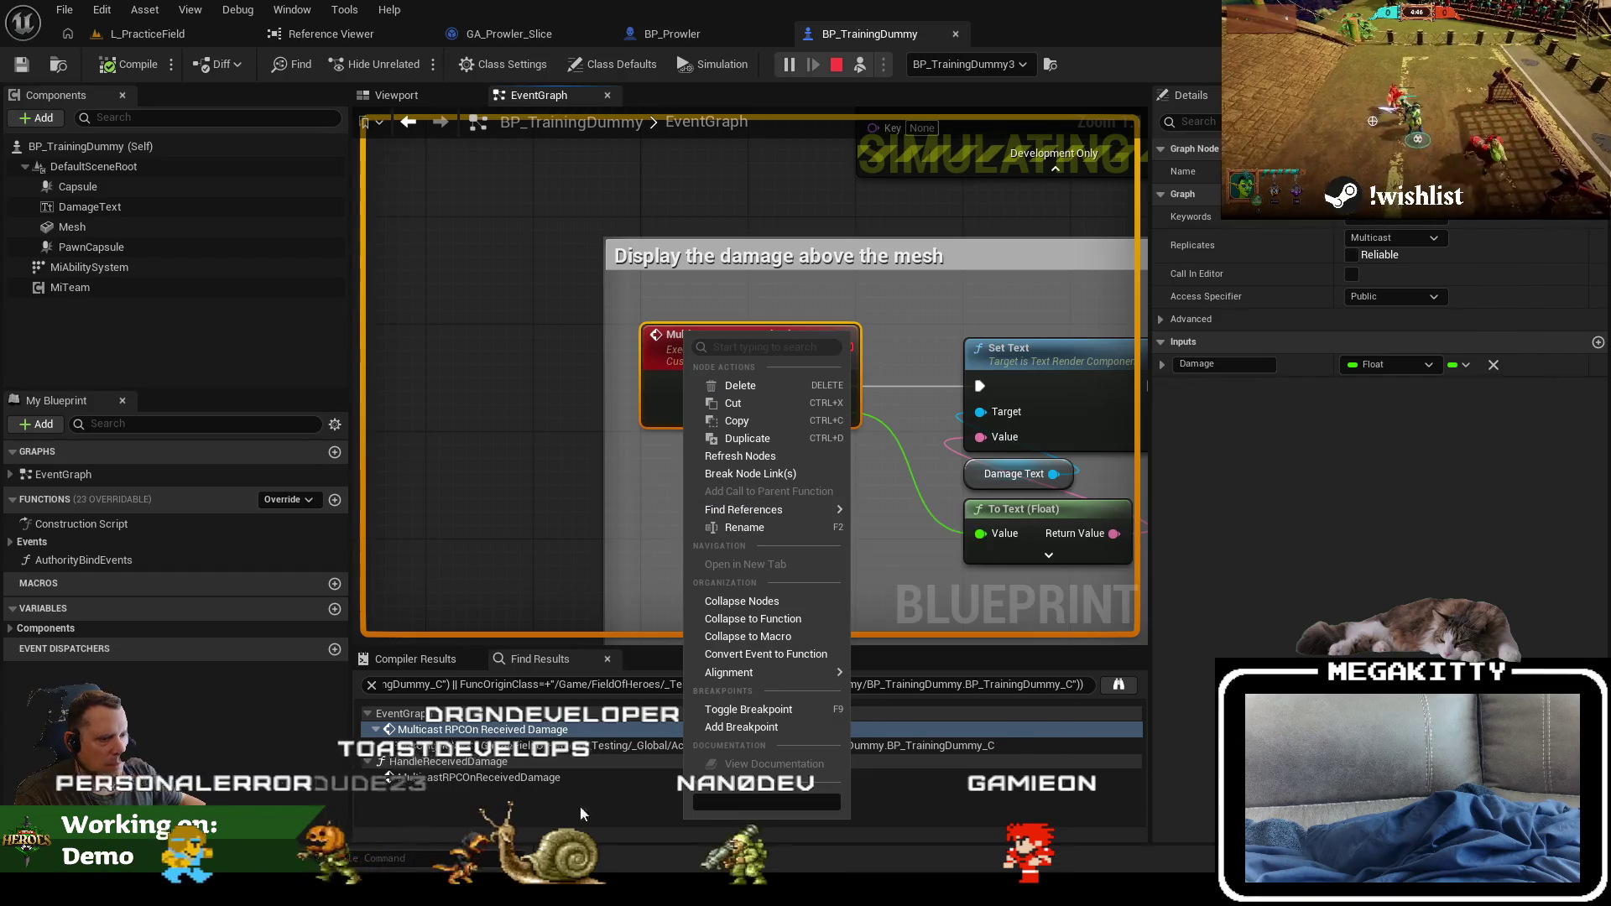
left_click(738, 654)
left_click(663, 403)
key("F9")
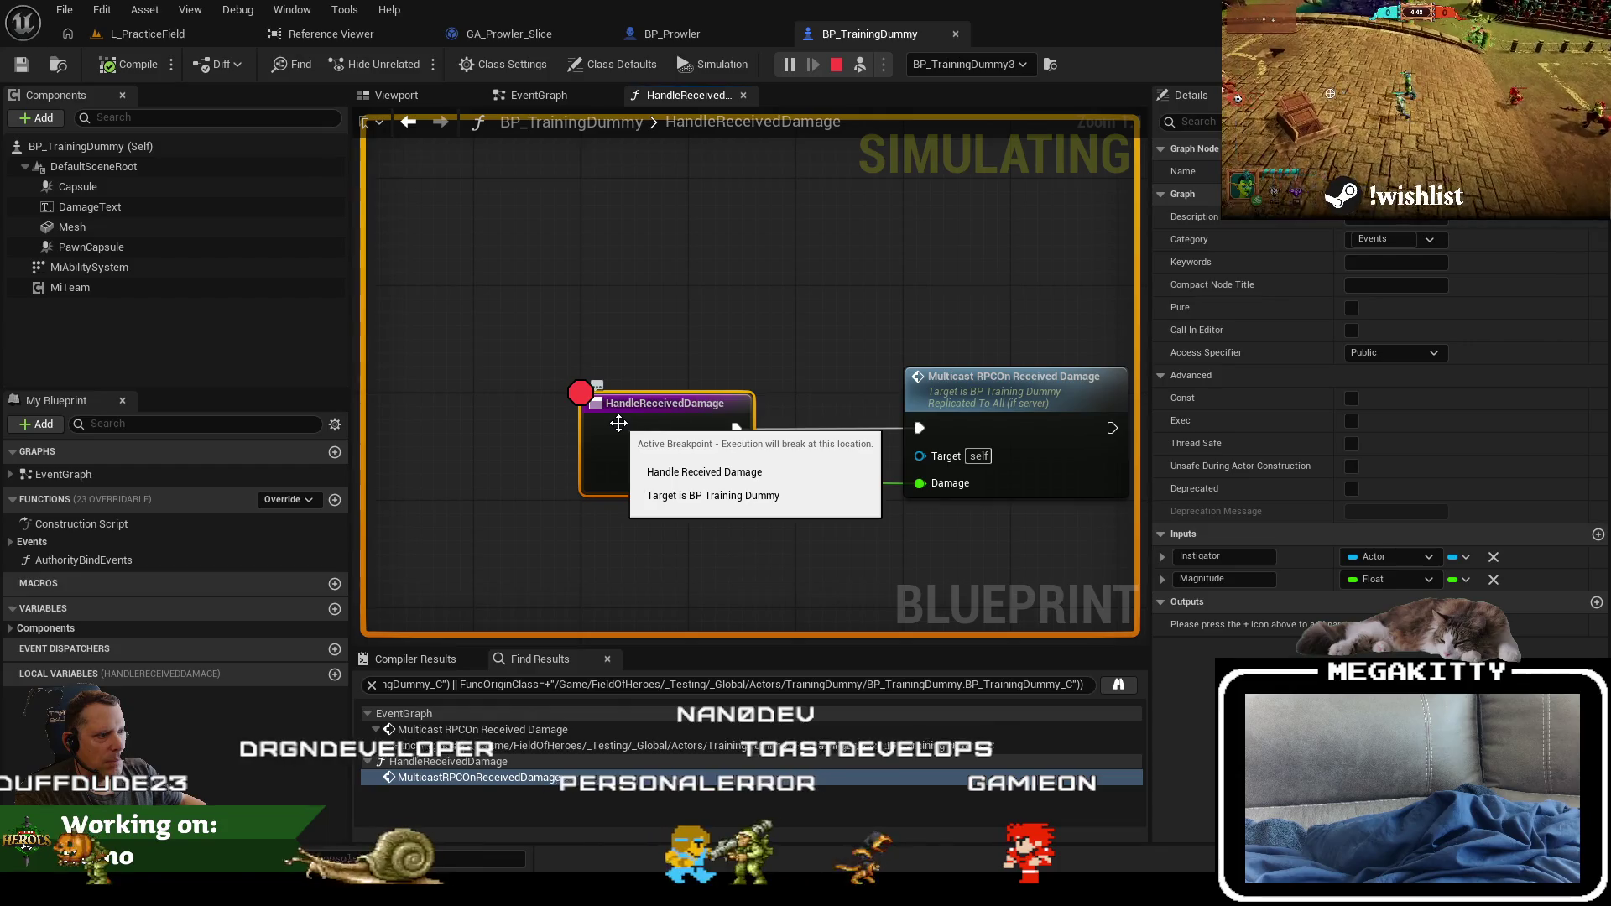
Step: Trace HandleReceivedDamage references to its On Damage binding in AuthorityBindEvents, then go back to L_PracticeField
right_click(618, 424)
mouse_move(738, 545)
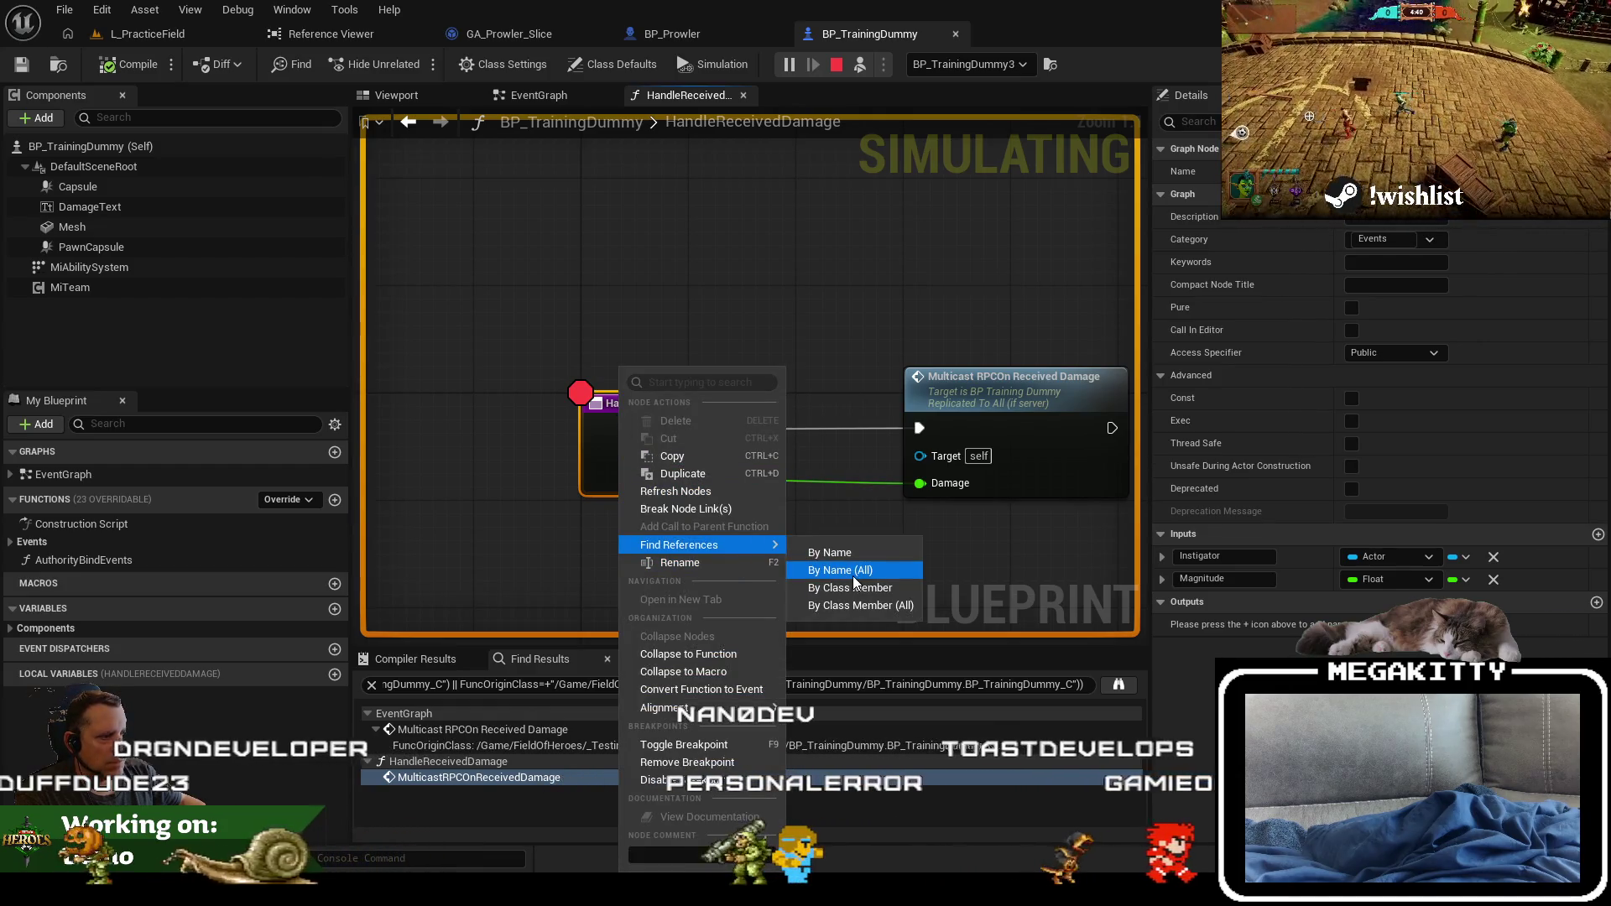
left_click(856, 588)
double_click(582, 745)
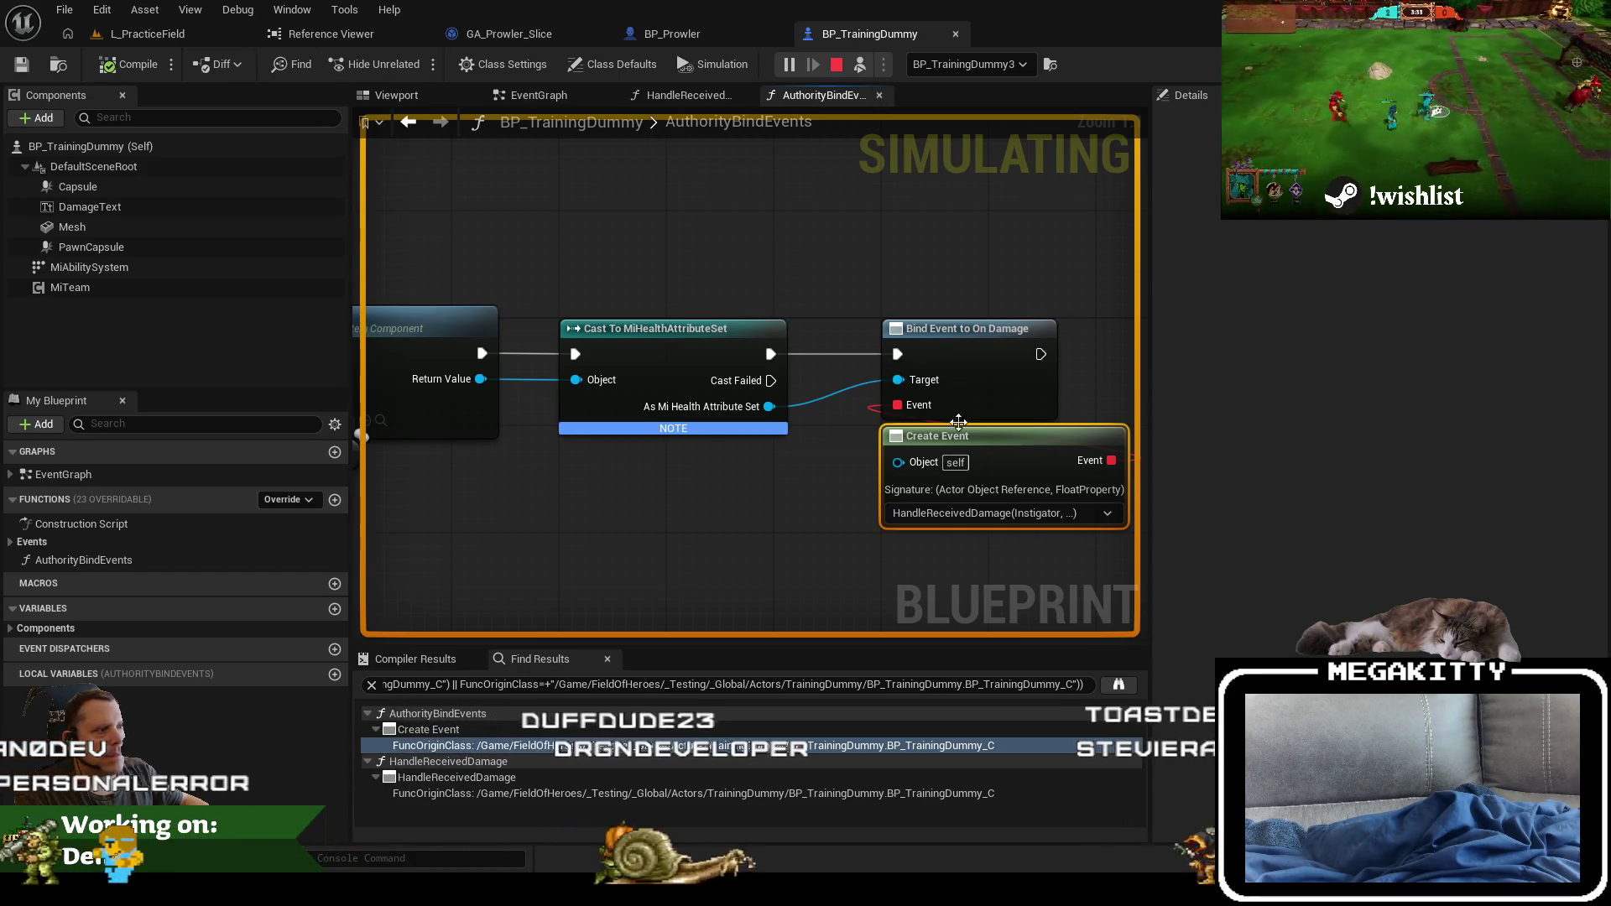
left_click(678, 94)
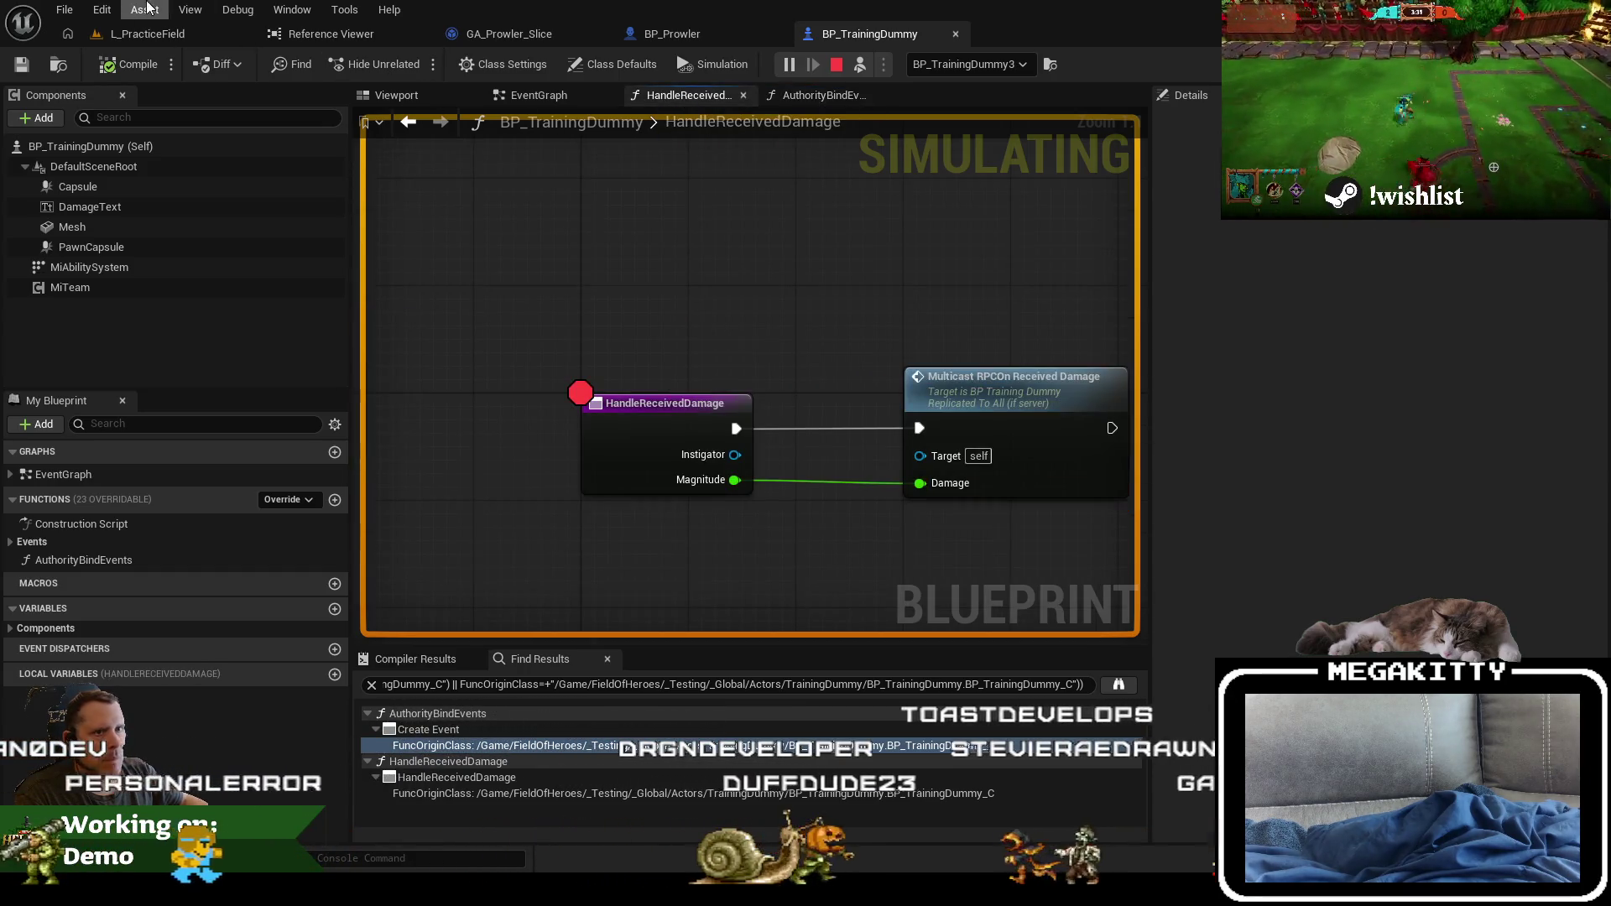
left_click(147, 34)
key("F8")
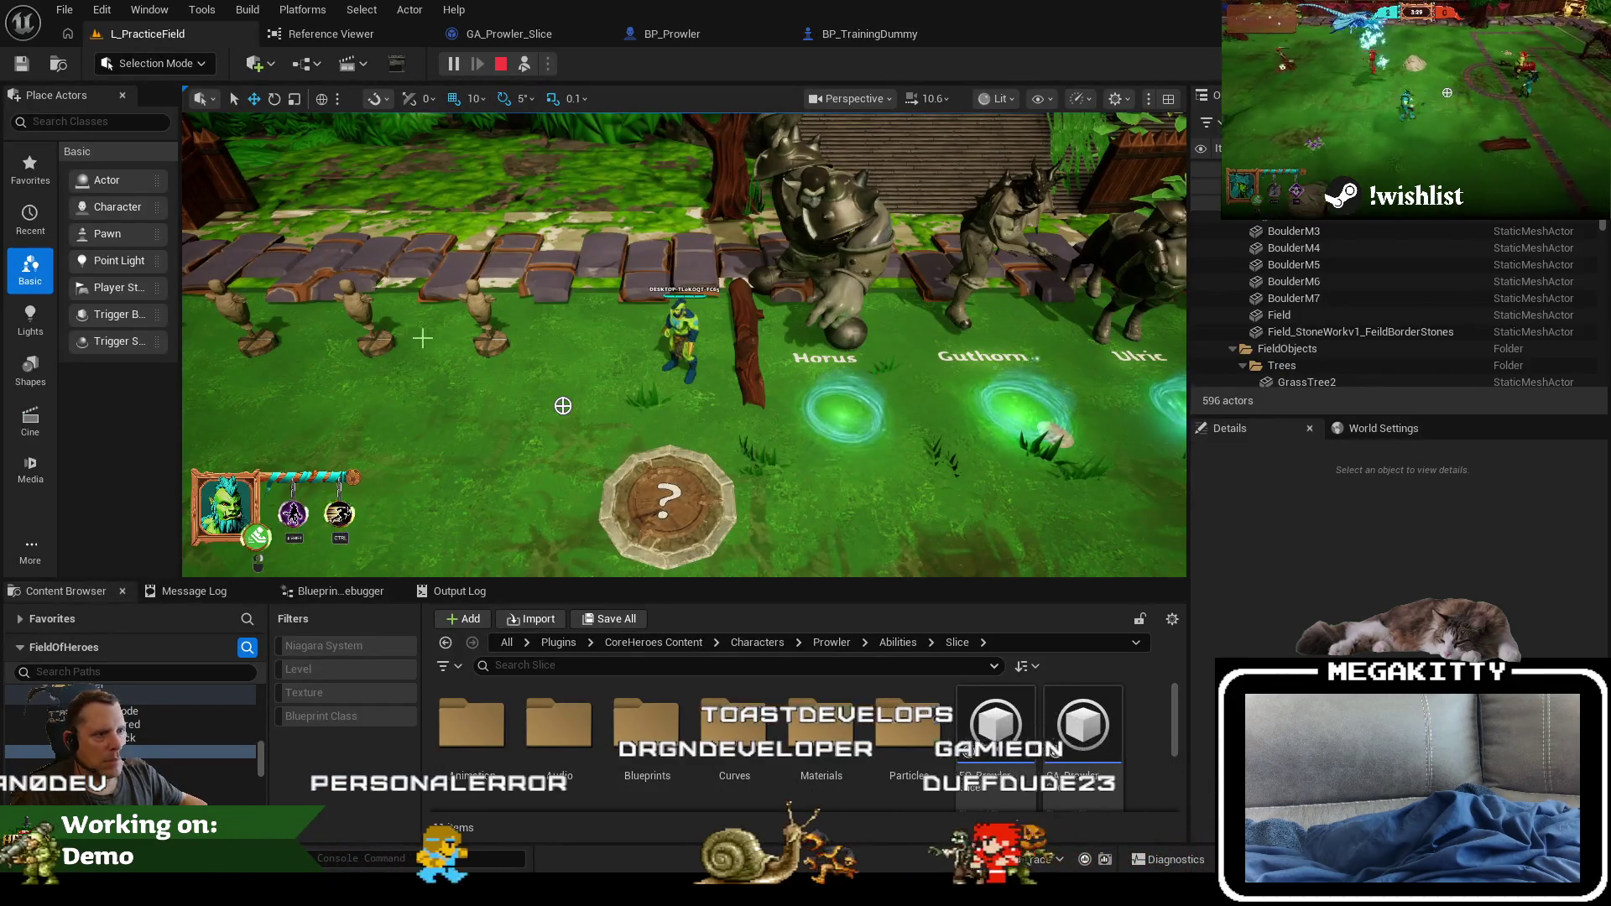
Step: Strike the training dummies with the Prowler attack, then go through the GA_Prowler_Slice, BP_Prowler and BP_TrainingDummy tabs
left_click(451, 342)
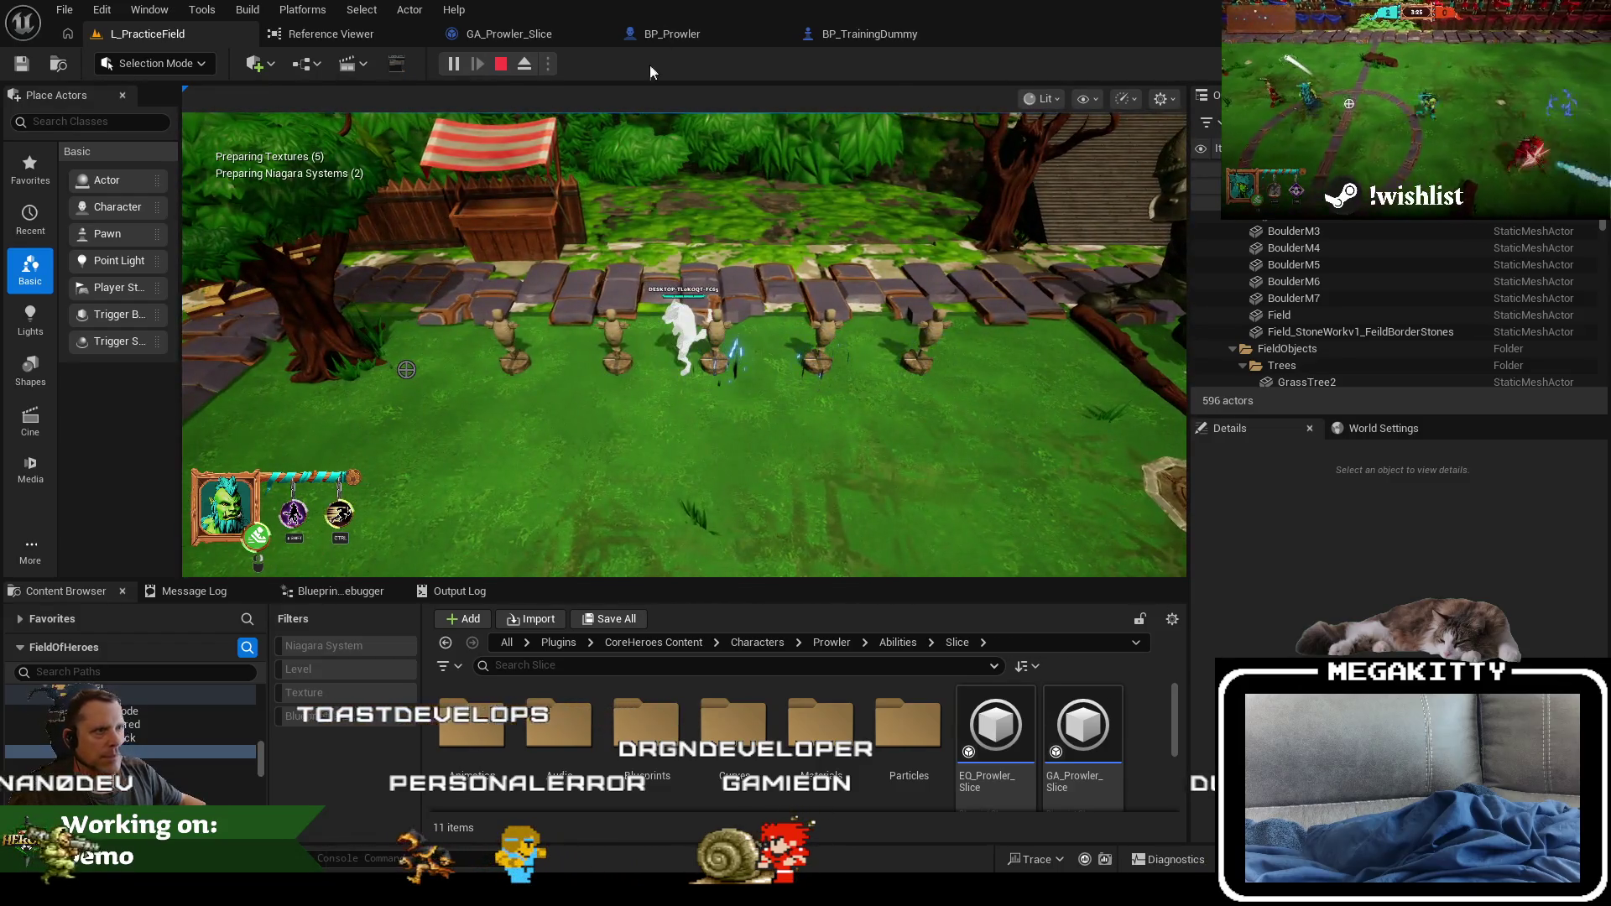
left_click(537, 34)
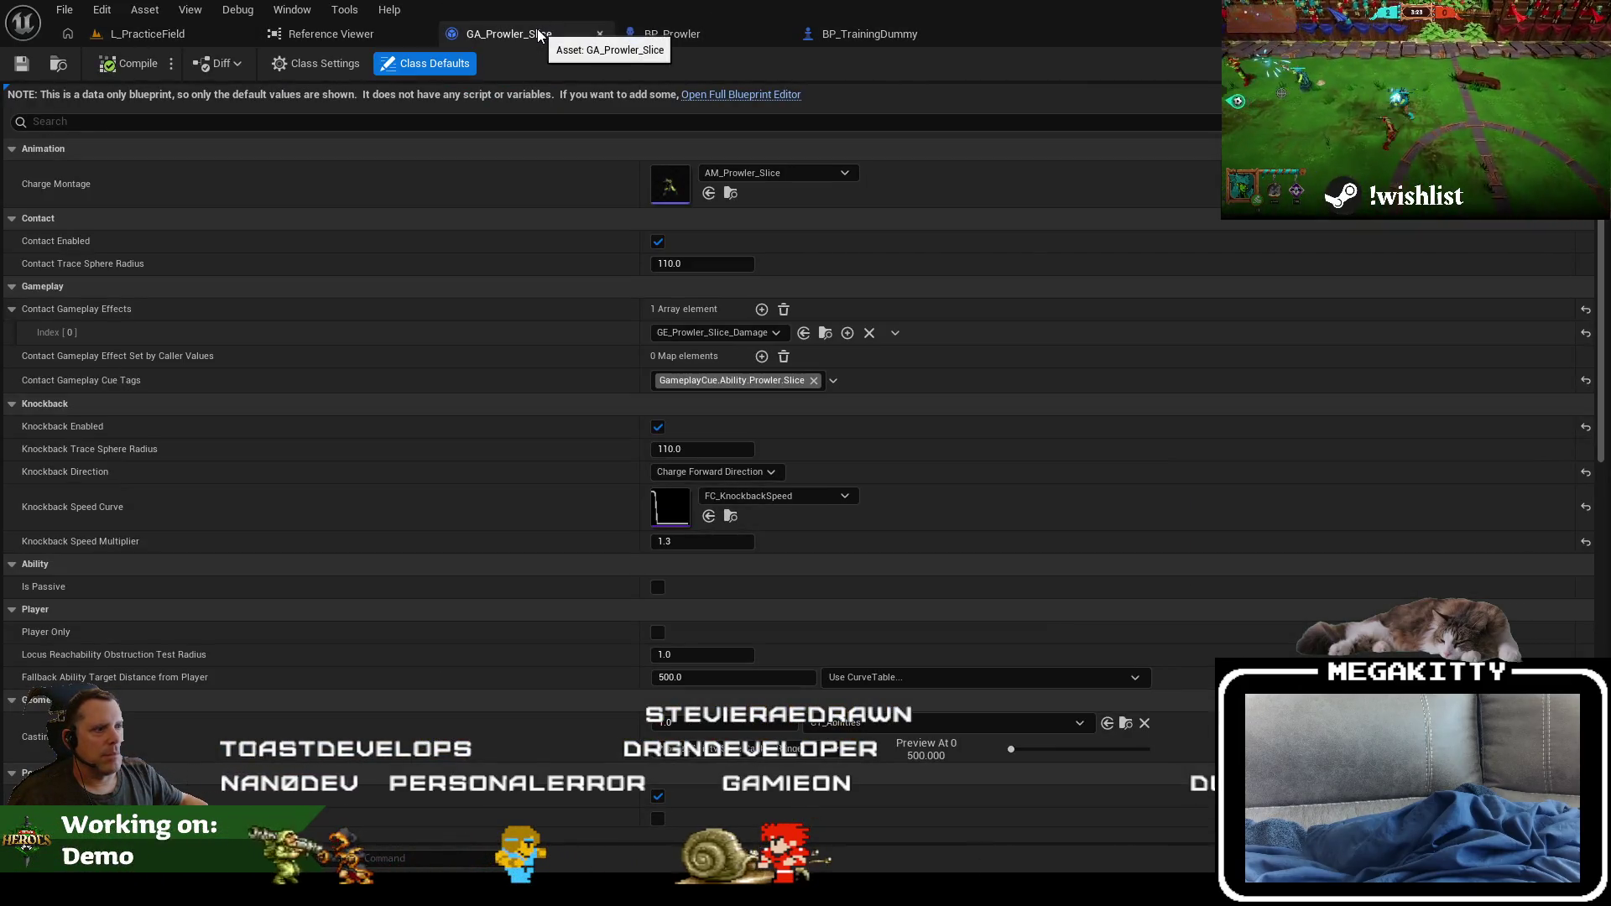
left_click(692, 35)
left_click(862, 33)
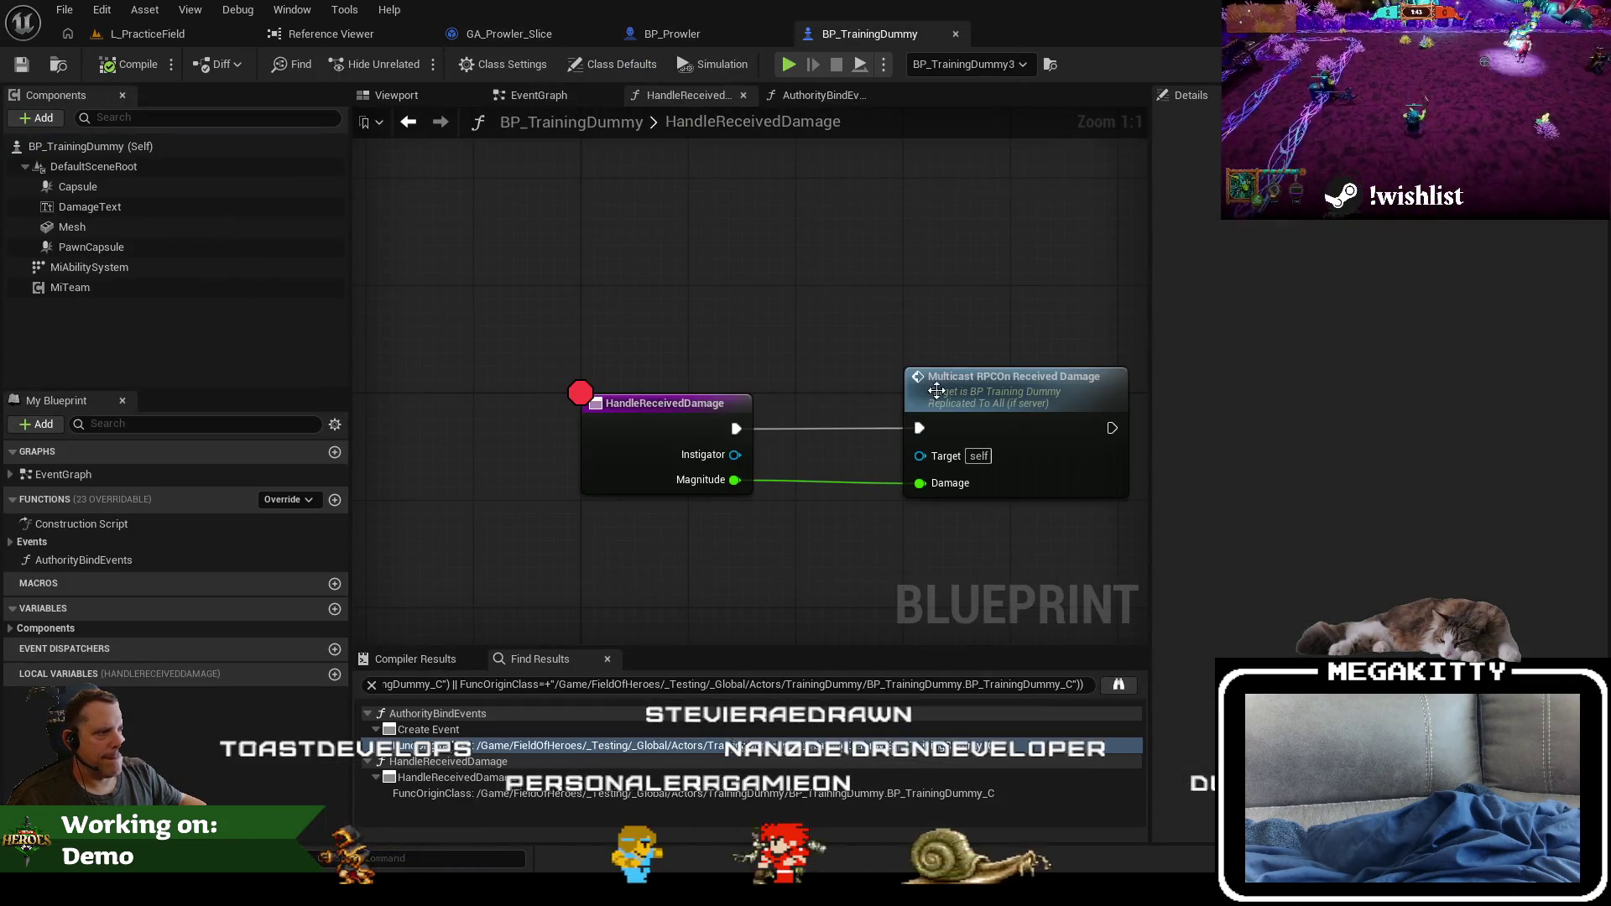
Step: In AuthorityBindEvents, wire Get Attribute Set straight into Bind Event to On Damage and delete the MiHealthAttributeSet cast
left_click(669, 420)
double_click(644, 746)
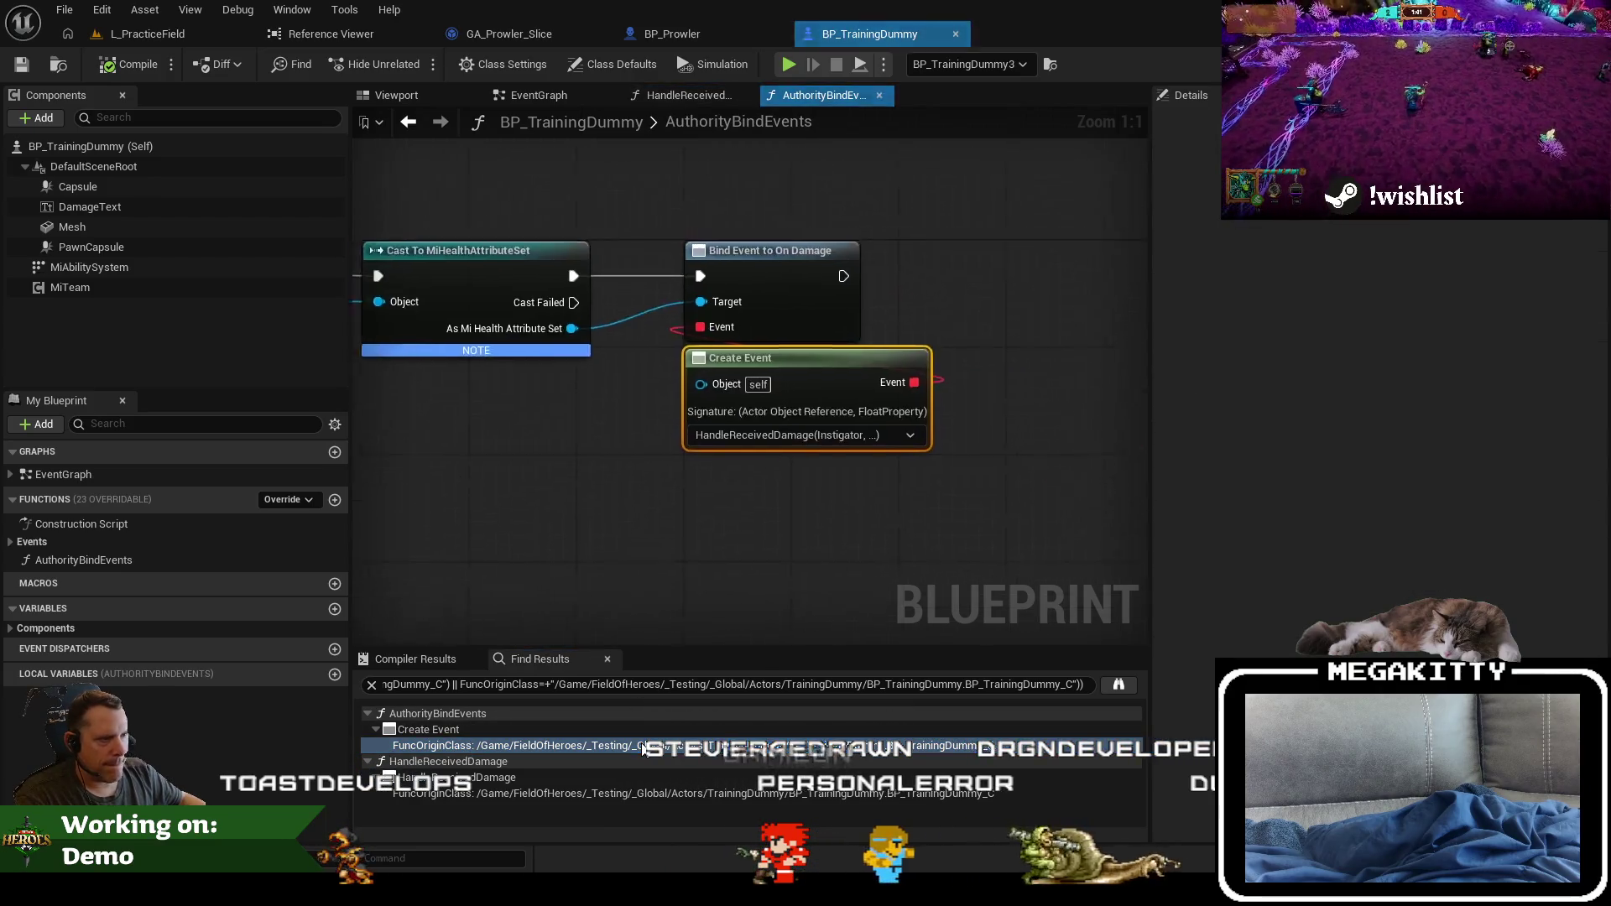
mouse_move(561, 429)
left_mouse_down()
mouse_move(629, 484)
mouse_move(630, 535)
mouse_move(874, 537)
left_mouse_up()
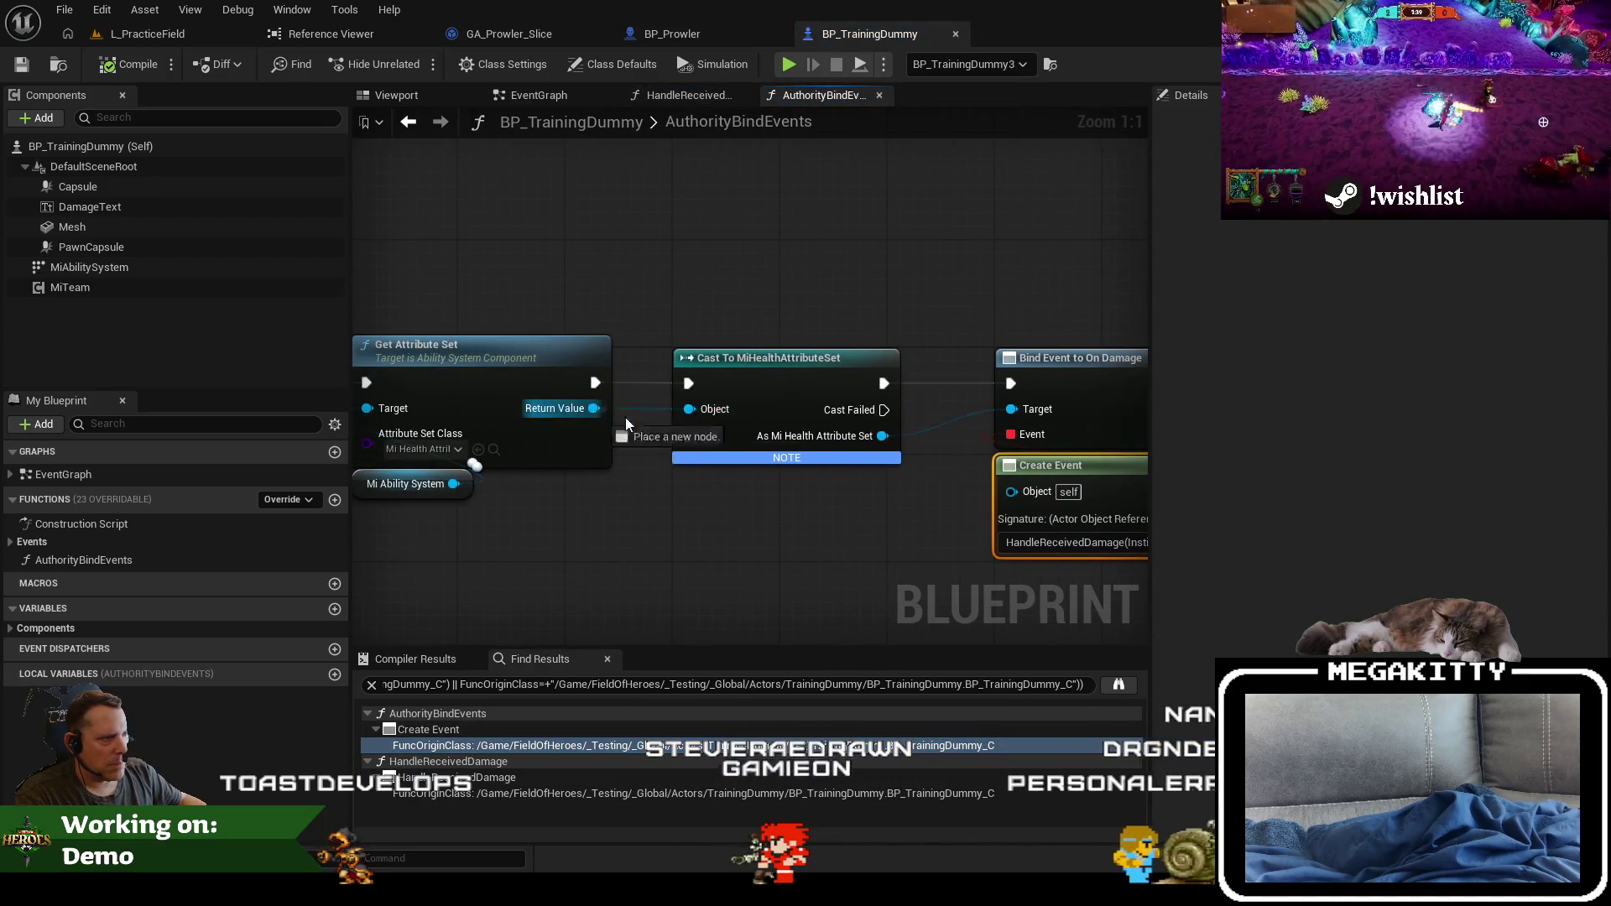
left_click_drag(628, 423, 689, 409)
left_click_drag(883, 435, 1017, 429)
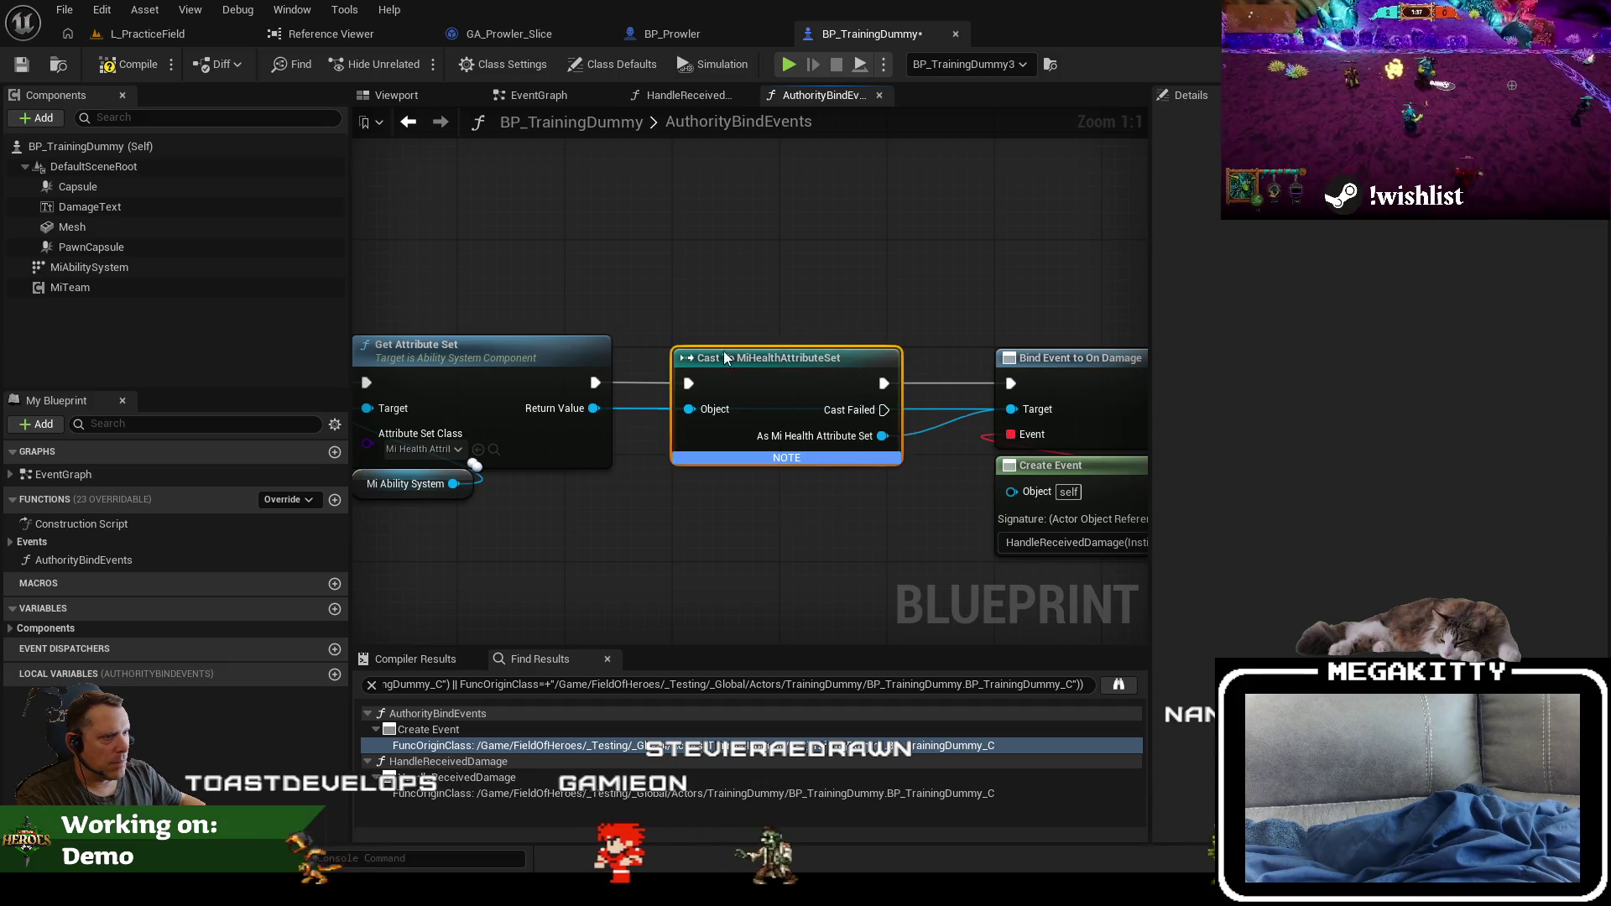
key("ctrl+z")
key("ctrl+z")
key("ctrl+z")
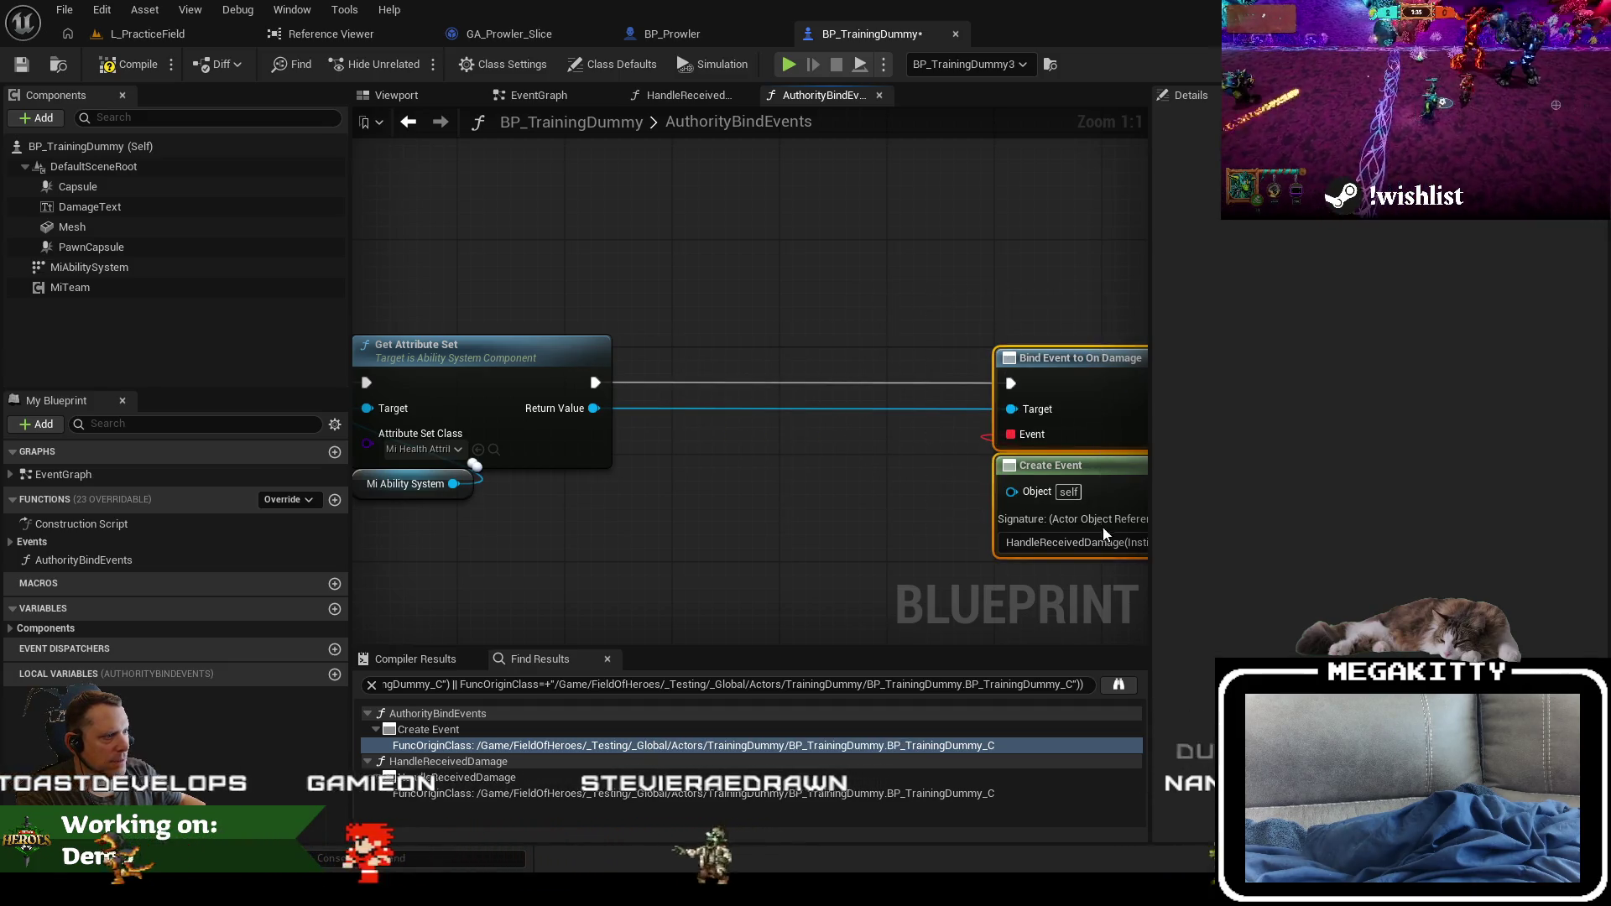
left_click_drag(1104, 534, 780, 535)
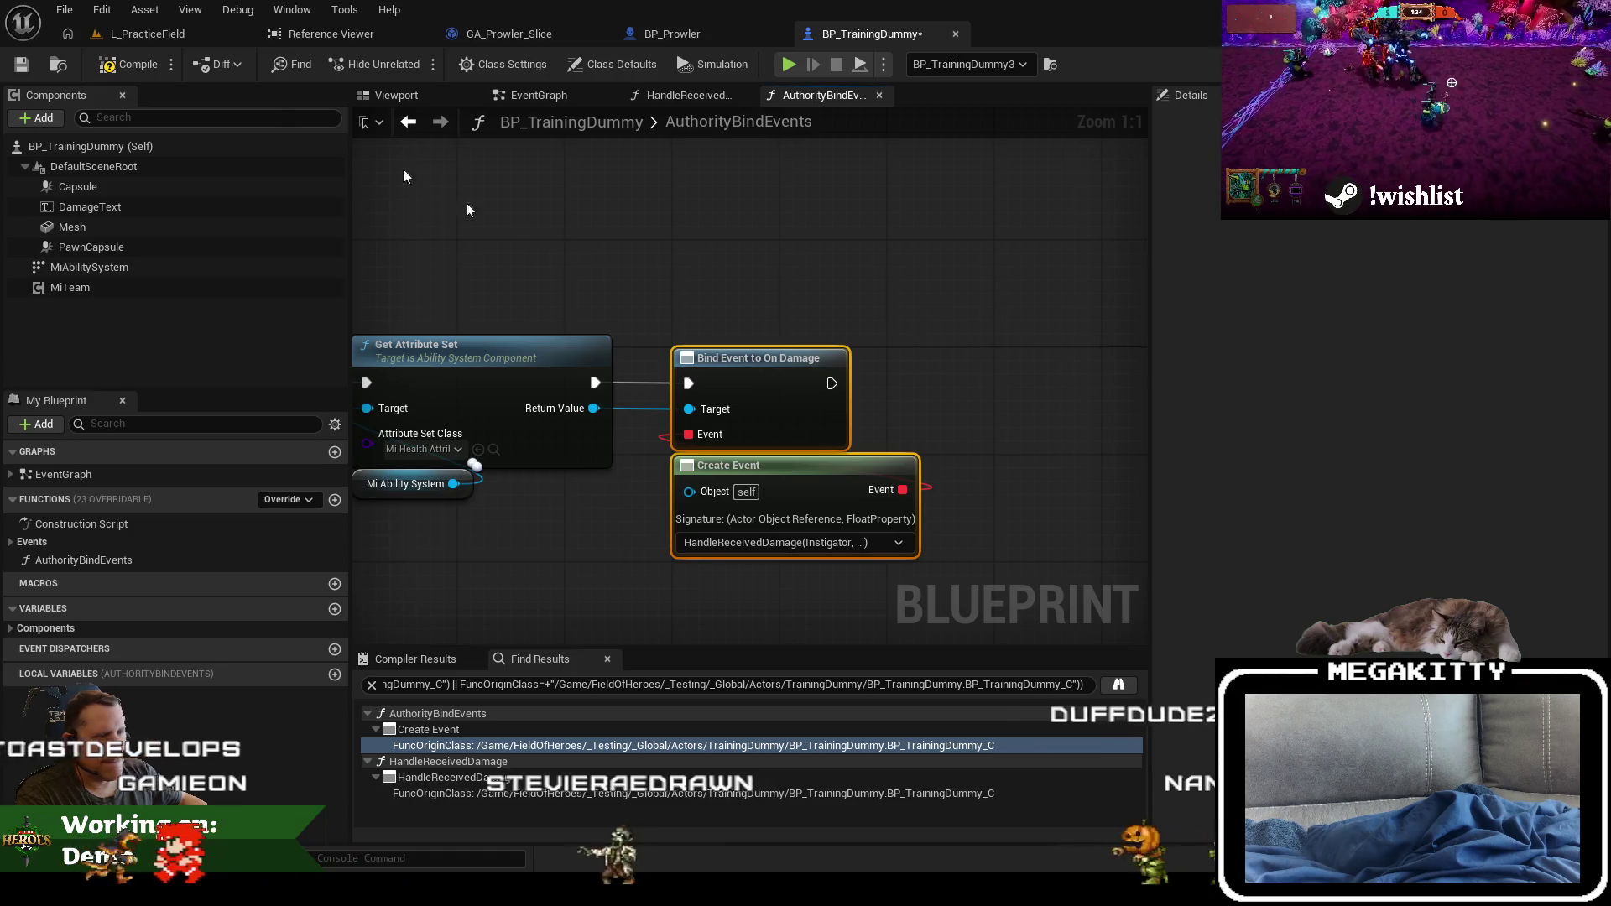
Step: Compile and save BP_TrainingDummy, then check the authority check before heading to Visual Studio
left_click(134, 65)
left_click(22, 67)
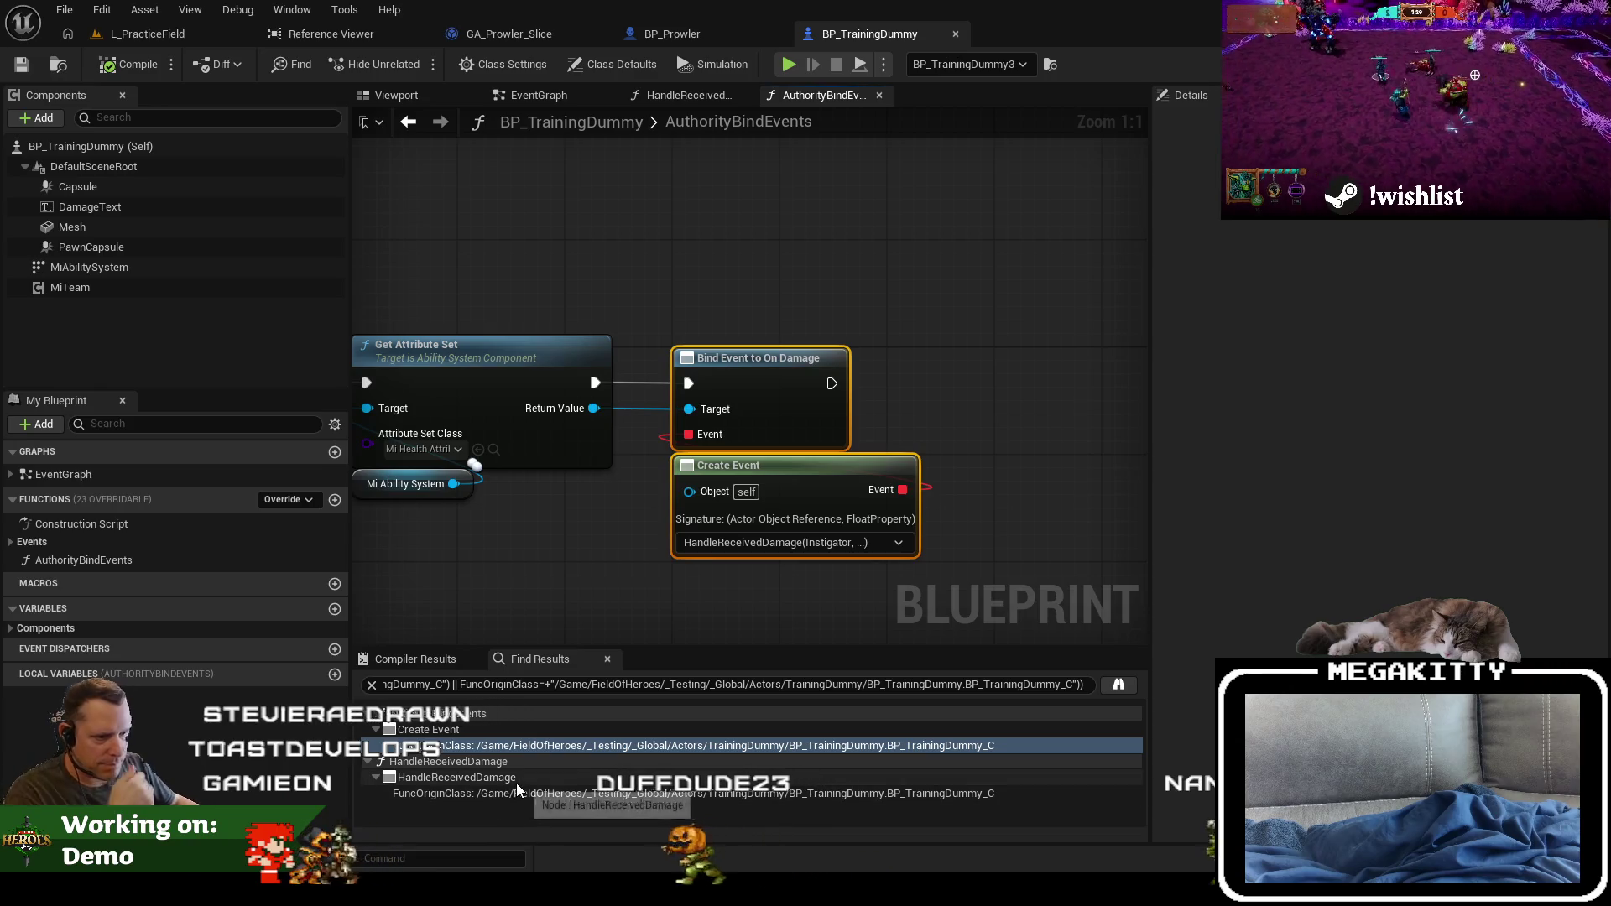
left_click_drag(583, 554, 696, 535)
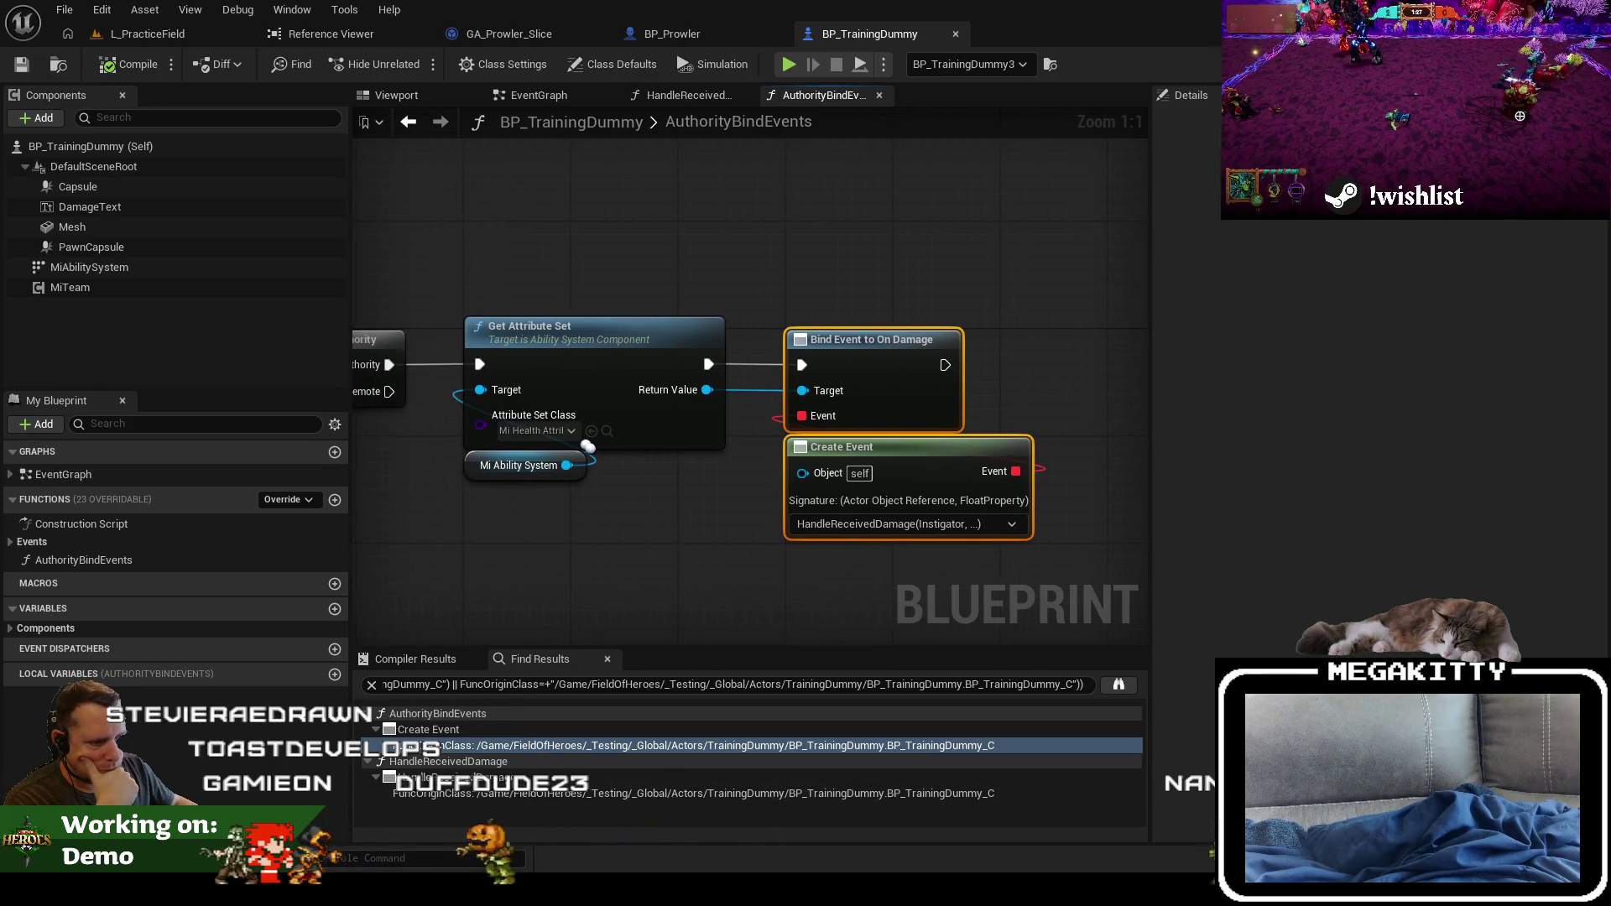
key("alt+Tab")
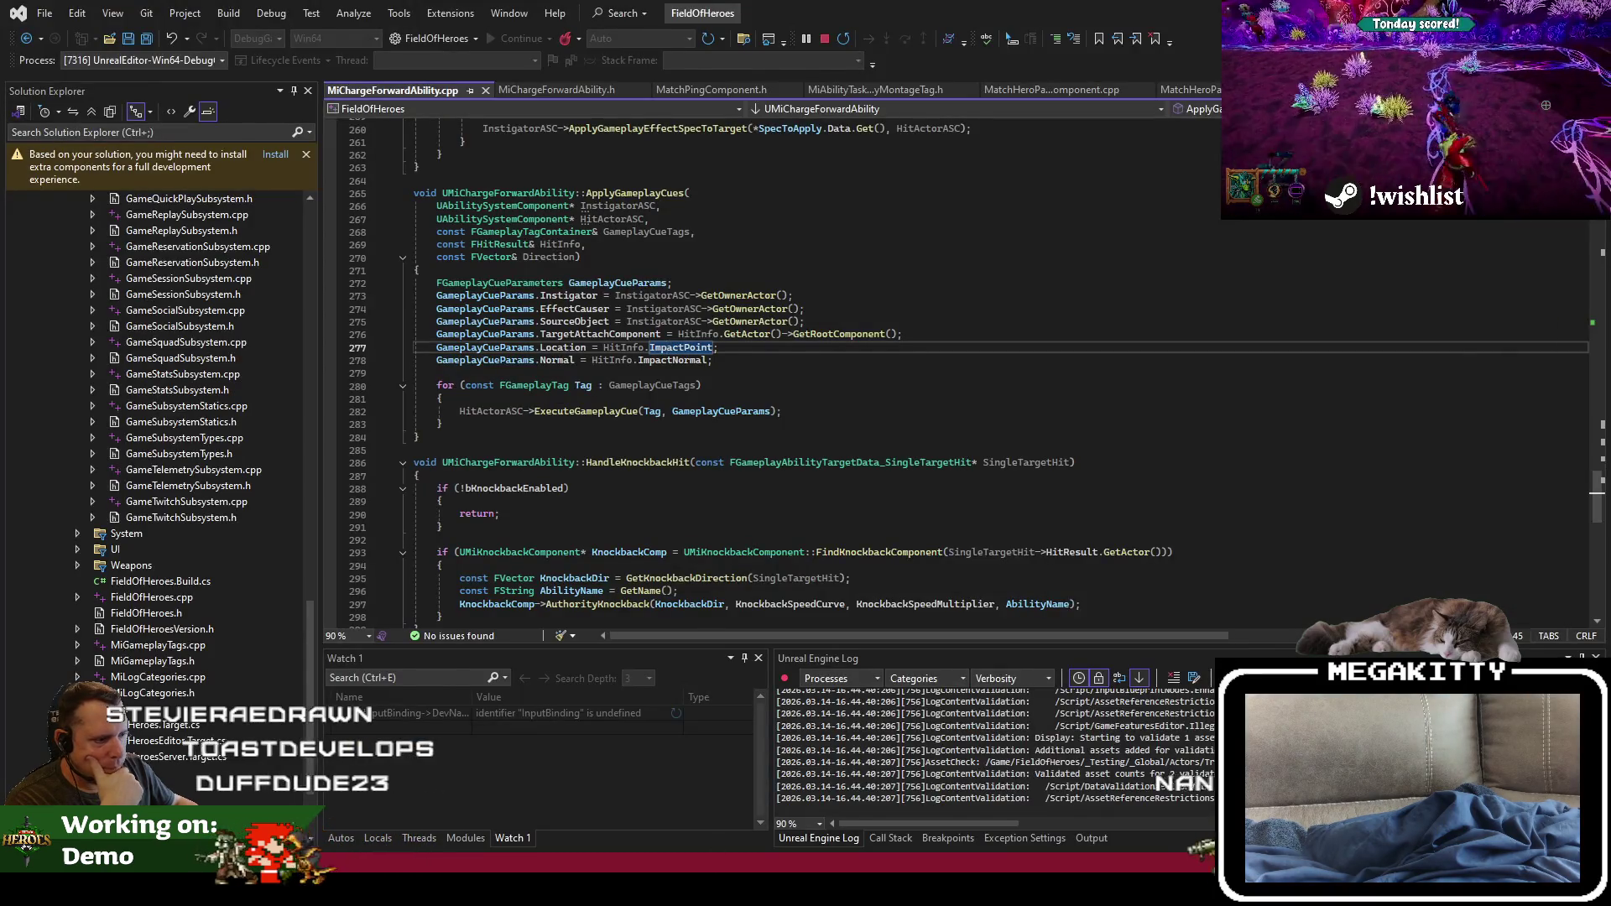
Step: Review GA_Prowler_Slice class defaults: activation tags, Local Predicted execution, and GE_Cooldown_Slice cooldown
key("alt+Tab")
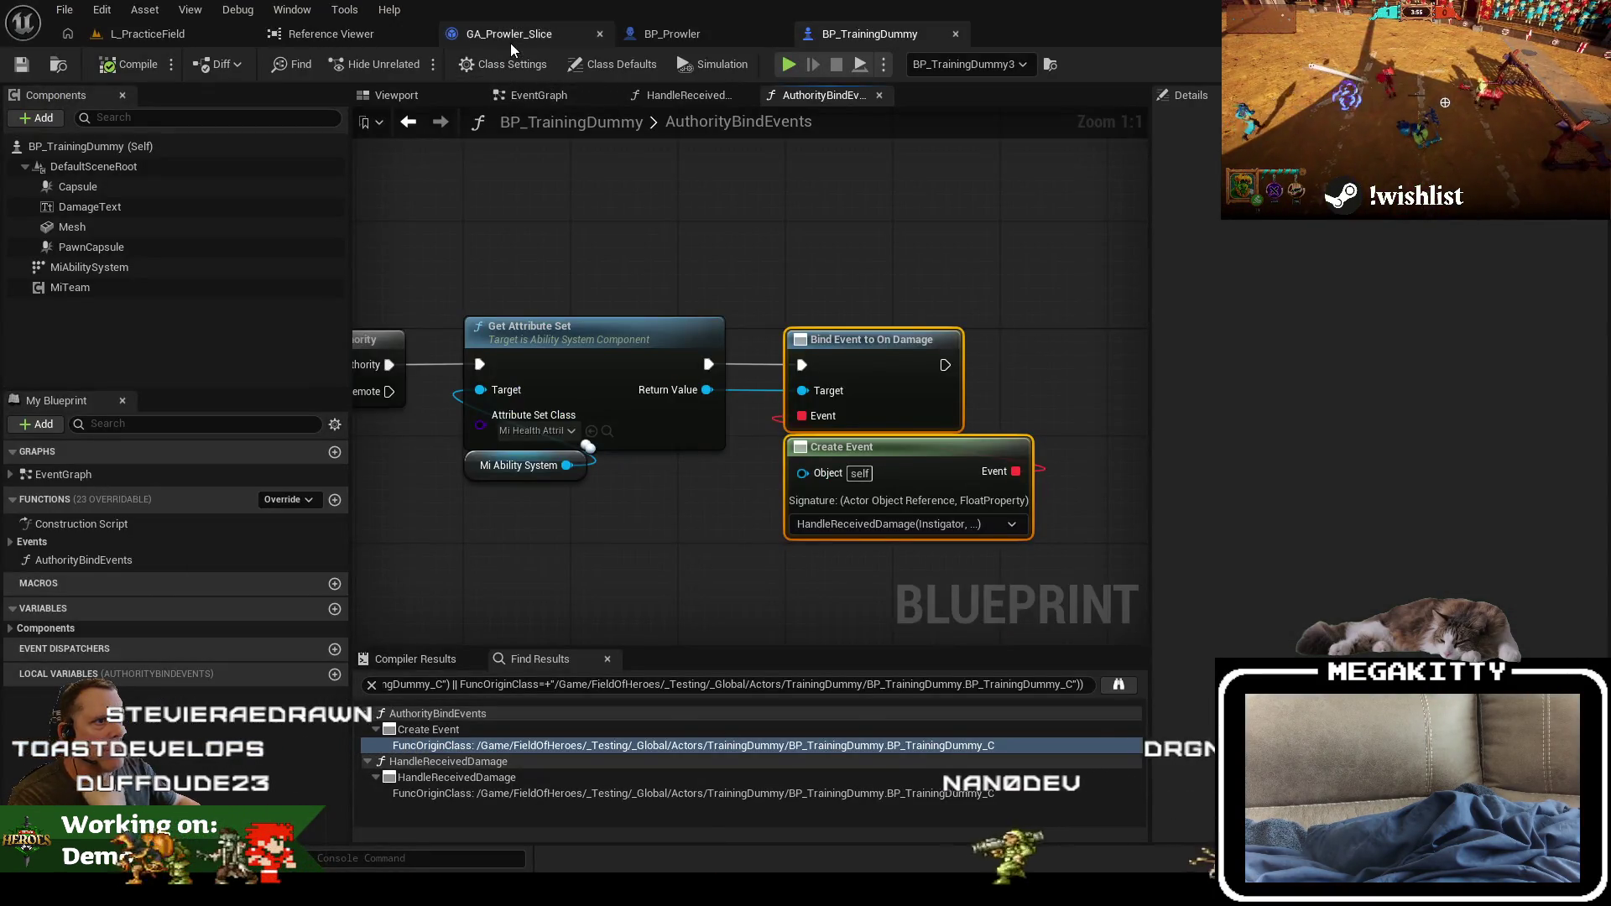
left_click(510, 35)
scroll(601, 553, "down", 10)
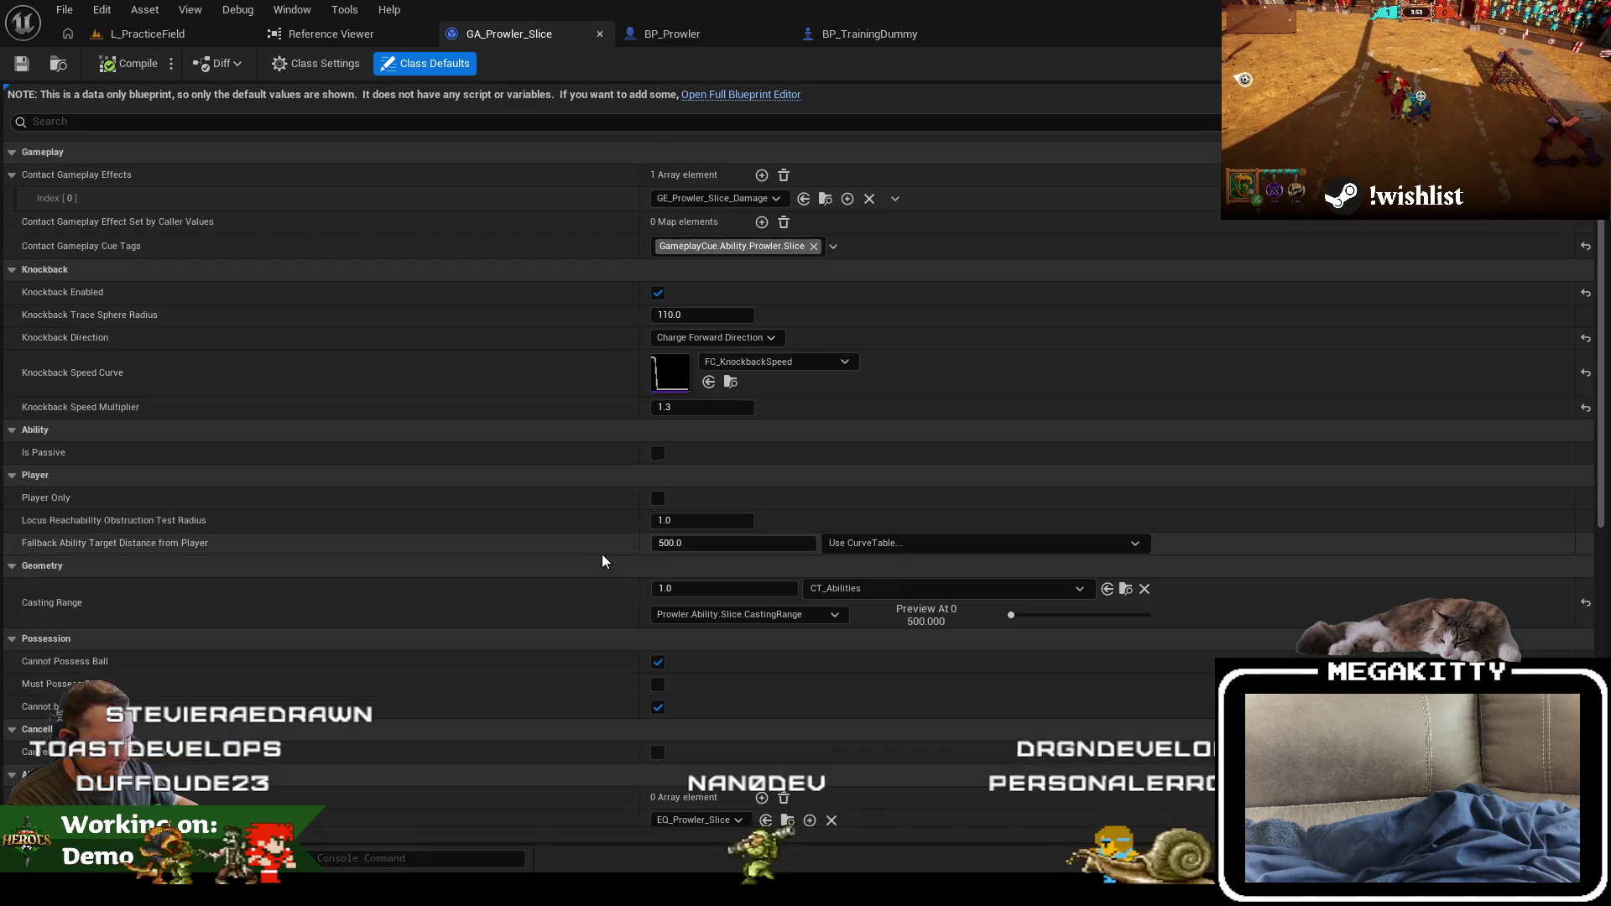
scroll(601, 552, "down", 4)
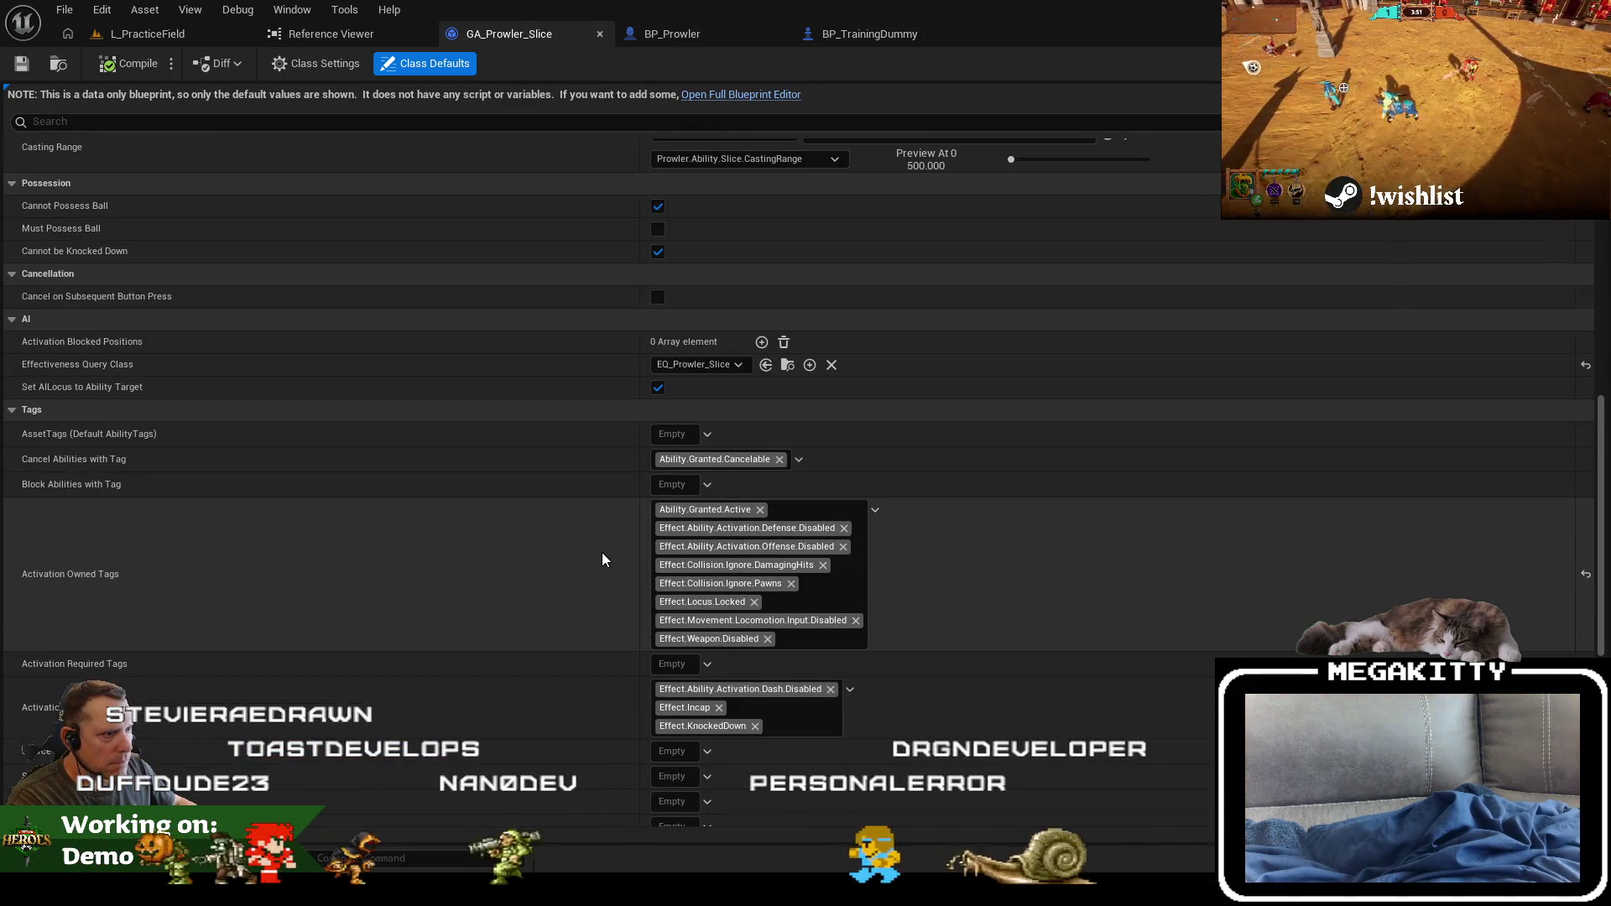
scroll(601, 552, "up", 4)
scroll(602, 552, "up", 3)
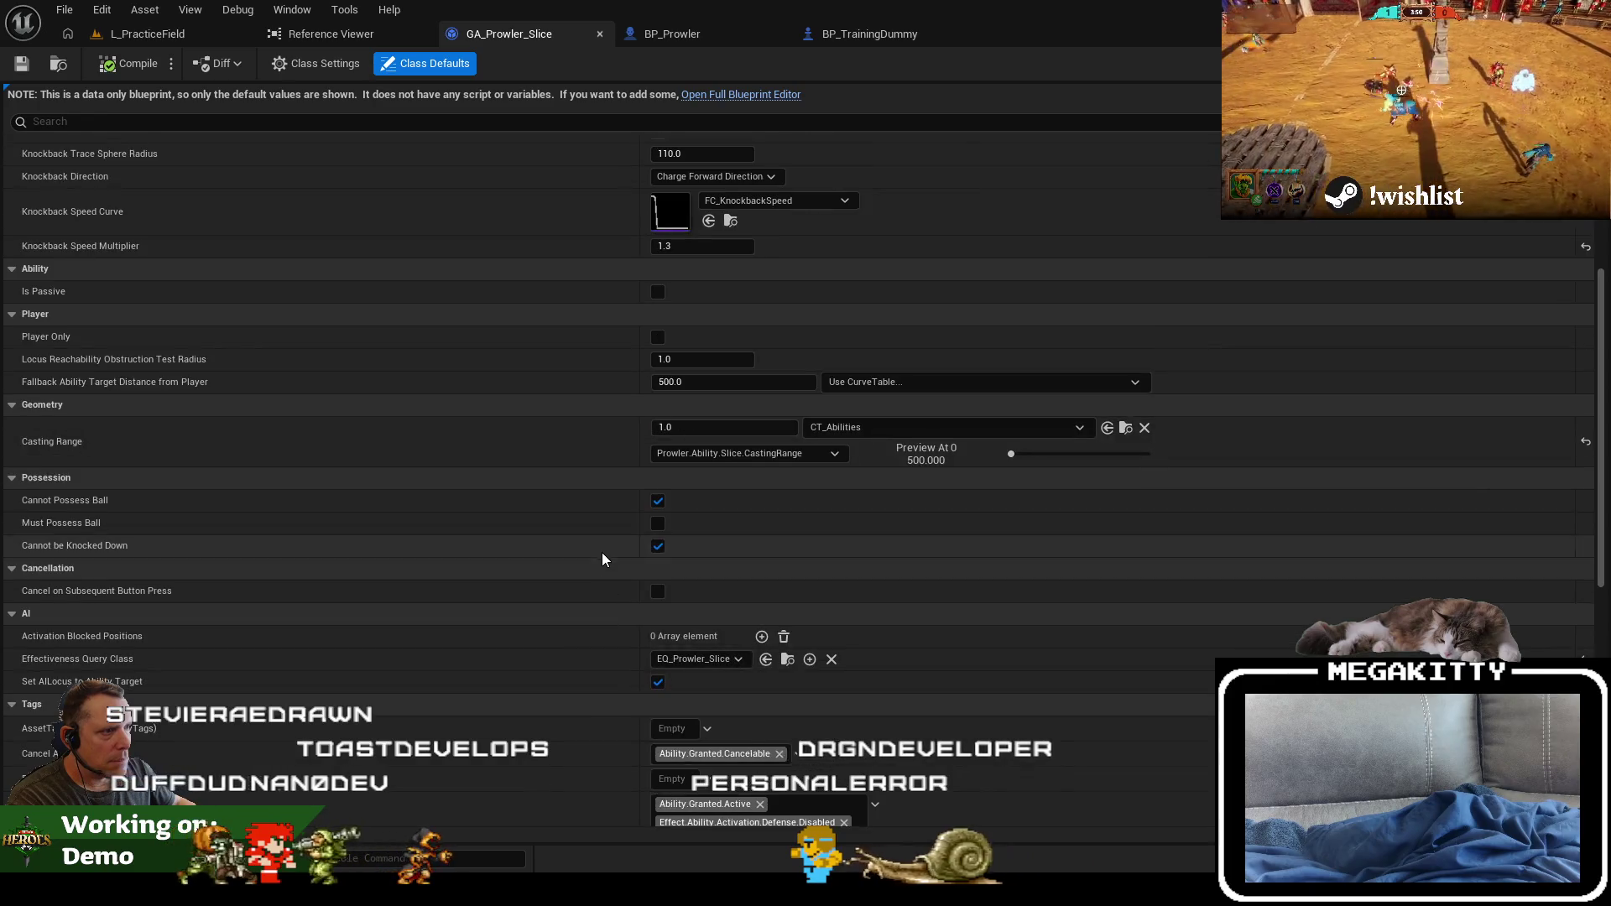
left_click(404, 123)
type("dama")
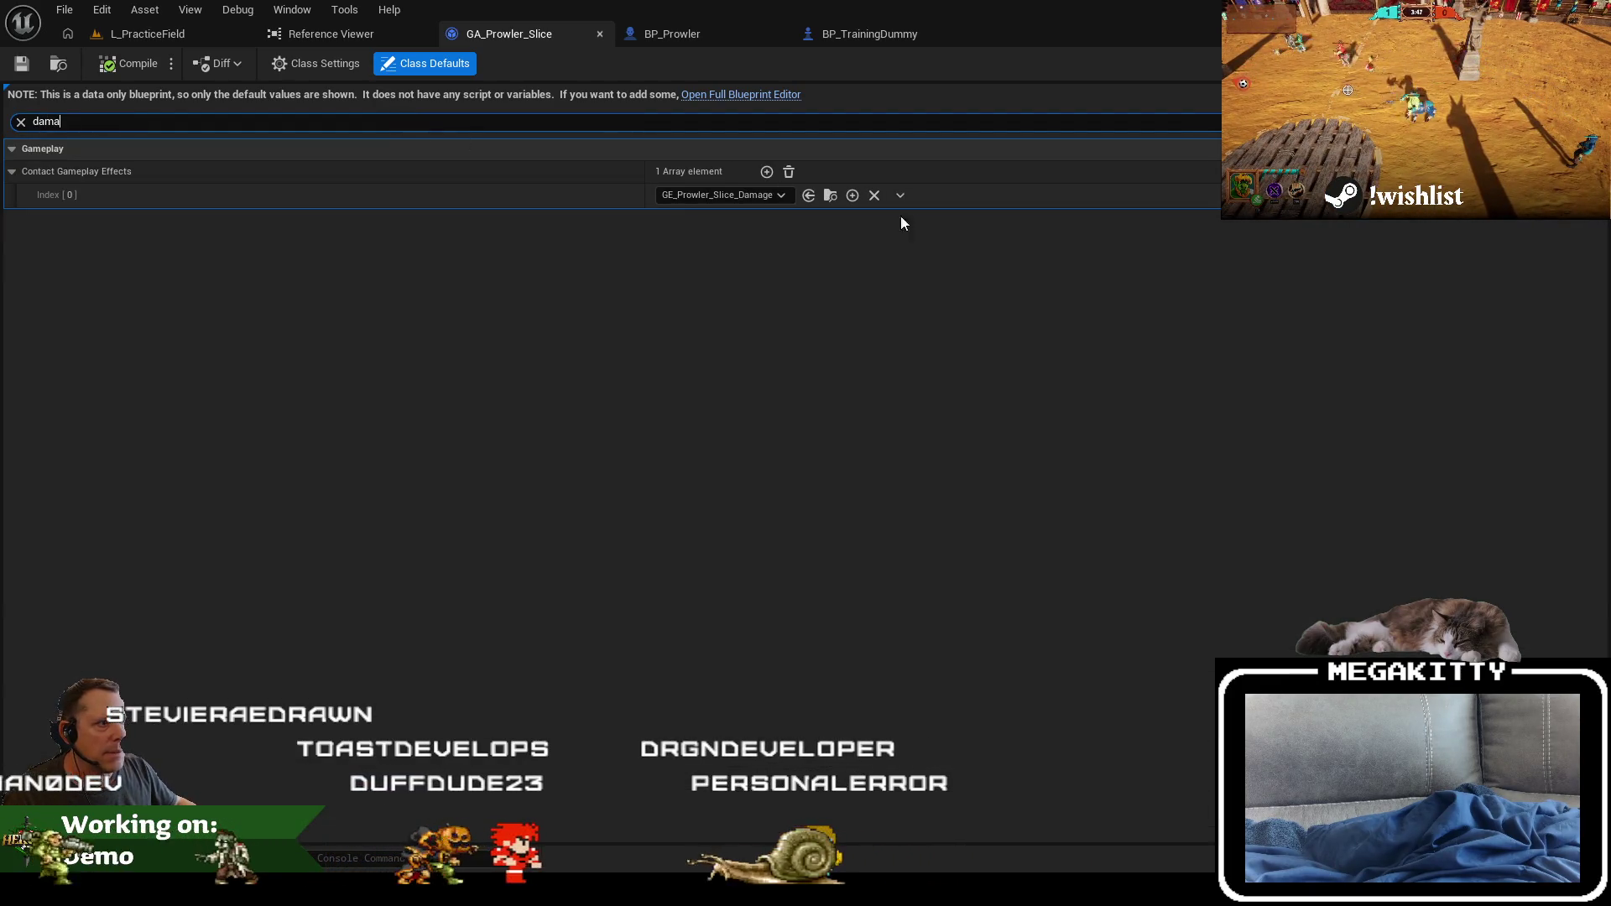
left_click(21, 122)
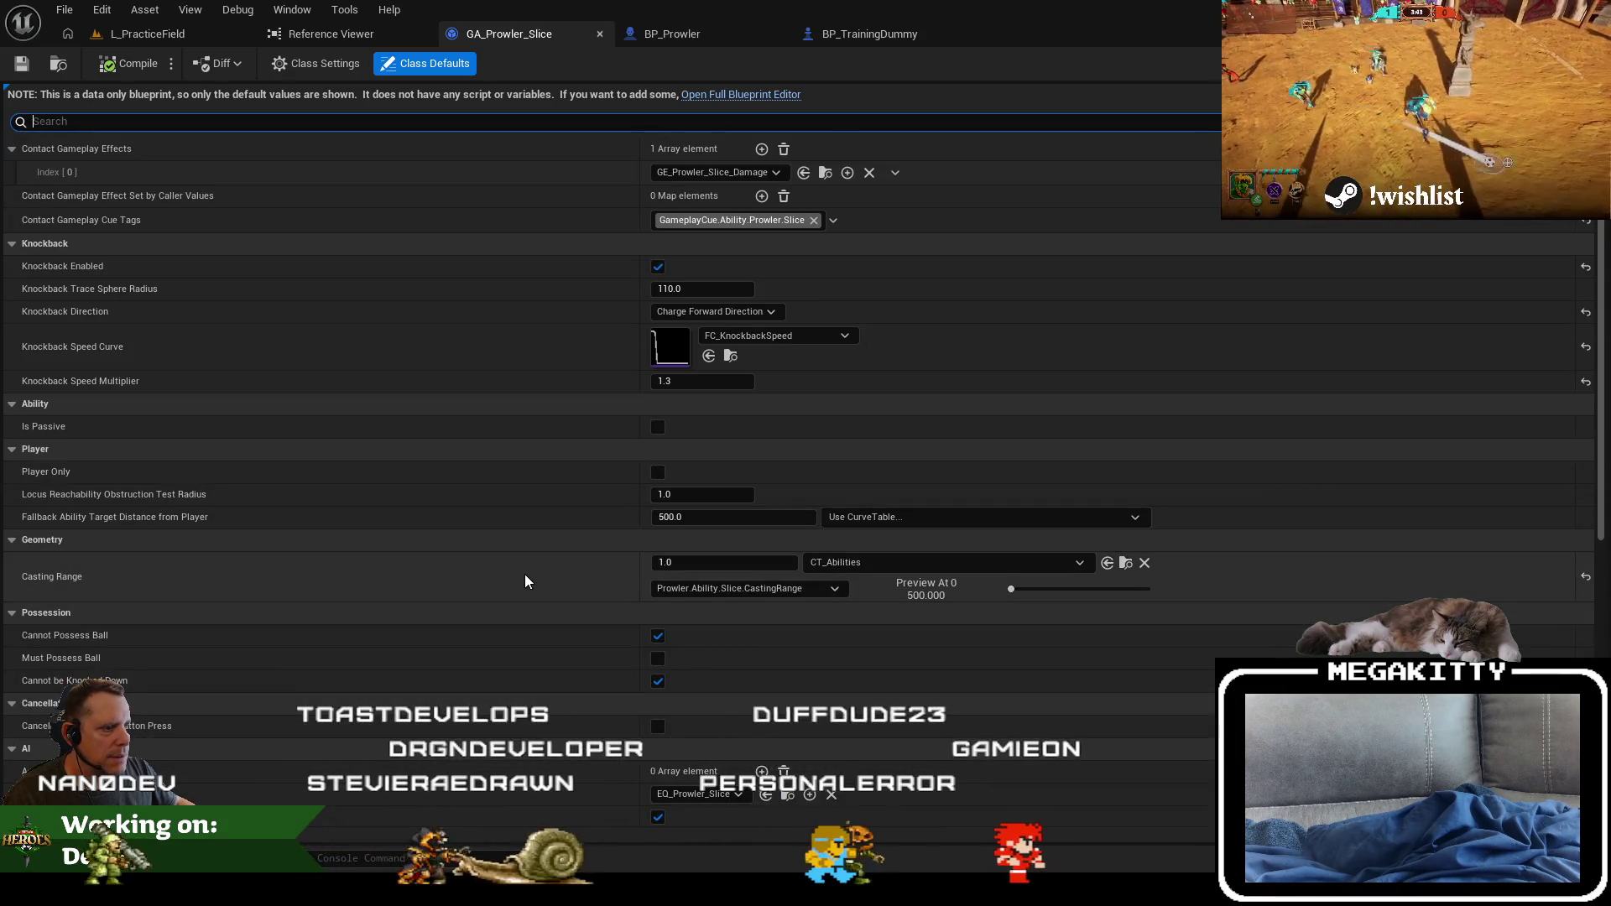
scroll(525, 579, "down", 5)
scroll(525, 581, "down", 2)
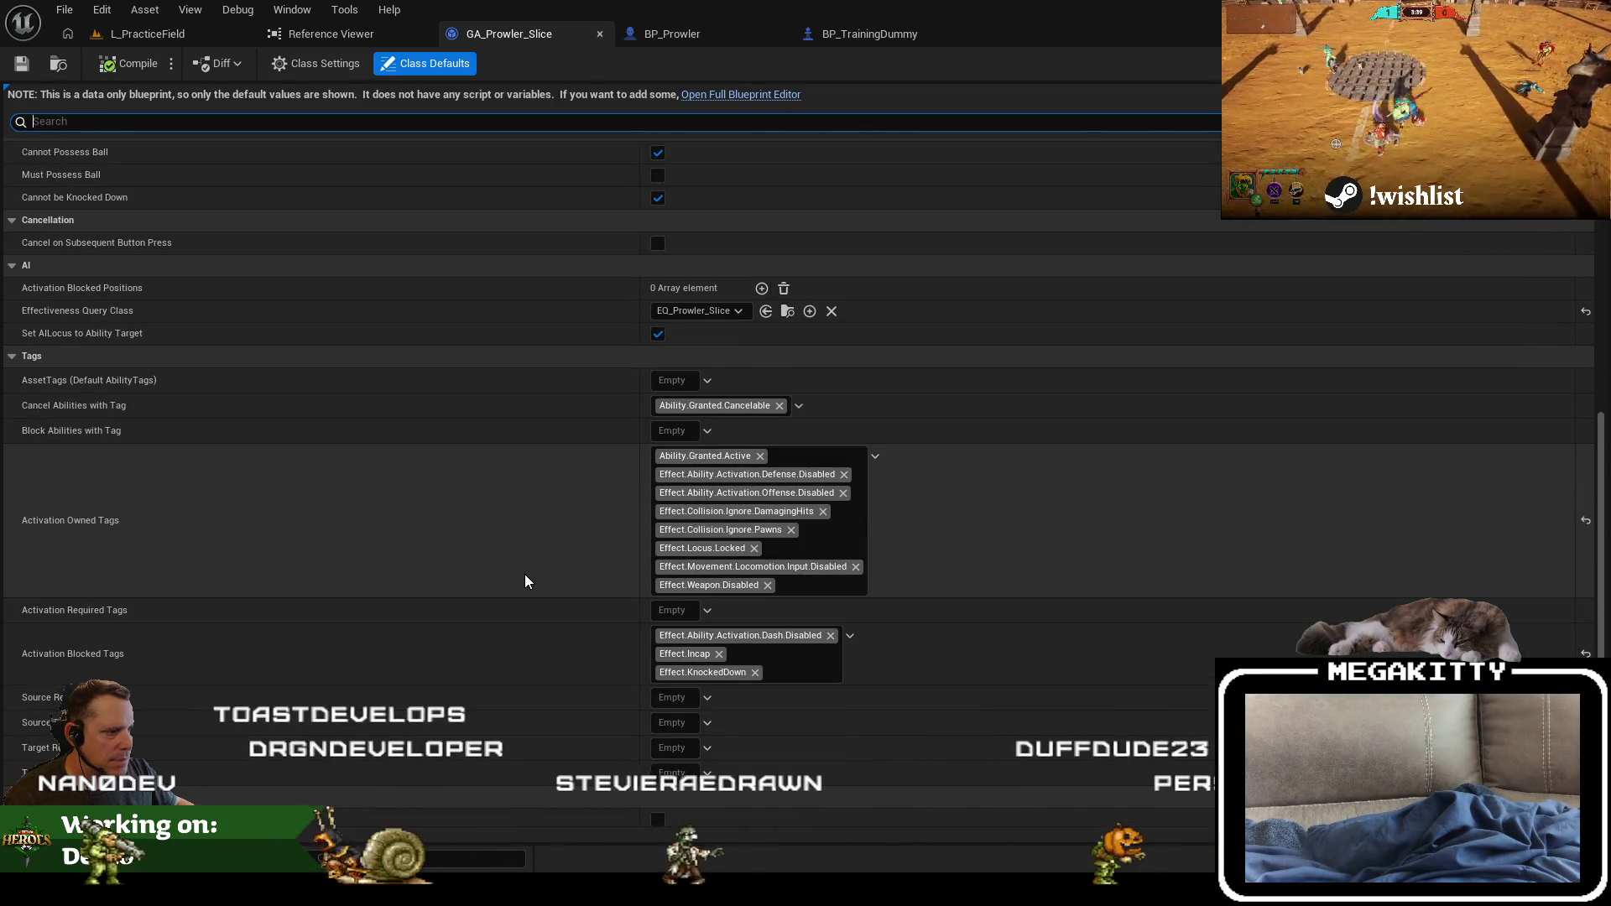
scroll(525, 580, "down", 4)
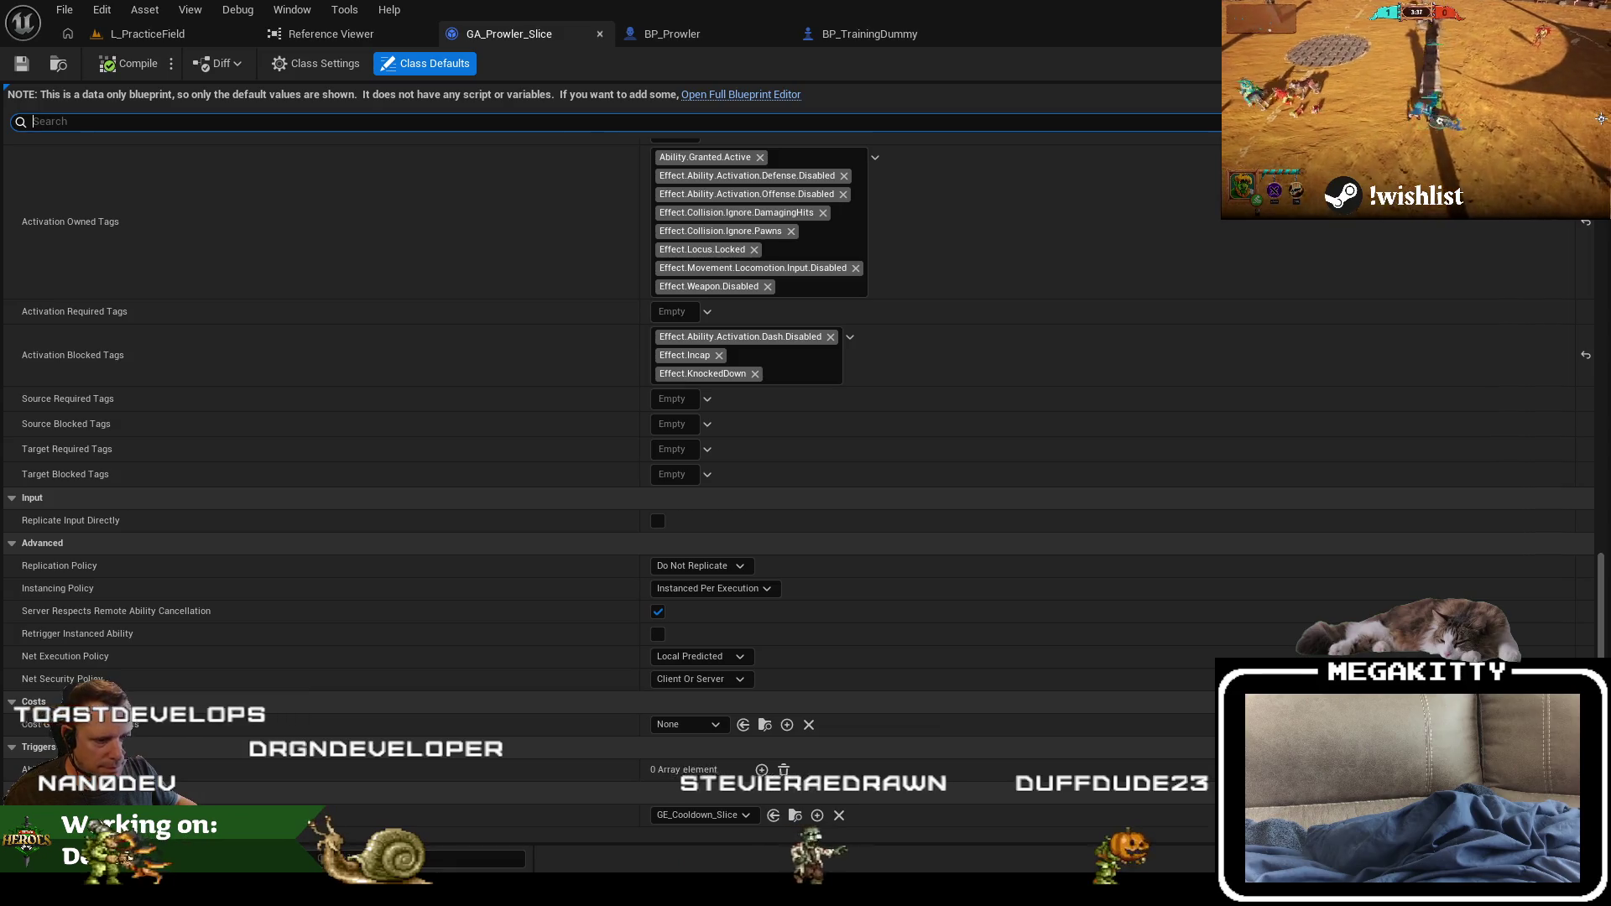
key("alt+Tab")
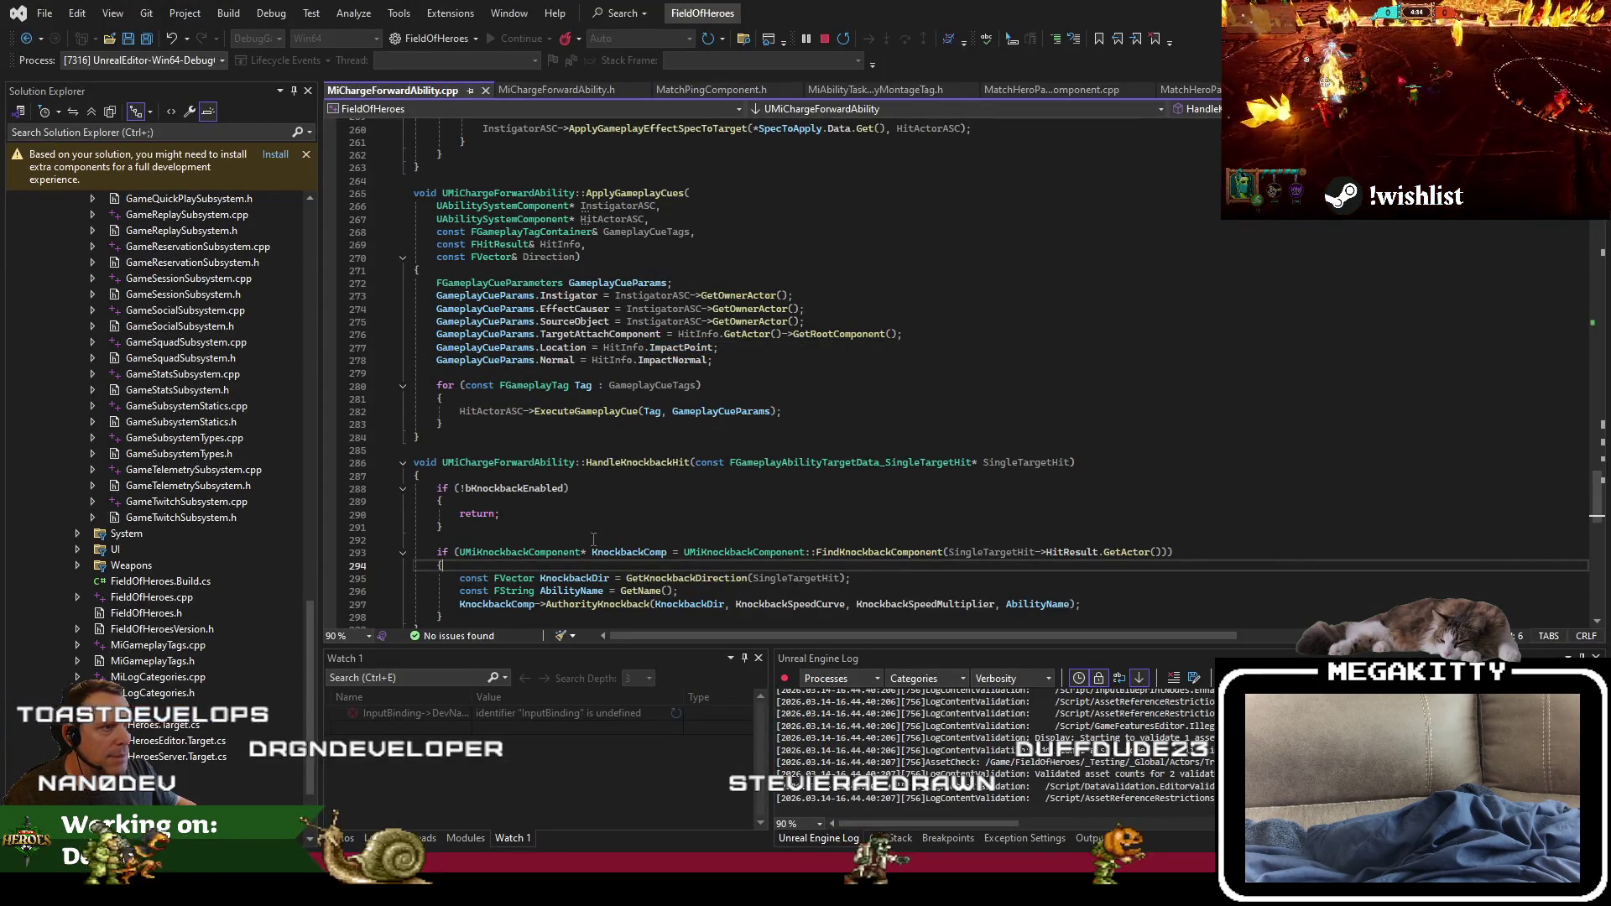
Step: Look over ApplyGameplayEffects in MiChargeForwardAbility.cpp, then start playing L_PracticeField in the editor
scroll(607, 524, "up", 9)
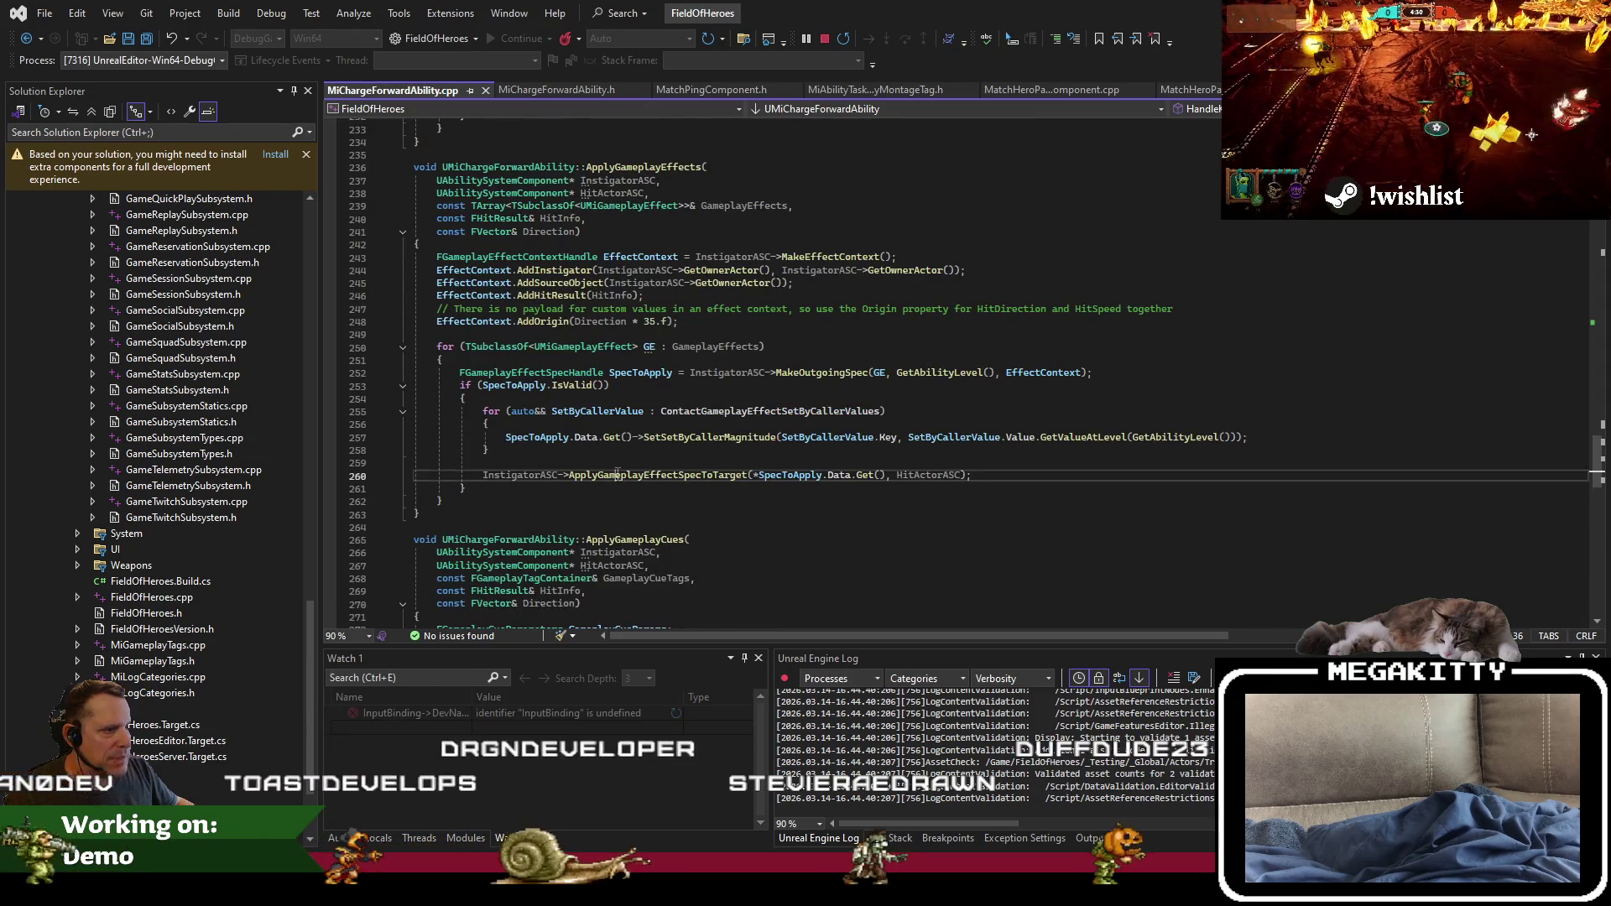
key("alt+Tab")
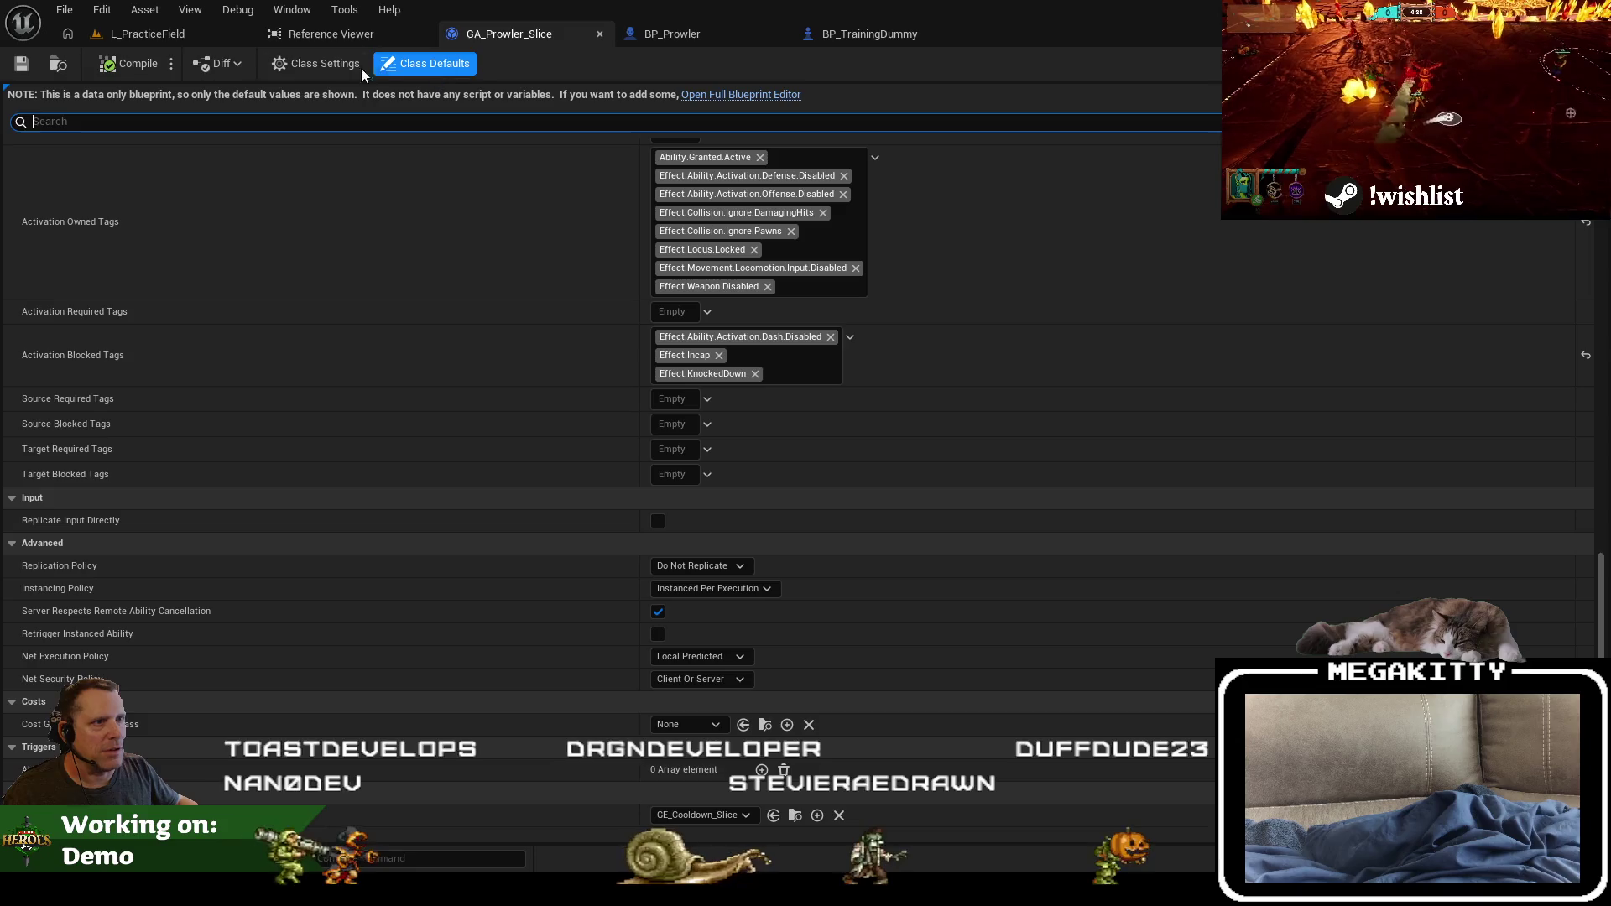
left_click(107, 38)
left_click(452, 64)
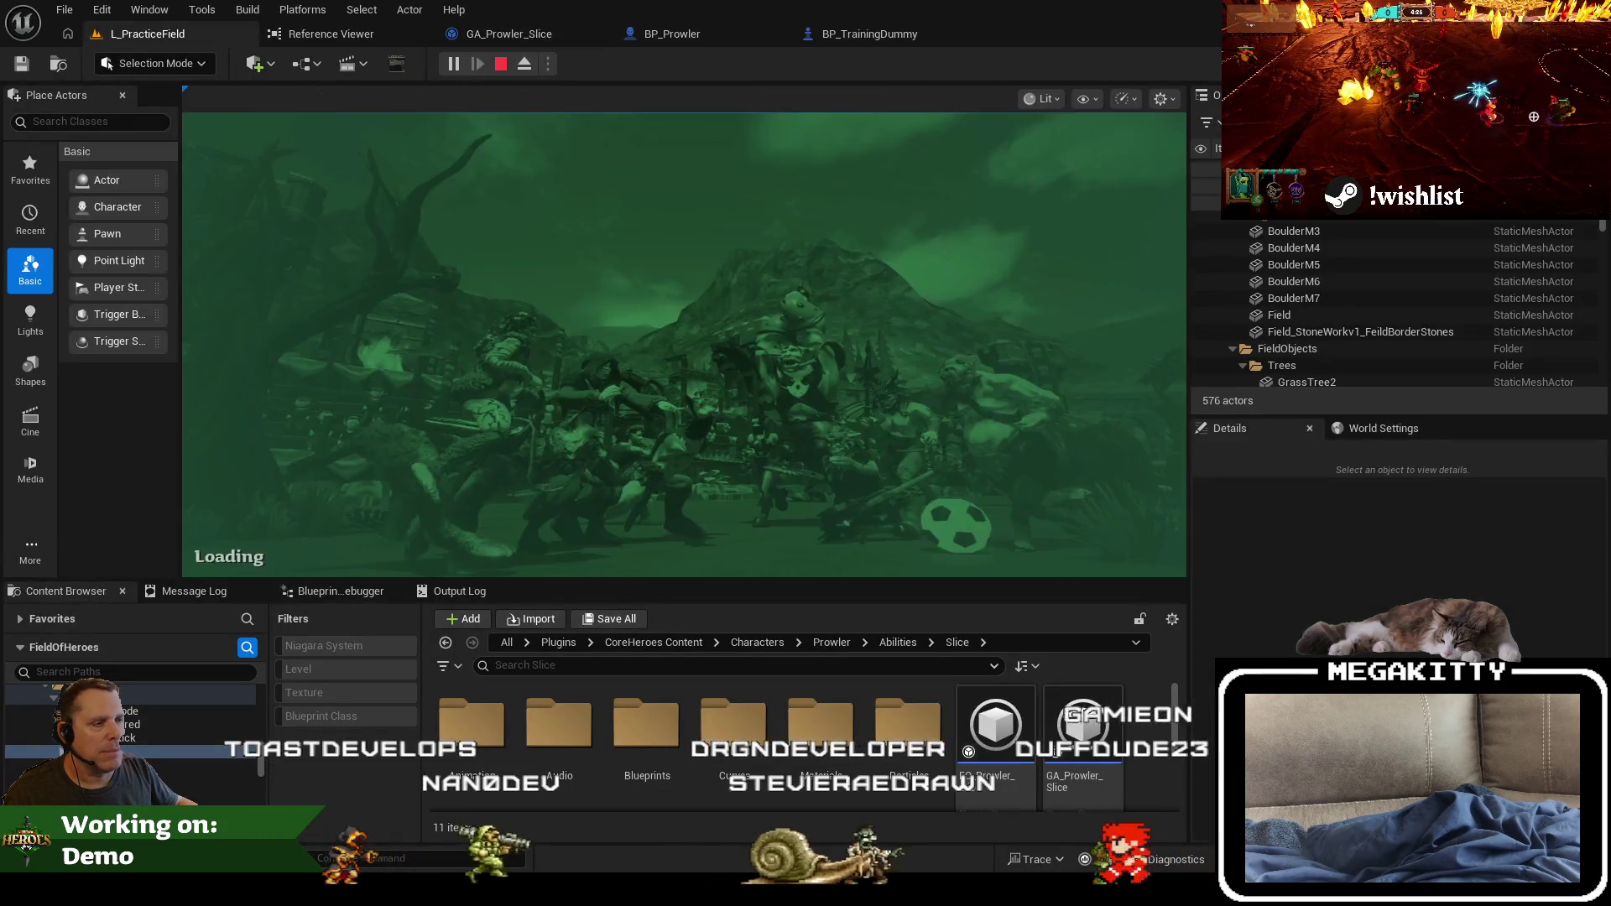
Step: Walk the hero left along the hero pedestals and up to the training dummies
key("w")
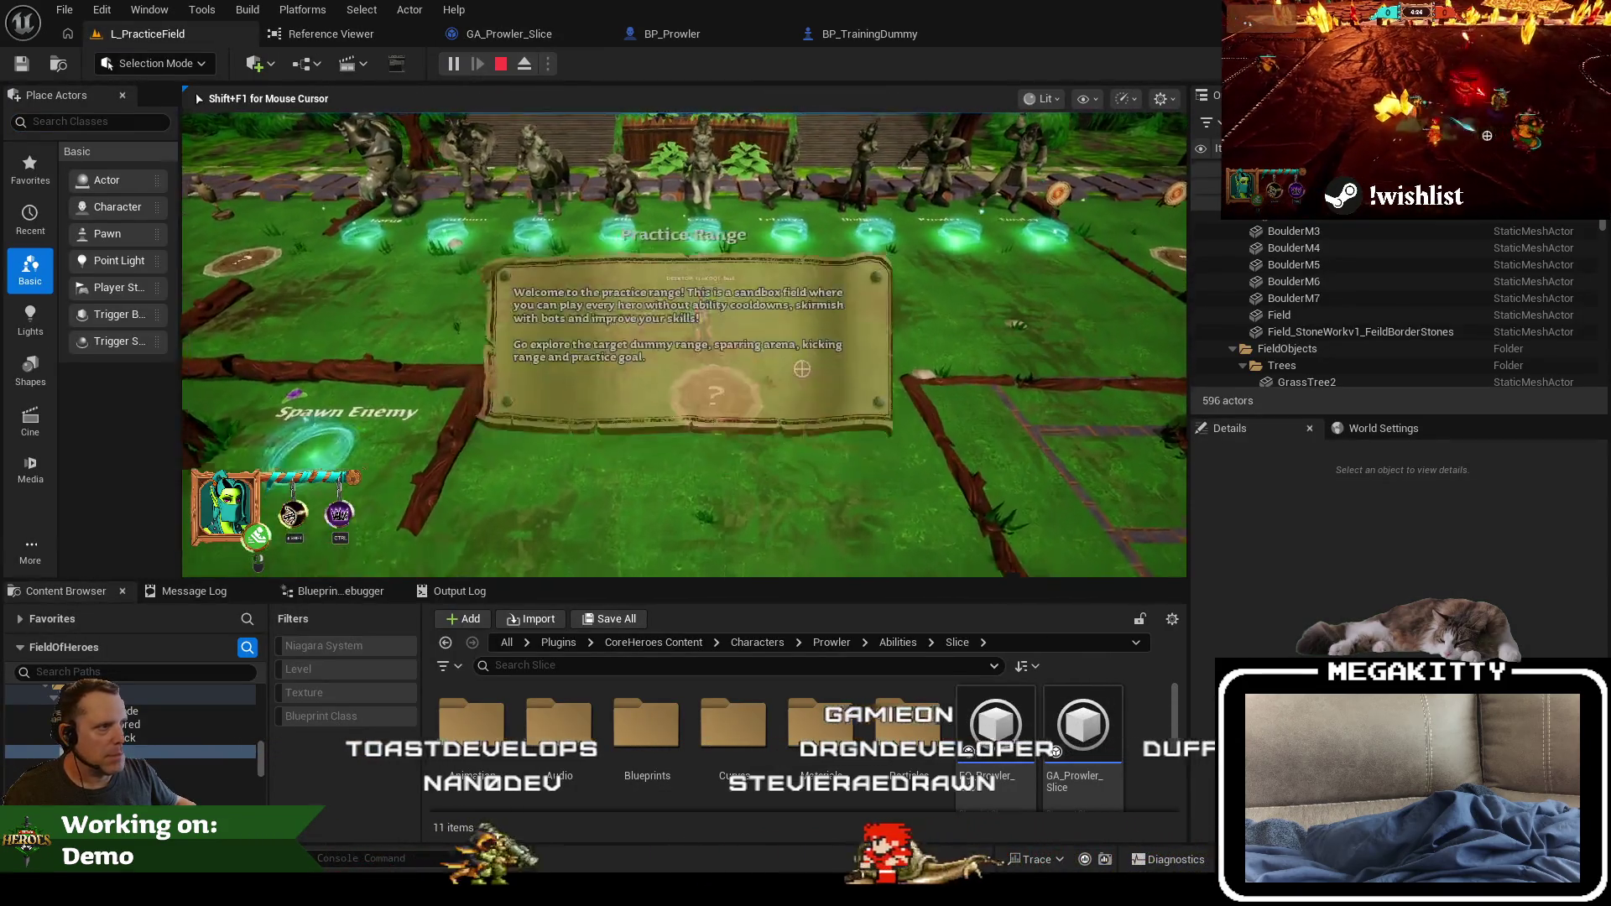
key("a")
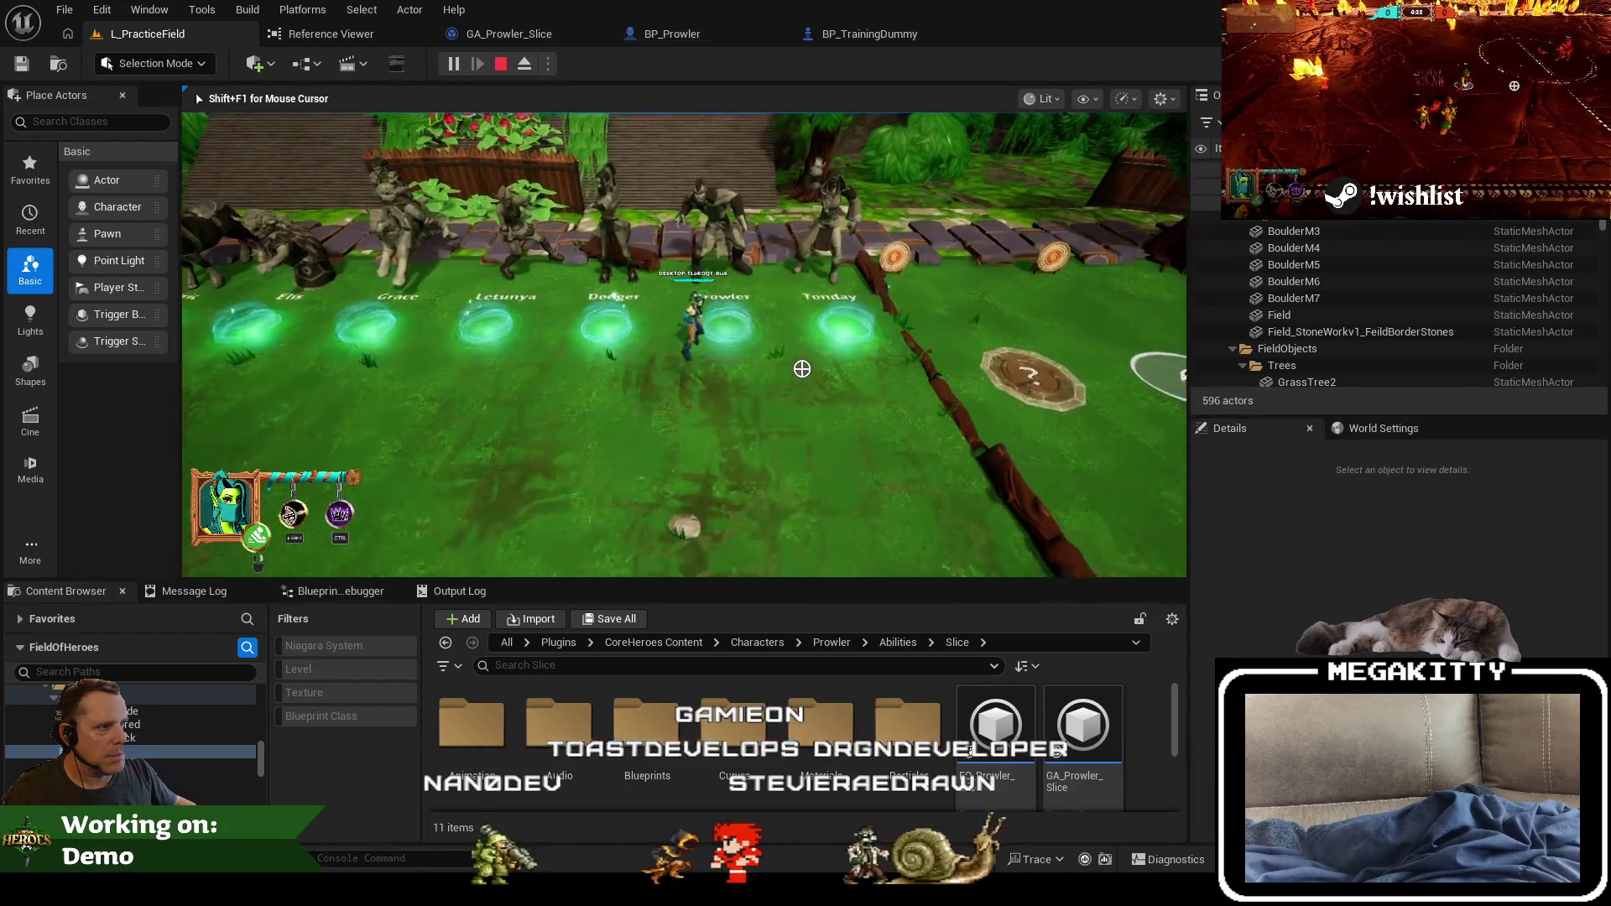
key("a")
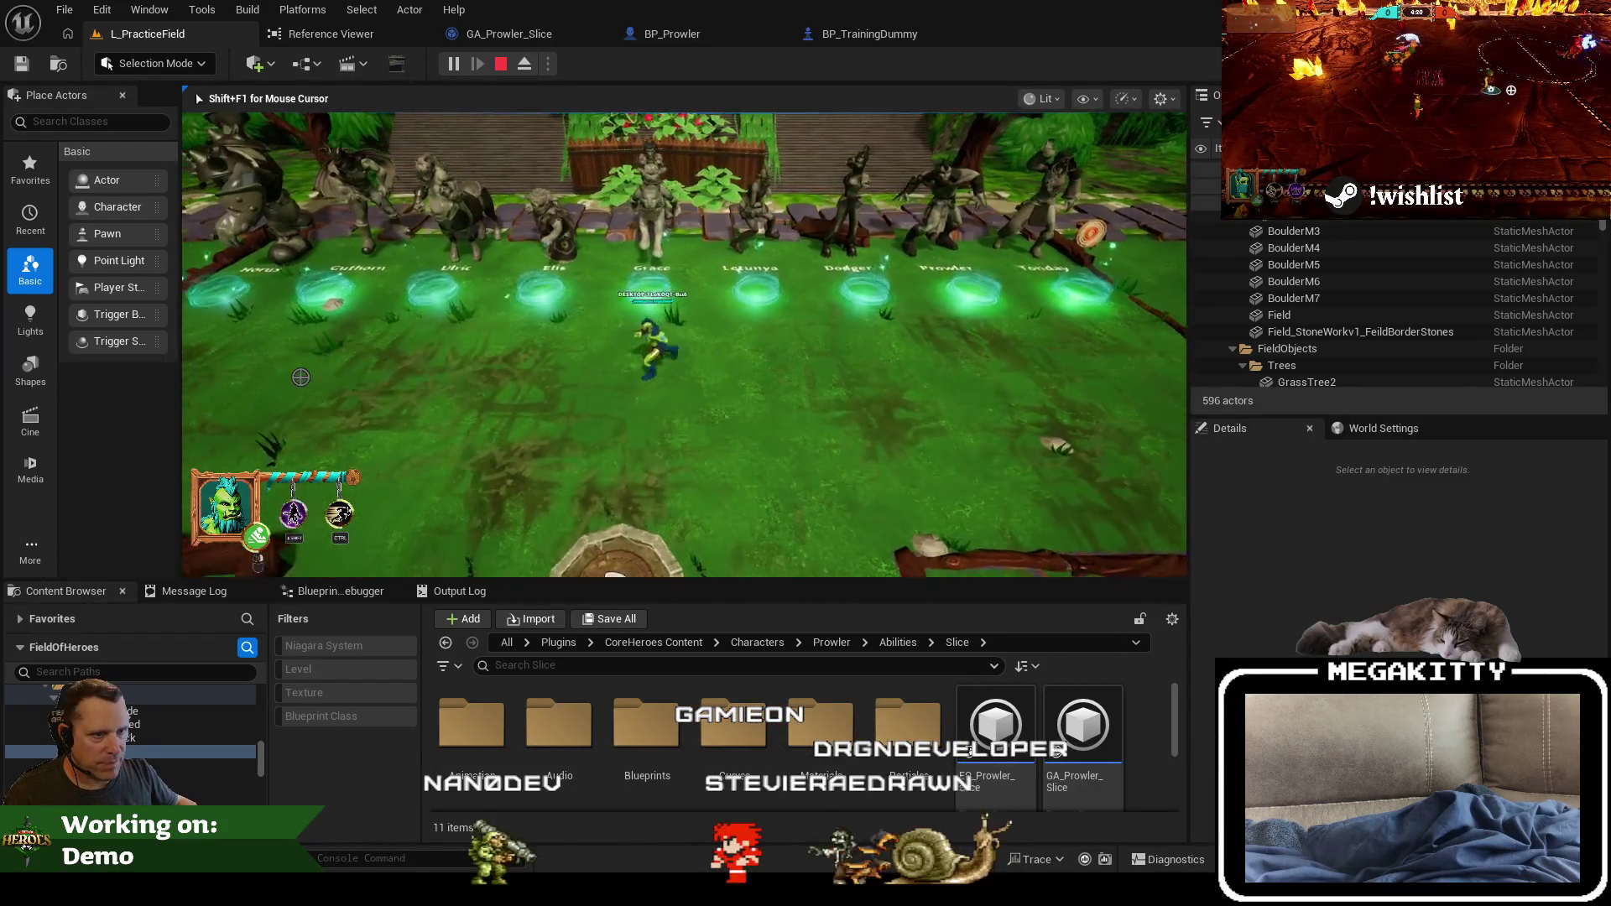
key("a")
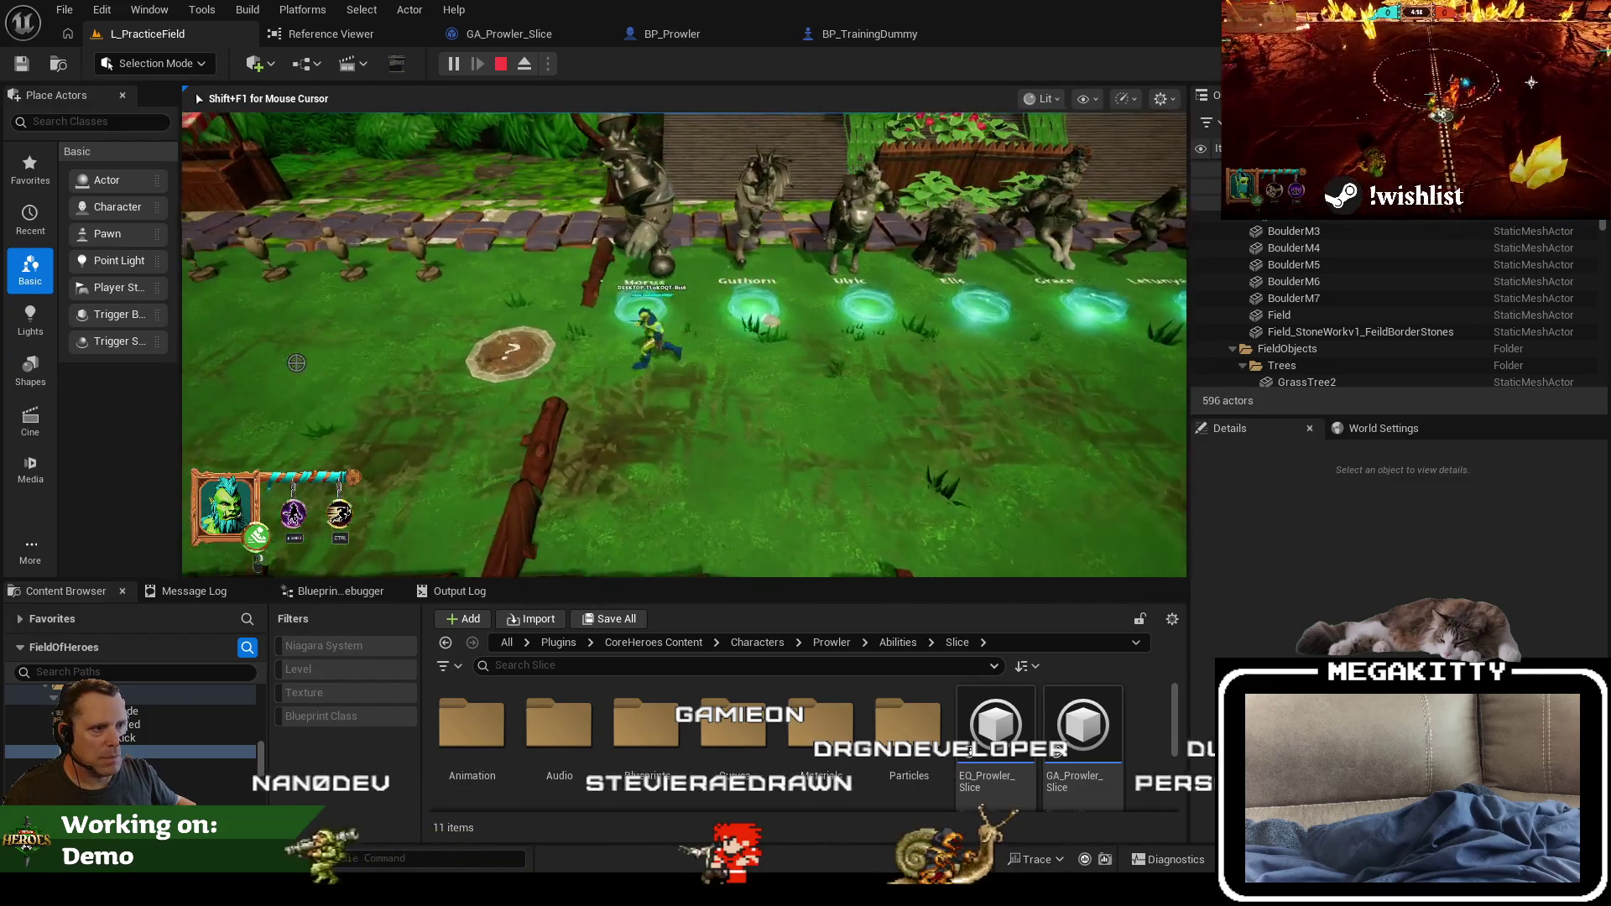
key("w")
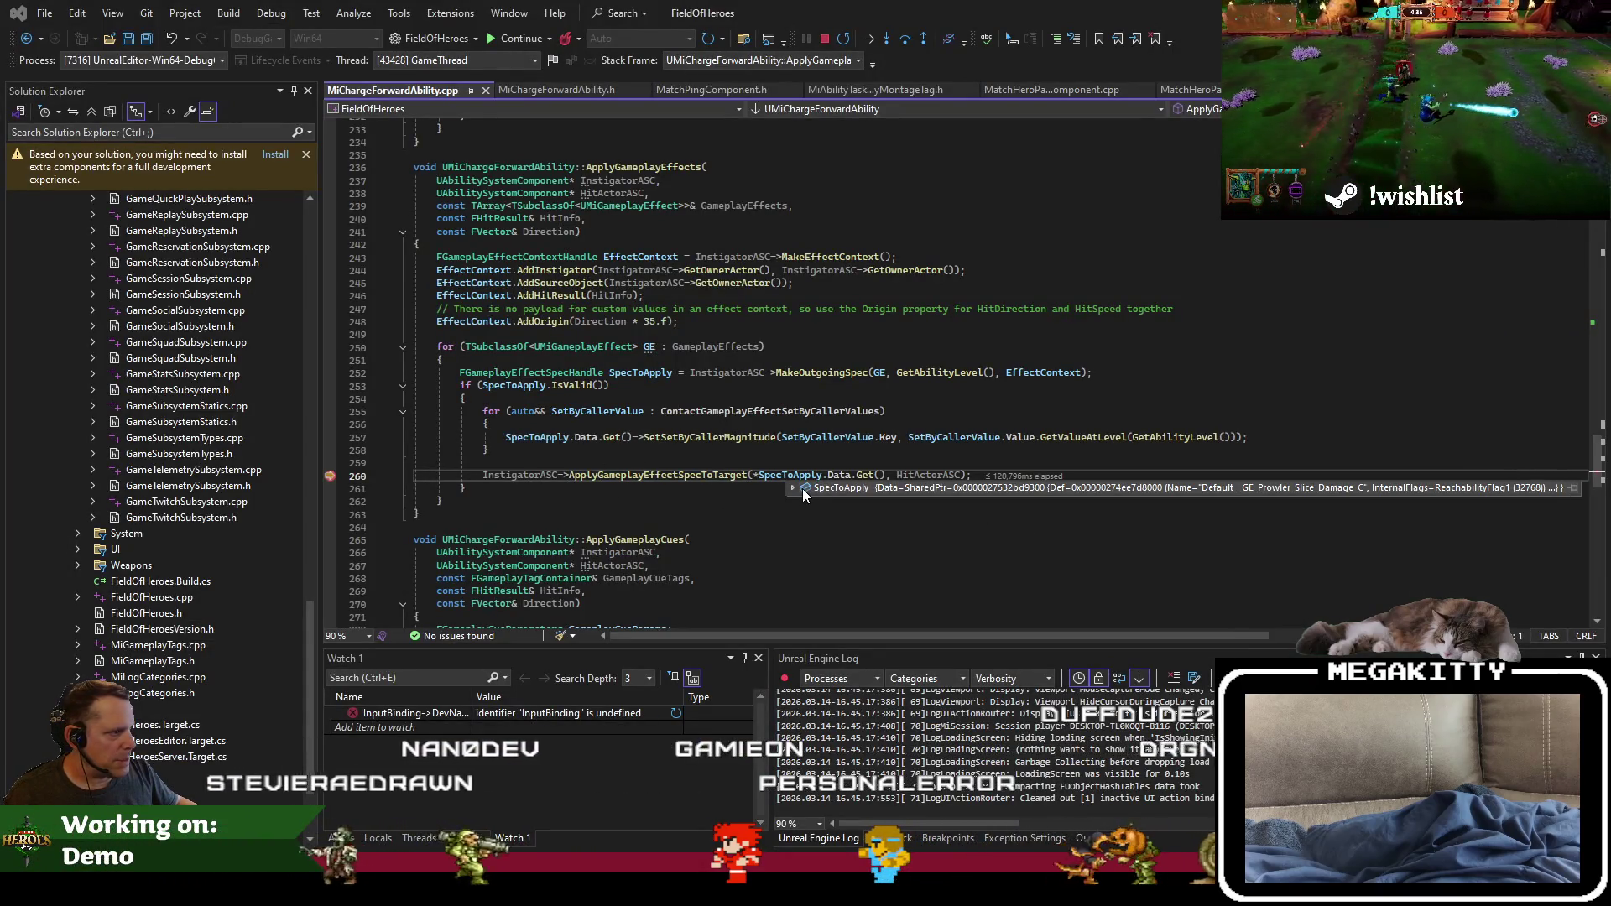
Step: Expand the SpecToApply DataTip to confirm GE_Prowler_Slice_Damage is applied, then resume and return to Unreal
left_click(793, 488)
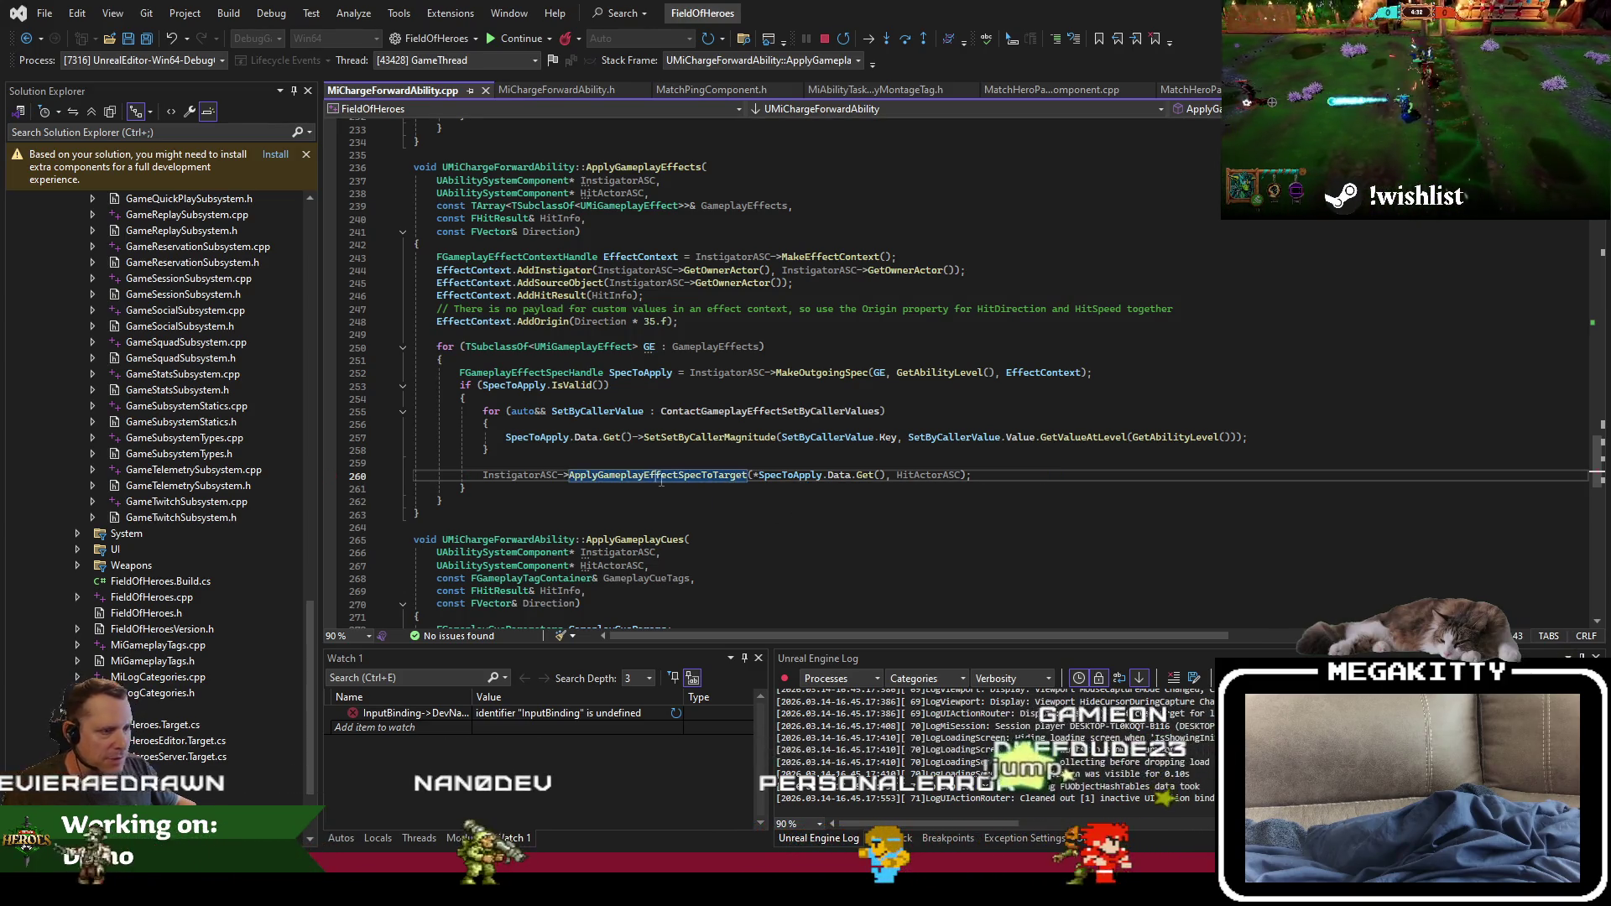
key("F5")
left_click(487, 42)
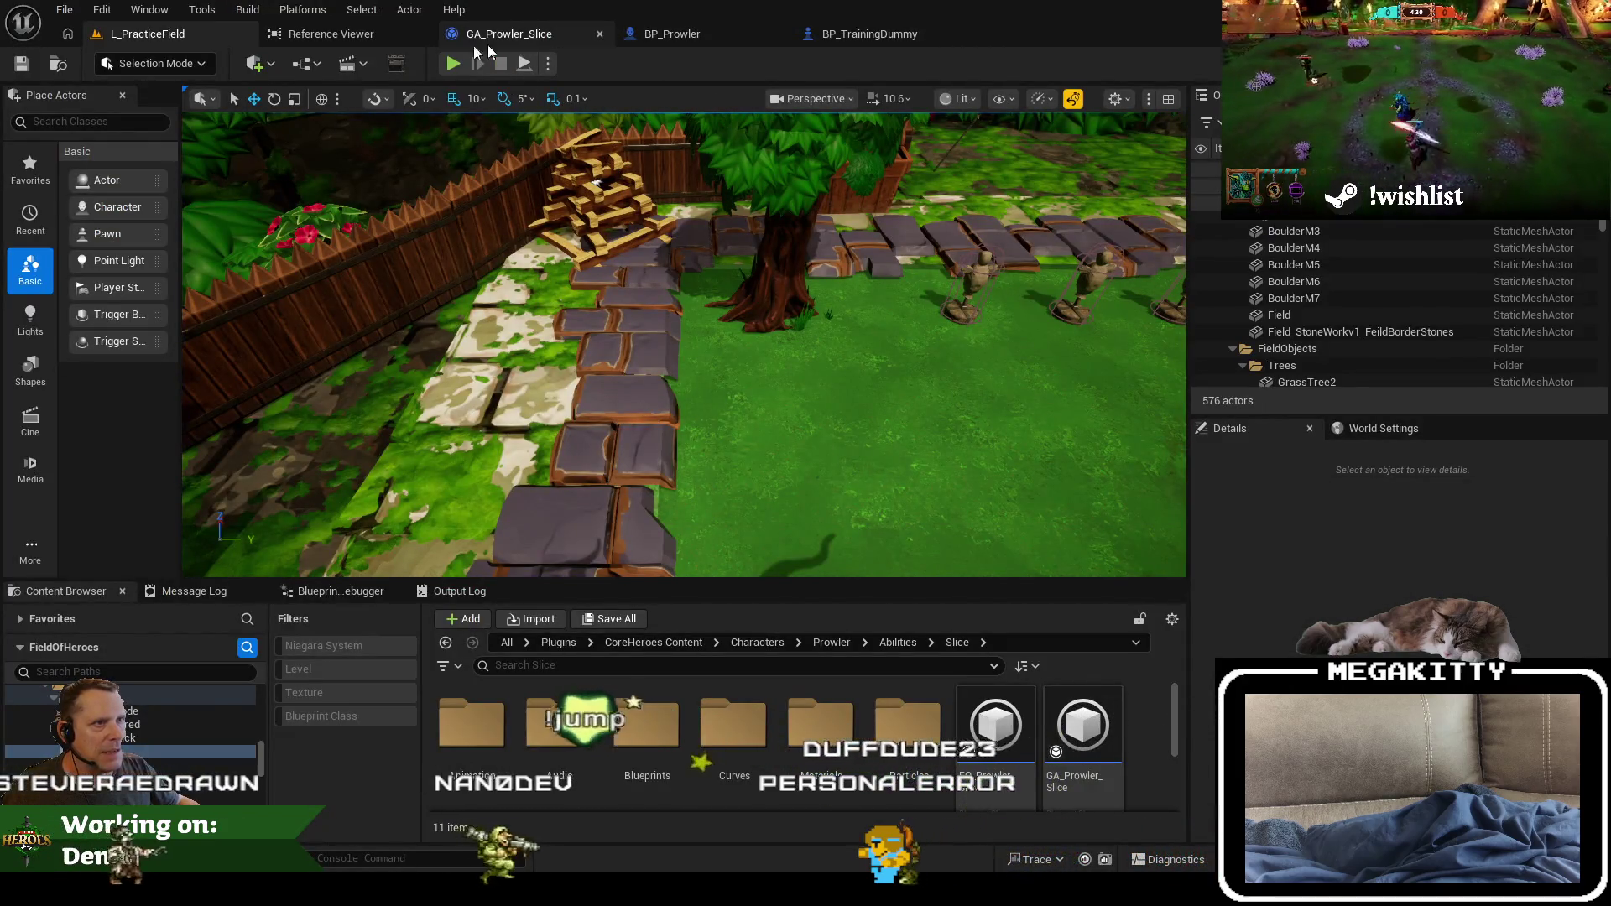
Step: Open GE_Prowler_Slice_Damage and show its first modifier's magnitude: -1.0 scaled by Prowler.Ability.Slice.Damage
scroll(971, 760, "down", 2)
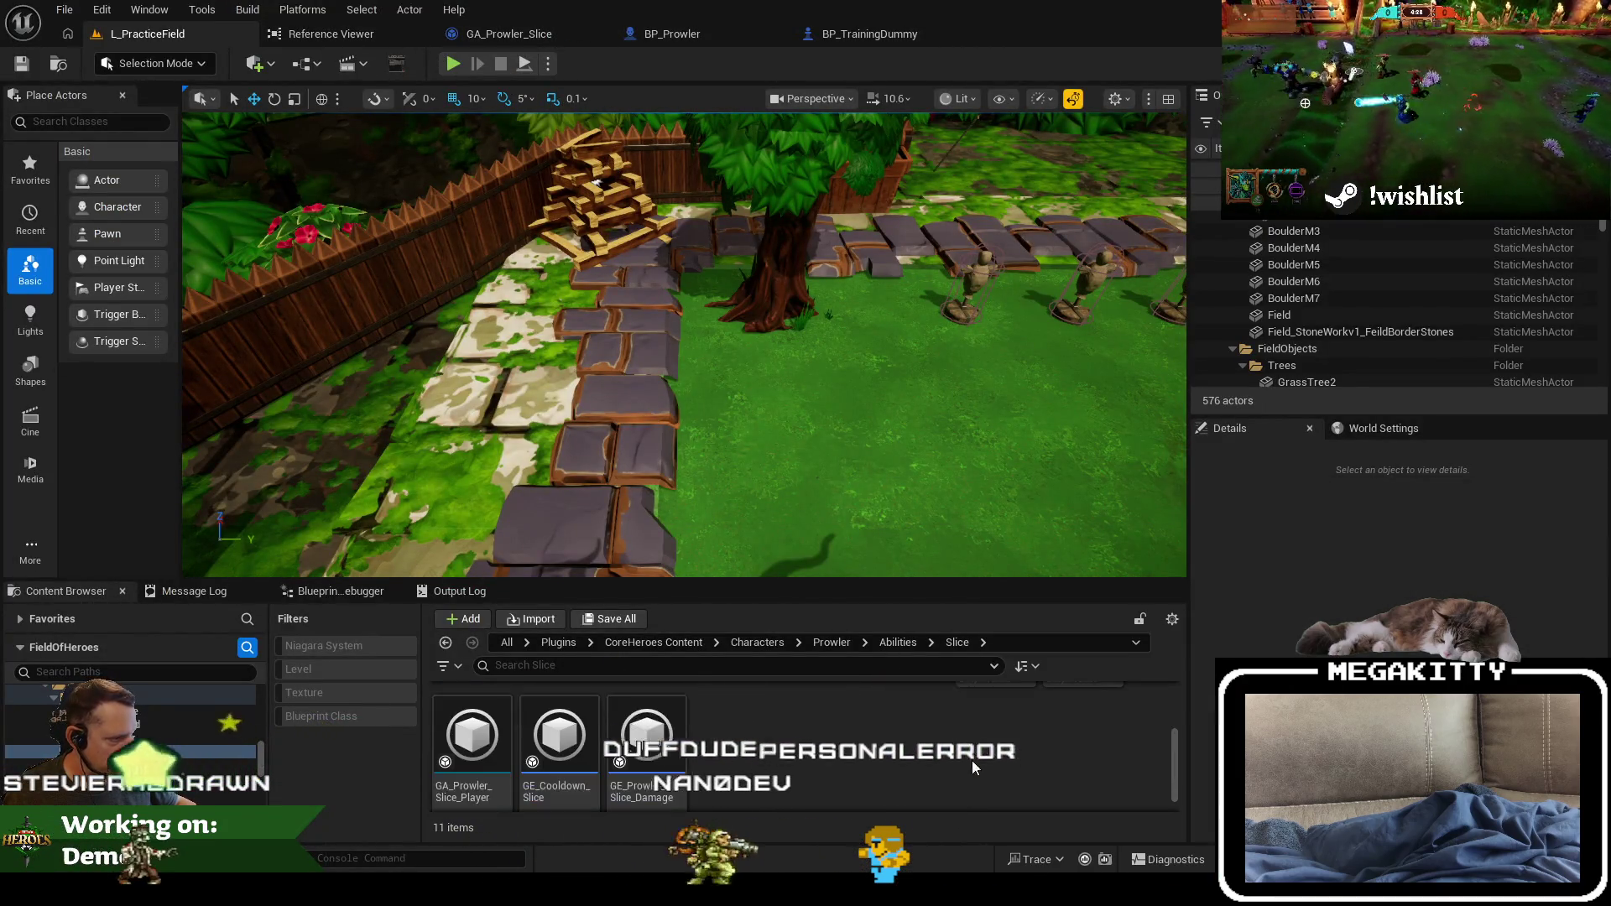
double_click(651, 717)
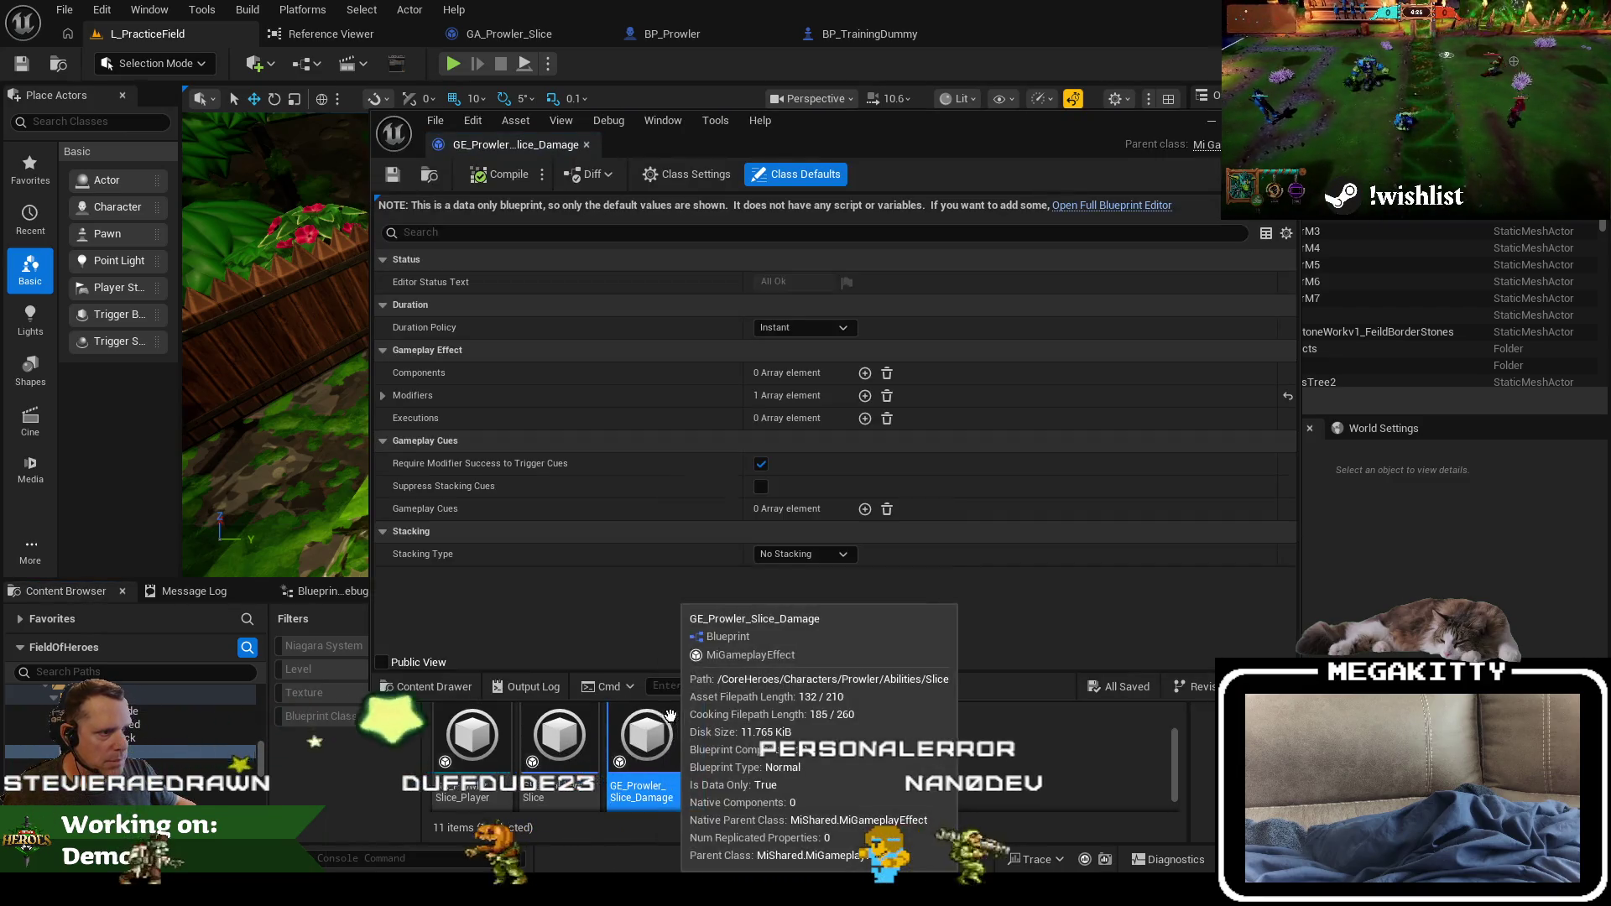
left_click(383, 396)
left_click(398, 418)
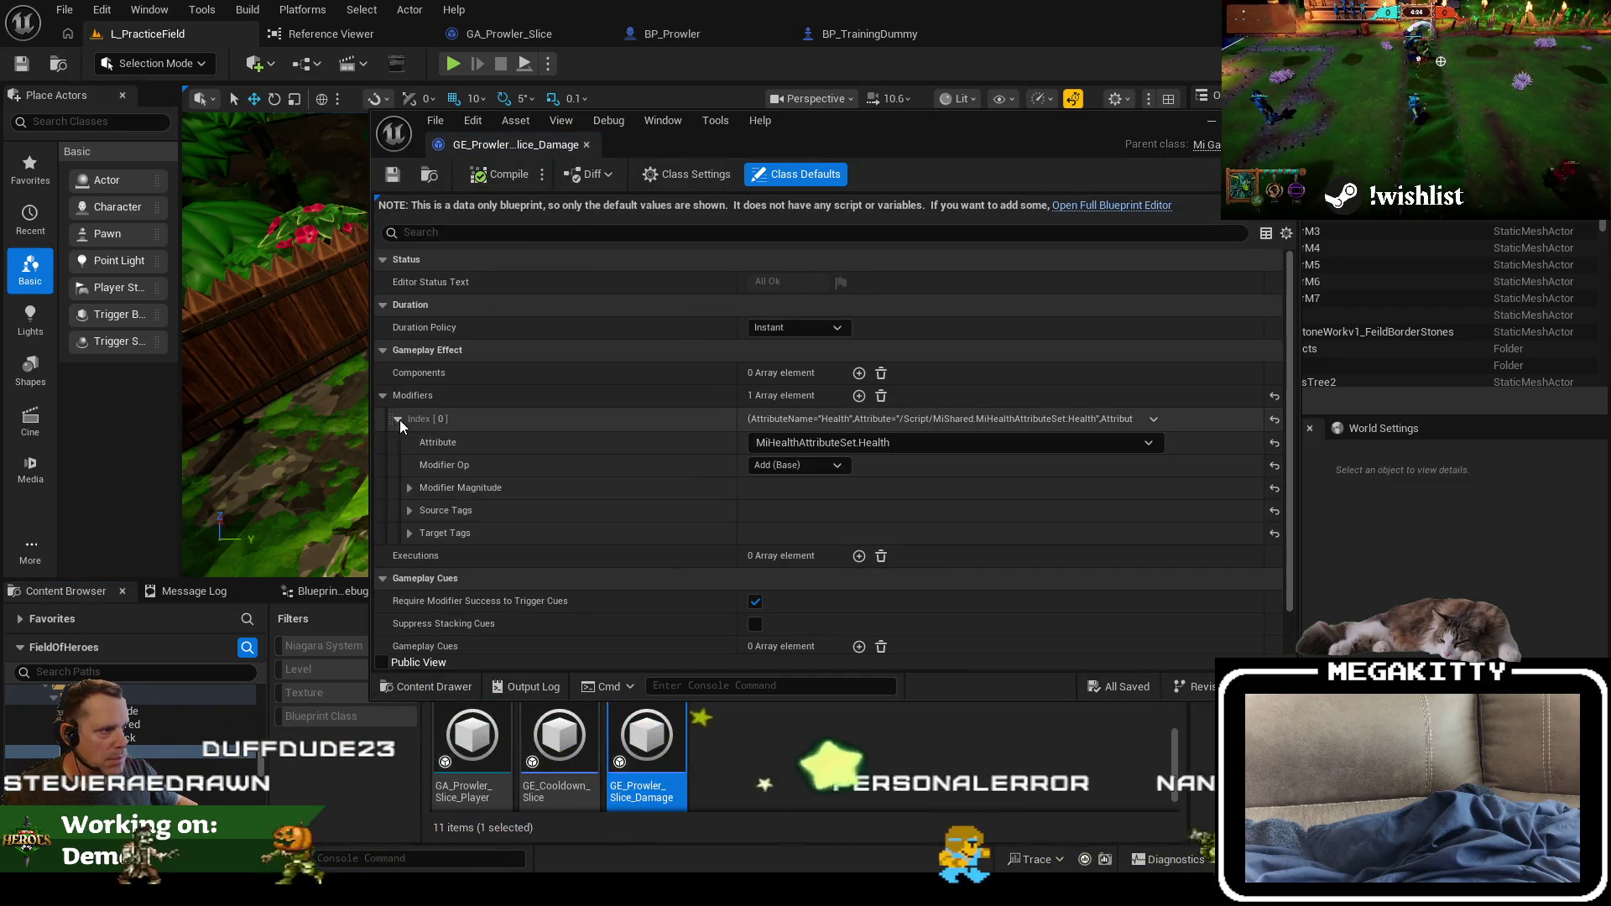
left_click(409, 487)
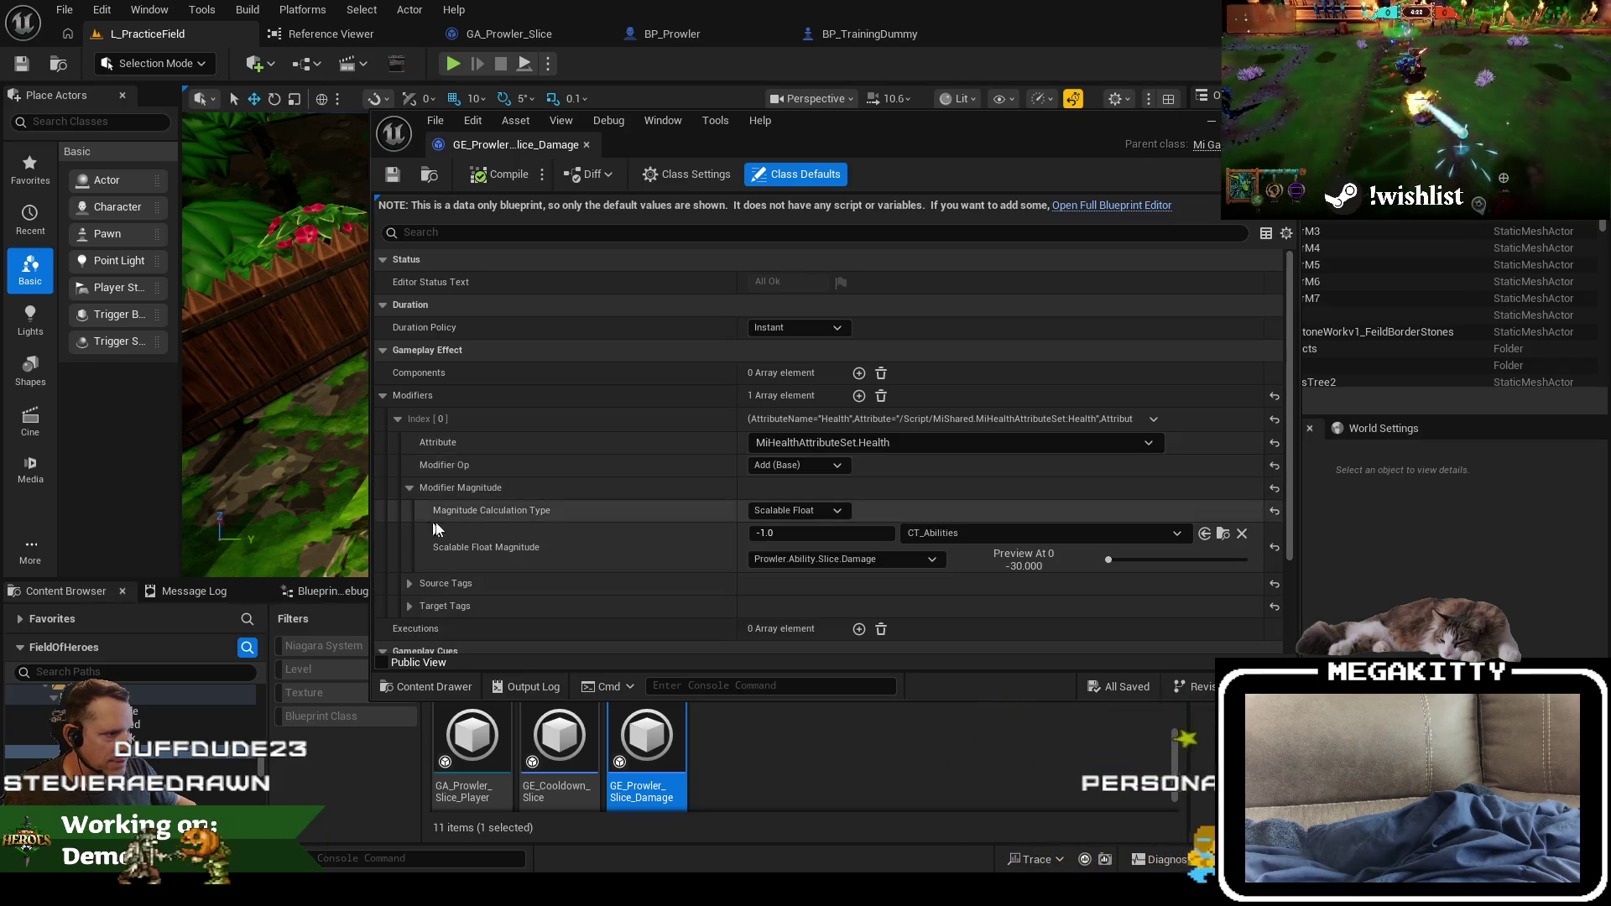
Step: Dock the damage effect as a main tab, show its Source/Target Tags, and return to GA_Prowler_Slice
left_click_drag(667, 109, 1000, 42)
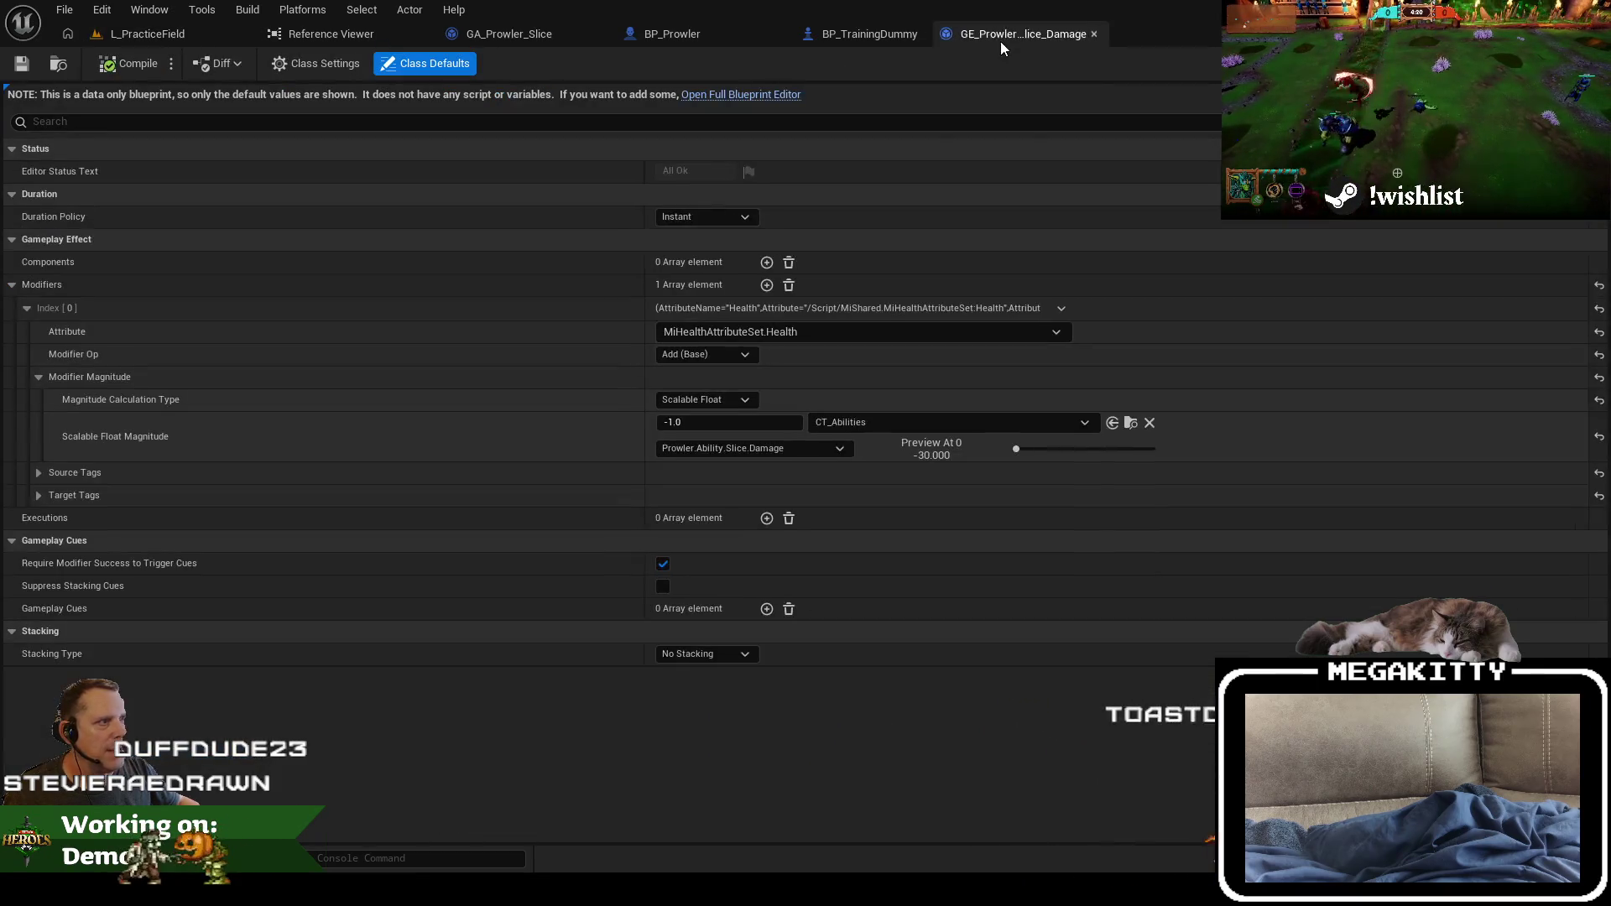
left_click(38, 496)
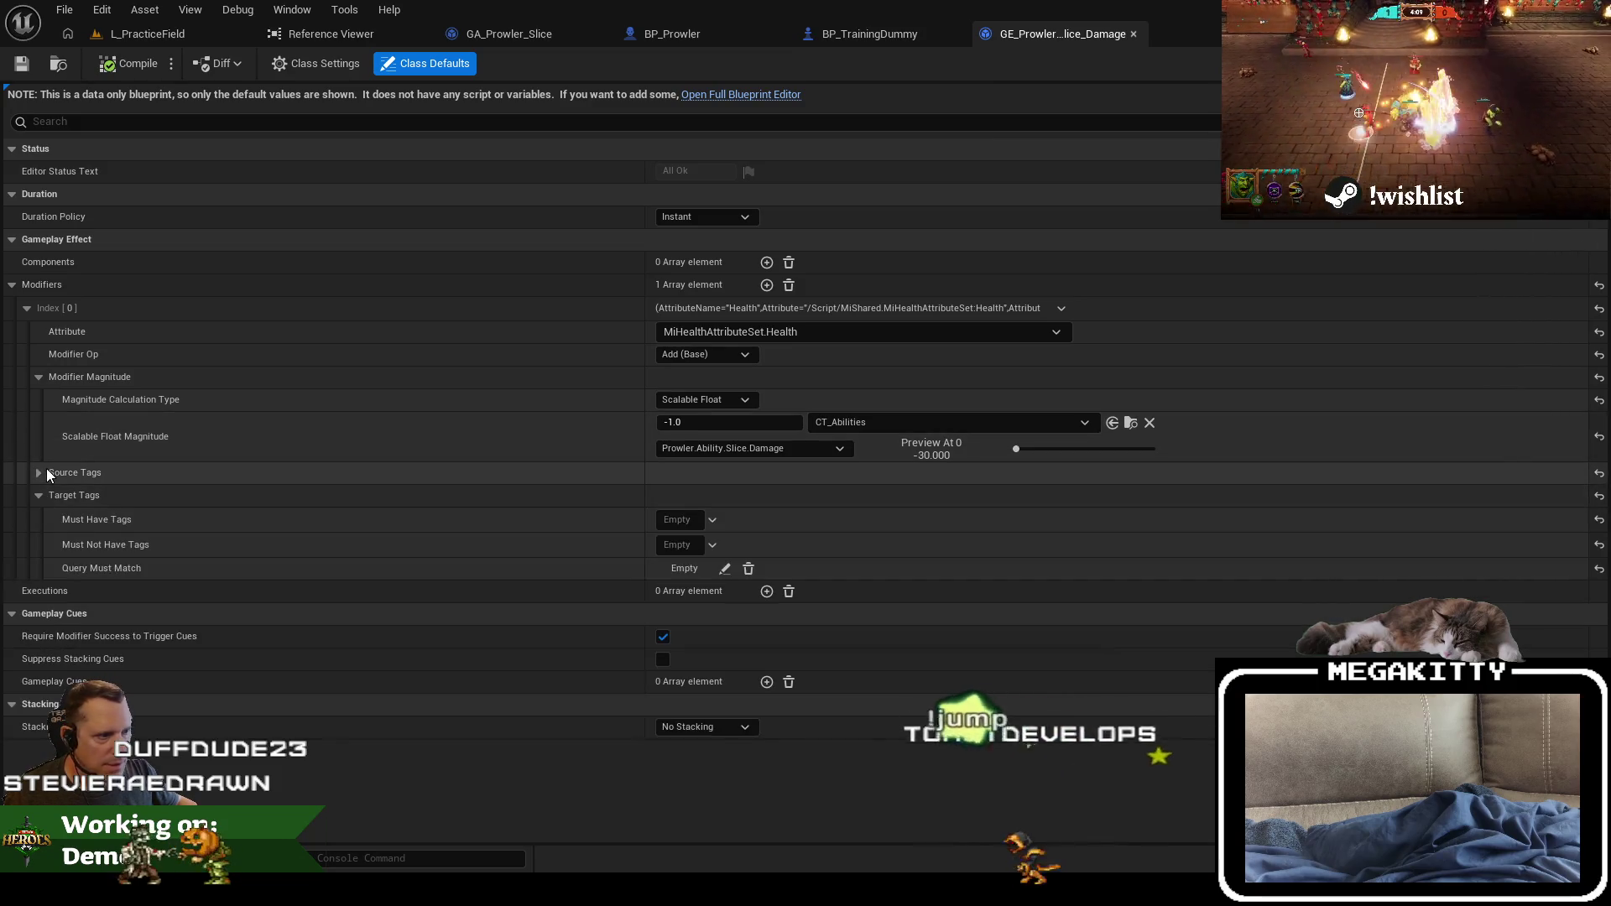
left_click(47, 467)
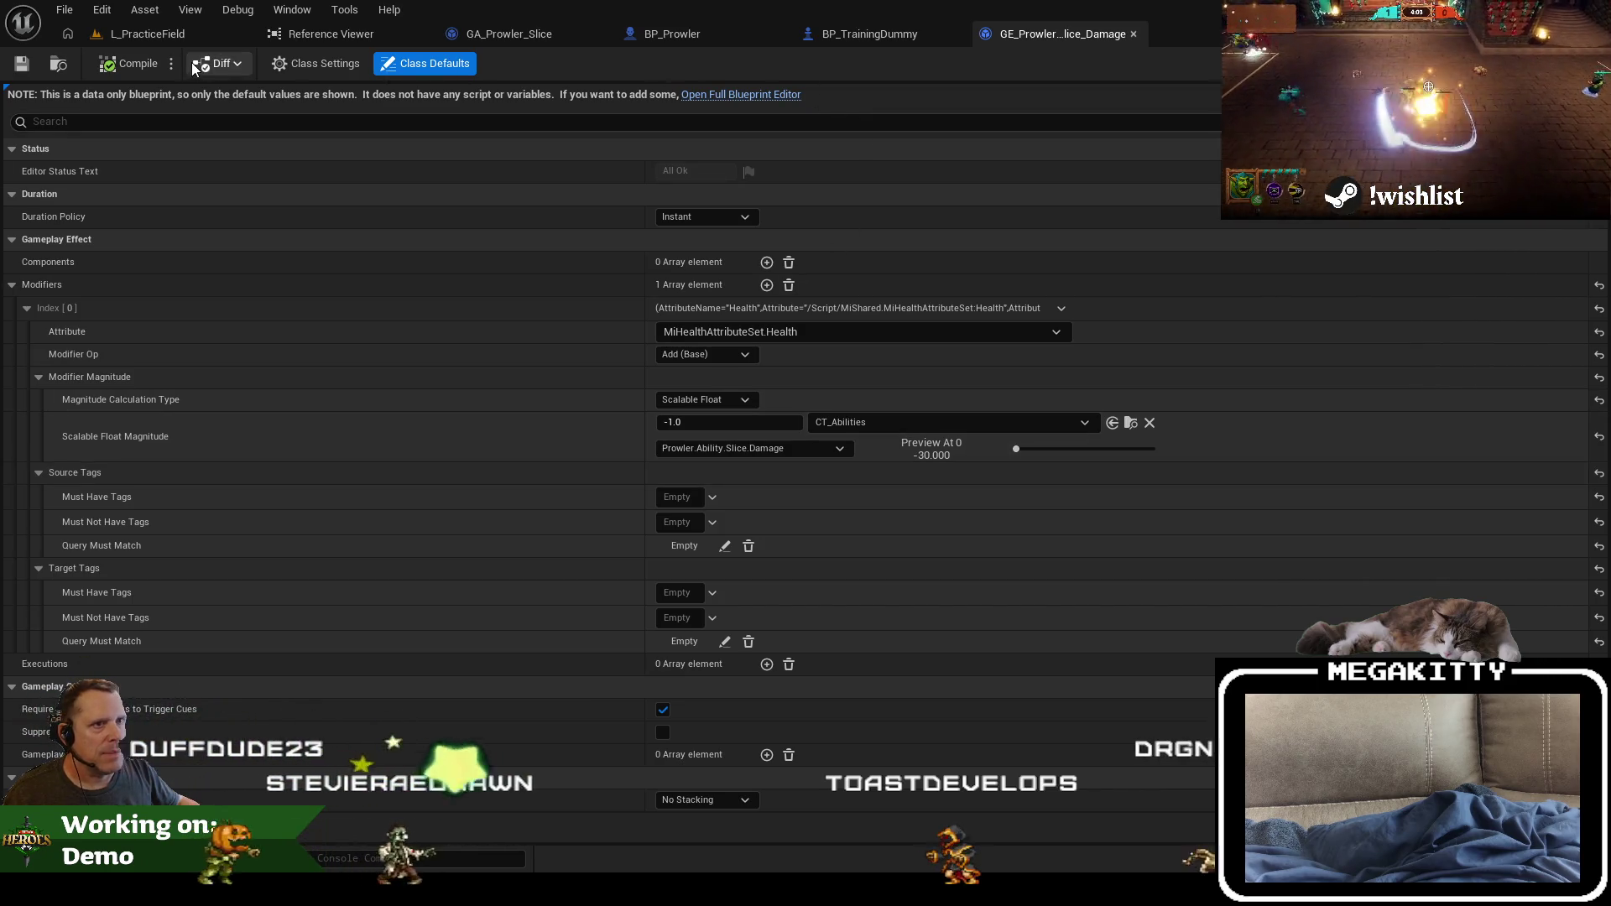
left_click(154, 32)
left_click(503, 35)
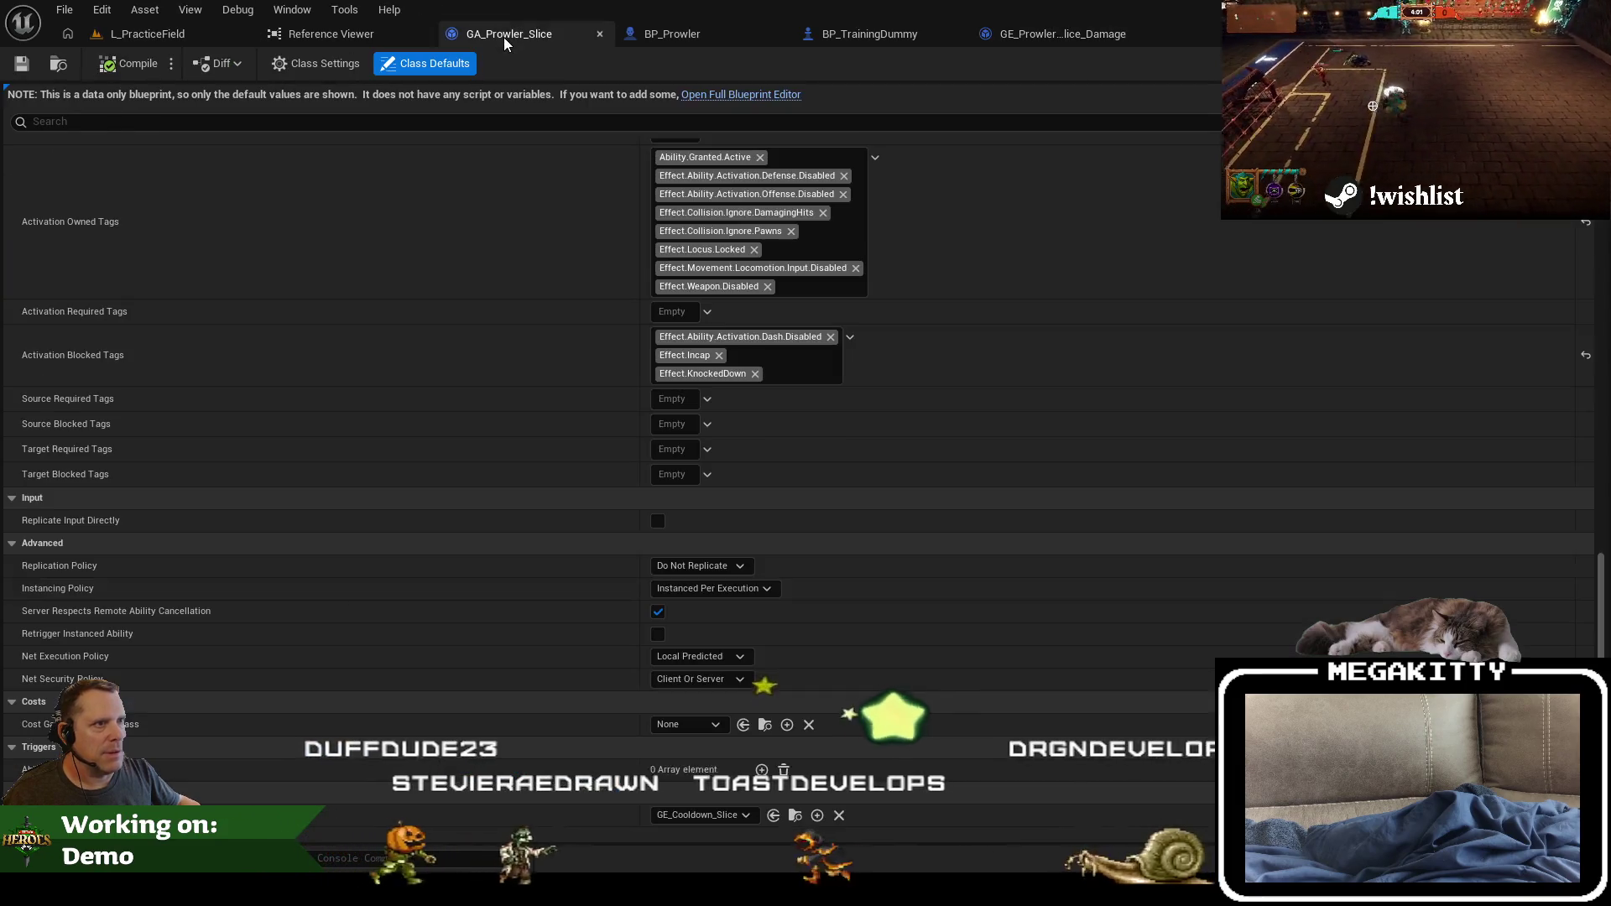
Step: From BP_TrainingDummy's MiAbilitySystem startup ability sets, open AS_TrainingDummy and expand its granted attribute sets
scroll(647, 210, "up", 3)
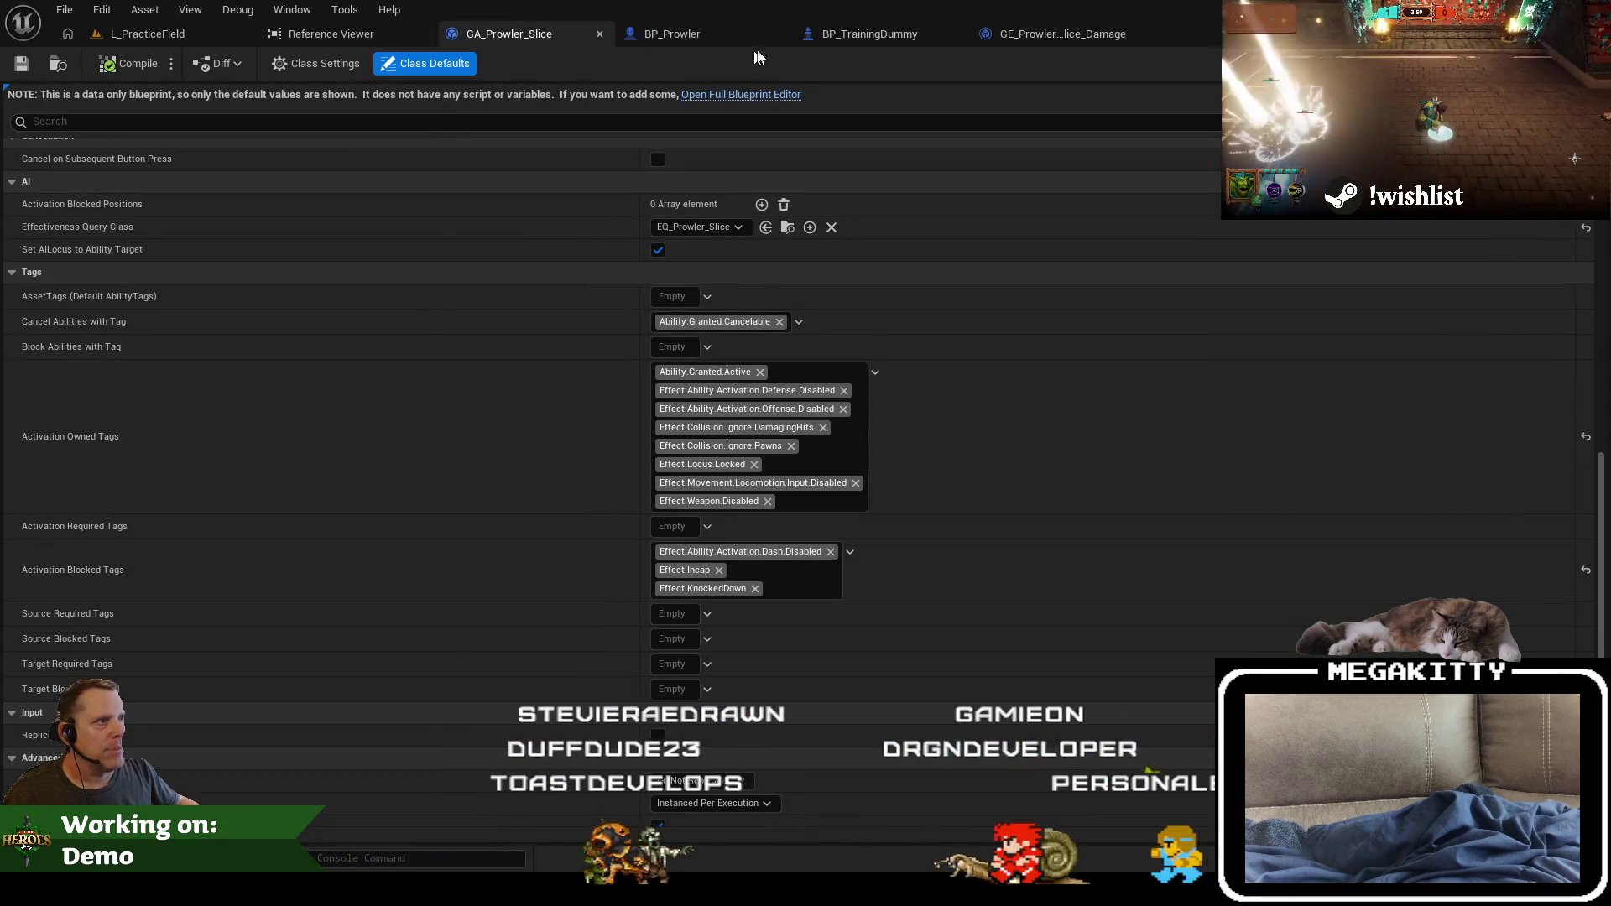
left_click(831, 35)
left_click(109, 267)
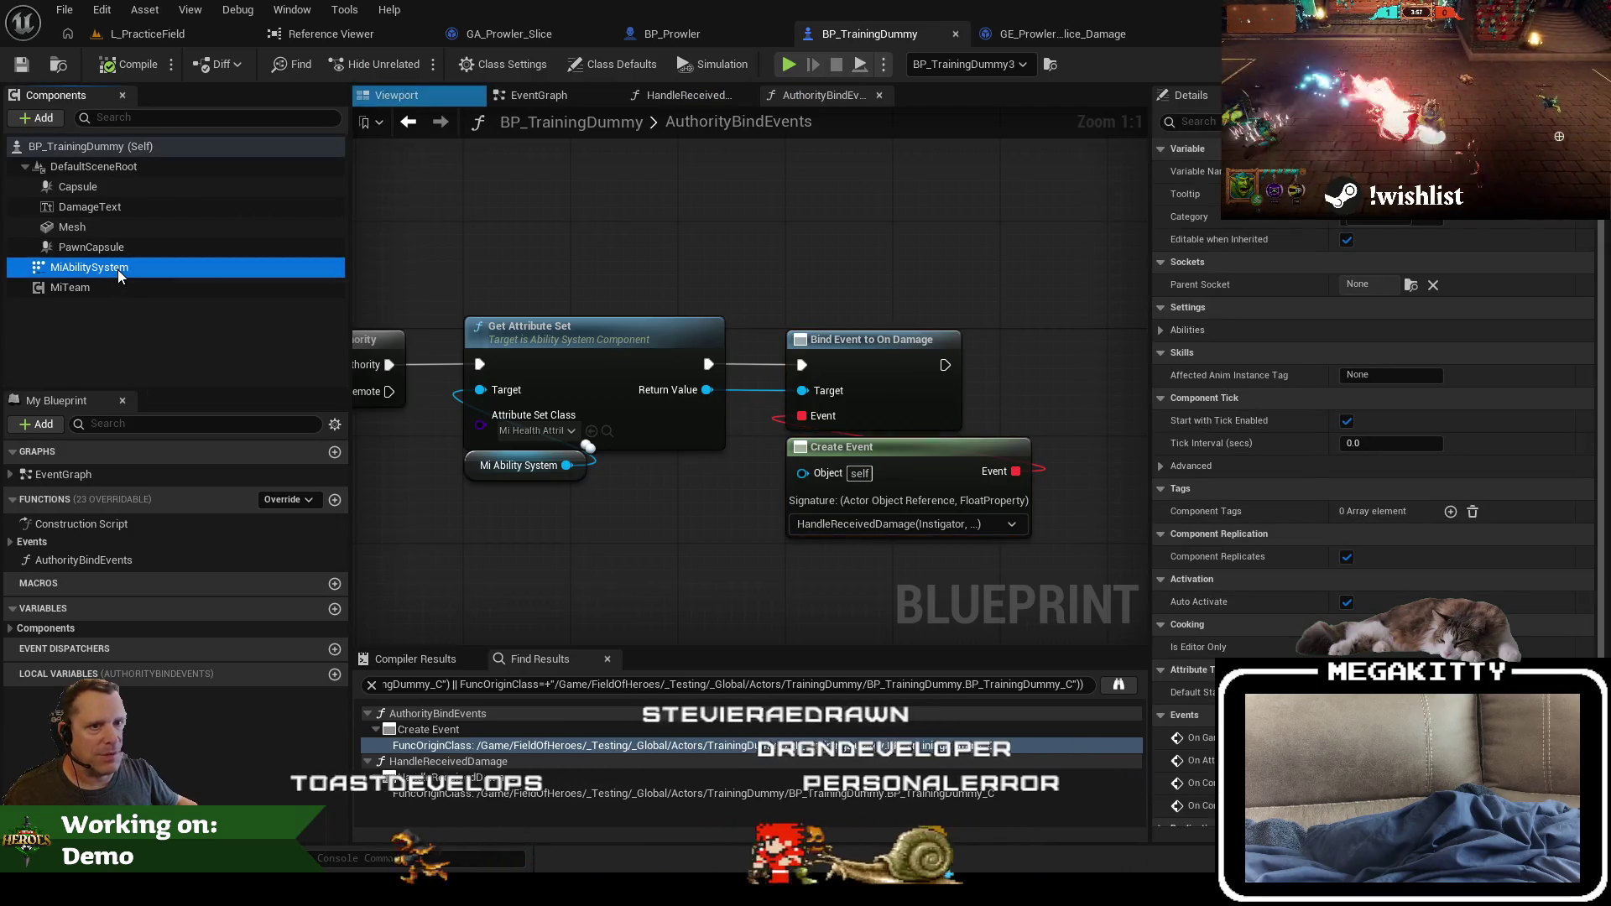
scroll(1342, 490, "down", 1)
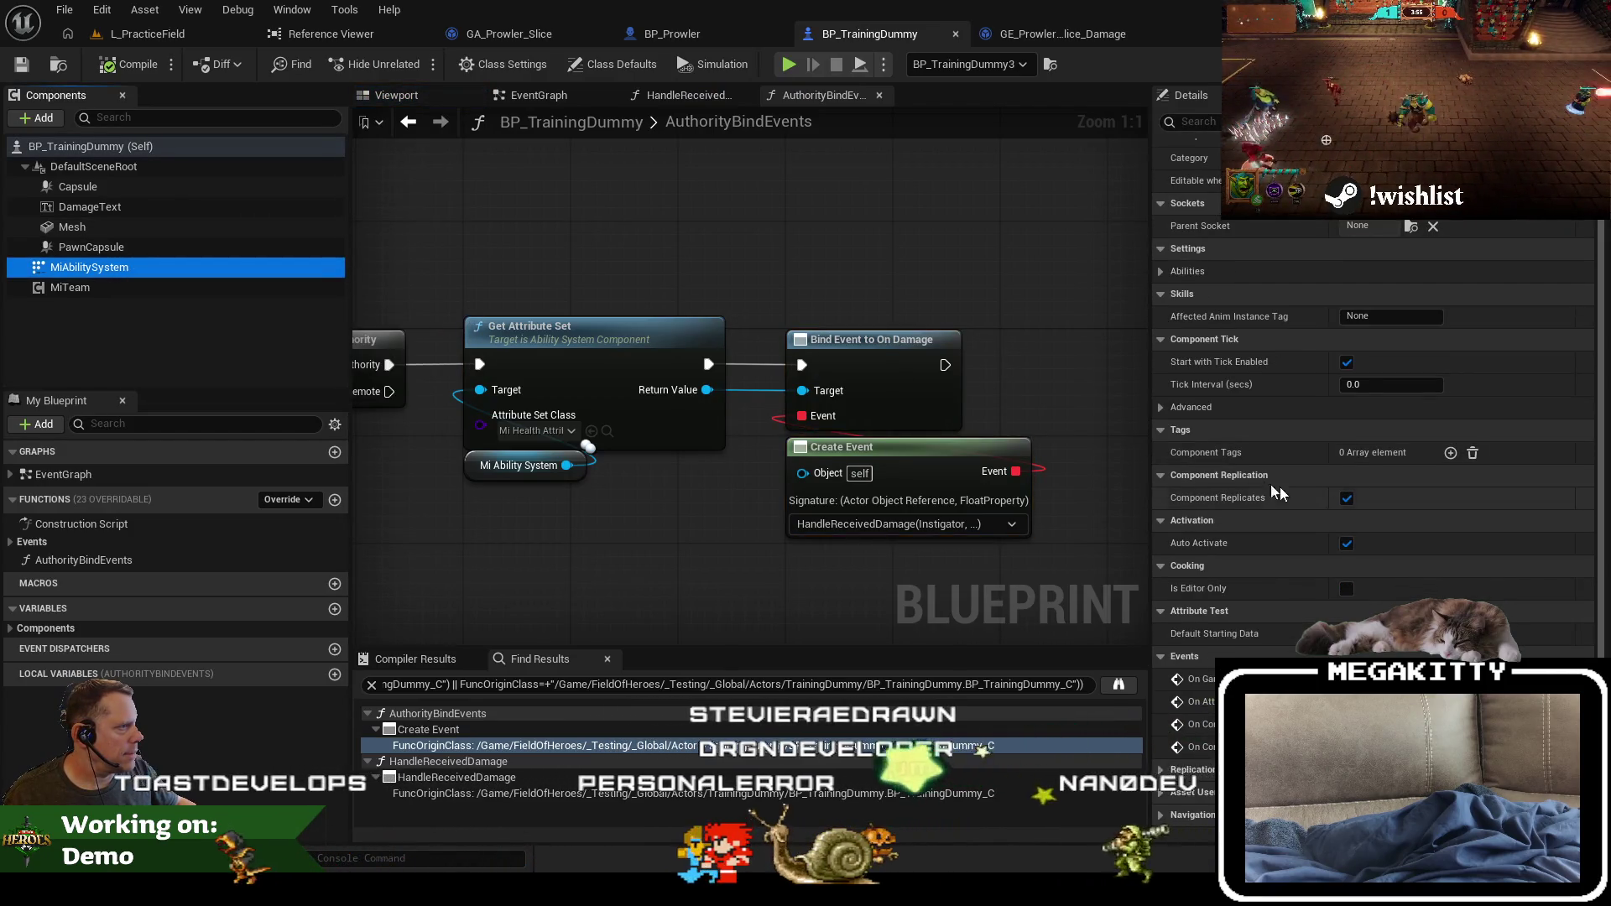
left_click(1161, 273)
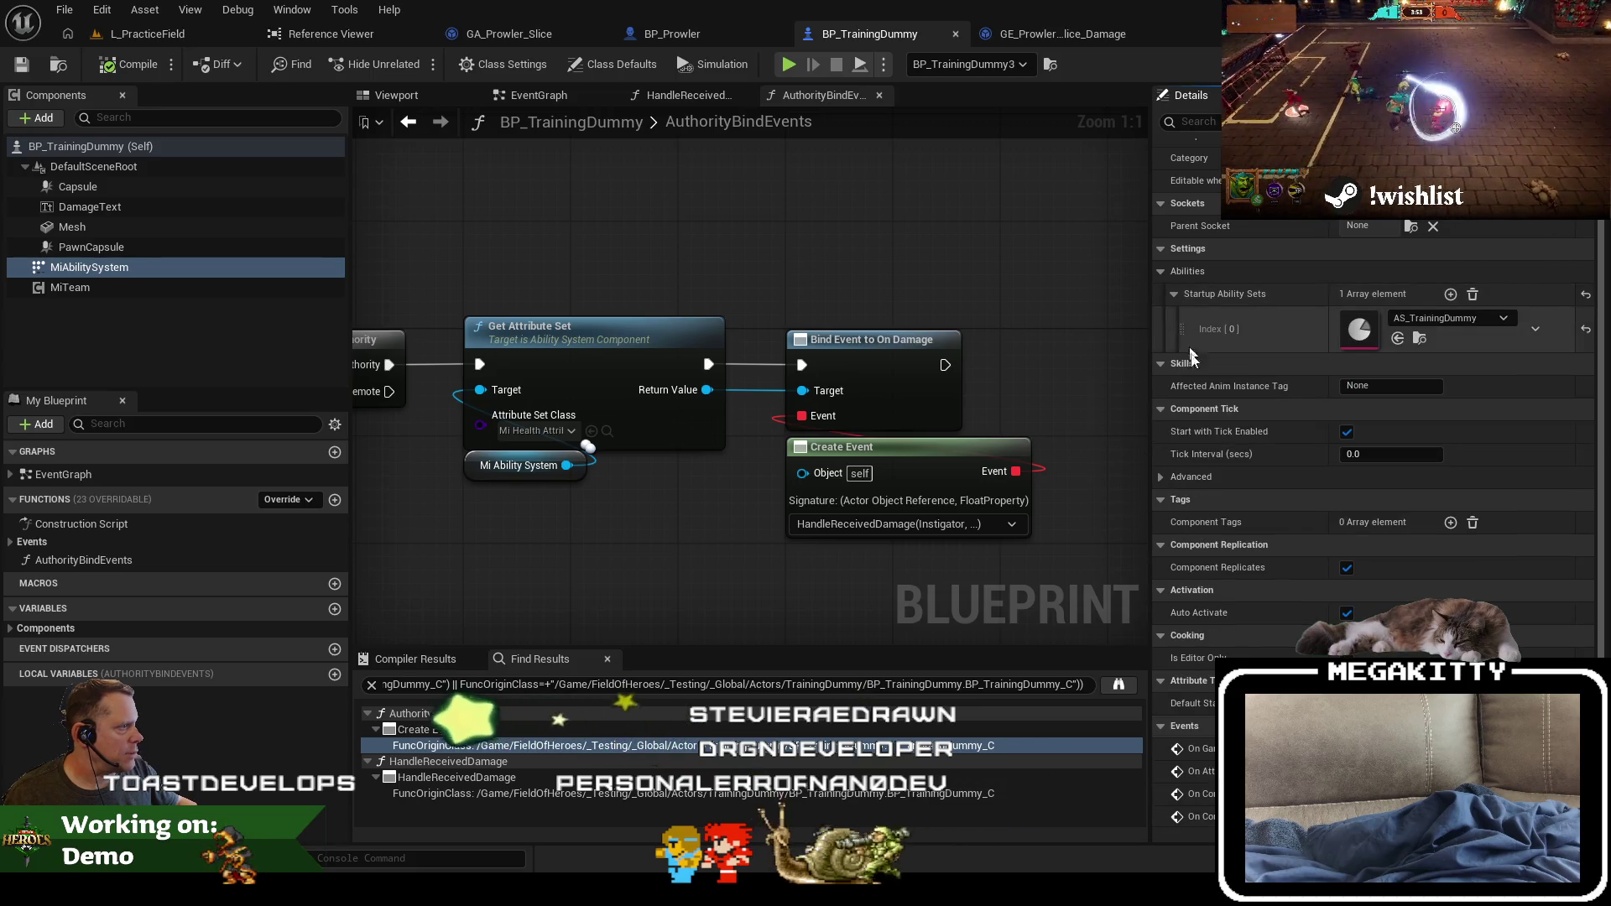
left_click(1420, 337)
double_click(805, 722)
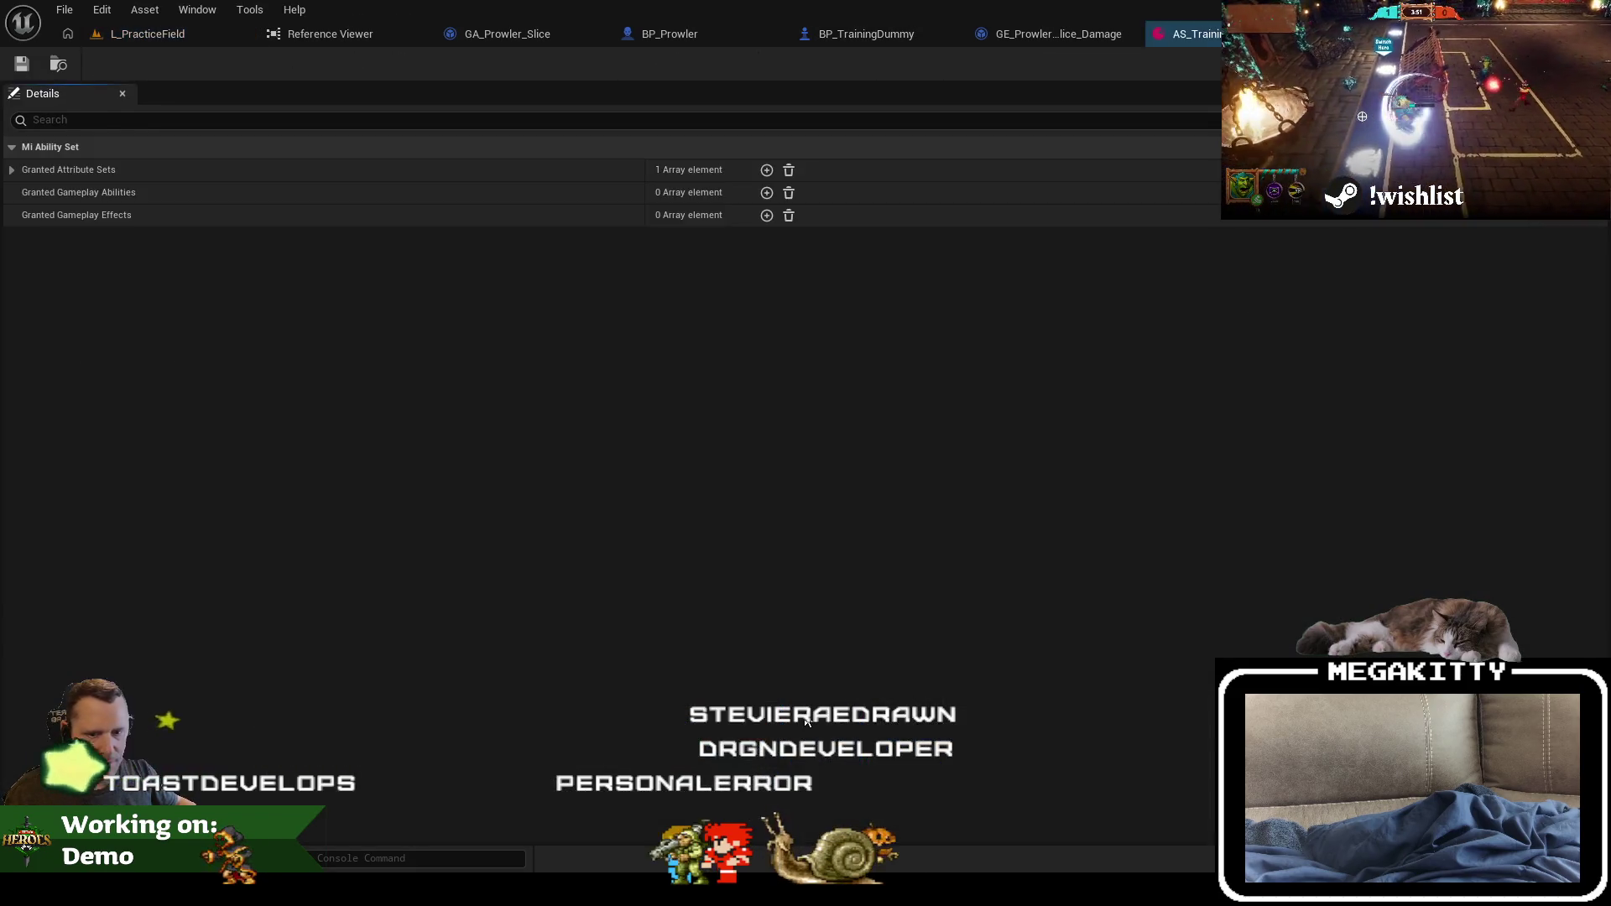
left_click(12, 170)
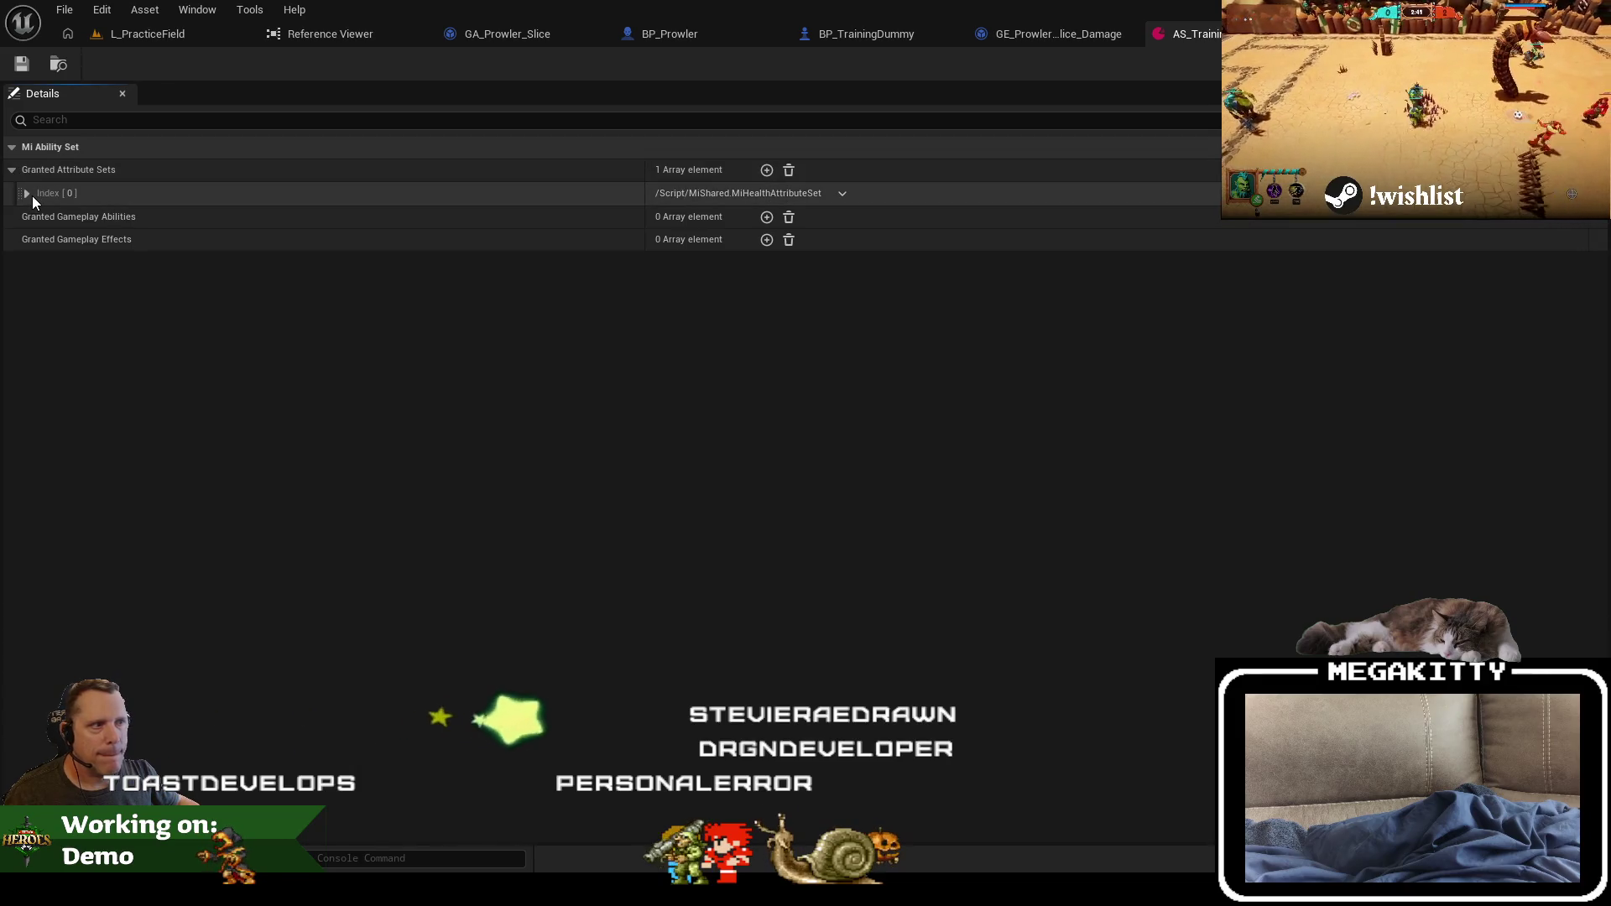
left_click(30, 195)
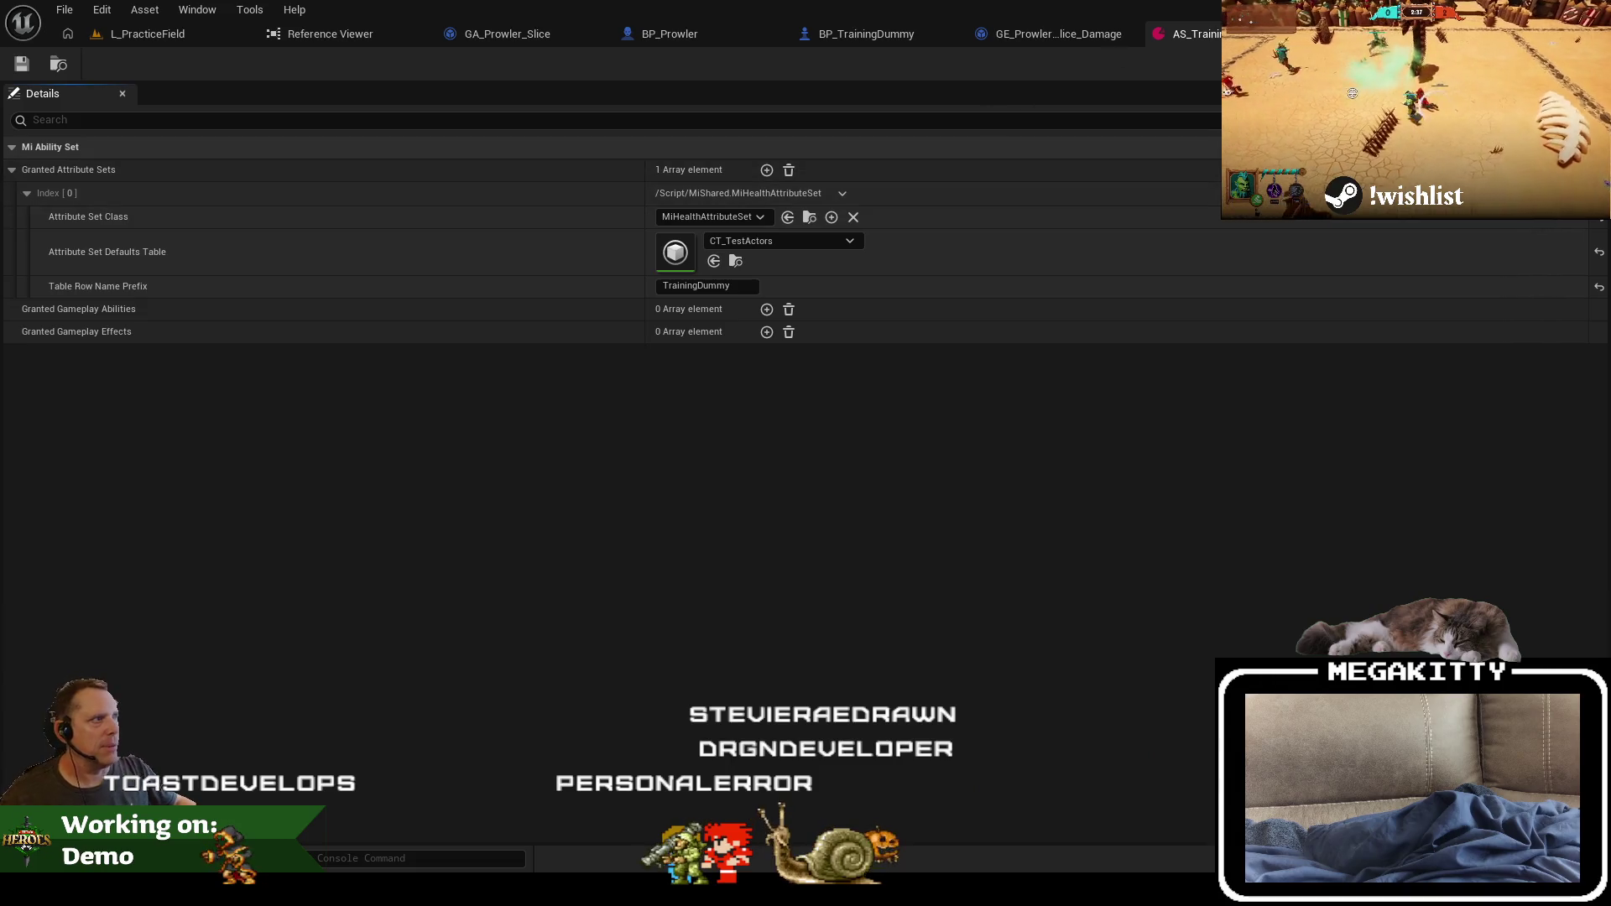
Step: Close the AS_TrainingDummy editor and cycle back to the L_PracticeField level
key("ctrl+w")
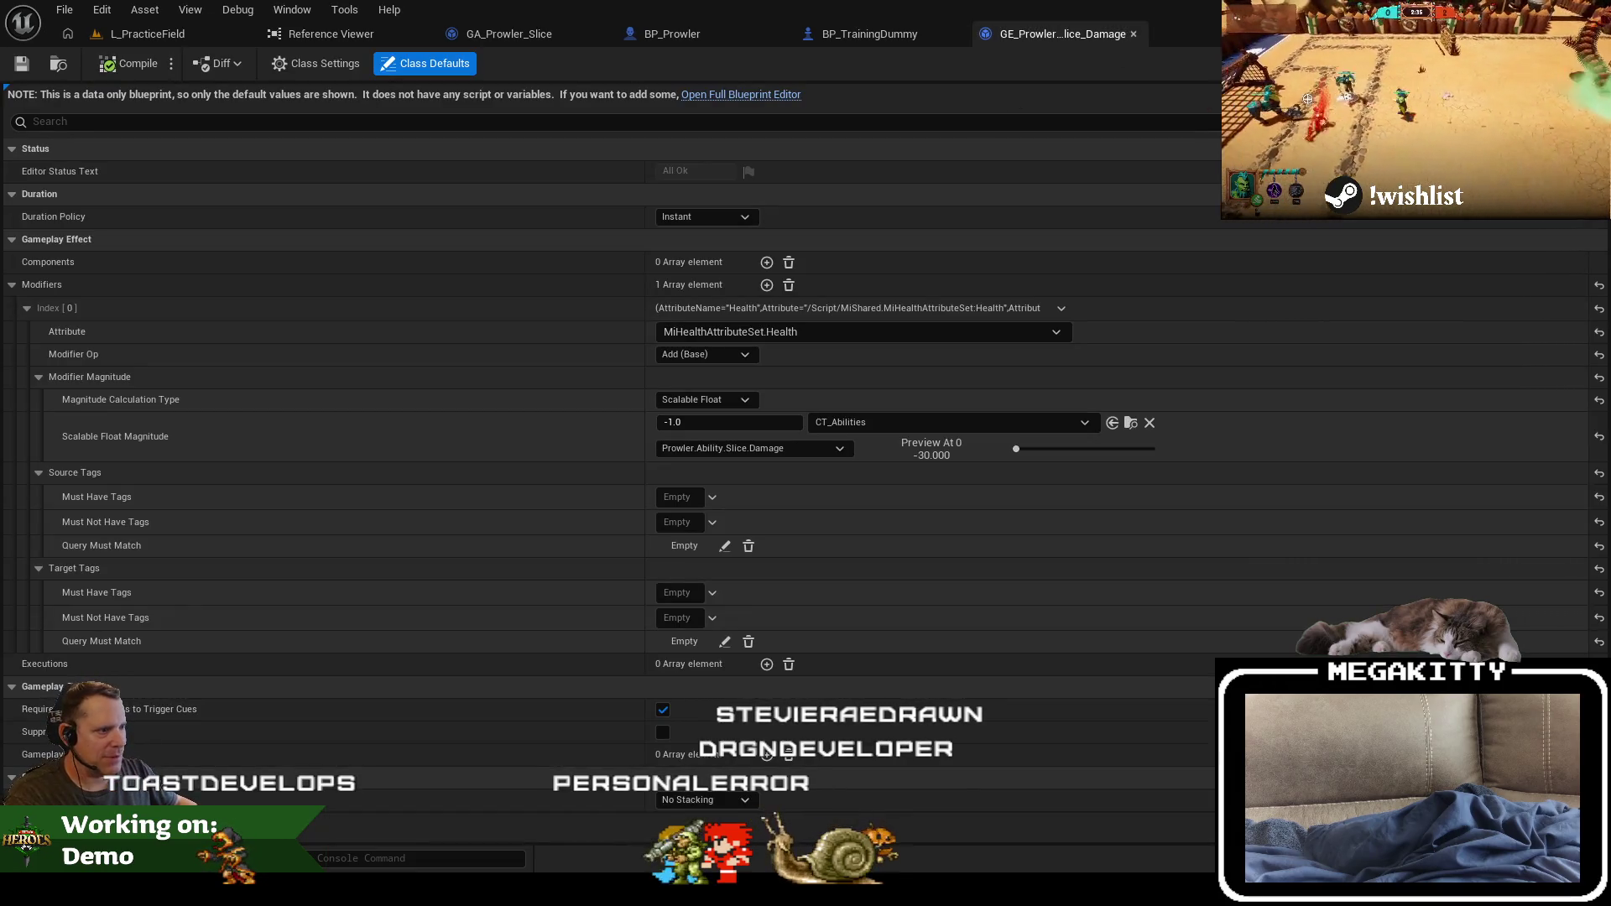
left_click(693, 41)
left_click(853, 34)
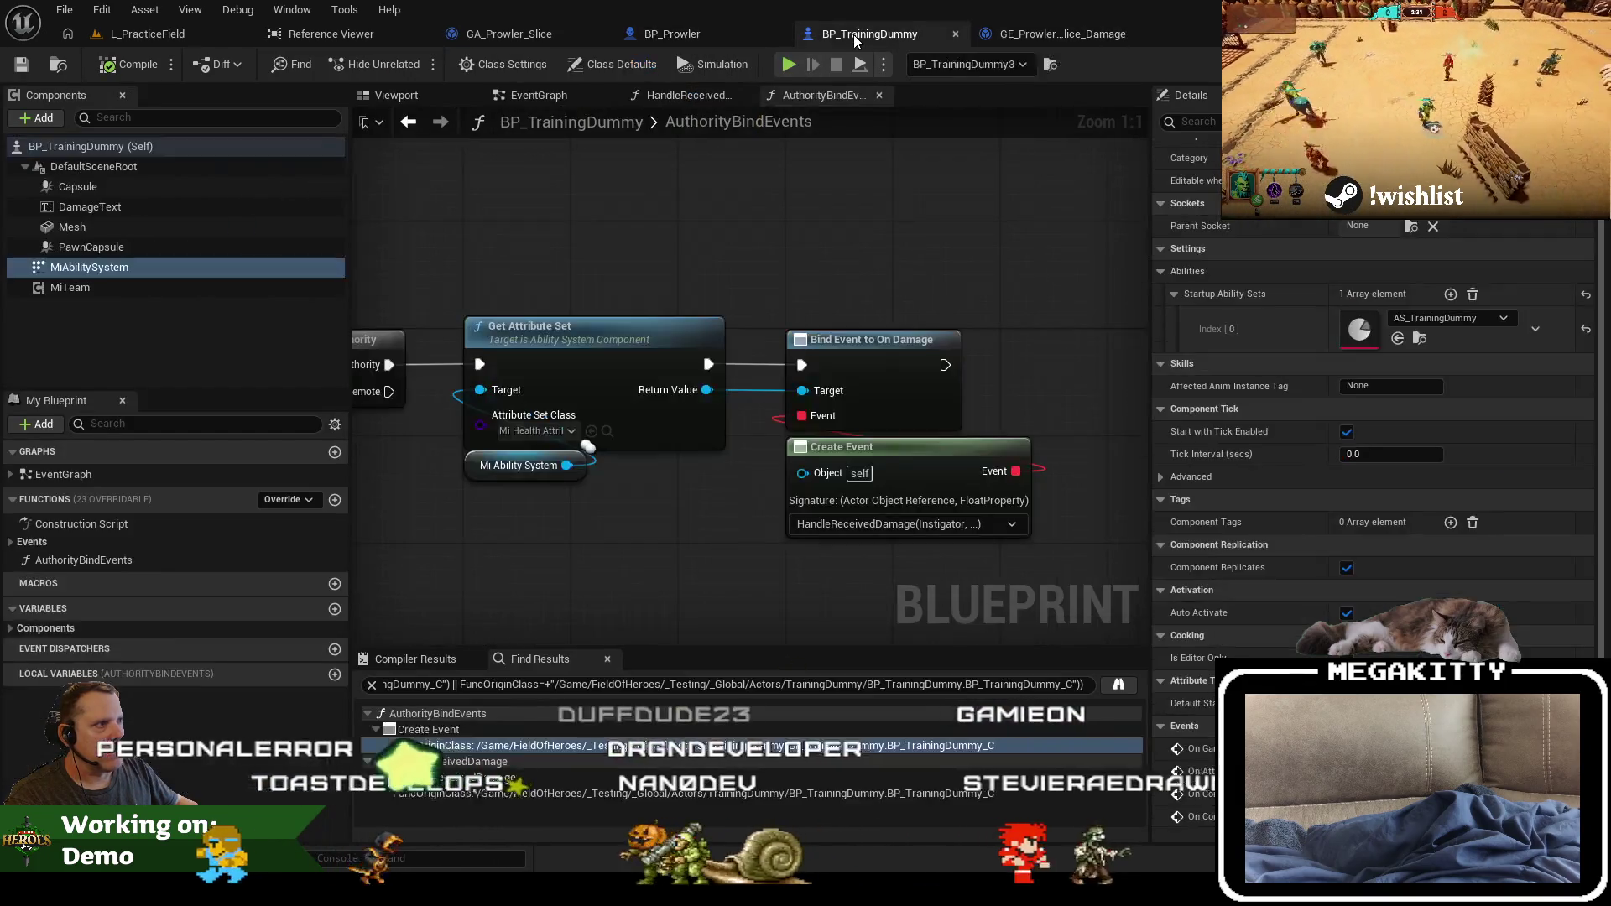
left_click(1045, 37)
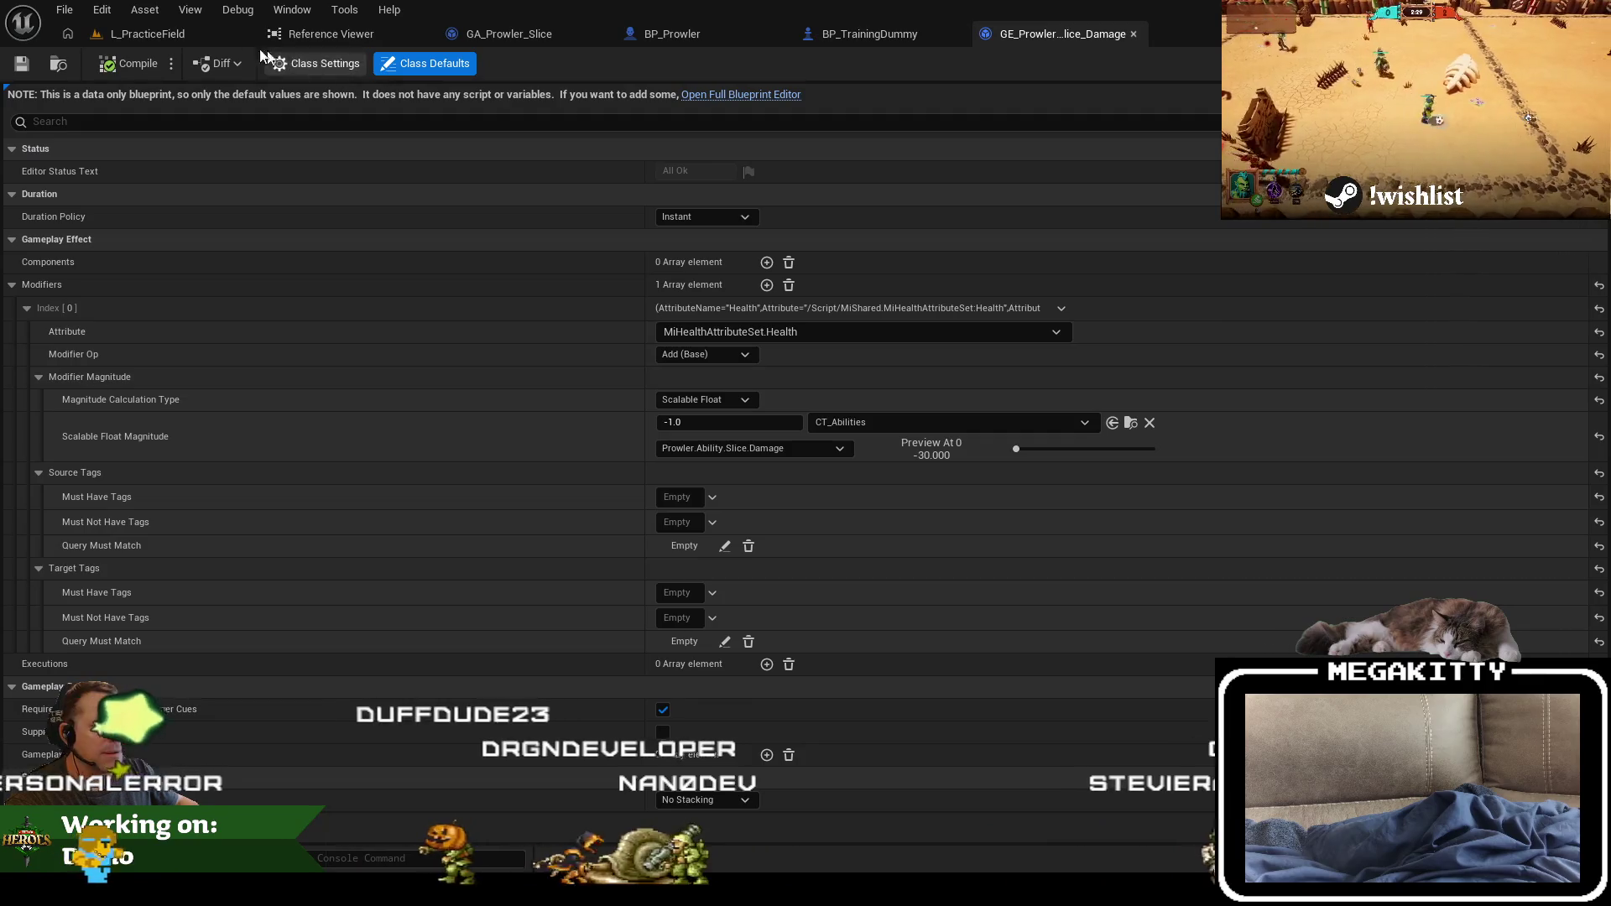
left_click(147, 33)
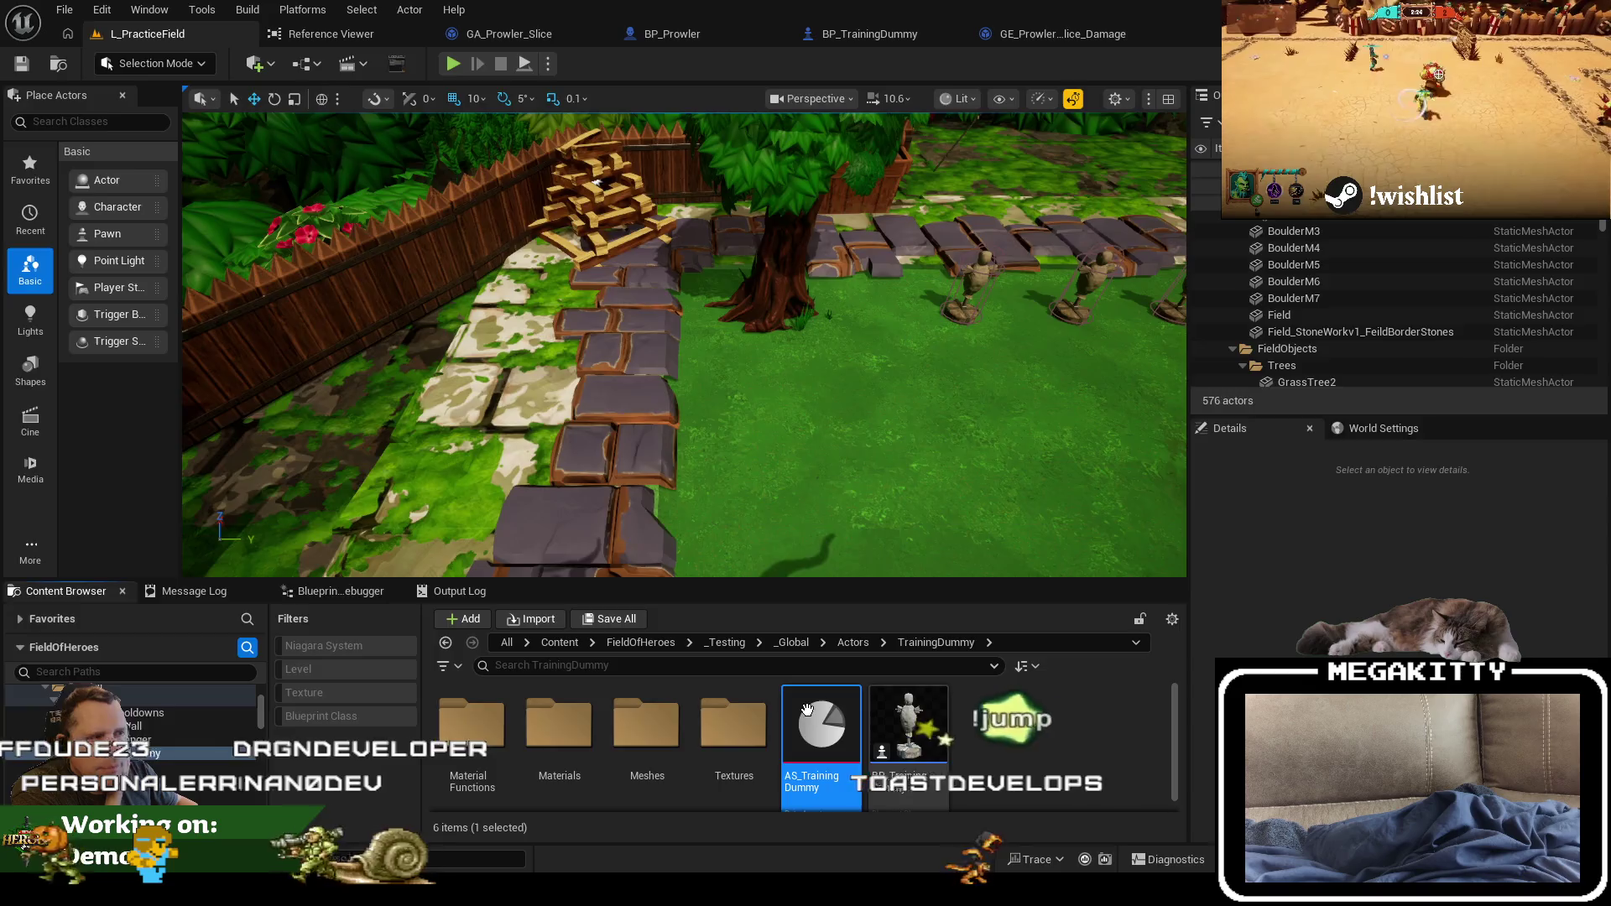
Step: Reopen AS_TrainingDummy, check CT_TestActors' TrainingDummy Health and MaxHealth at 1.0, and return to L_PracticeField
double_click(808, 713)
left_click(734, 261)
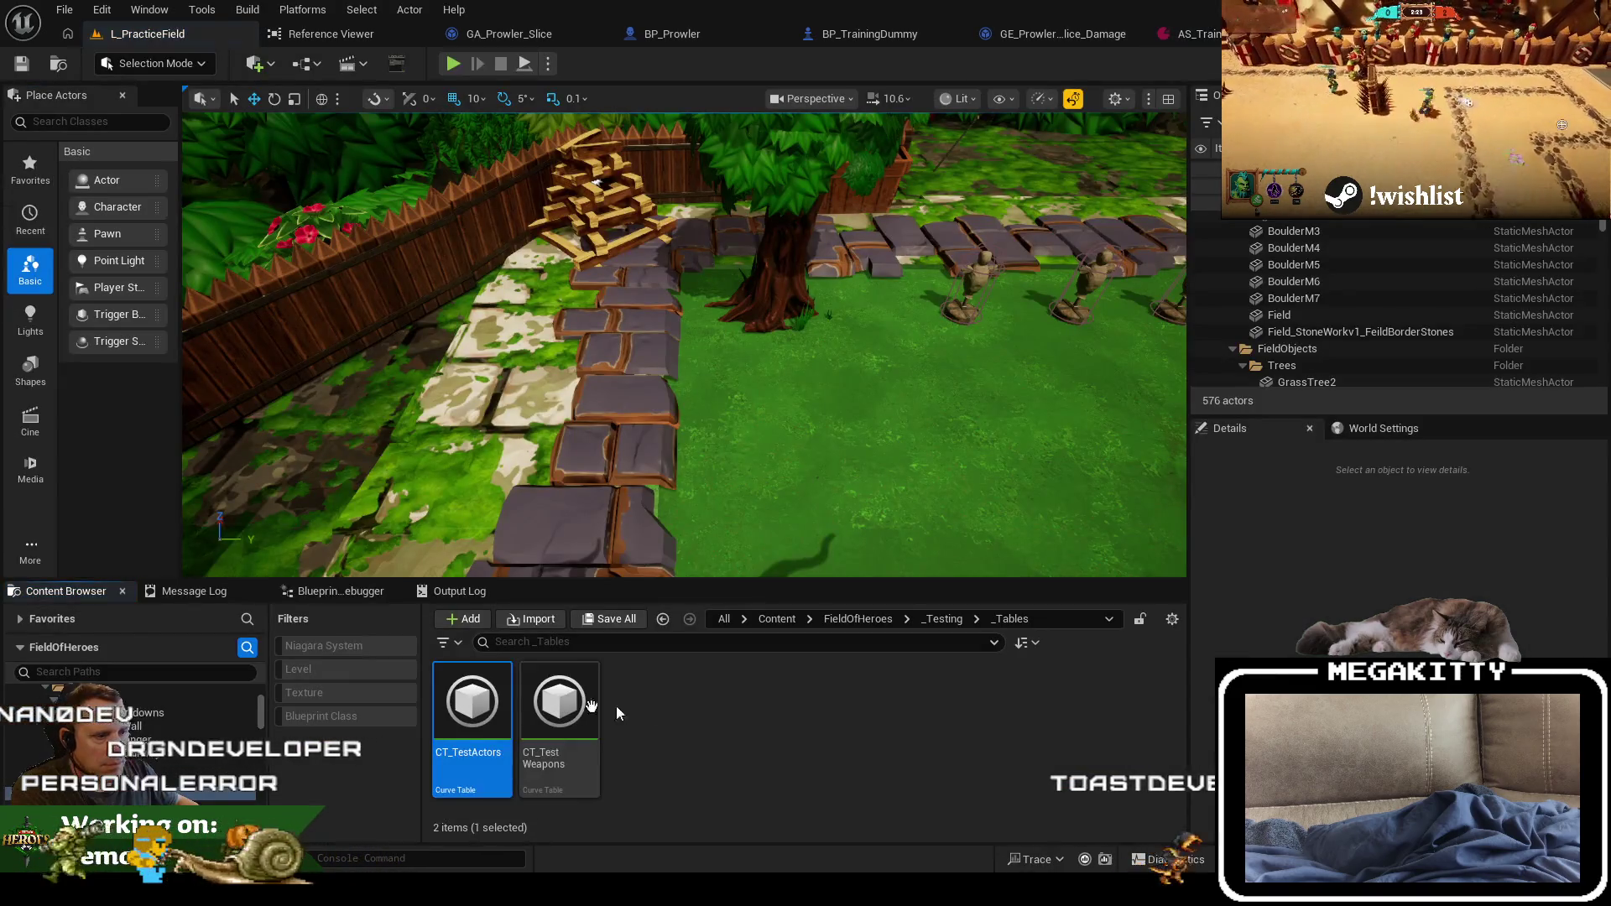
double_click(483, 690)
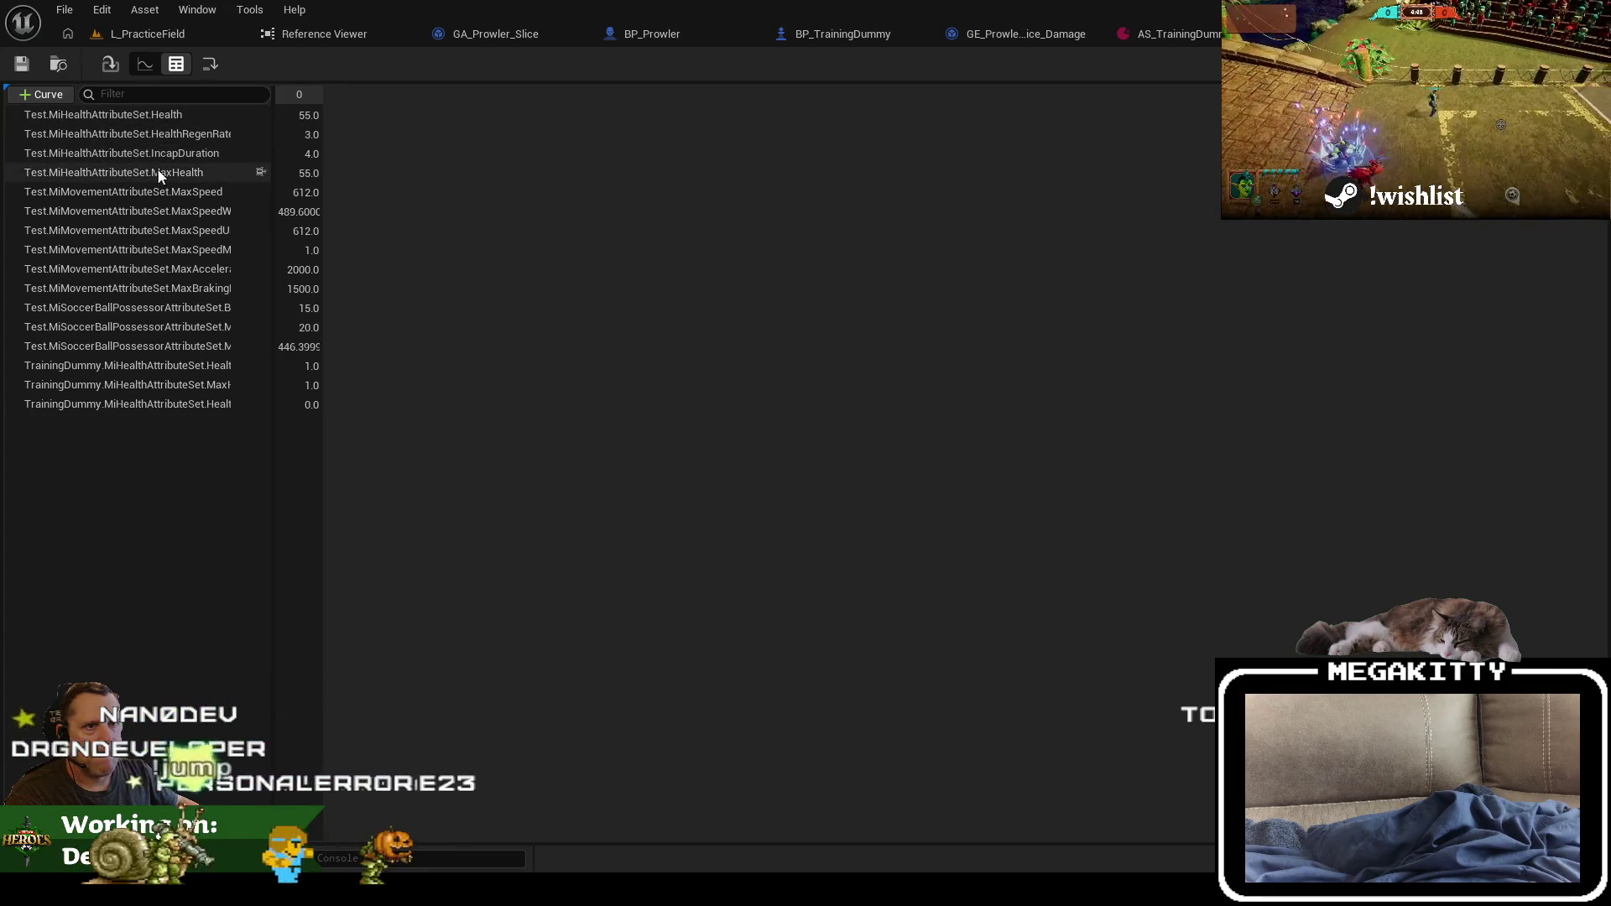
left_click(181, 42)
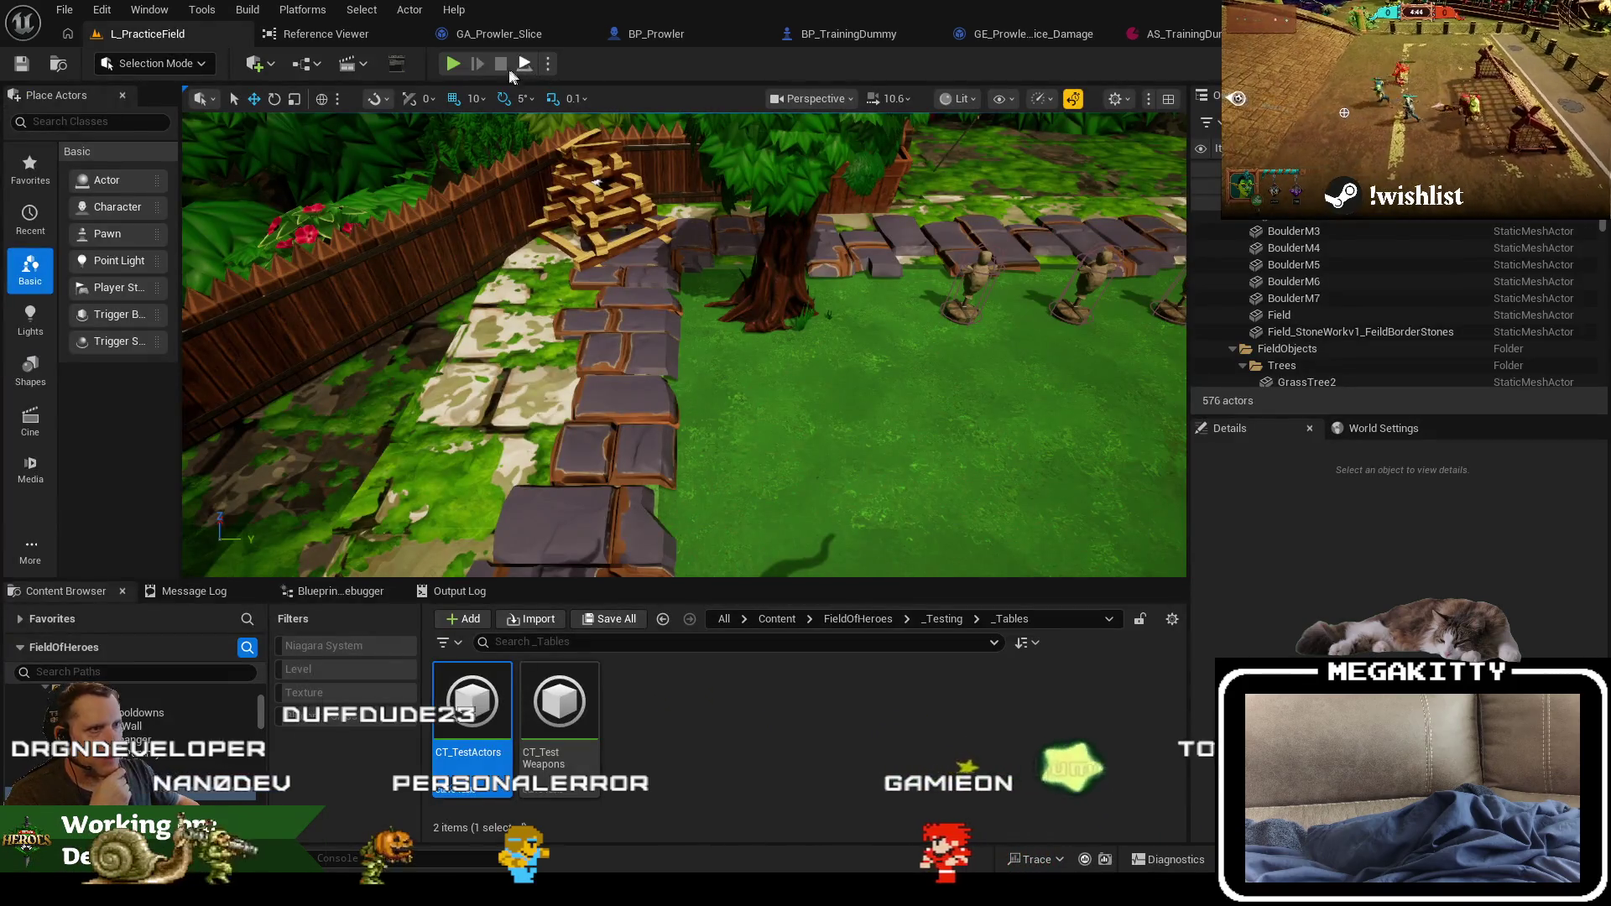
Step: Play the level and walk the hero along the character pads onto the Prowler pad
left_click(453, 63)
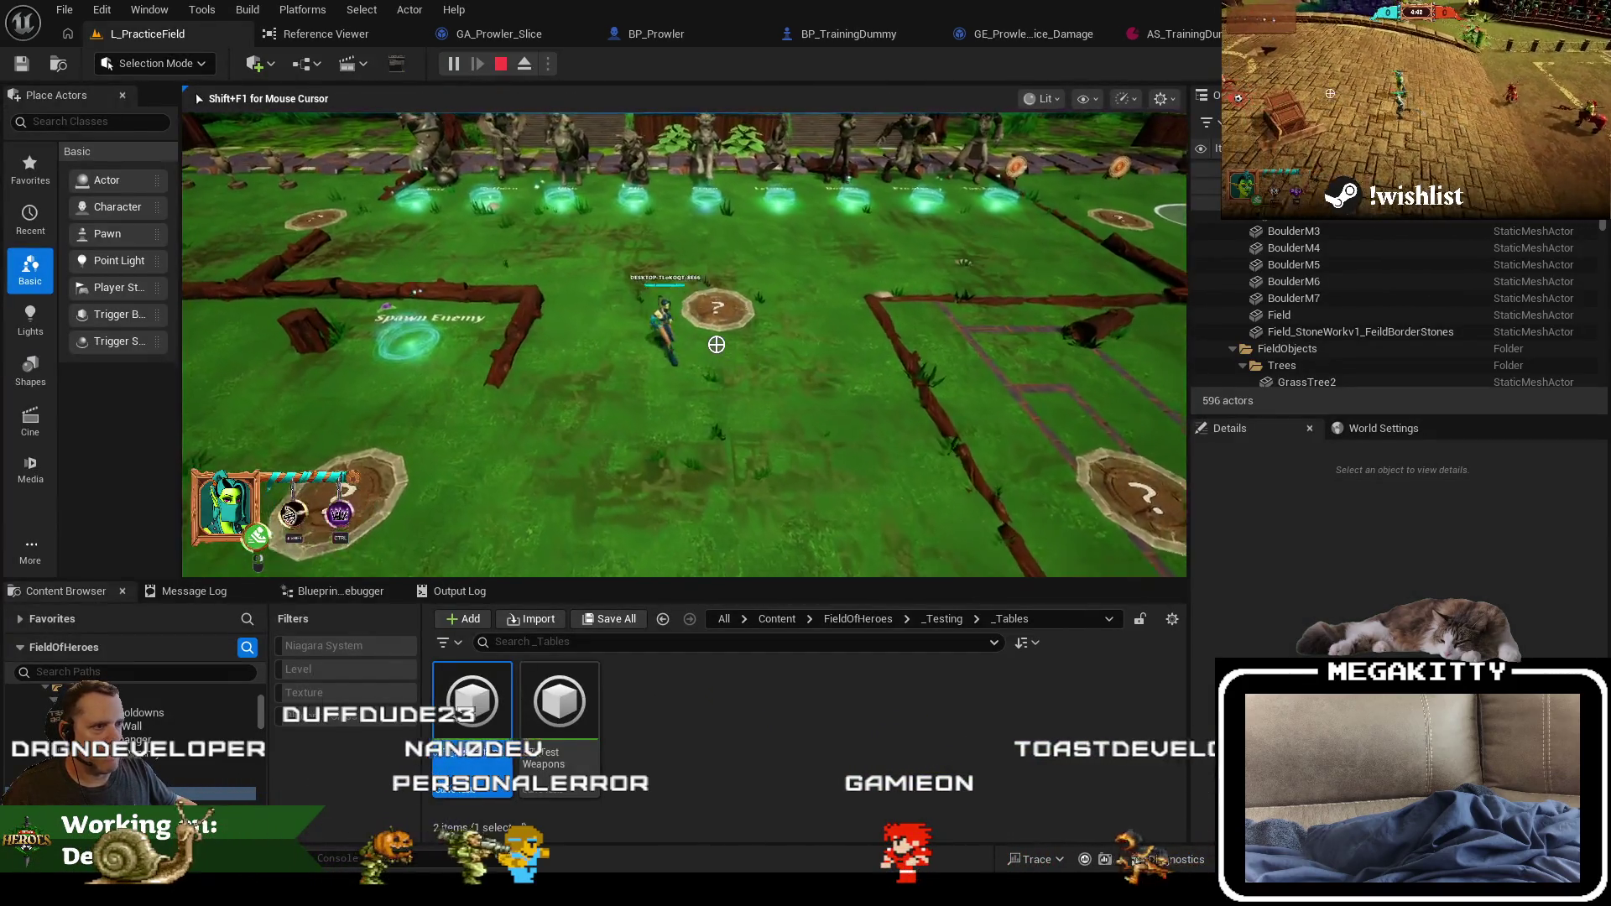
key("w")
key("d")
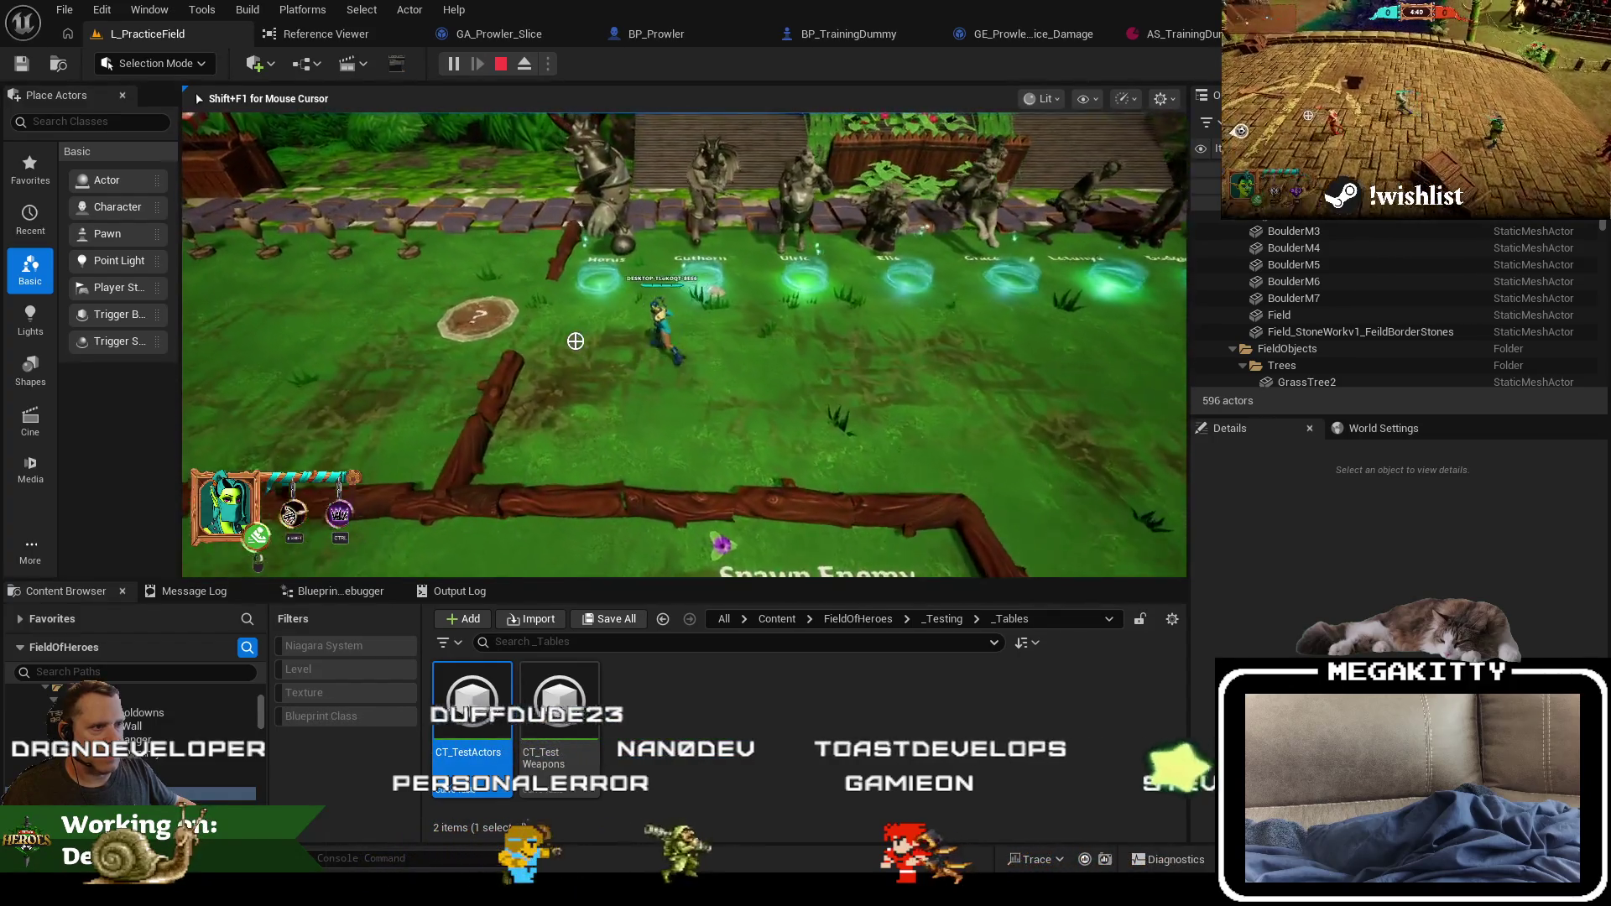
key("a")
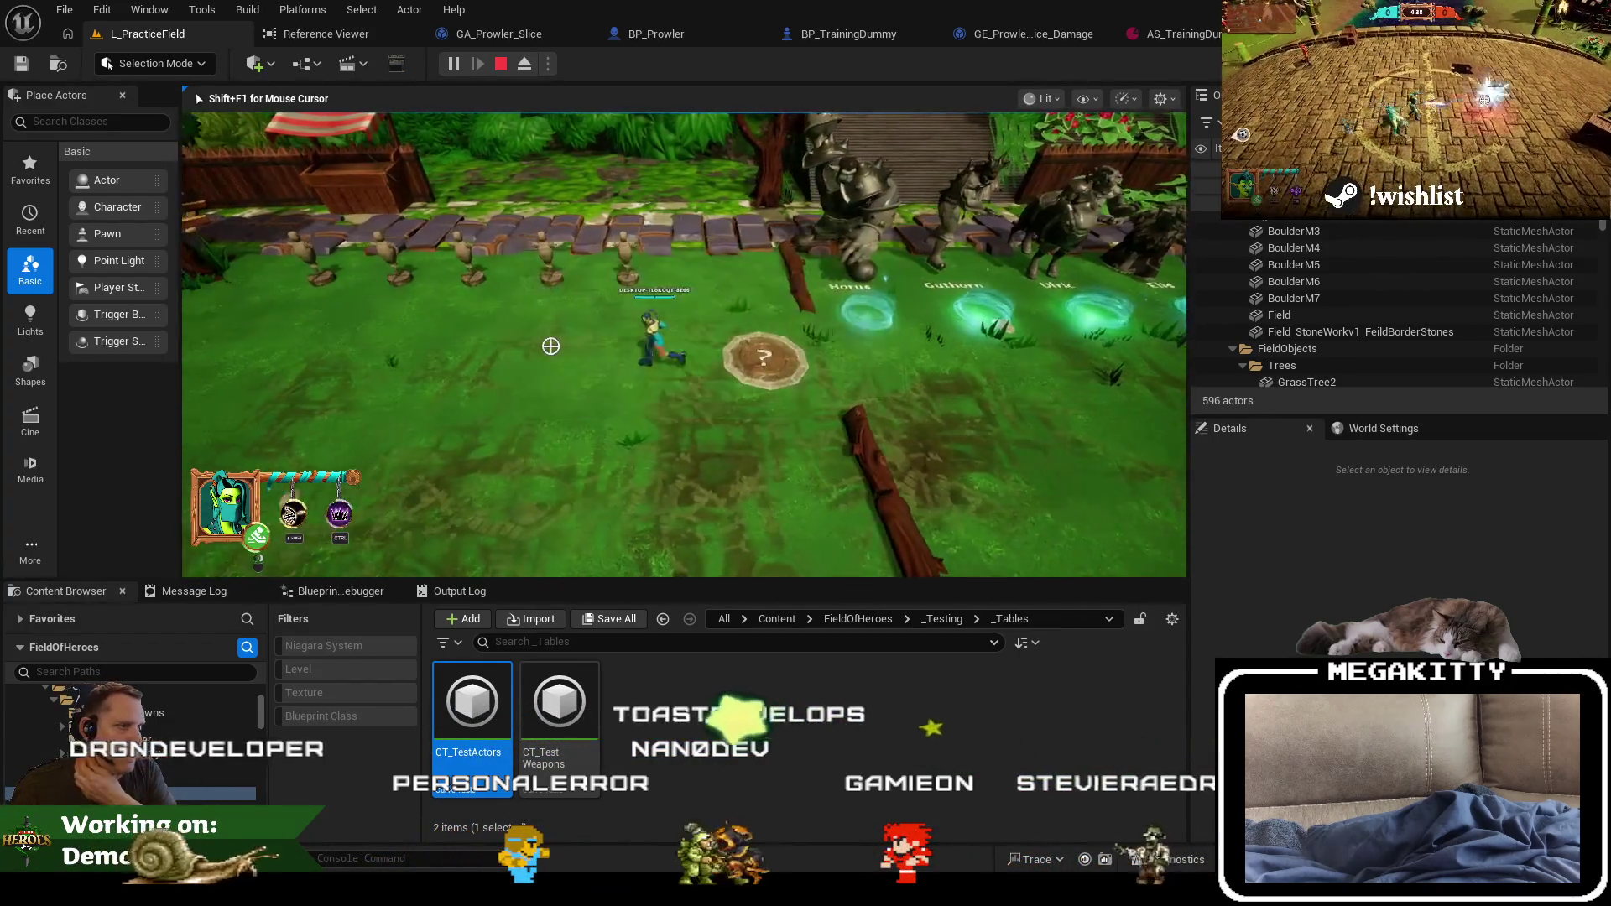
key("w")
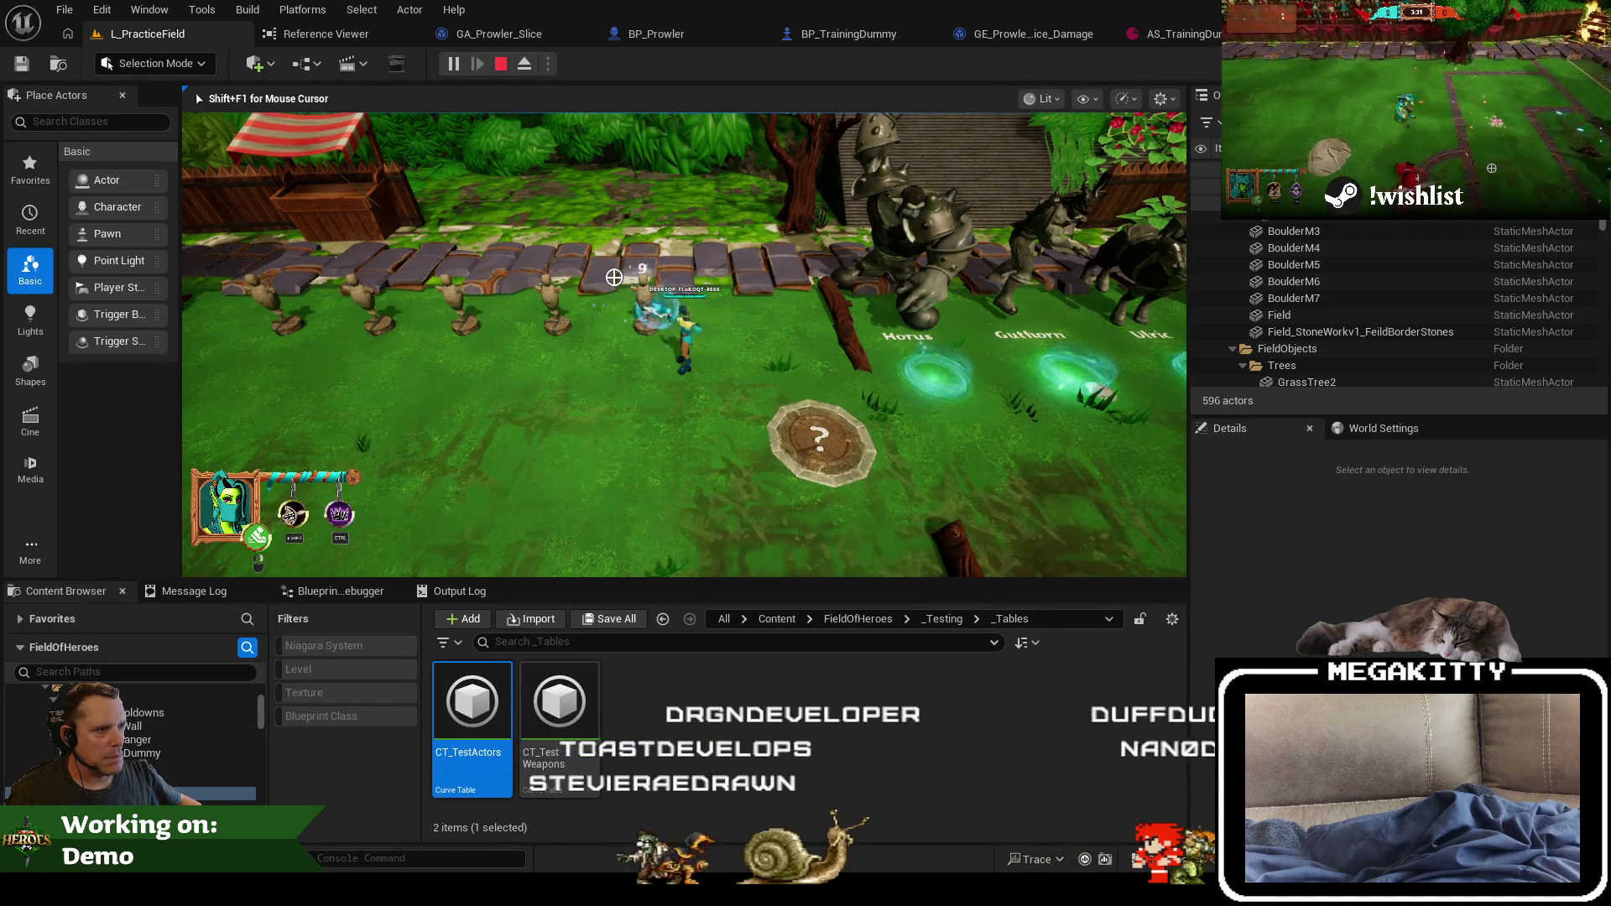
key("d")
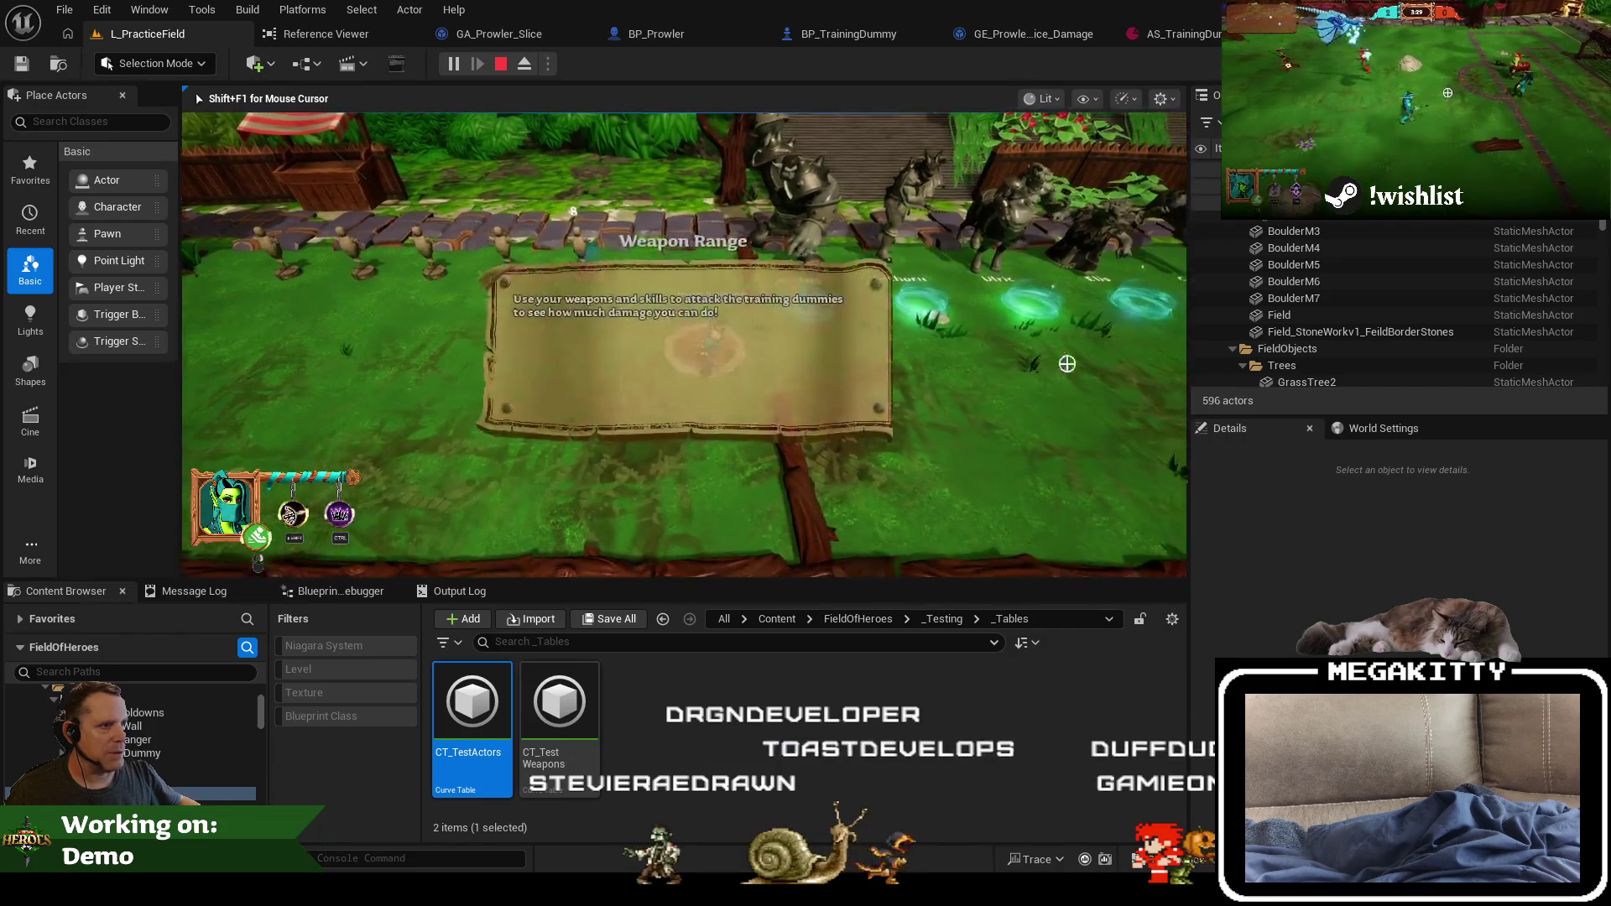
key("d")
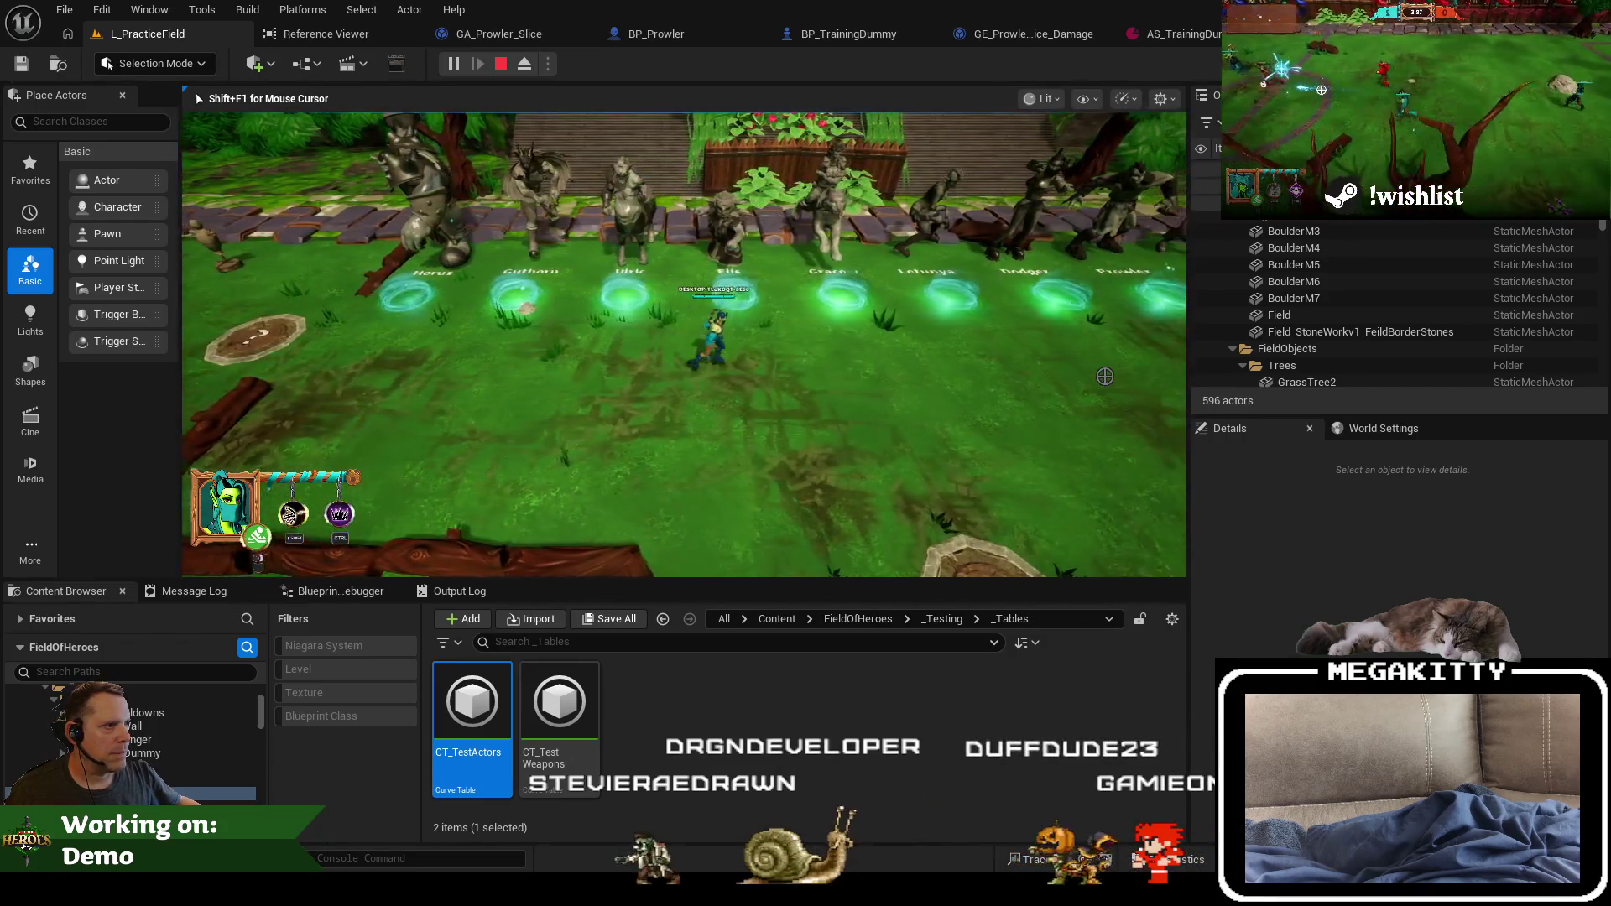
key("d")
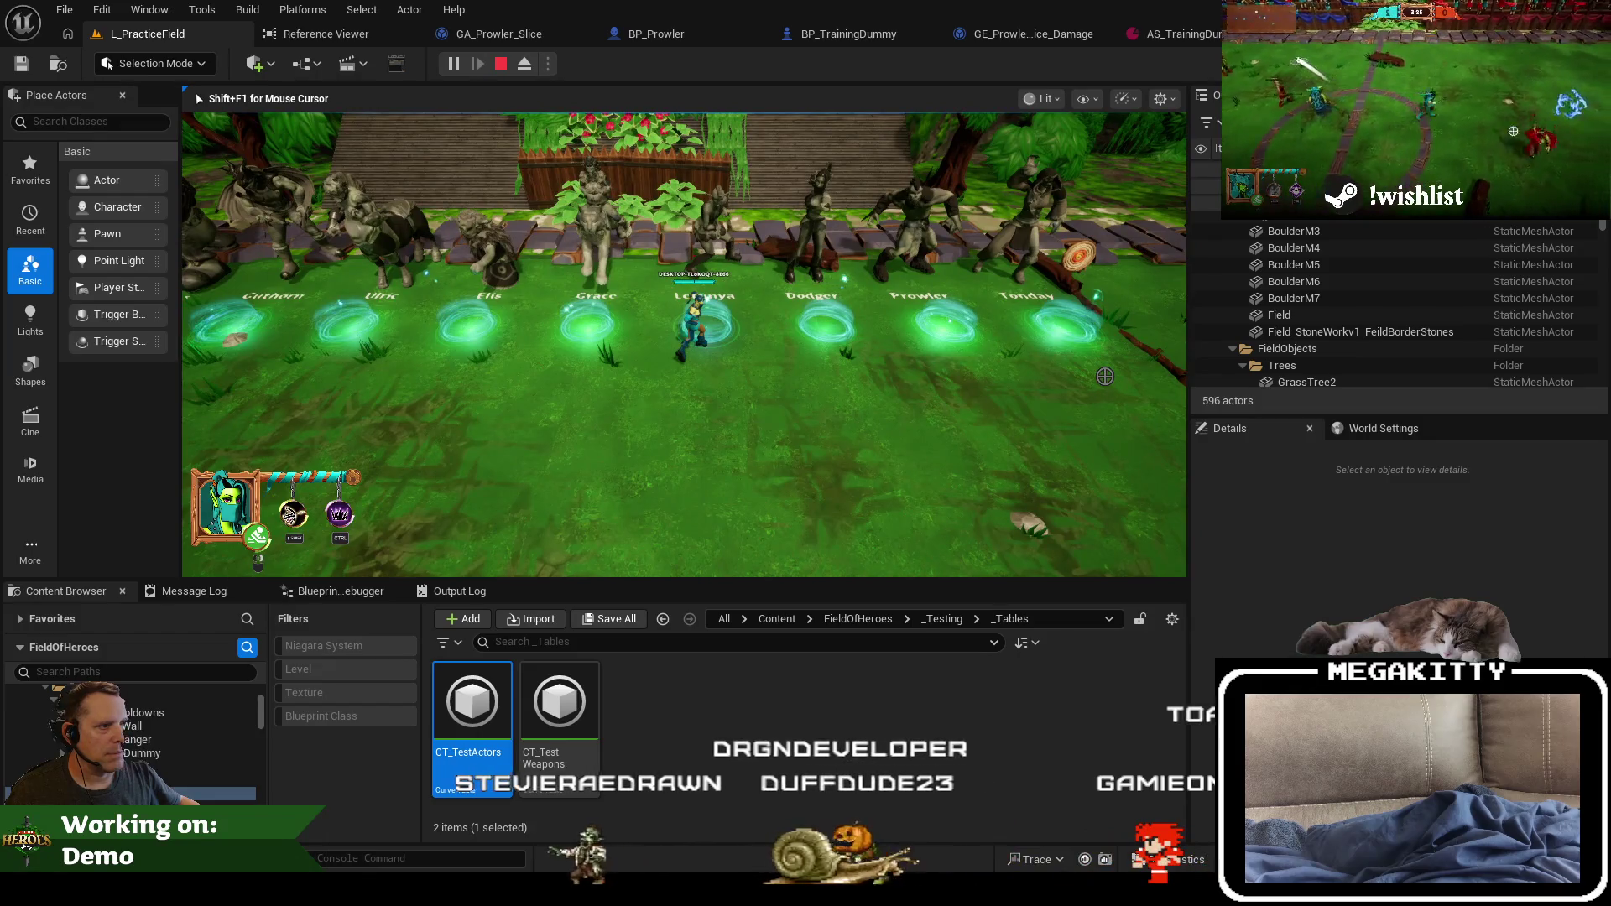
key("d")
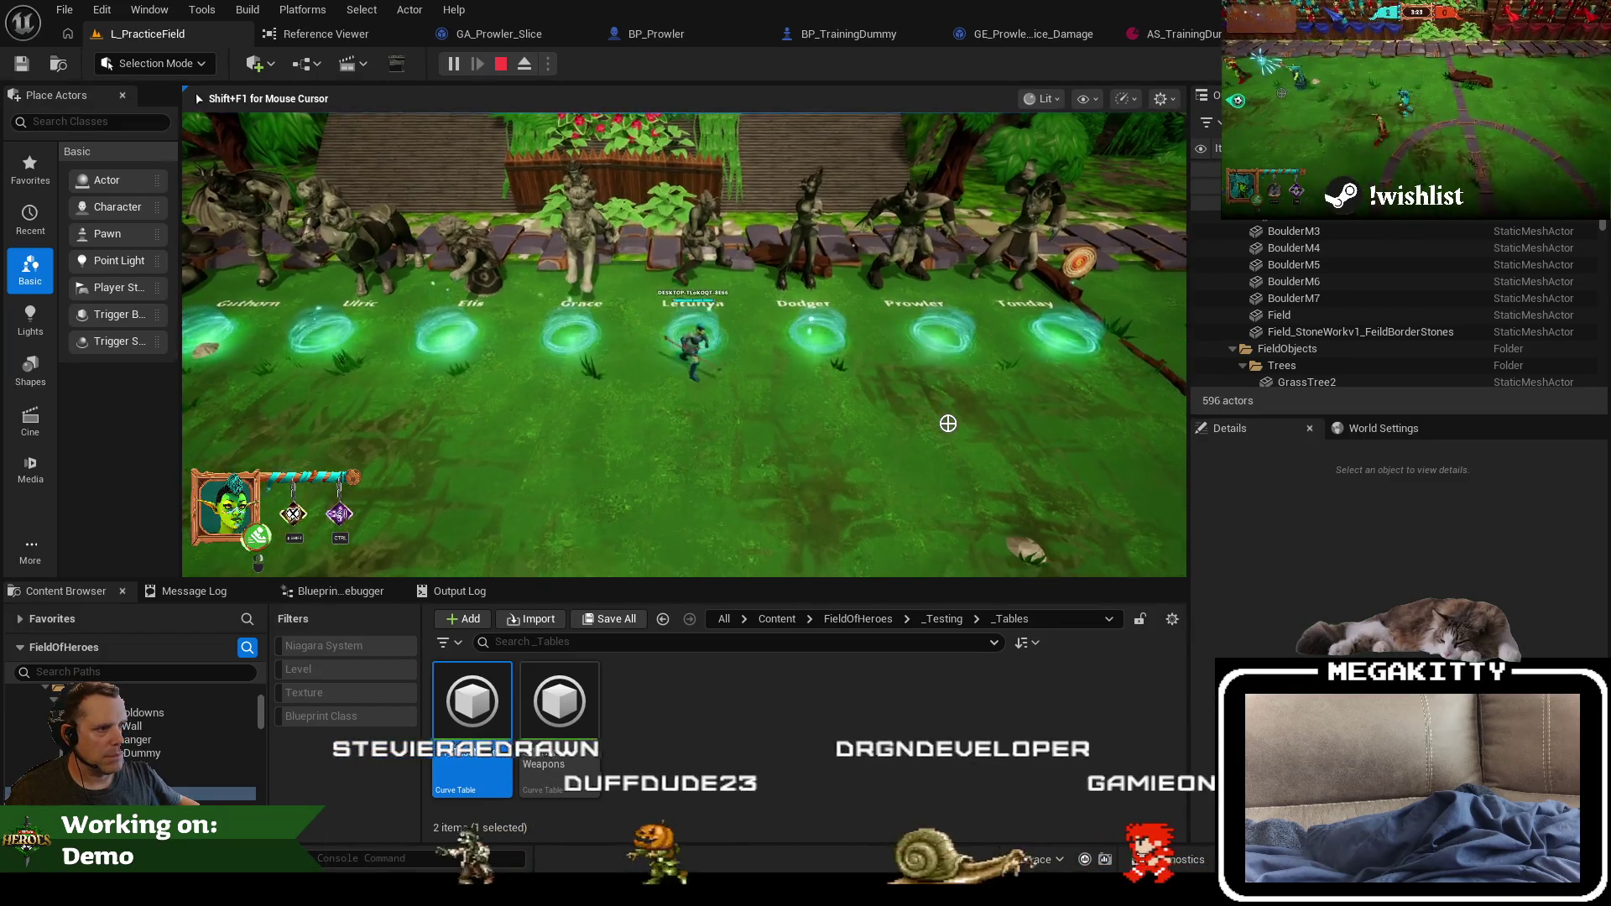
key("a")
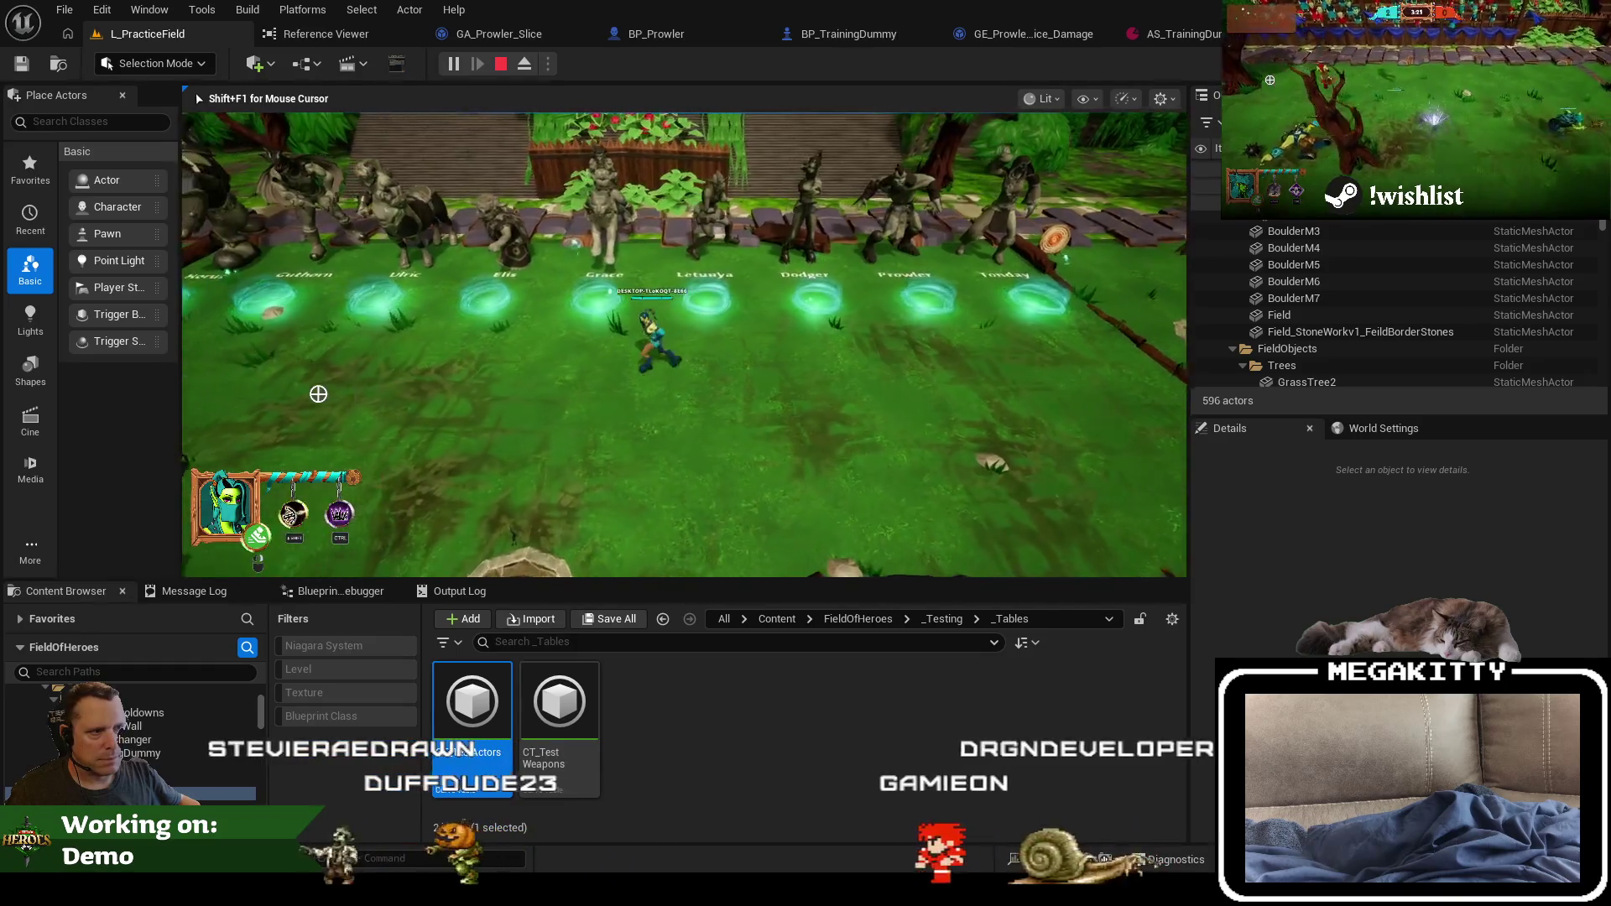
key("d")
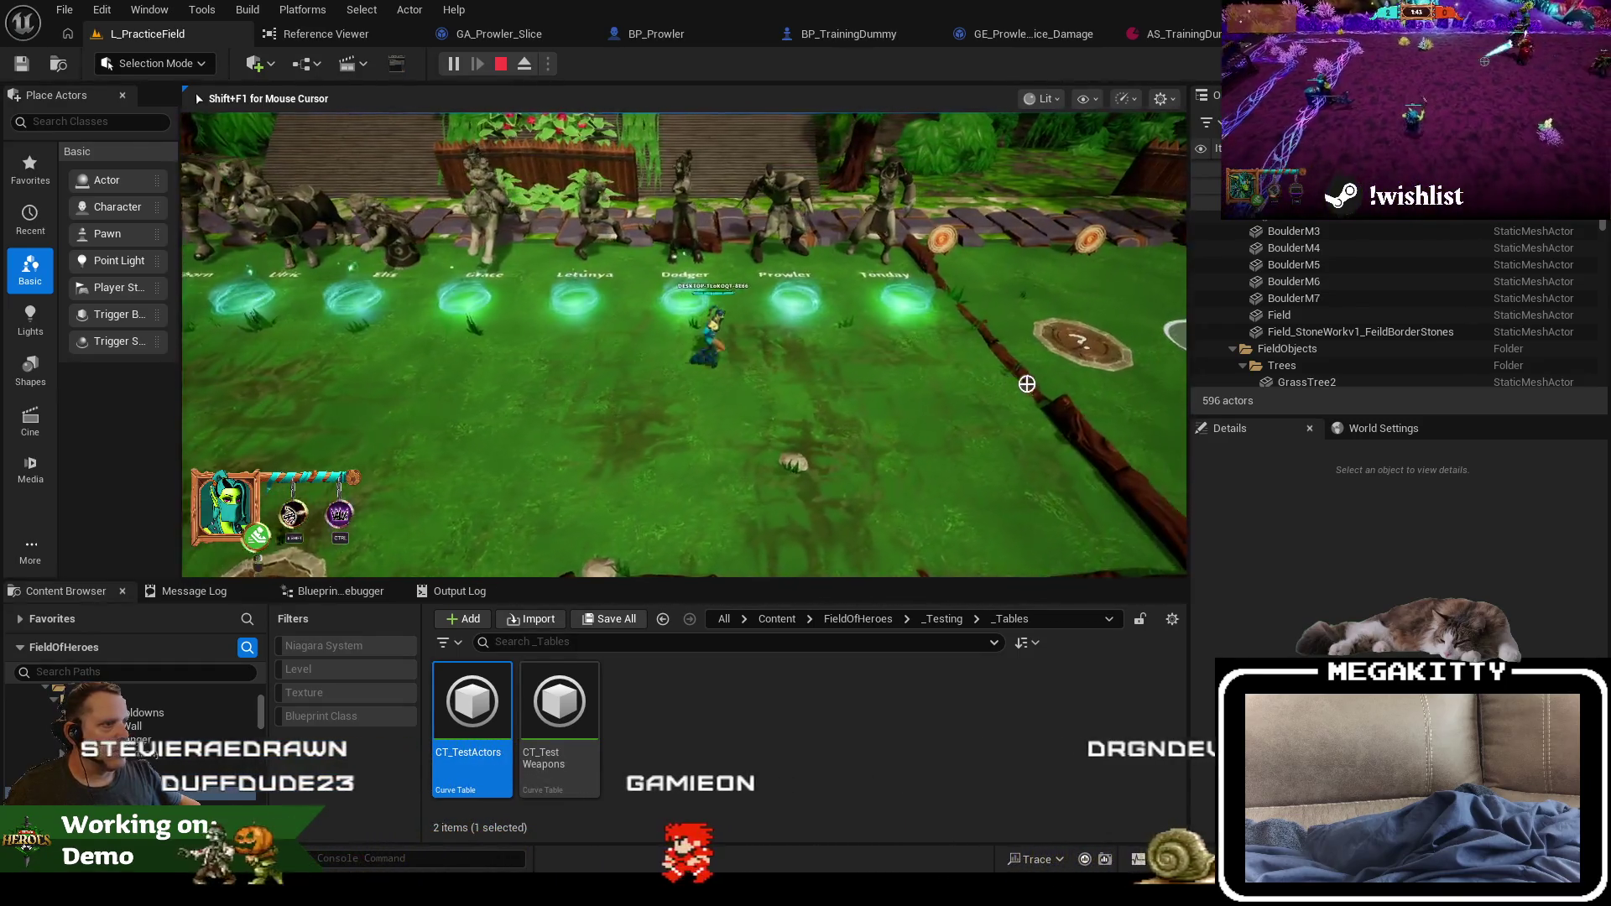
Step: Move Prowler to the training dummies, confirm 29 damage, then release input and show the Reference Viewer
key("a")
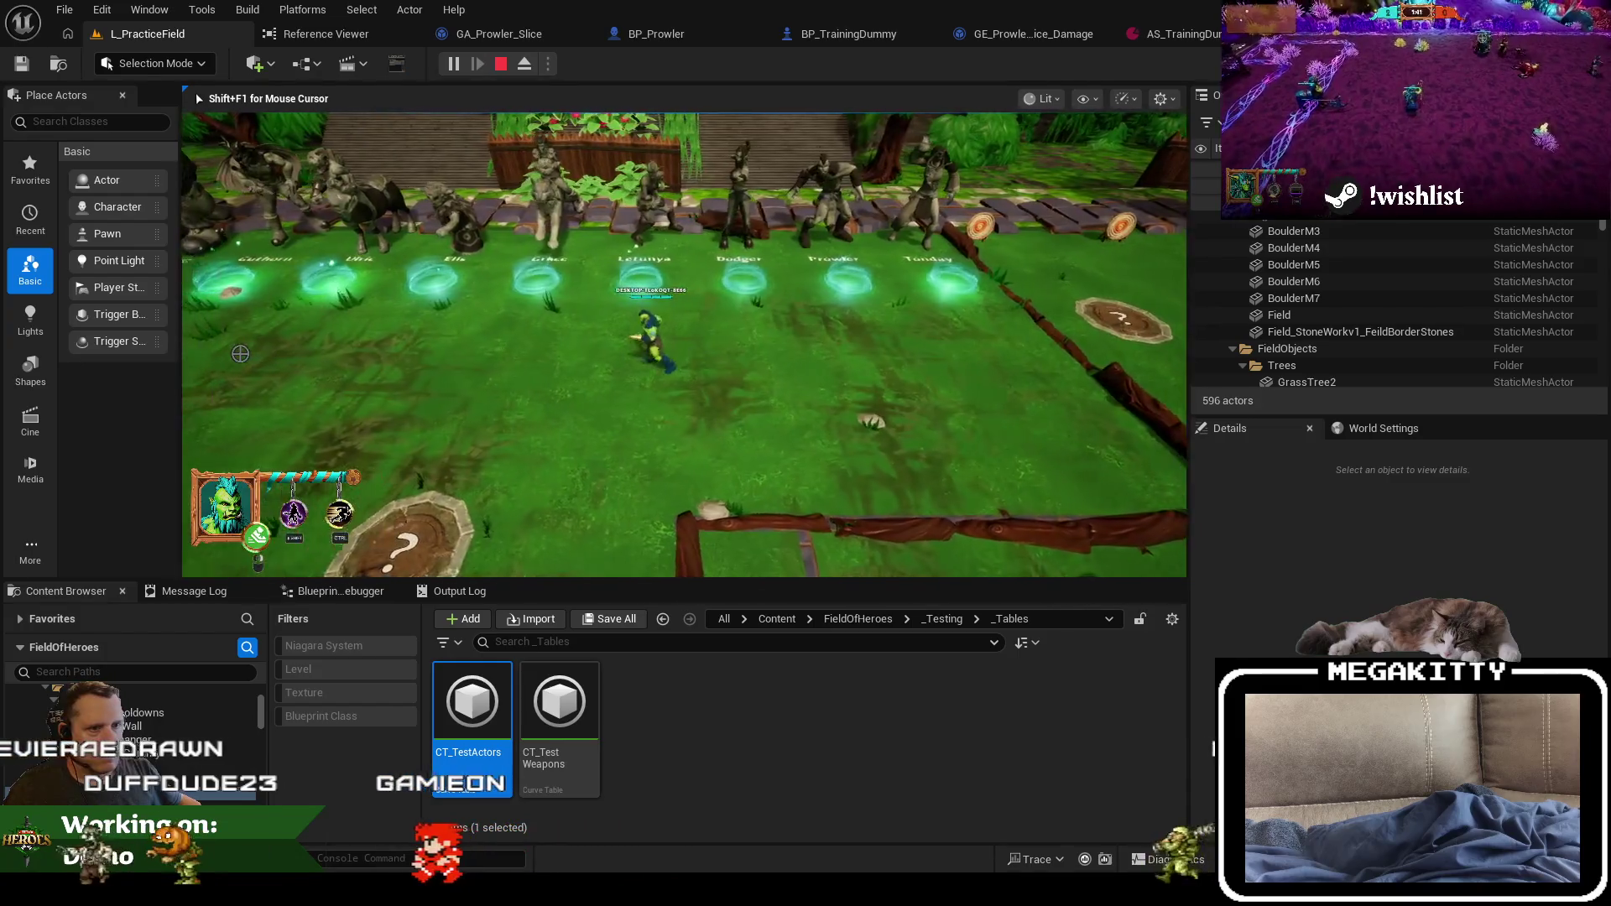
key("a")
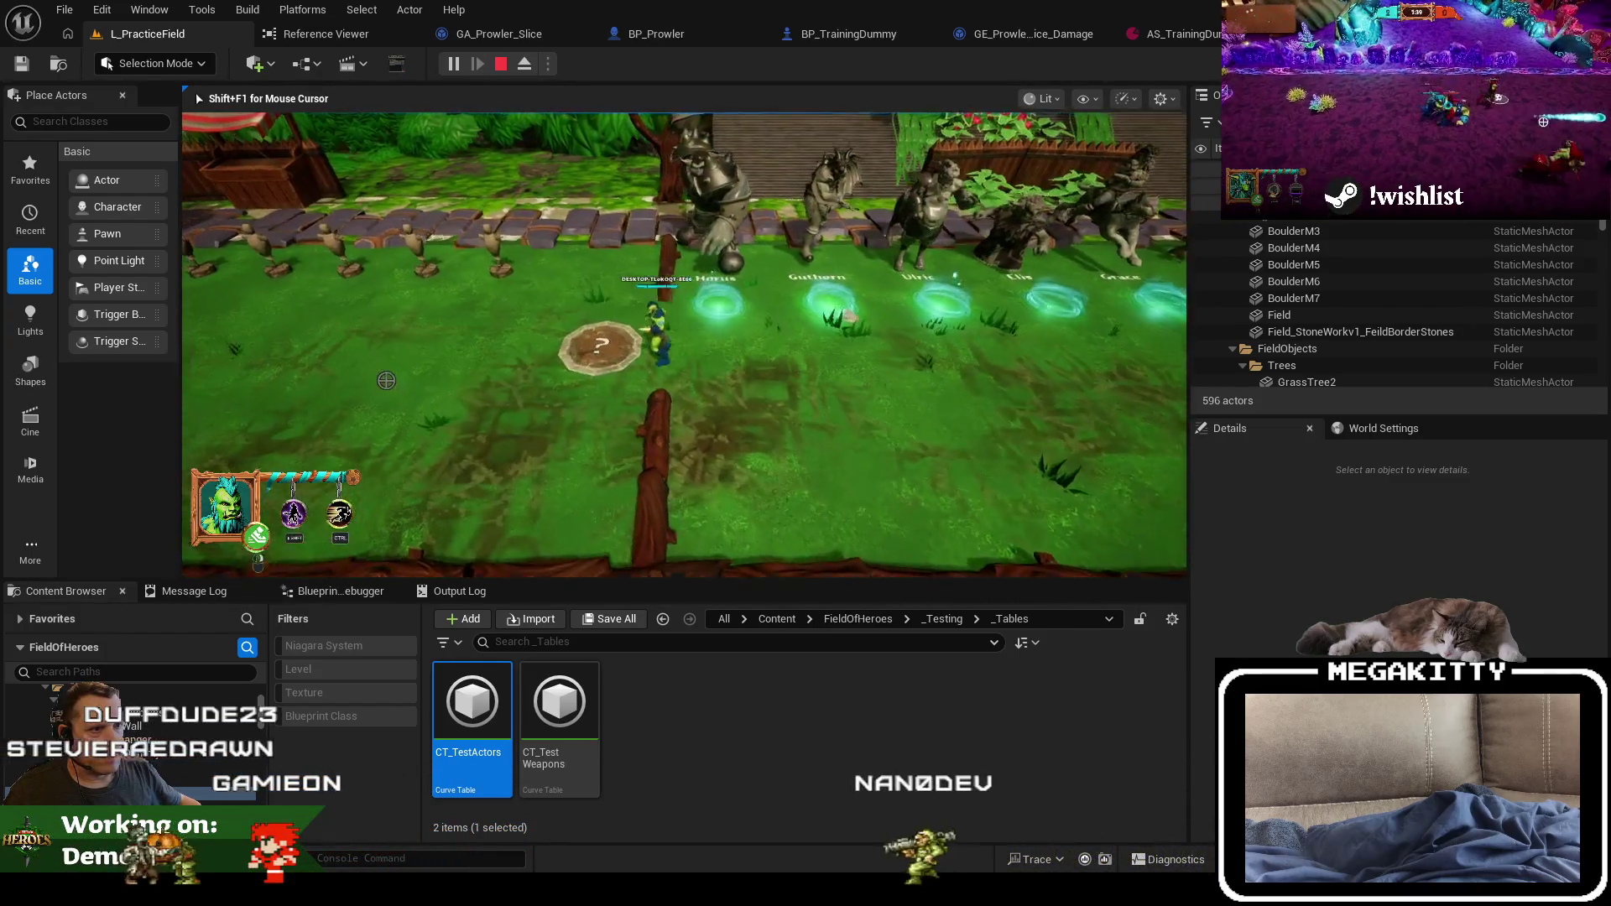
key("a")
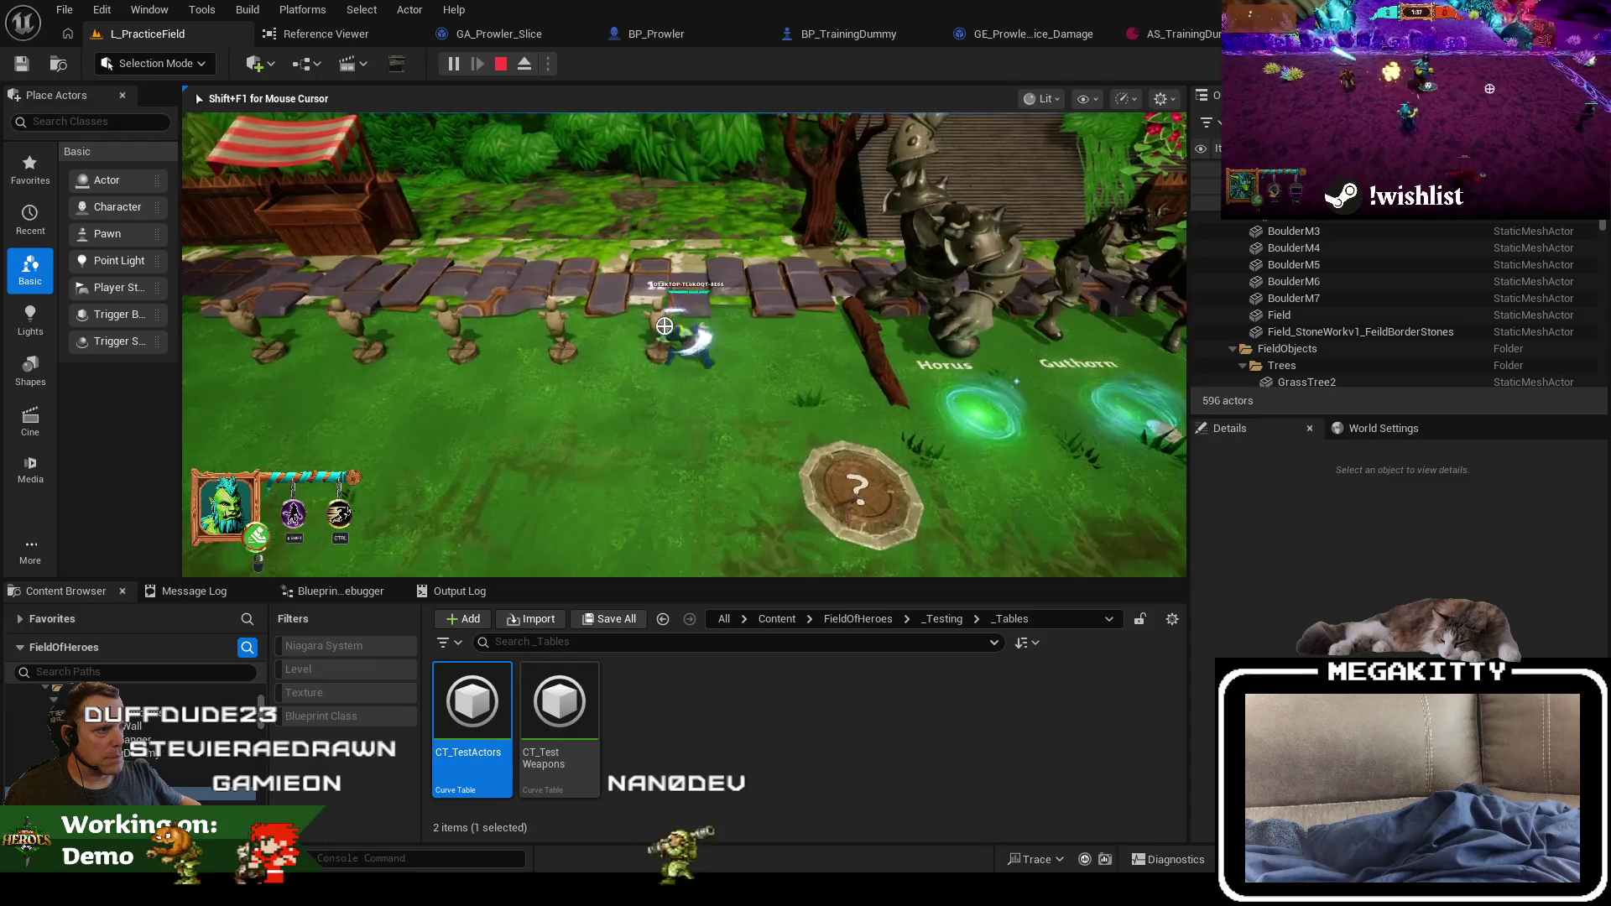
key("w")
key("d")
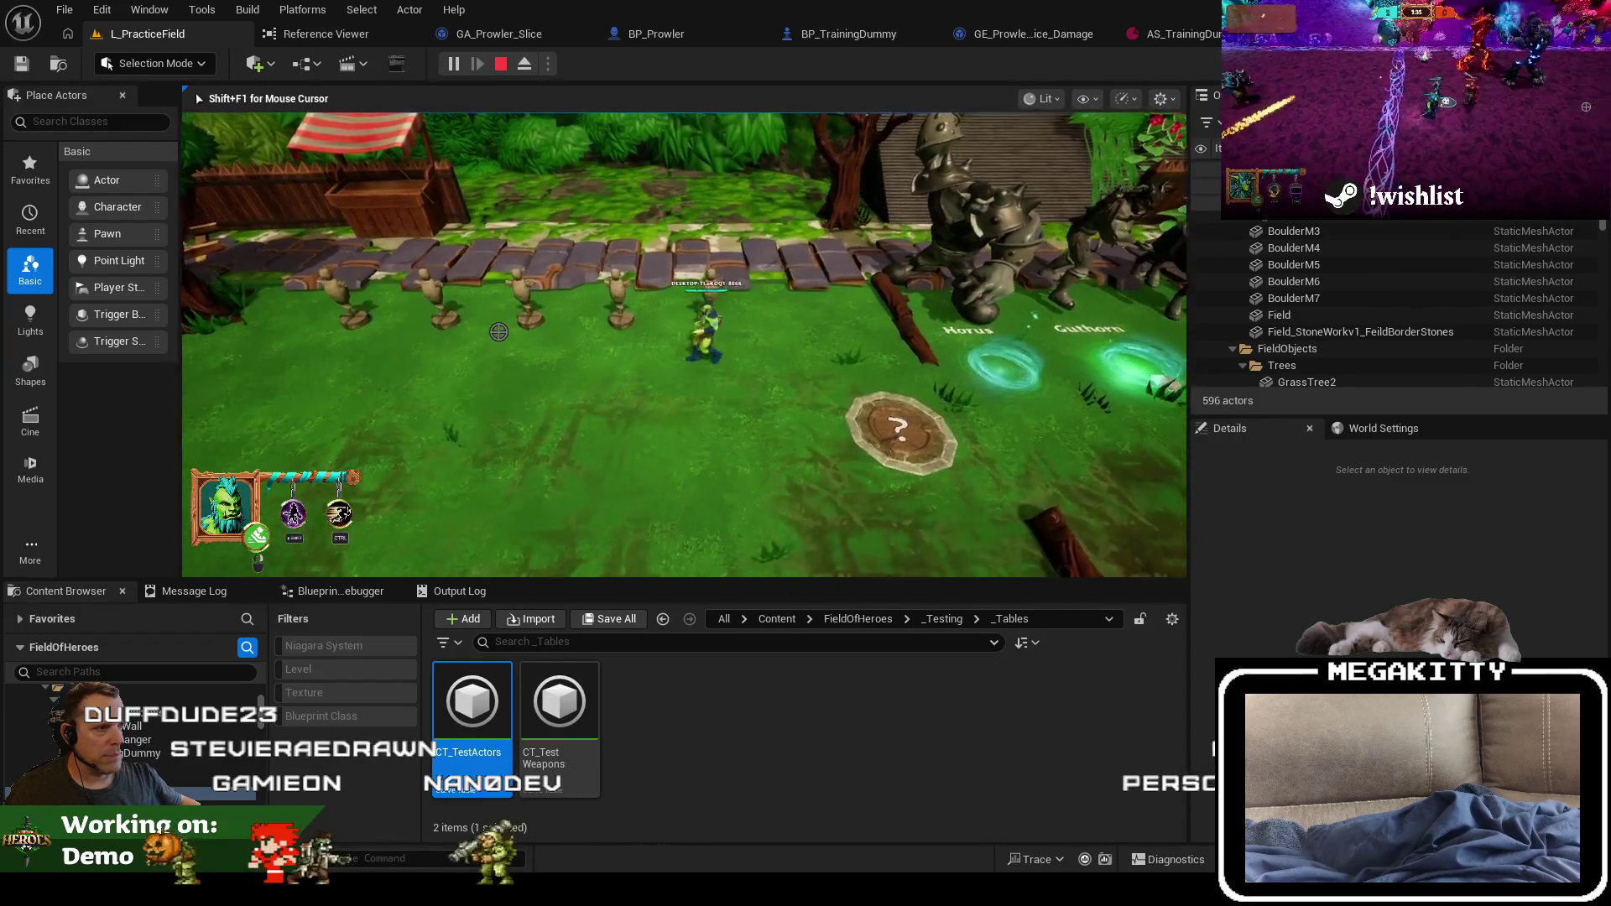
key("a")
key("s")
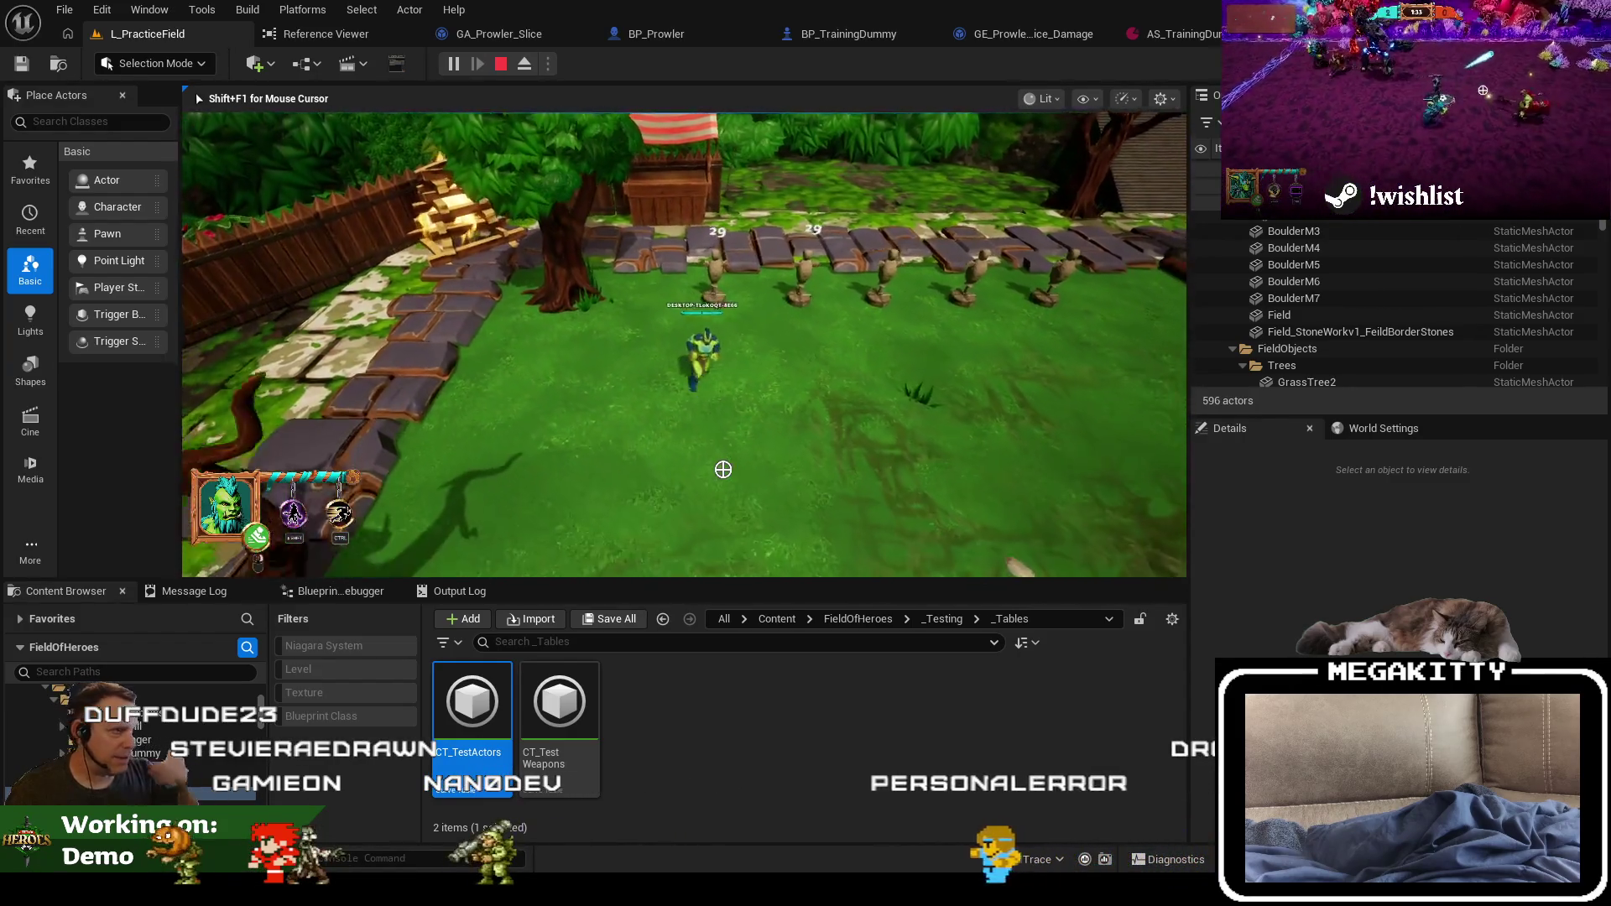
key("w")
key("a")
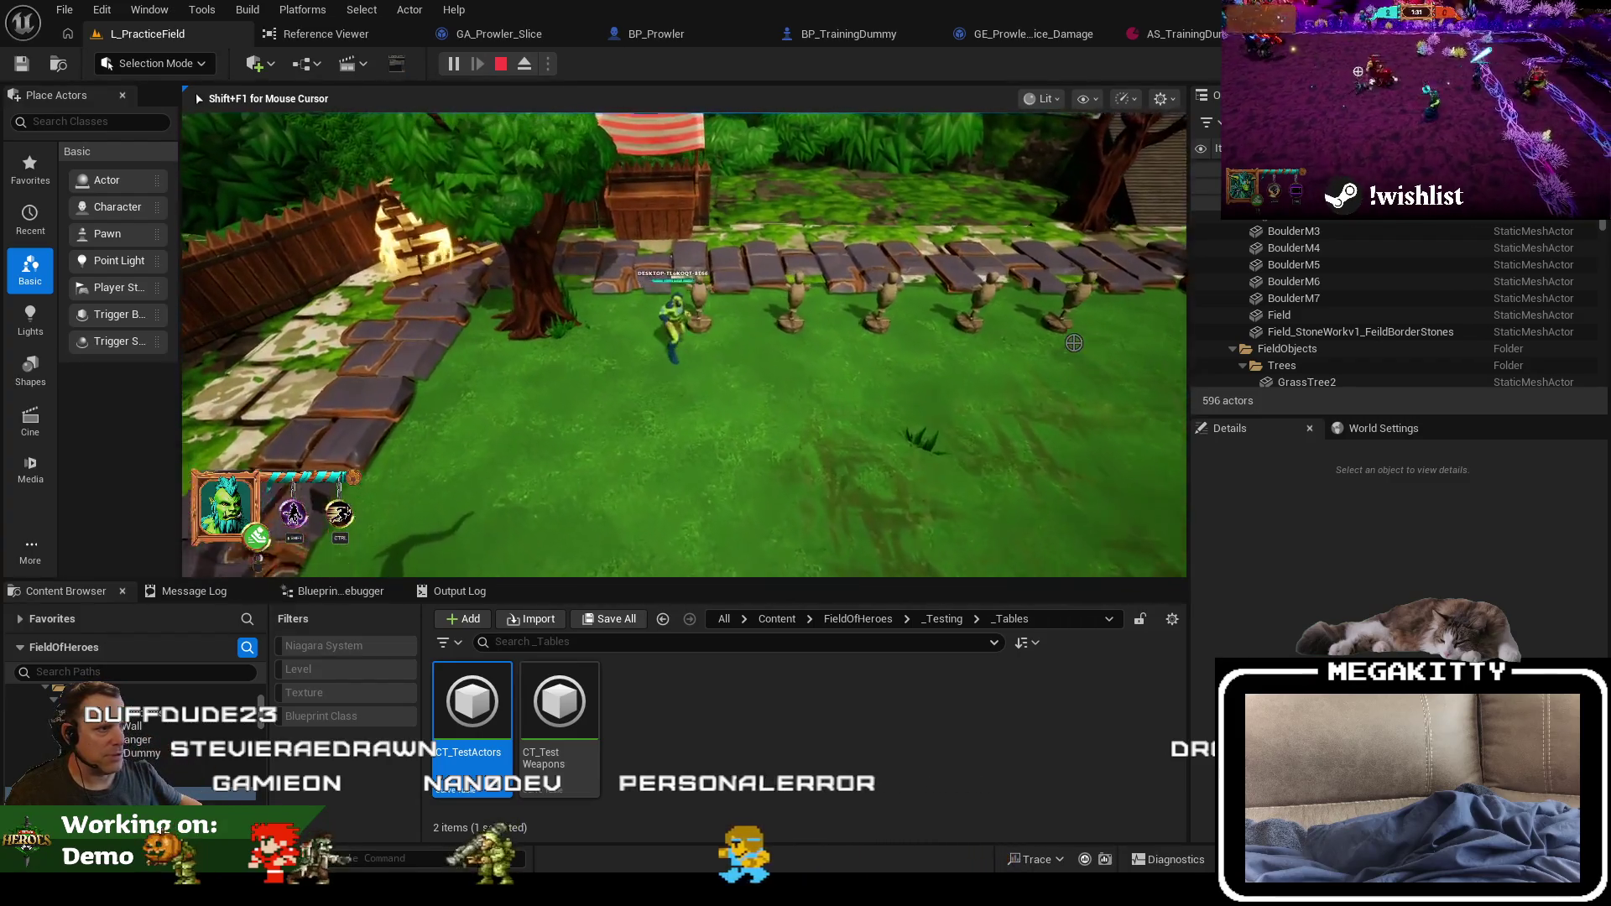
key("d")
key("s")
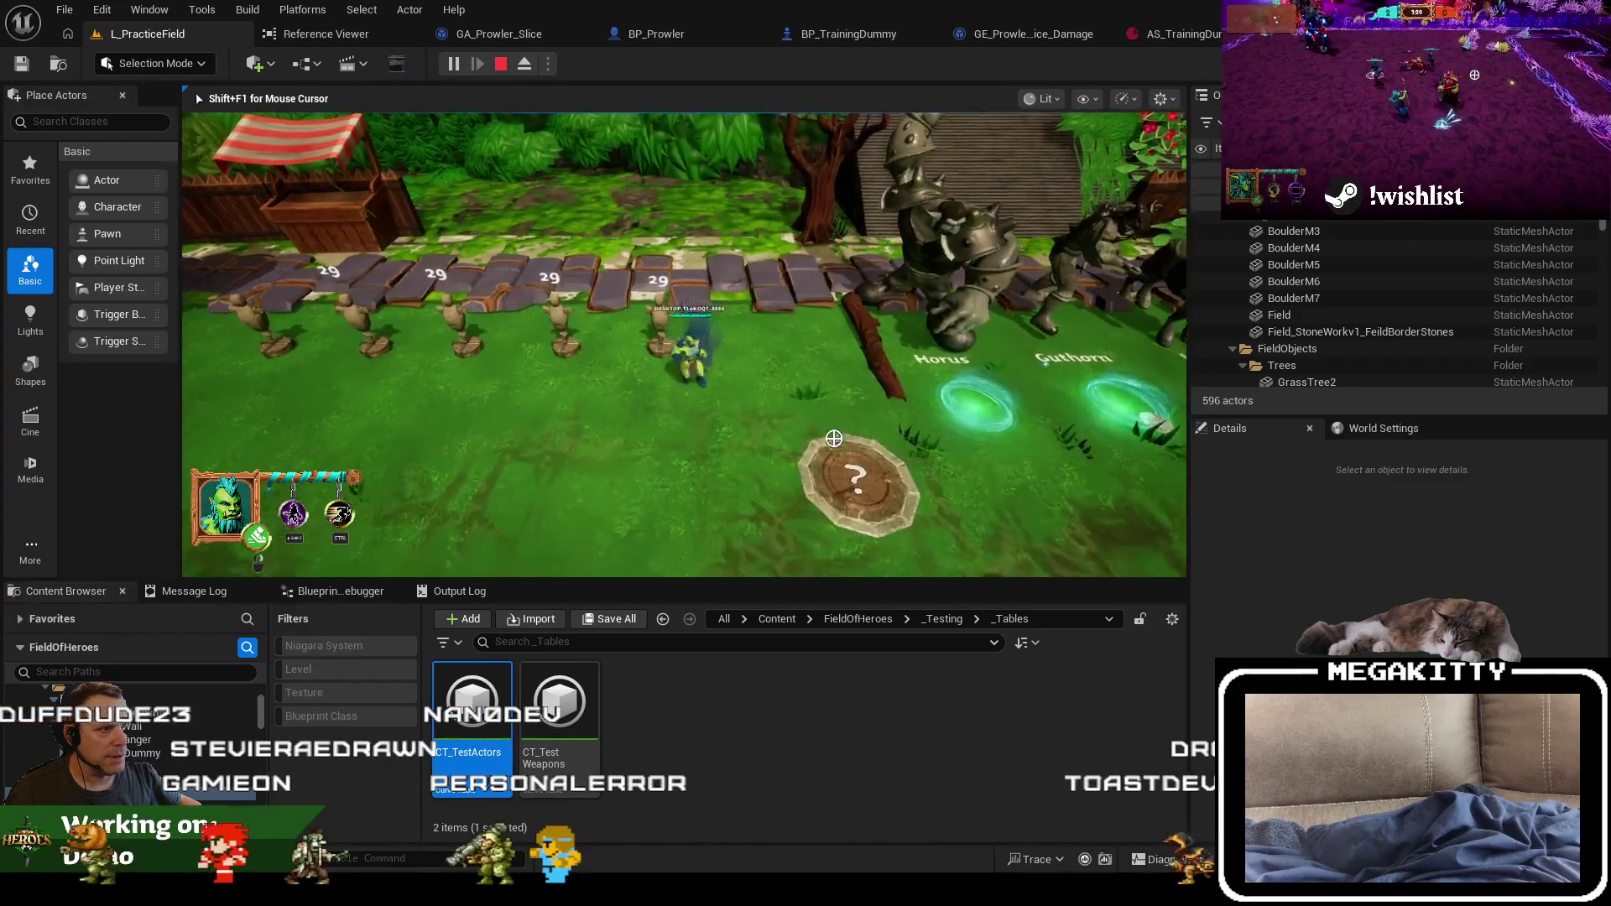
key("d")
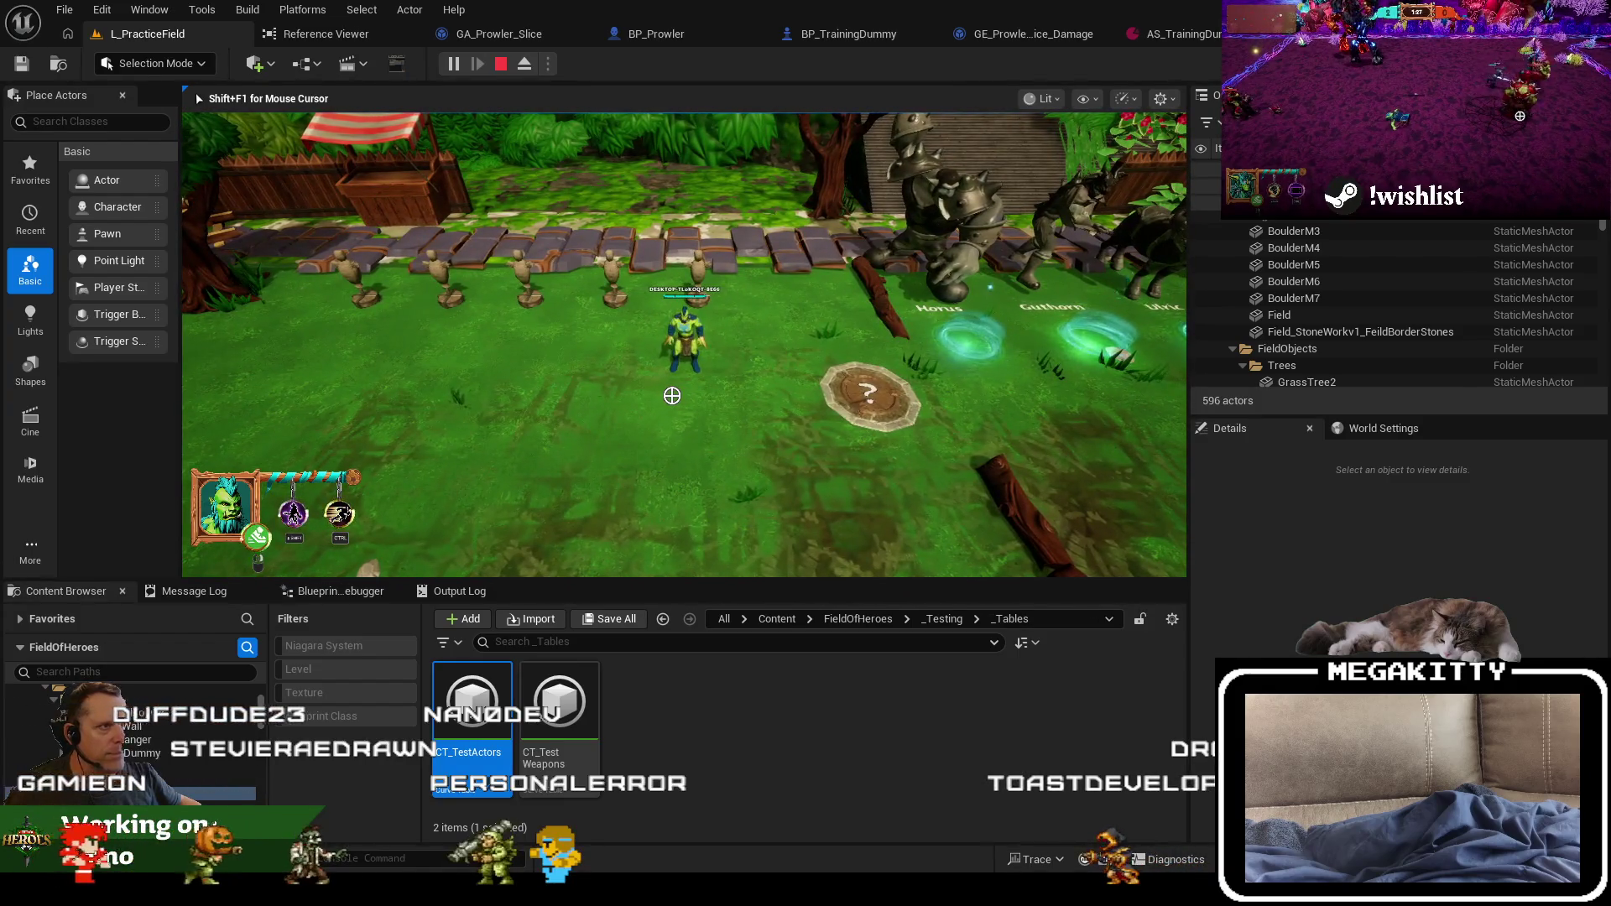
key("shift+F1")
left_click(315, 35)
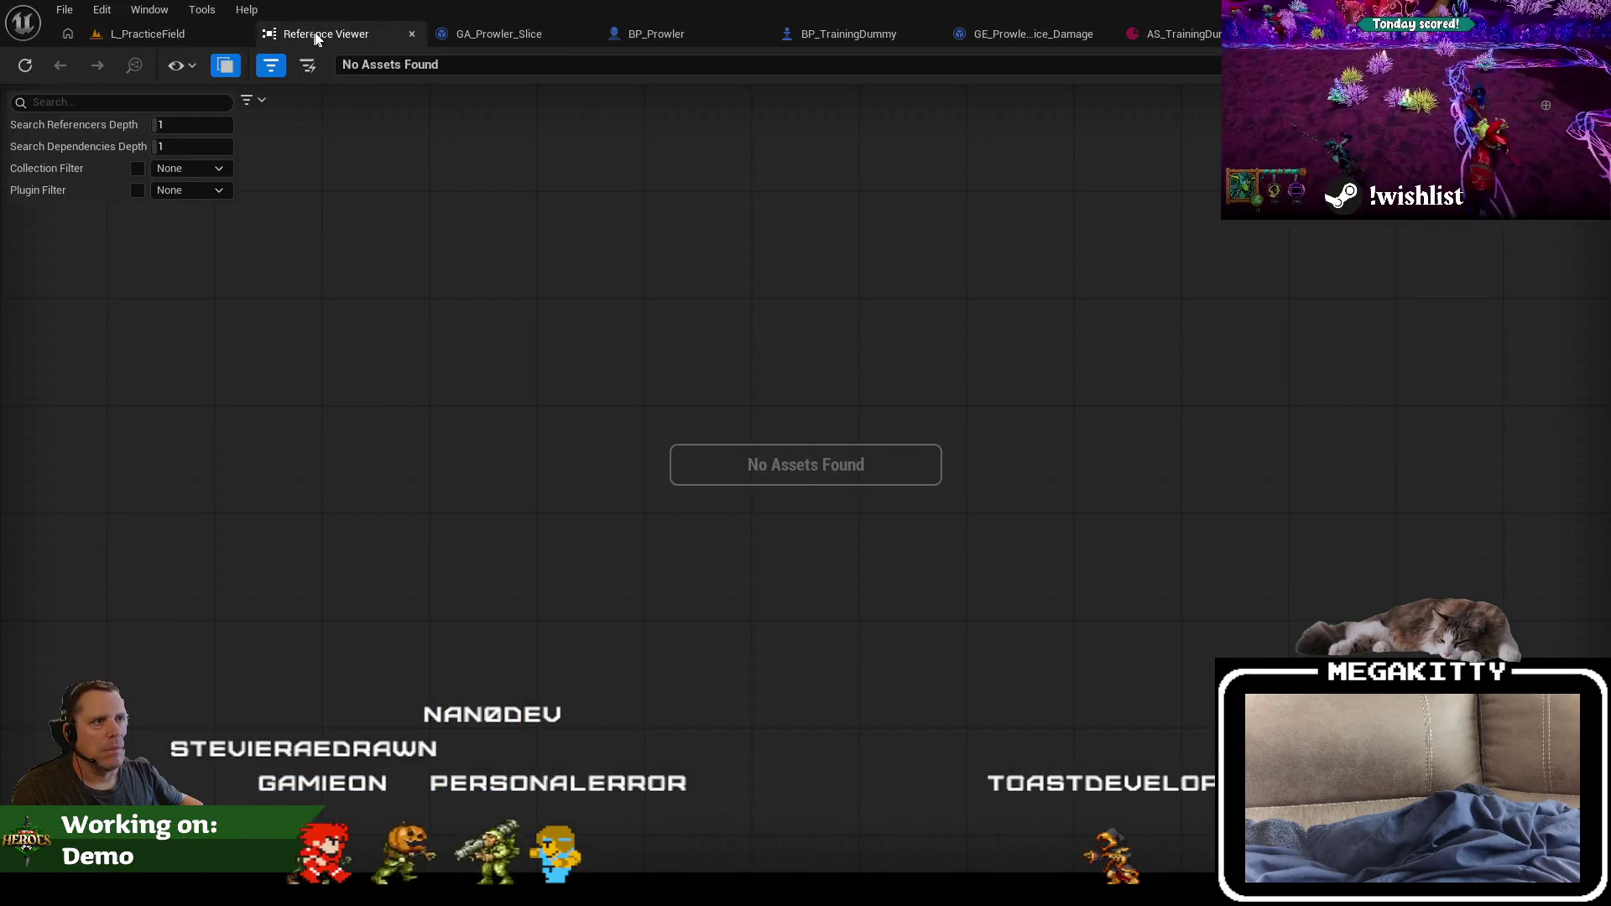
Step: Go back to the Prowler character folder and open the BP_Prowler blueprint
left_click(453, 34)
left_click(57, 63)
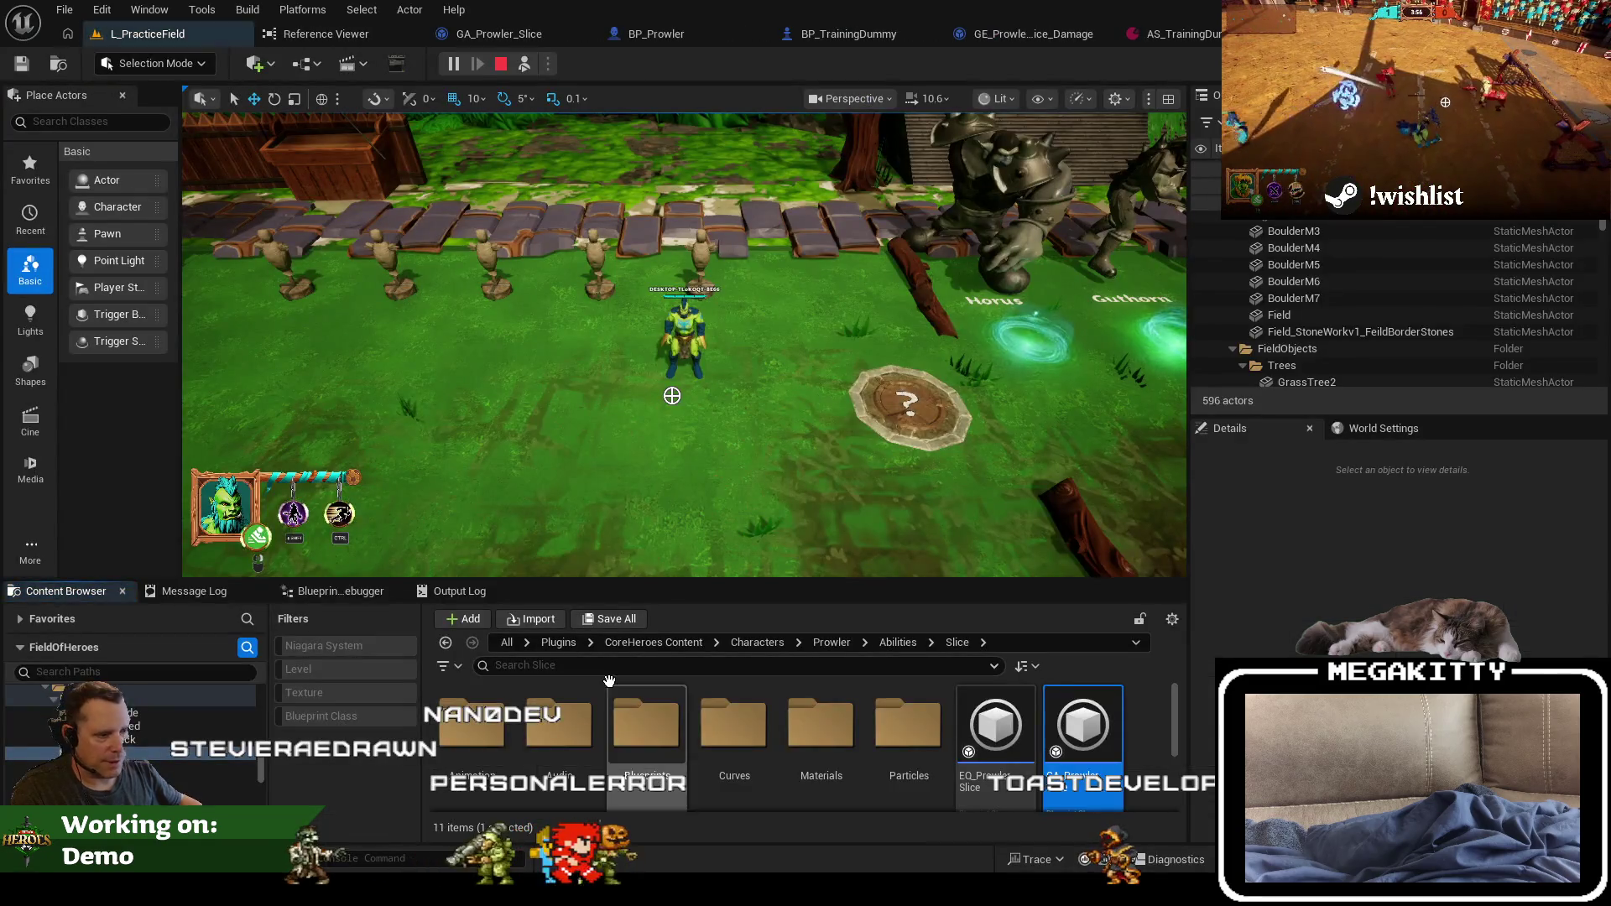
scroll(869, 773, "up", 2)
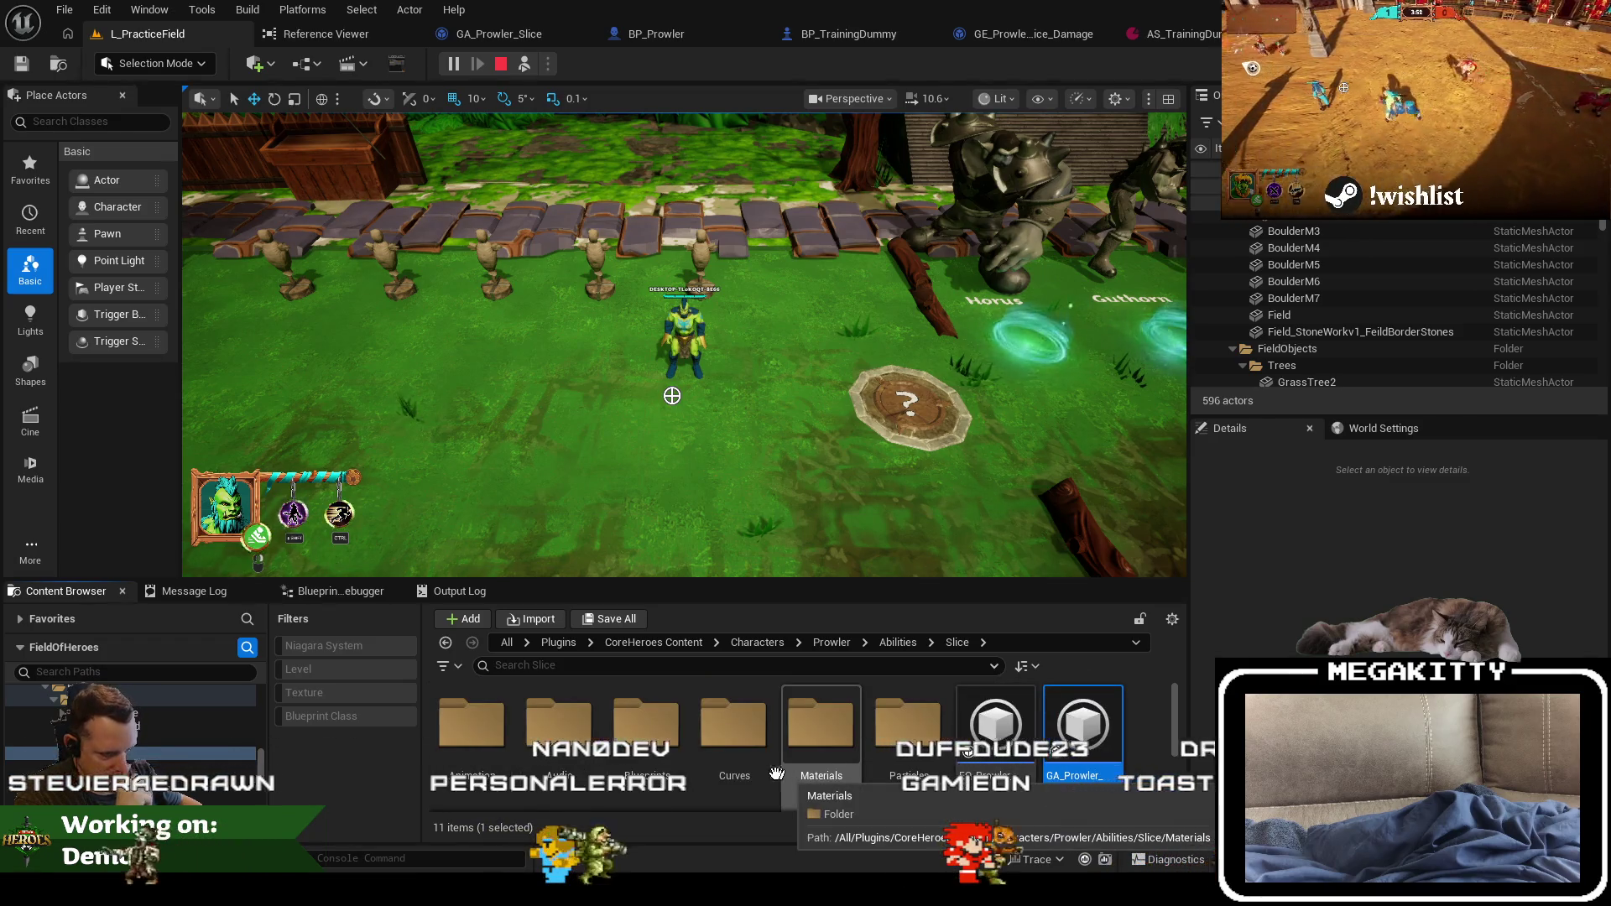
left_click(831, 642)
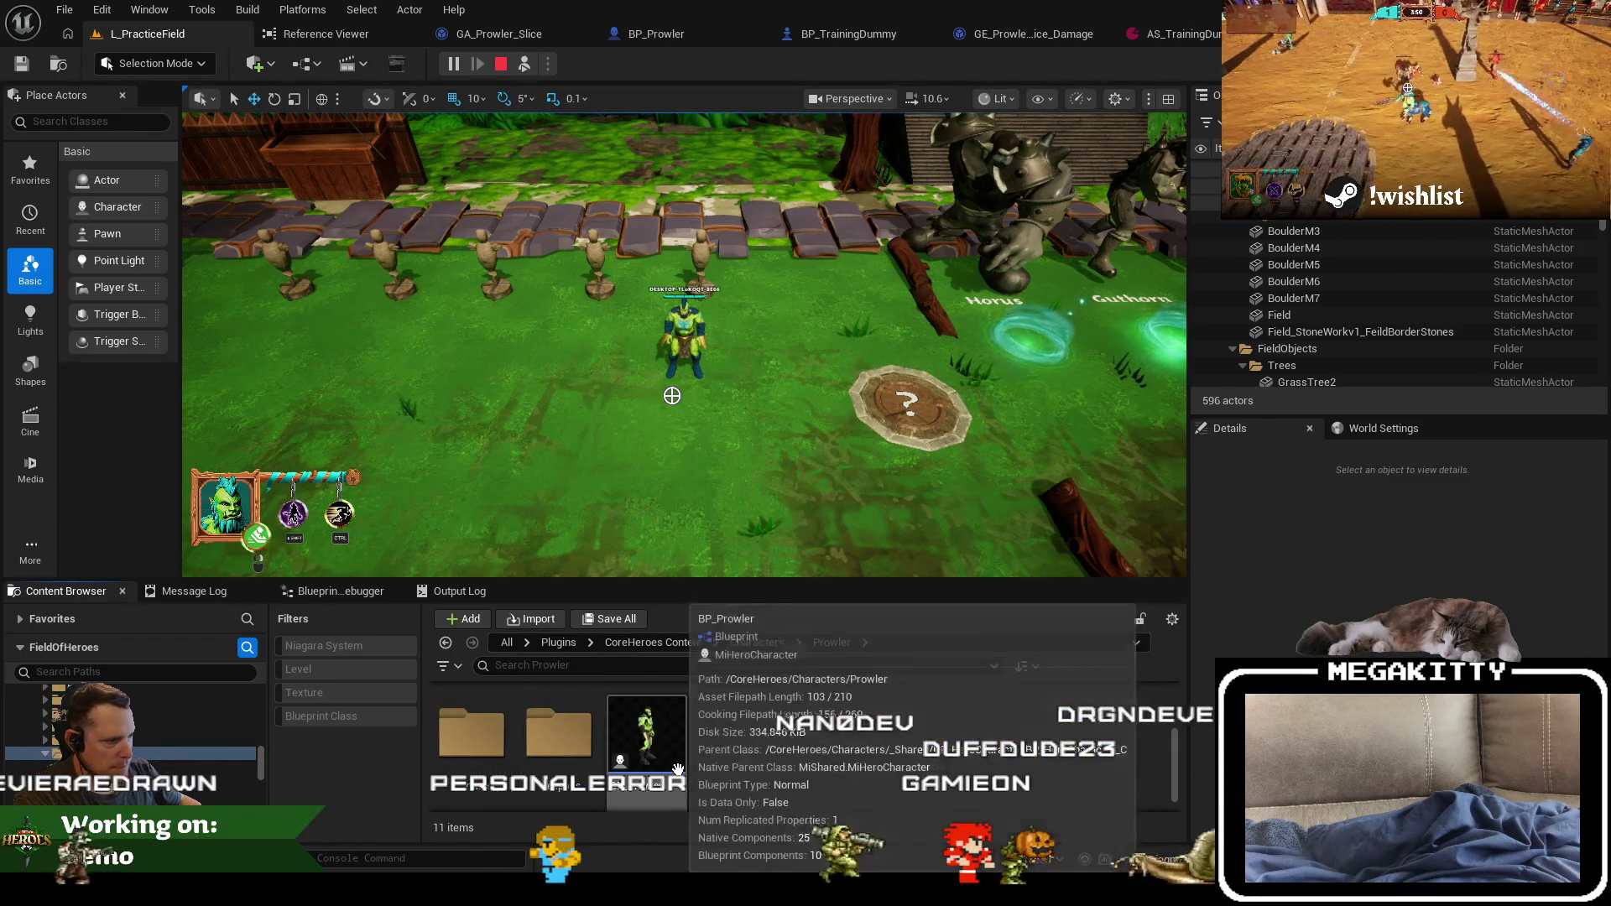
double_click(695, 760)
double_click(650, 739)
Step: Put a breakpoint on the ApplyGameplayEffectToTarget node in AuthorityHandleTumbleCollision
scroll(644, 345, "down", 3)
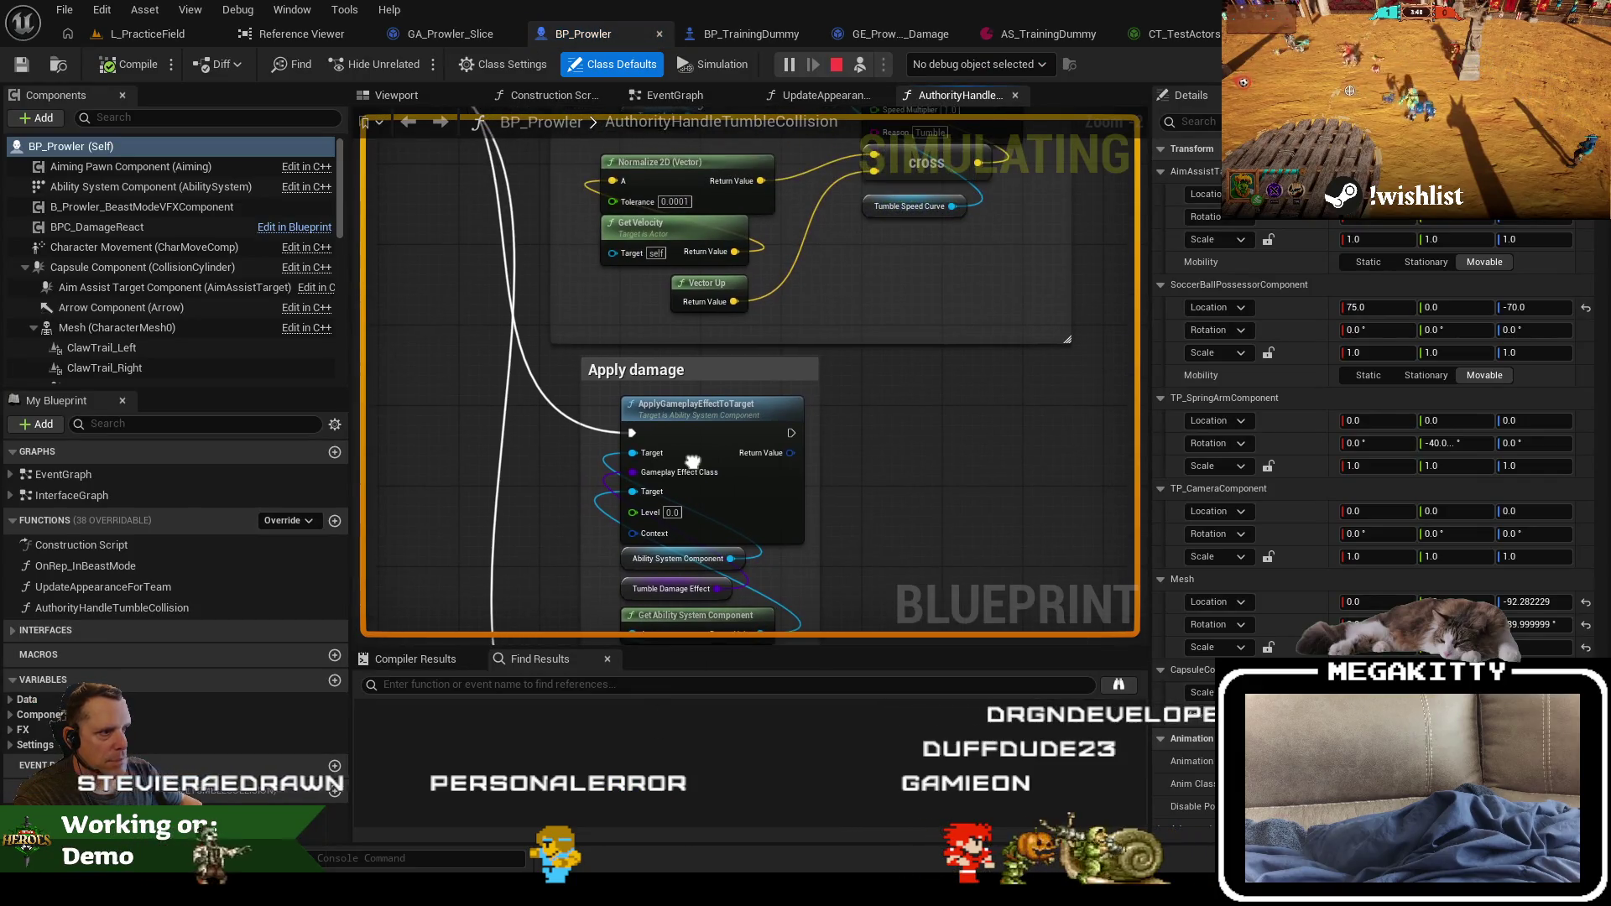
scroll(492, 344, "down", 2)
scroll(492, 344, "up", 2)
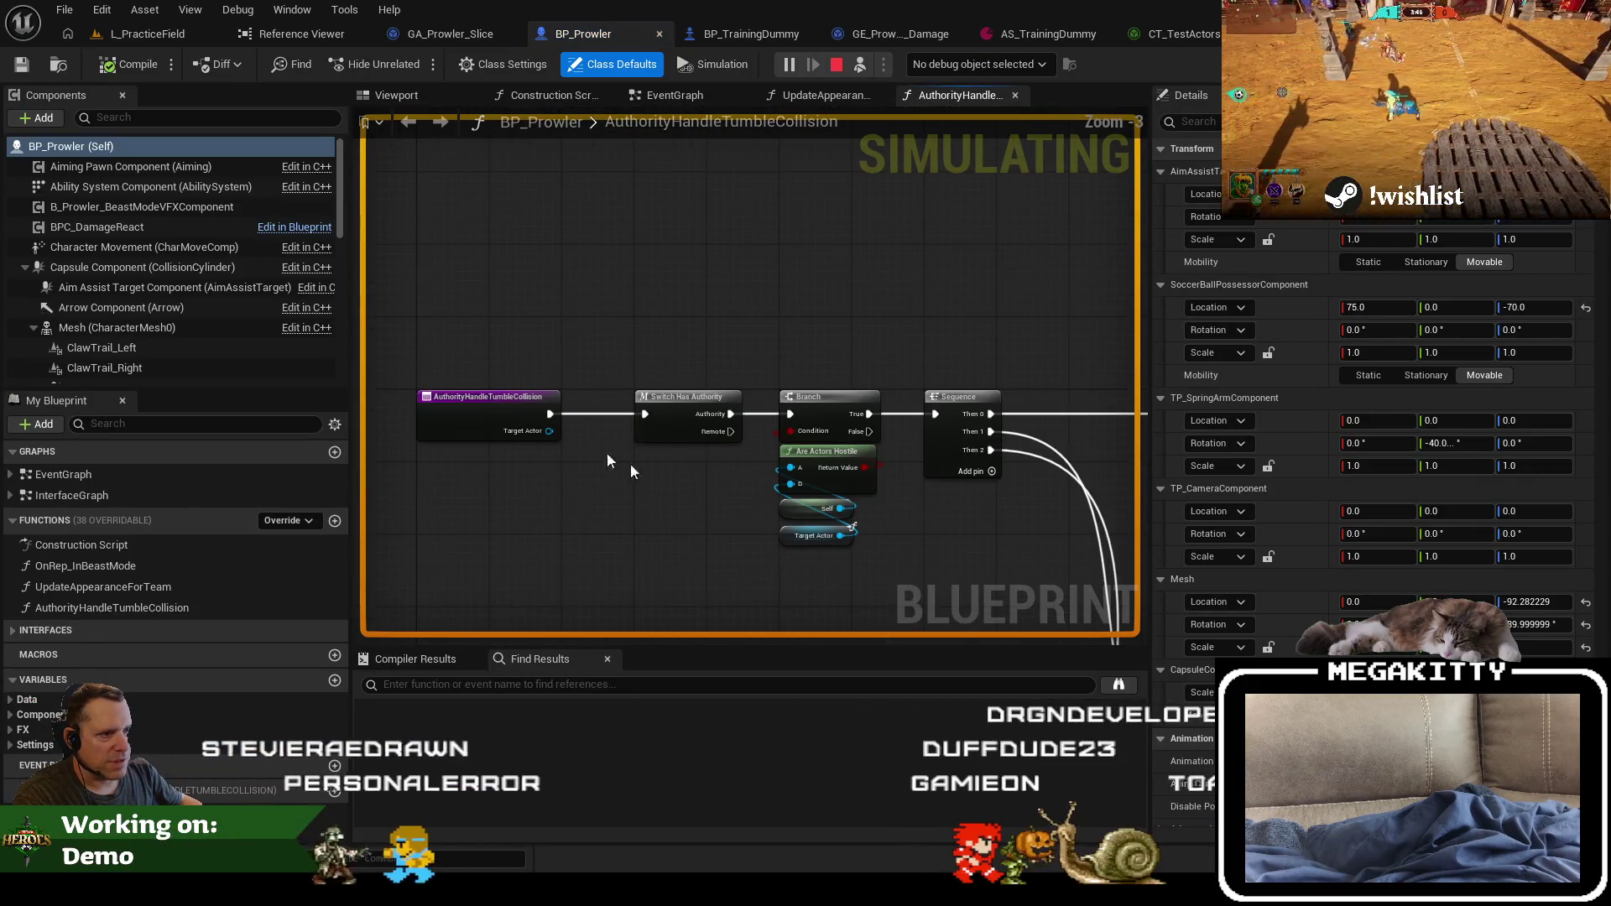
scroll(755, 453, "up", 3)
left_click(781, 433)
key("F9")
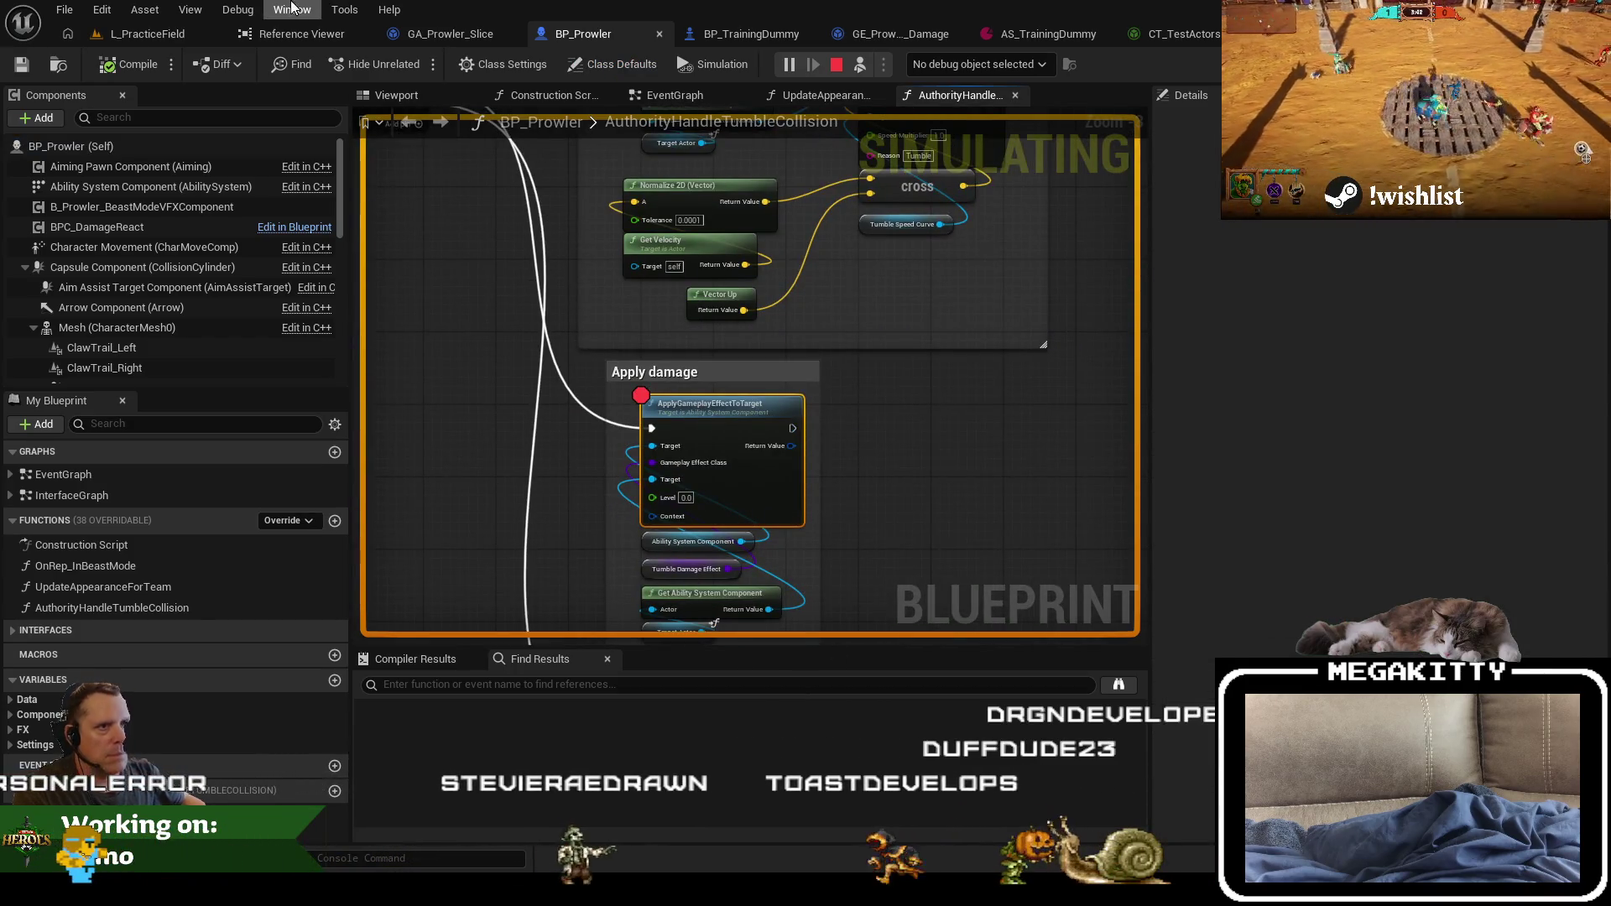
Step: Resume the game until the breakpoint hits, confirm Tumble Damage Effect is GE_Damage_Tumble, and stop play
left_click(173, 33)
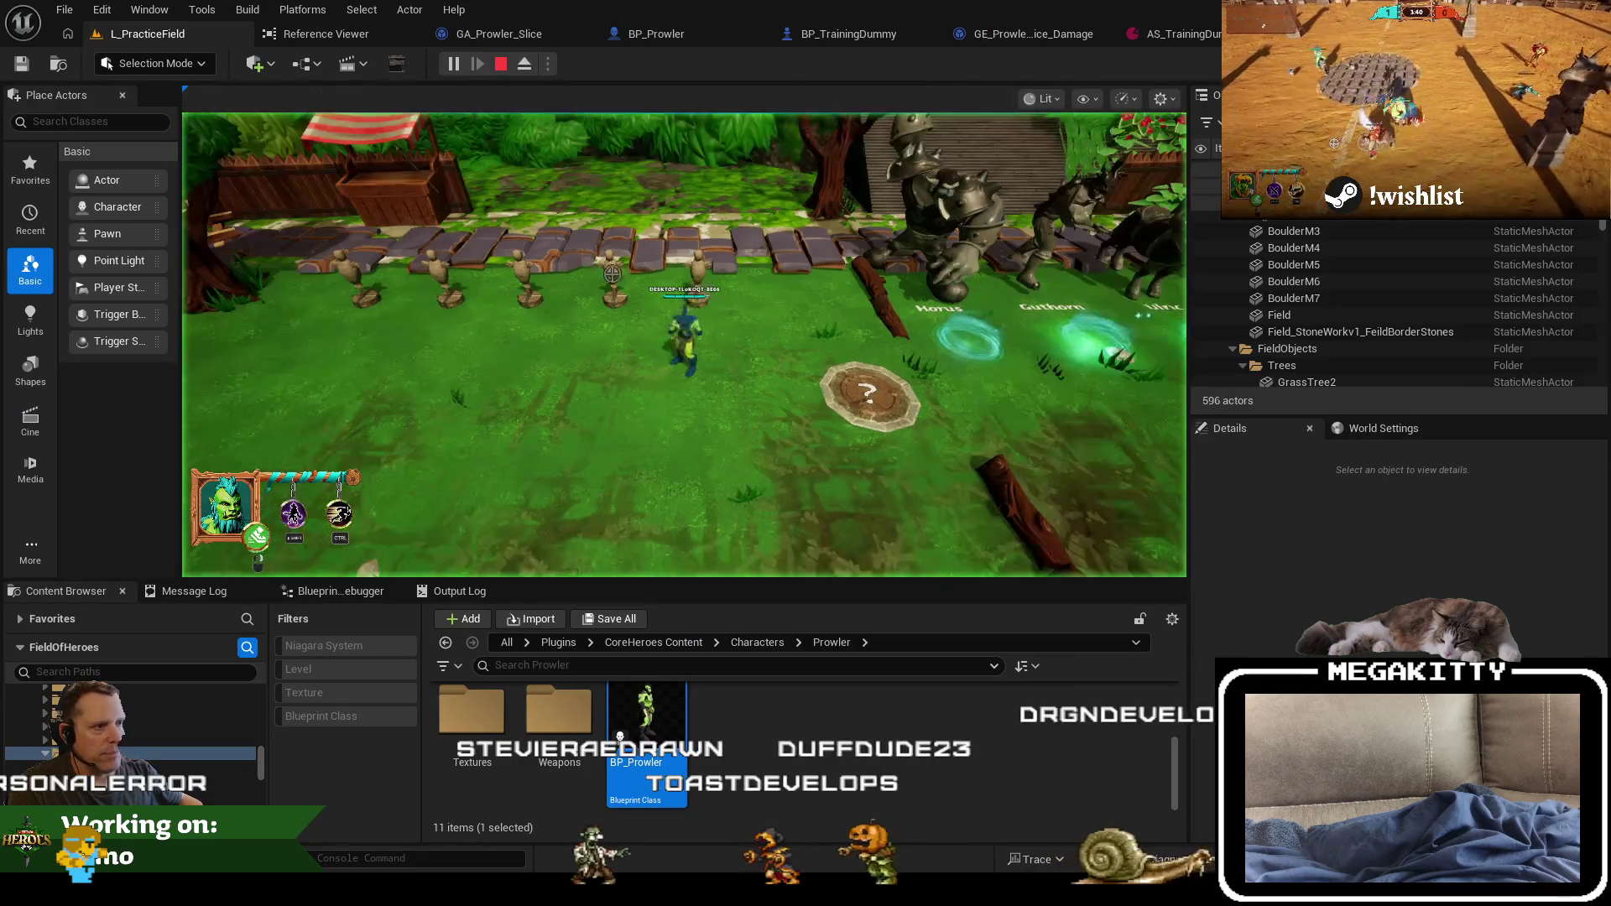
left_click(612, 273)
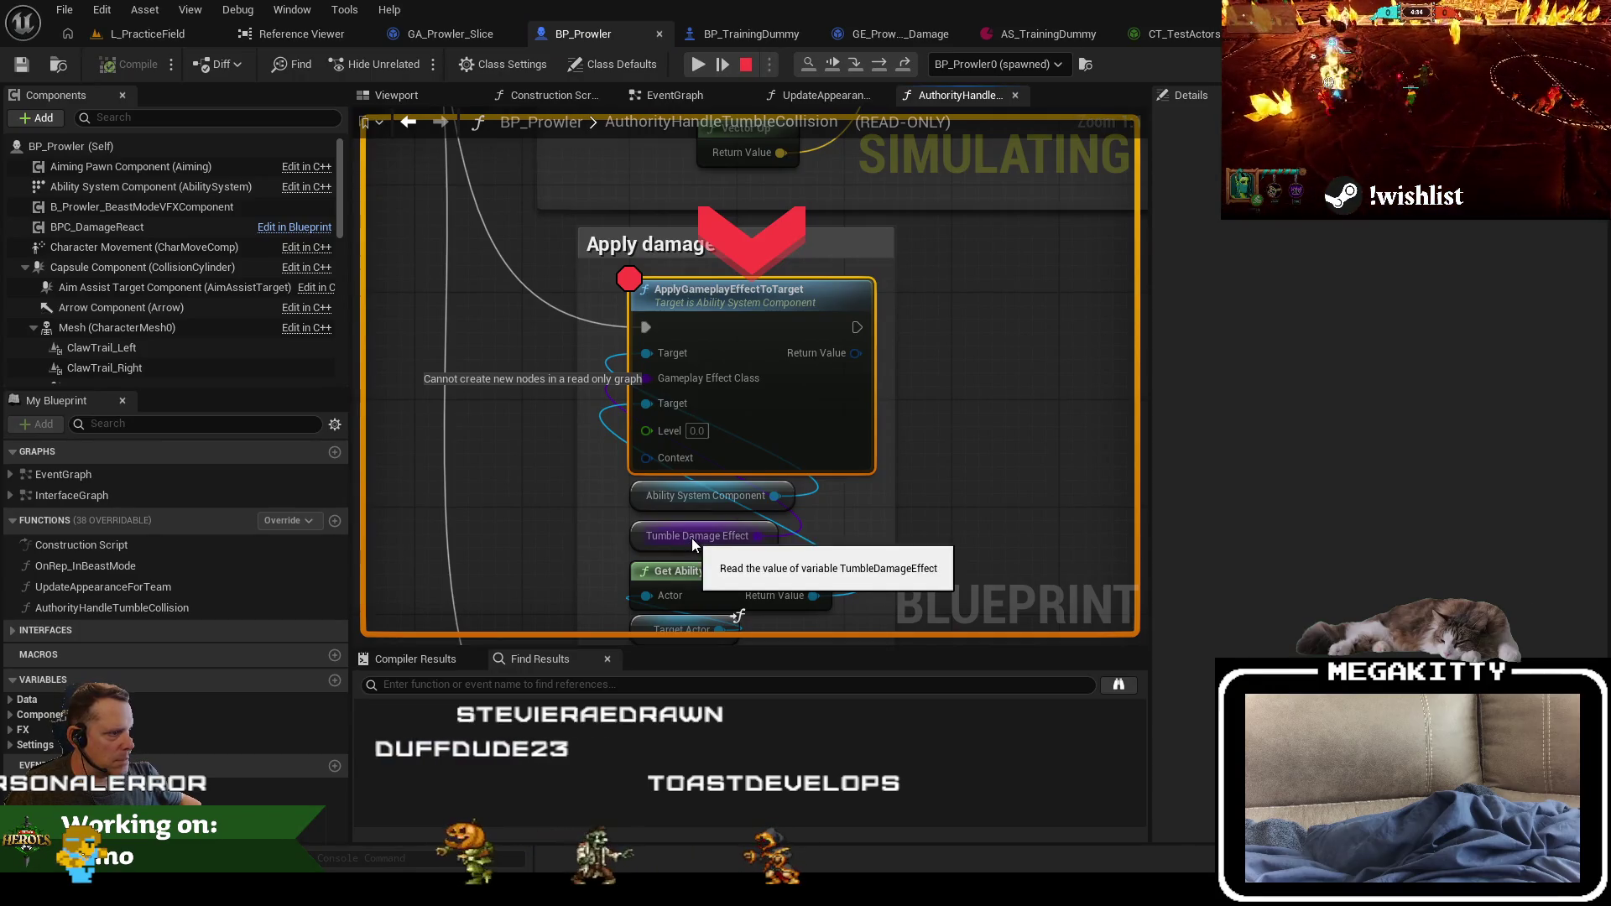
left_click(705, 536)
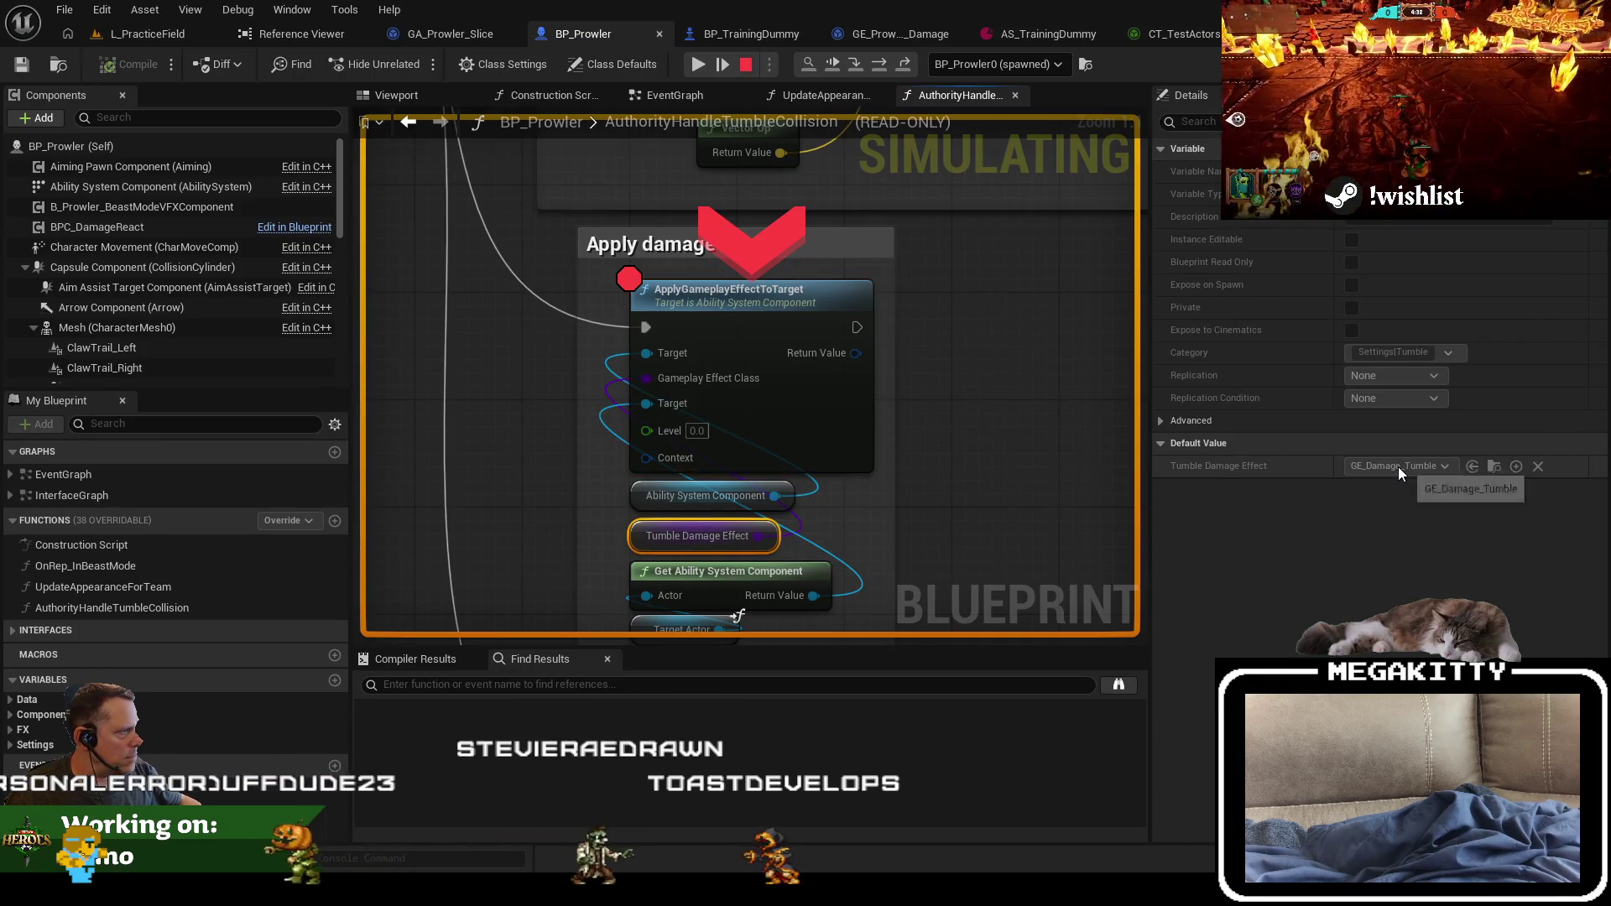
left_click(788, 289)
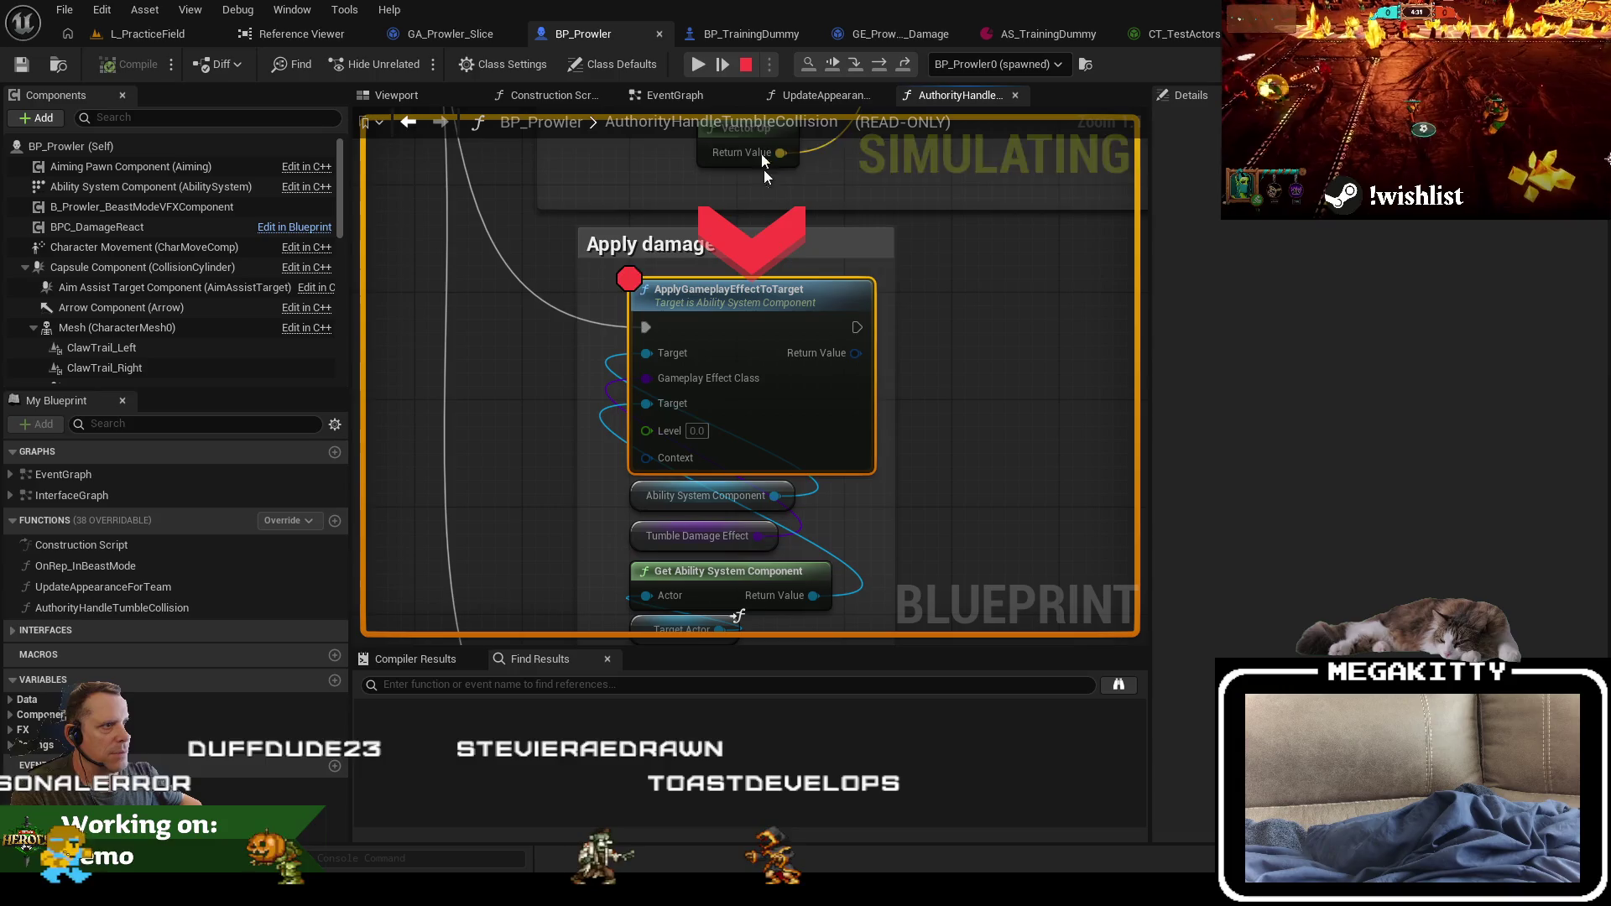
left_click(746, 65)
scroll(707, 772, "up", 2)
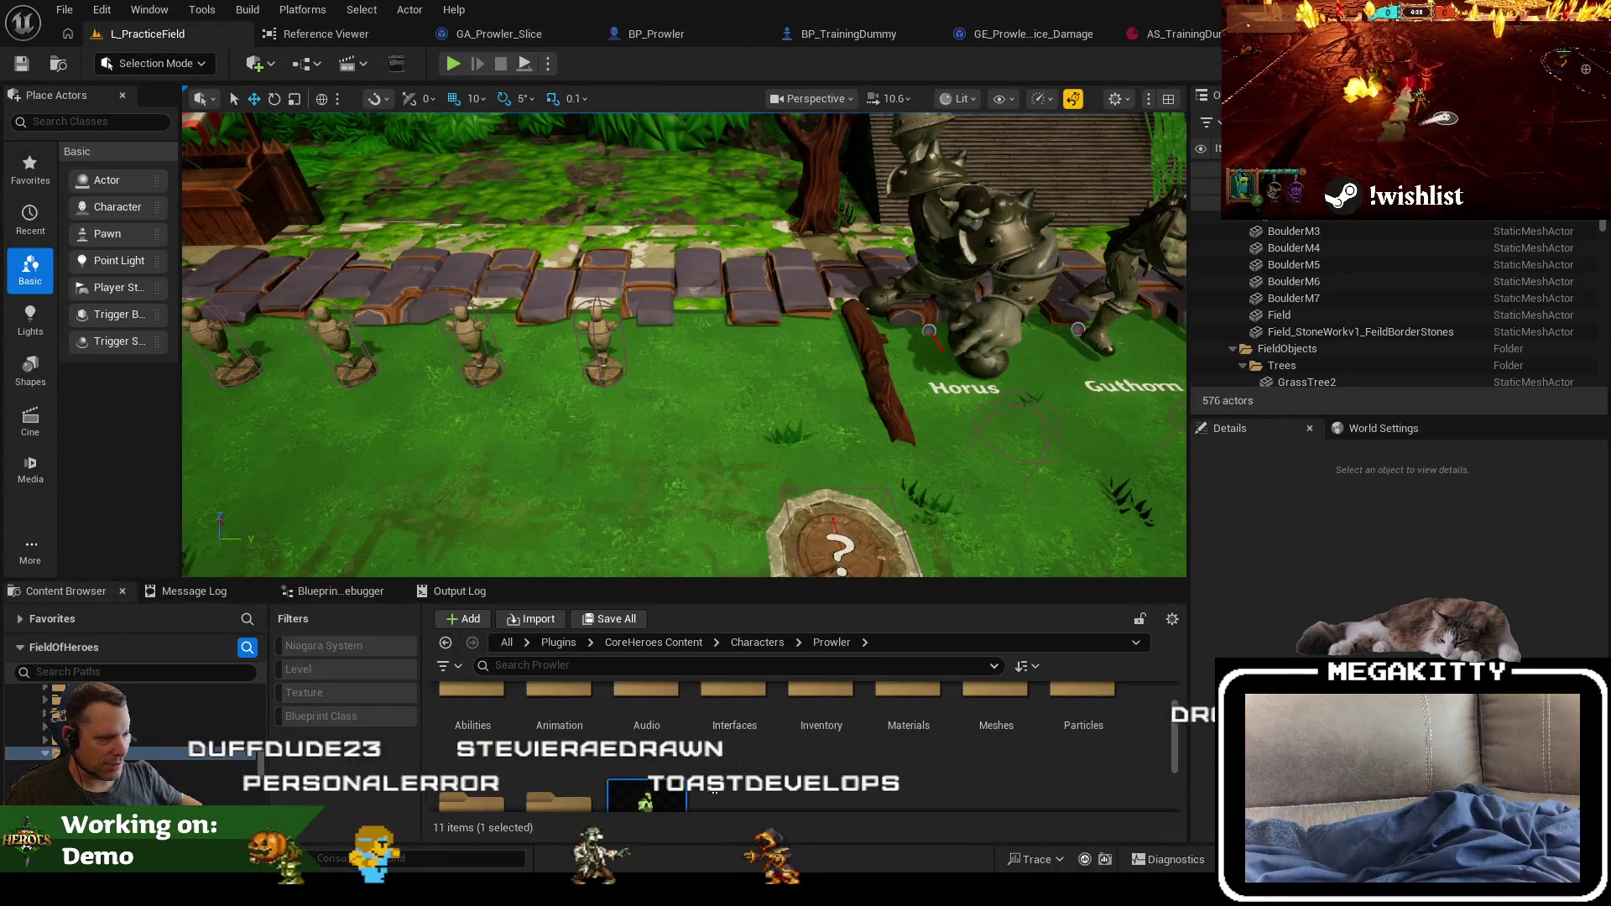
Step: Find GE_Damage_Tumble with 'ge_tumb', check its Prowler.Ability.Tumble.Damage magnitude of 20, then return to BP_TrainingDummy
left_click(762, 666)
type("ge_tumb")
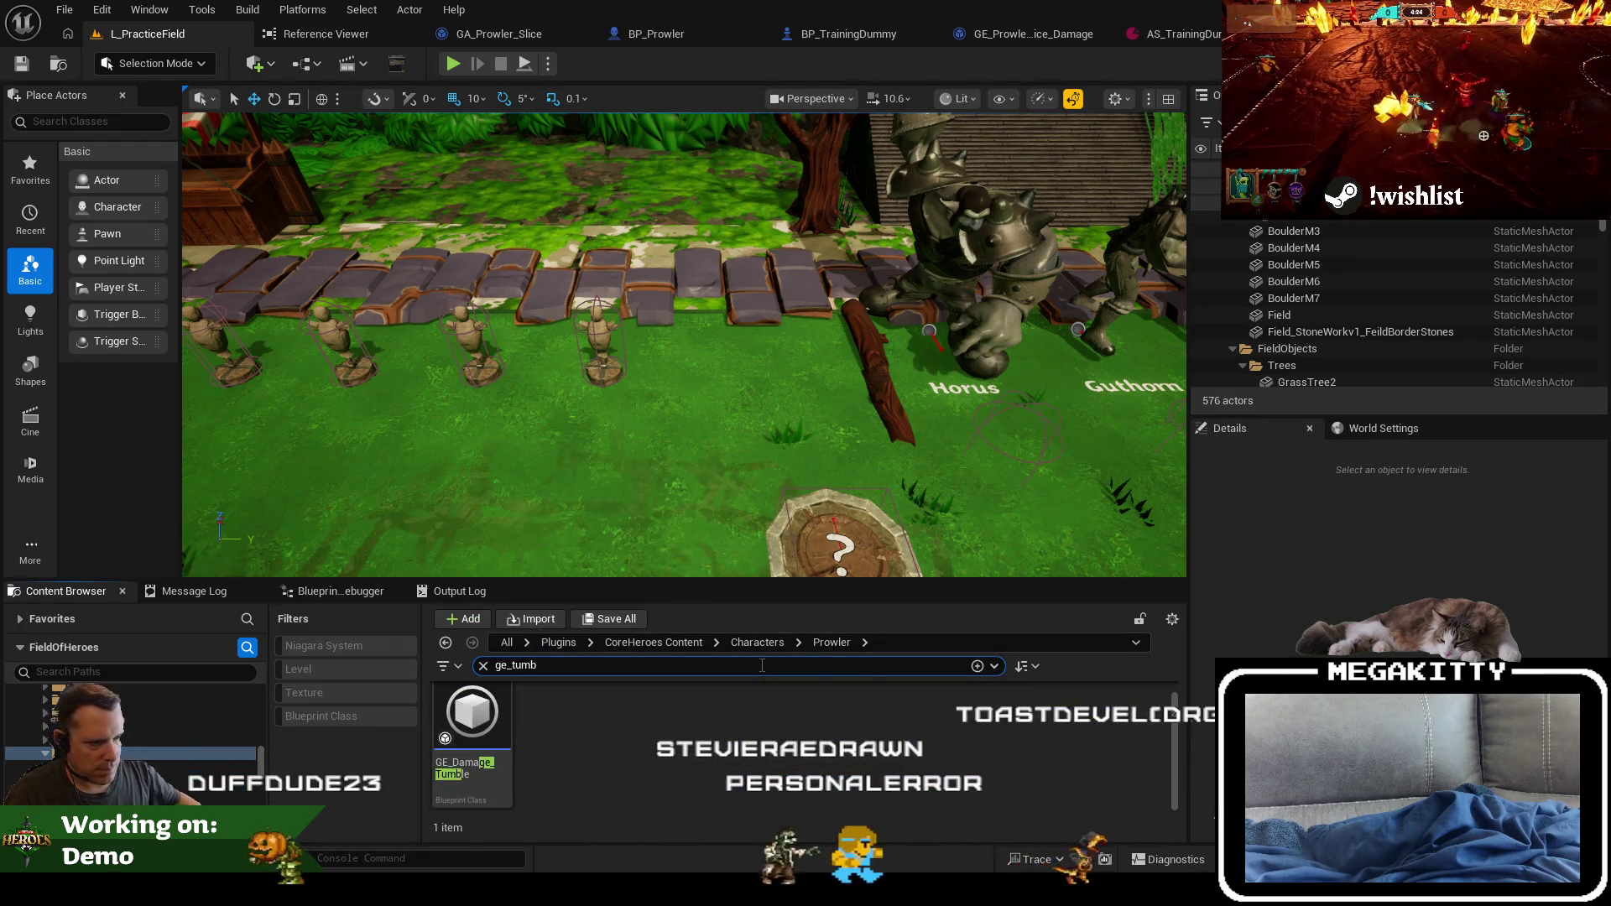
double_click(472, 717)
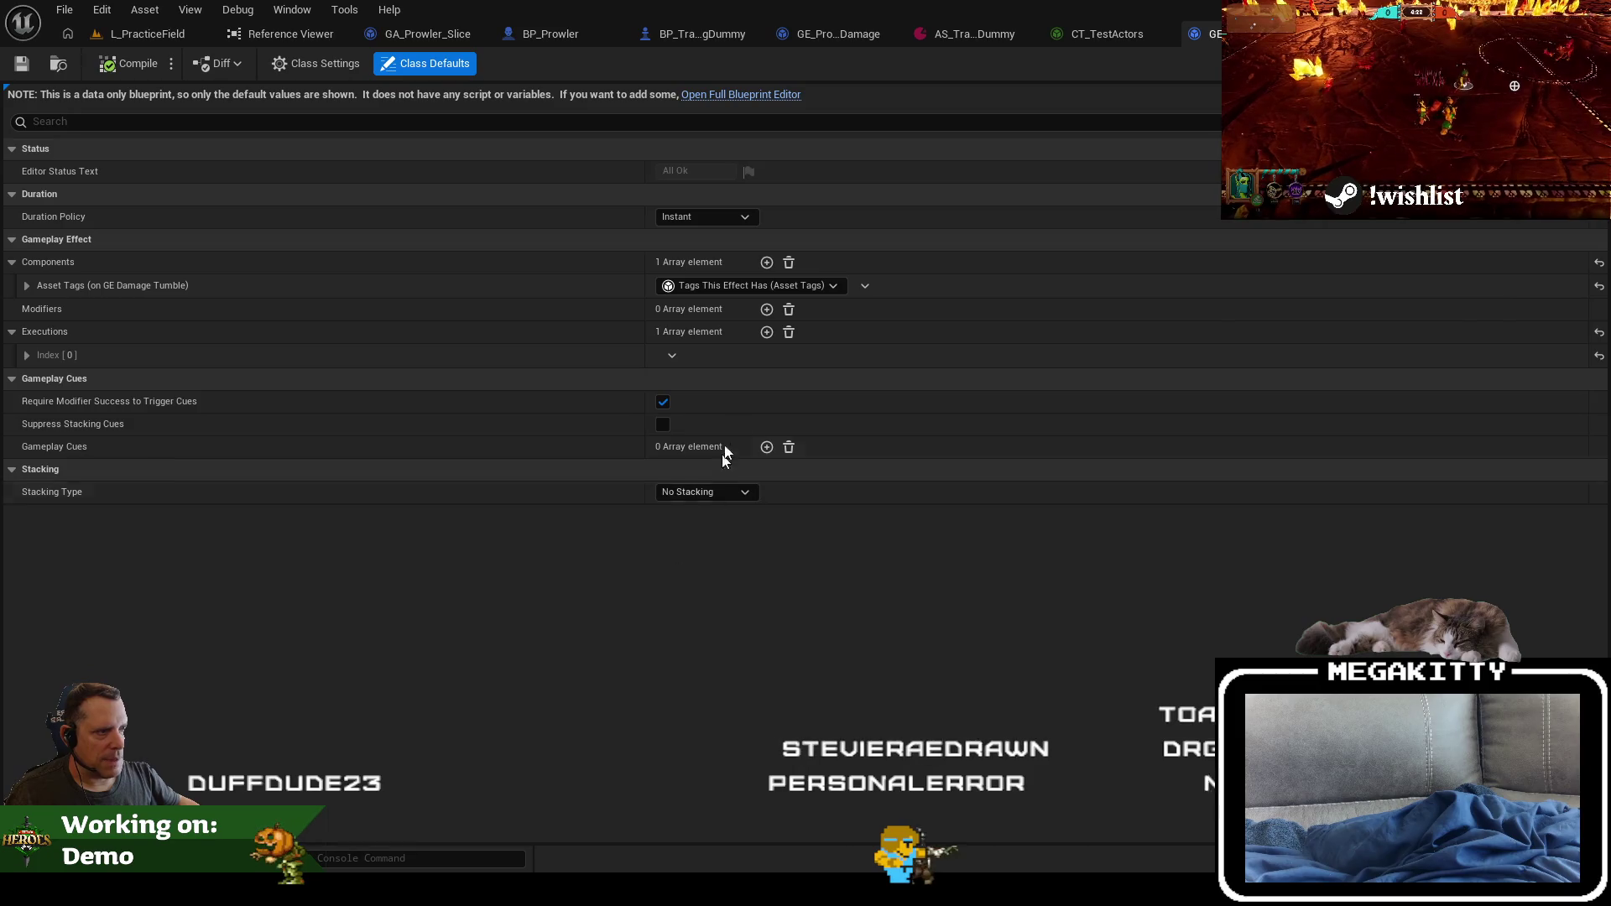
left_click(27, 356)
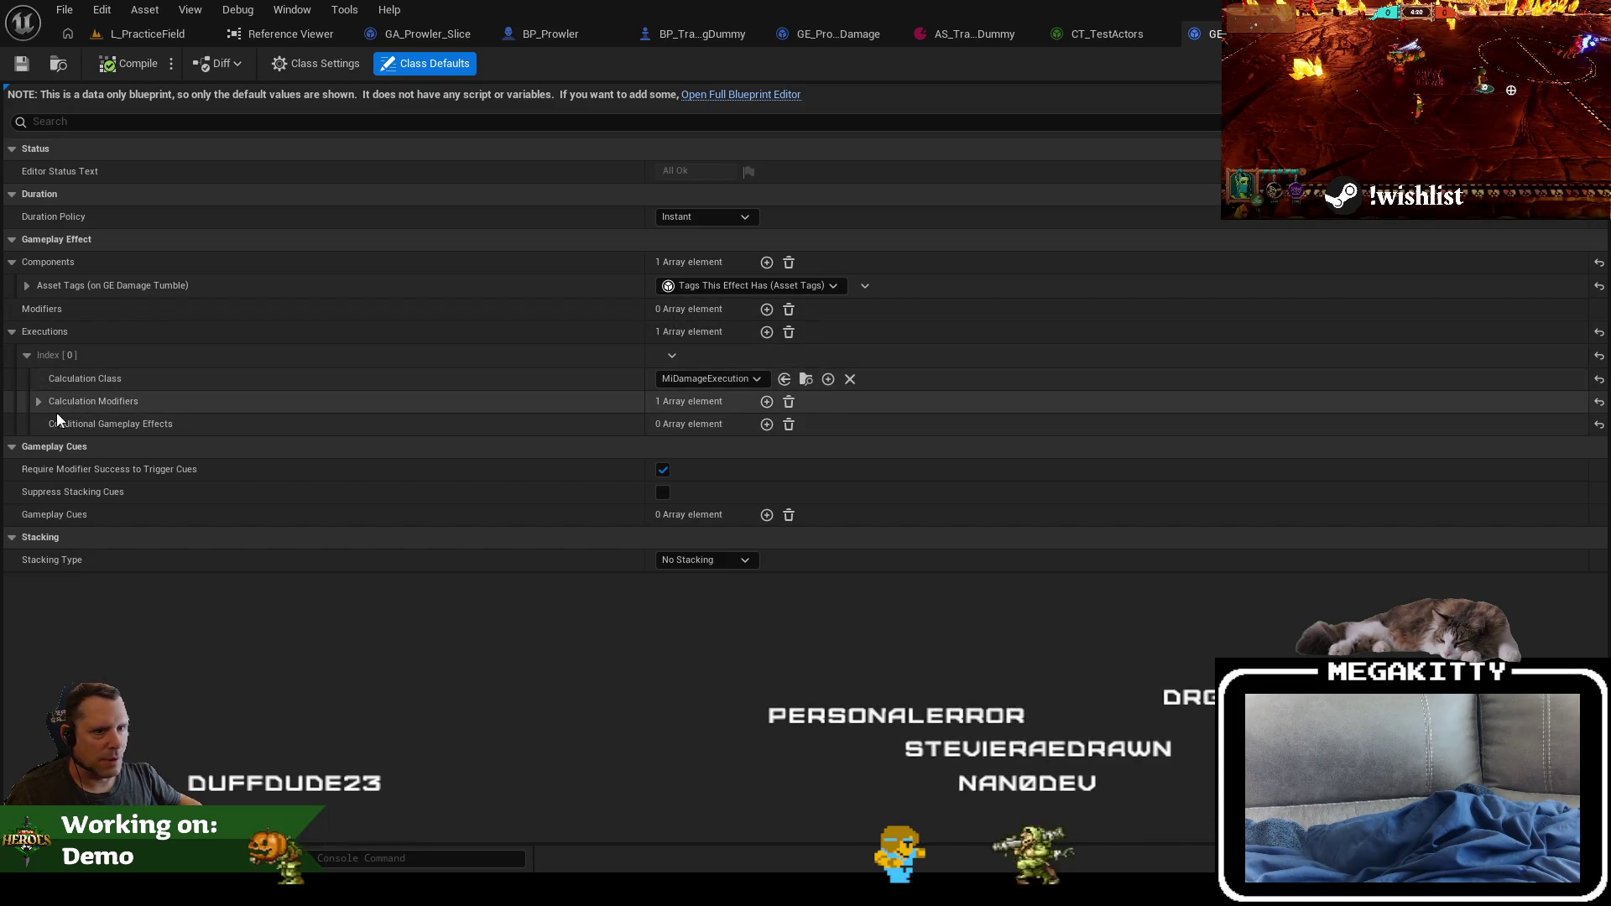
left_click(39, 401)
left_click(53, 424)
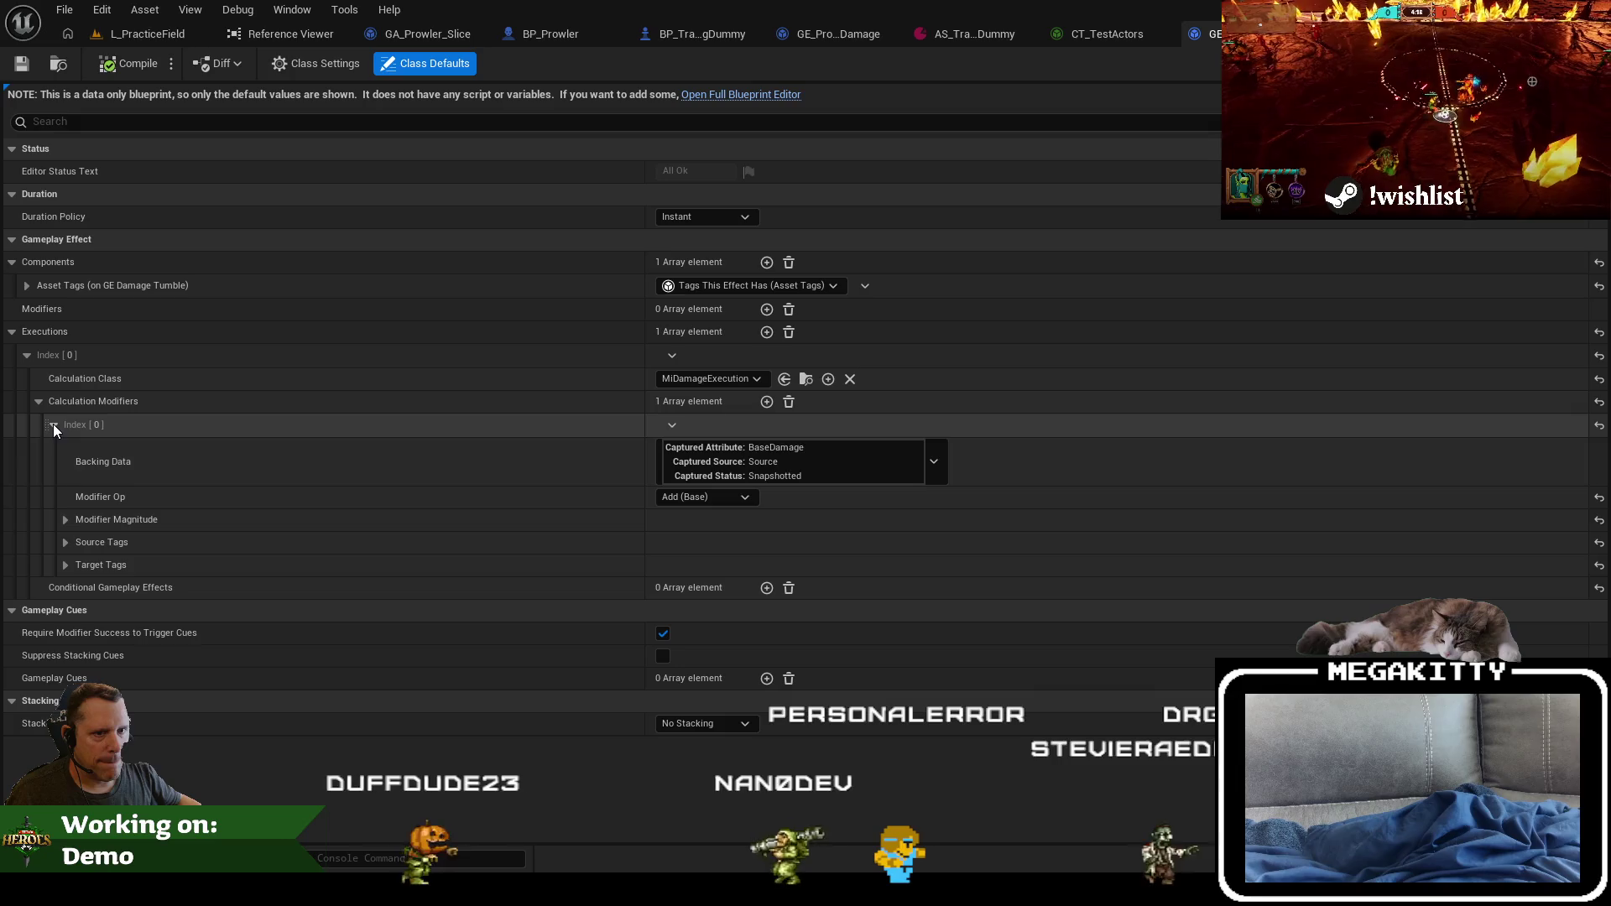
left_click(66, 519)
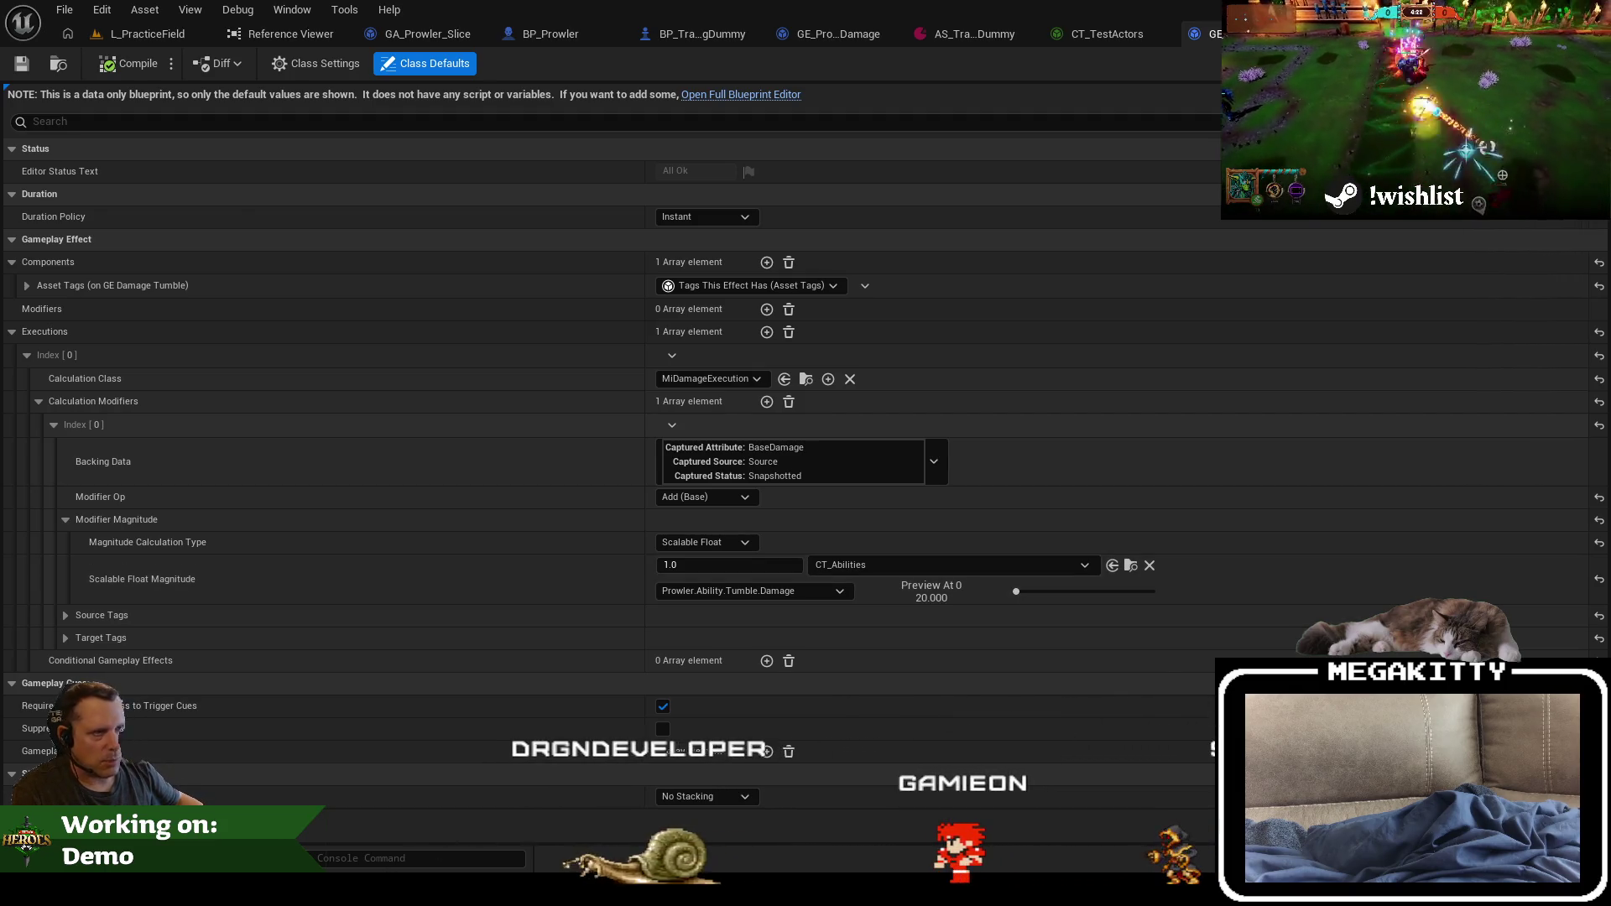
key("alt+Tab")
key("alt+Tab")
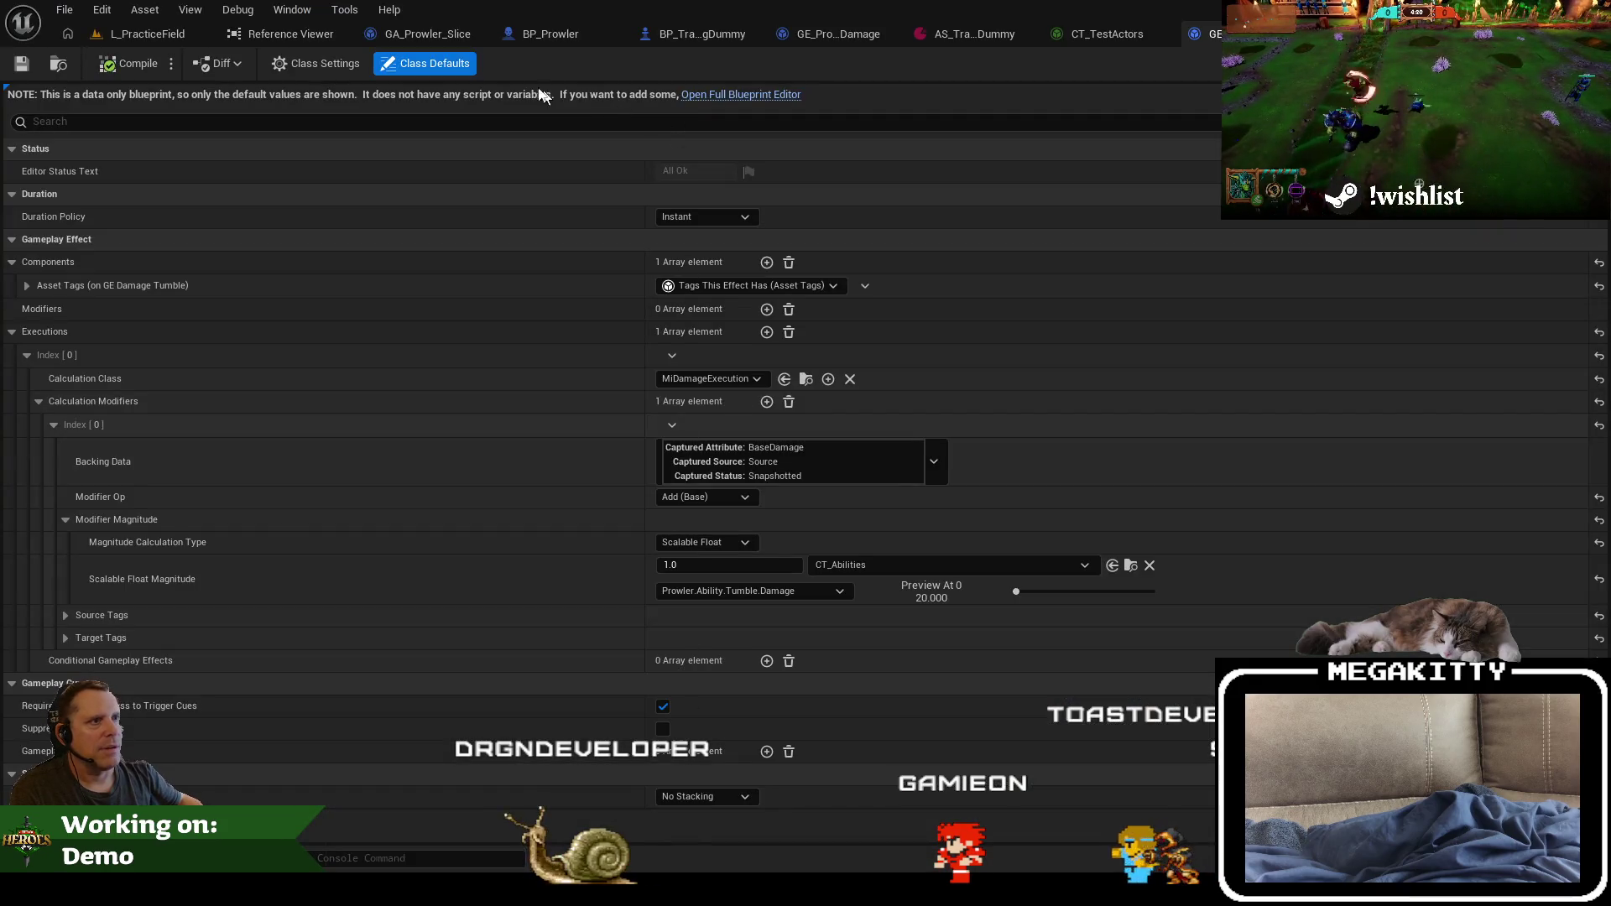
left_click(702, 34)
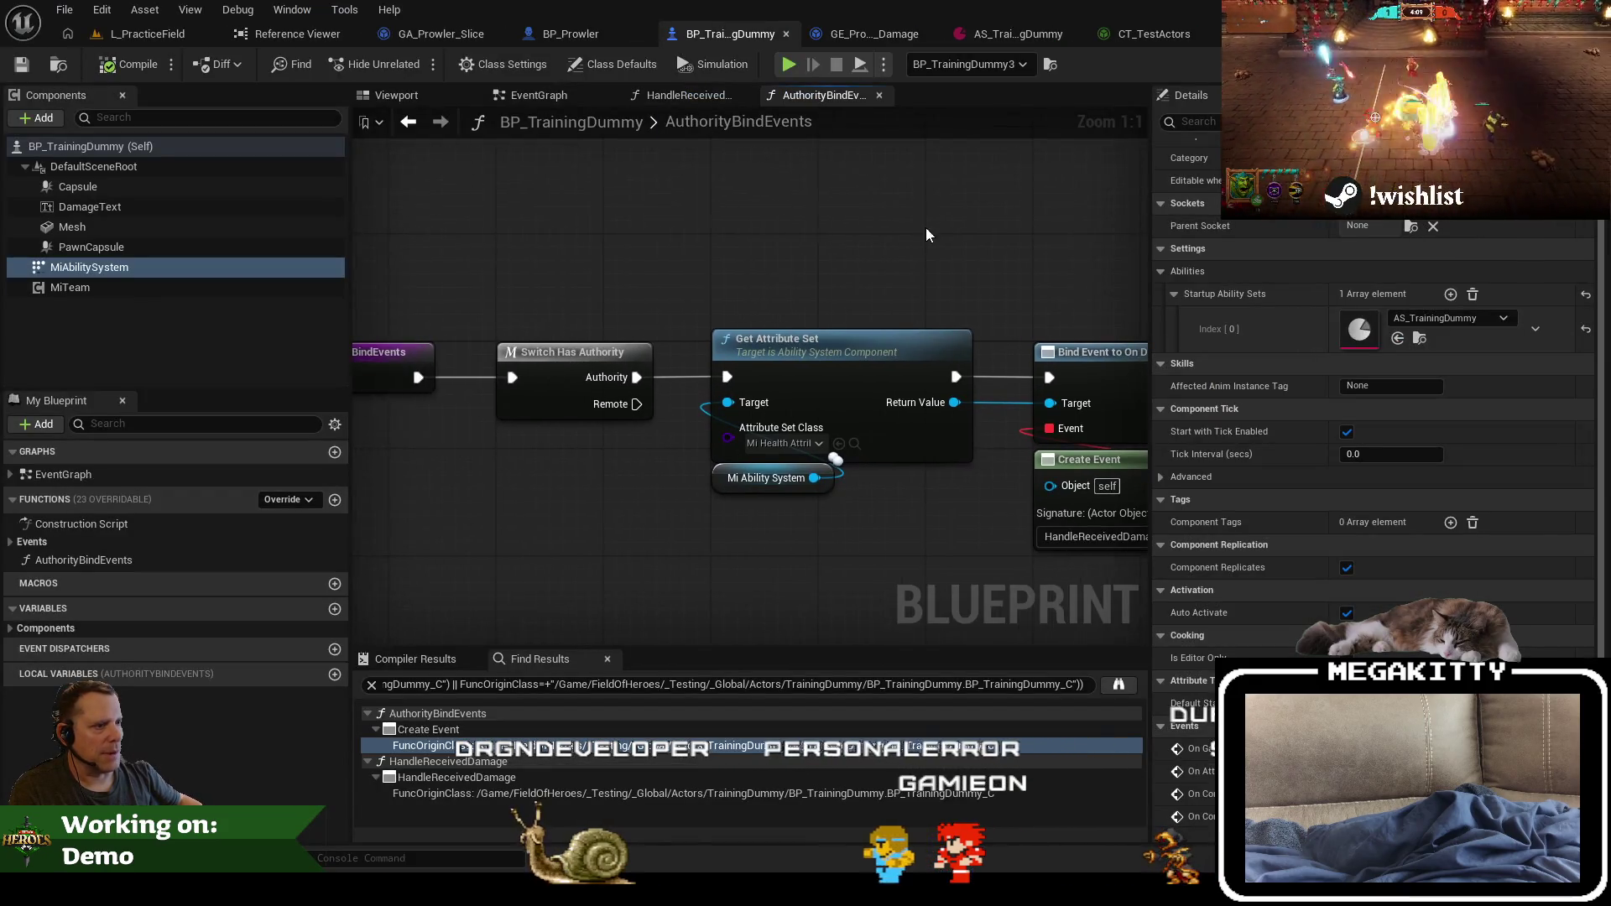
Step: Open the HandleReceivedDamage event graph, then start playing L_PracticeField
left_click(10, 541)
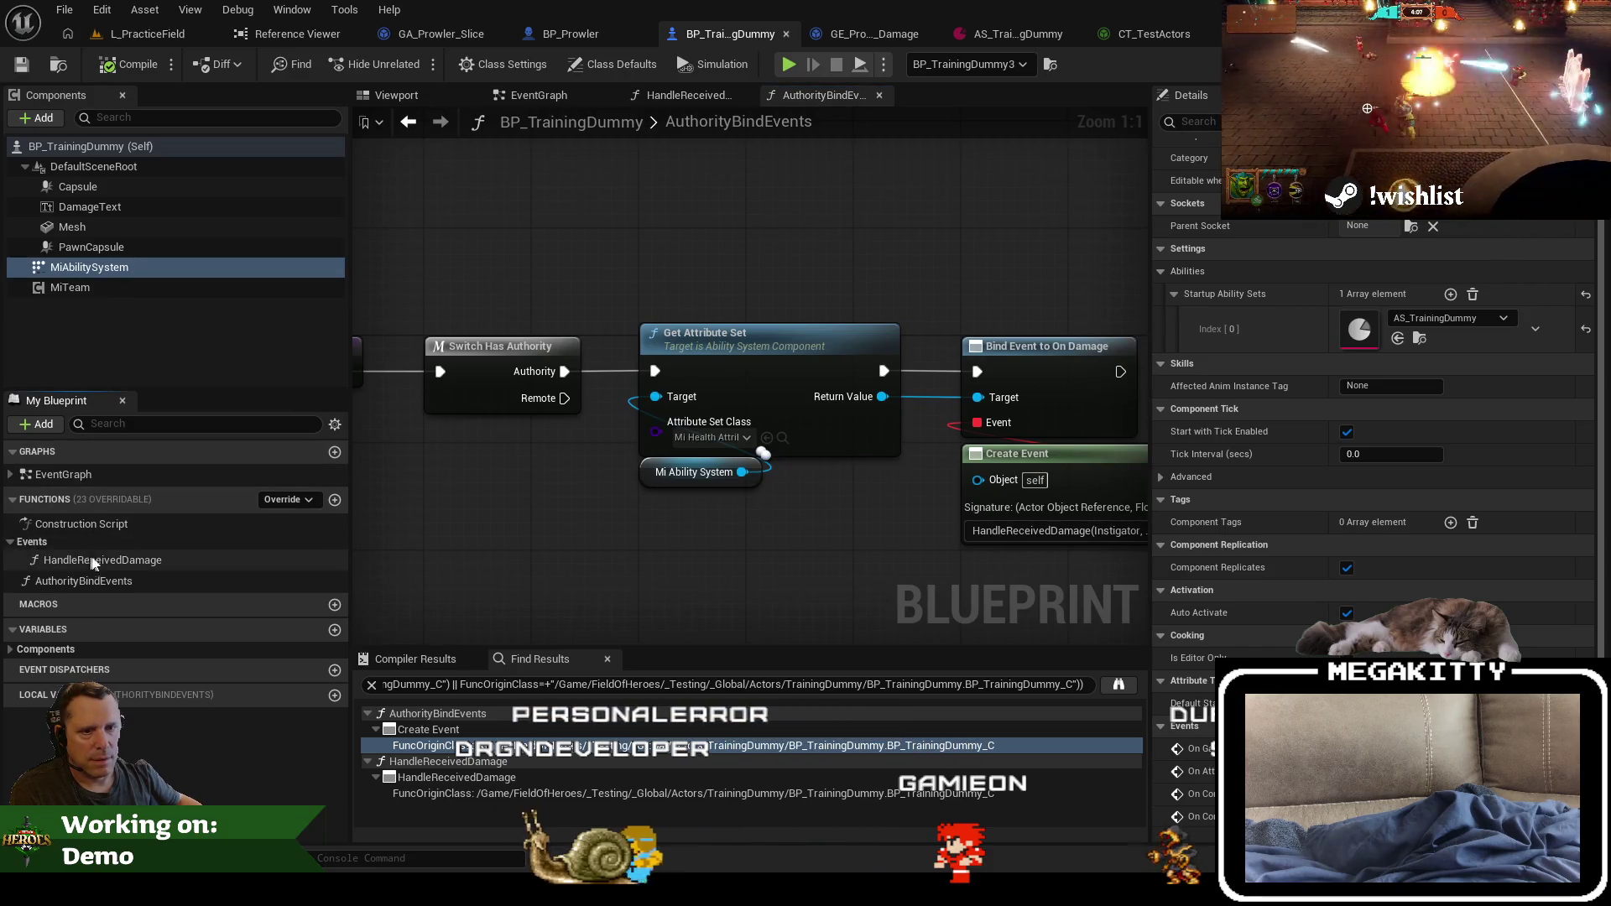
double_click(102, 560)
left_click(171, 34)
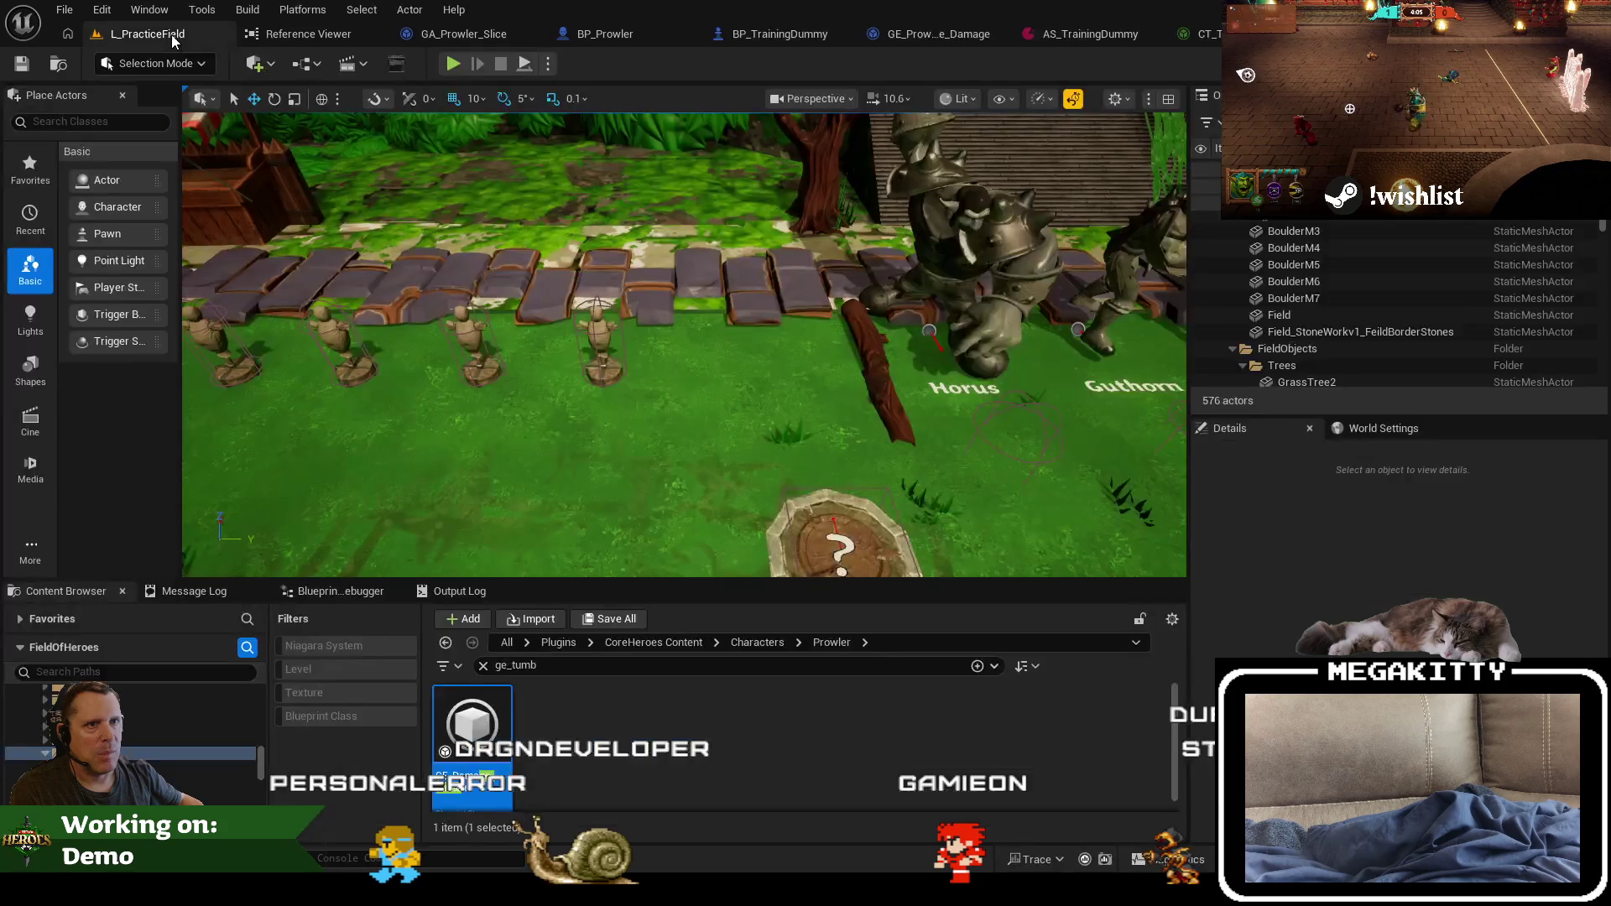
key("alt+p")
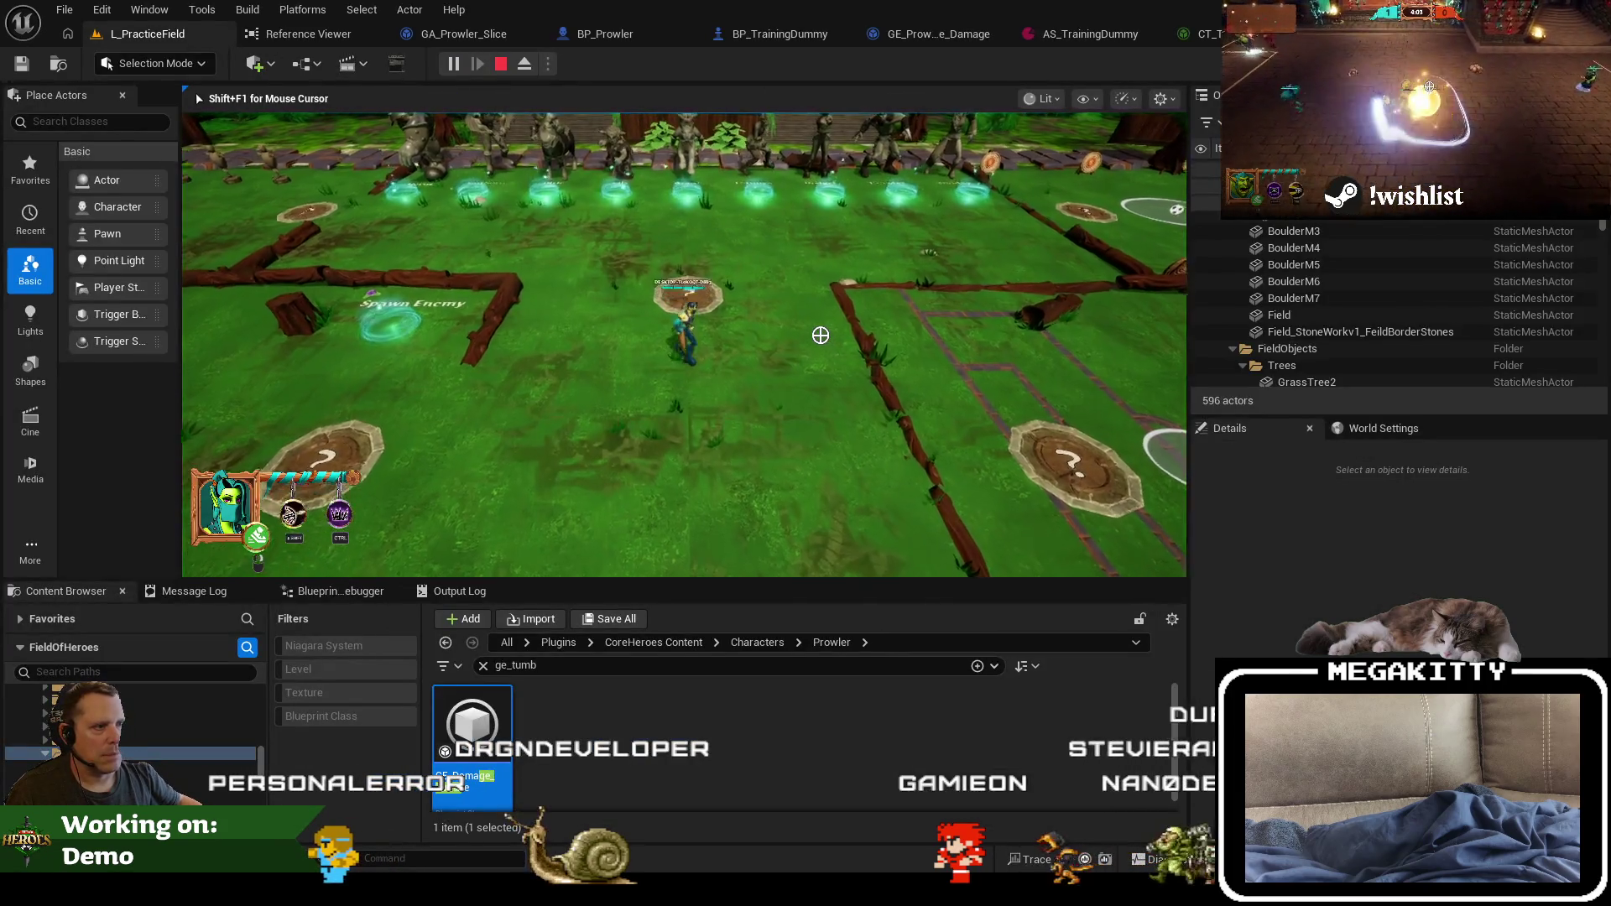
Step: Walk the hero to the training dummies and attack one, stepping from the breakpoint to the multicast damage node
key("w")
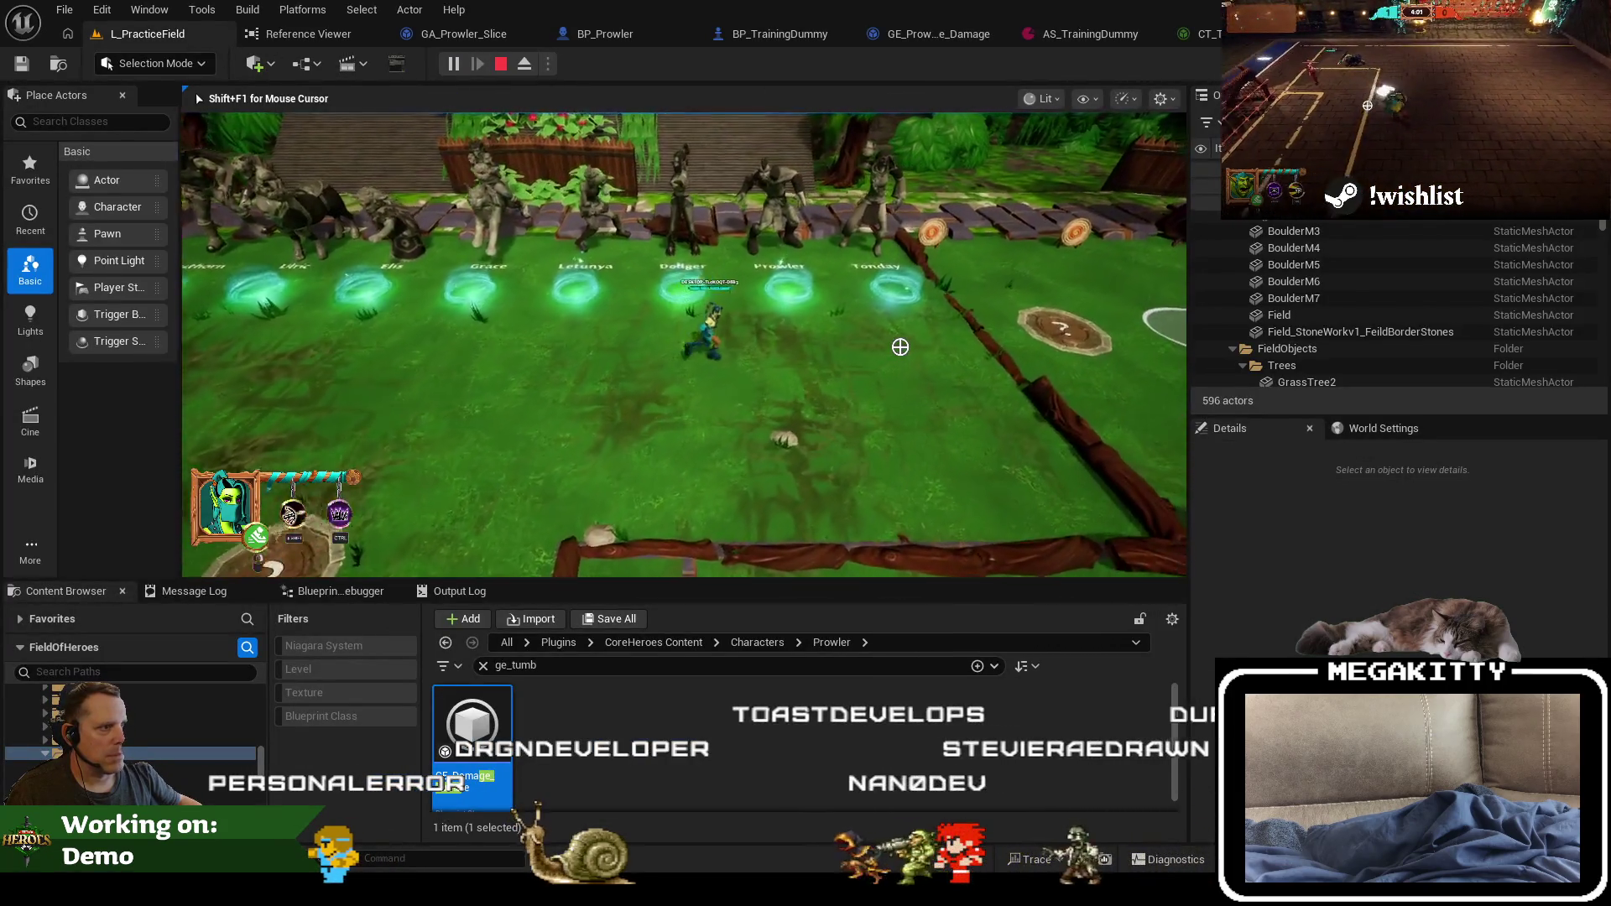
key("a")
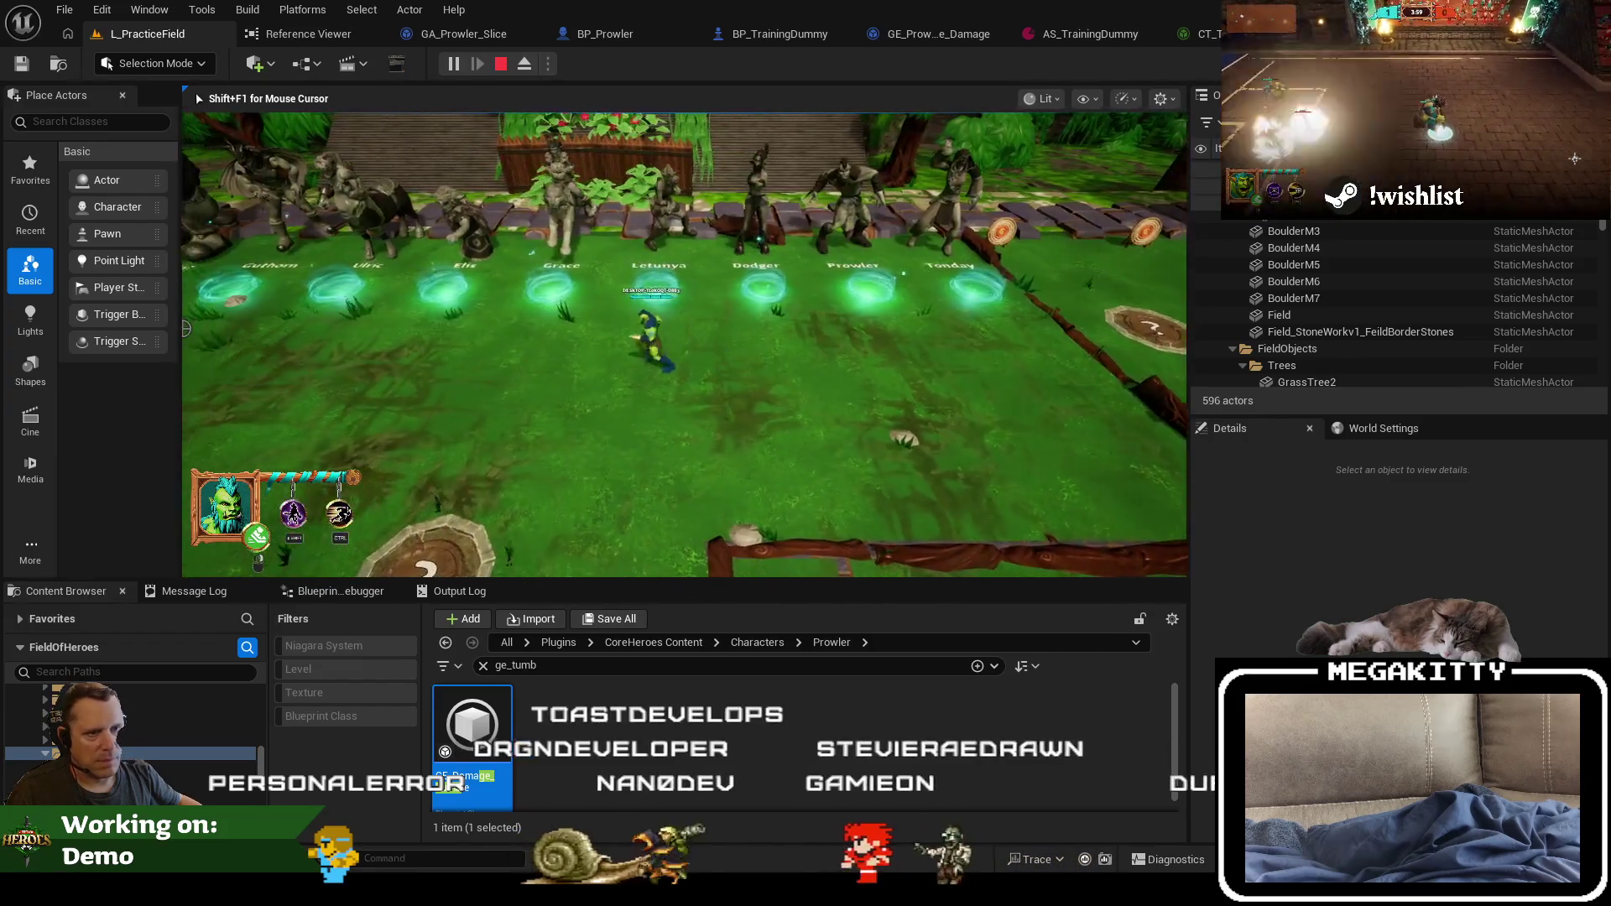
key("a")
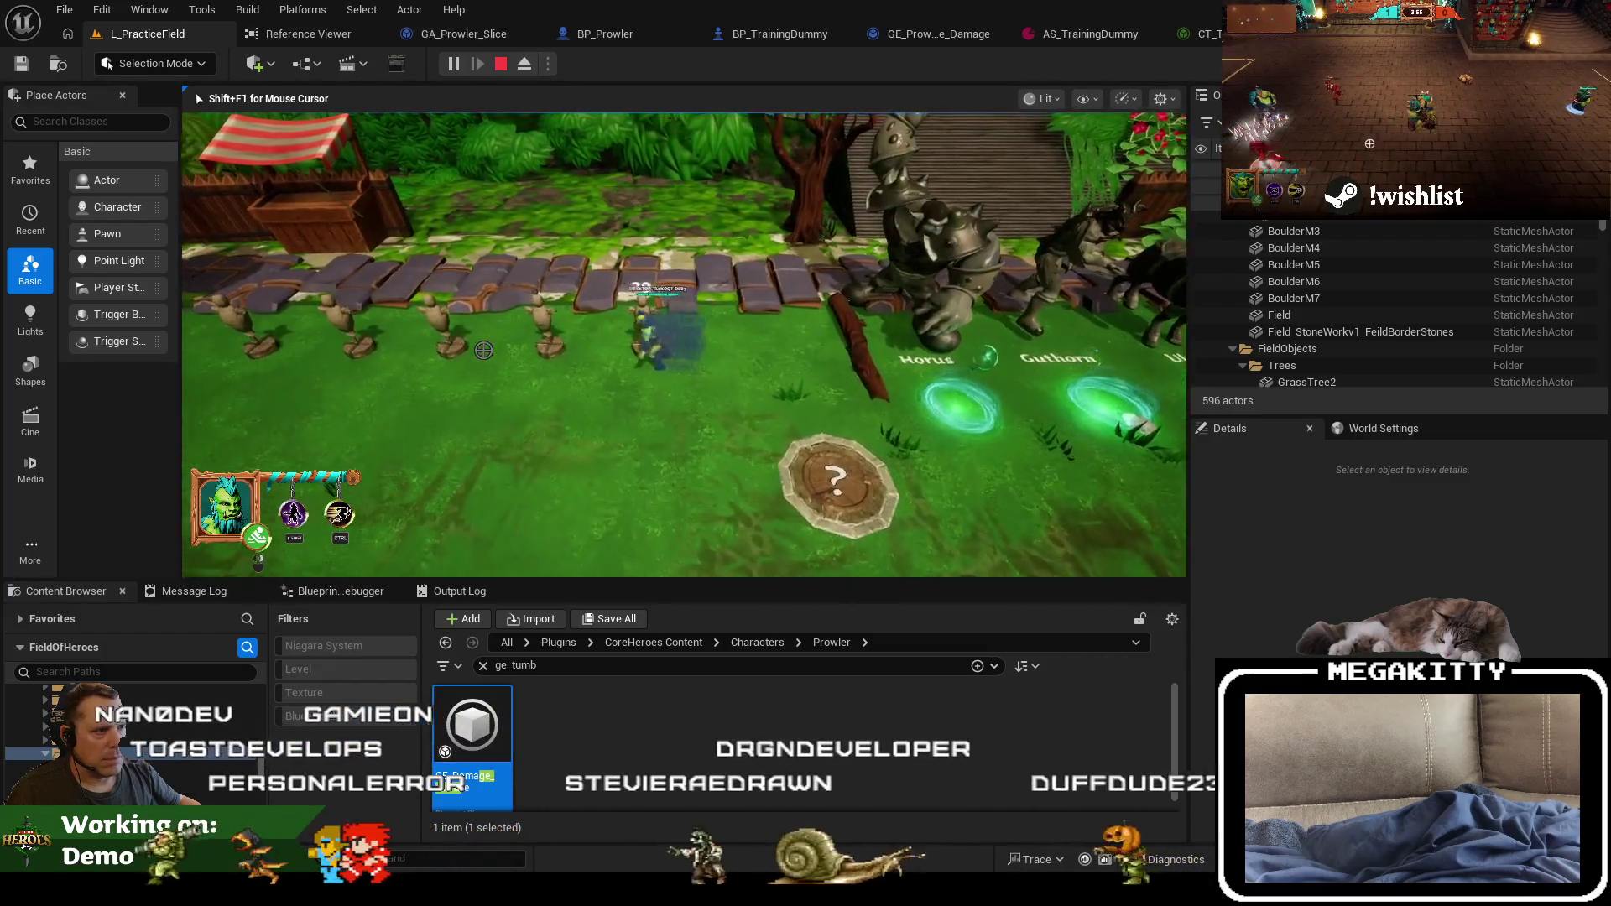
left_click(454, 318)
key("F10")
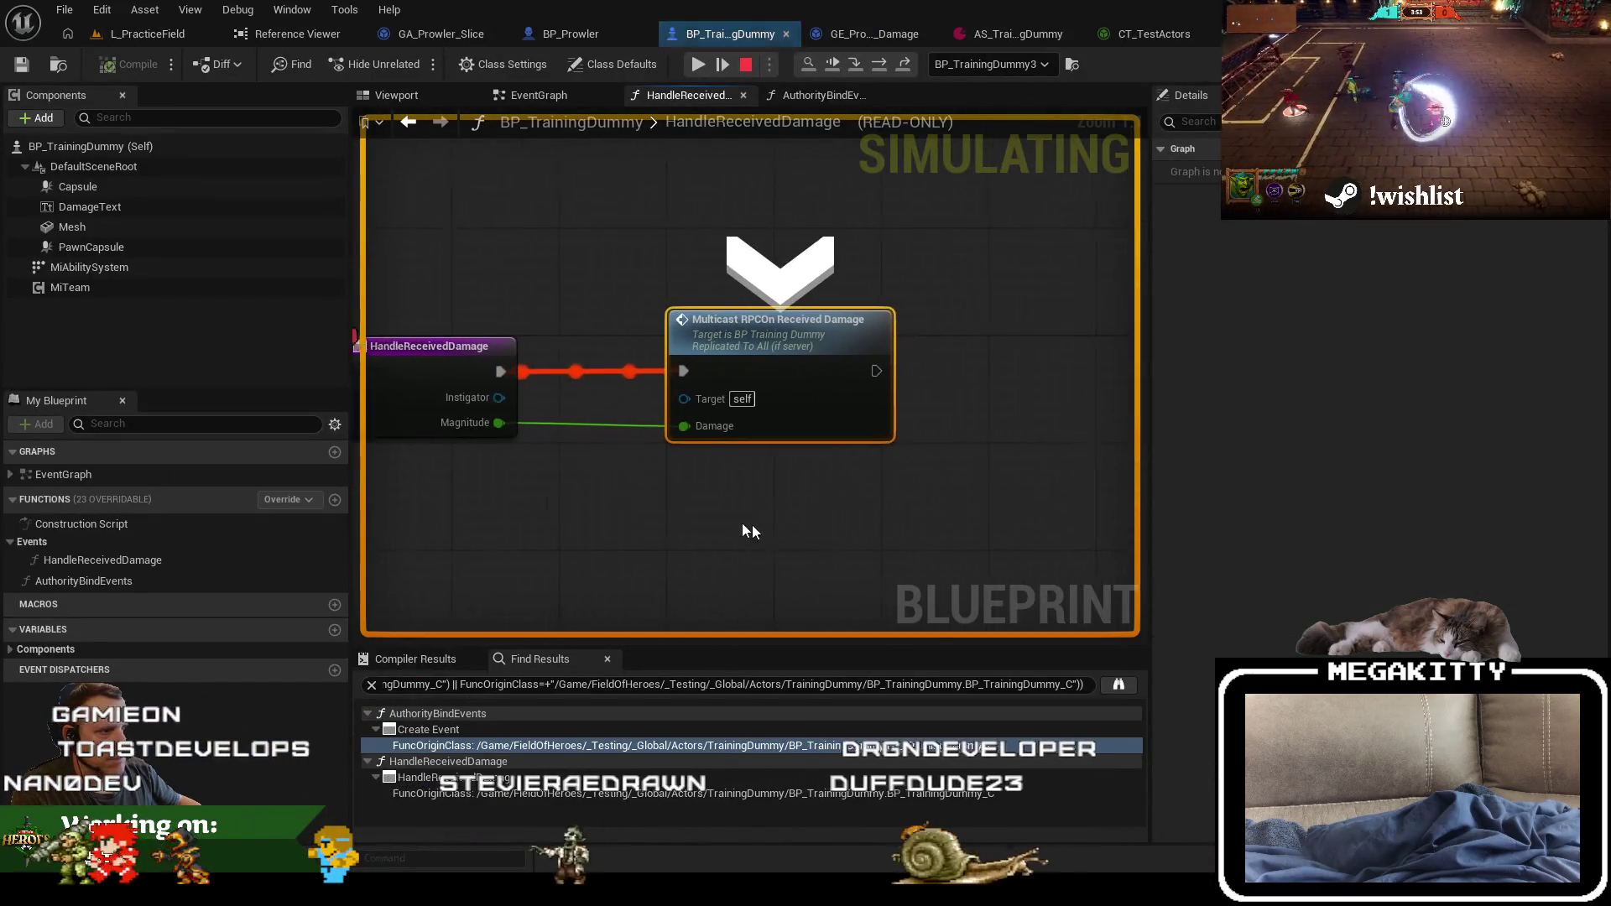
Step: Confirm the 29 damage magnitude, clear the HandleReceivedDamage breakpoint, stop play, and show GE_Prowler_Slice_Damage
mouse_move(467, 424)
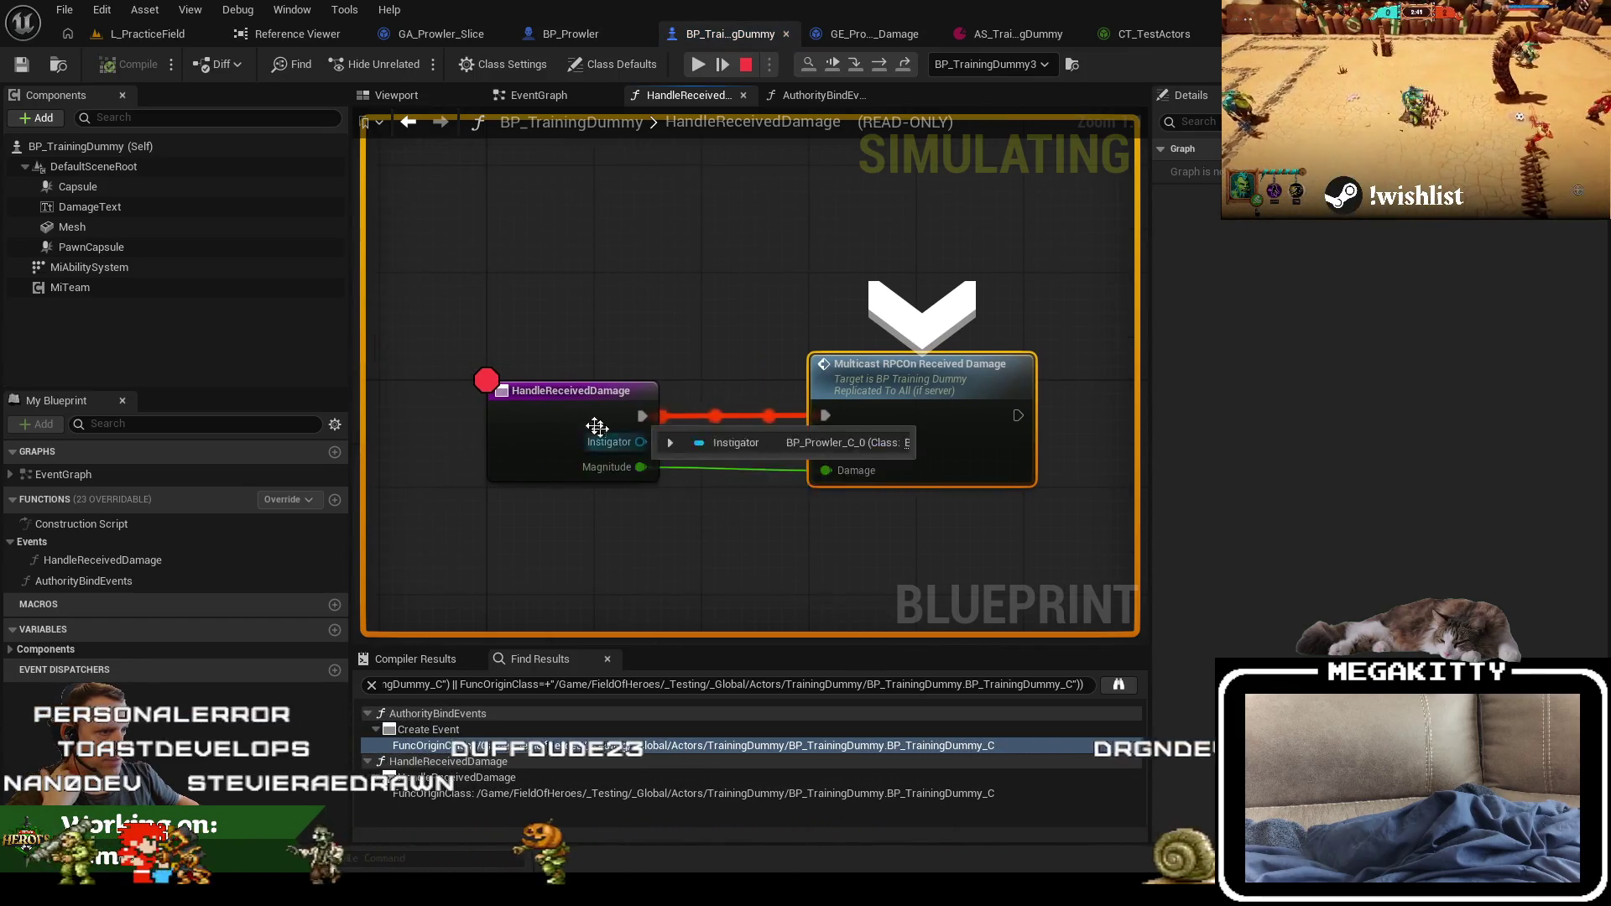
left_click(551, 400)
key("F9")
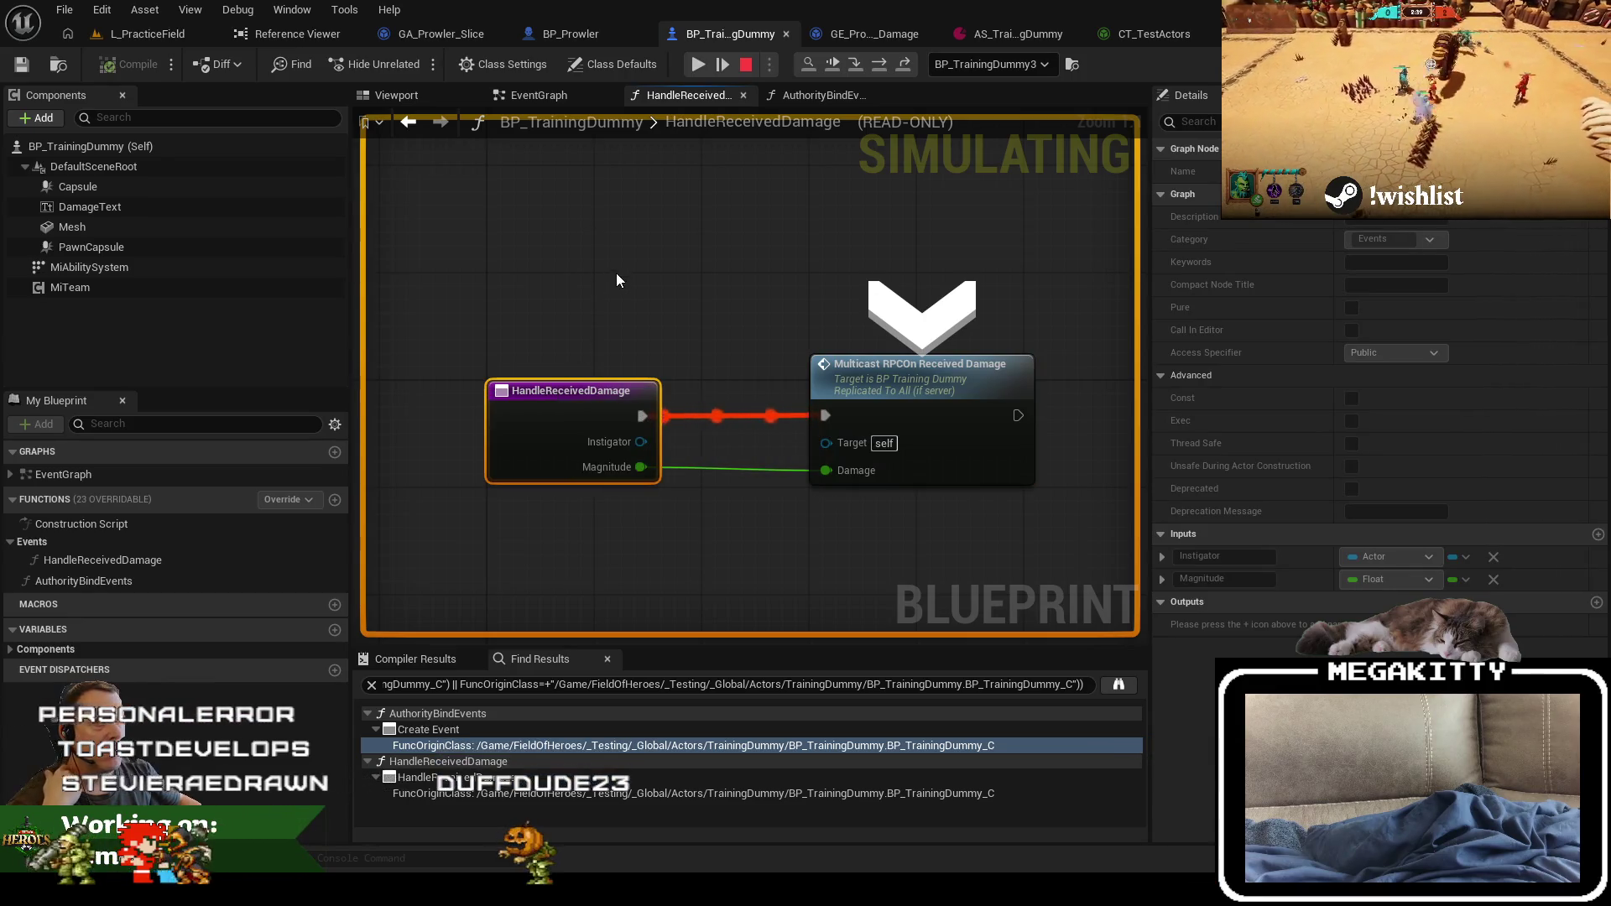
left_click(741, 63)
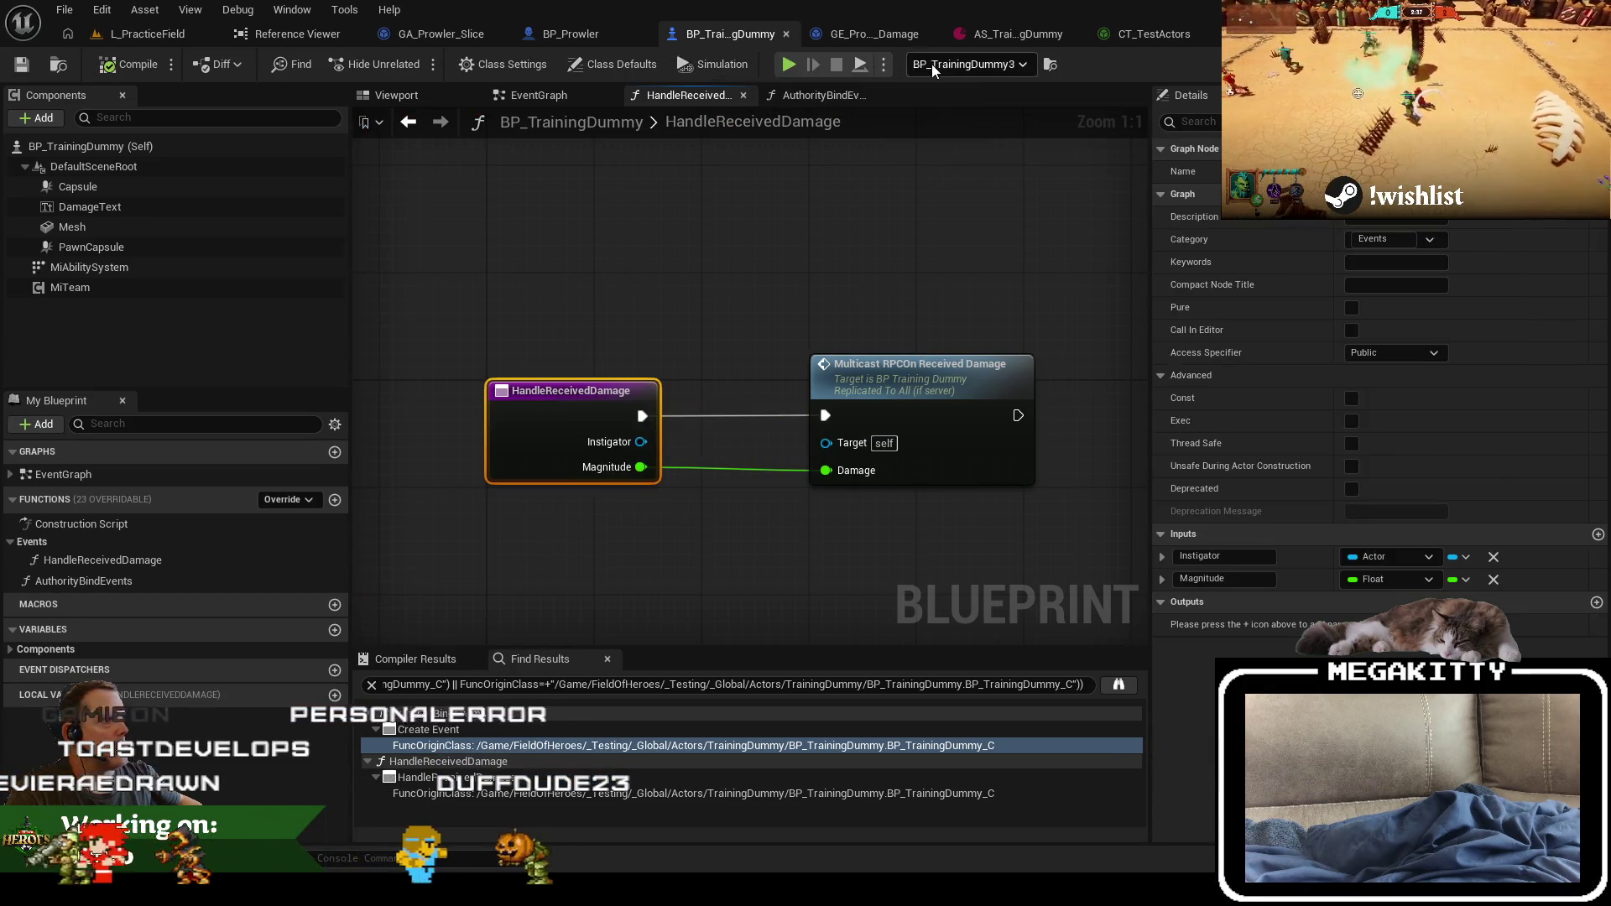
left_click(863, 31)
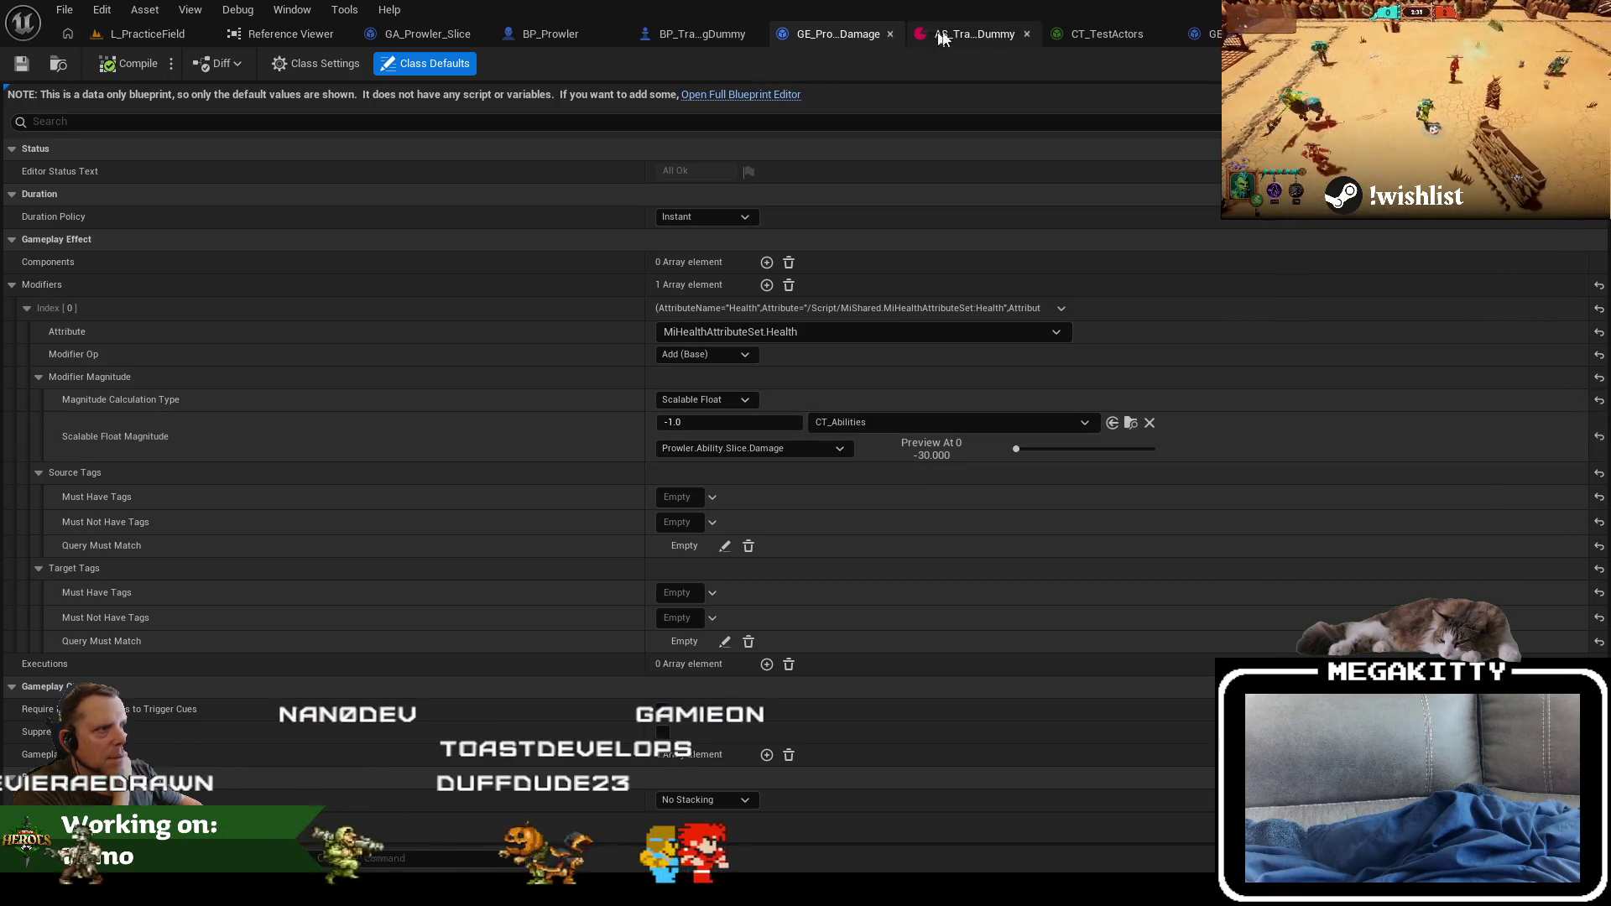
Step: Locate GE_Damage_Tumble and show its referencing assets in the Reference Viewer
left_click(1213, 33)
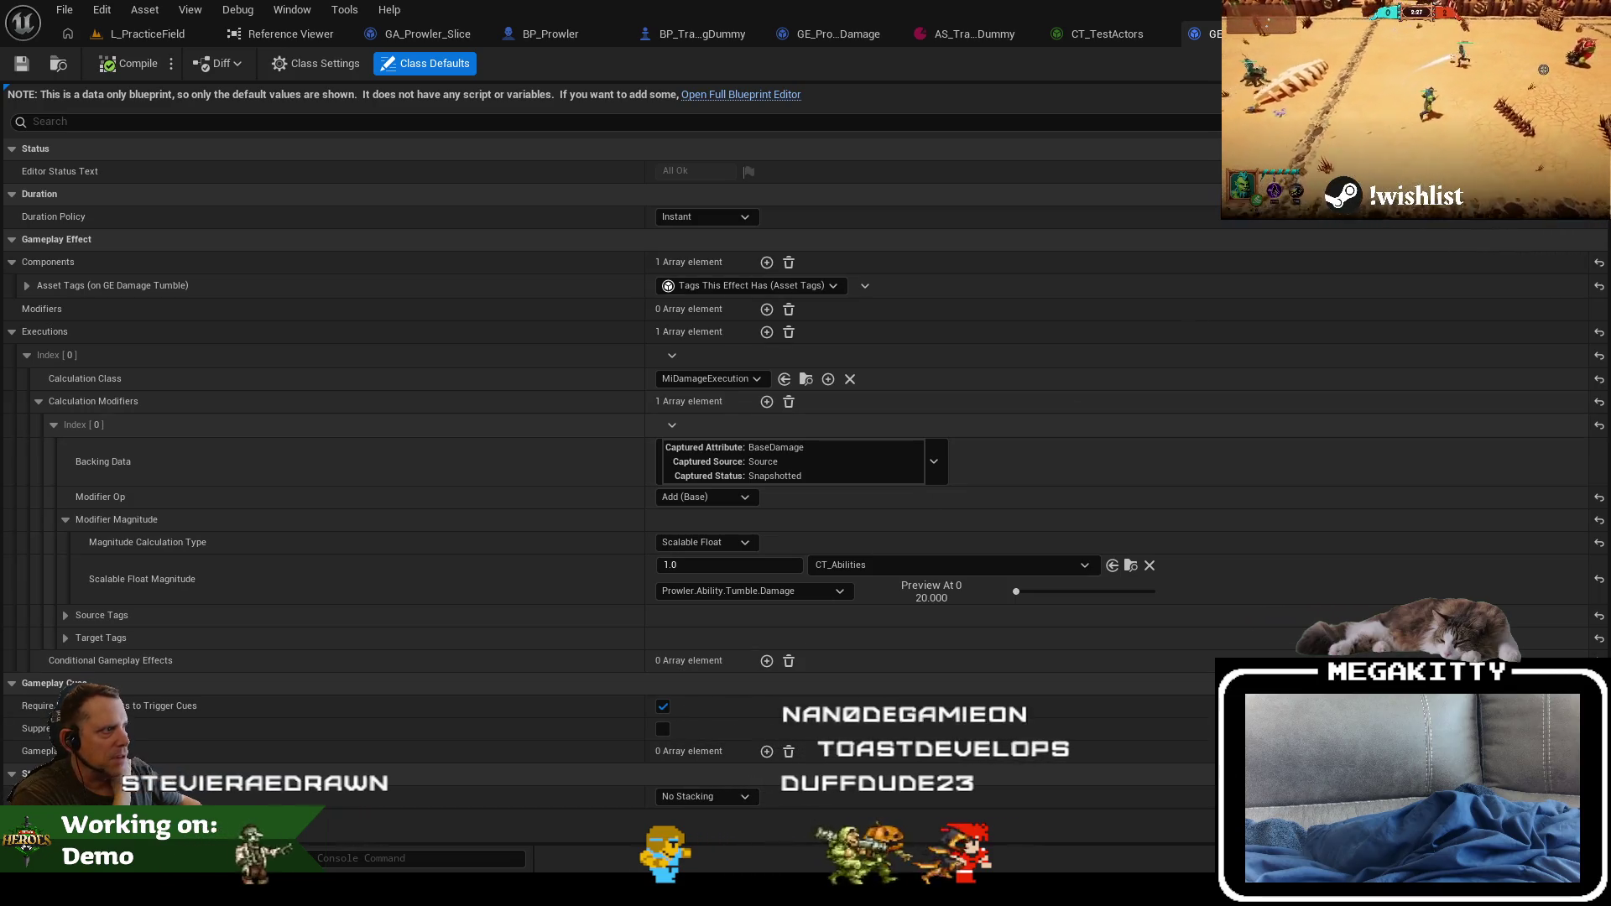
left_click(63, 65)
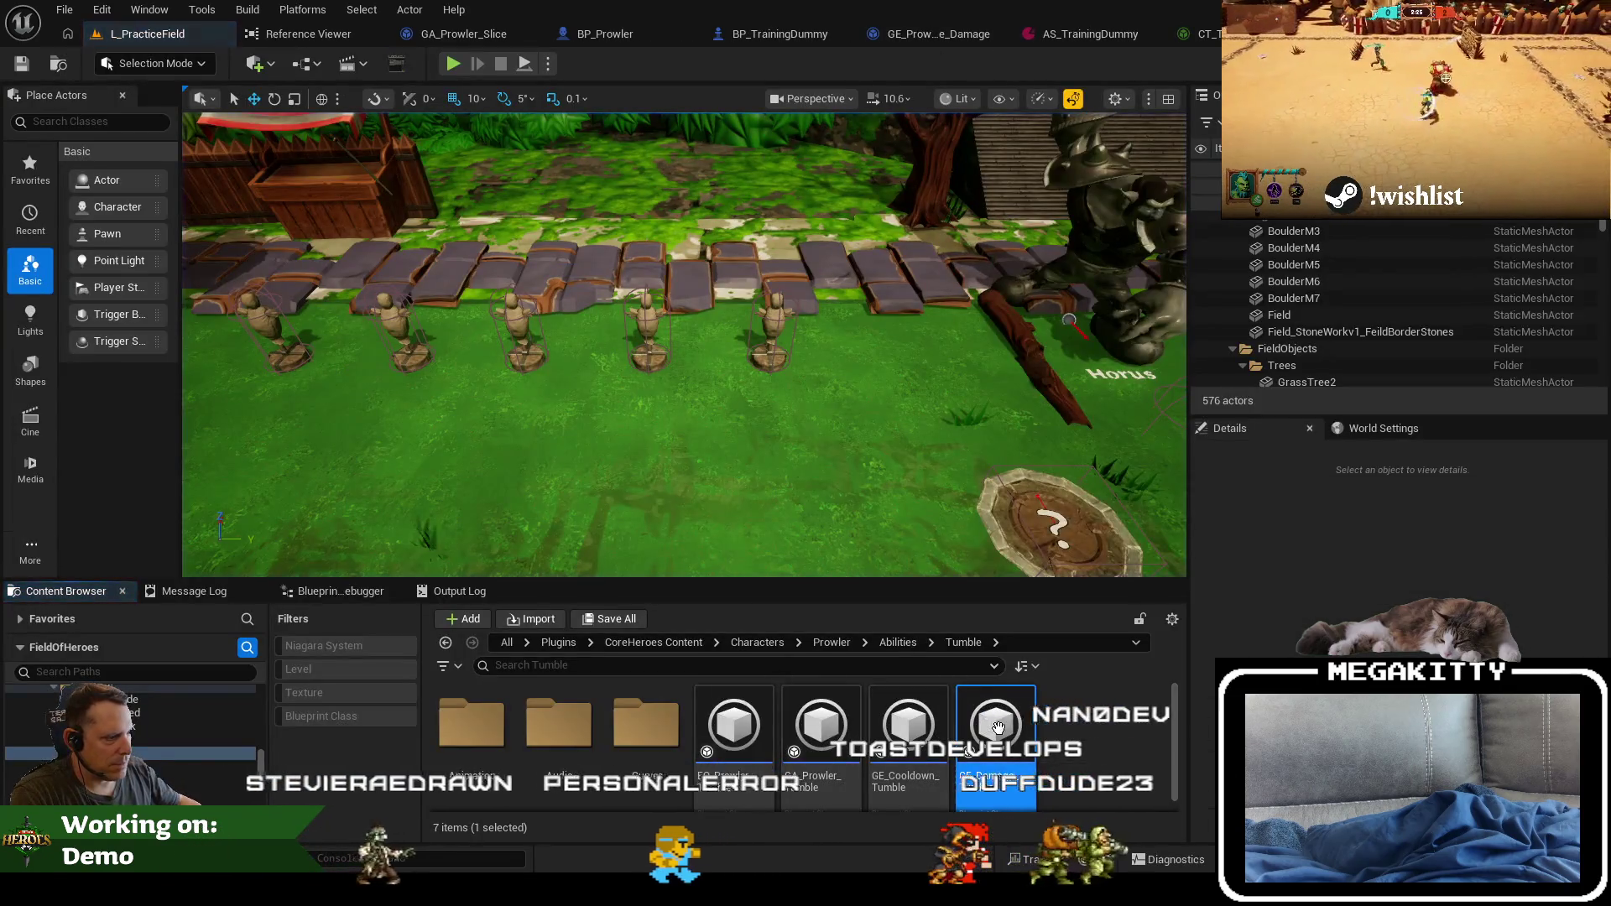
right_click(997, 737)
left_click(1104, 606)
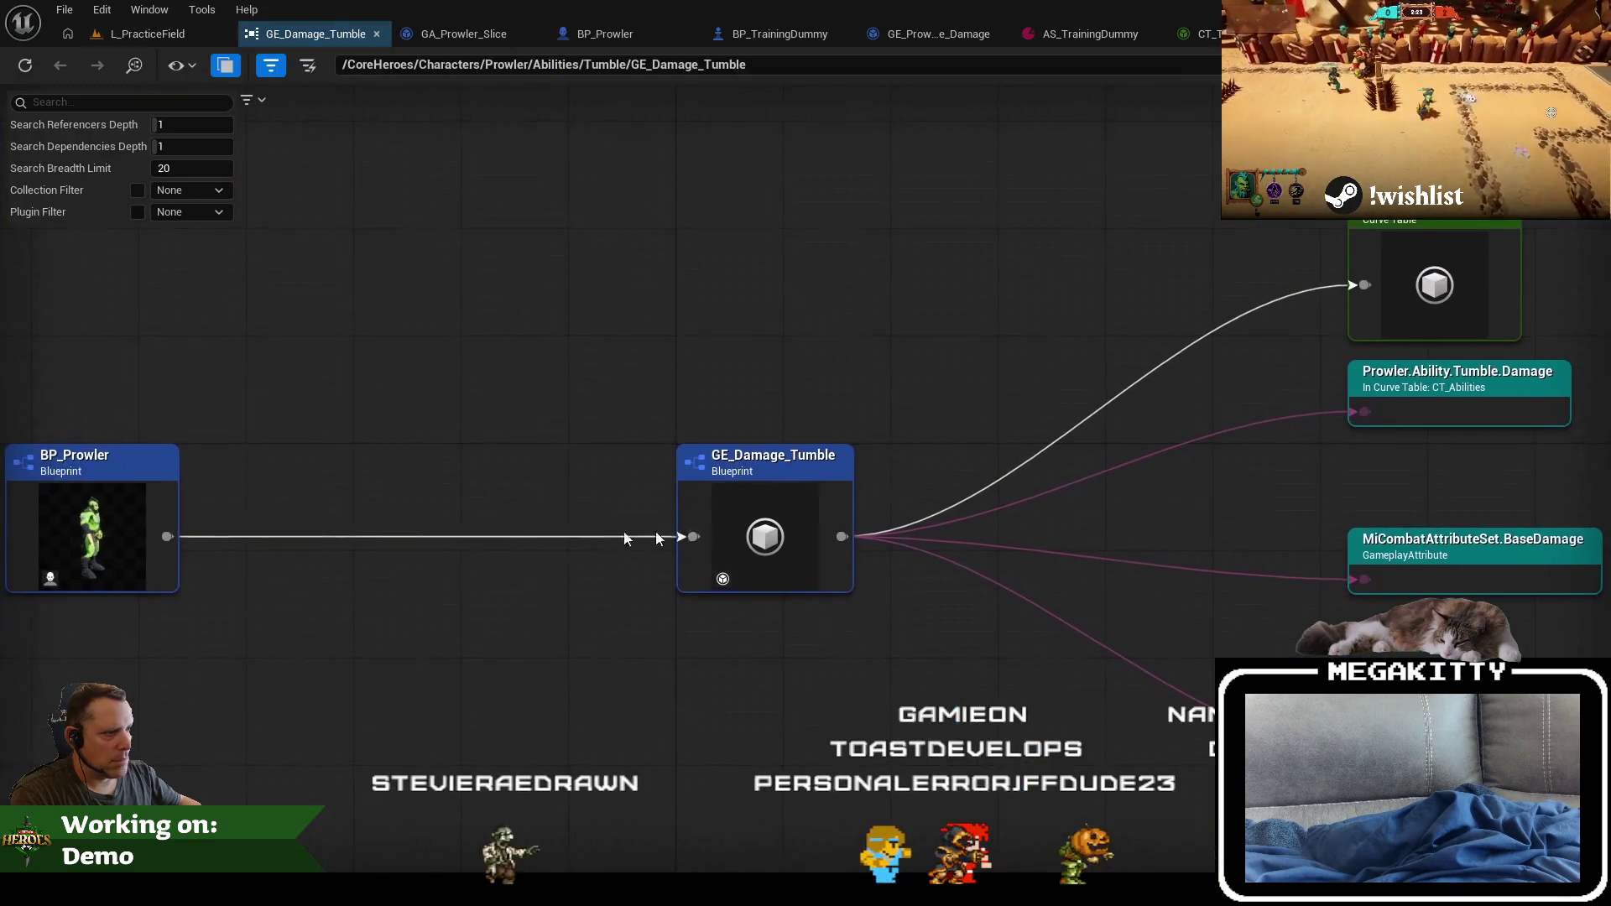
Step: Edit the referencing BP_Prowler, inspect its Tumble Damage Effect variable, then switch to CT_TestActors
right_click(118, 499)
left_click(183, 566)
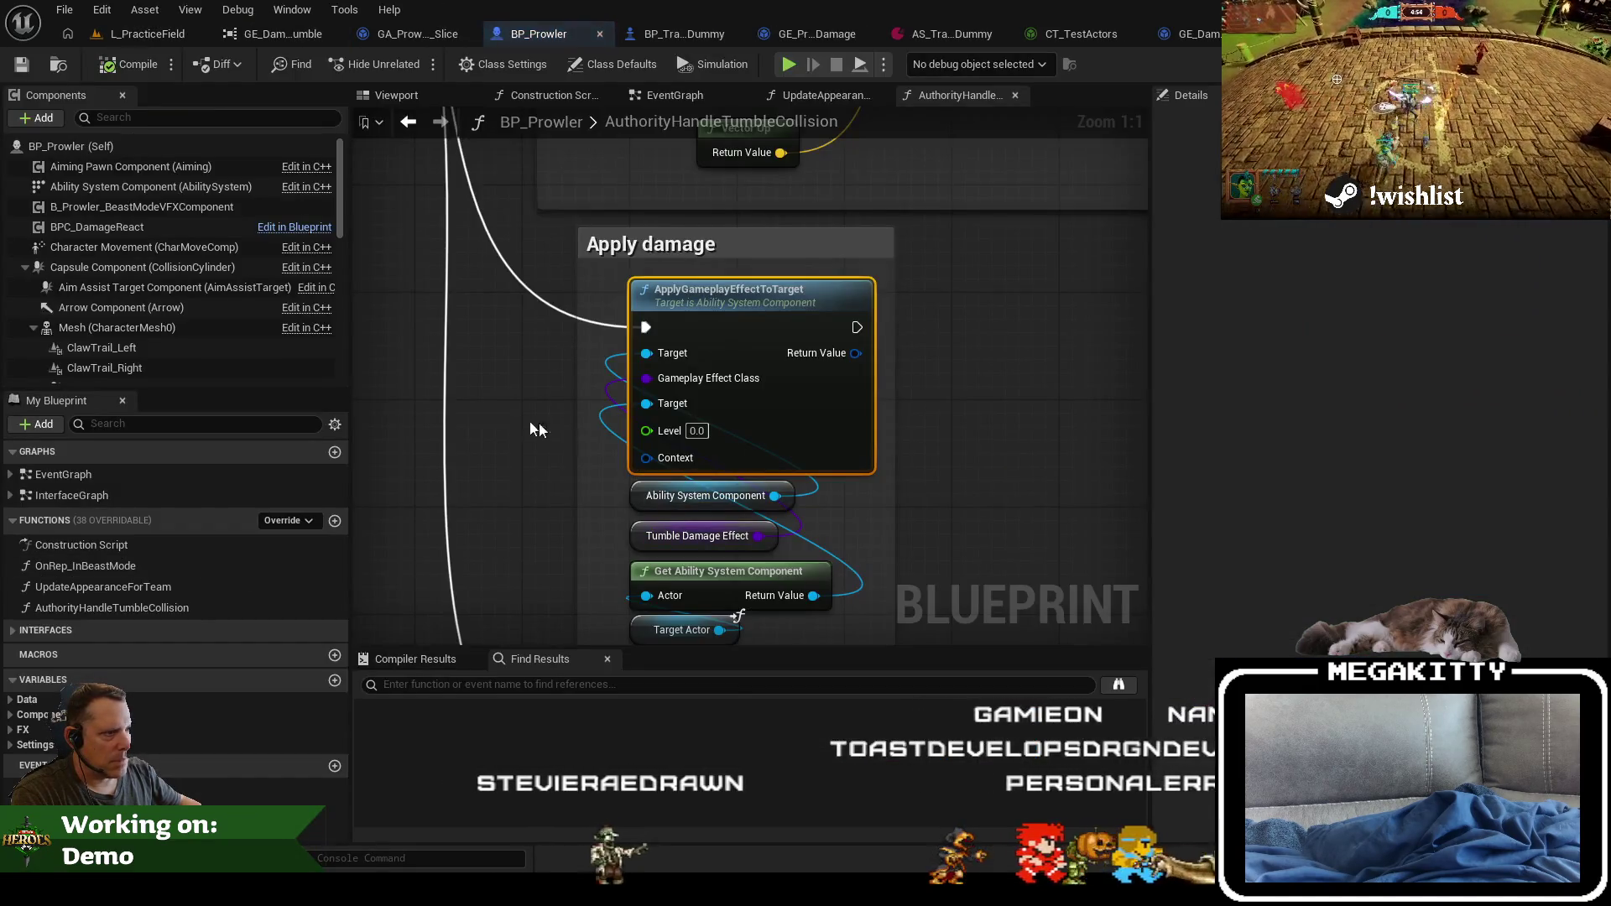
left_click(740, 456)
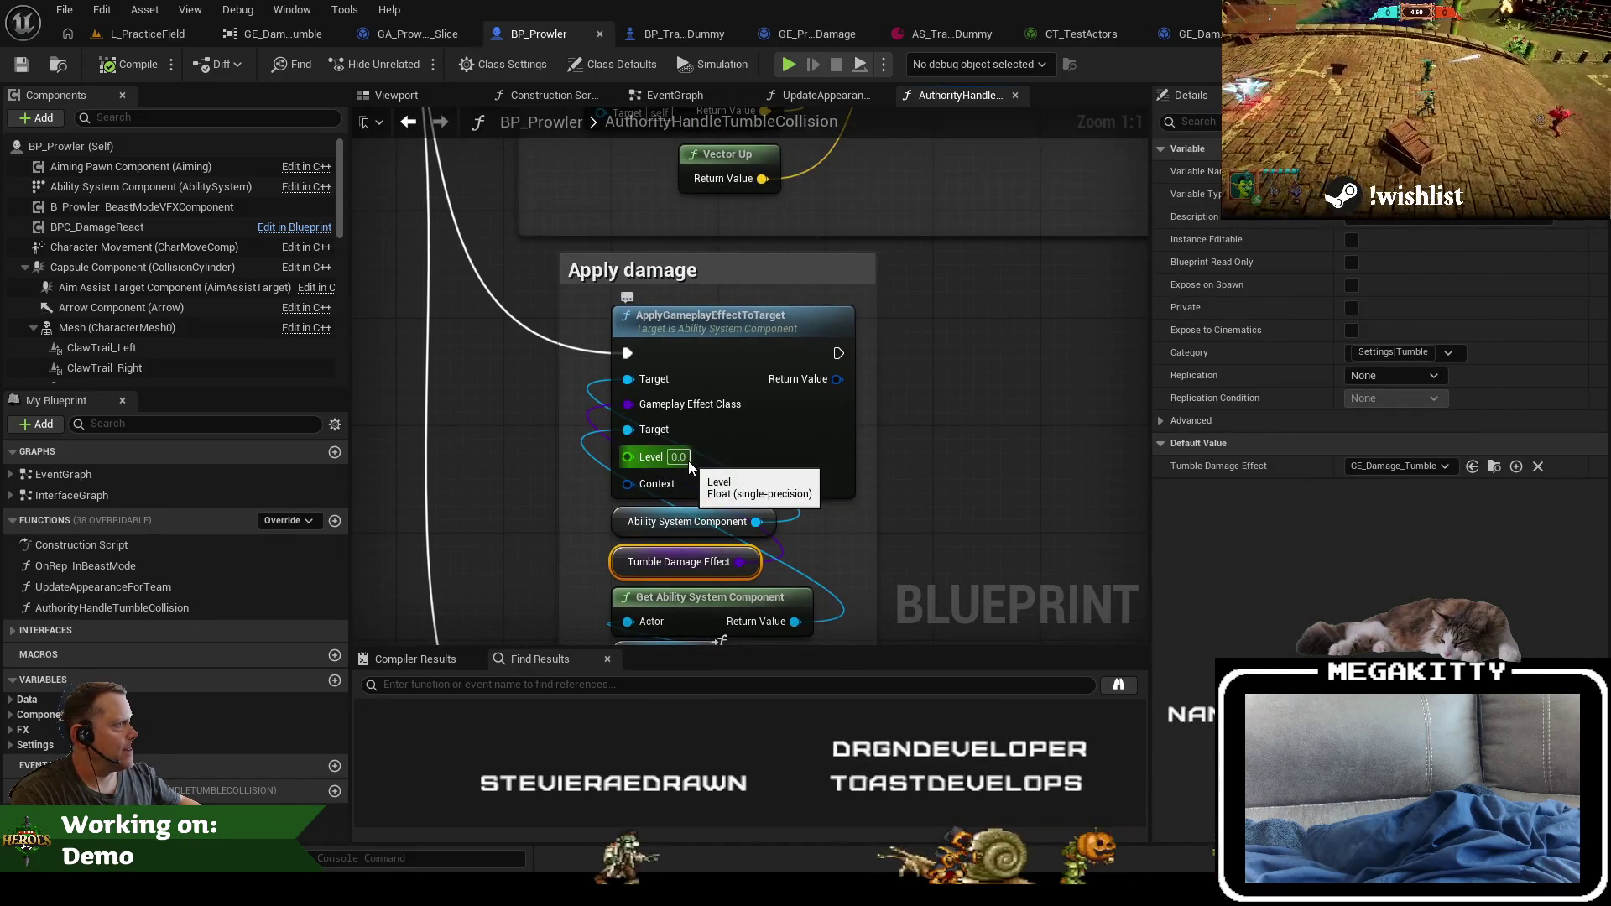
scroll(690, 467, "down", 2)
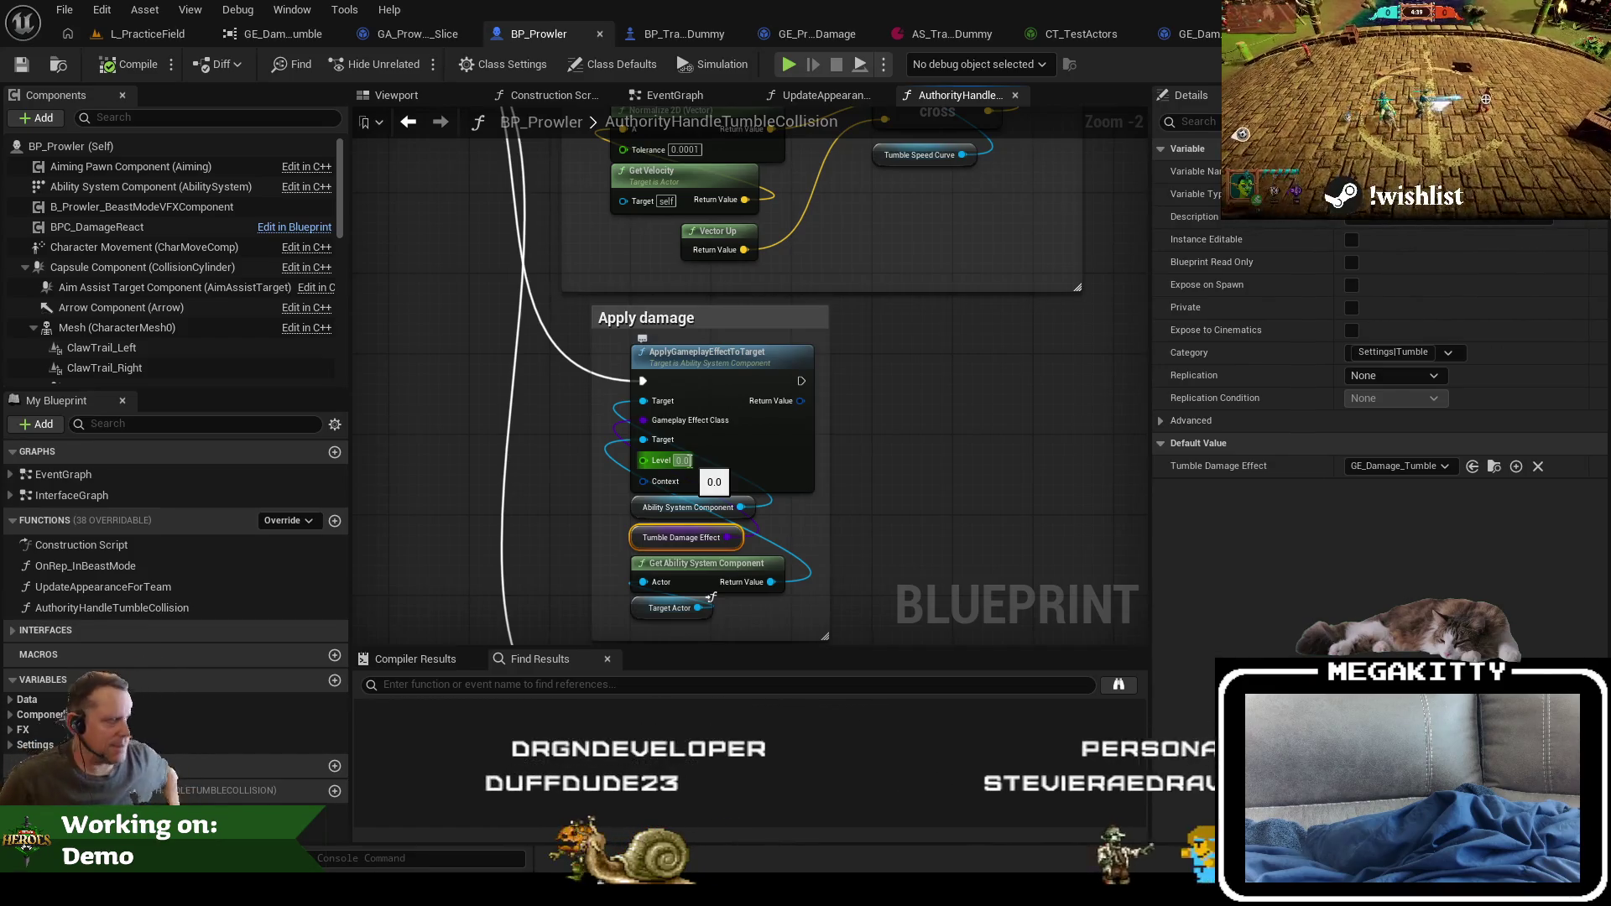
left_click(1064, 37)
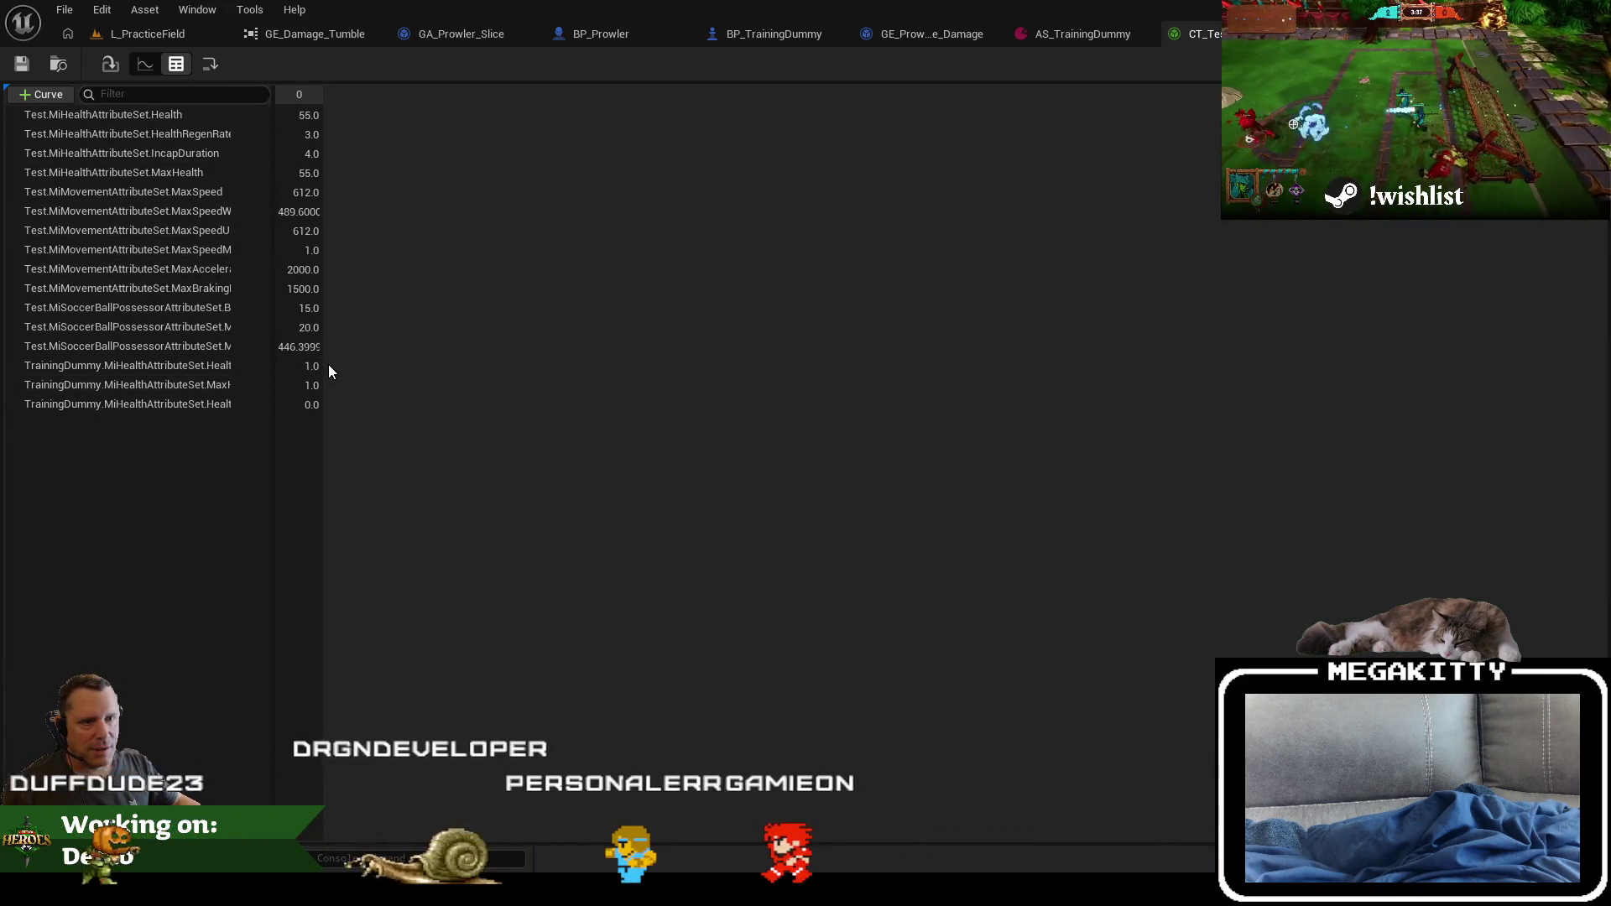
Step: Widen the curve name column, check the TrainingDummy Health and MaxHealth rows, then return to L_PracticeField
left_click_drag(272, 376, 459, 389)
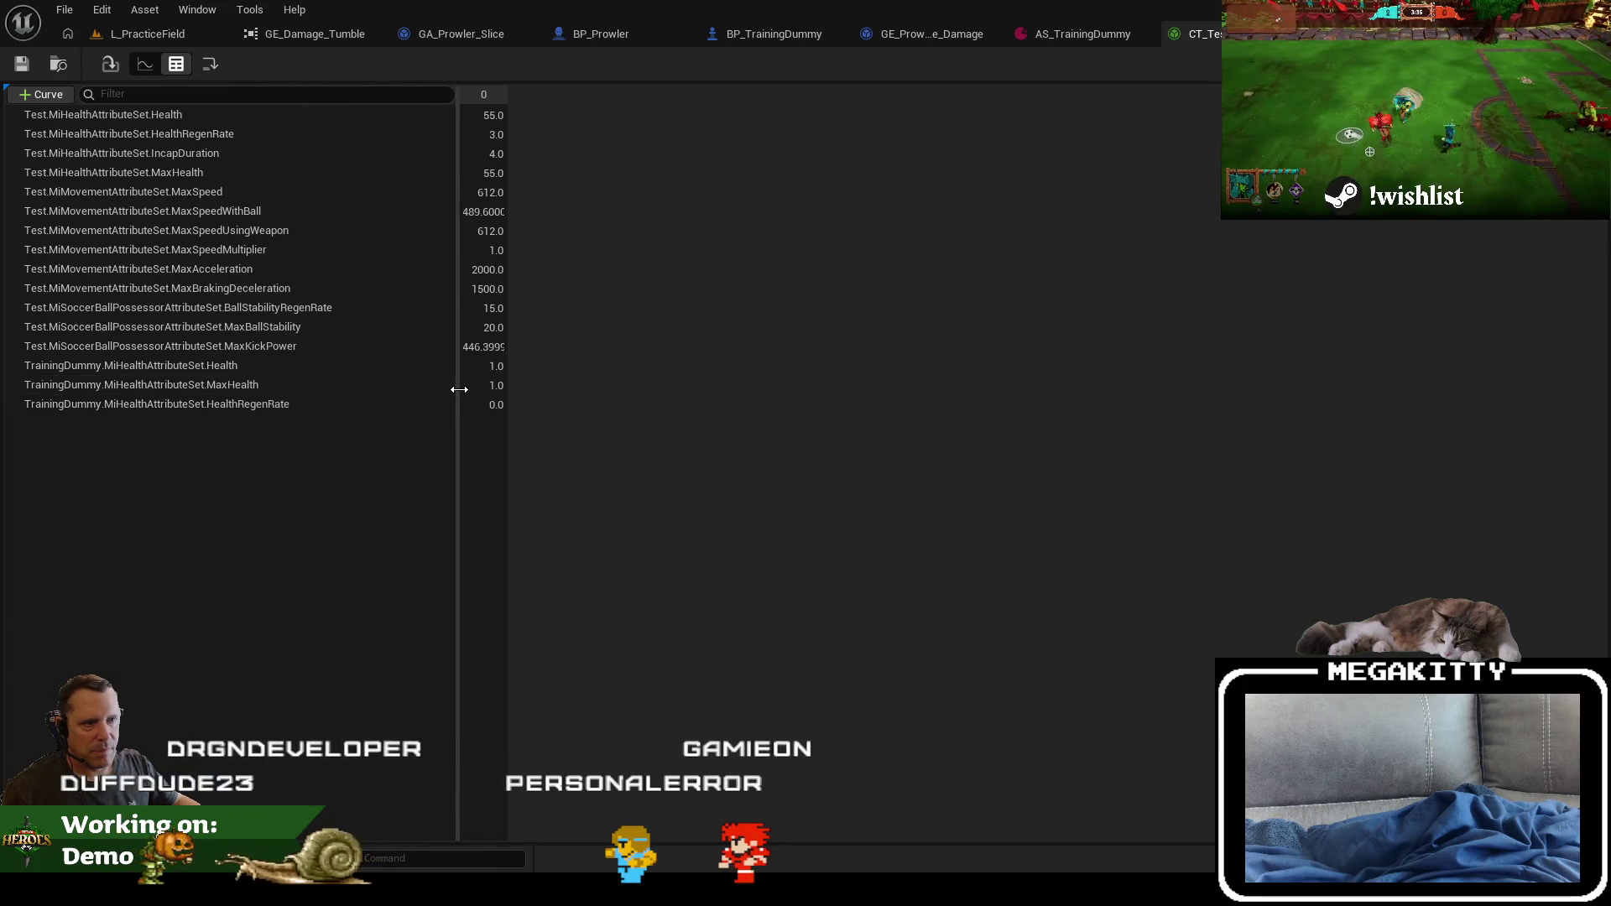
left_click(280, 385)
left_click(260, 365)
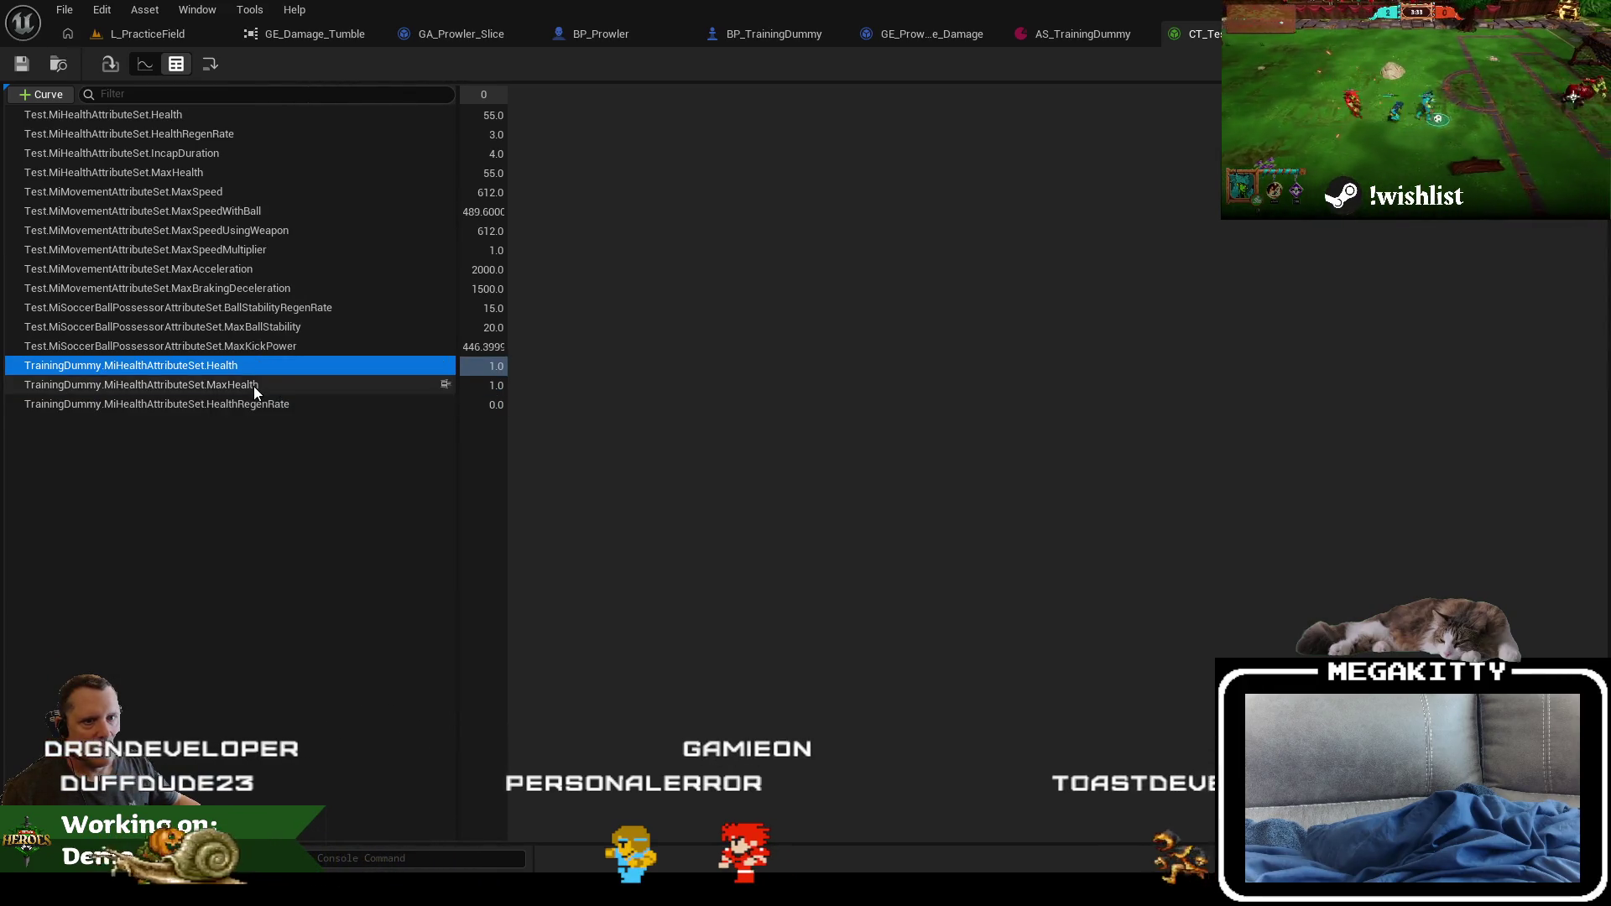
left_click(254, 386)
left_click(274, 365)
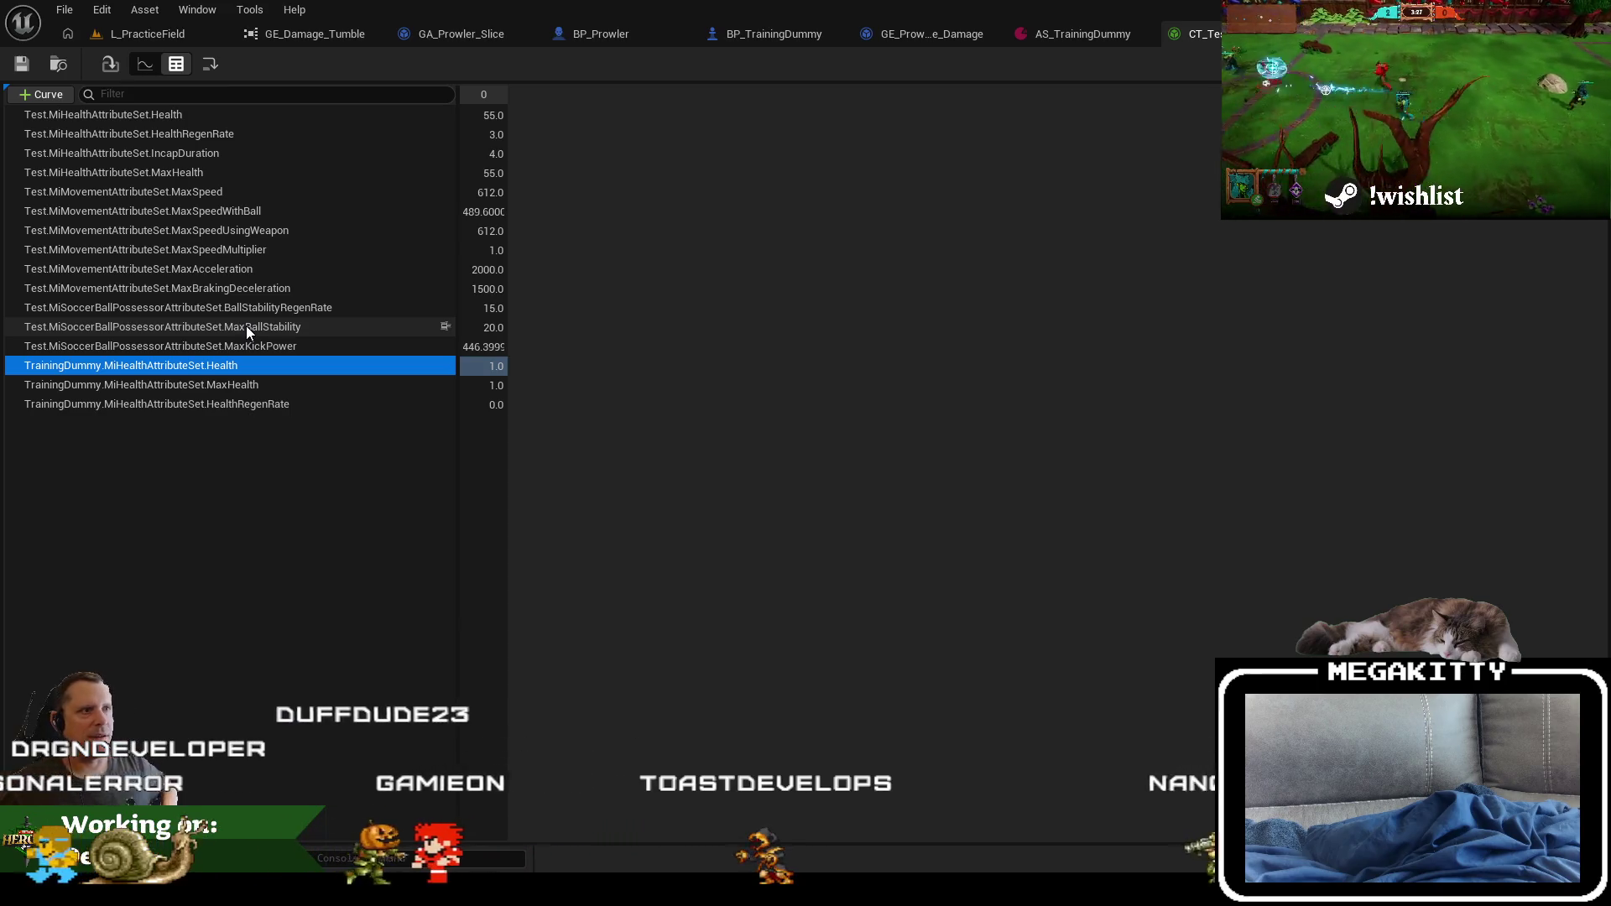
left_click(168, 42)
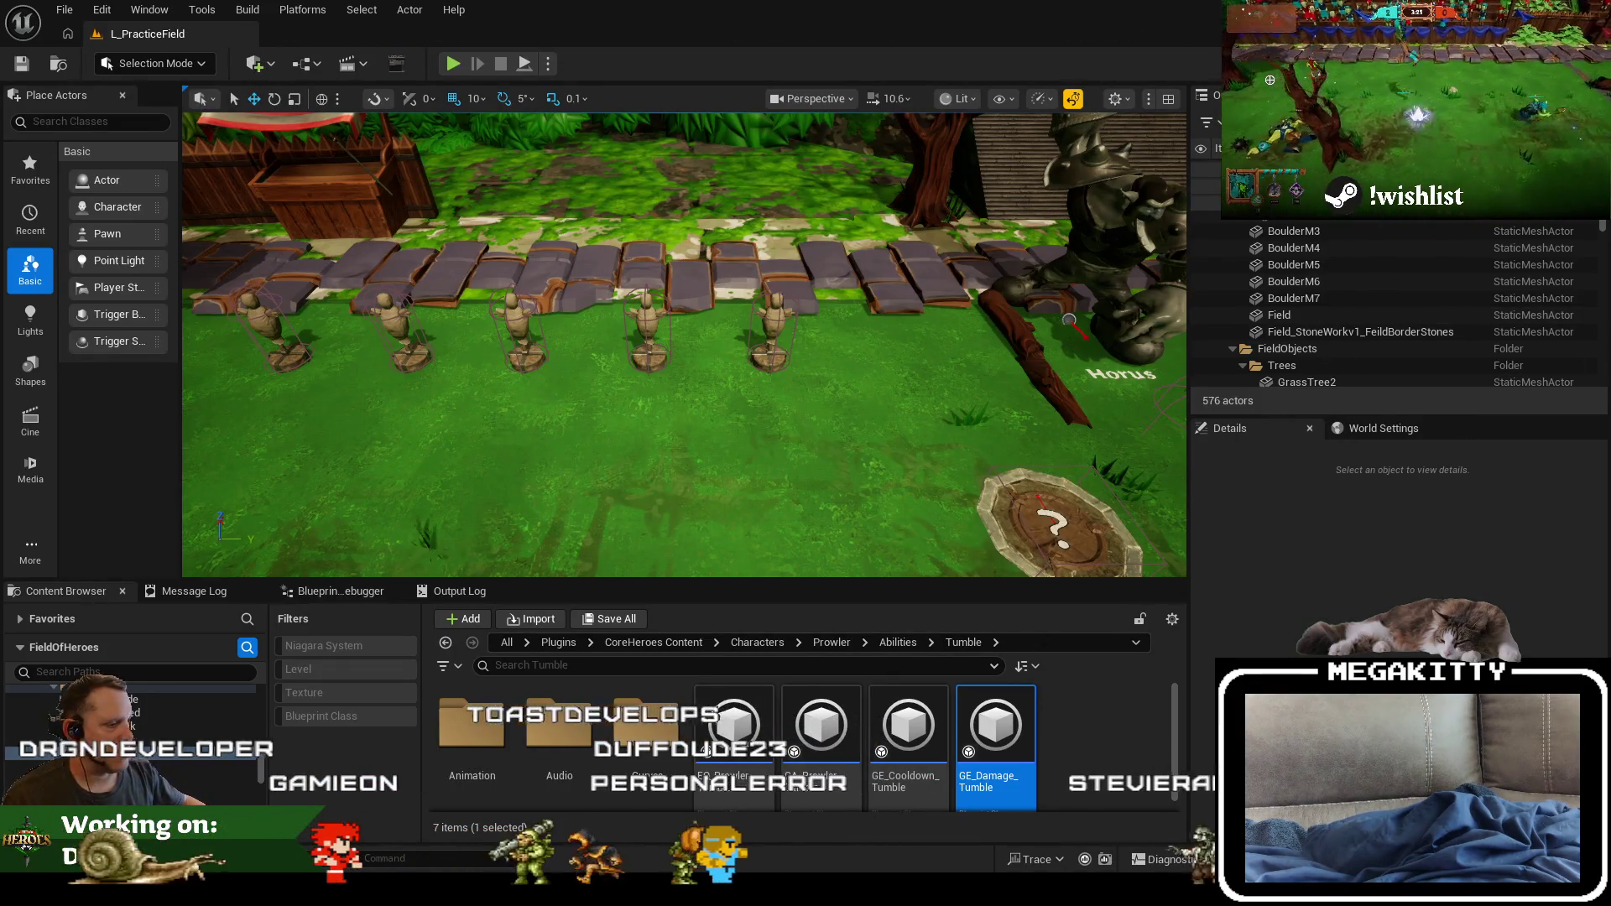
Step: Close the Unreal editor, glance at the pending changes, and return to MiChargeForwardAbility.cpp
key("alt+F4")
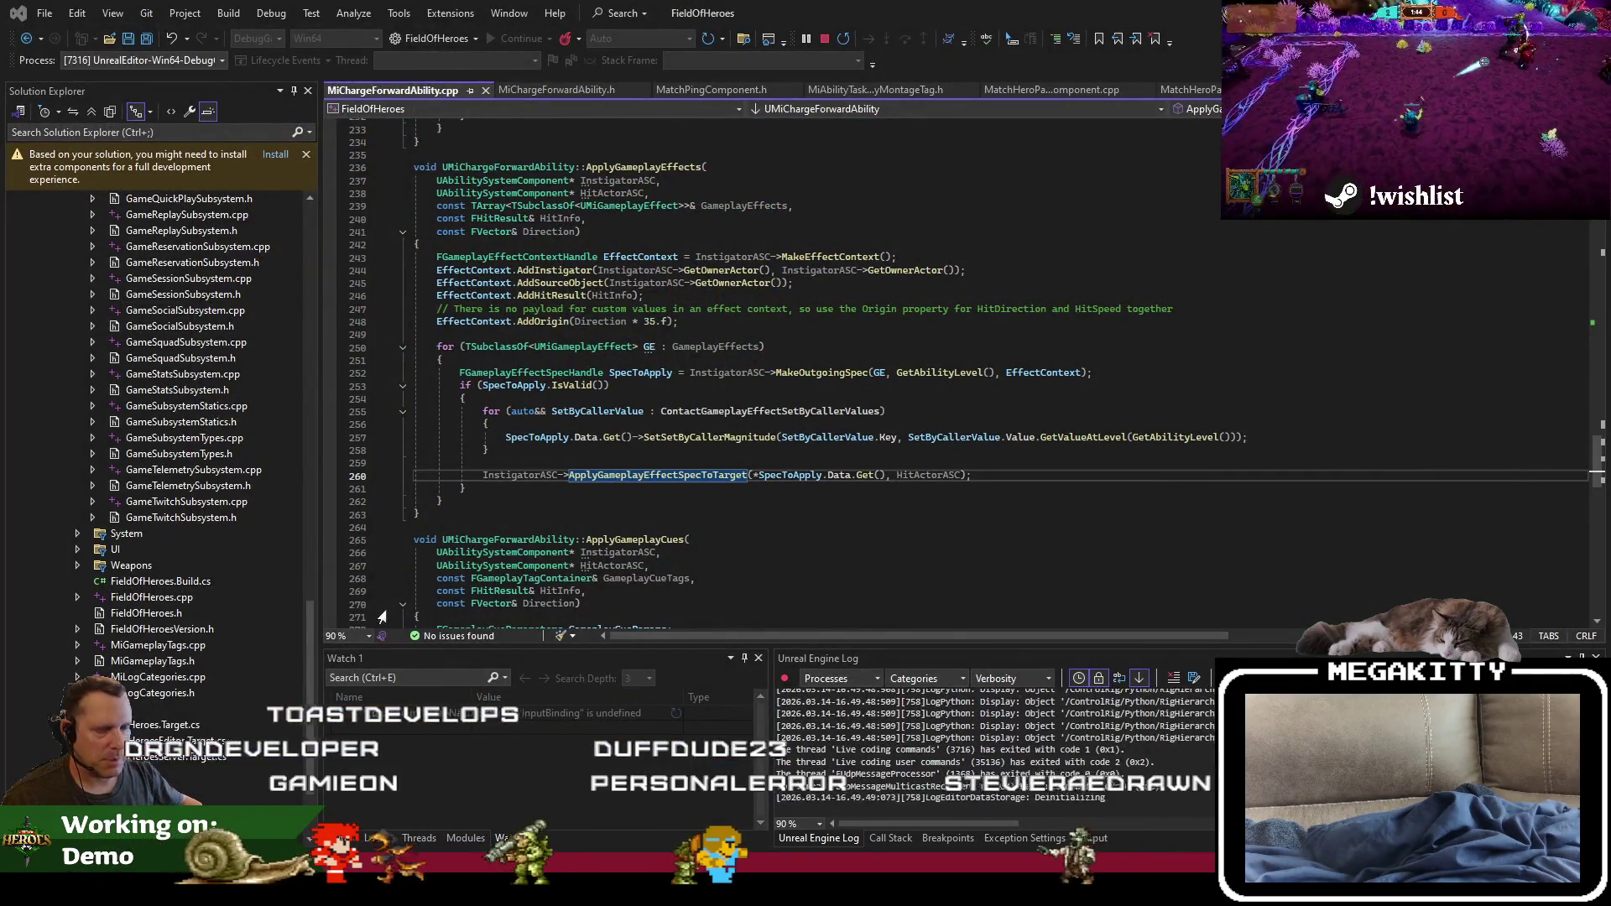
key("alt+Tab")
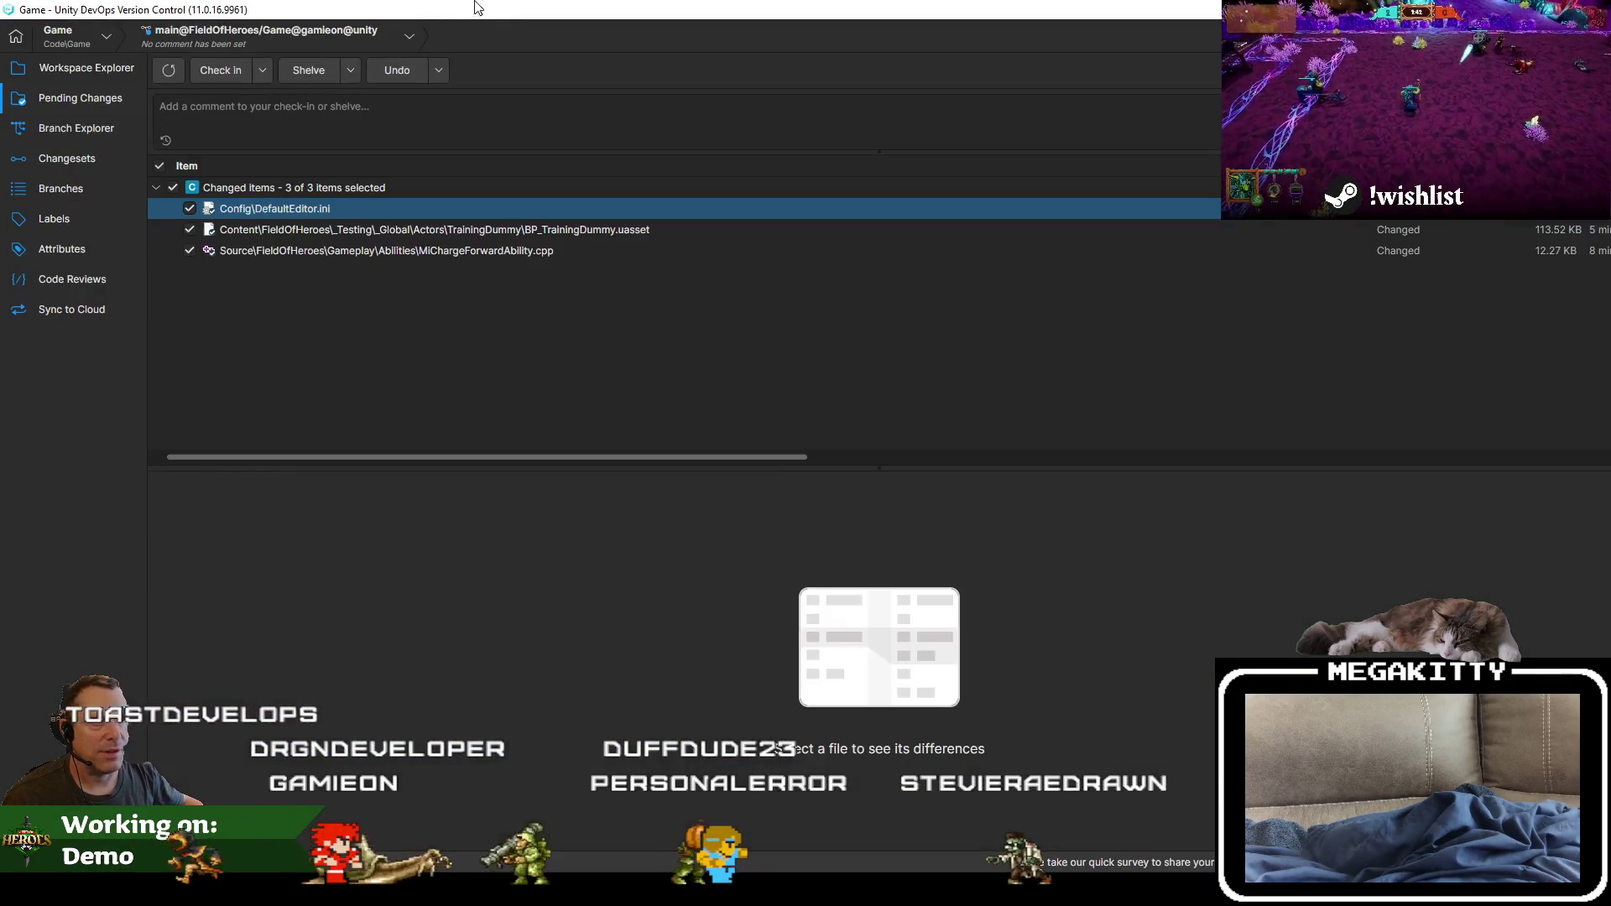
key("alt+Tab")
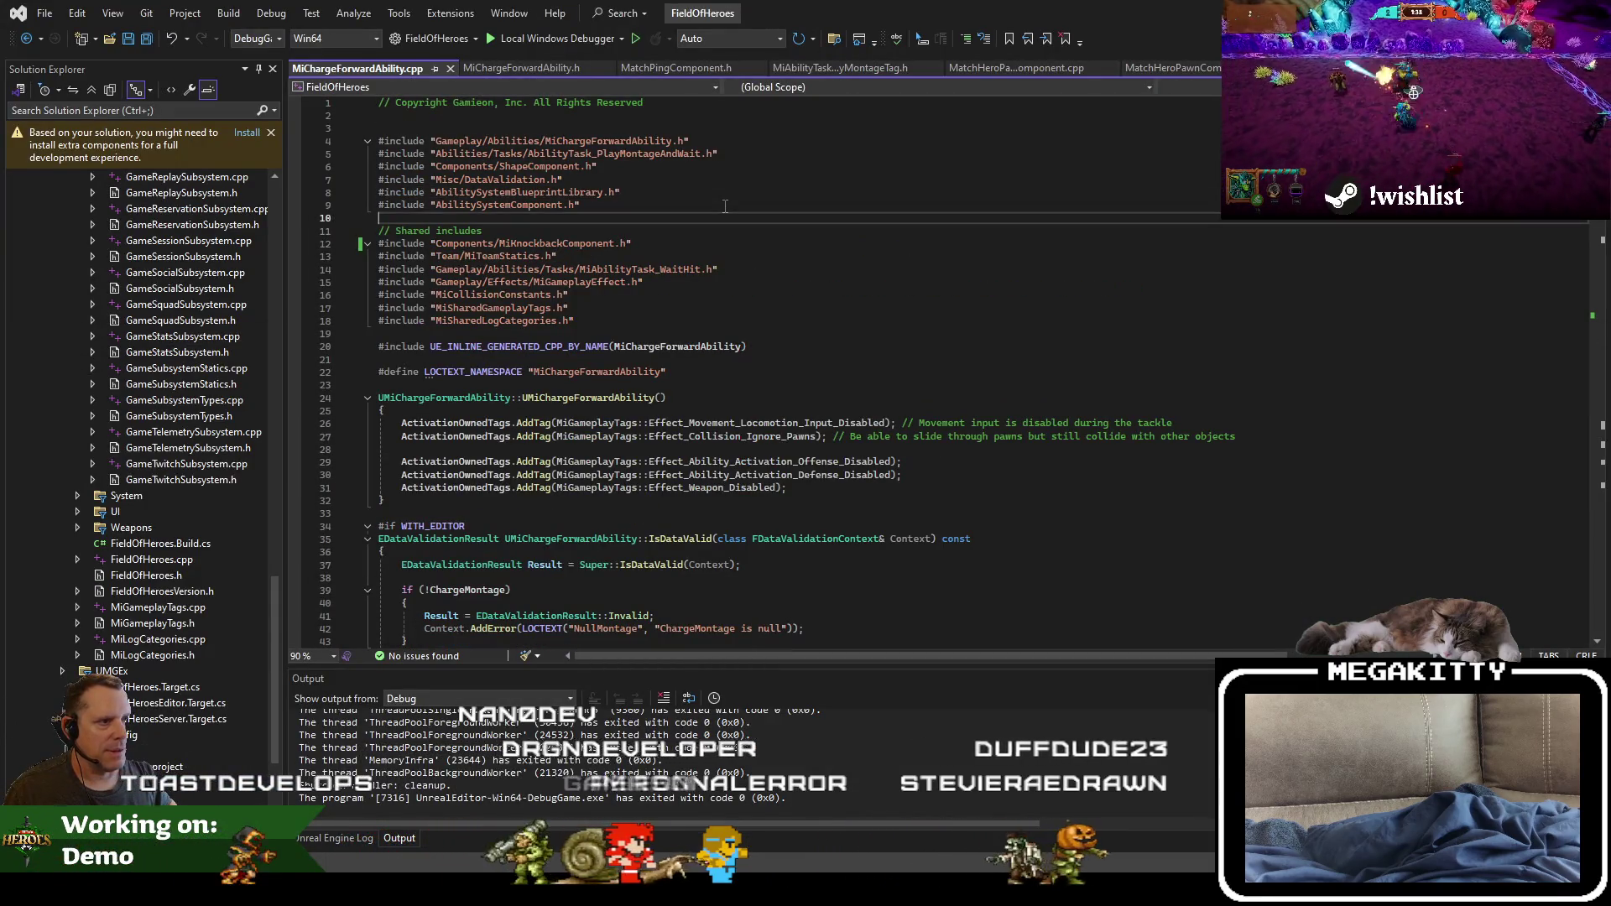
key("Down")
key("Down")
key("Down")
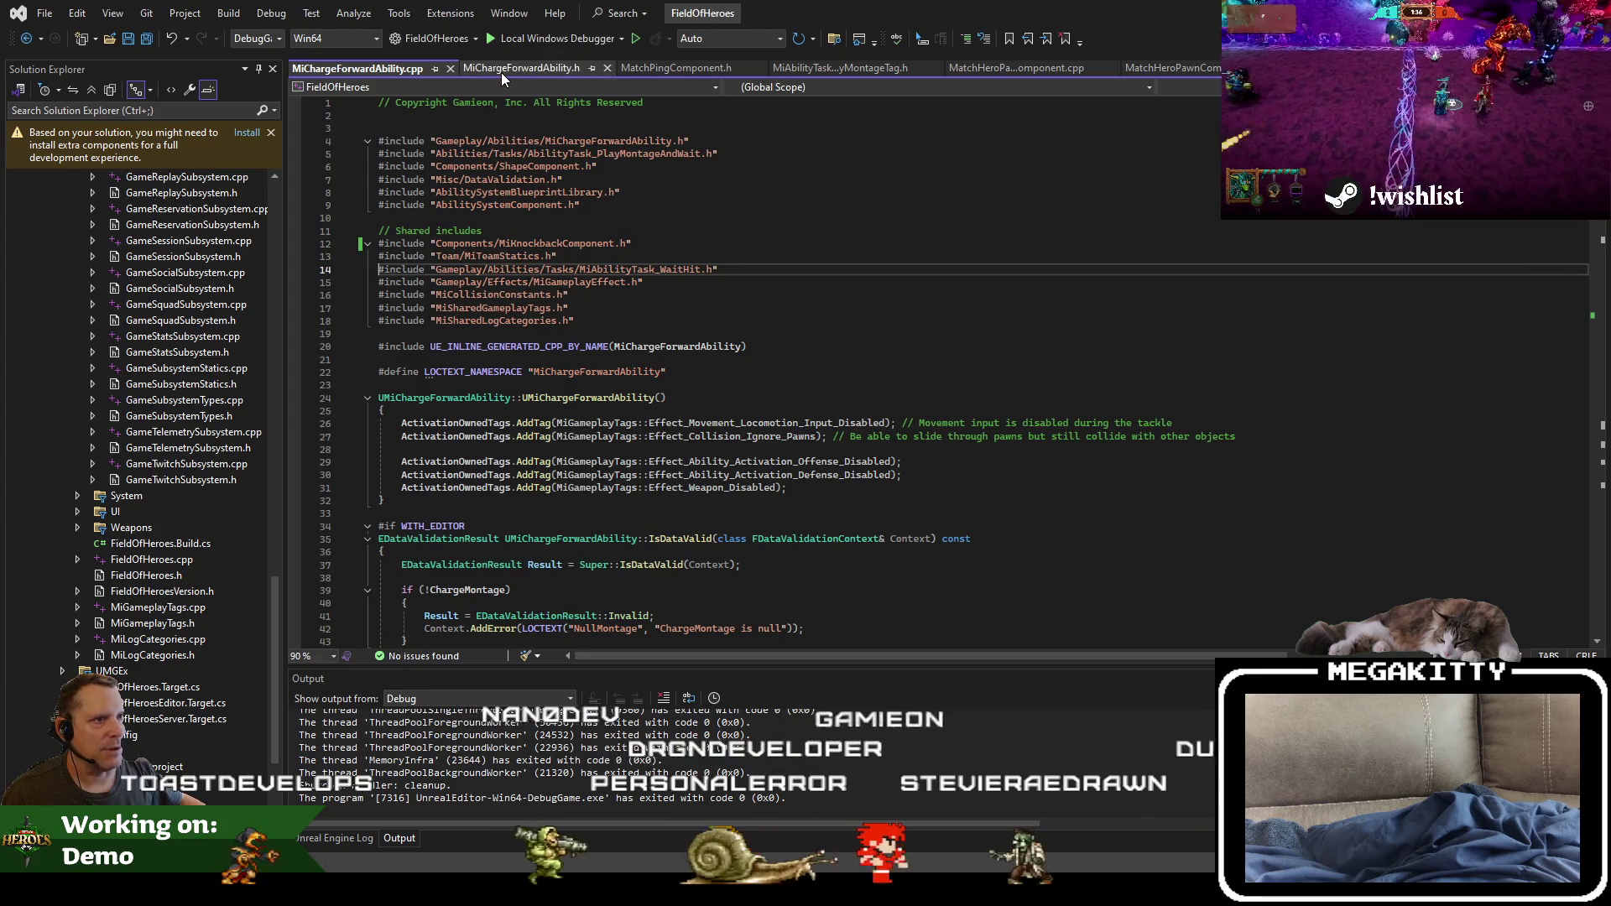
left_click(1041, 68)
left_click(356, 68)
Step: Remove the MiHeroCharacter include from MiChargeForwardAbility.cpp, save and build, then stop debugging
left_click(633, 249)
type("#include \"Character/MiHeroCharacter.h\"")
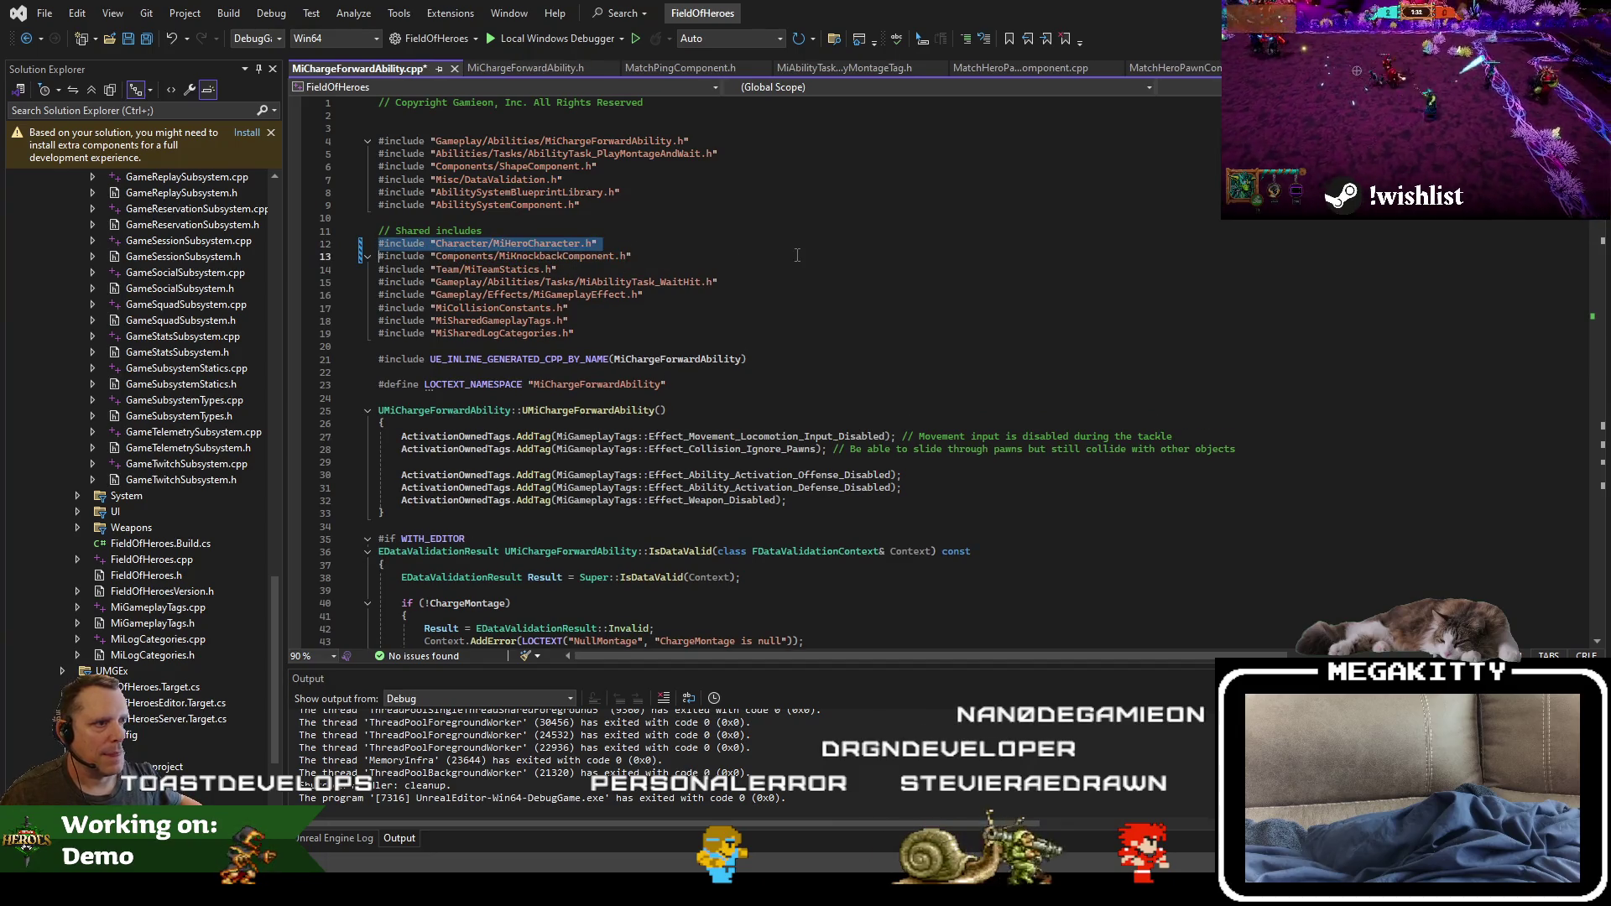
key("ctrl+z")
key("ctrl+shift+b")
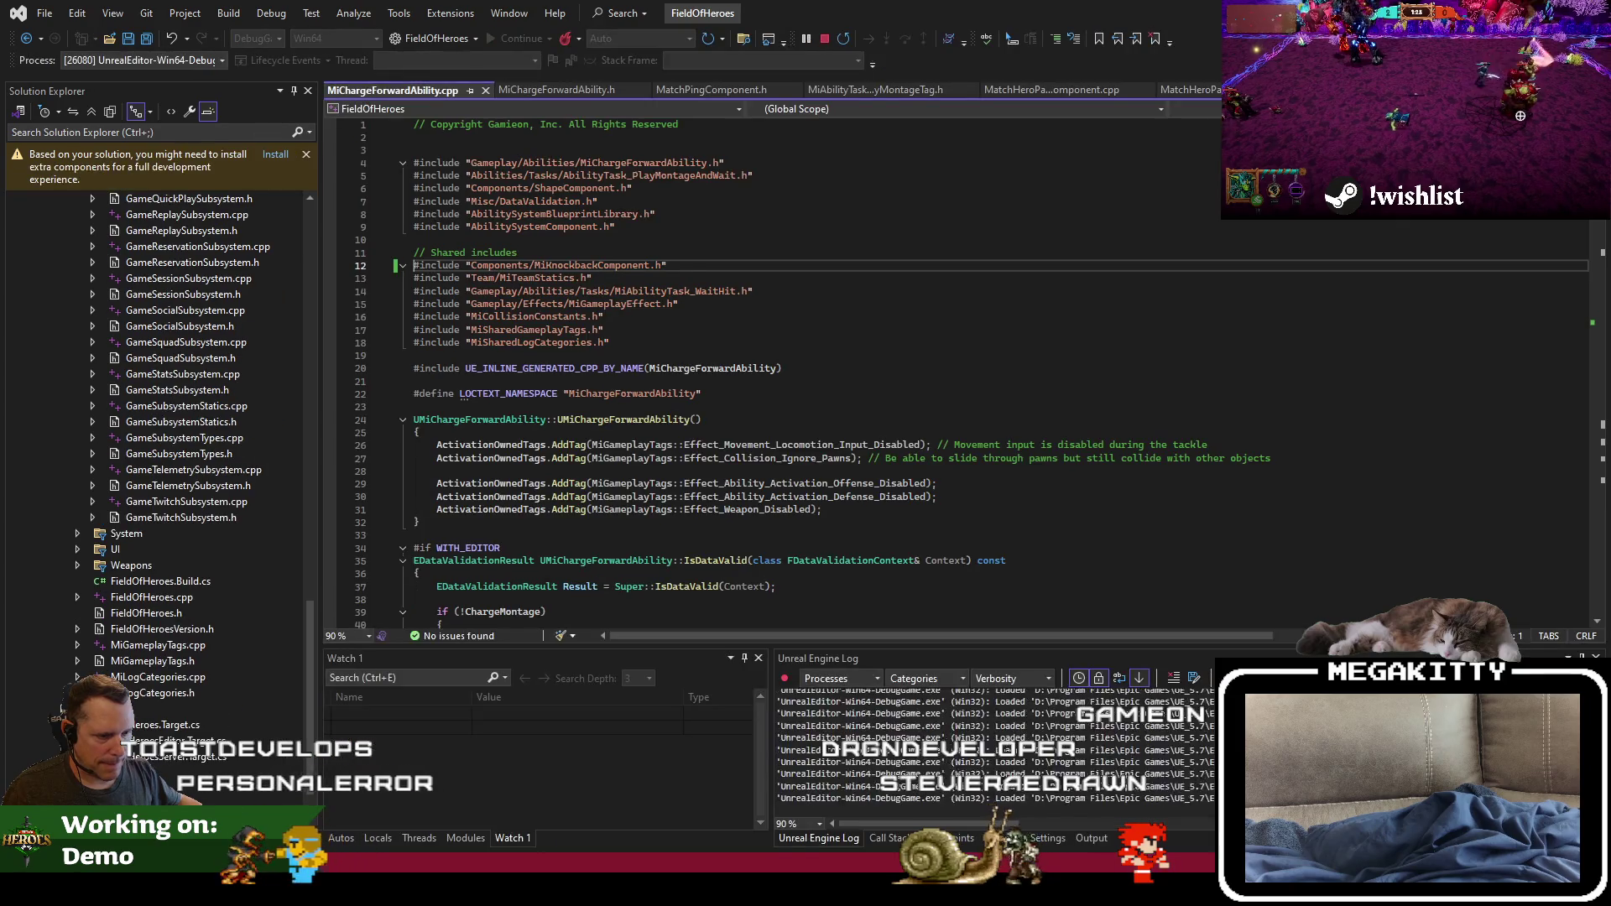
left_click(967, 208)
key("shift+F5")
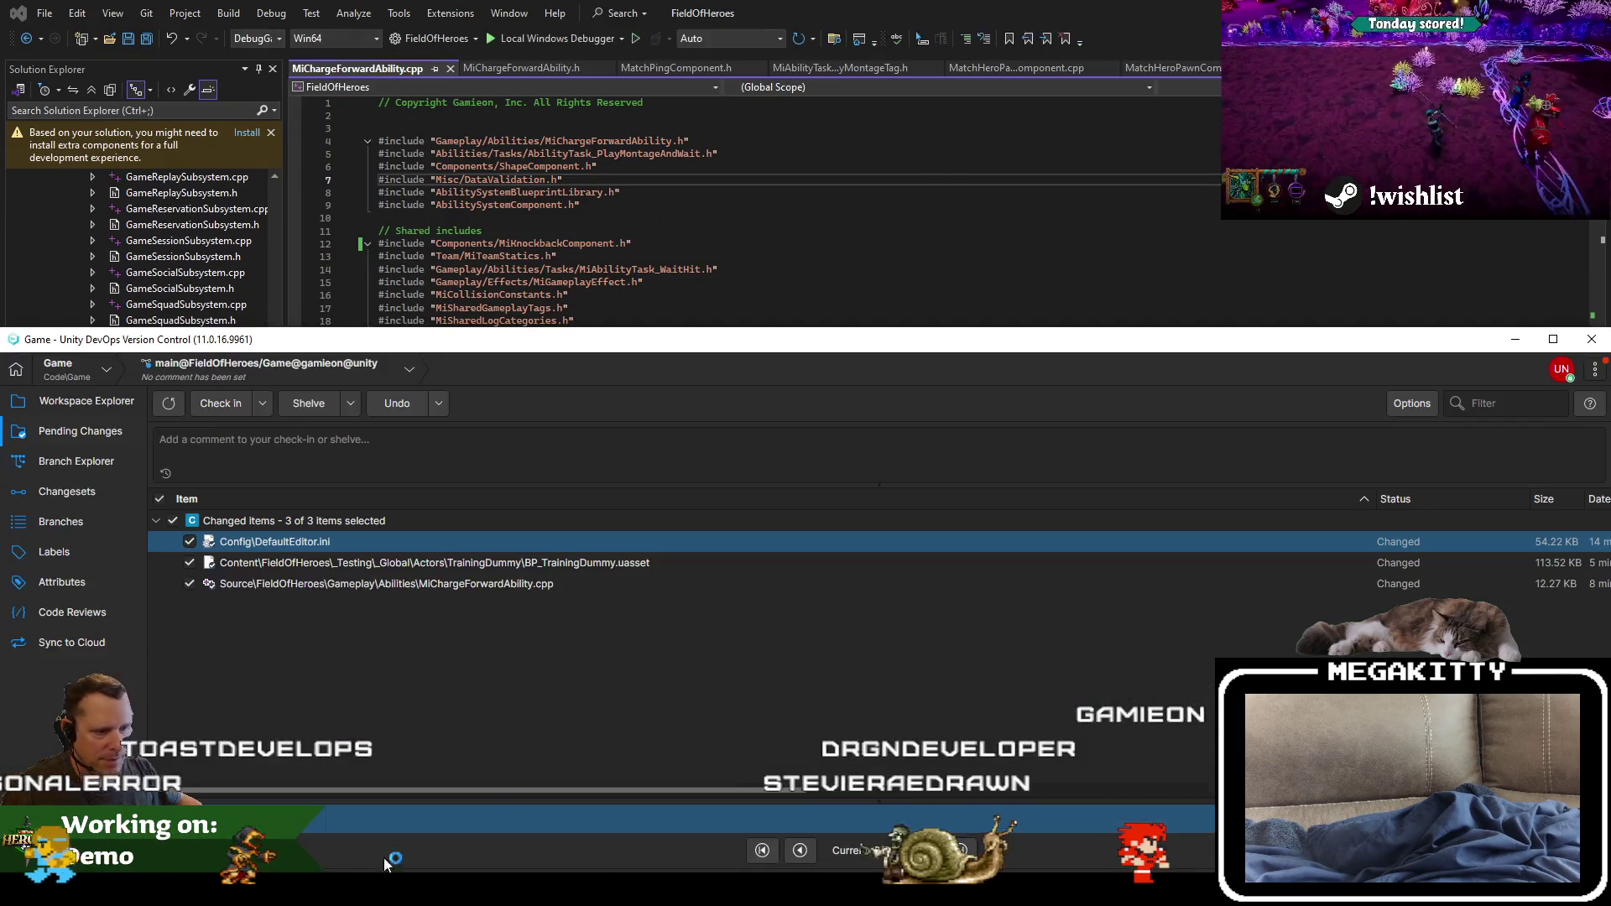
Step: In Unity DevOps Version Control, undo the pending changes to Config\DefaultEditor.ini
key("alt+Tab")
mouse_move(642, 349)
left_mouse_down()
mouse_move(682, 148)
mouse_move(642, 16)
left_mouse_up()
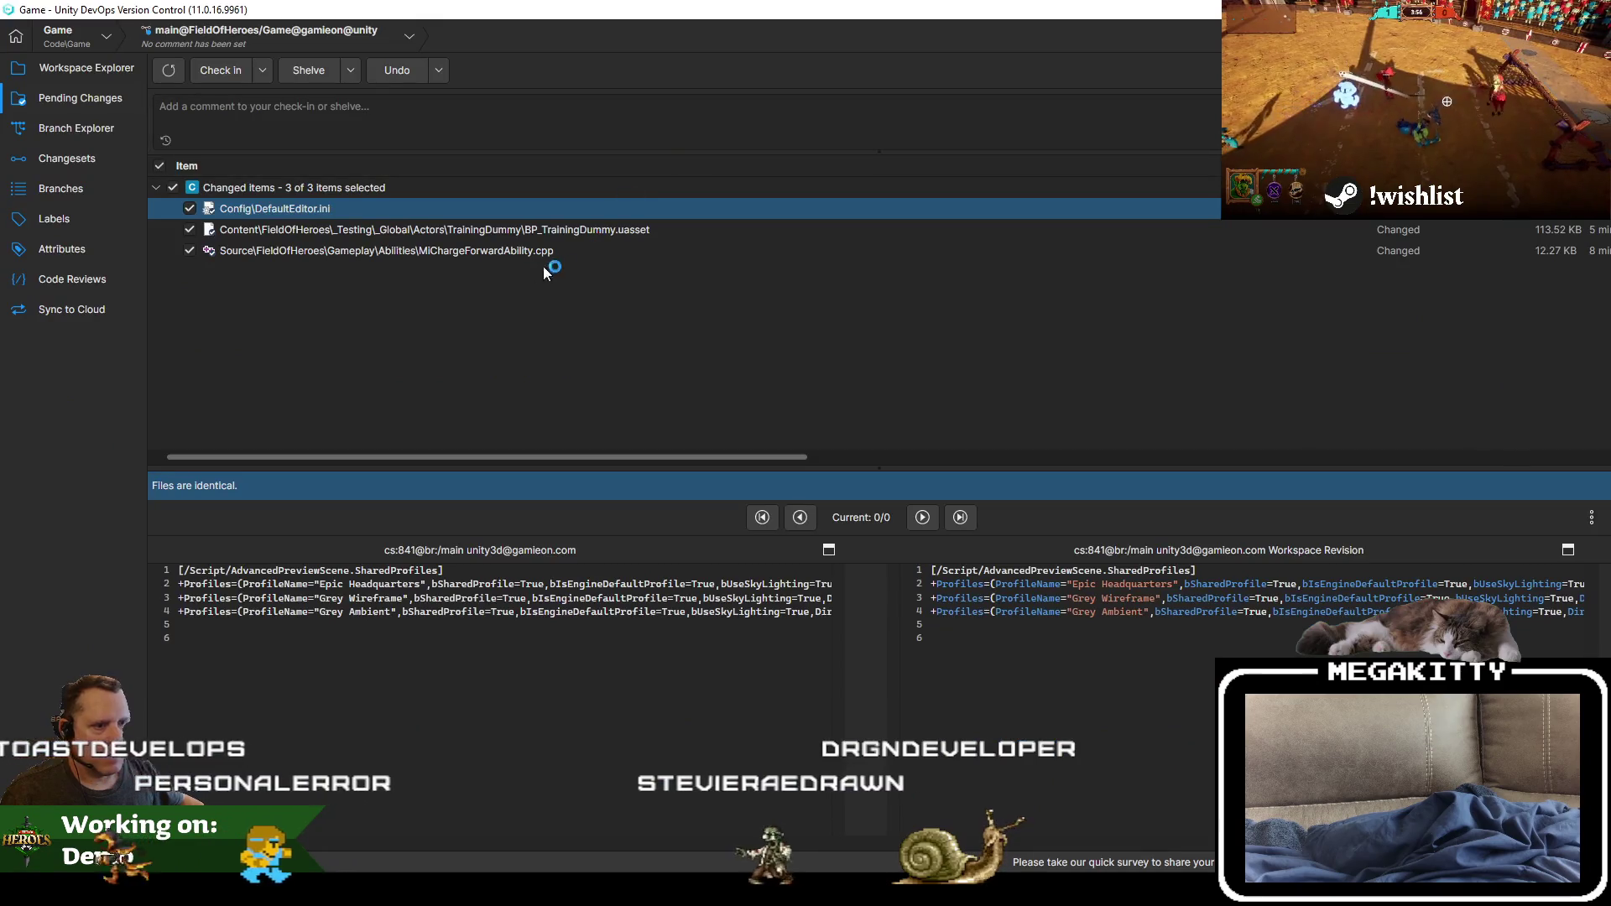
right_click(356, 211)
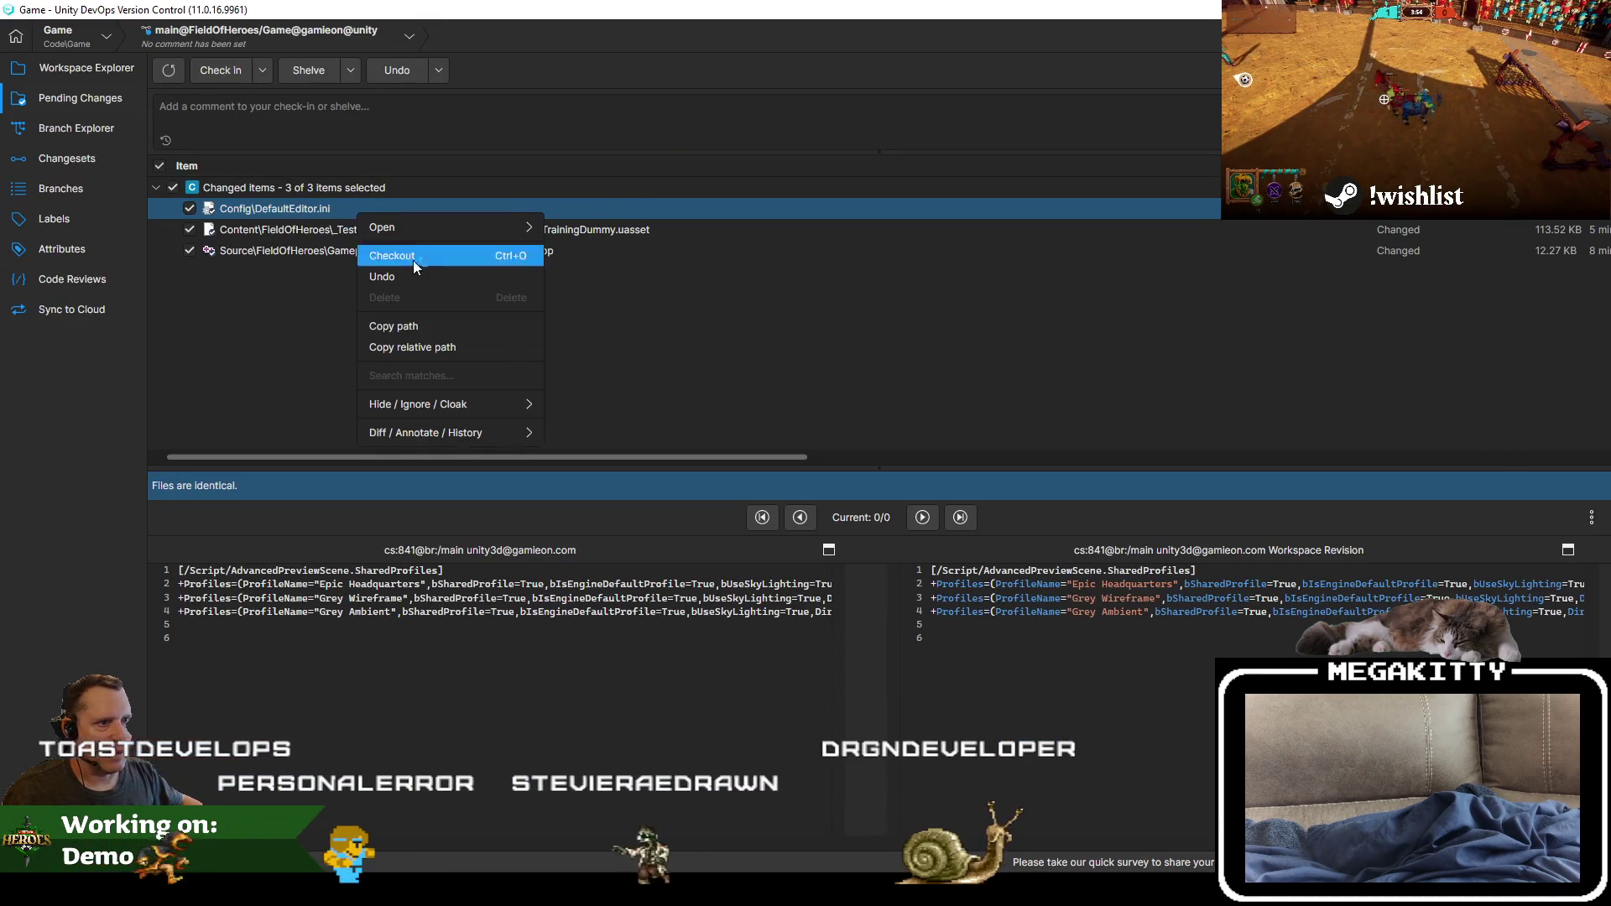
left_click(412, 260)
left_click(869, 463)
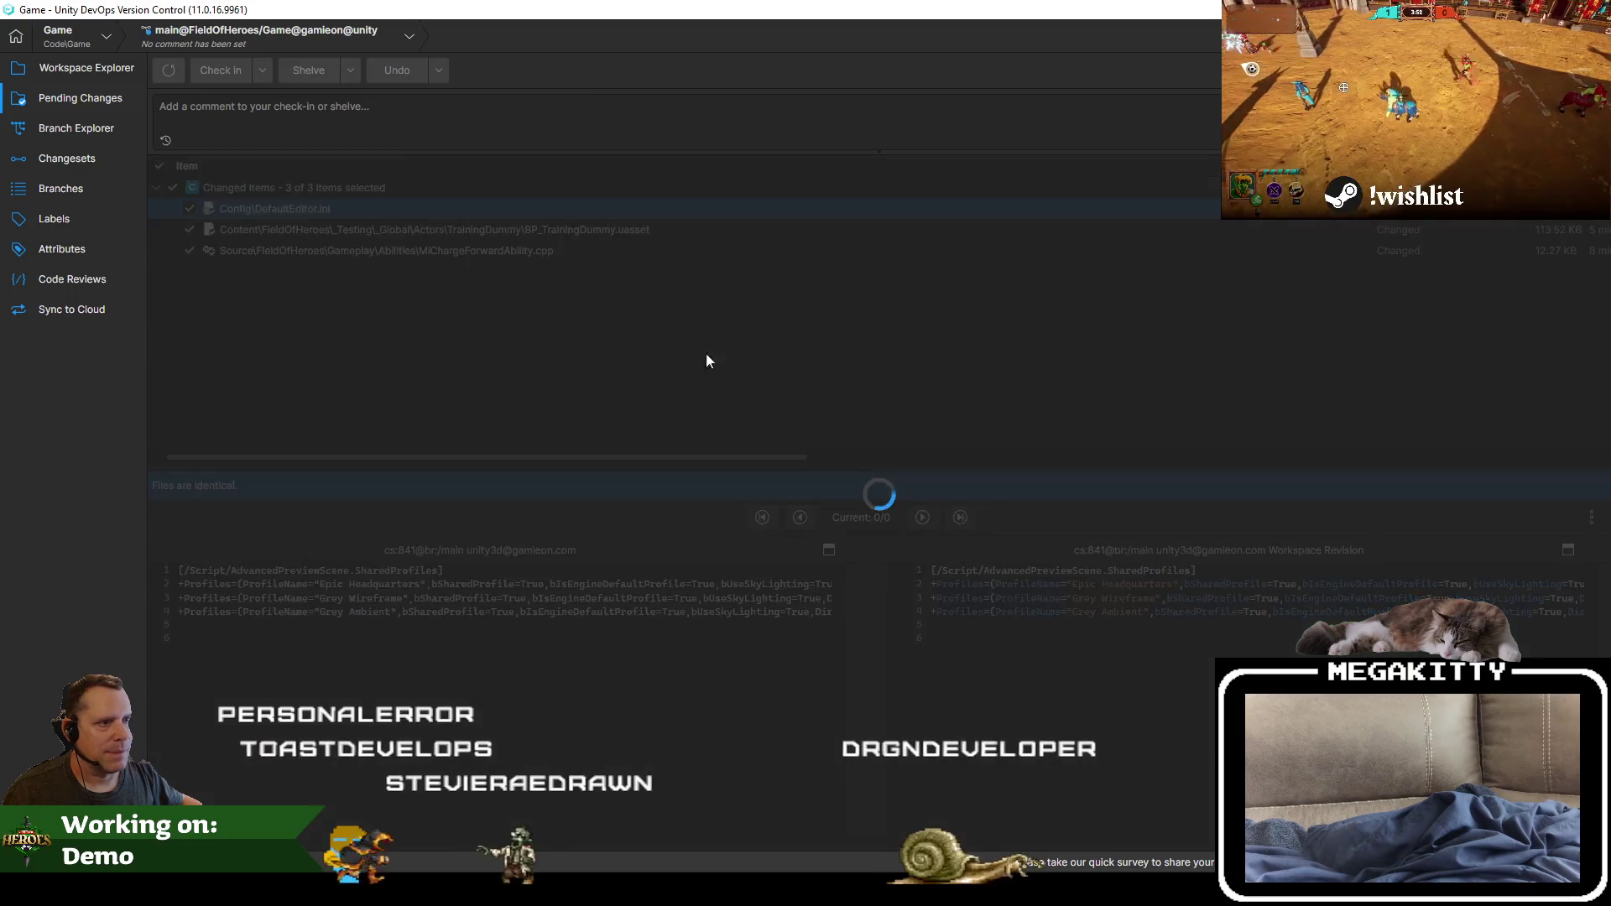
Step: Select MiChargeForwardAbility.cpp and draft a comment on Charge Forward damaging non-hero pawns and training dummy improvements
left_click(546, 234)
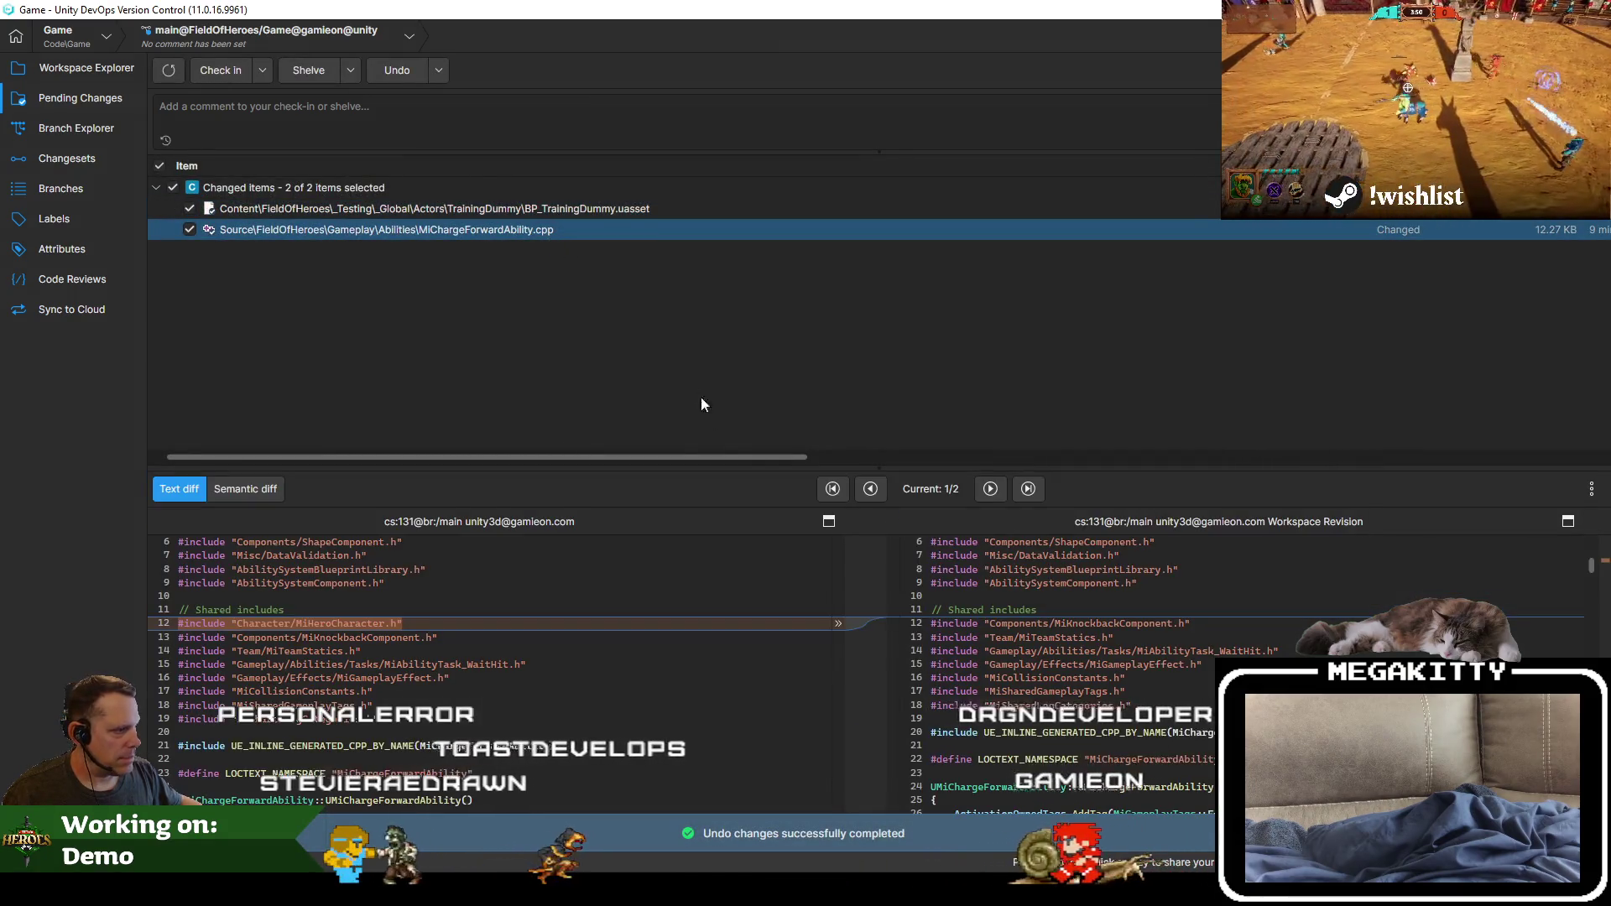
left_click(438, 108)
type("Charge")
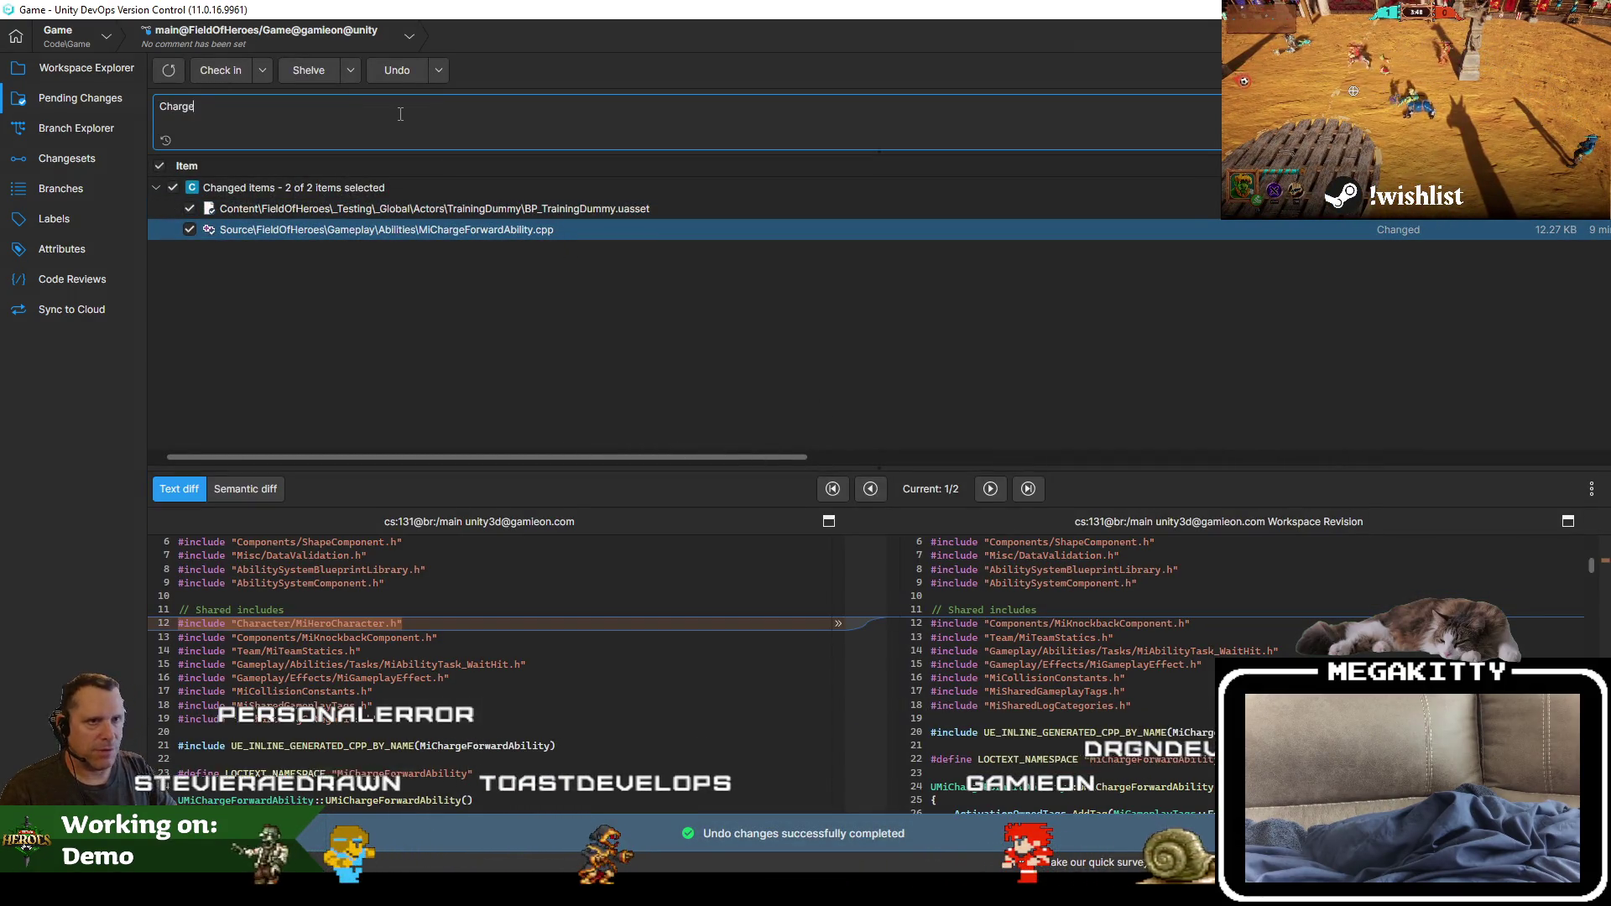
type(" Forward abilities can now dama")
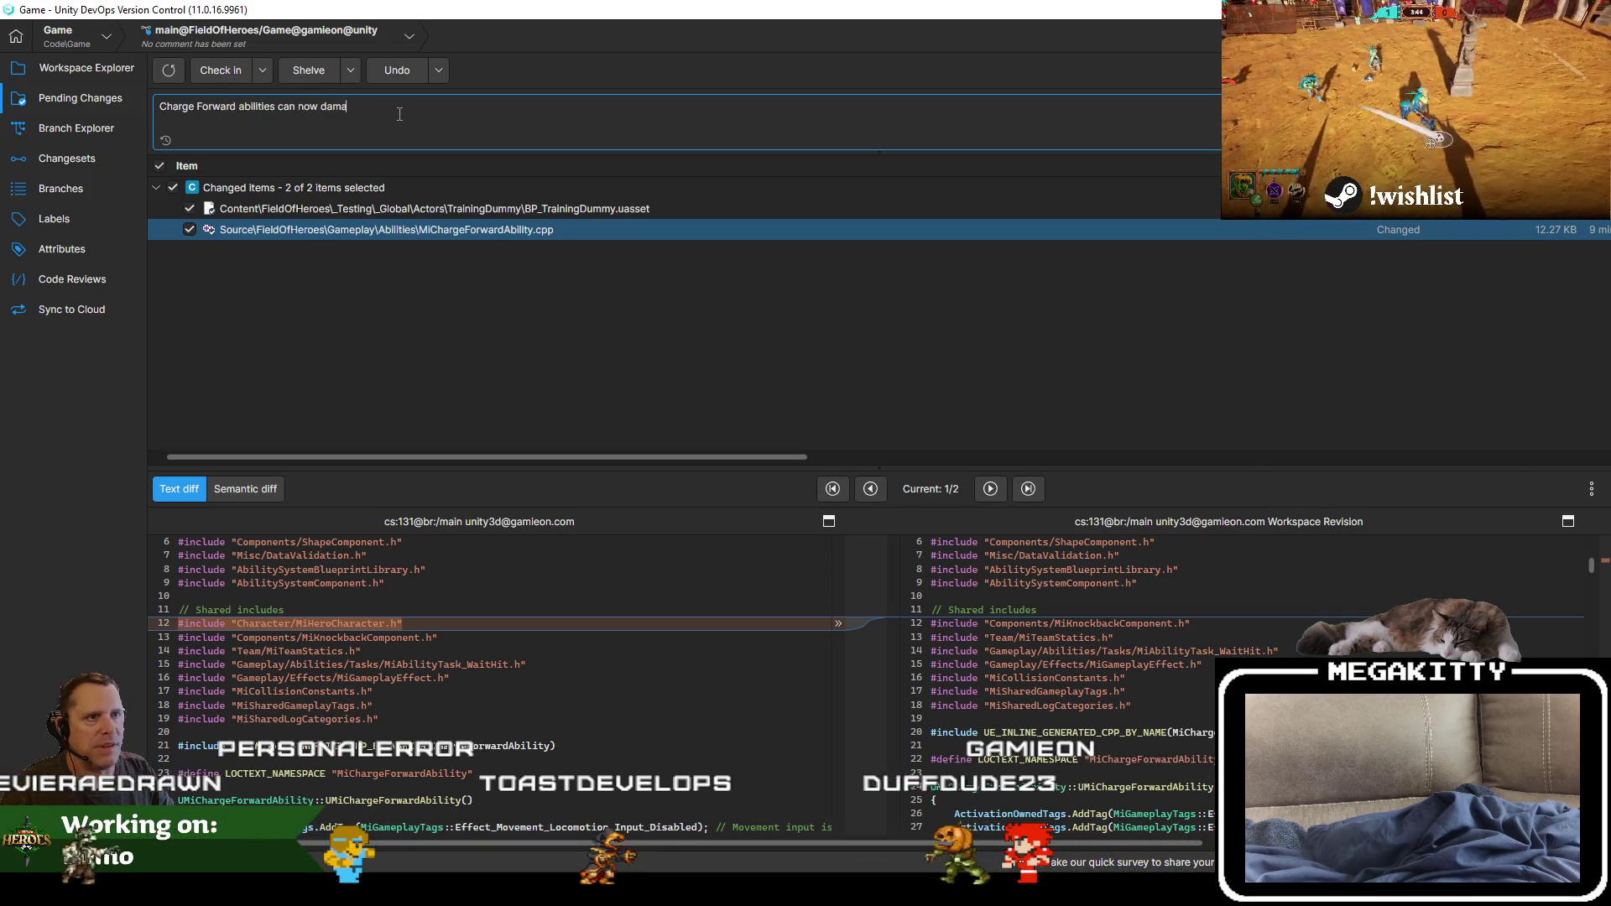
type("ge non-hero pawns")
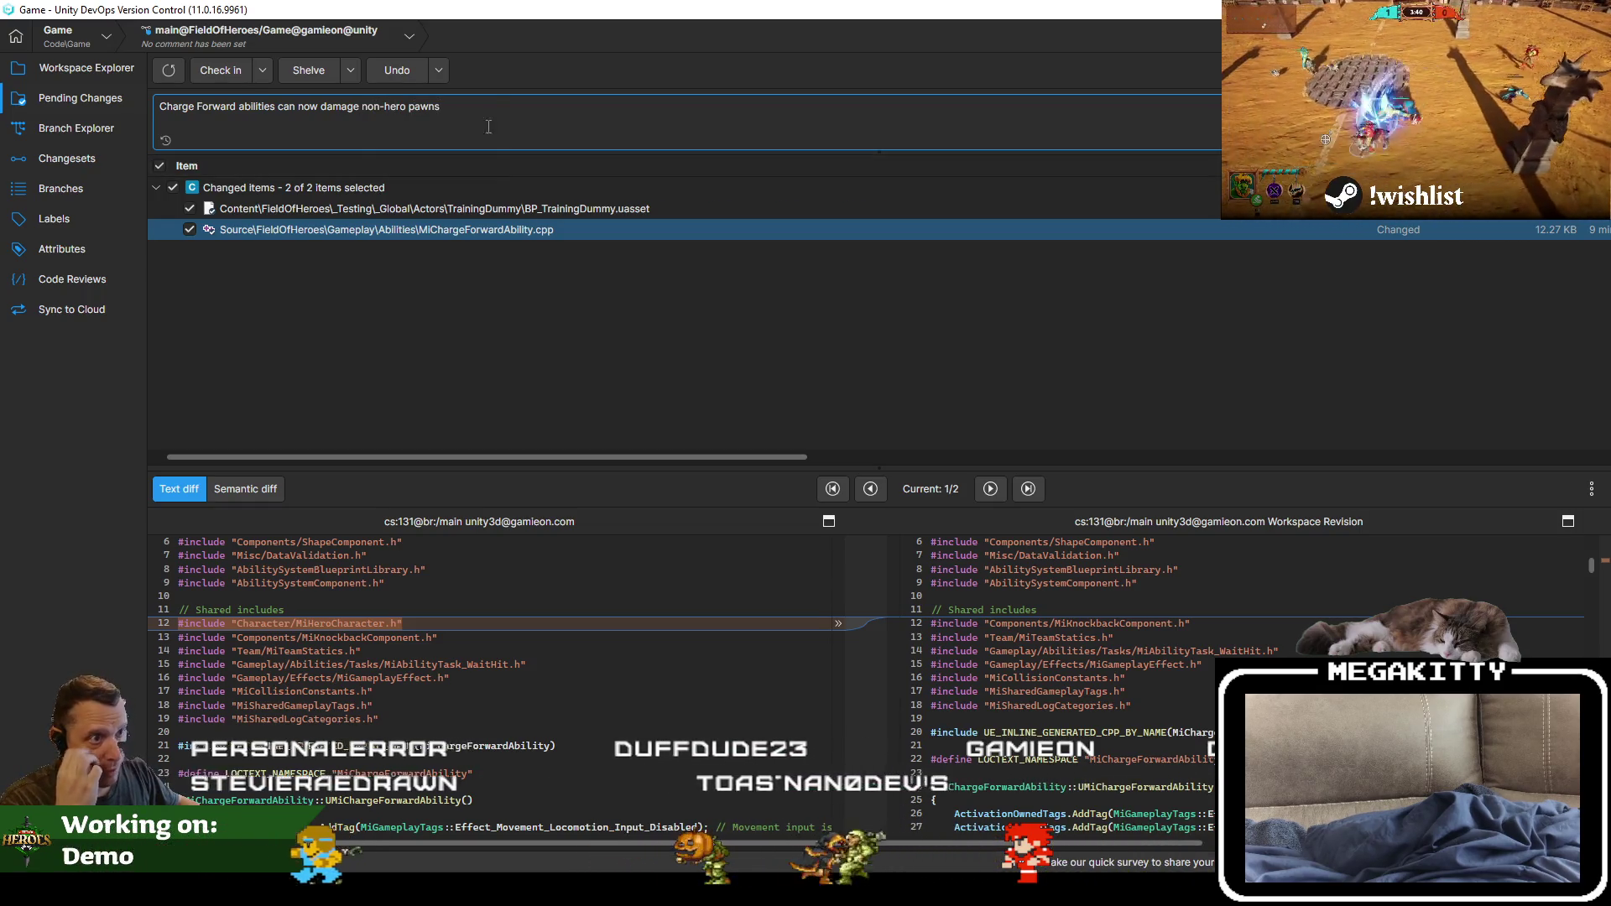
key("Return")
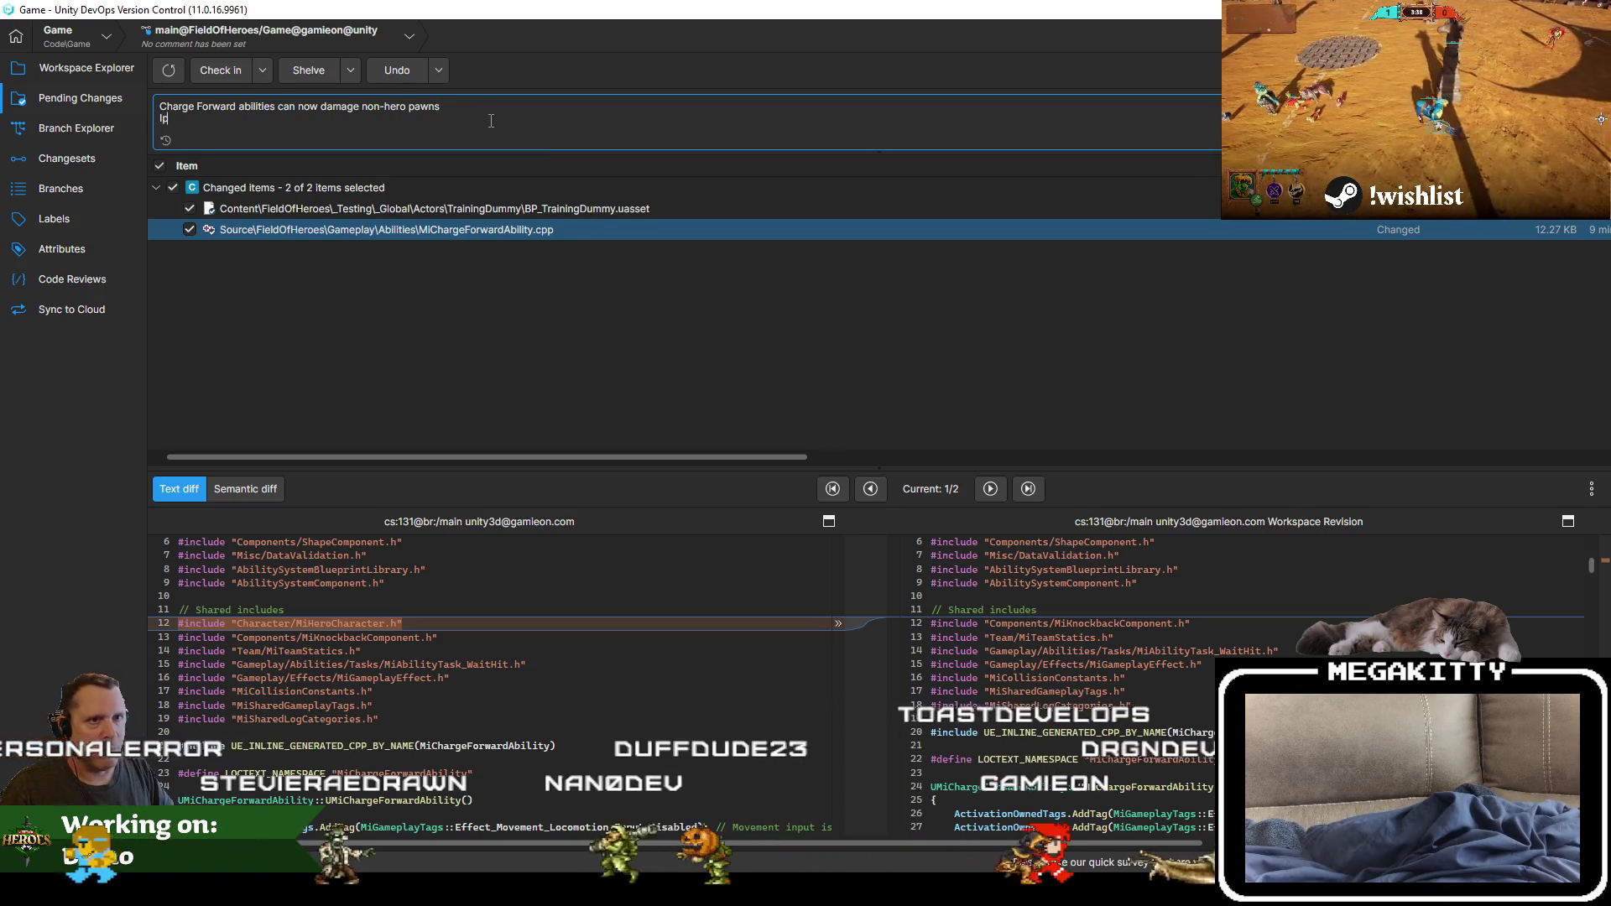
type("Improvements to training dumy")
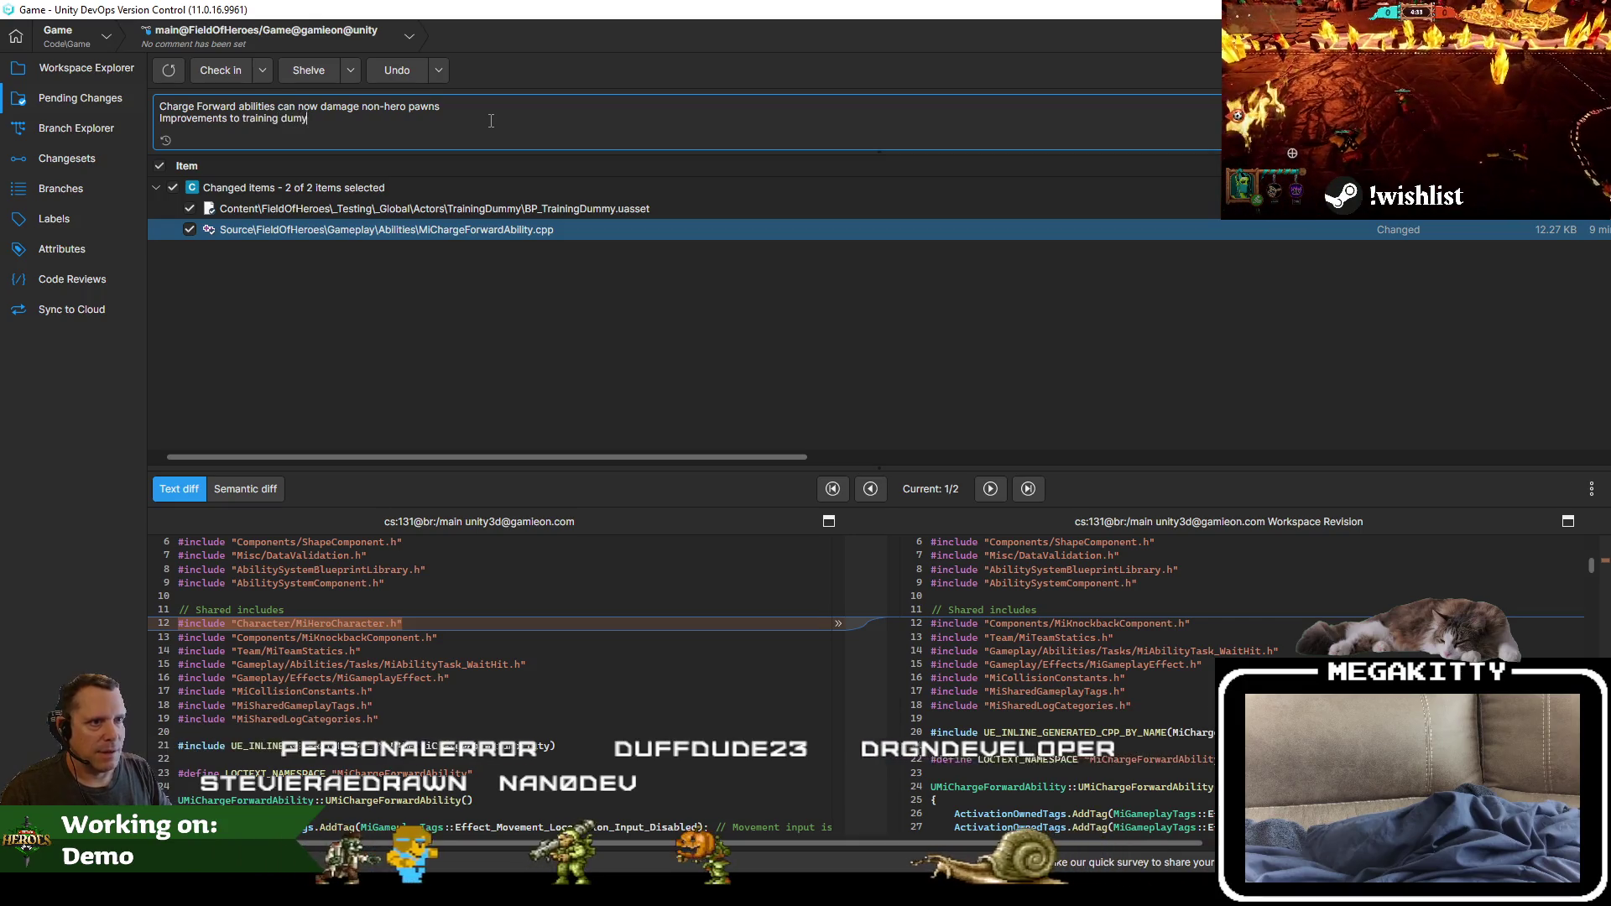
key("BackSpace")
type("my")
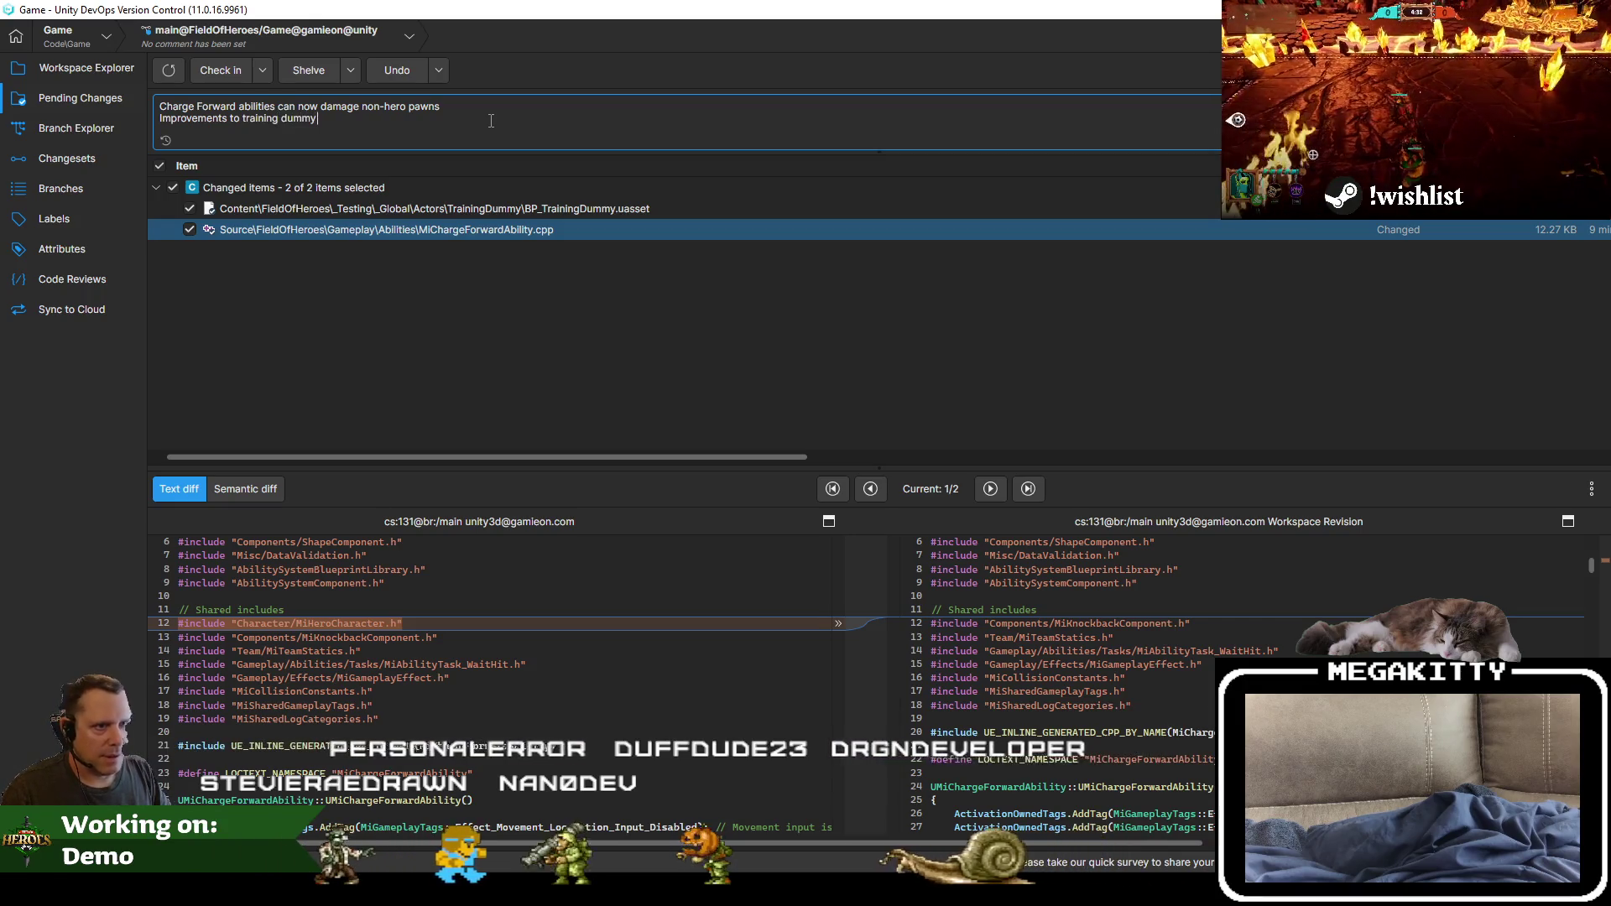